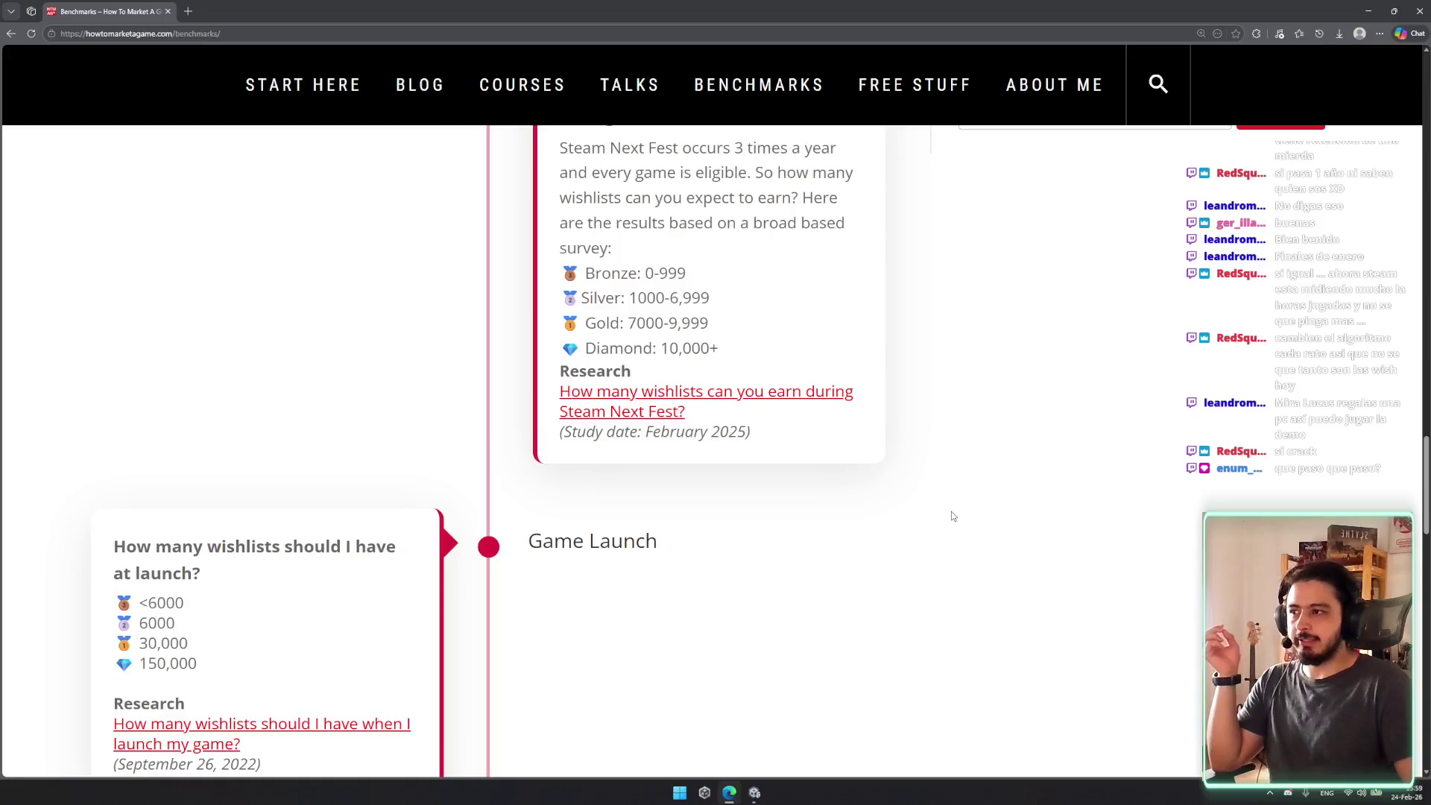
Step: Highlight the launch wishlist tiers, the Steam Next Fest question and the Diamond 10,000+ tier
{"action": "scroll", "coordinate": [895, 520], "scroll_direction": "down", "scroll_amount": 2}
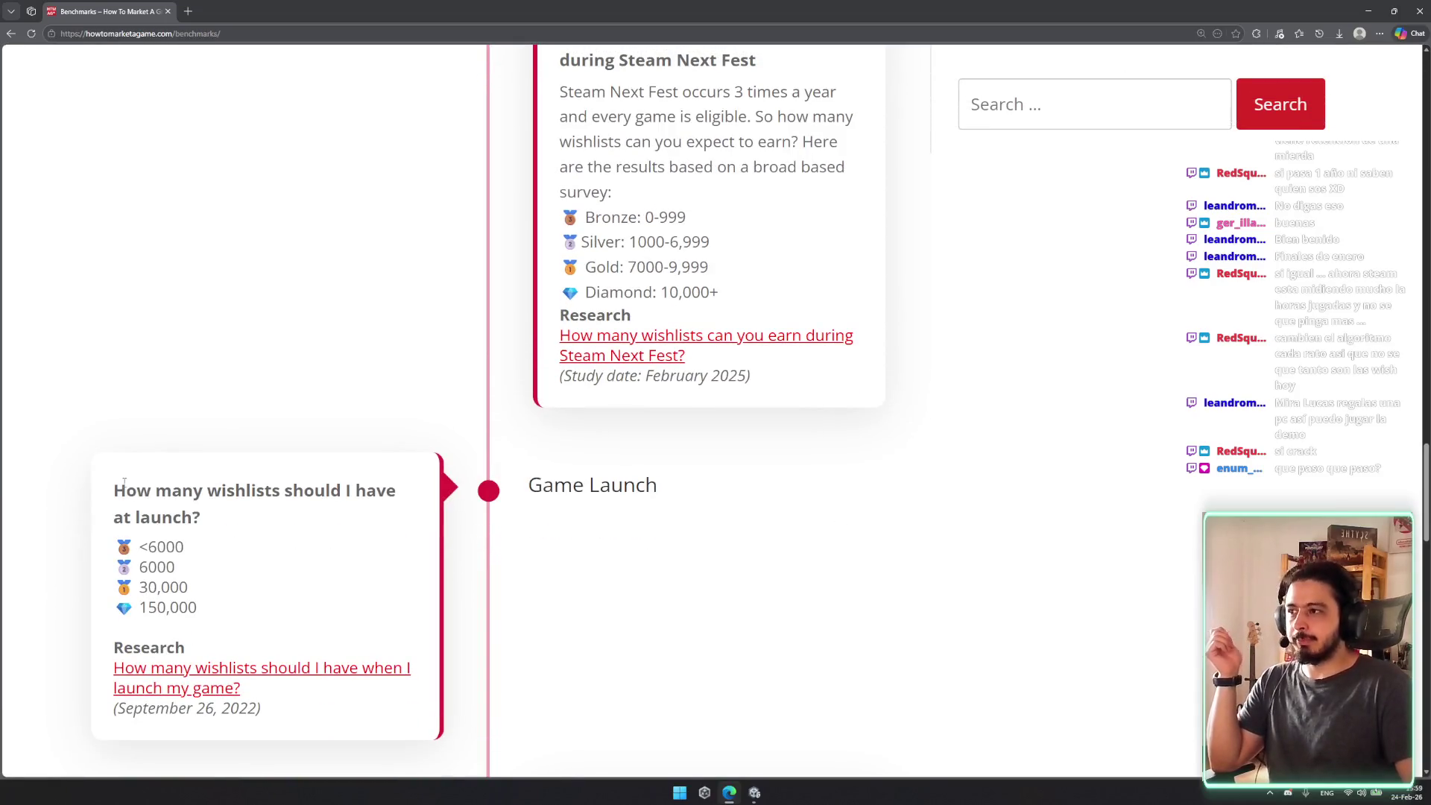
{"action": "left_click_drag", "start_coordinate": [123, 484], "coordinate": [261, 517]}
{"action": "mouse_move", "coordinate": [216, 607]}
{"action": "left_mouse_down"}
{"action": "mouse_move", "coordinate": [120, 534]}
{"action": "mouse_move", "coordinate": [155, 549]}
{"action": "left_mouse_up"}
{"action": "left_click", "coordinate": [134, 568]}
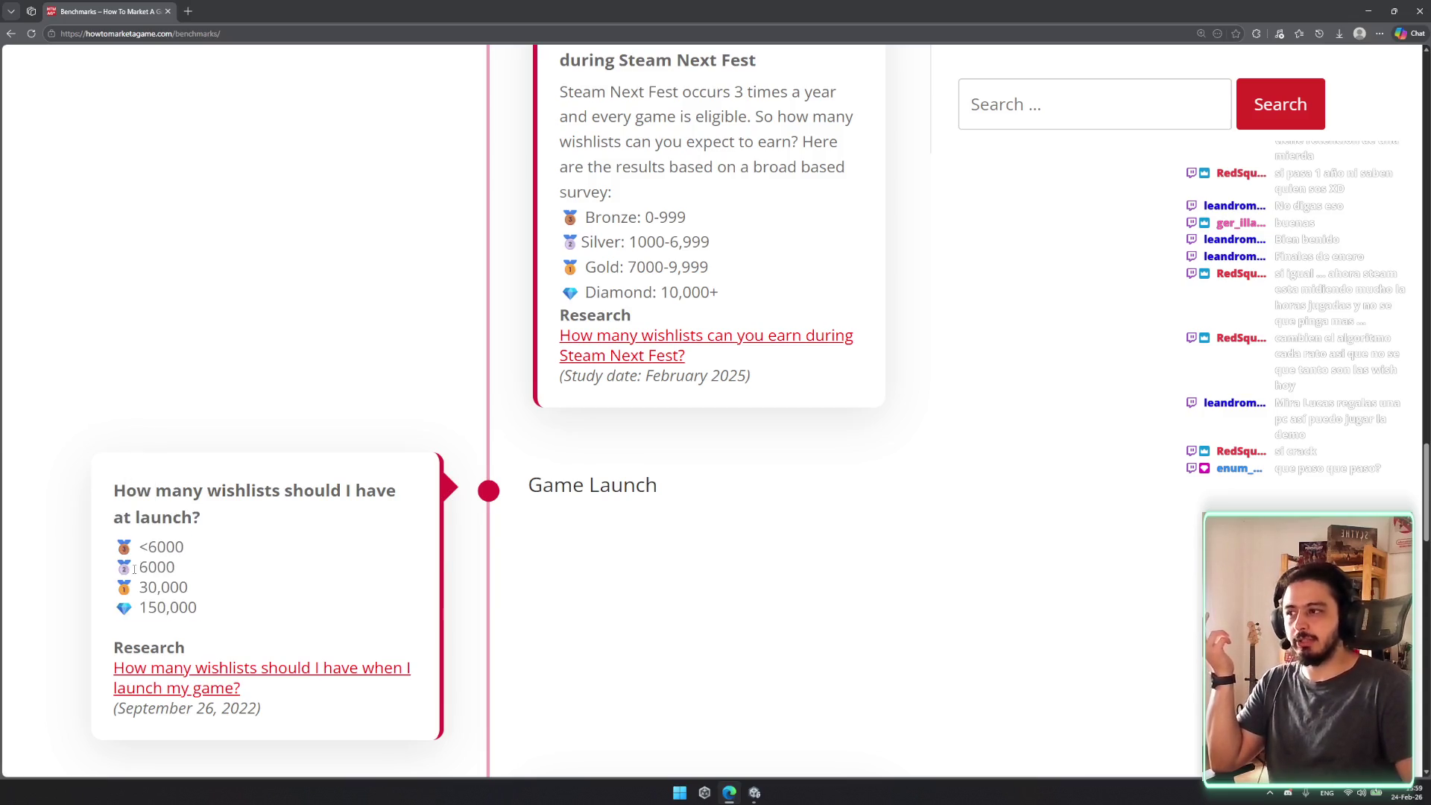
{"action": "double_click", "coordinate": [149, 566]}
{"action": "left_click", "coordinate": [215, 610]}
{"action": "scroll", "coordinate": [313, 601], "scroll_direction": "up", "scroll_amount": 3}
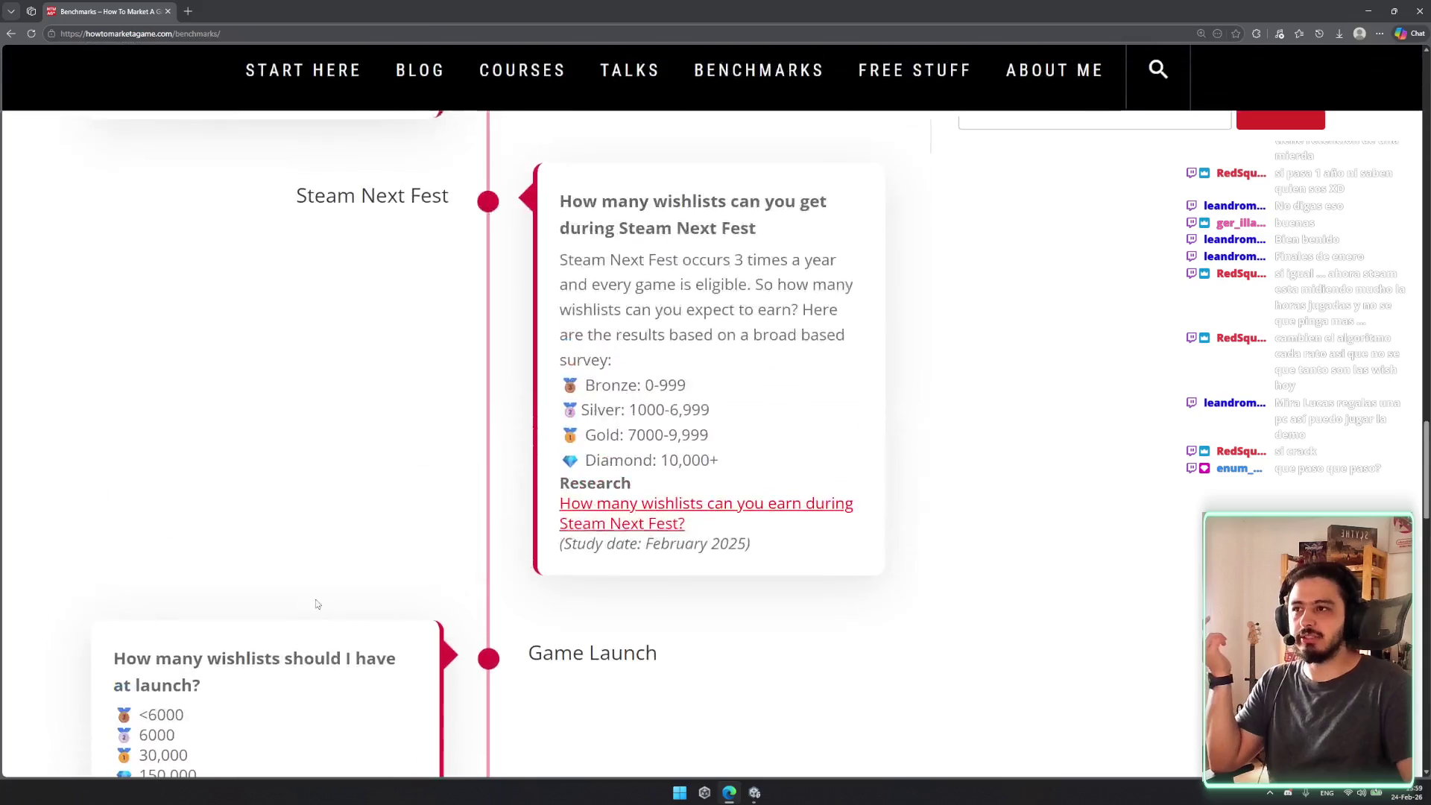
{"action": "mouse_move", "coordinate": [573, 257]}
{"action": "left_mouse_down"}
{"action": "mouse_move", "coordinate": [760, 259]}
{"action": "mouse_move", "coordinate": [758, 285]}
{"action": "mouse_move", "coordinate": [672, 286]}
{"action": "mouse_move", "coordinate": [714, 366]}
{"action": "mouse_move", "coordinate": [675, 392]}
{"action": "mouse_move", "coordinate": [712, 287]}
{"action": "left_mouse_up"}
{"action": "left_click", "coordinate": [706, 346]}
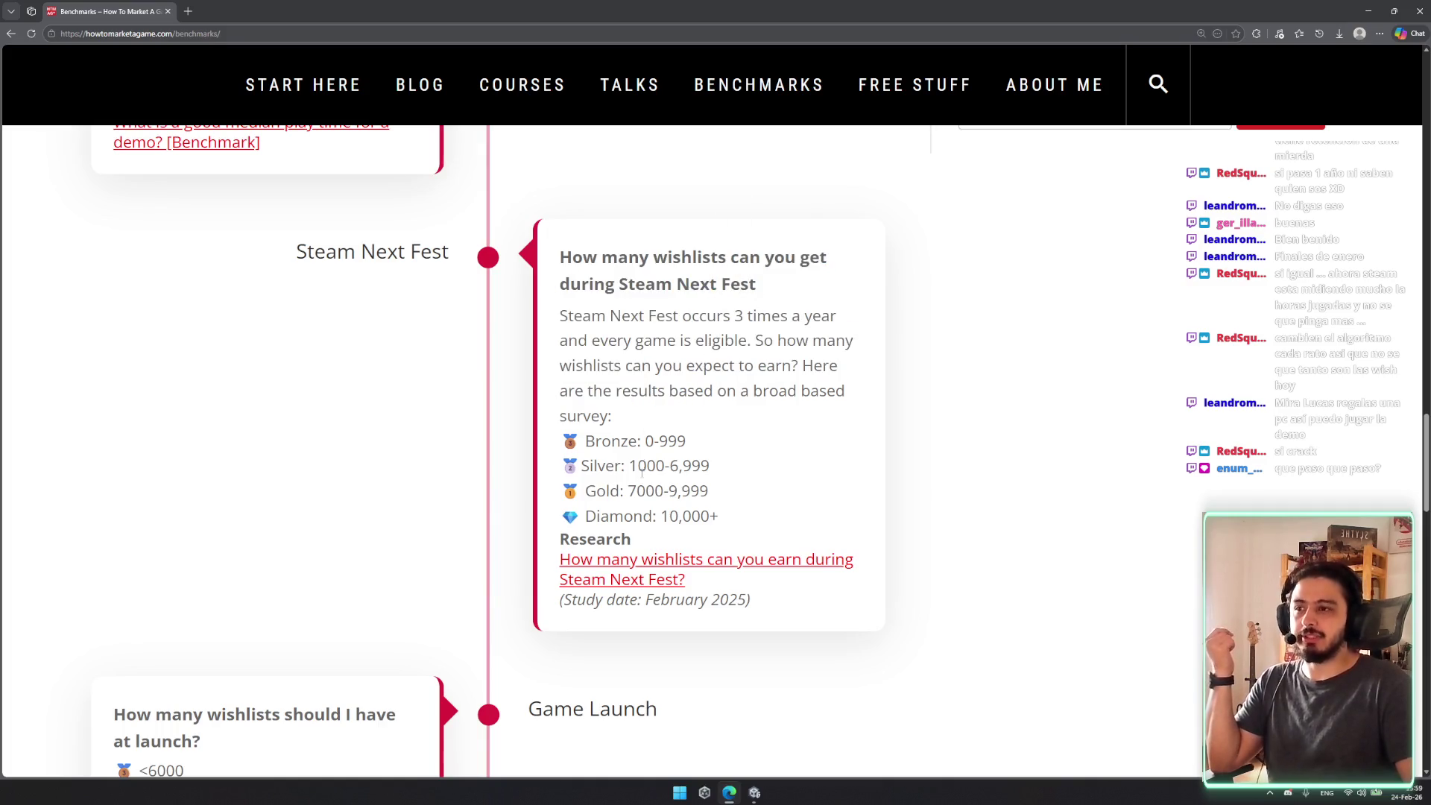
{"action": "left_click_drag", "start_coordinate": [661, 516], "coordinate": [718, 515]}
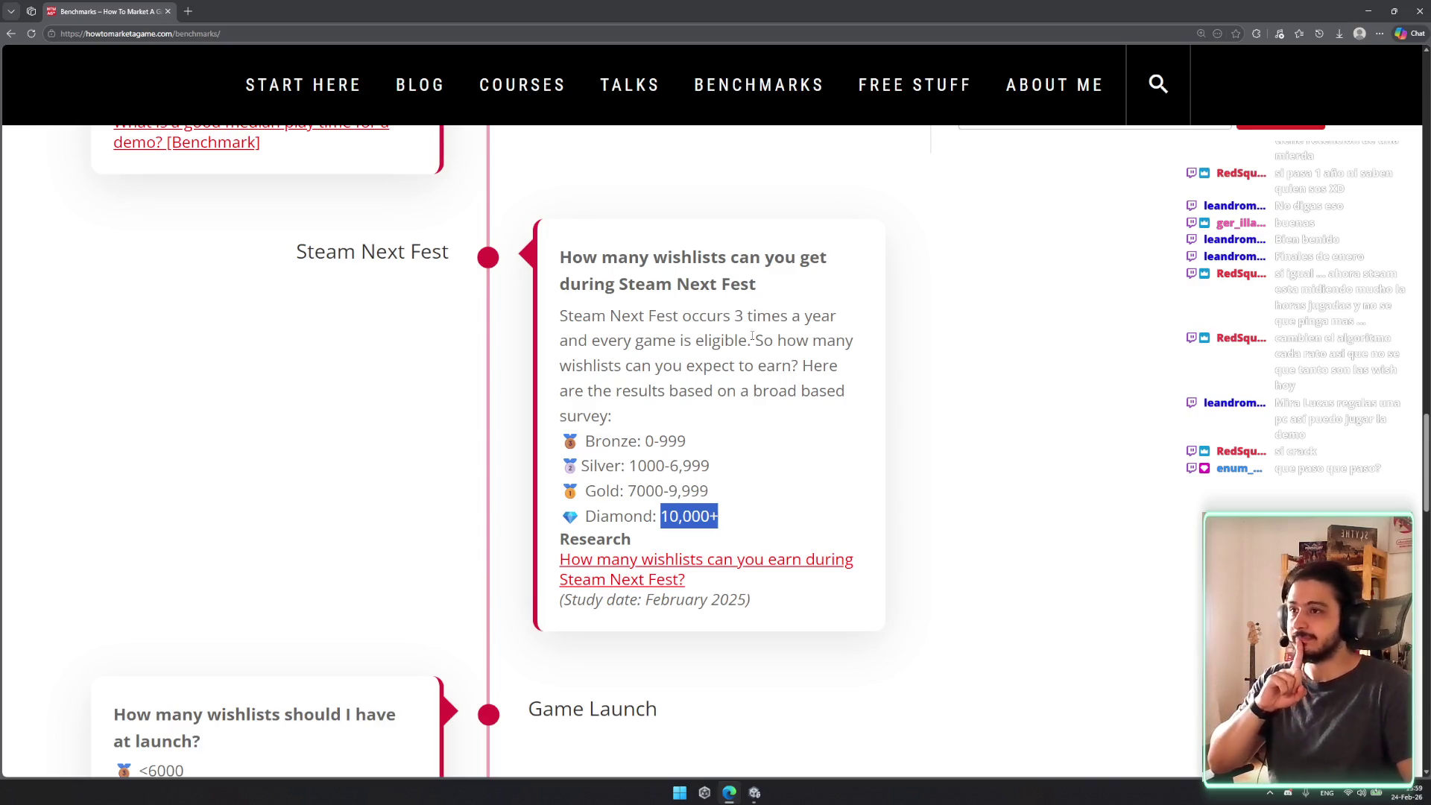
Step: Scroll up to the Demo Median Playtime card and highlight the 38 minutes tier
{"action": "scroll", "coordinate": [671, 336], "scroll_direction": "up", "scroll_amount": 5}
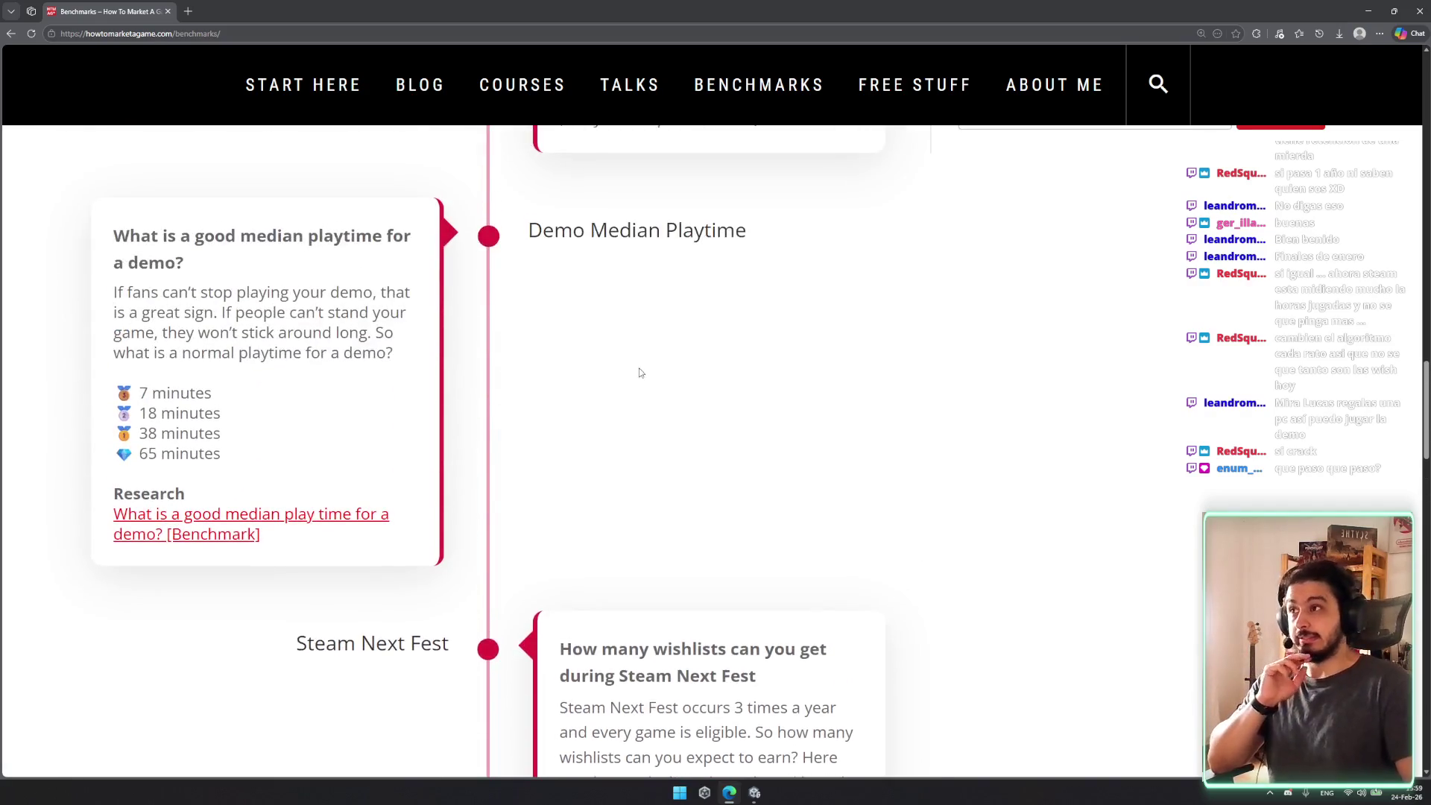
{"action": "left_click_drag", "start_coordinate": [154, 235], "coordinate": [185, 262]}
{"action": "left_click", "coordinate": [340, 294]}
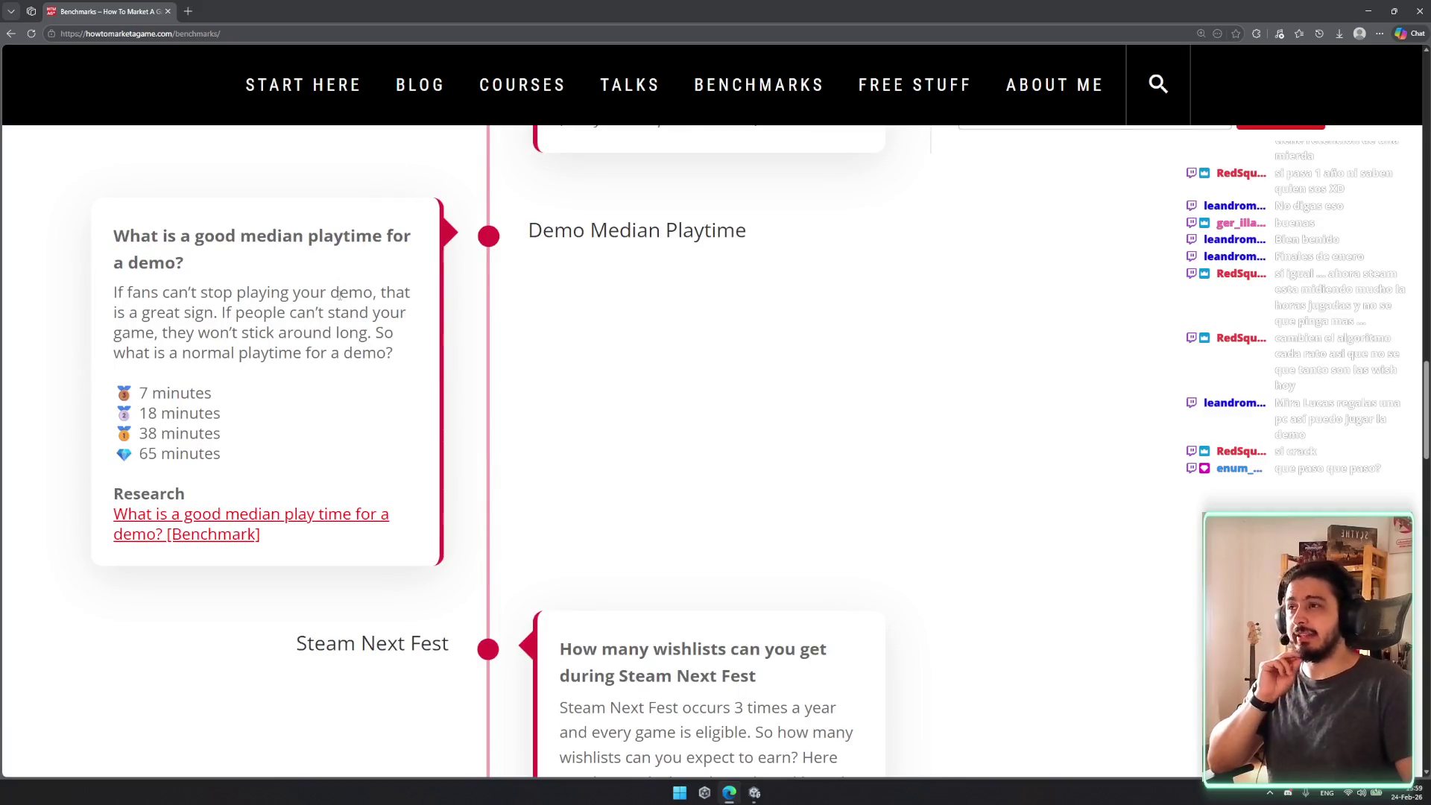
{"action": "left_click_drag", "start_coordinate": [139, 432], "coordinate": [221, 440]}
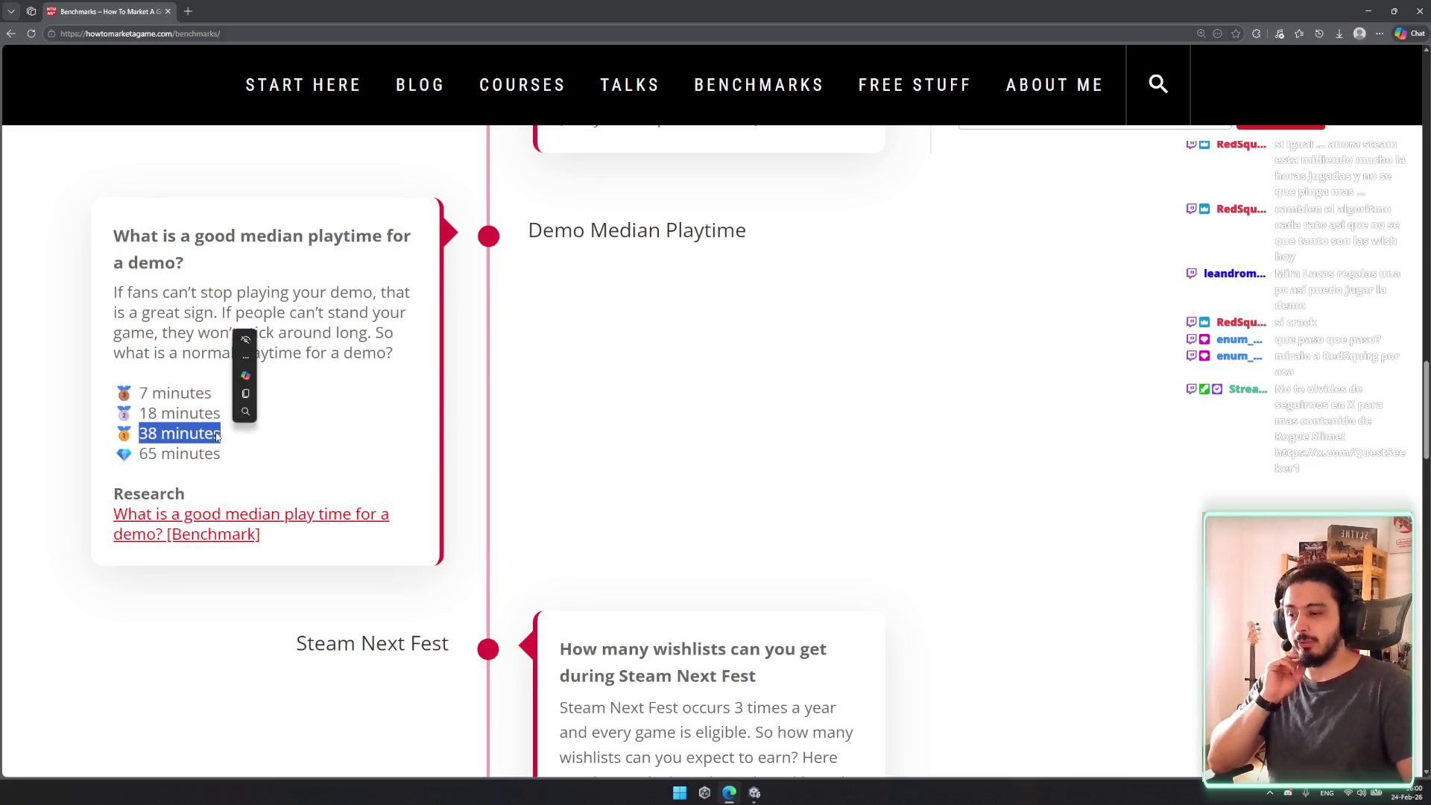
Step: On the Coming Soon Page Launch card, highlight the question and its 100 wishlists tier
{"action": "scroll", "coordinate": [738, 633], "scroll_direction": "up", "scroll_amount": 10}
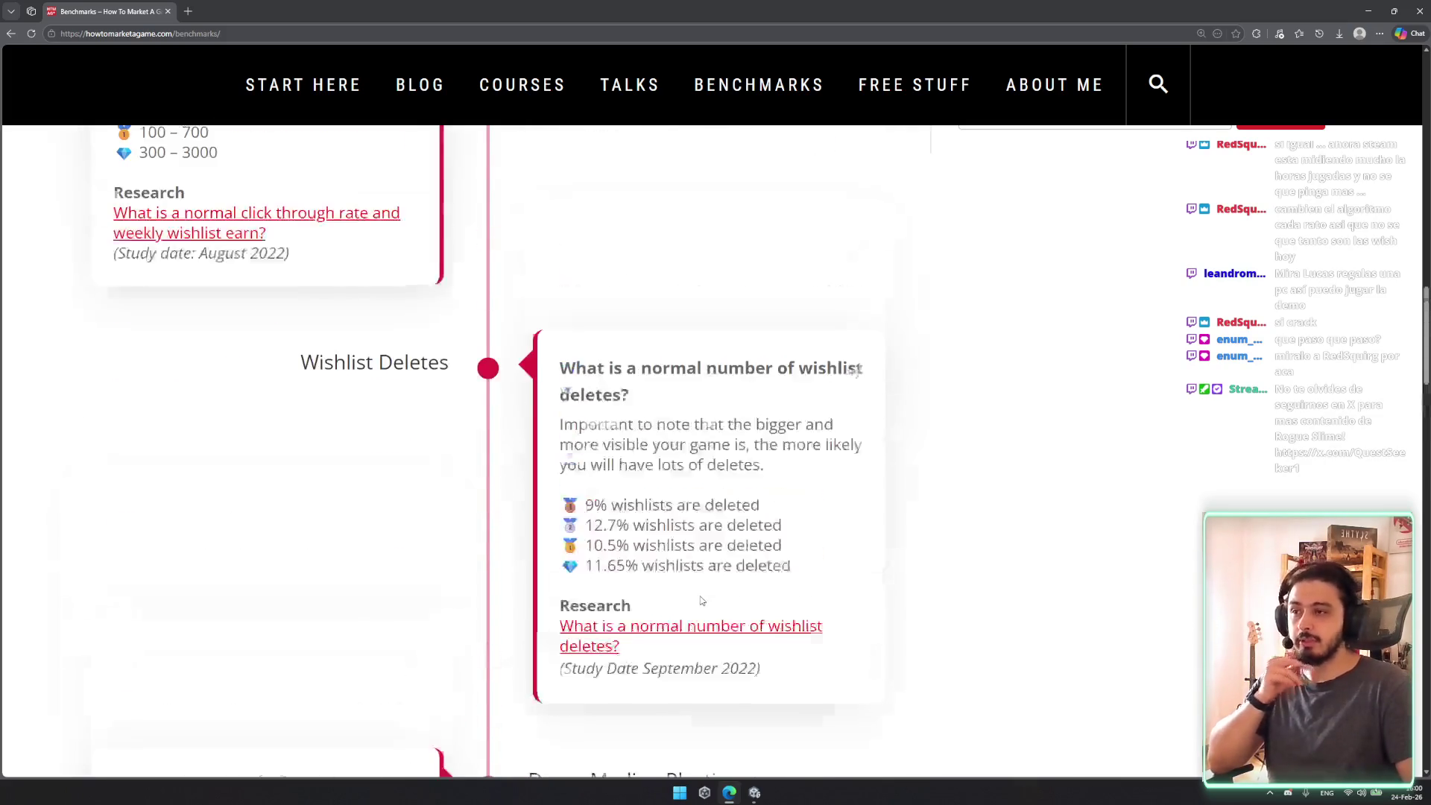
{"action": "scroll", "coordinate": [699, 592], "scroll_direction": "up", "scroll_amount": 3}
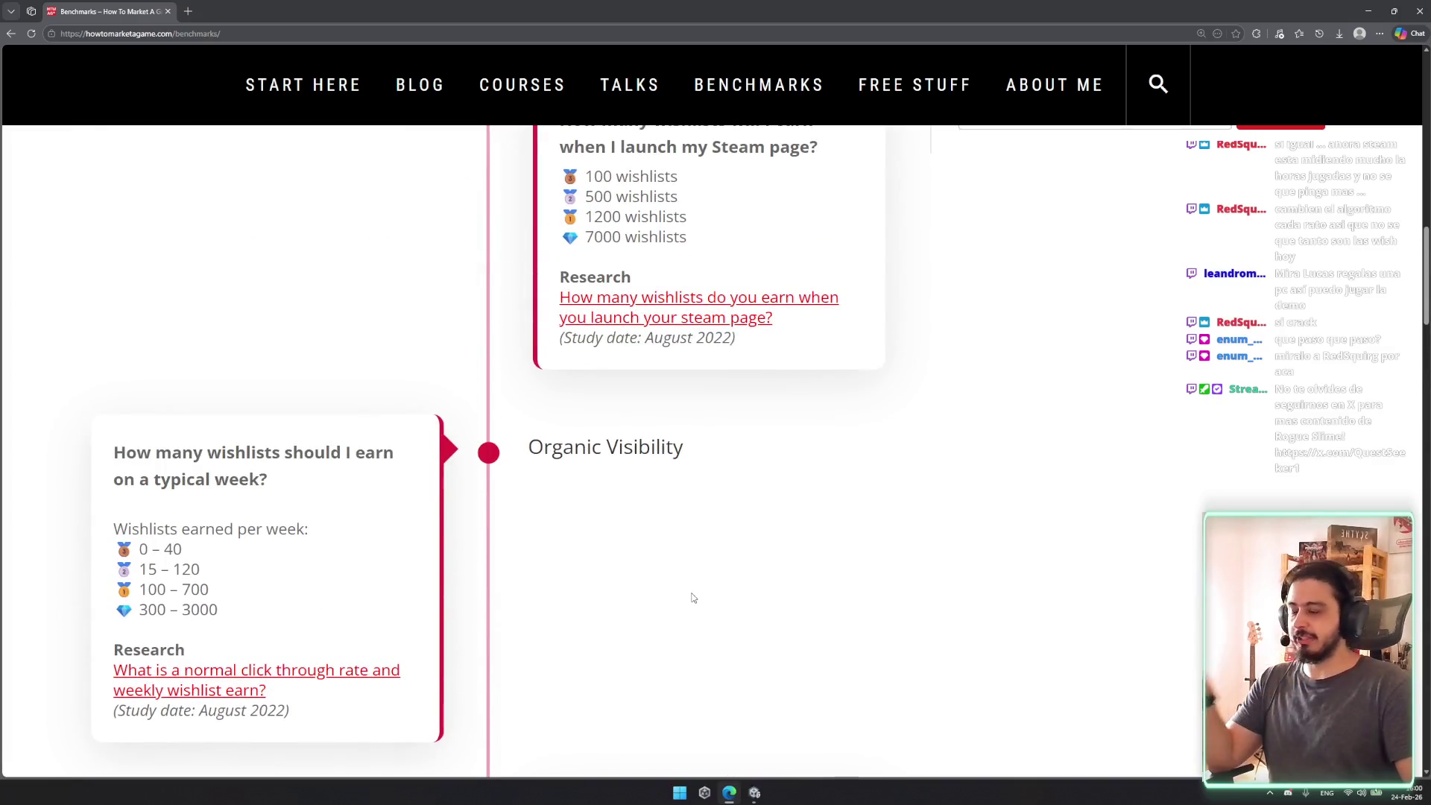
{"action": "scroll", "coordinate": [692, 597], "scroll_direction": "down", "scroll_amount": 1}
{"action": "scroll", "coordinate": [670, 588], "scroll_direction": "up", "scroll_amount": 5}
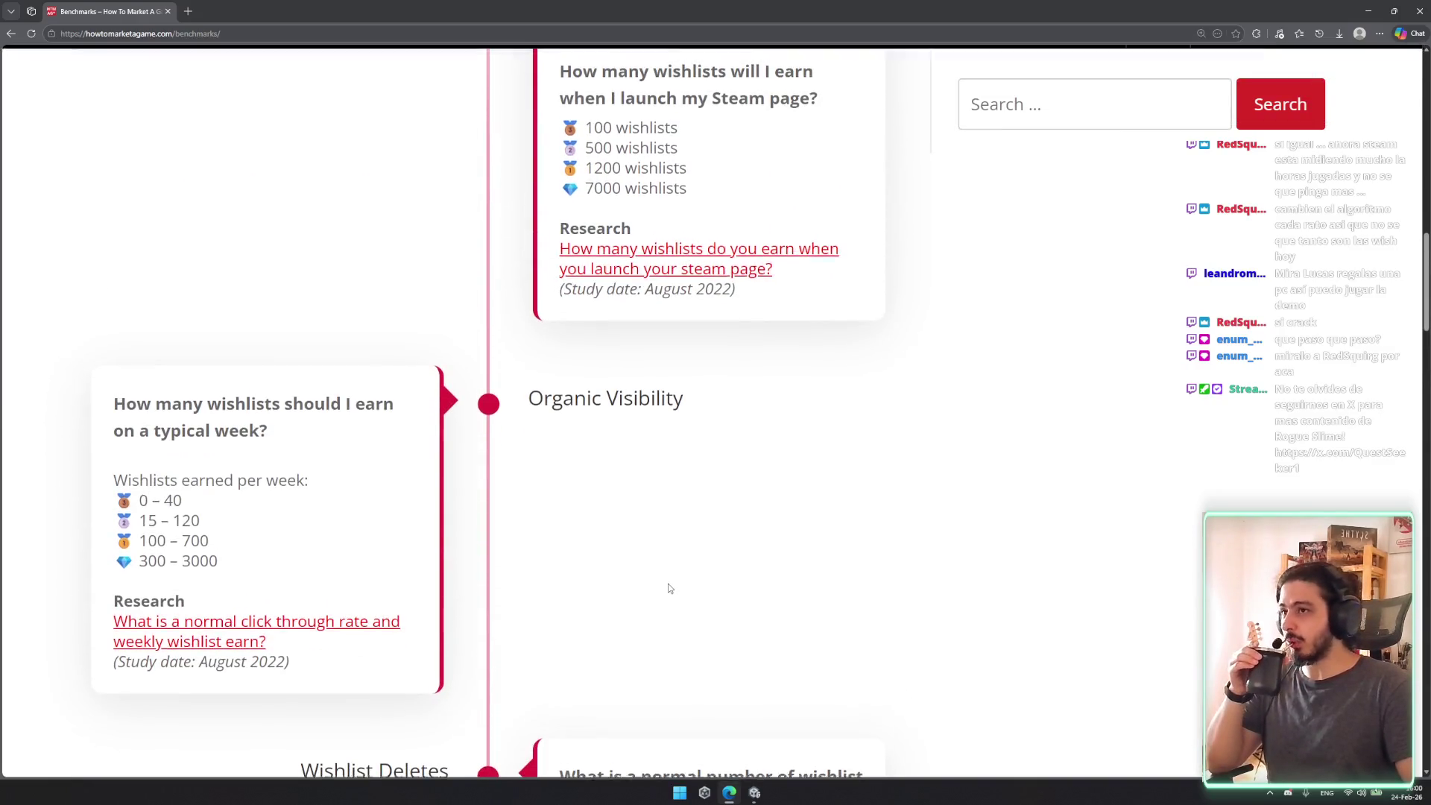
{"action": "mouse_move", "coordinate": [556, 398]}
{"action": "left_mouse_down"}
{"action": "mouse_move", "coordinate": [675, 401]}
{"action": "mouse_move", "coordinate": [626, 401]}
{"action": "mouse_move", "coordinate": [609, 427]}
{"action": "mouse_move", "coordinate": [813, 428]}
{"action": "mouse_move", "coordinate": [712, 428]}
{"action": "mouse_move", "coordinate": [678, 458]}
{"action": "left_mouse_up"}
{"action": "left_click", "coordinate": [689, 474]}
{"action": "left_click_drag", "start_coordinate": [585, 456], "coordinate": [704, 465]}
{"action": "left_click_drag", "start_coordinate": [560, 427], "coordinate": [816, 447]}
{"action": "left_click_drag", "start_coordinate": [679, 456], "coordinate": [564, 452]}
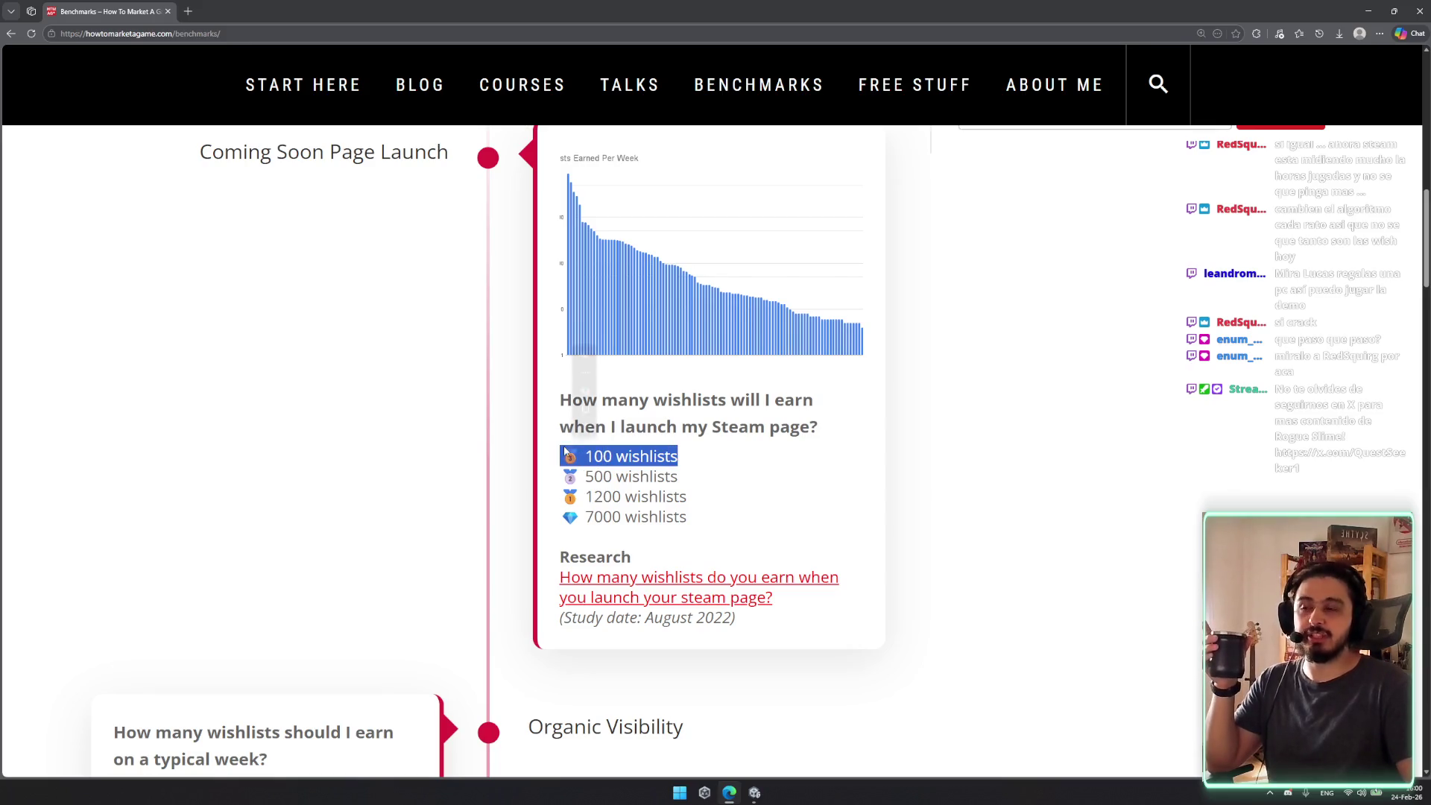
{"action": "left_click", "coordinate": [771, 457]}
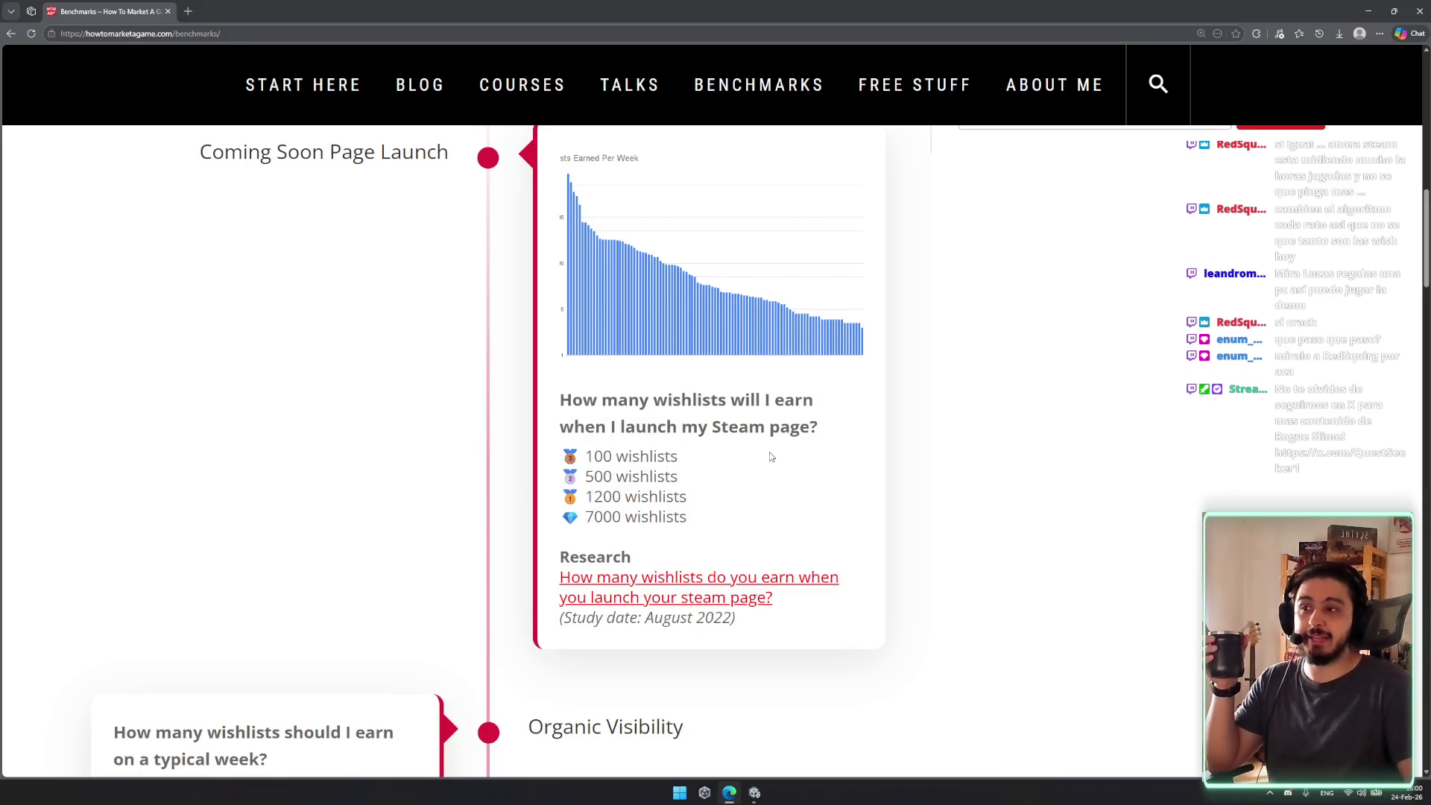
{"action": "mouse_move", "coordinate": [576, 422]}
{"action": "left_mouse_down"}
{"action": "mouse_move", "coordinate": [697, 463]}
{"action": "mouse_move", "coordinate": [564, 398]}
{"action": "left_mouse_up"}
{"action": "left_click", "coordinate": [694, 447]}
{"action": "left_click", "coordinate": [755, 459]}
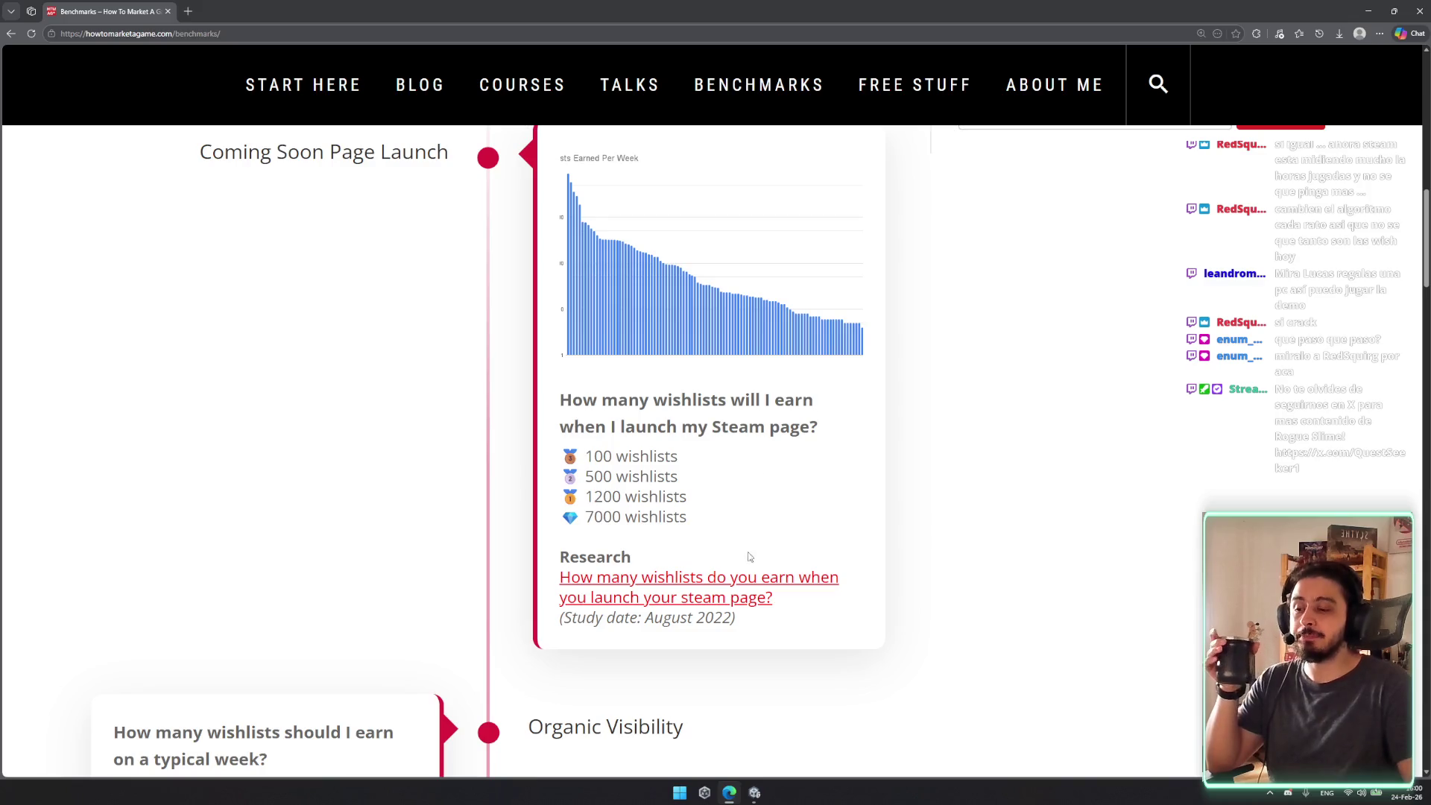
Step: Scroll up to the intro text showing the four gross earning tiers
{"action": "scroll", "coordinate": [751, 555], "scroll_direction": "up", "scroll_amount": 1}
{"action": "scroll", "coordinate": [692, 473], "scroll_direction": "up", "scroll_amount": 3}
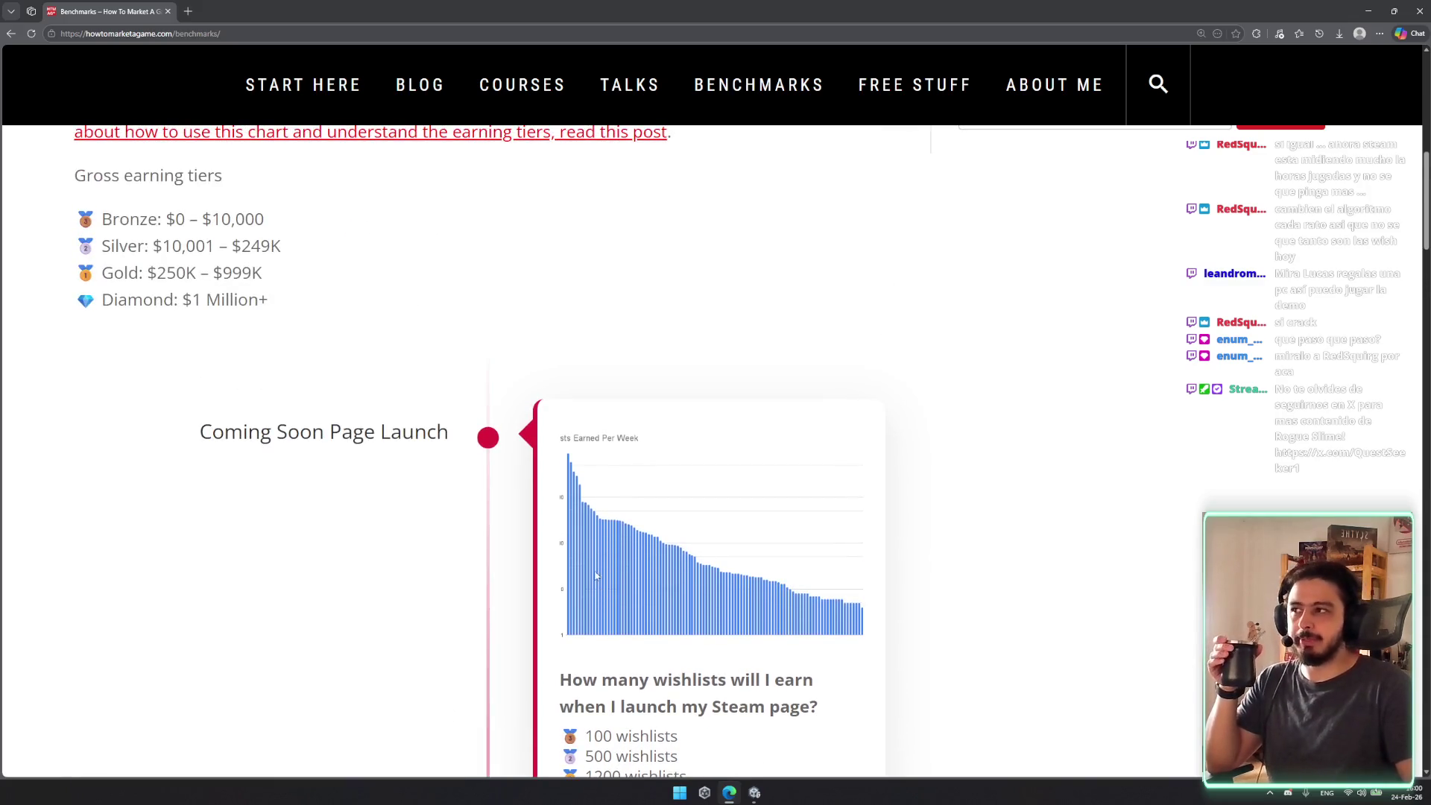
{"action": "scroll", "coordinate": [595, 575], "scroll_direction": "down", "scroll_amount": 4}
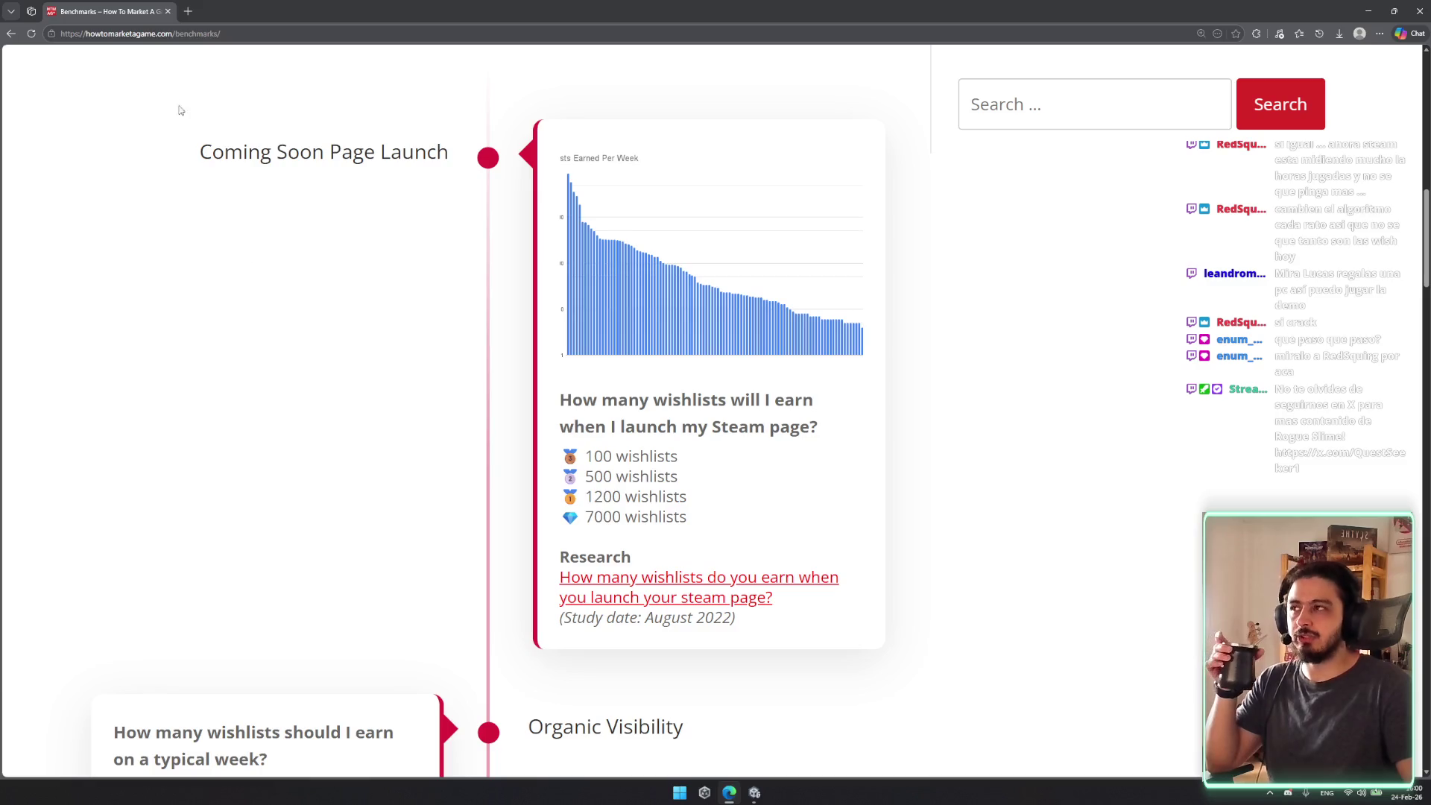
{"action": "scroll", "coordinate": [353, 353], "scroll_direction": "down", "scroll_amount": 3}
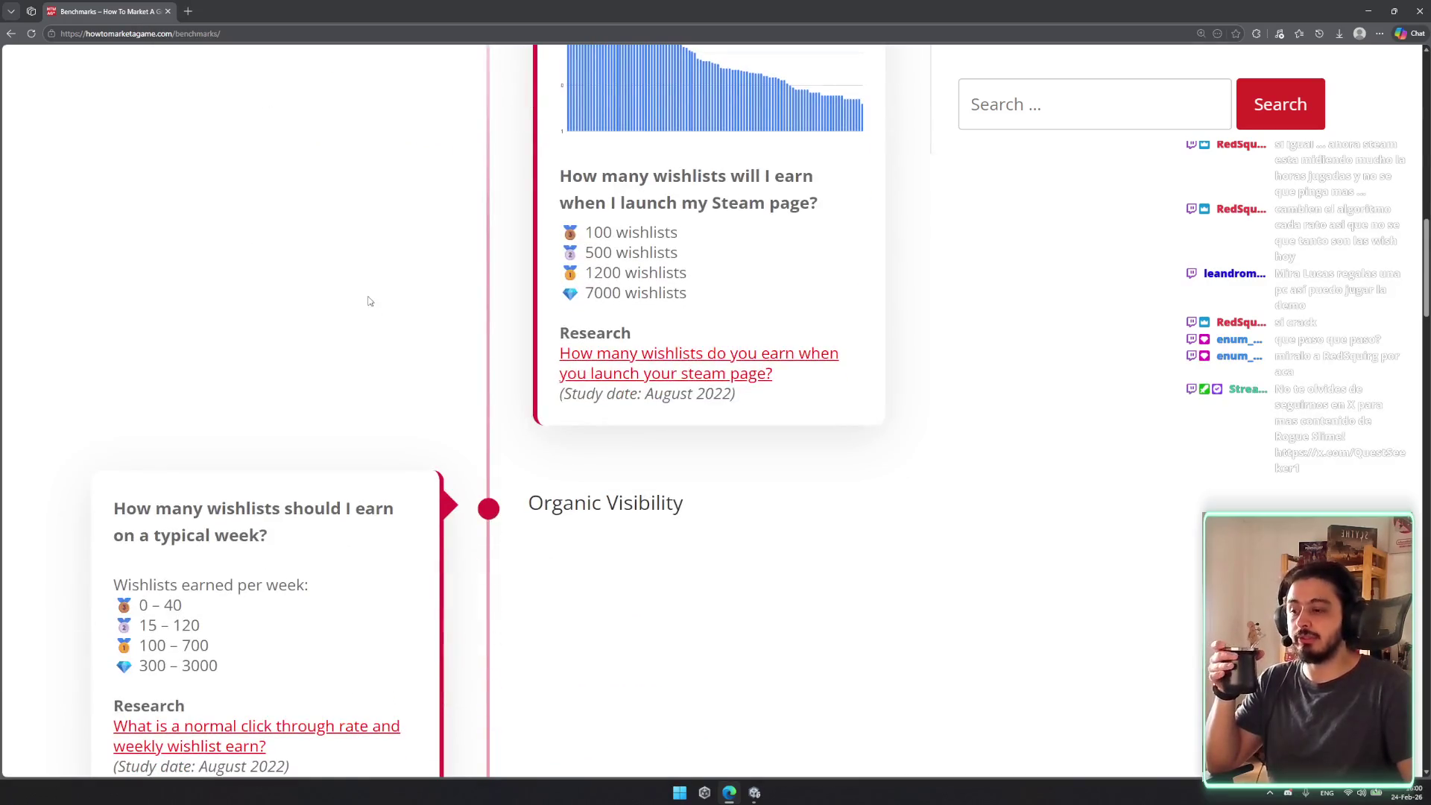
{"action": "scroll", "coordinate": [473, 253], "scroll_direction": "up", "scroll_amount": 4}
{"action": "scroll", "coordinate": [618, 343], "scroll_direction": "down", "scroll_amount": 3}
{"action": "scroll", "coordinate": [618, 343], "scroll_direction": "up", "scroll_amount": 10}
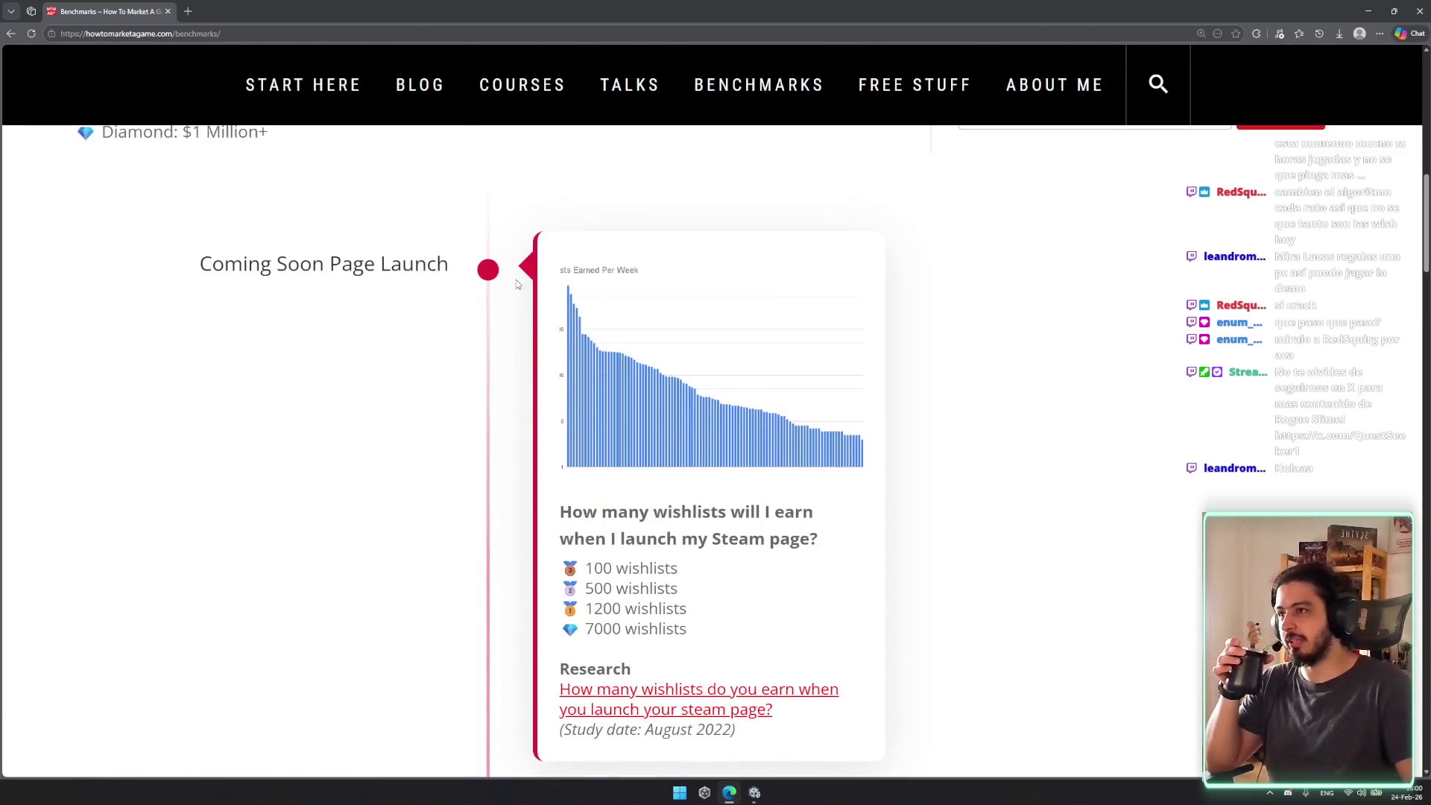
{"action": "scroll", "coordinate": [537, 276], "scroll_direction": "down", "scroll_amount": 2}
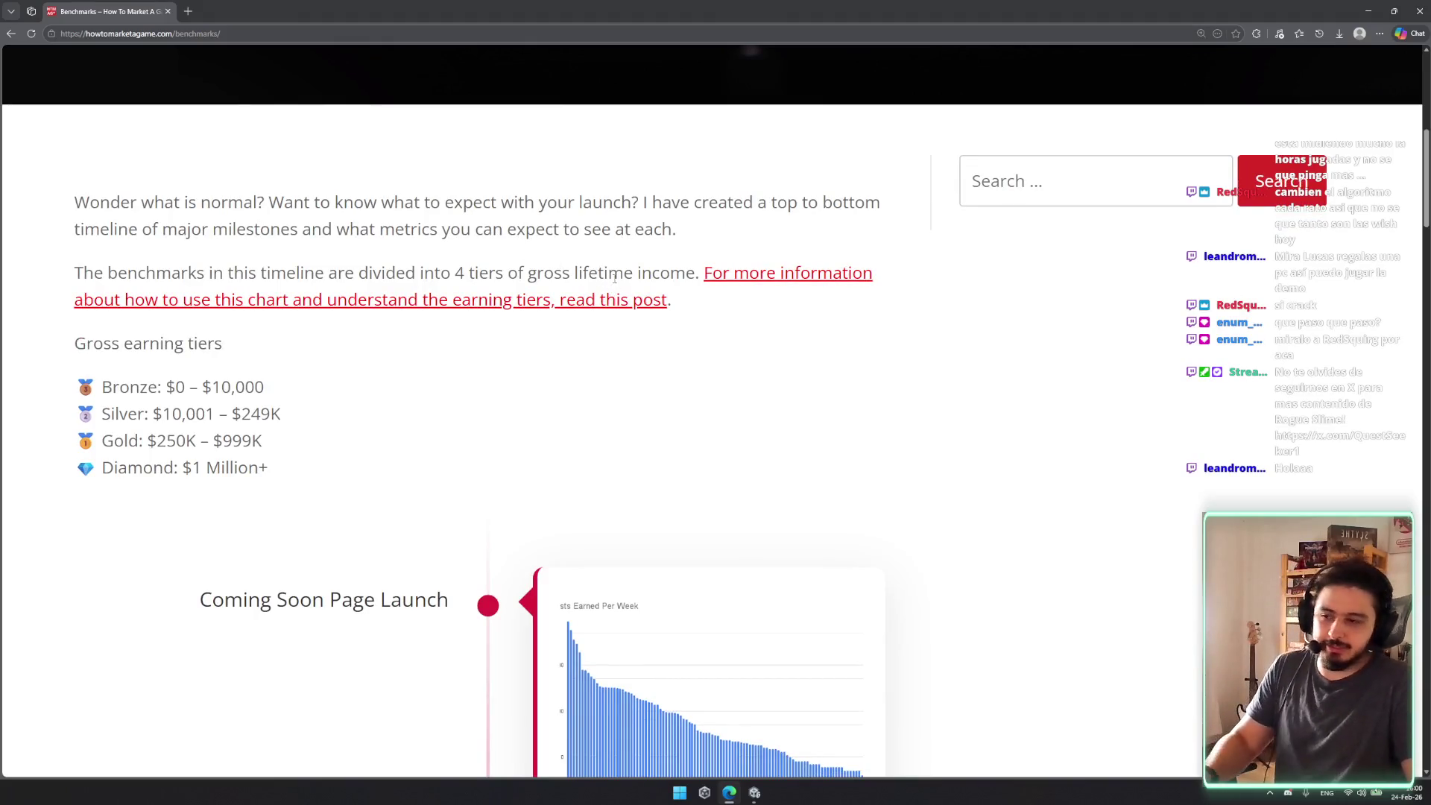
{"action": "scroll", "coordinate": [790, 447], "scroll_direction": "down", "scroll_amount": 2, "text": "ctrl"}
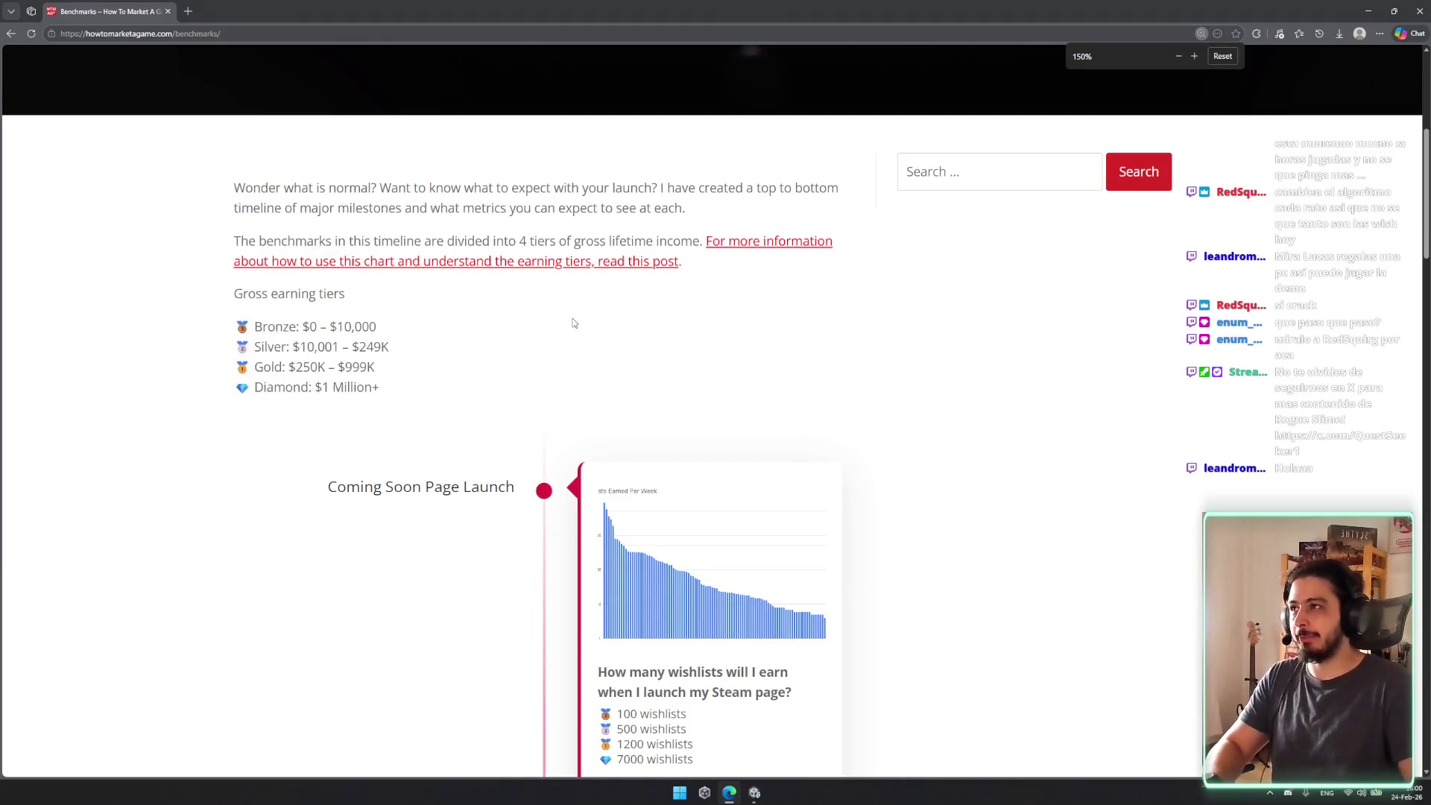
Step: Zoom the Benchmarks page to 100%, scroll through the timeline, then return to the intro
{"action": "scroll", "coordinate": [910, 431], "scroll_direction": "down", "scroll_amount": 4}
{"action": "scroll", "coordinate": [910, 431], "scroll_direction": "up", "scroll_amount": 5}
{"action": "scroll", "coordinate": [872, 400], "scroll_direction": "down", "scroll_amount": 2, "text": "ctrl"}
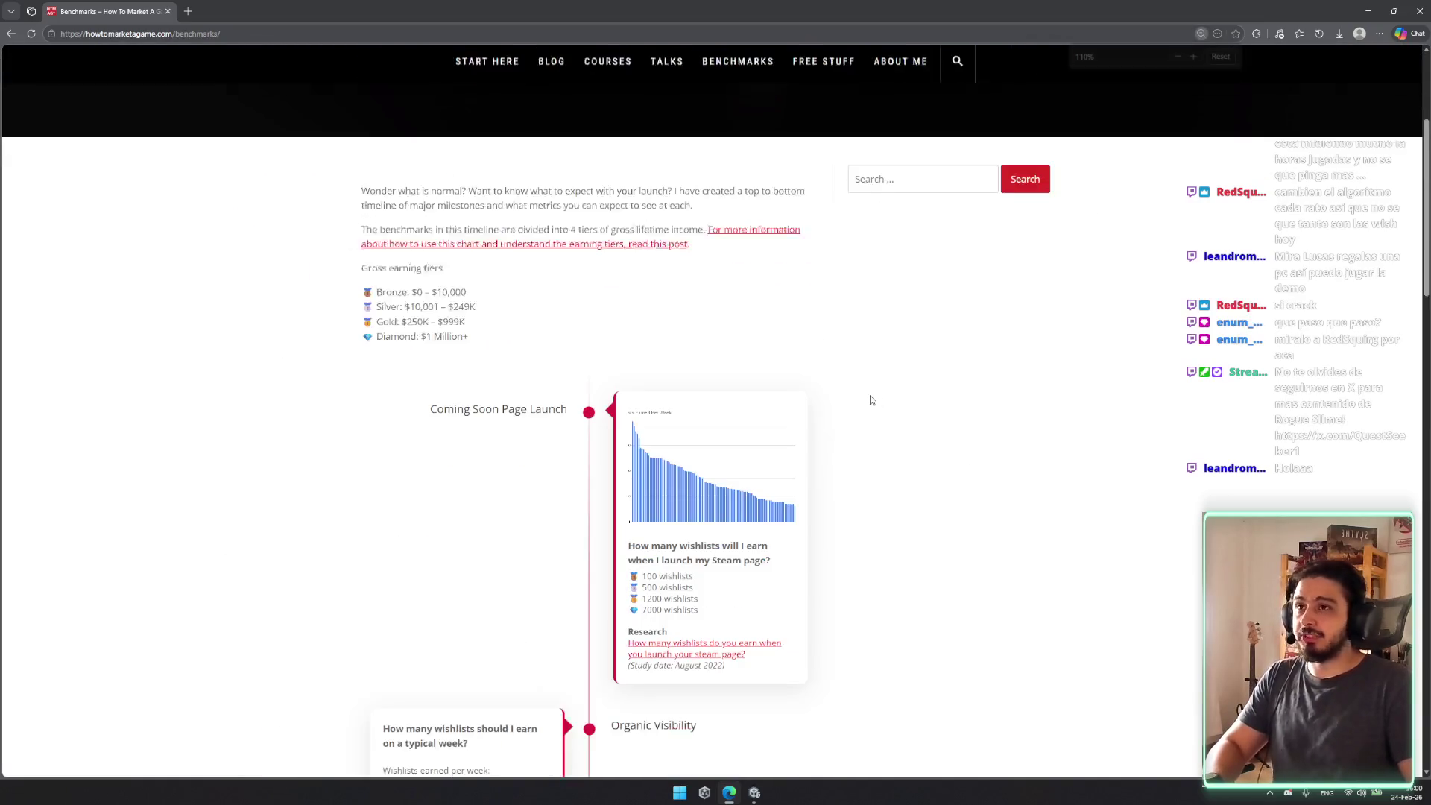
{"action": "scroll", "coordinate": [1192, 78], "scroll_direction": "down", "scroll_amount": 1, "text": "ctrl"}
{"action": "scroll", "coordinate": [837, 361], "scroll_direction": "up", "scroll_amount": 5}
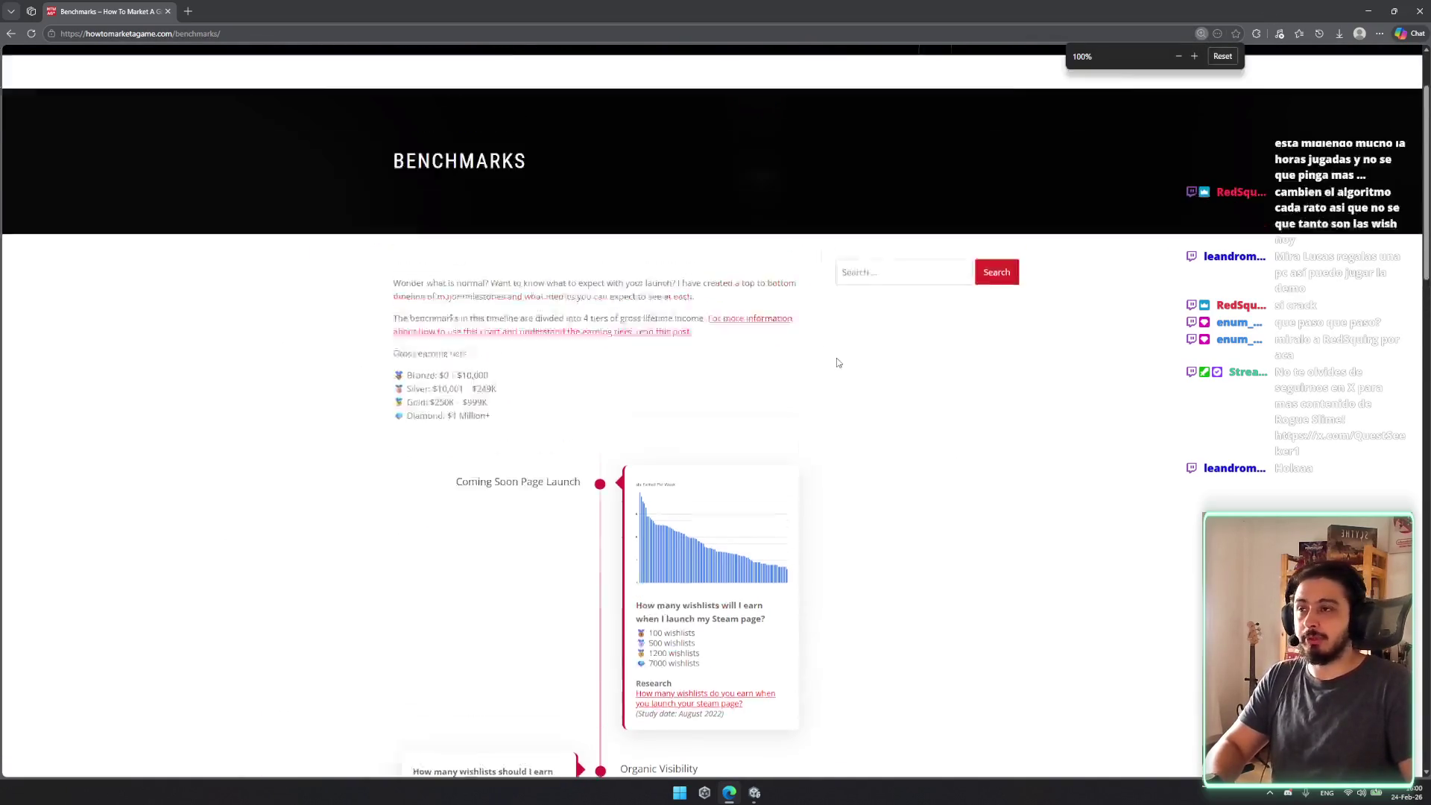
{"action": "scroll", "coordinate": [733, 374], "scroll_direction": "down", "scroll_amount": 9}
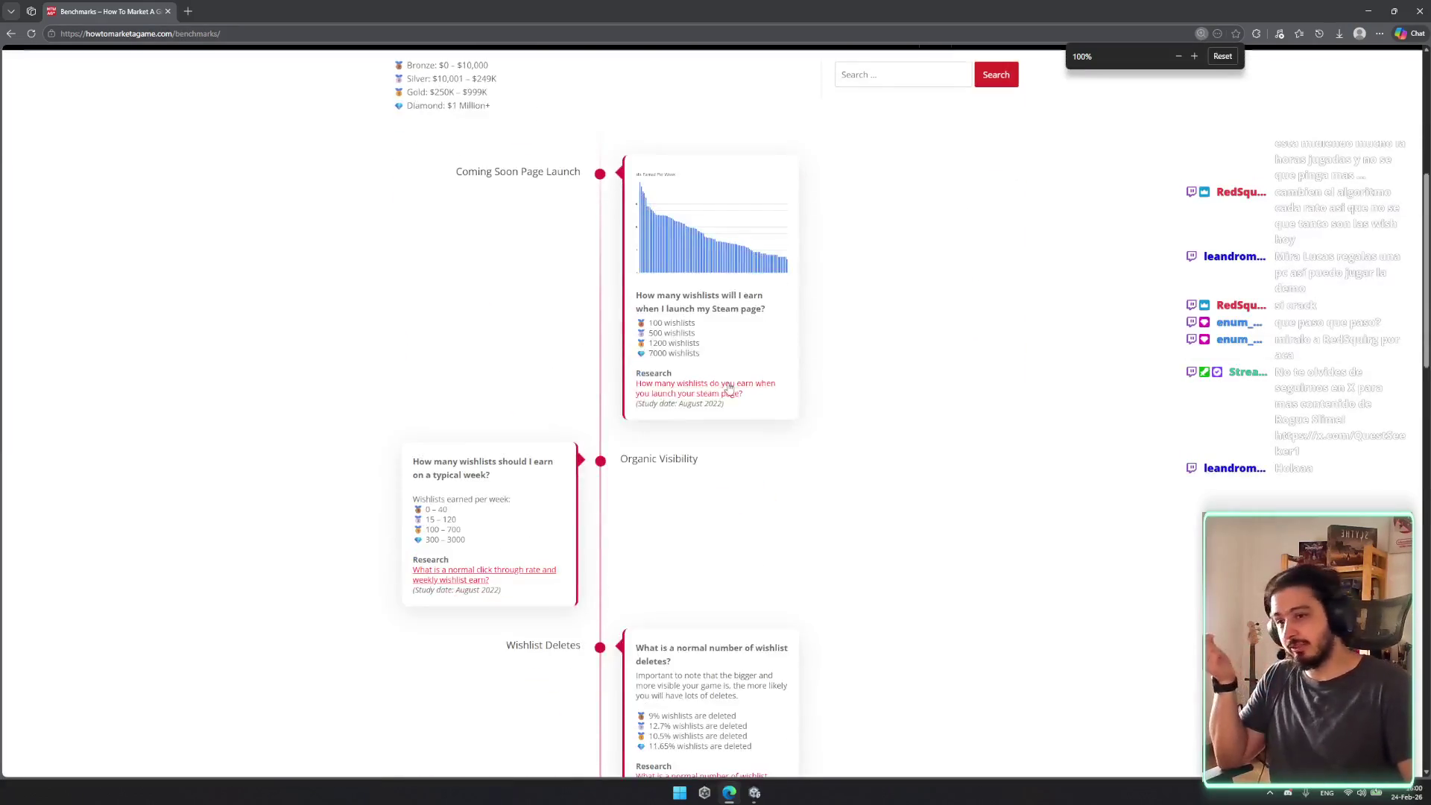
{"action": "scroll", "coordinate": [770, 386], "scroll_direction": "down", "scroll_amount": 16}
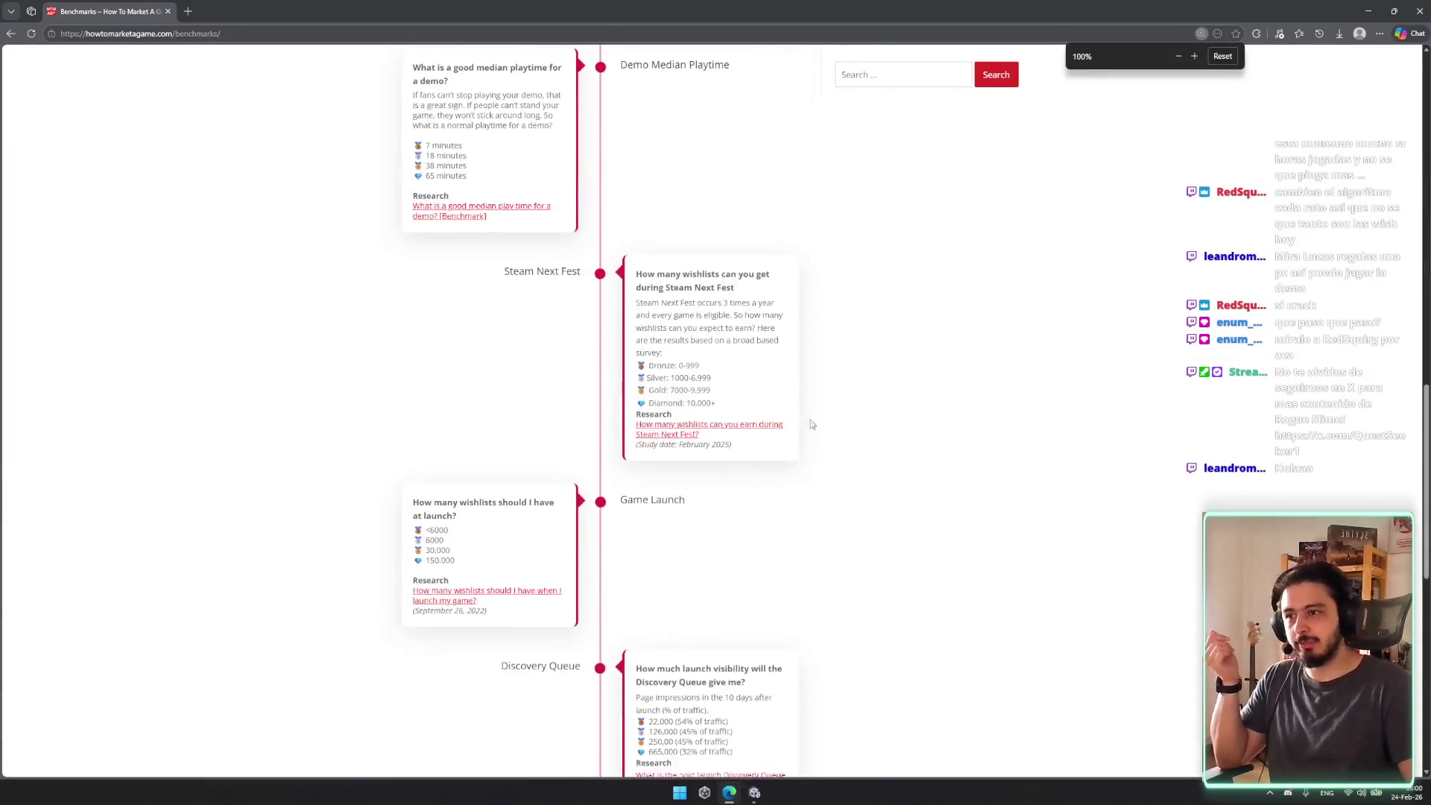
{"action": "scroll", "coordinate": [818, 418], "scroll_direction": "down", "scroll_amount": 1}
{"action": "scroll", "coordinate": [817, 418], "scroll_direction": "up", "scroll_amount": 10}
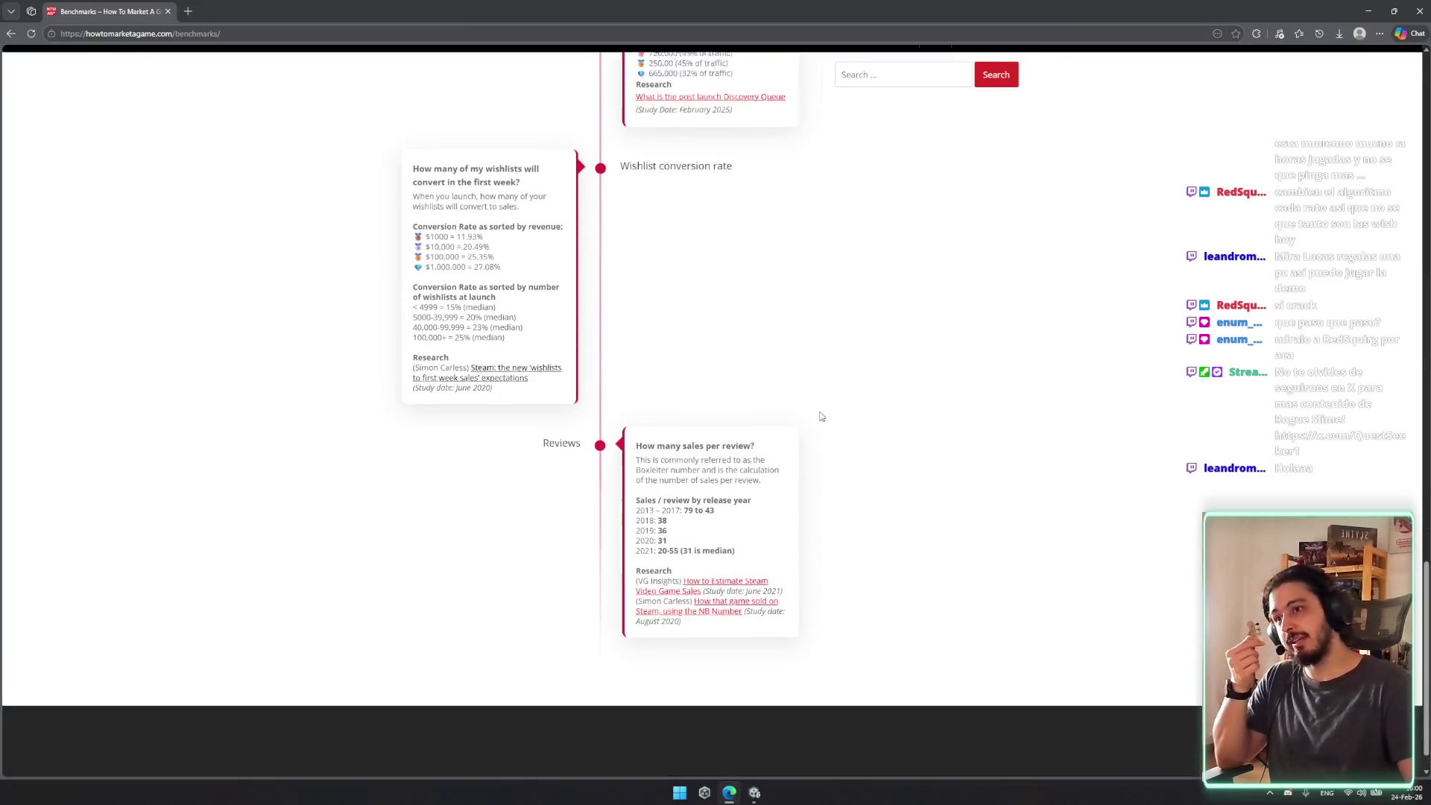
{"action": "scroll", "coordinate": [790, 395], "scroll_direction": "up", "scroll_amount": 10}
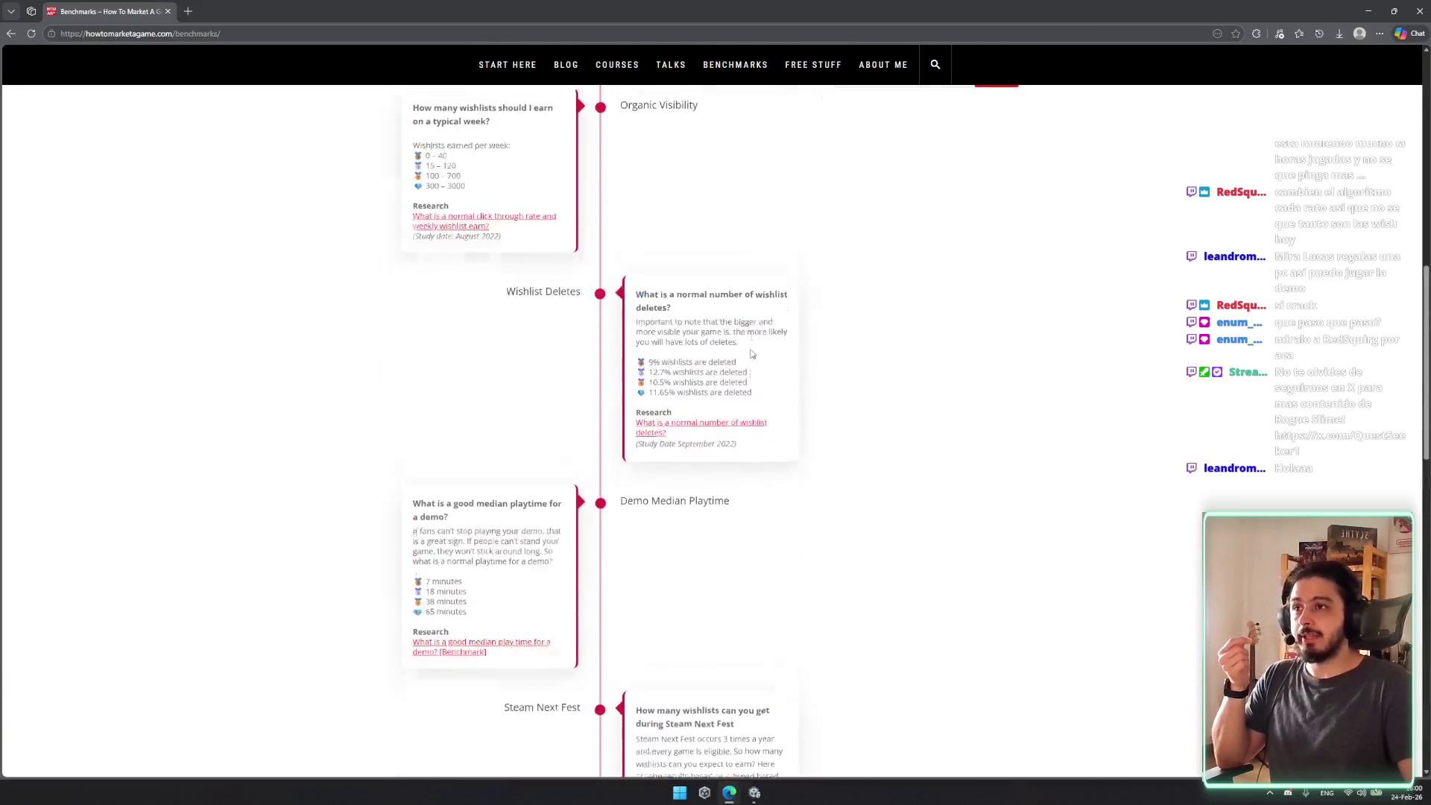
{"action": "scroll", "coordinate": [749, 358], "scroll_direction": "up", "scroll_amount": 2}
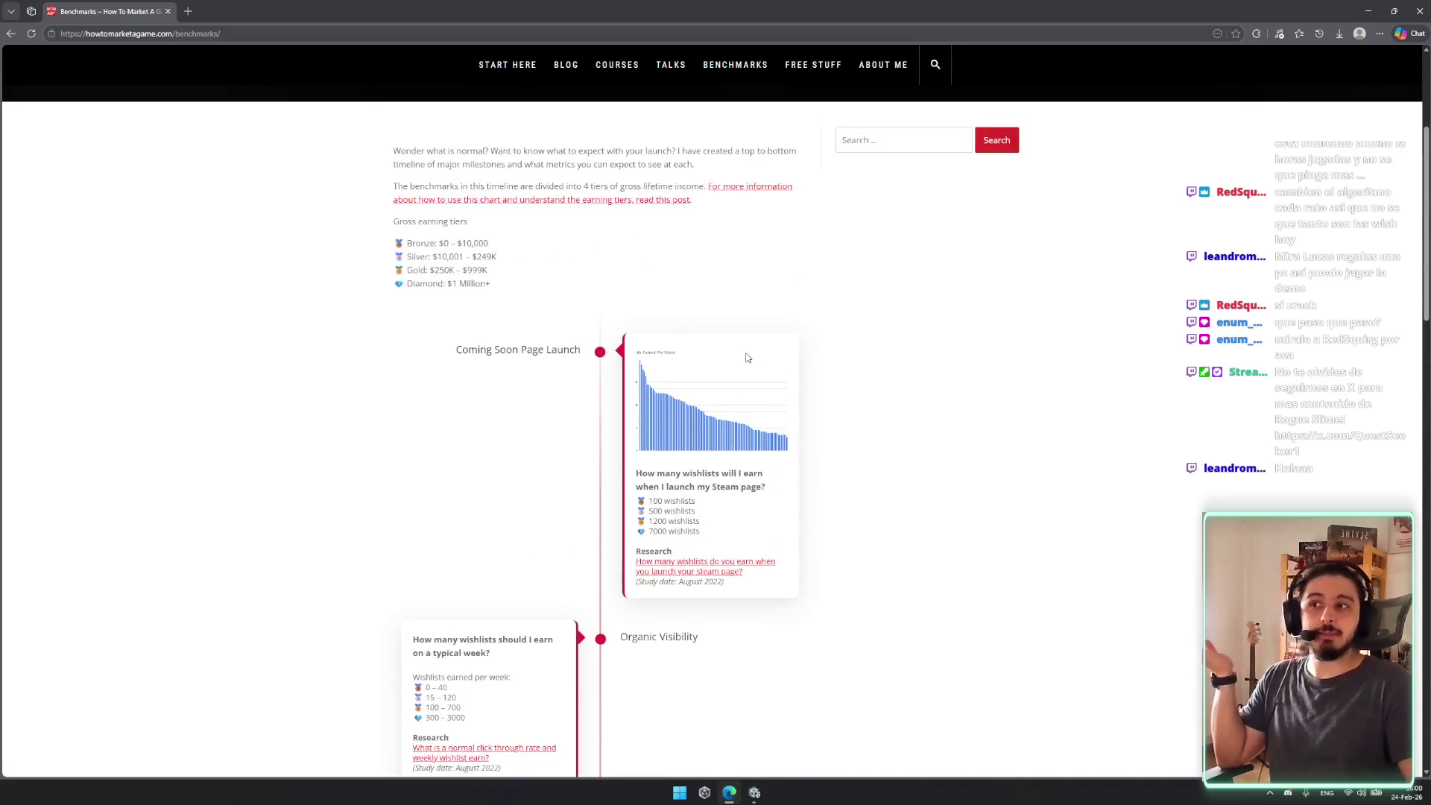
{"action": "triple_click", "coordinate": [656, 501]}
{"action": "left_click_drag", "start_coordinate": [728, 504], "coordinate": [635, 473]}
{"action": "left_click", "coordinate": [678, 502]}
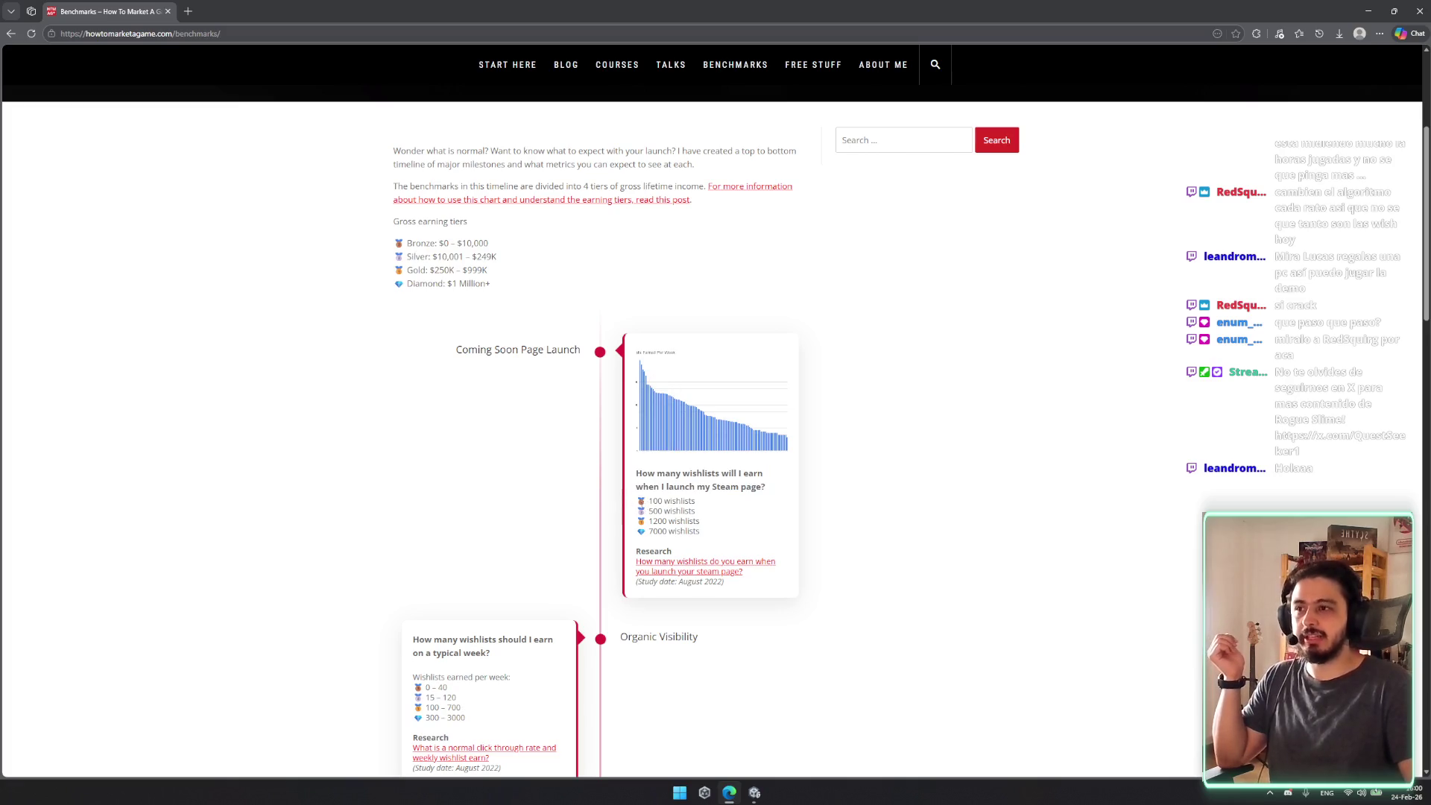
{"action": "triple_click", "coordinate": [678, 501]}
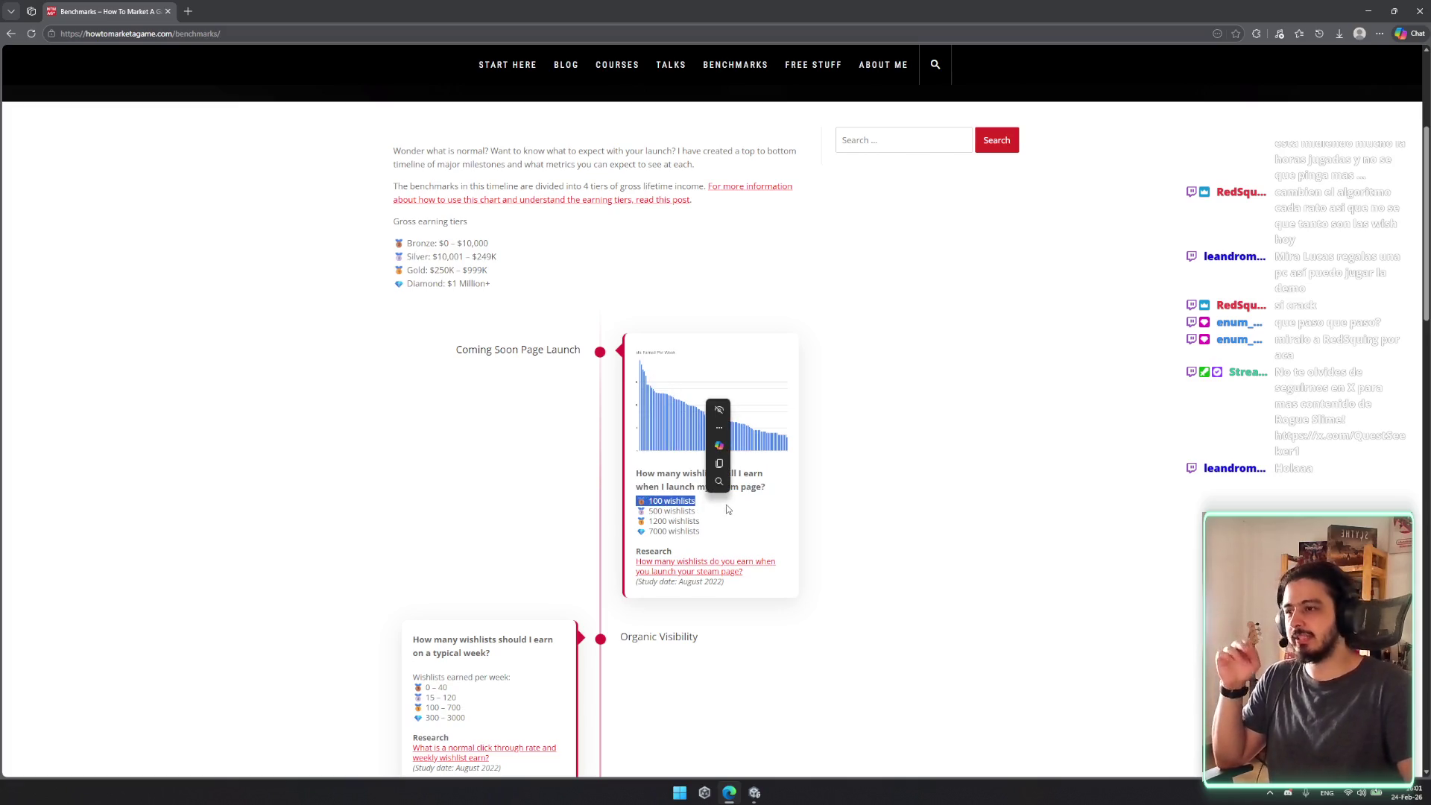
{"action": "left_click", "coordinate": [719, 427]}
{"action": "left_click", "coordinate": [684, 503]}
{"action": "left_click_drag", "start_coordinate": [767, 486], "coordinate": [678, 492]}
{"action": "scroll", "coordinate": [678, 498], "scroll_direction": "down", "scroll_amount": 2}
{"action": "left_click_drag", "start_coordinate": [425, 528], "coordinate": [549, 544]}
{"action": "left_click", "coordinate": [533, 580]}
{"action": "double_click", "coordinate": [440, 541]}
{"action": "left_click", "coordinate": [428, 538]}
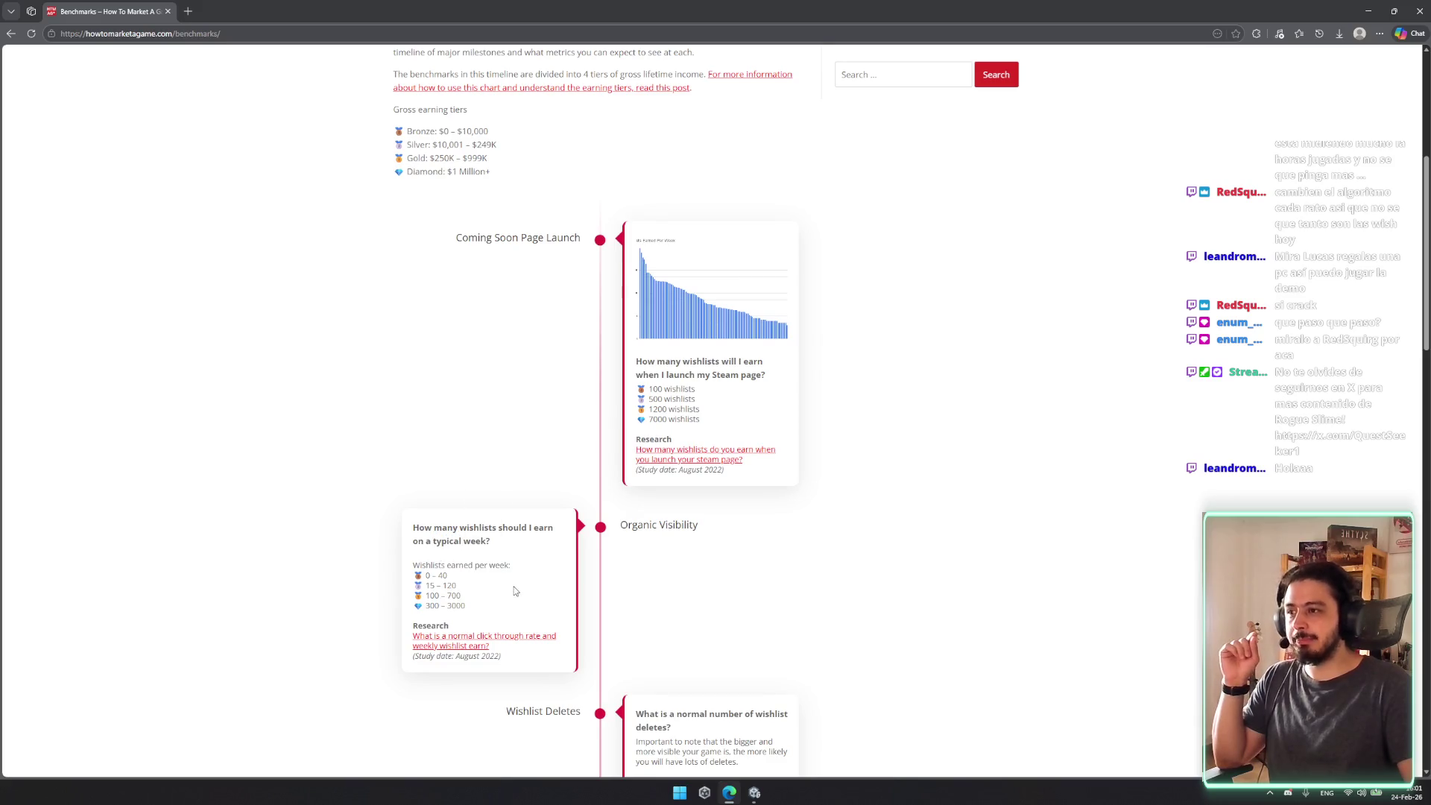
{"action": "scroll", "coordinate": [489, 595], "scroll_direction": "down", "scroll_amount": 1}
{"action": "scroll", "coordinate": [488, 594], "scroll_direction": "down", "scroll_amount": 2}
{"action": "mouse_move", "coordinate": [423, 474]}
{"action": "left_mouse_down"}
{"action": "mouse_move", "coordinate": [473, 486]}
{"action": "mouse_move", "coordinate": [415, 475]}
{"action": "left_mouse_up"}
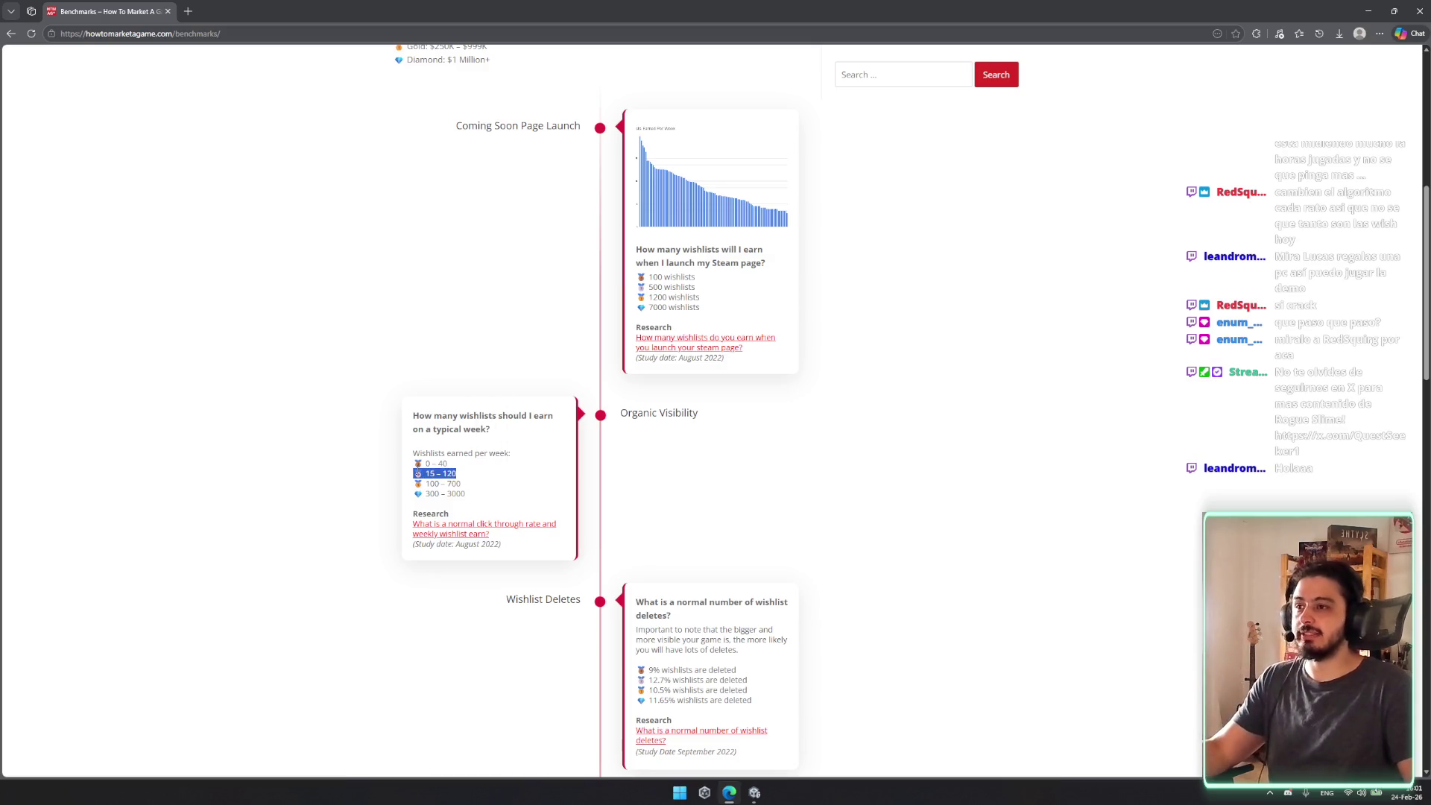
{"action": "left_click", "coordinate": [470, 481]}
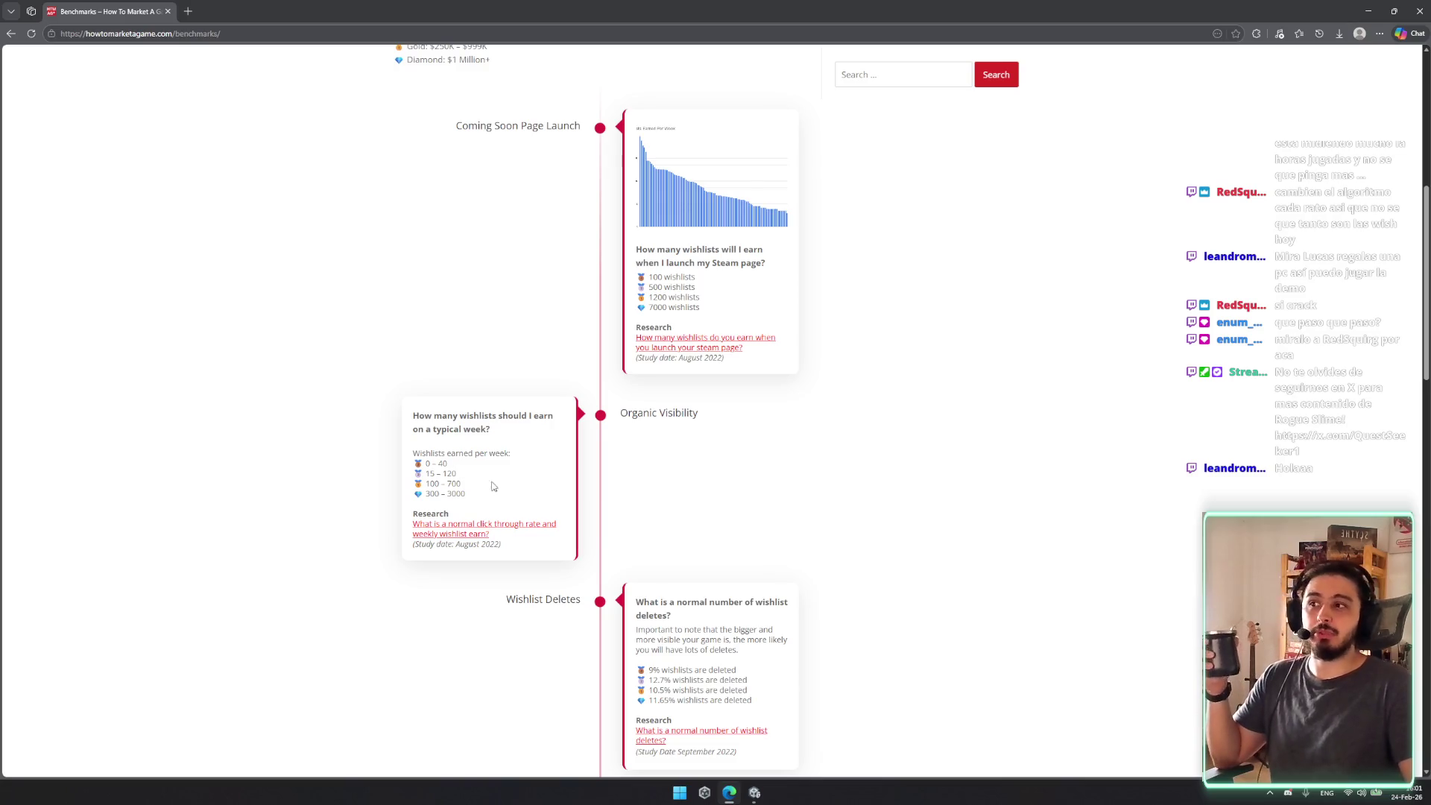
{"action": "left_click_drag", "start_coordinate": [443, 468], "coordinate": [480, 479]}
{"action": "left_click", "coordinate": [481, 481]}
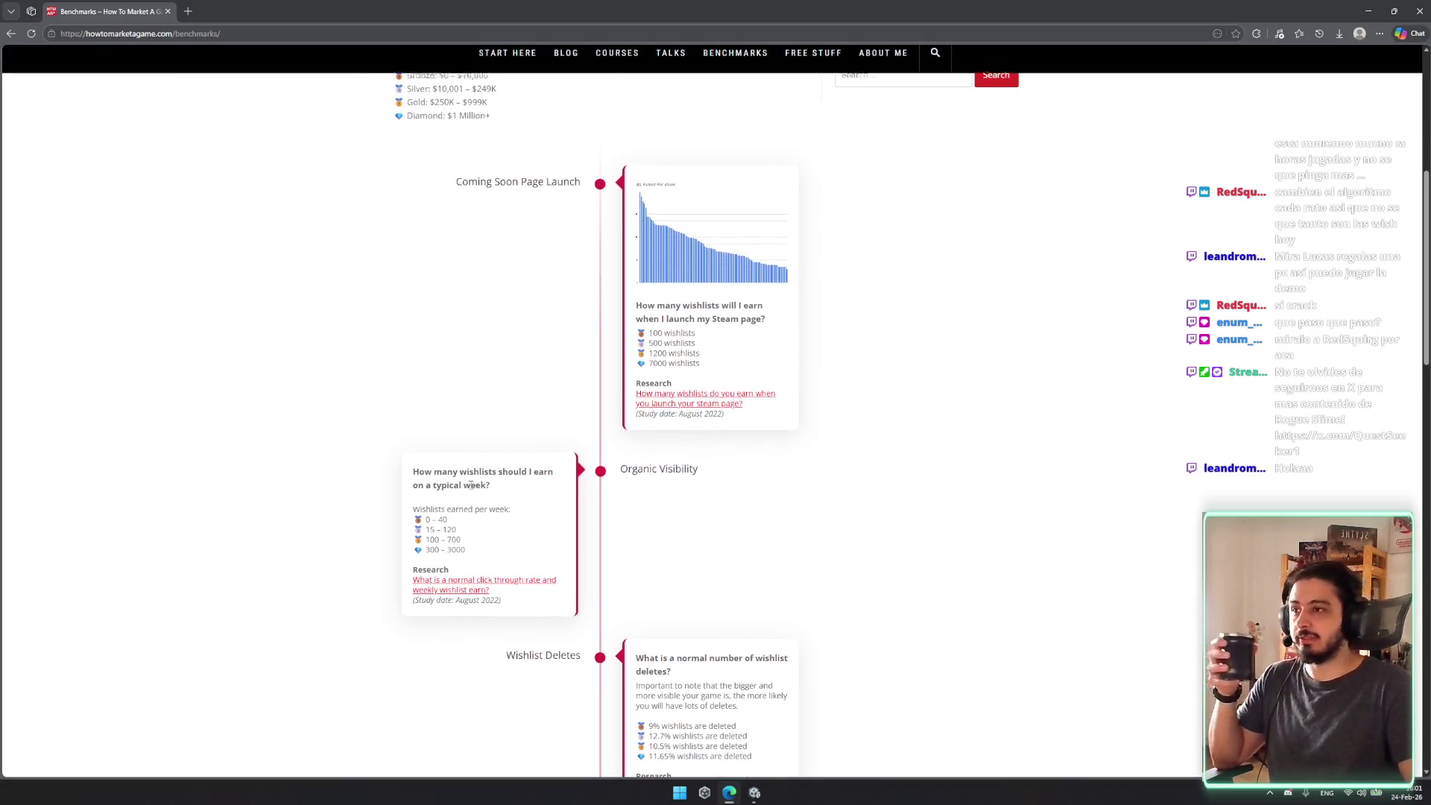
{"action": "scroll", "coordinate": [470, 521], "scroll_direction": "up", "scroll_amount": 1}
{"action": "triple_click", "coordinate": [487, 534]}
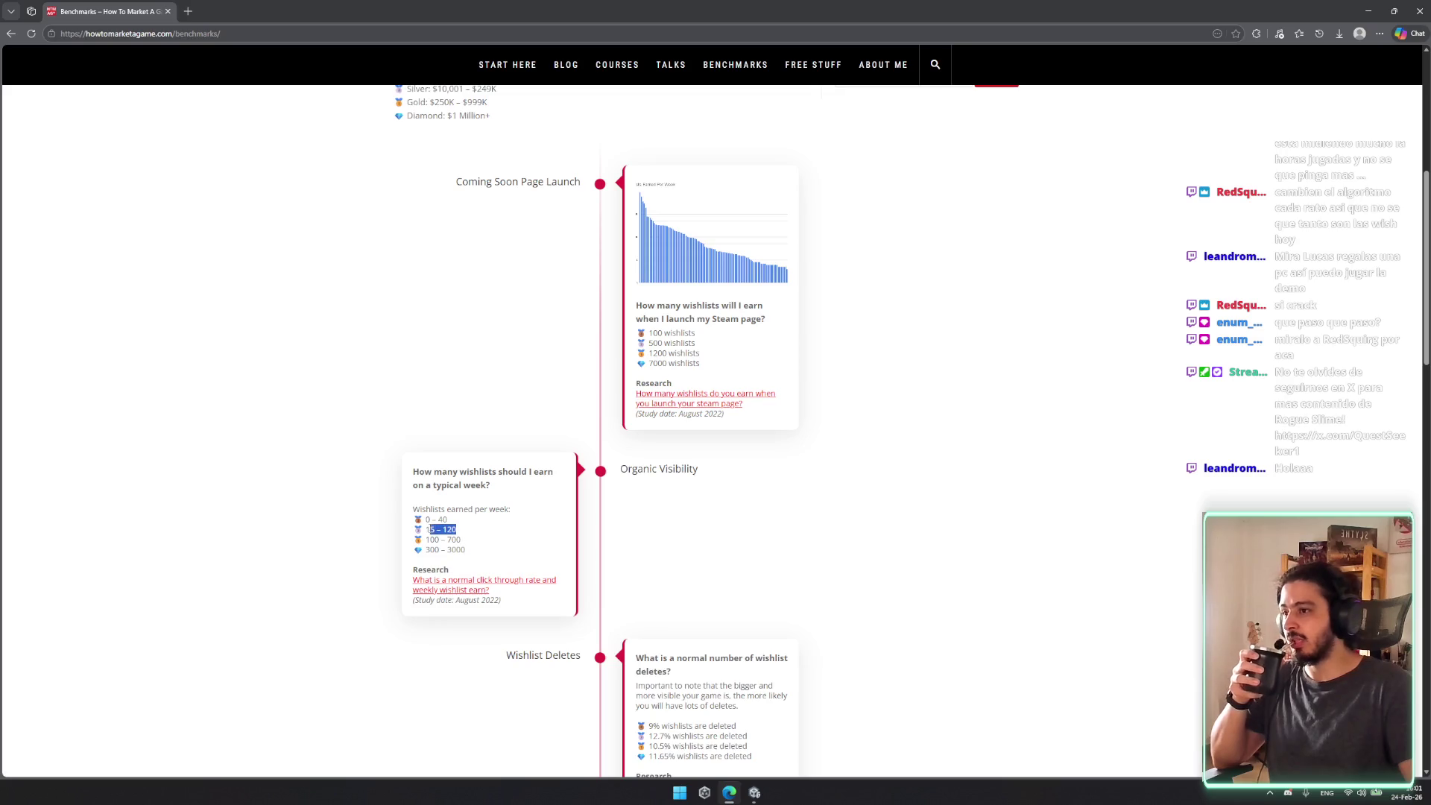
{"action": "left_click", "coordinate": [530, 544]}
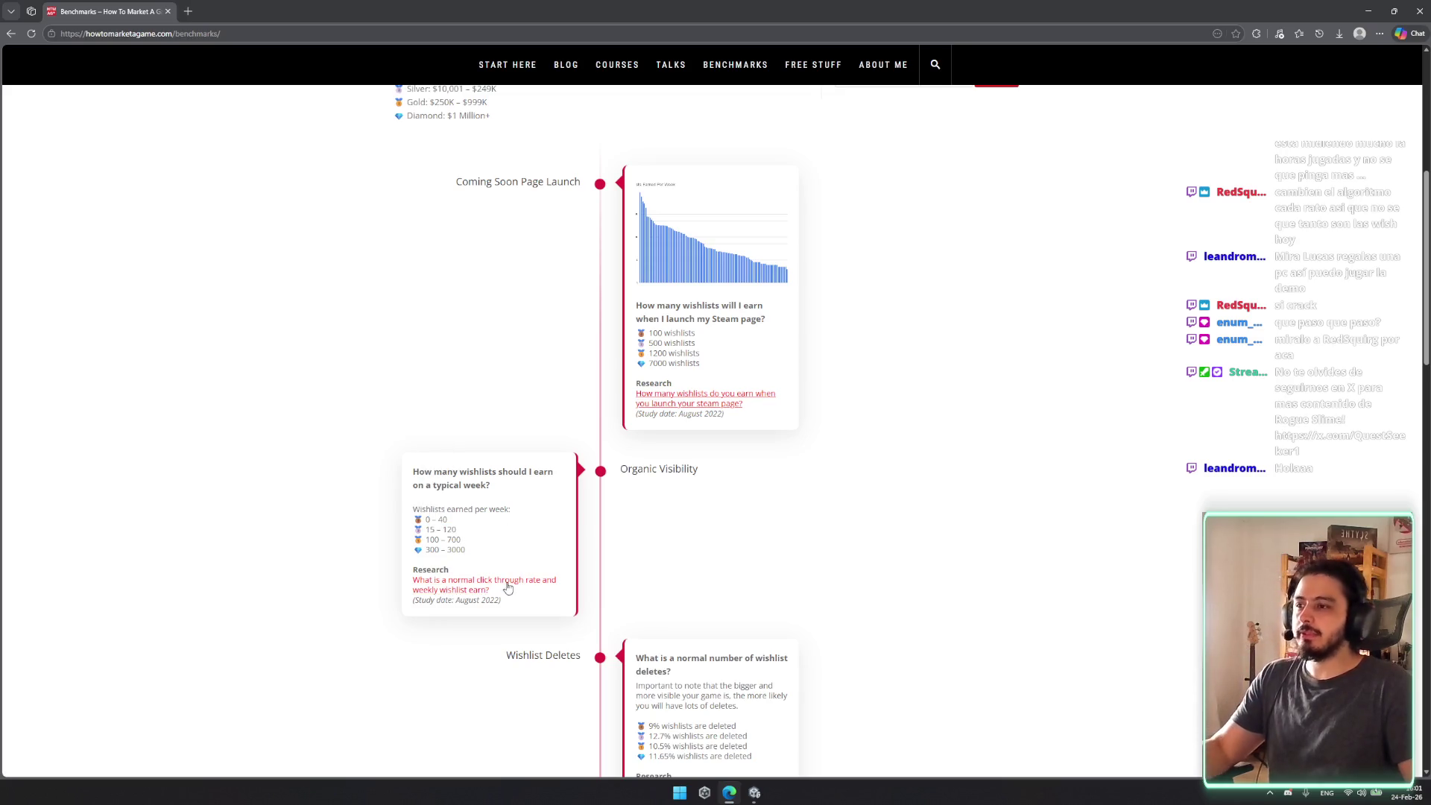
{"action": "scroll", "coordinate": [456, 628], "scroll_direction": "down", "scroll_amount": 3}
{"action": "left_click_drag", "start_coordinate": [453, 434], "coordinate": [502, 435]}
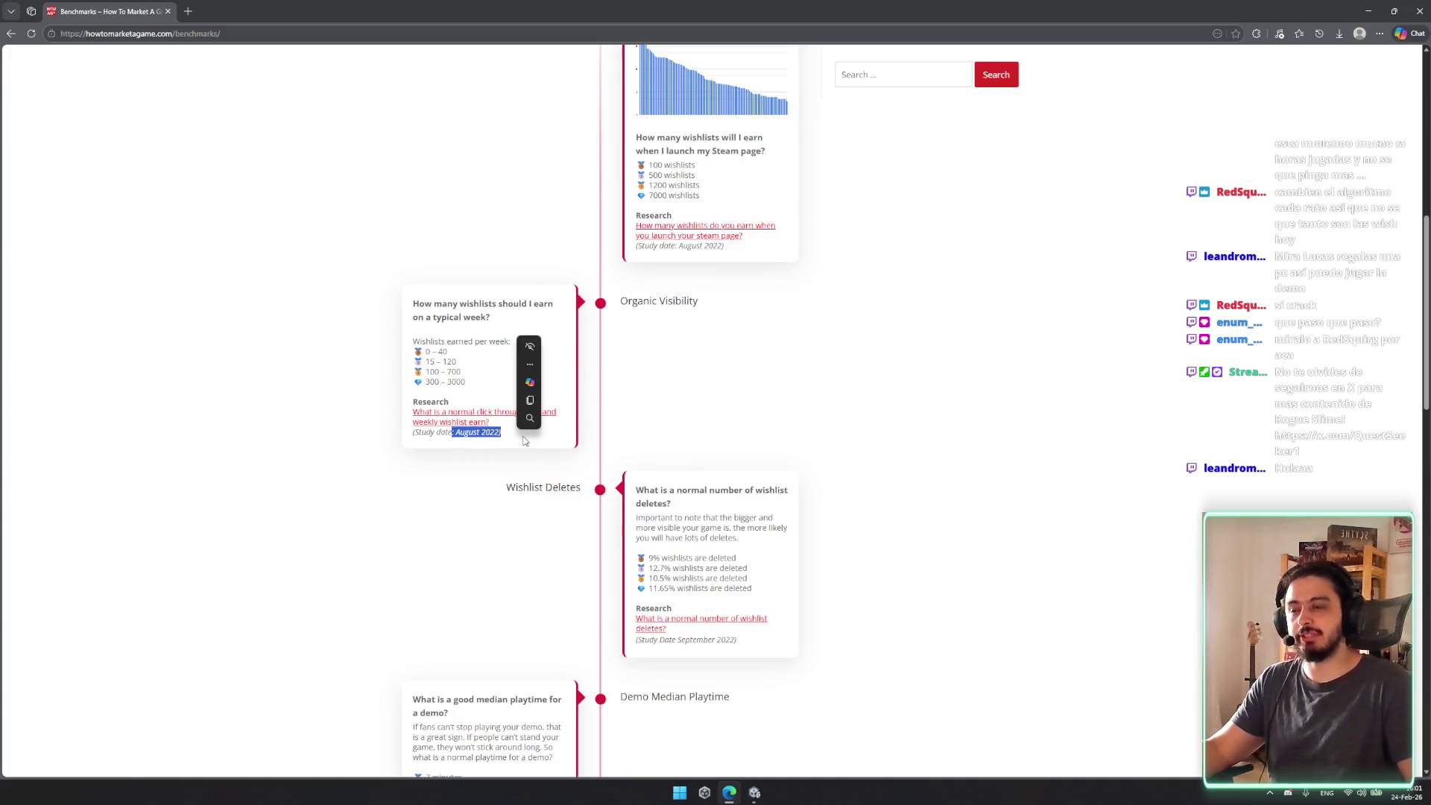
{"action": "scroll", "coordinate": [447, 484], "scroll_direction": "up", "scroll_amount": 3, "text": "ctrl"}
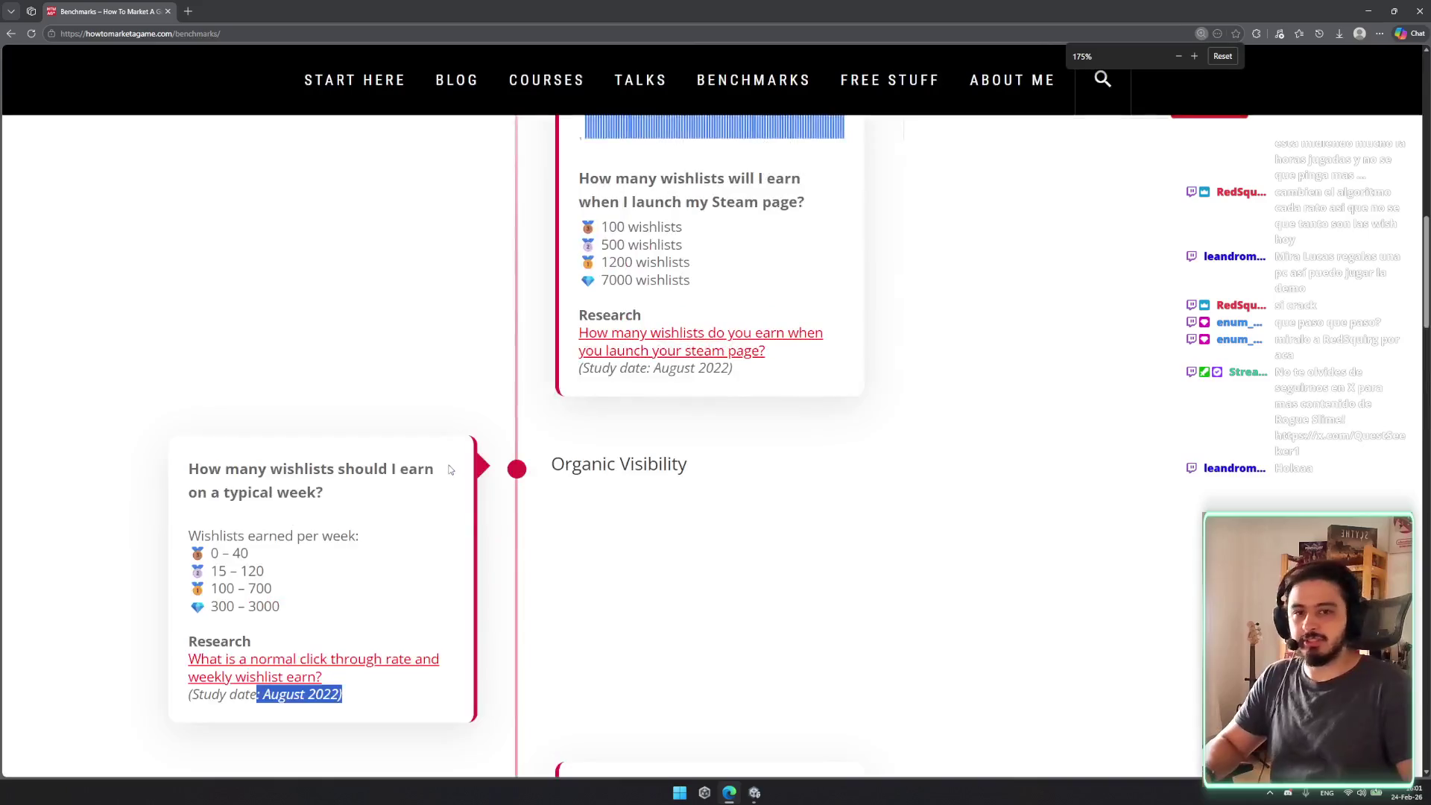
Step: Highlight the Organic Visibility label and the August 2022 study date
{"action": "scroll", "coordinate": [446, 499], "scroll_direction": "down", "scroll_amount": 1}
{"action": "left_click_drag", "start_coordinate": [333, 514], "coordinate": [395, 509]}
{"action": "left_click_drag", "start_coordinate": [586, 319], "coordinate": [691, 321]}
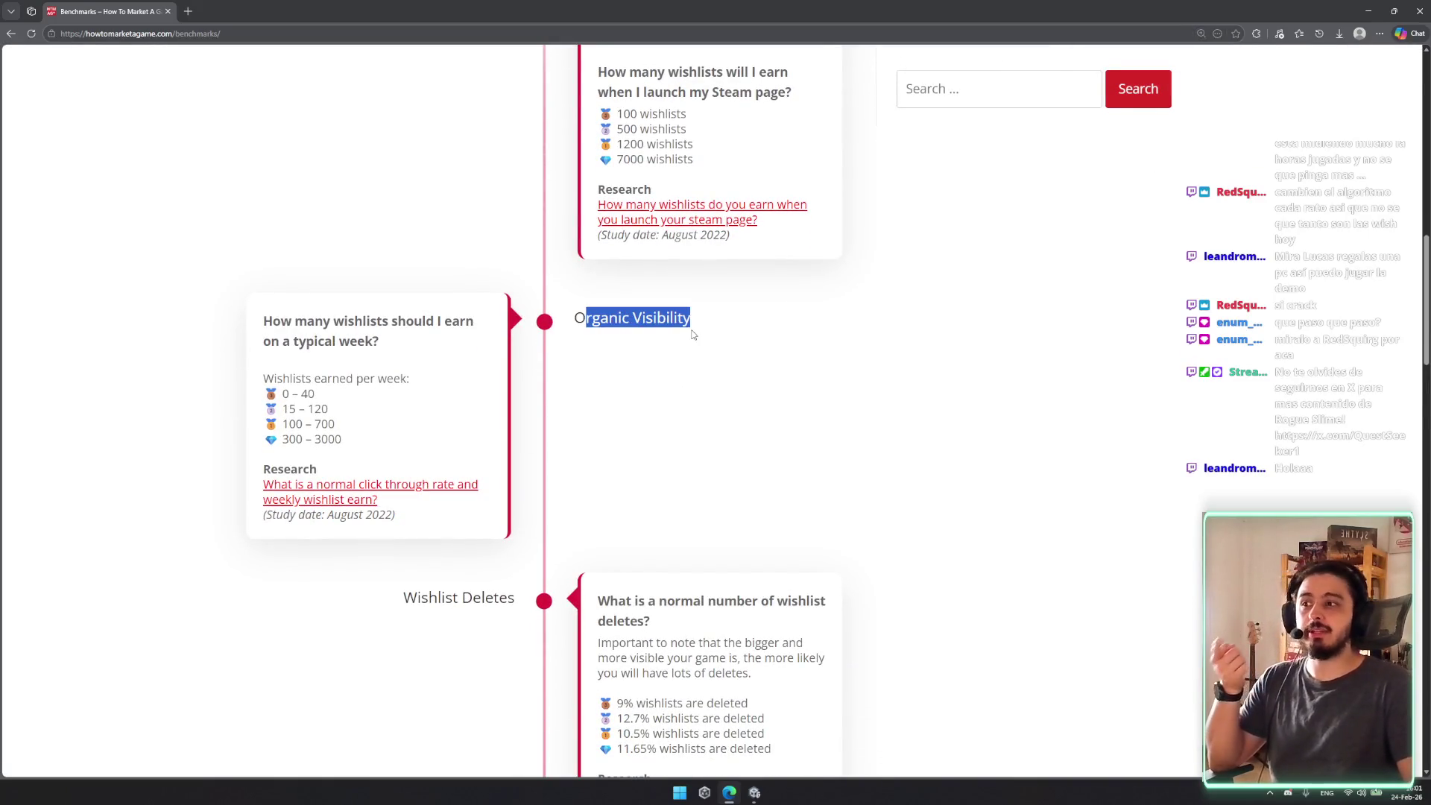
{"action": "left_click", "coordinate": [638, 326]}
{"action": "mouse_move", "coordinate": [570, 319]}
{"action": "left_mouse_down"}
{"action": "mouse_move", "coordinate": [622, 319]}
{"action": "mouse_move", "coordinate": [616, 310]}
{"action": "left_mouse_up"}
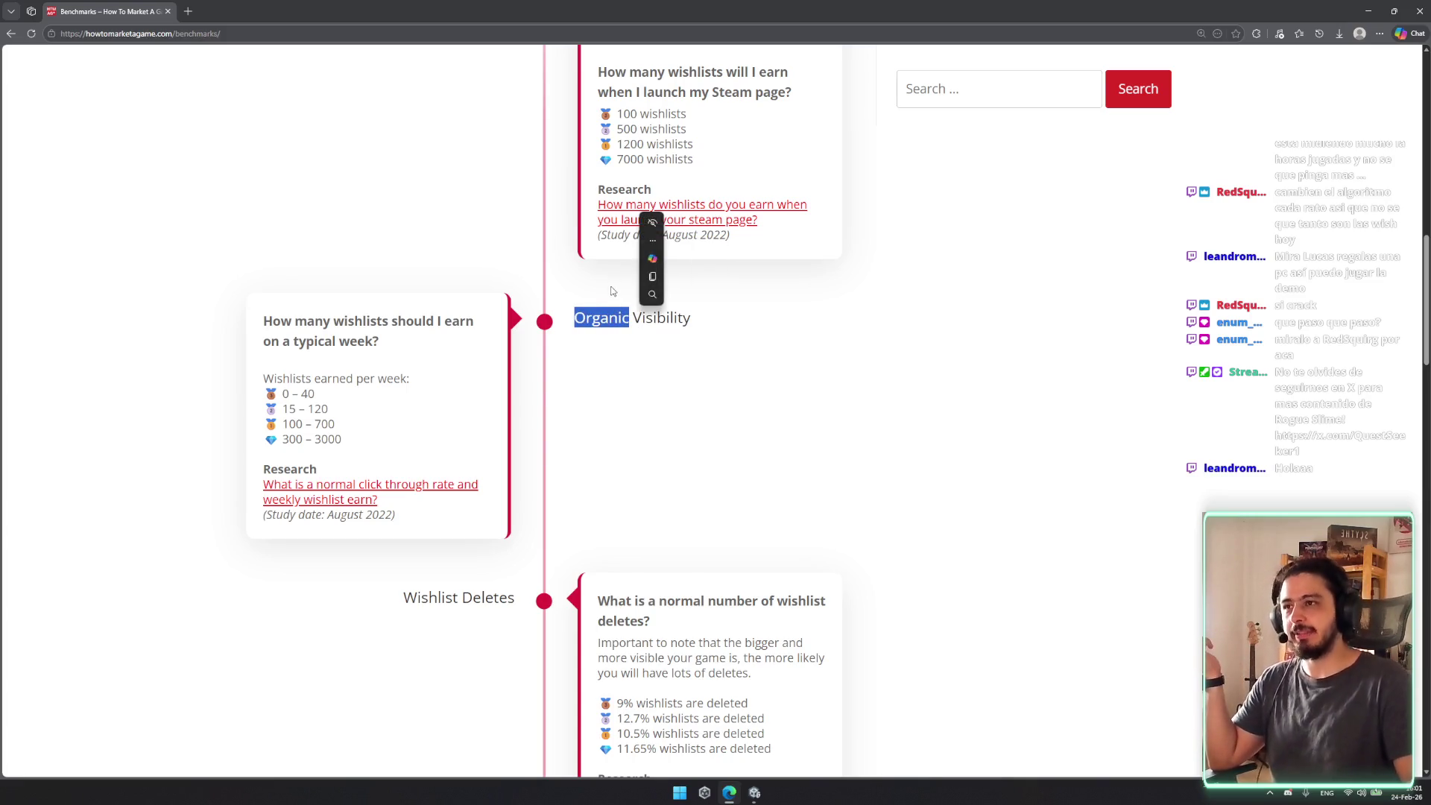
{"action": "left_click", "coordinate": [619, 344]}
{"action": "mouse_move", "coordinate": [393, 515]}
{"action": "left_mouse_down"}
{"action": "mouse_move", "coordinate": [306, 515]}
{"action": "mouse_move", "coordinate": [328, 515]}
{"action": "left_mouse_up"}
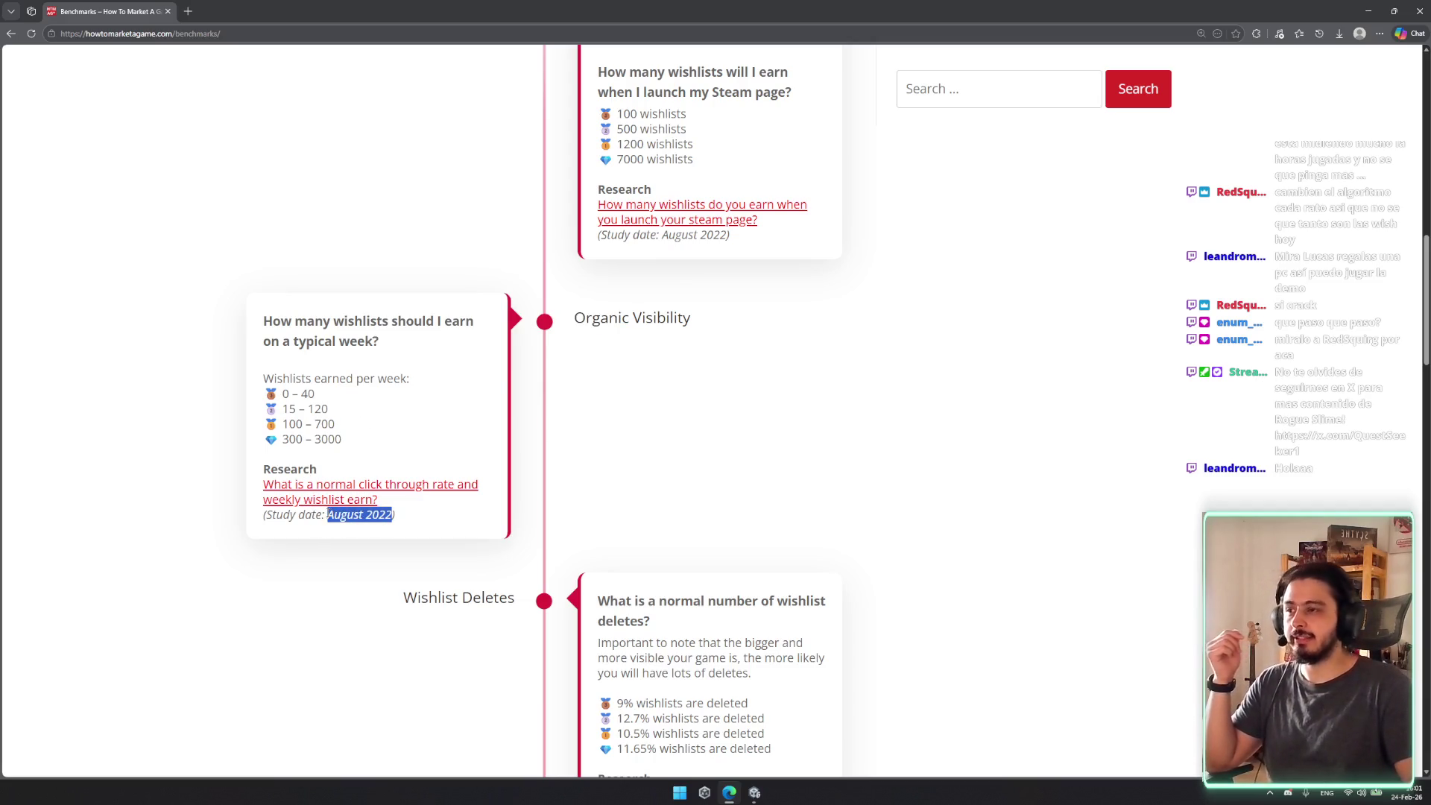
{"action": "left_click", "coordinate": [365, 378]}
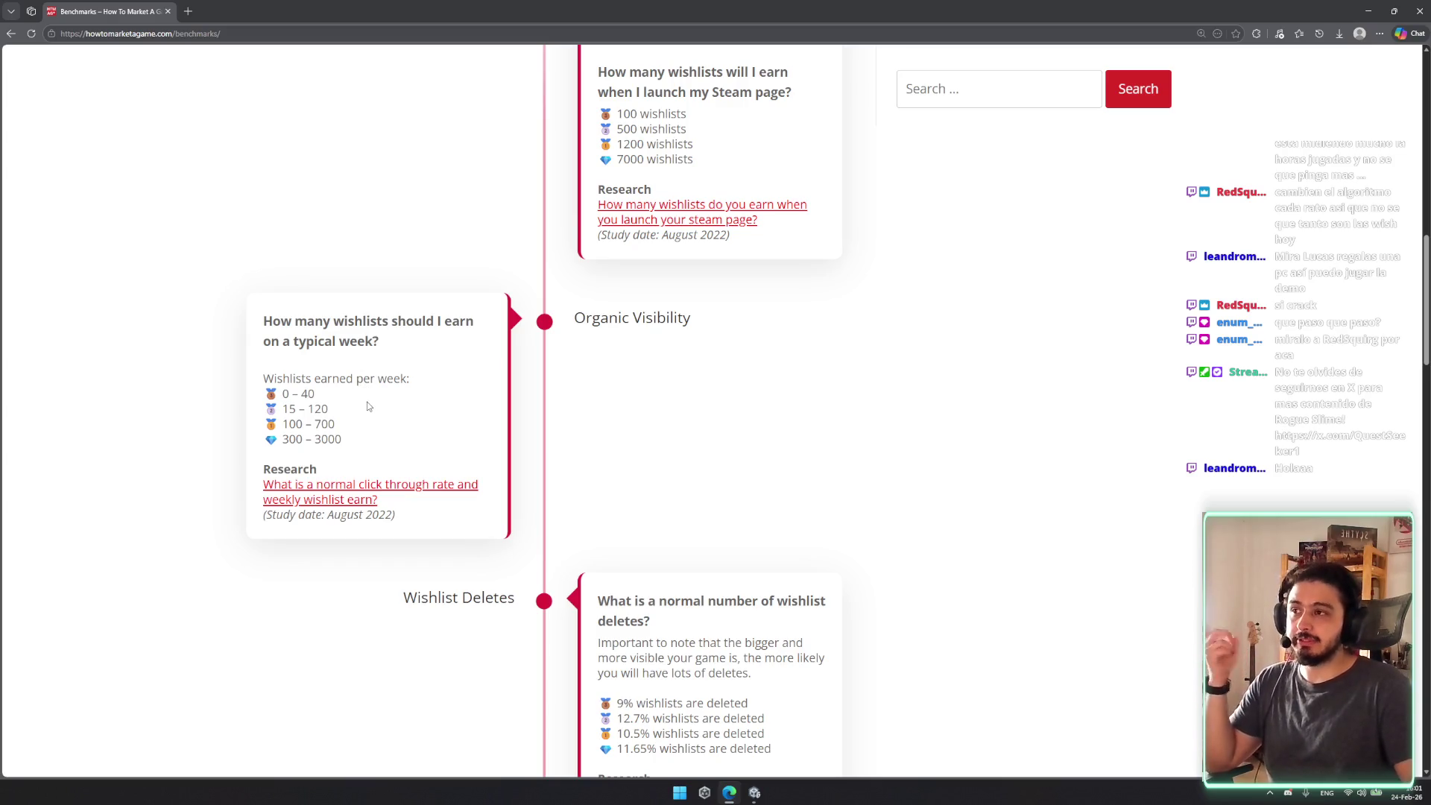
Step: In the weekly card, highlight the study date, wishlist-delete percentages and the year 2022
{"action": "scroll", "coordinate": [462, 346], "scroll_direction": "down", "scroll_amount": 3}
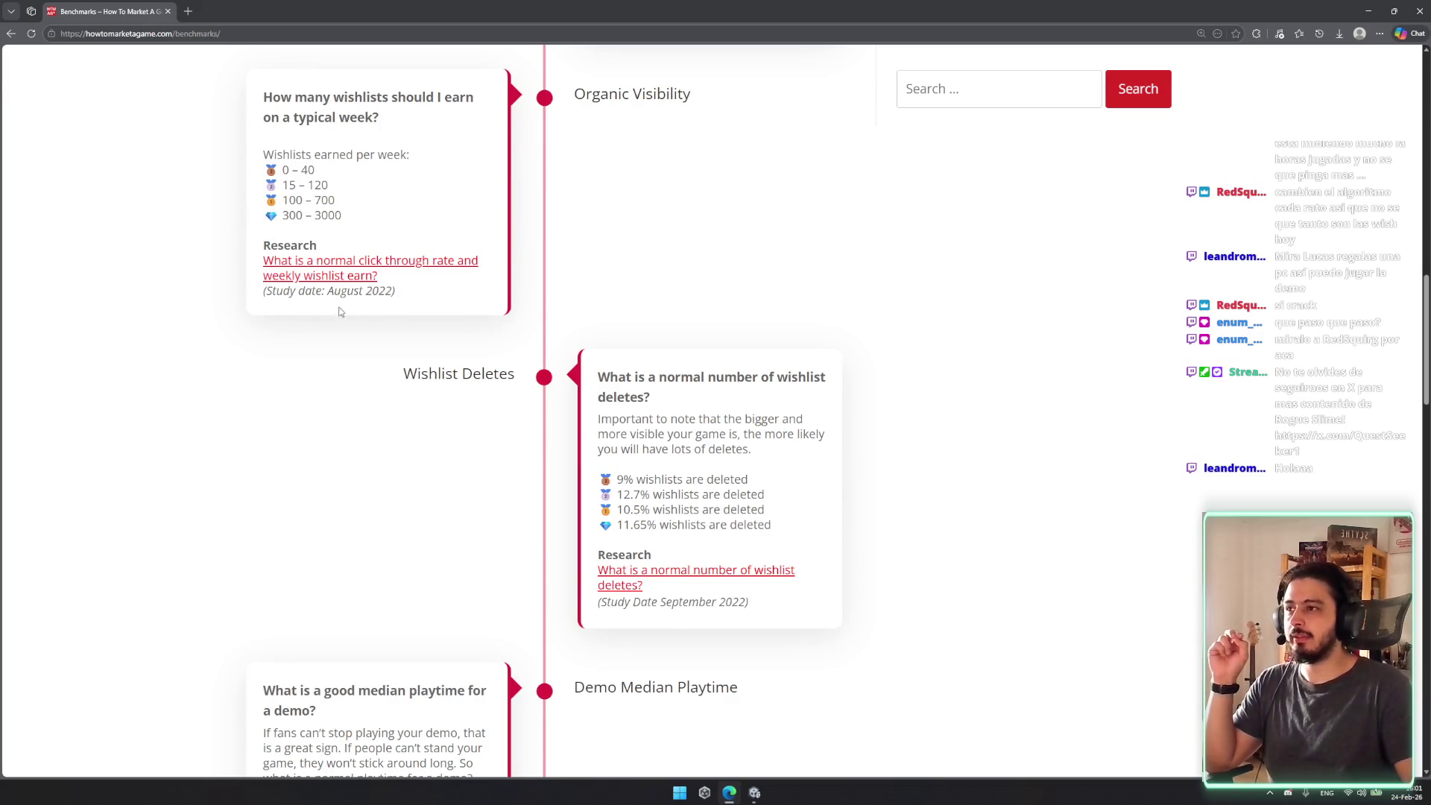
{"action": "left_click_drag", "start_coordinate": [324, 293], "coordinate": [378, 295]}
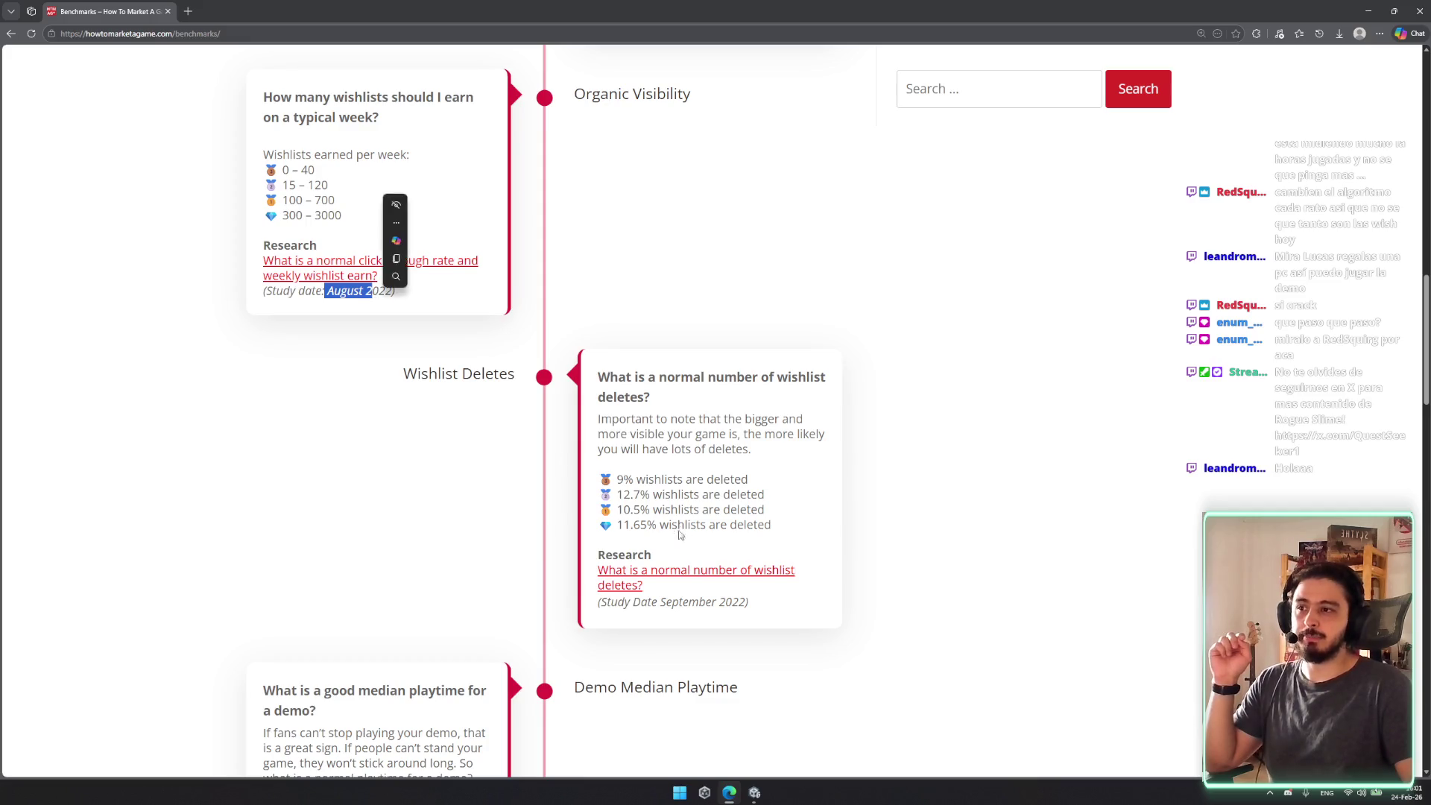
{"action": "left_click_drag", "start_coordinate": [600, 463], "coordinate": [791, 517]}
{"action": "left_click", "coordinate": [369, 290]}
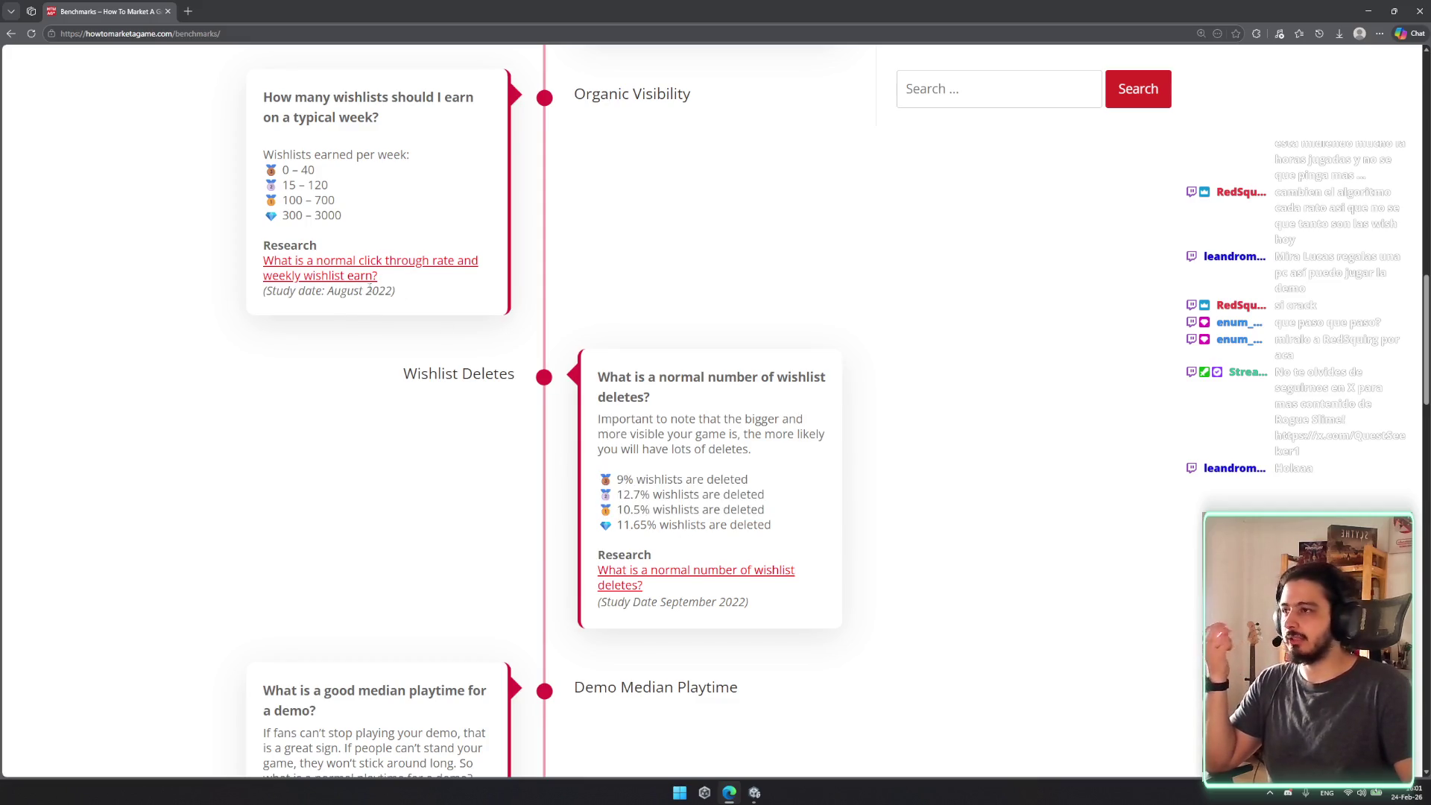
{"action": "left_click_drag", "start_coordinate": [318, 296], "coordinate": [356, 296]}
{"action": "left_click", "coordinate": [354, 296]}
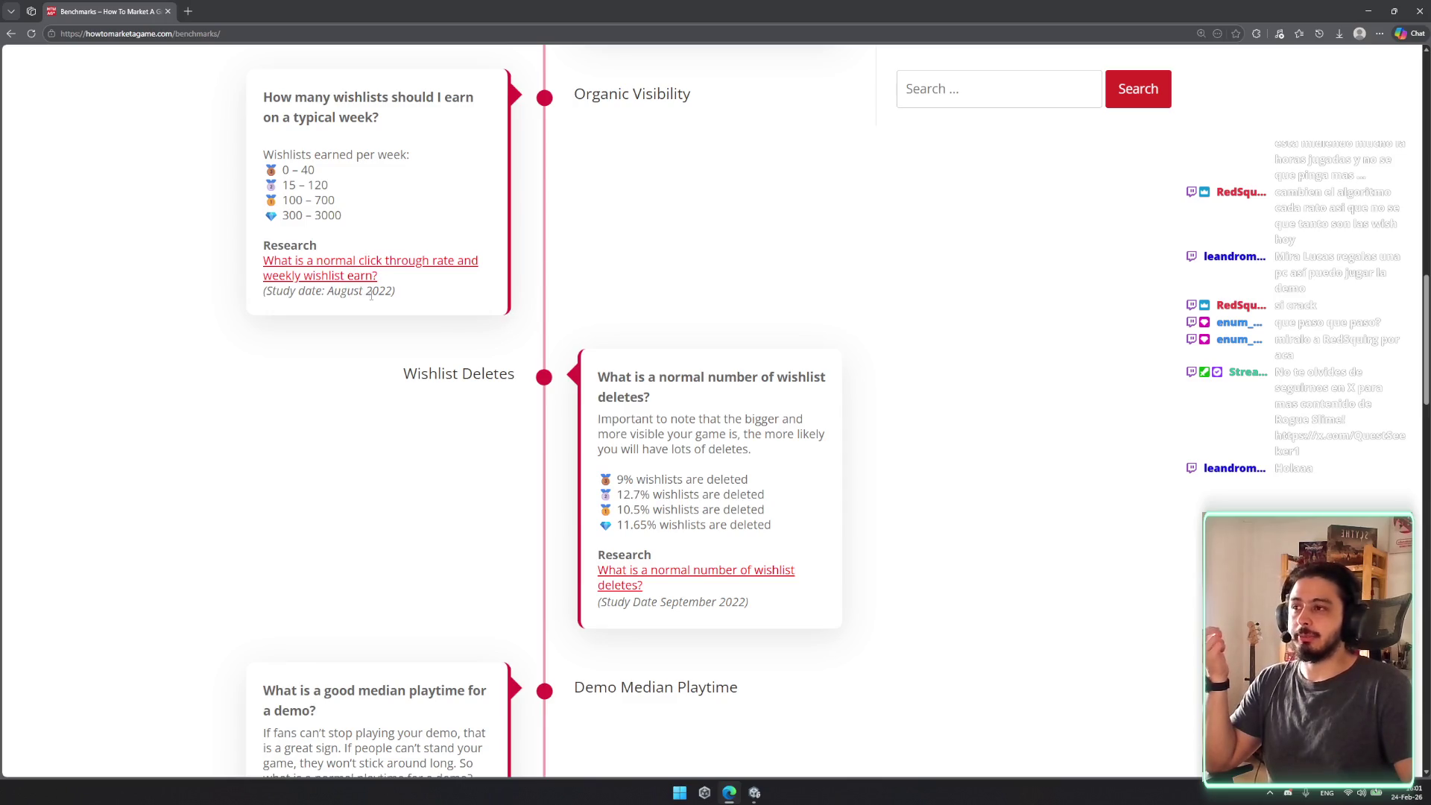
{"action": "double_click", "coordinate": [372, 296]}
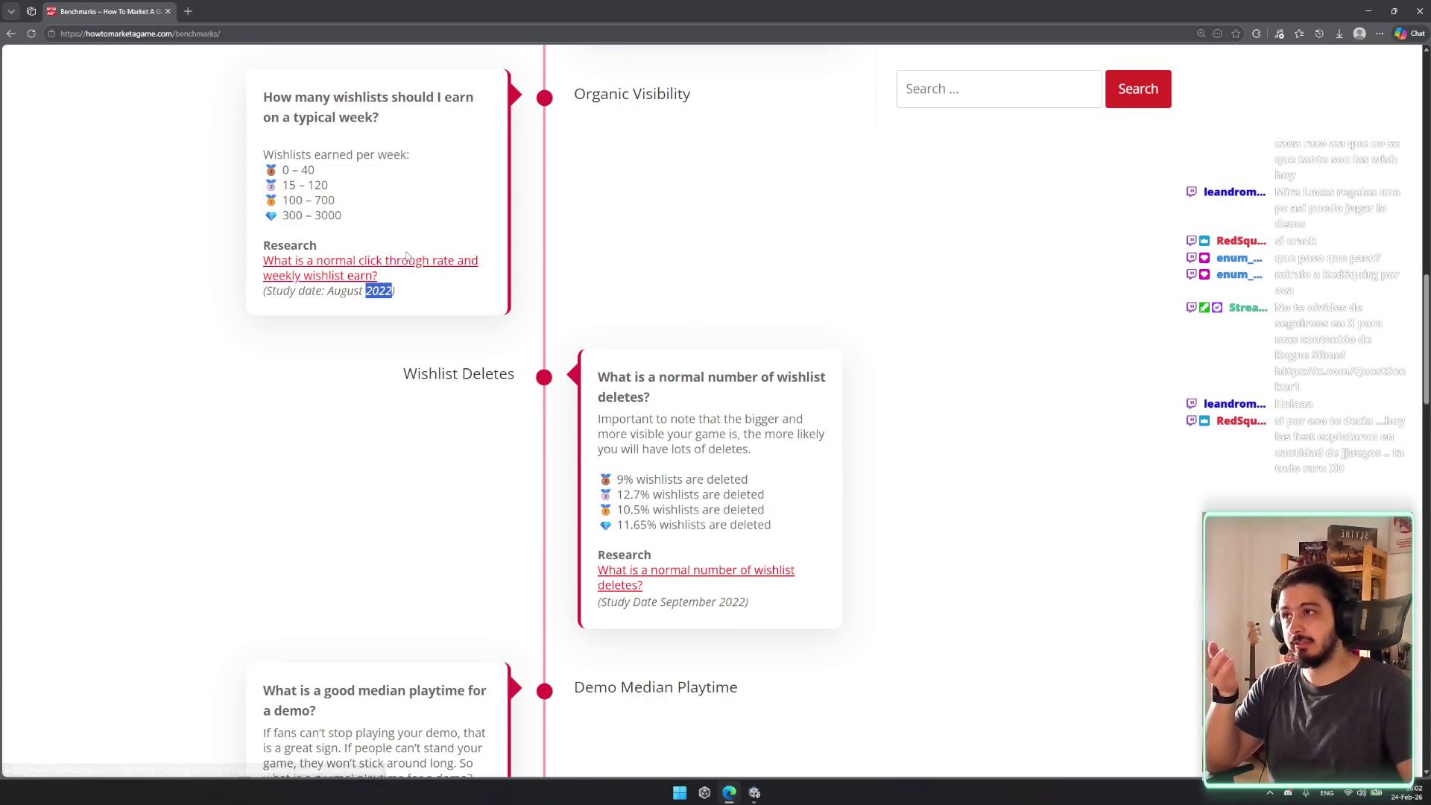
Step: Clear the highlight, zoom the page out to 125% and switch to the Unity editor
{"action": "scroll", "coordinate": [474, 324], "scroll_direction": "up", "scroll_amount": 1}
{"action": "left_click_drag", "start_coordinate": [347, 173], "coordinate": [469, 237]}
{"action": "left_click", "coordinate": [807, 373]}
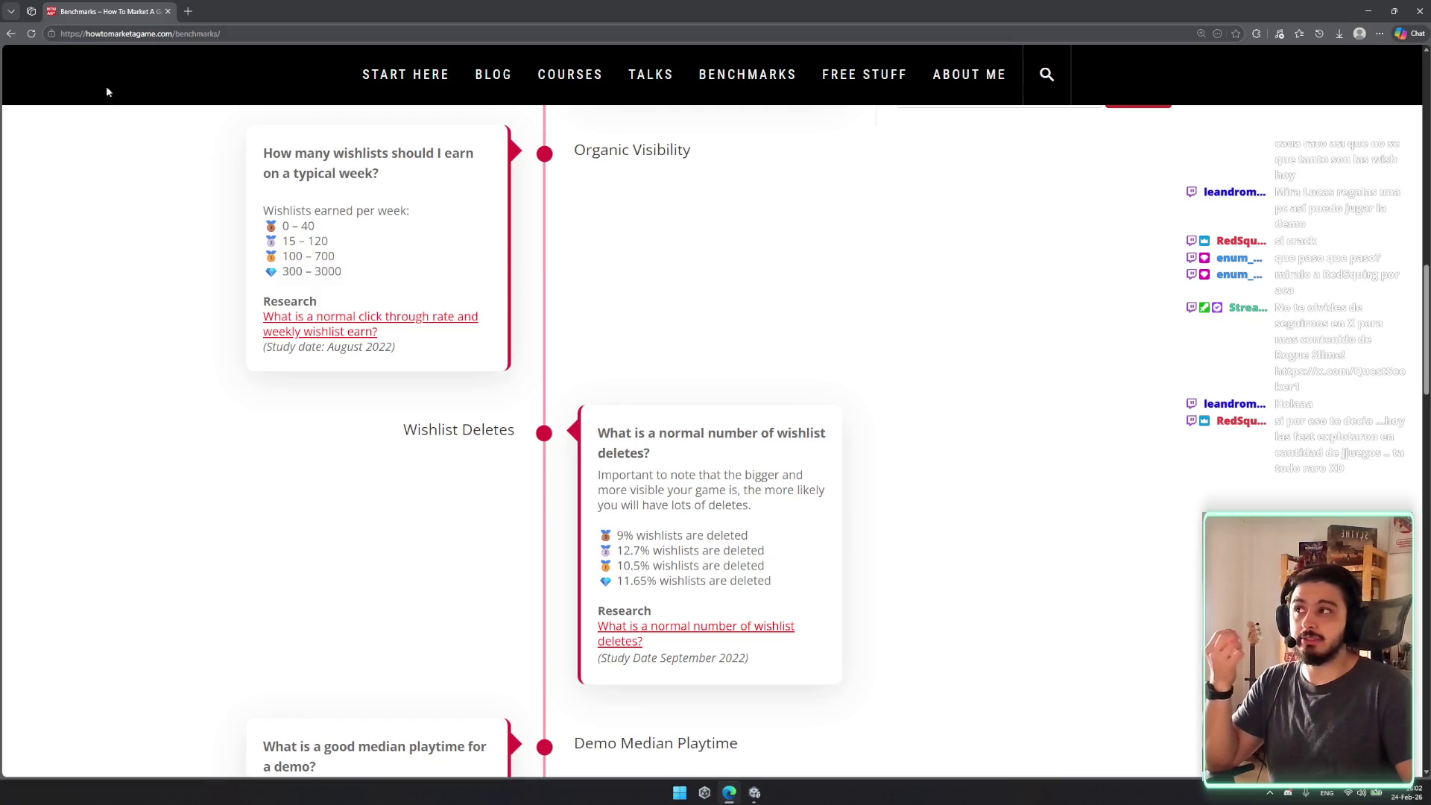
{"action": "key", "text": "ctrl+minus"}
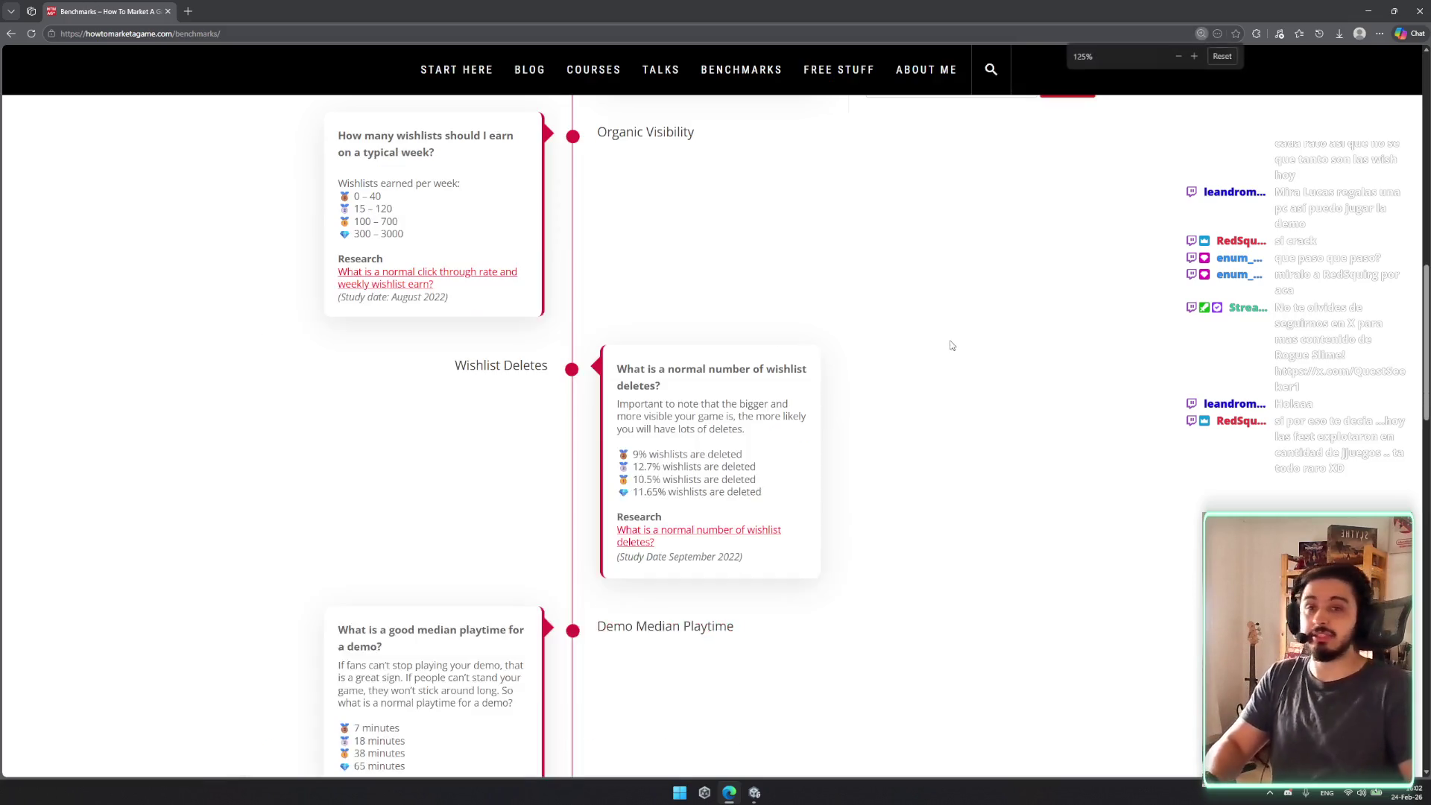
{"action": "key", "text": "alt+Tab"}
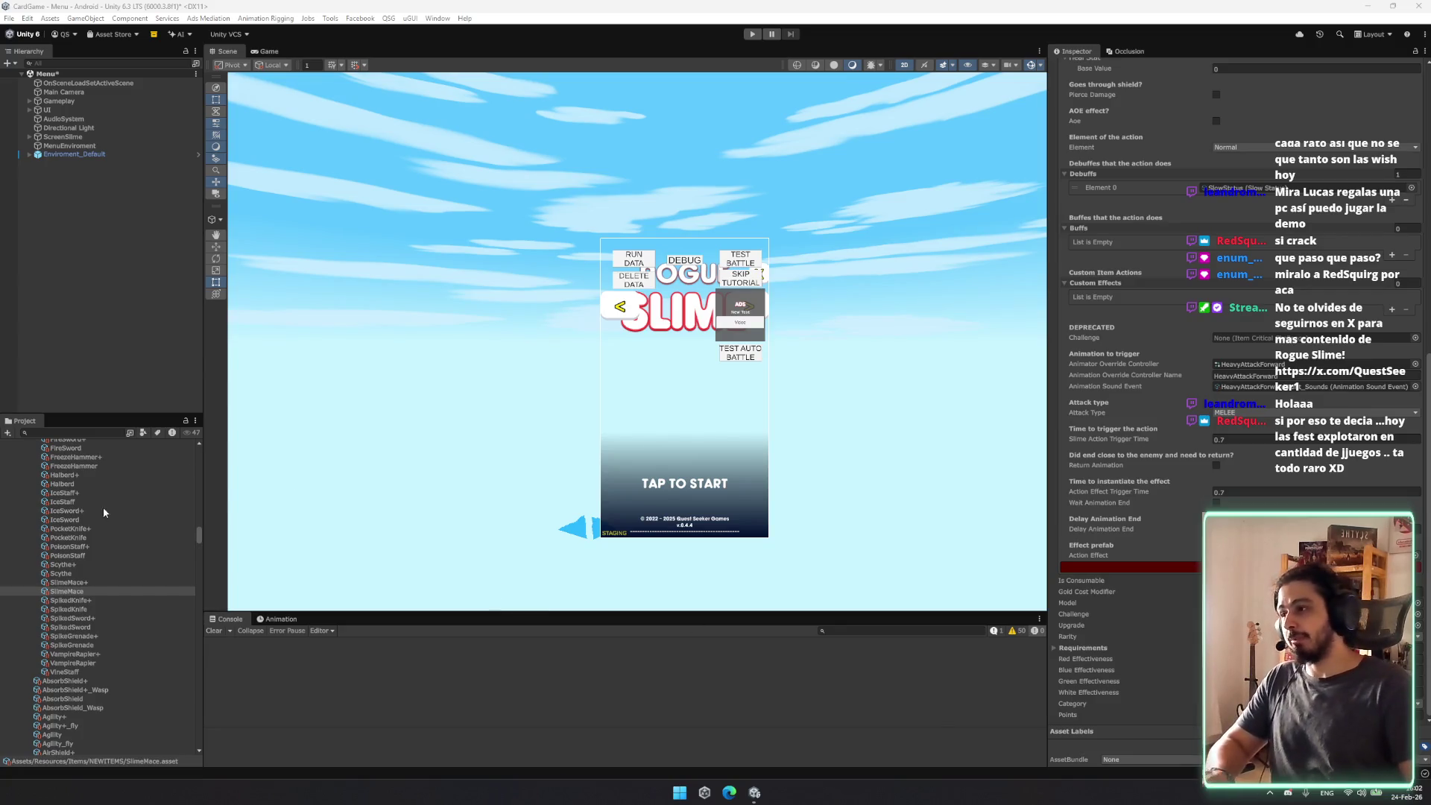
{"action": "left_click", "coordinate": [138, 590]}
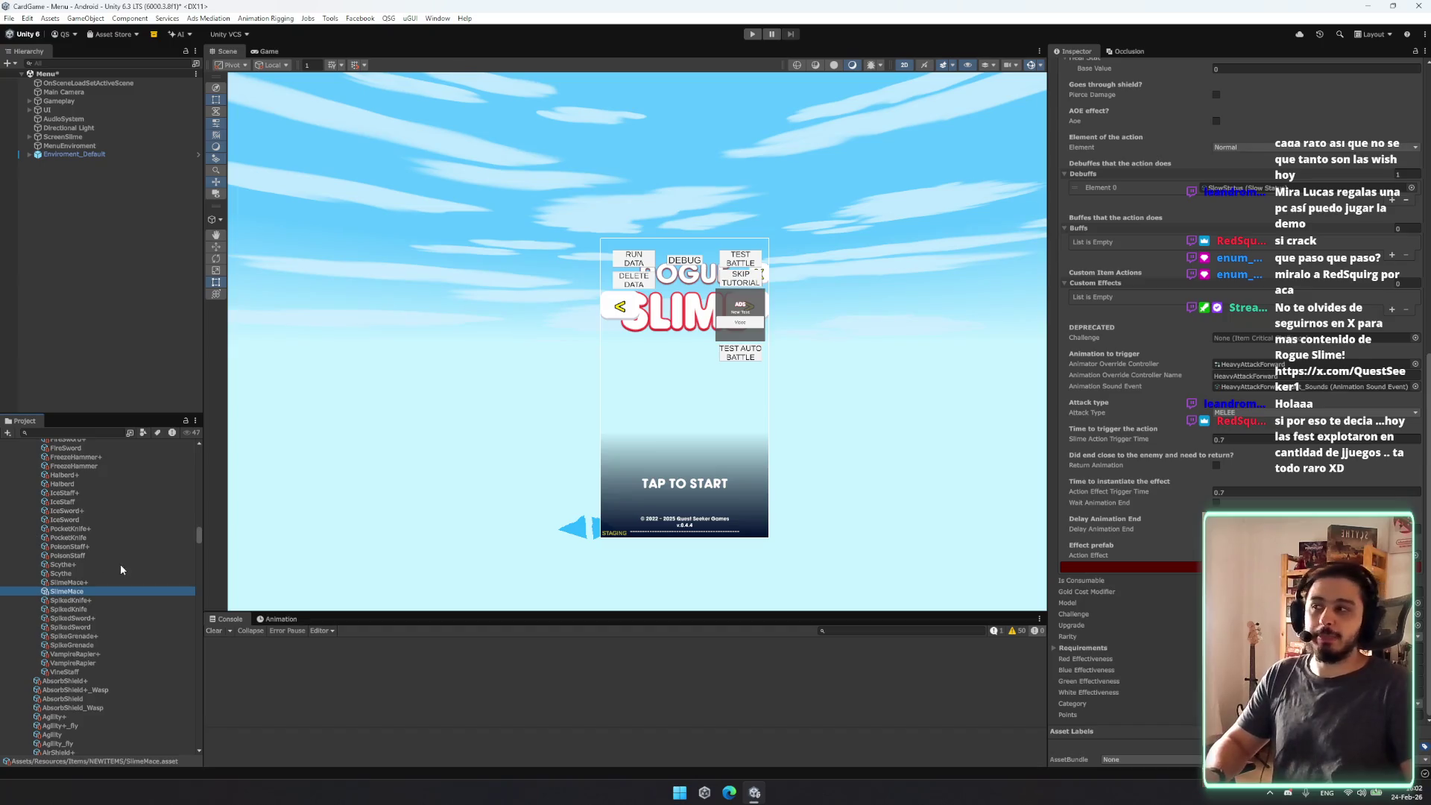
{"action": "left_click", "coordinate": [123, 565]}
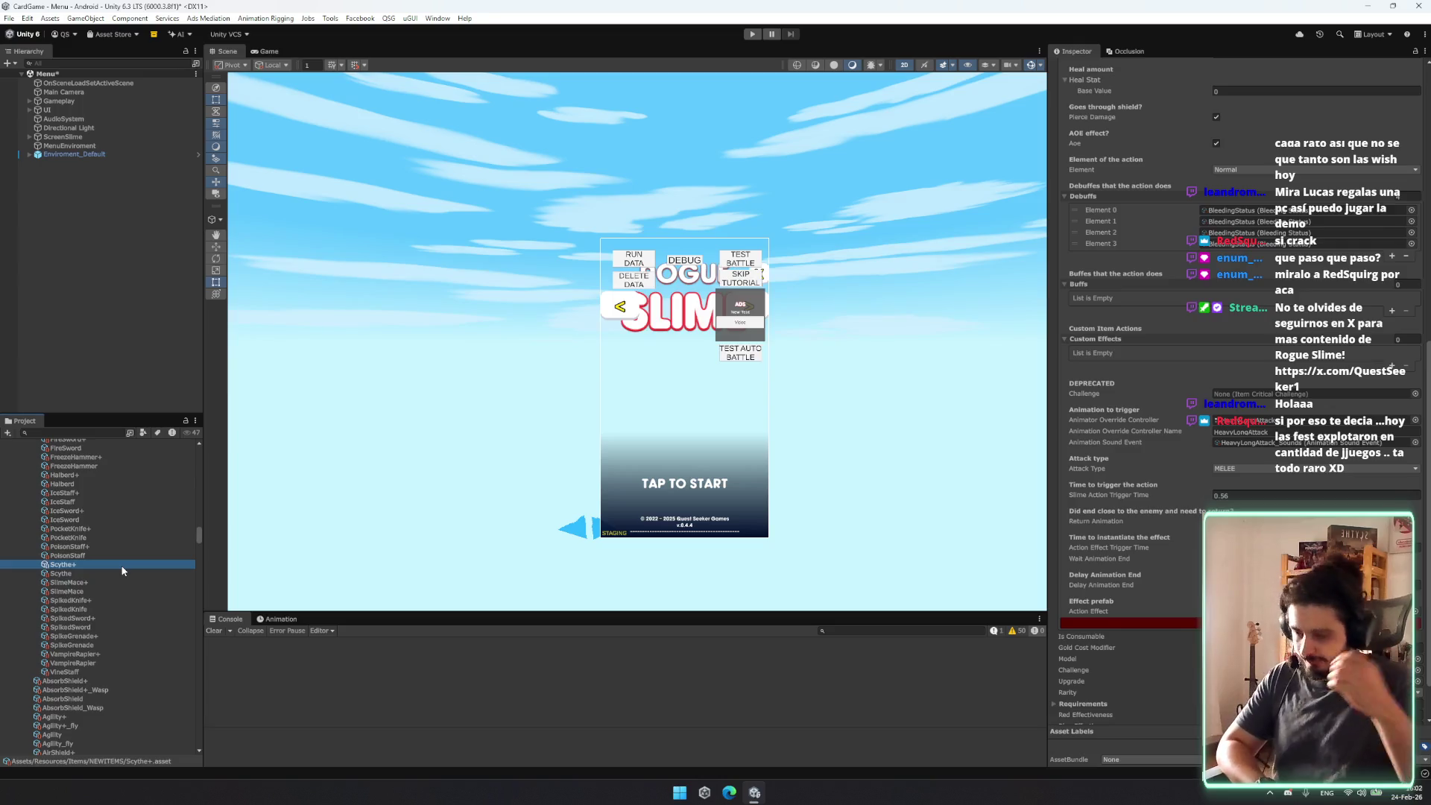
{"action": "scroll", "coordinate": [120, 568], "scroll_direction": "up", "scroll_amount": 6}
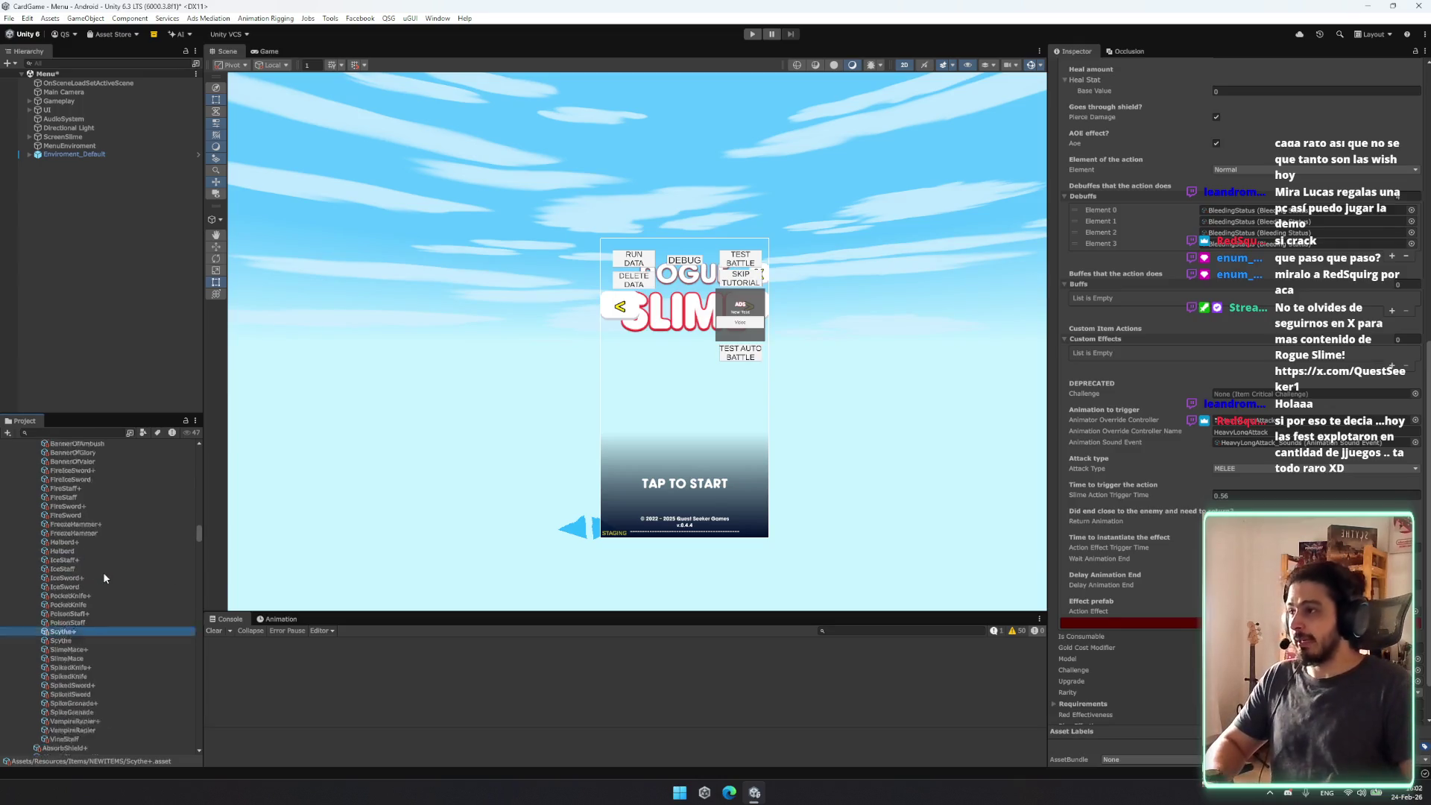
{"action": "left_click", "coordinate": [106, 570]}
{"action": "scroll", "coordinate": [106, 571], "scroll_direction": "down", "scroll_amount": 1}
{"action": "left_click", "coordinate": [108, 580]}
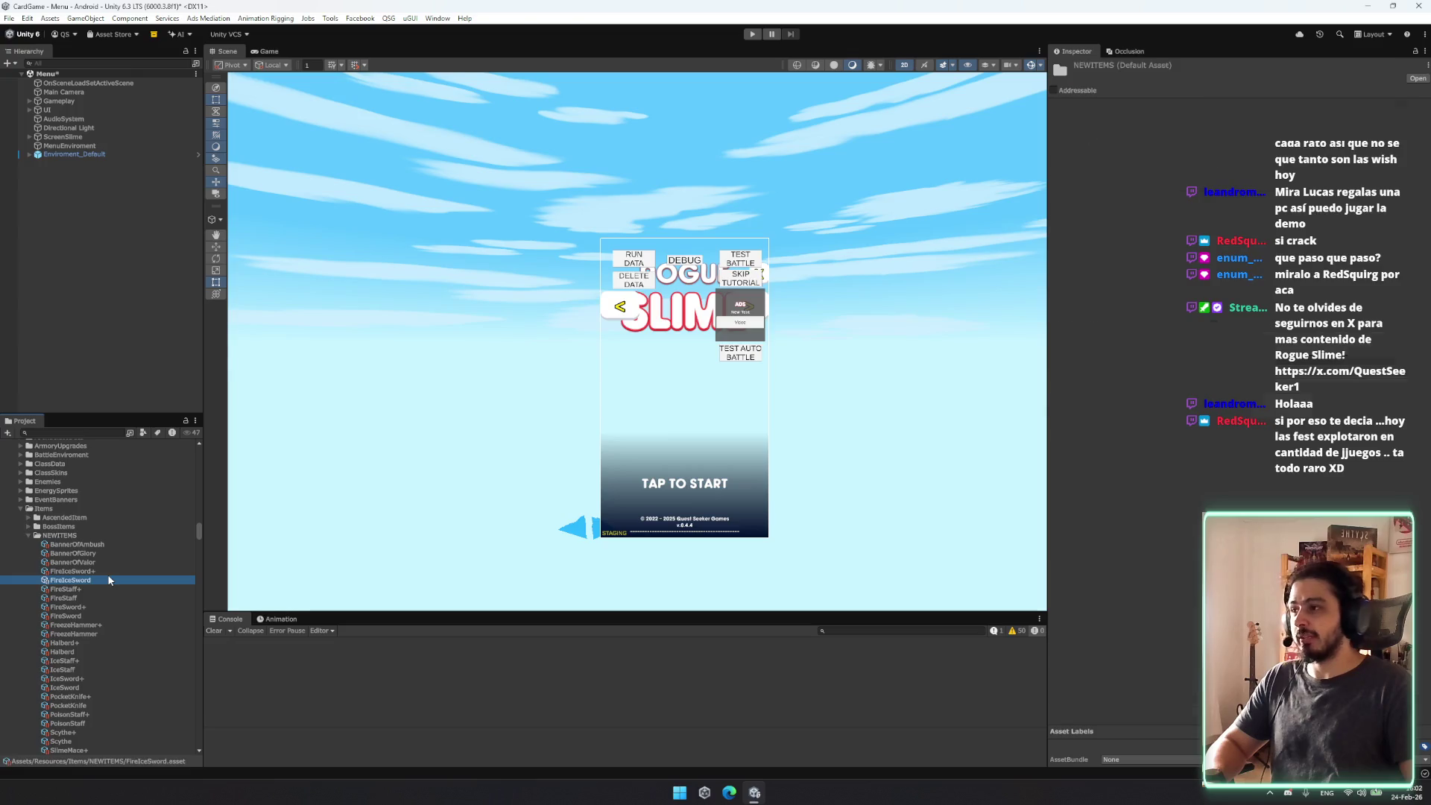
{"action": "scroll", "coordinate": [152, 548], "scroll_direction": "down", "scroll_amount": 3}
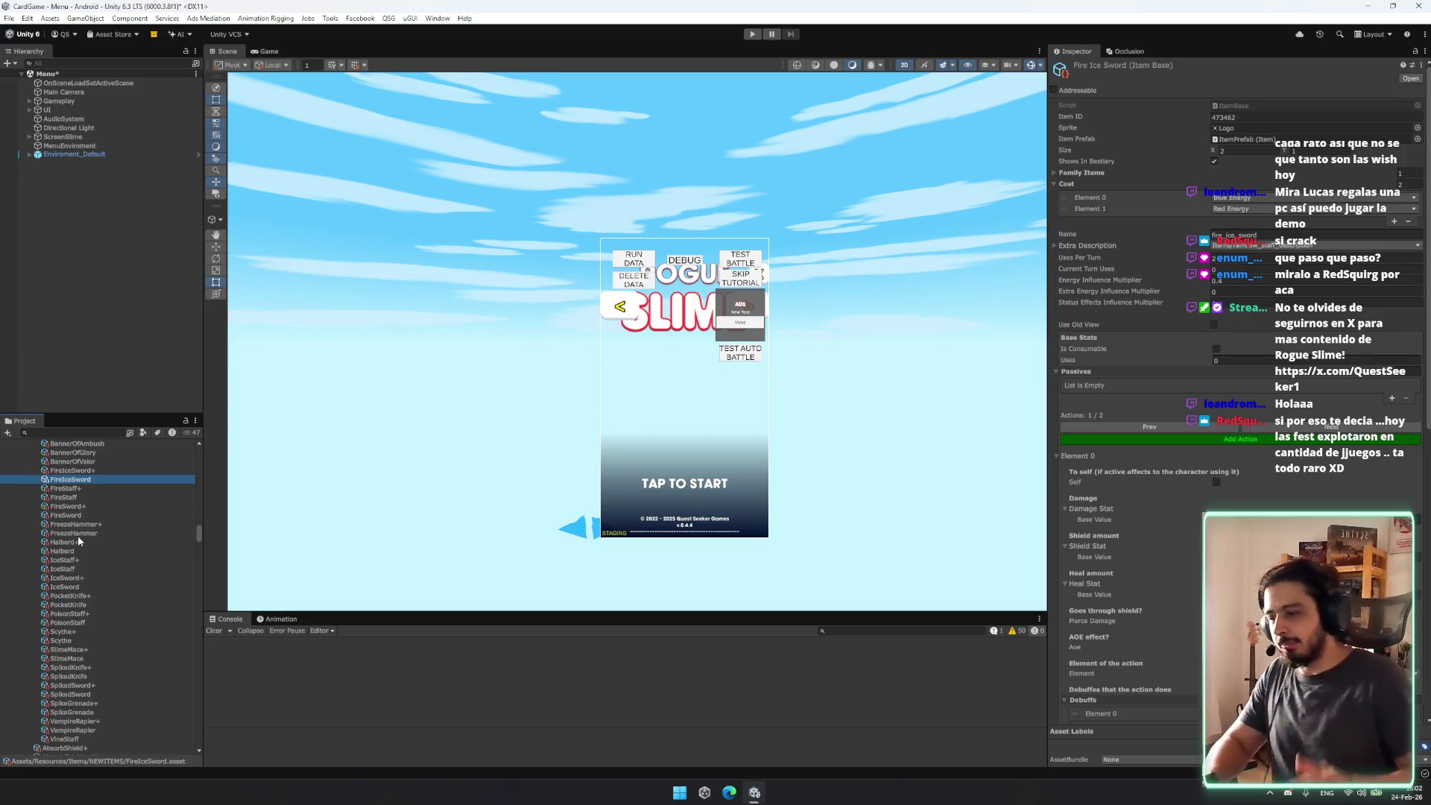
{"action": "scroll", "coordinate": [153, 492], "scroll_direction": "up", "scroll_amount": 3}
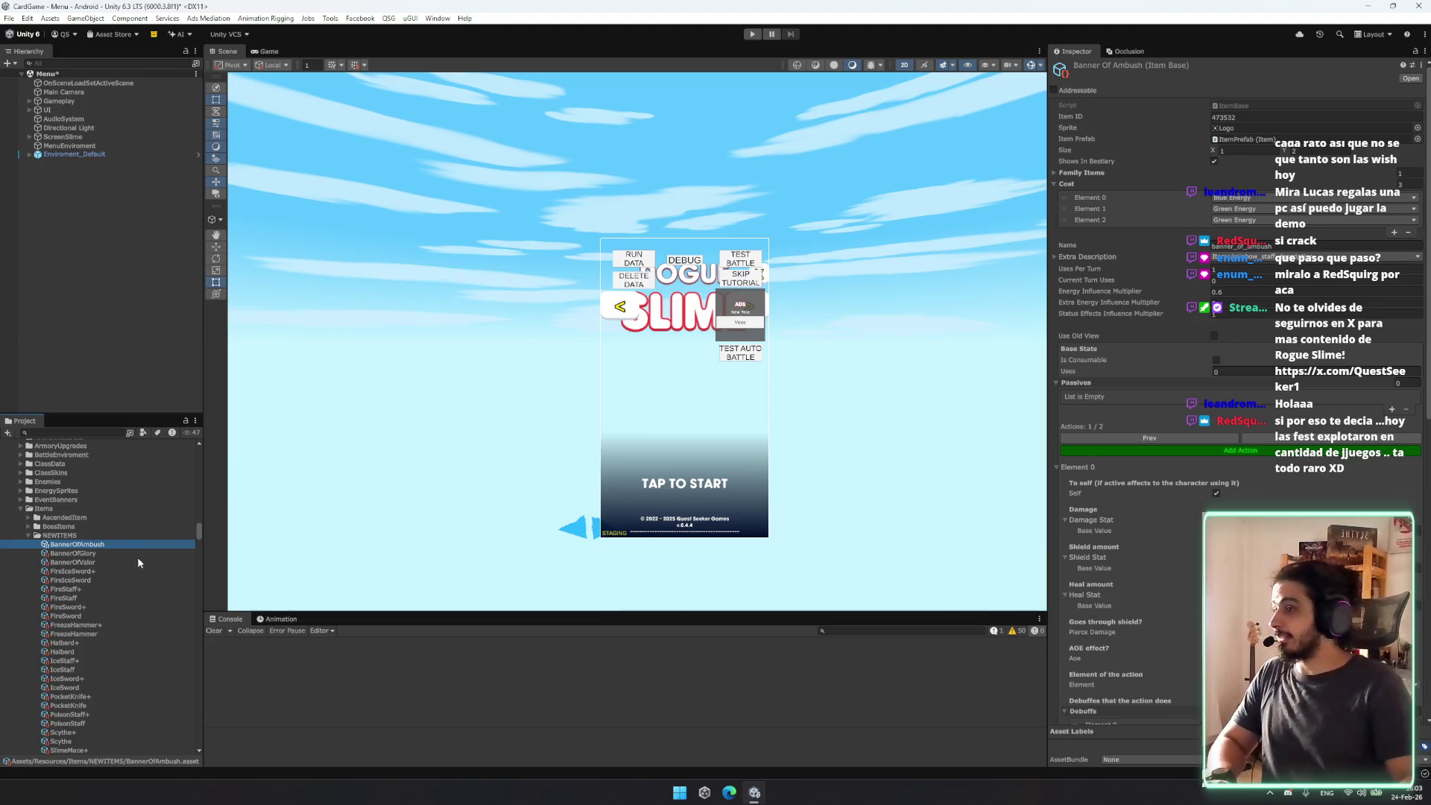
{"action": "scroll", "coordinate": [138, 555], "scroll_direction": "down", "scroll_amount": 8}
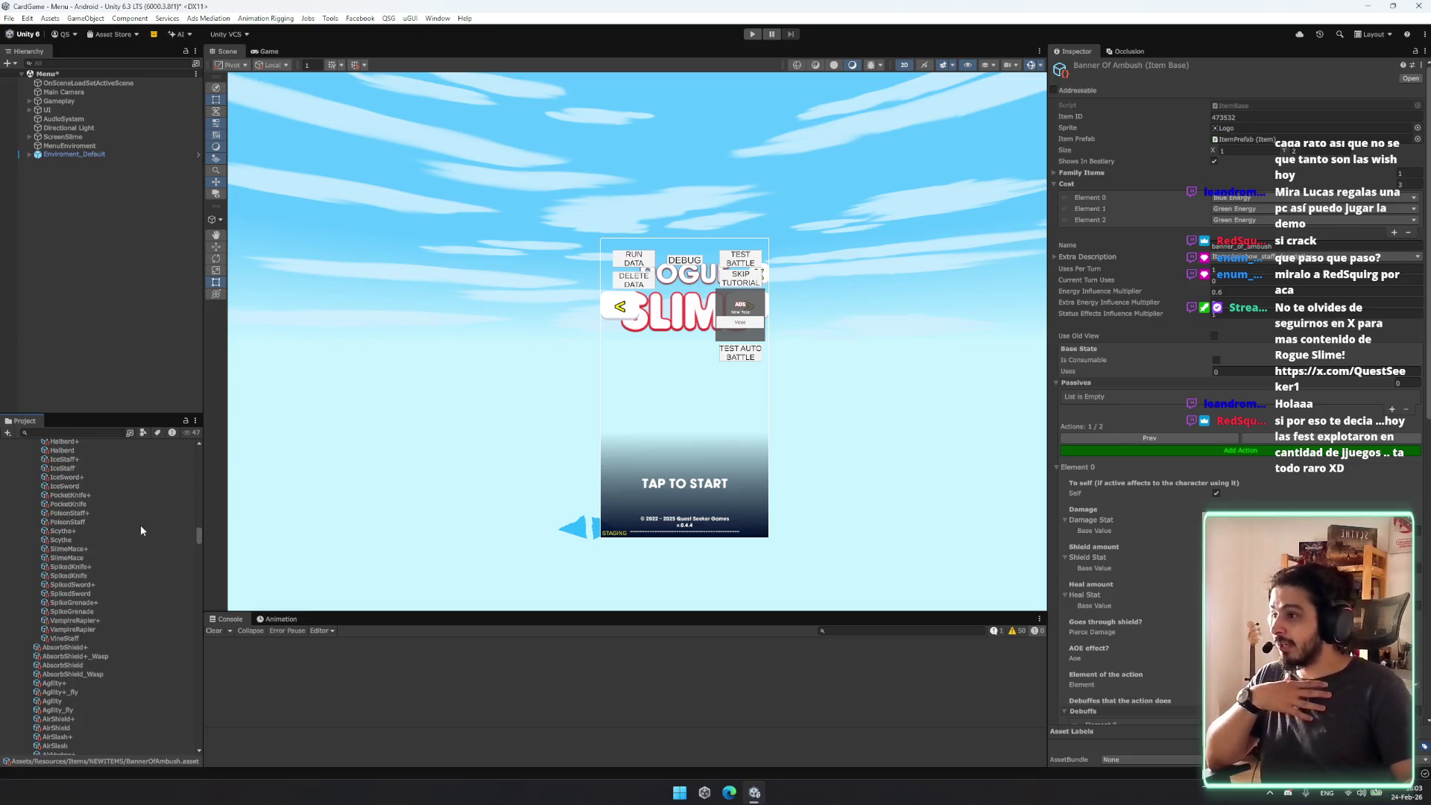
{"action": "left_click", "coordinate": [79, 316]}
{"action": "mouse_move", "coordinate": [522, 302]}
{"action": "left_mouse_down"}
{"action": "mouse_move", "coordinate": [458, 240]}
{"action": "mouse_move", "coordinate": [538, 195]}
{"action": "left_mouse_up"}
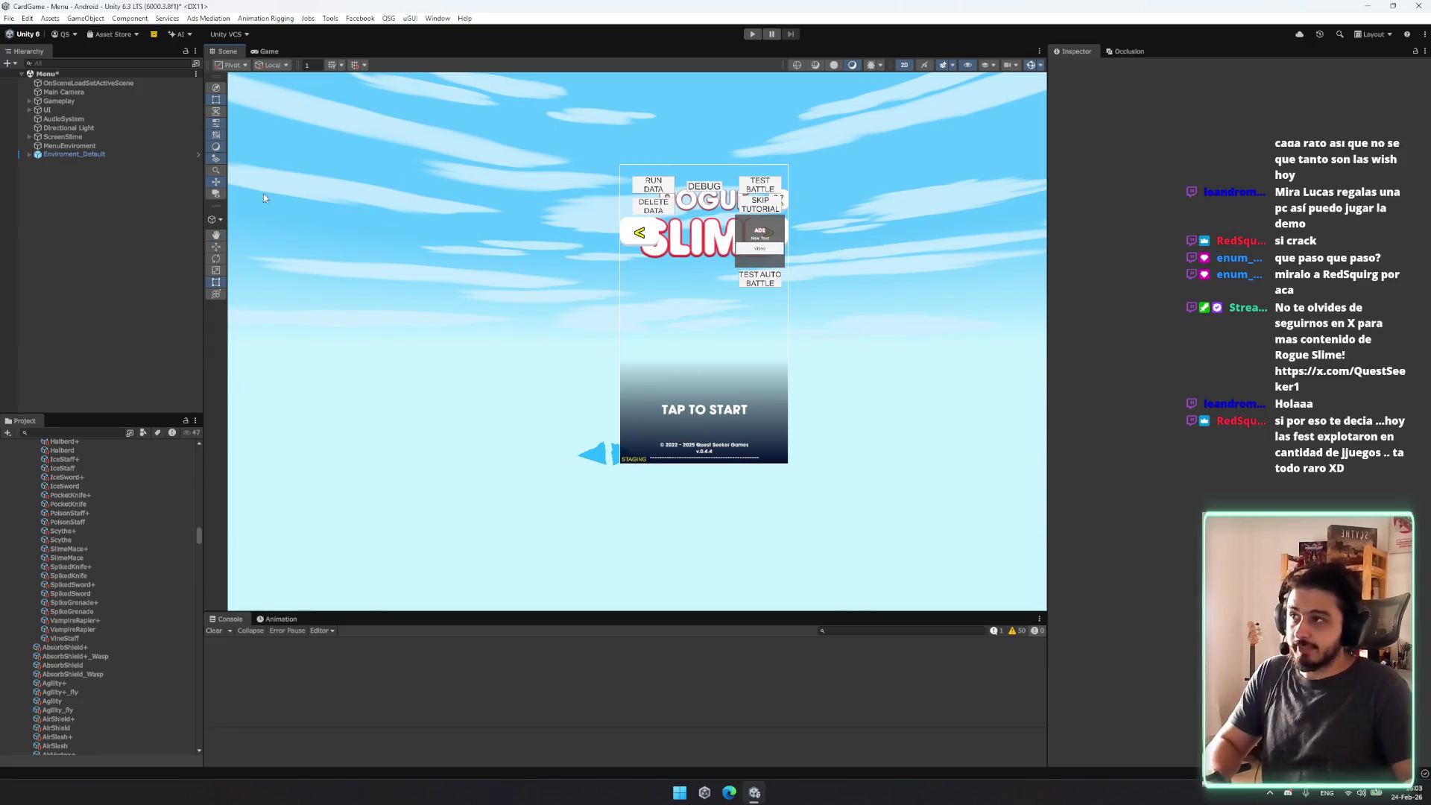
{"action": "scroll", "coordinate": [438, 272], "scroll_direction": "up", "scroll_amount": 4}
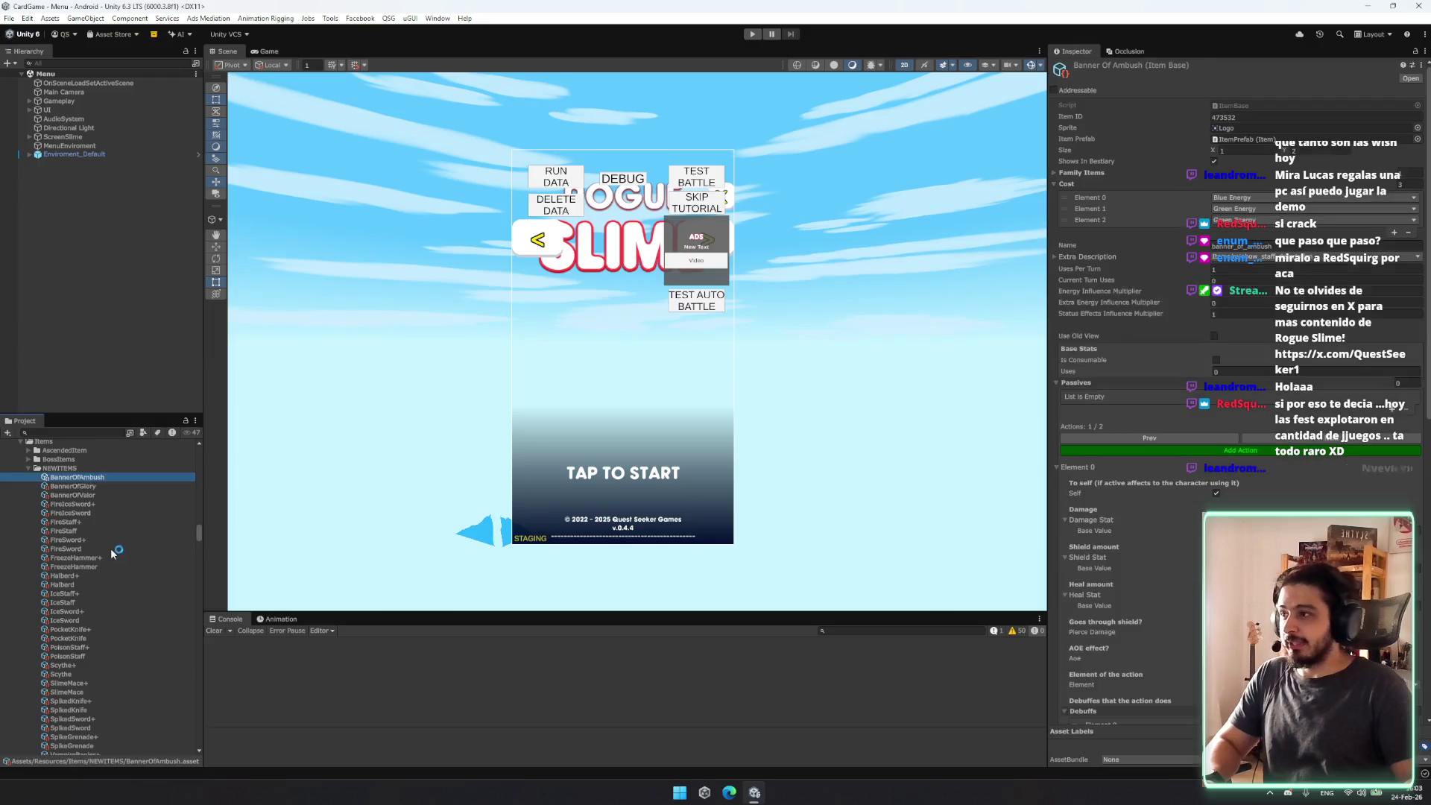
{"action": "scroll", "coordinate": [114, 552], "scroll_direction": "down", "scroll_amount": 3}
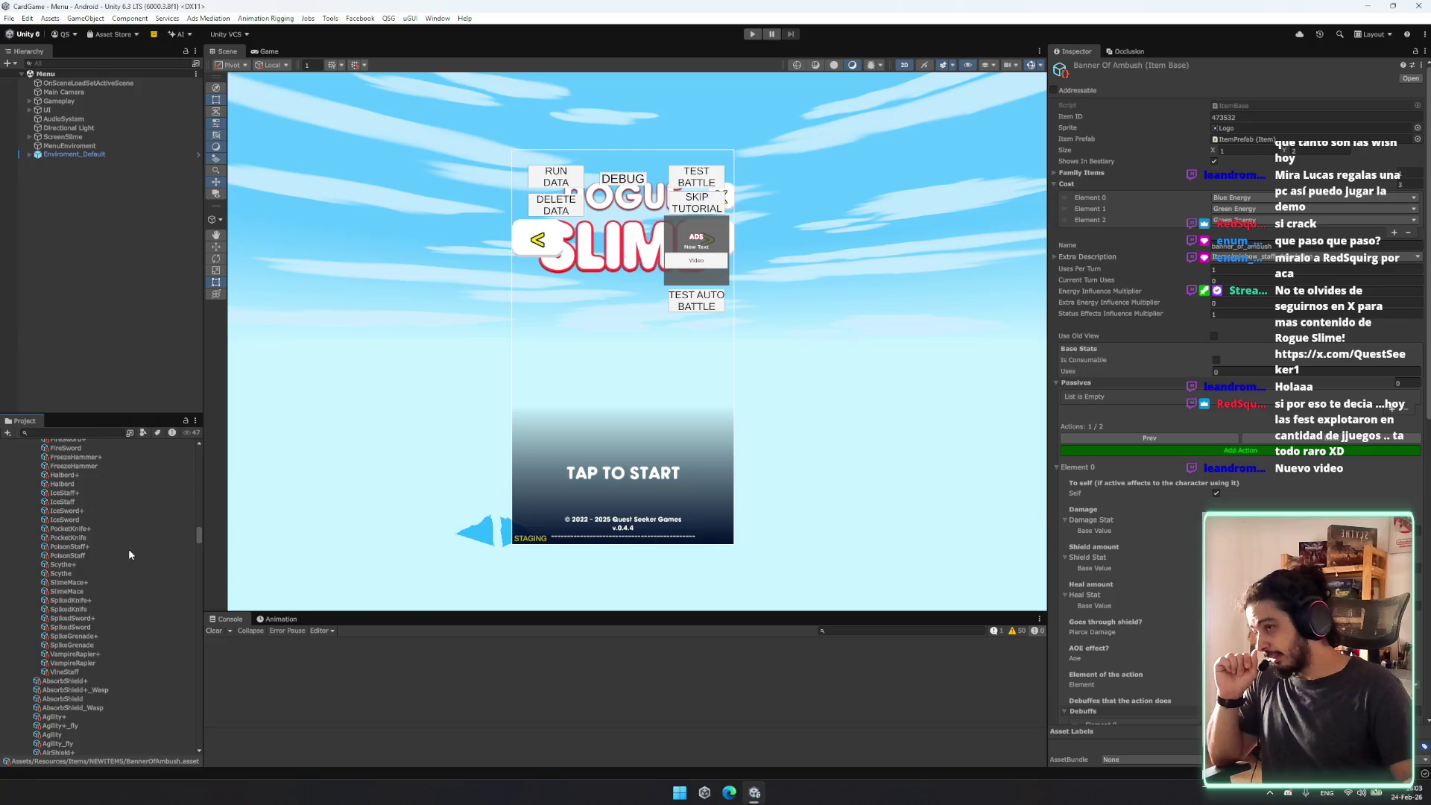
{"action": "scroll", "coordinate": [125, 559], "scroll_direction": "down", "scroll_amount": 4}
{"action": "scroll", "coordinate": [96, 536], "scroll_direction": "up", "scroll_amount": 10}
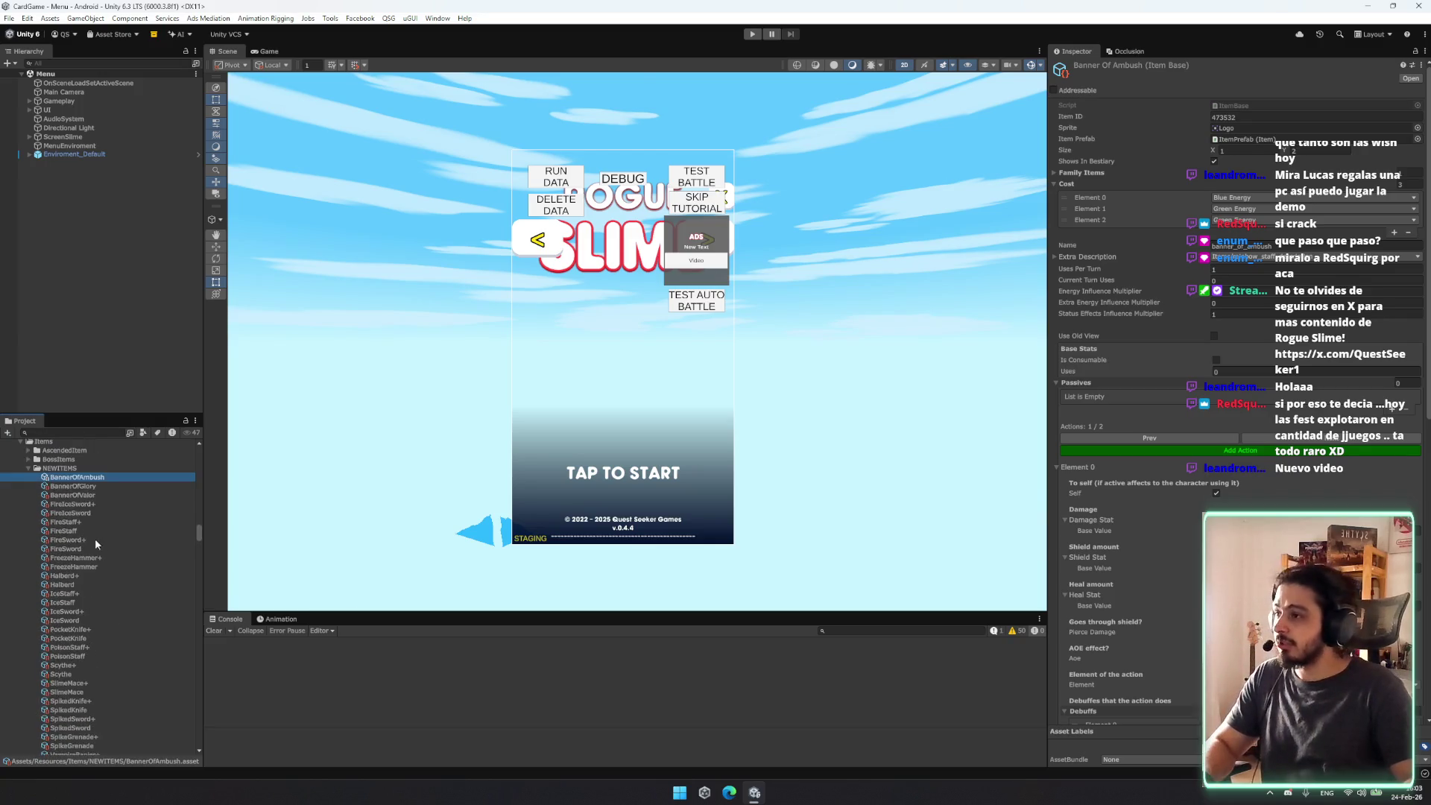
{"action": "left_click", "coordinate": [105, 570]}
{"action": "key", "text": "Down"}
{"action": "key", "text": "Down"}
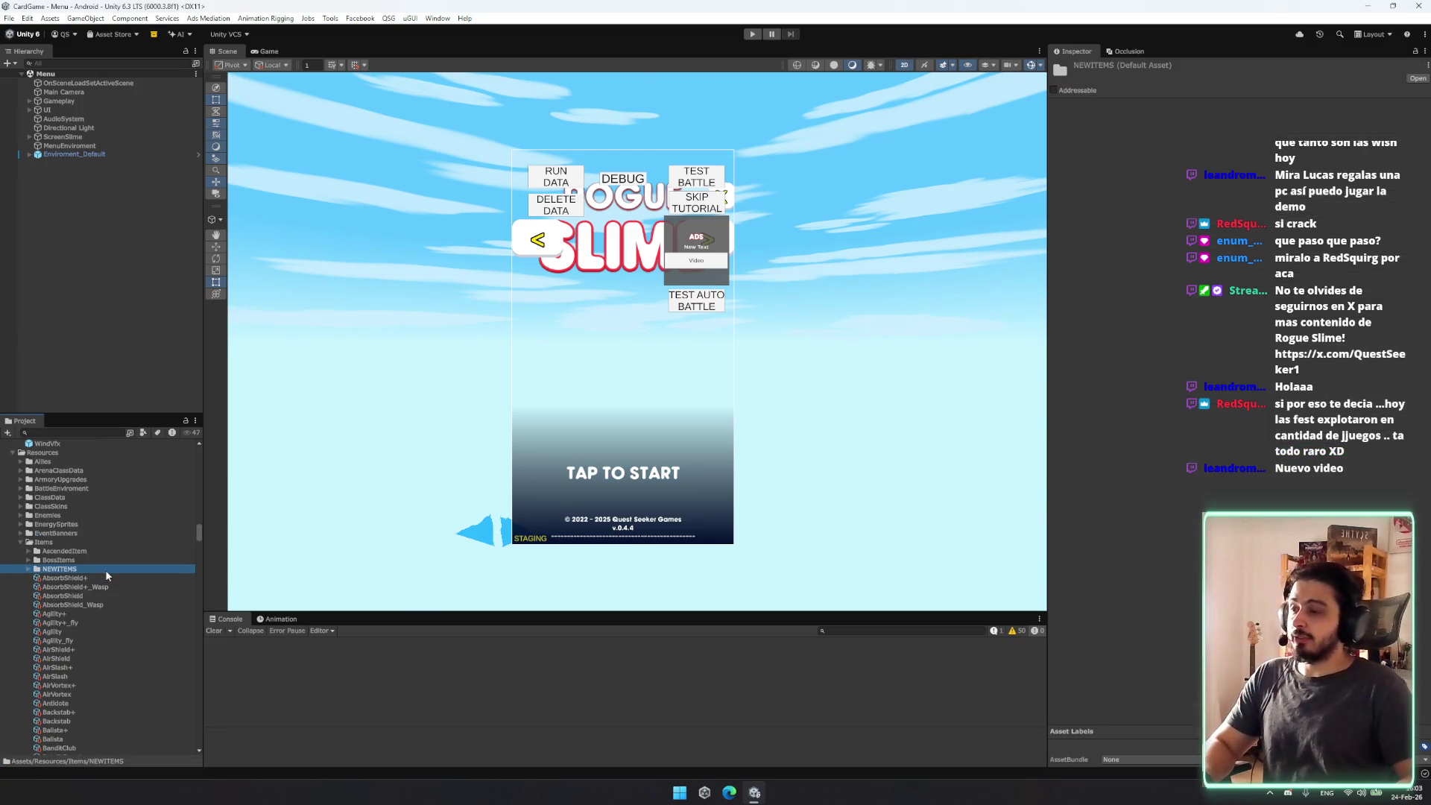
{"action": "key", "text": "Down"}
{"action": "key", "text": "Down"}
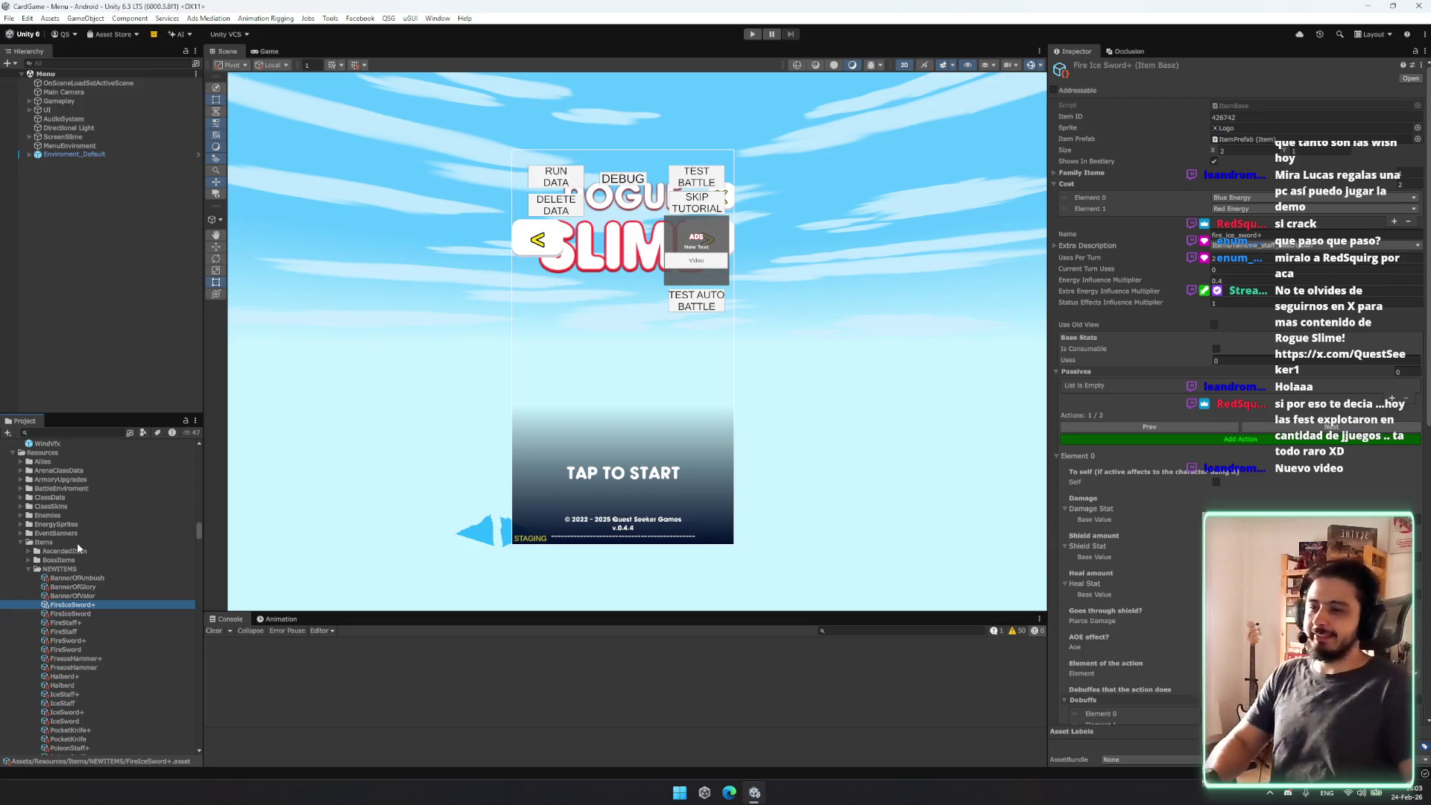
{"action": "scroll", "coordinate": [112, 533], "scroll_direction": "up", "scroll_amount": 15}
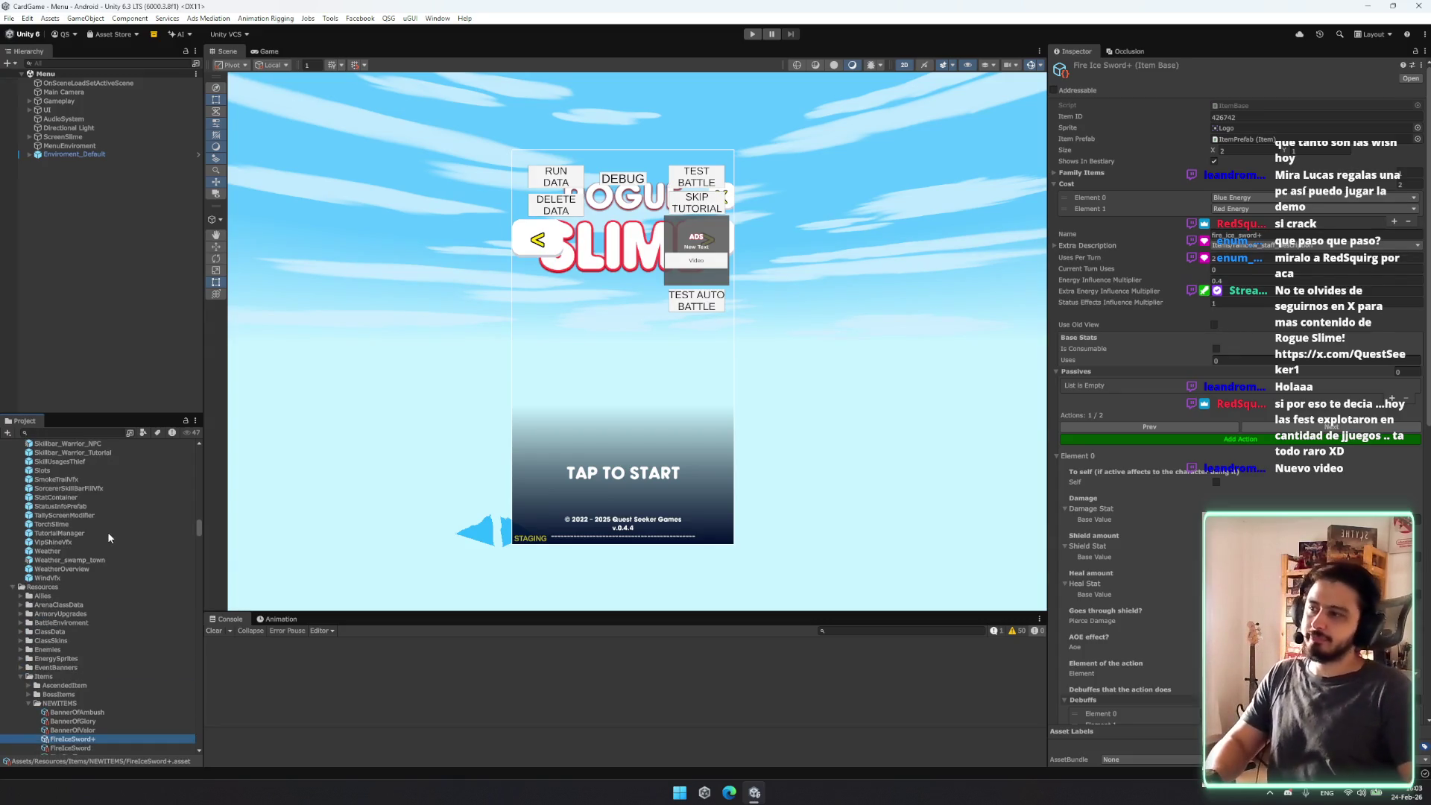
{"action": "scroll", "coordinate": [110, 536], "scroll_direction": "up", "scroll_amount": 10}
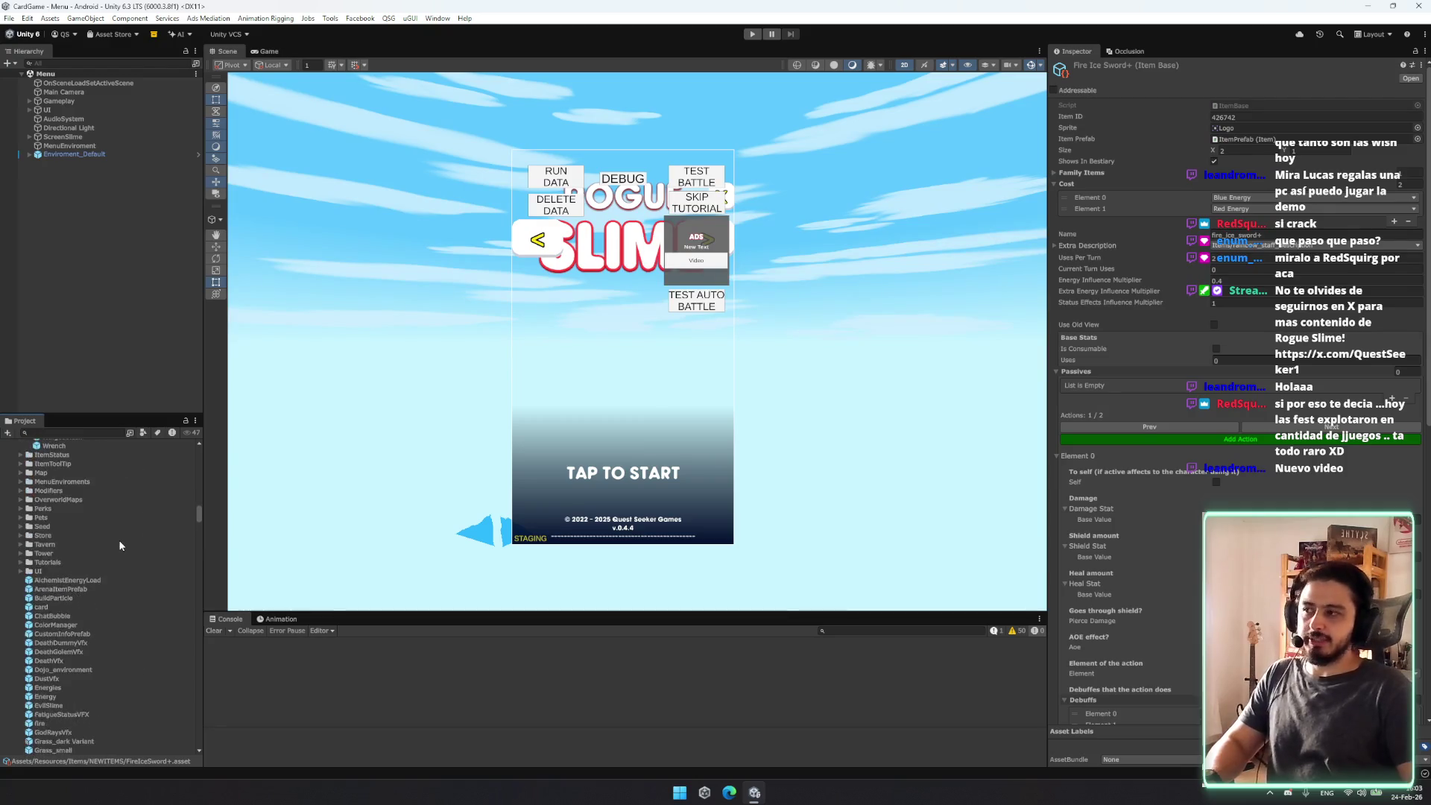
{"action": "left_click", "coordinate": [112, 547]}
{"action": "key", "text": "Left"}
{"action": "key", "text": "Left"}
{"action": "key", "text": "Left"}
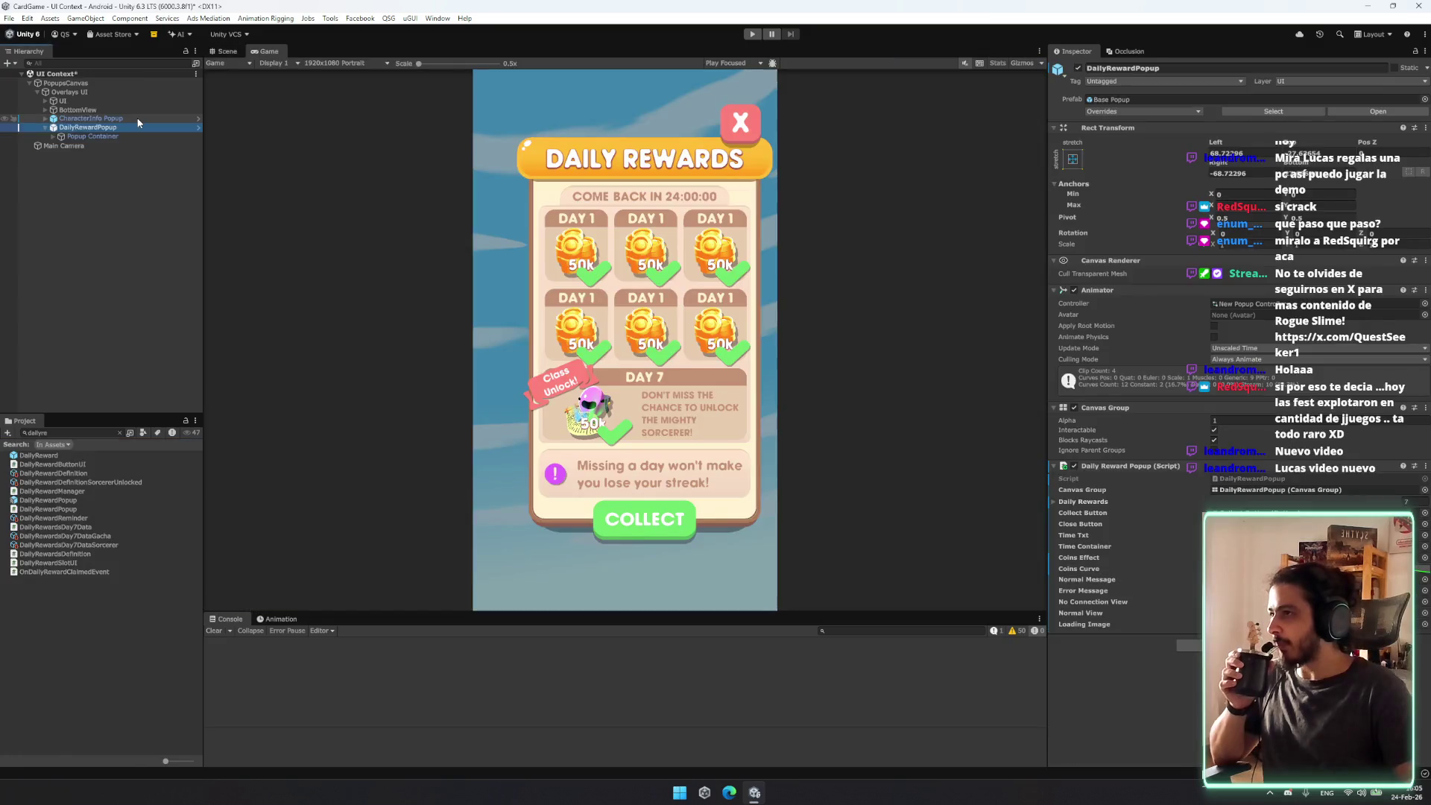
Step: Unpack DailyRewardPopup from its prefab
{"action": "right_click", "coordinate": [124, 127]}
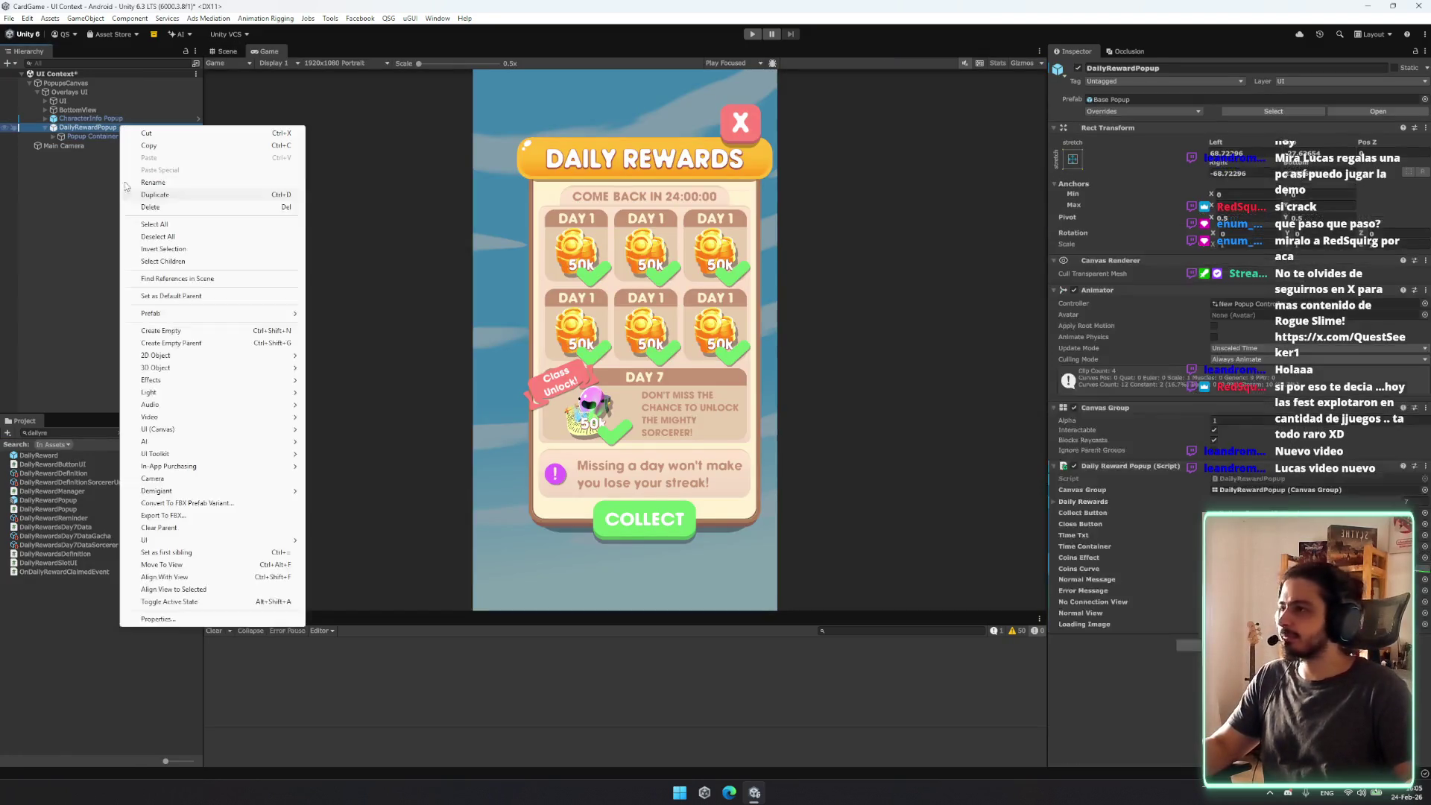
{"action": "mouse_move", "coordinate": [182, 314]}
{"action": "left_click", "coordinate": [339, 401]}
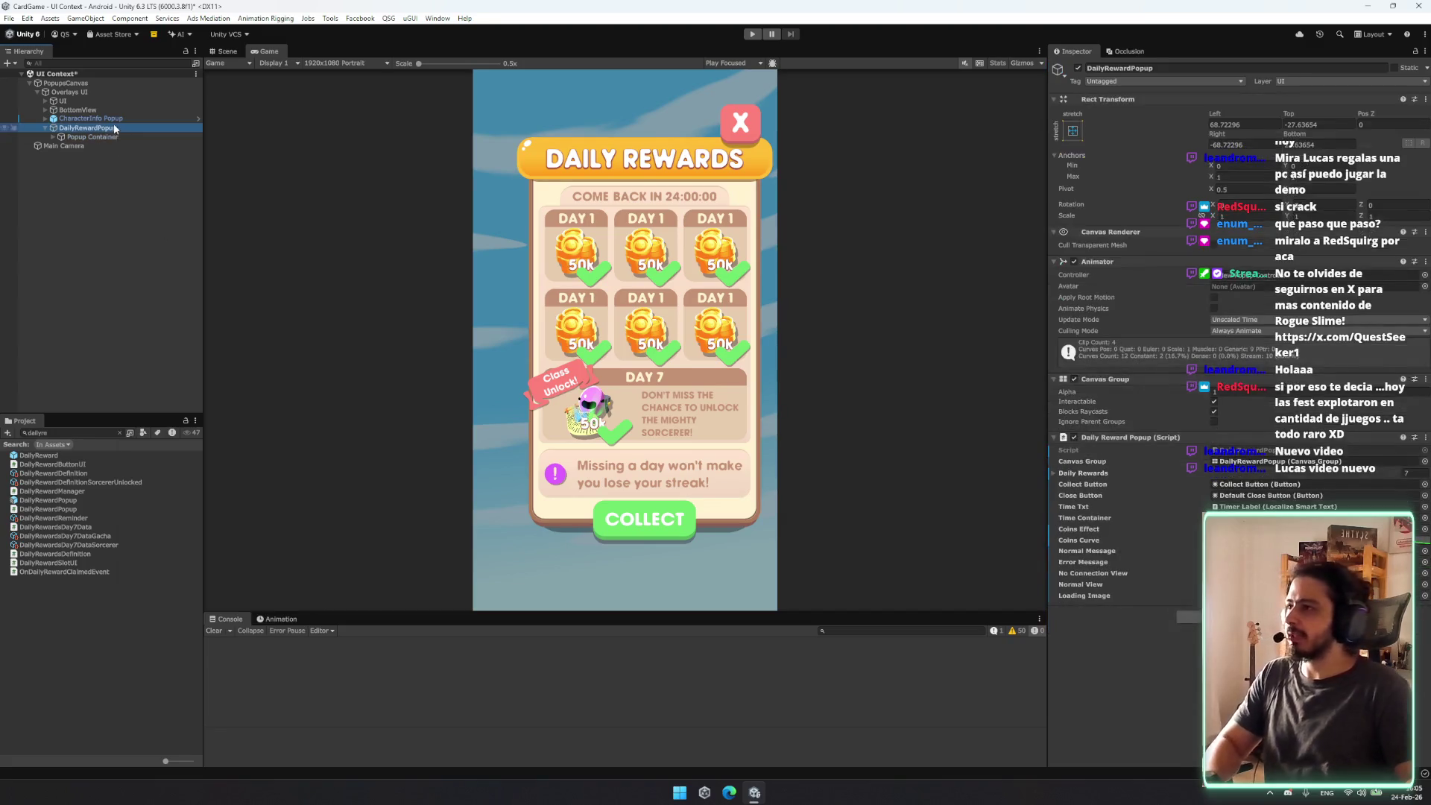
Step: Rename the unpacked popup to SteamWishlistPopup
{"action": "key", "text": "Home"}
{"action": "key", "text": "Delete"}
{"action": "key", "text": "Delete"}
{"action": "key", "text": "Delete"}
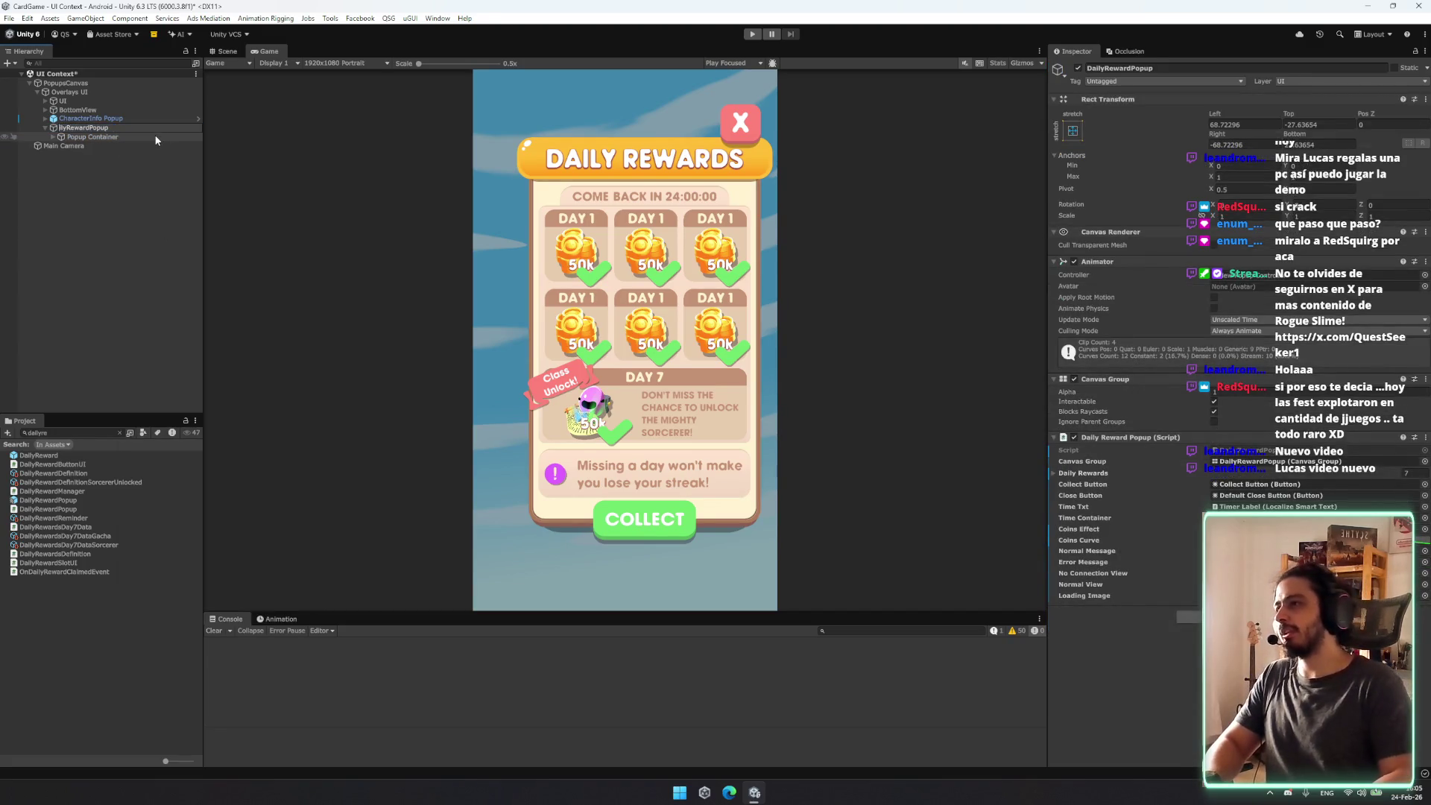
{"action": "key", "text": "Delete"}
{"action": "key", "text": "Delete"}
{"action": "key", "text": "Delete"}
{"action": "type", "text": "SteamWishlist"}
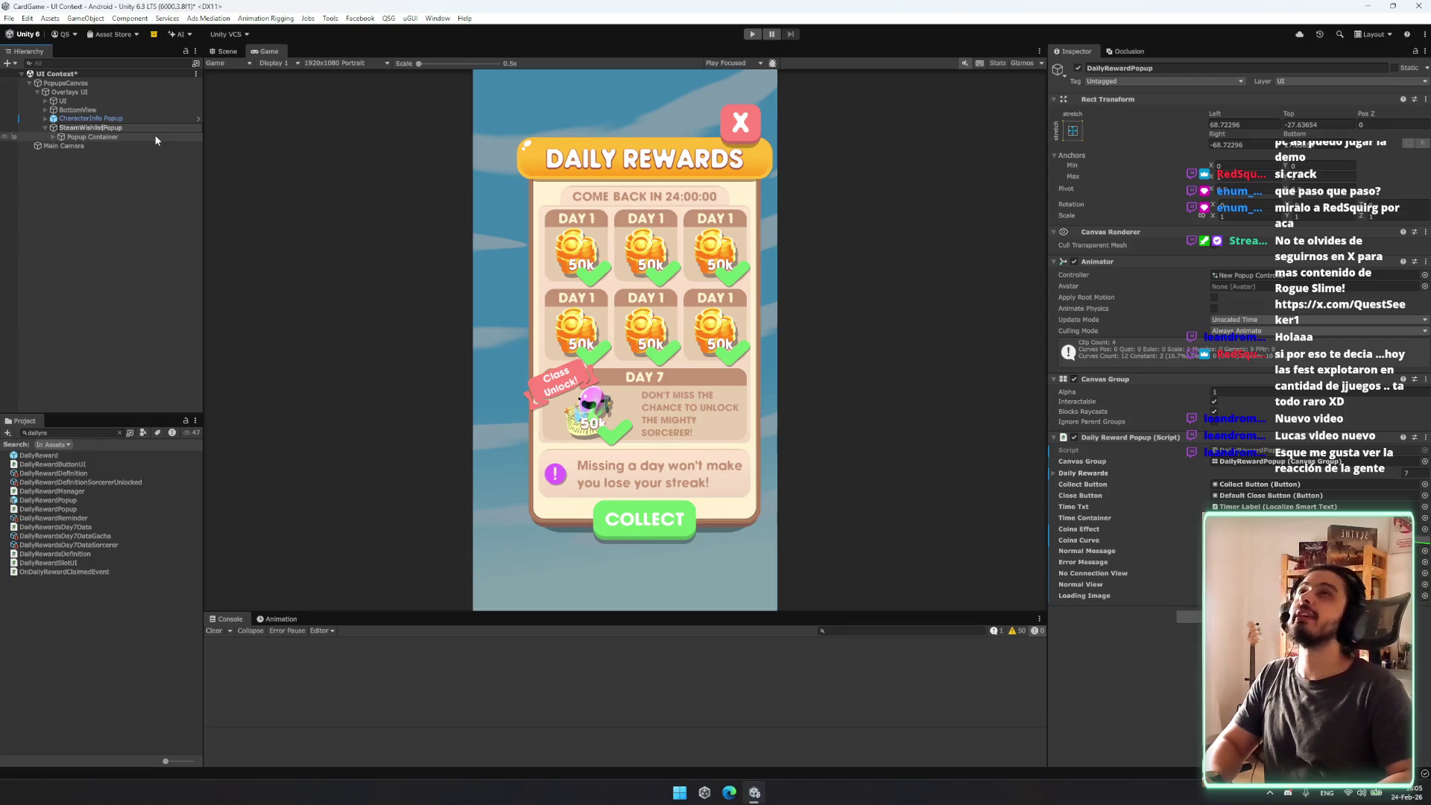
{"action": "key", "text": "Return"}
Step: Expand the hierarchy to Title Label and change its text to WISHLIST NOW!
{"action": "key", "text": "Down"}
{"action": "key", "text": "Right"}
{"action": "key", "text": "Down"}
{"action": "key", "text": "Down"}
{"action": "key", "text": "Right"}
{"action": "key", "text": "Down"}
{"action": "key", "text": "Down"}
{"action": "key", "text": "Down"}
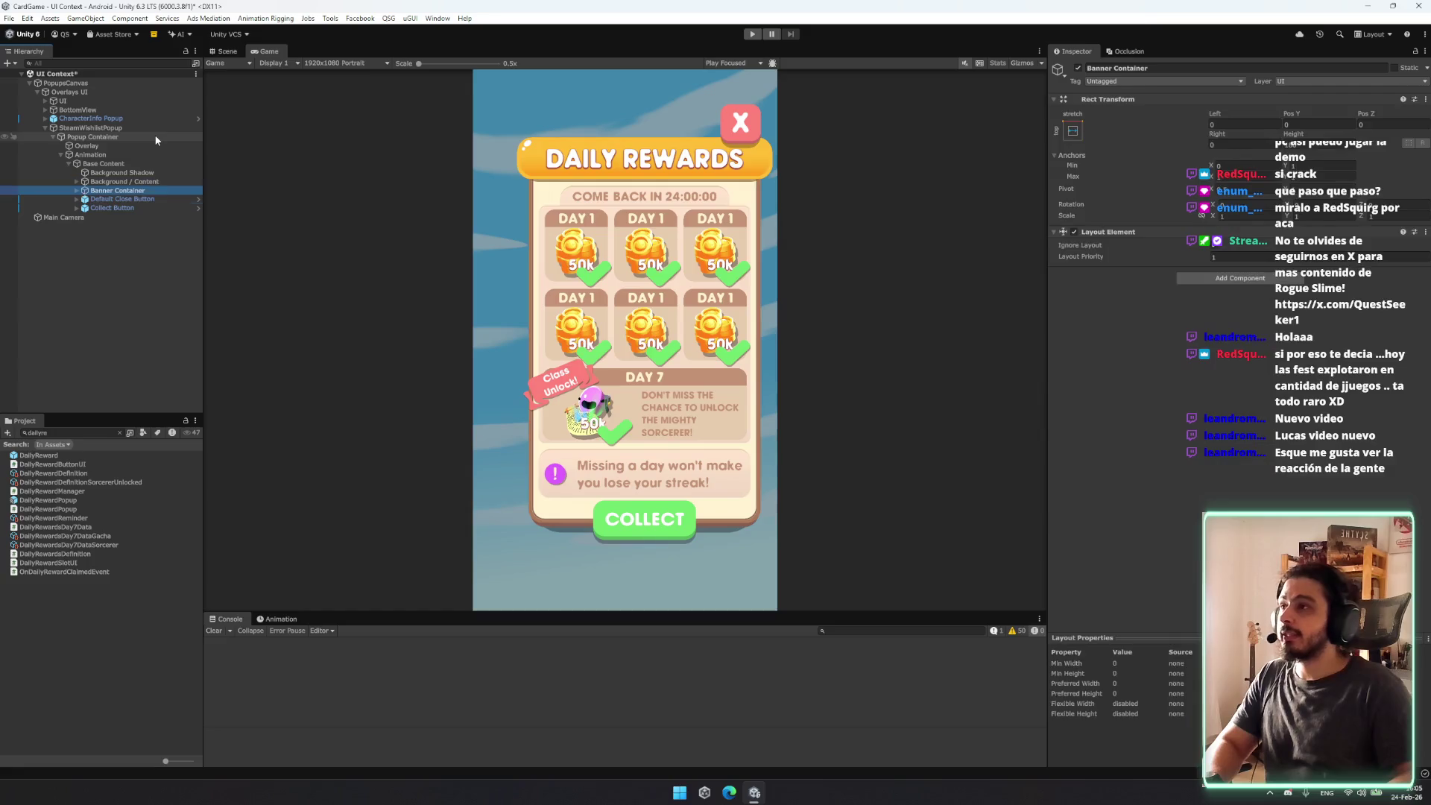
{"action": "key", "text": "Down"}
{"action": "key", "text": "Down"}
{"action": "key", "text": "Right"}
{"action": "key", "text": "Down"}
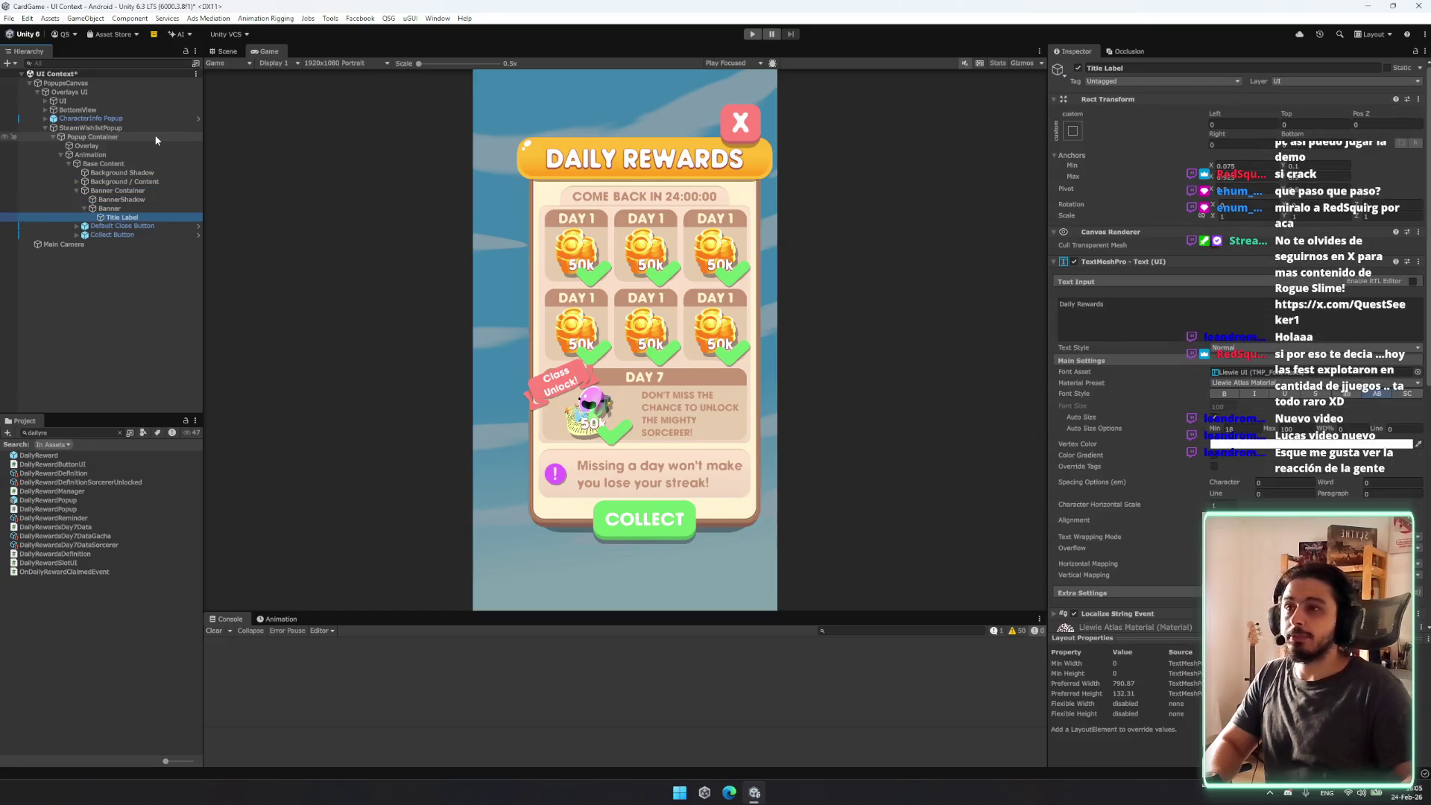
{"action": "left_click", "coordinate": [1086, 332]}
{"action": "type", "text": "ROGUE SLIM"}
{"action": "key", "text": "BackSpace"}
{"action": "key", "text": "BackSpace"}
{"action": "key", "text": "BackSpace"}
{"action": "key", "text": "BackSpace"}
{"action": "key", "text": "BackSpace"}
{"action": "key", "text": "BackSpace"}
{"action": "type", "text": "WISHLIST NOW!"}
Step: Find the InternetConectionView reward content under Background / Content and delete it
{"action": "left_click", "coordinate": [118, 210]}
{"action": "key", "text": "Left"}
{"action": "key", "text": "Left"}
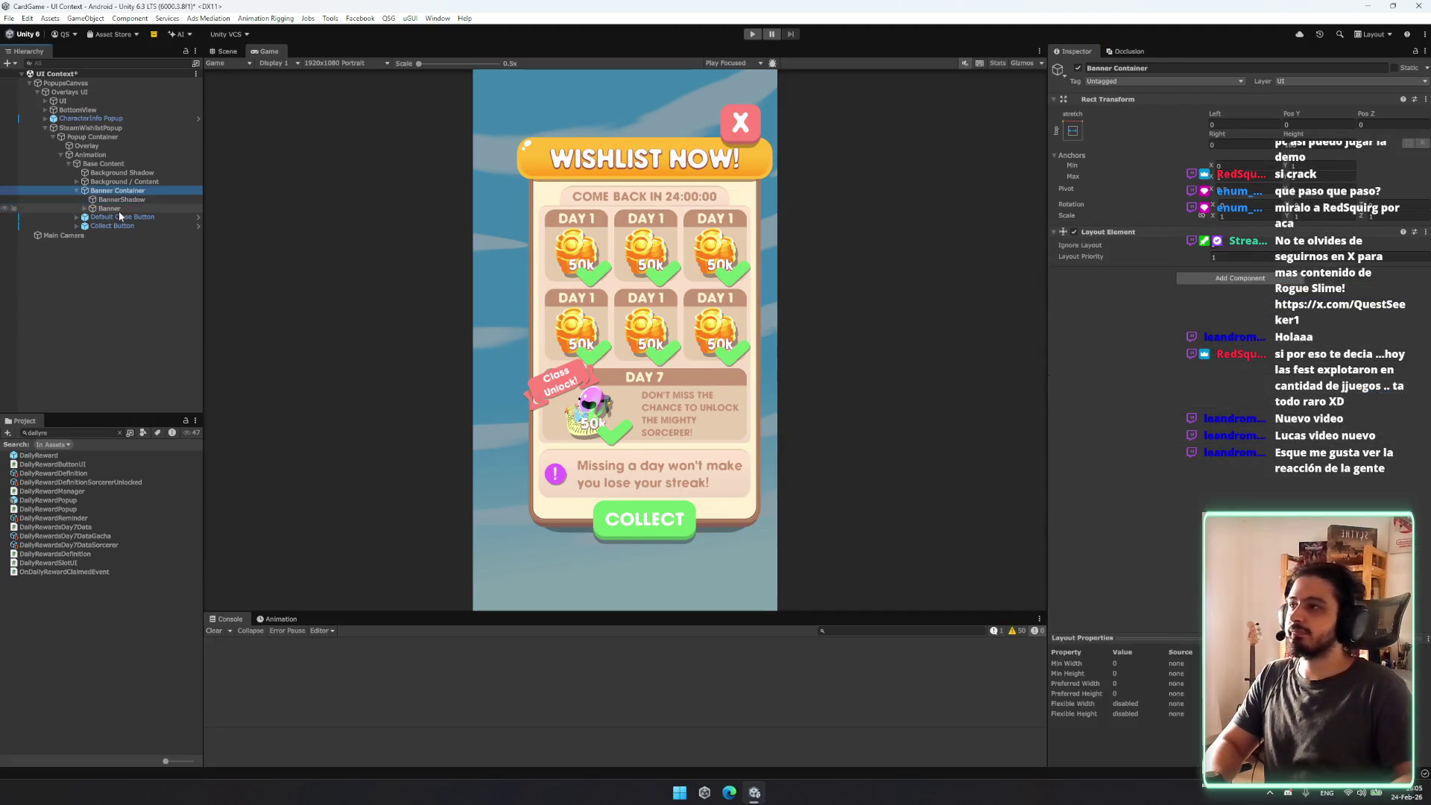
{"action": "key", "text": "Up"}
{"action": "key", "text": "Right"}
{"action": "key", "text": "Down"}
{"action": "key", "text": "Right"}
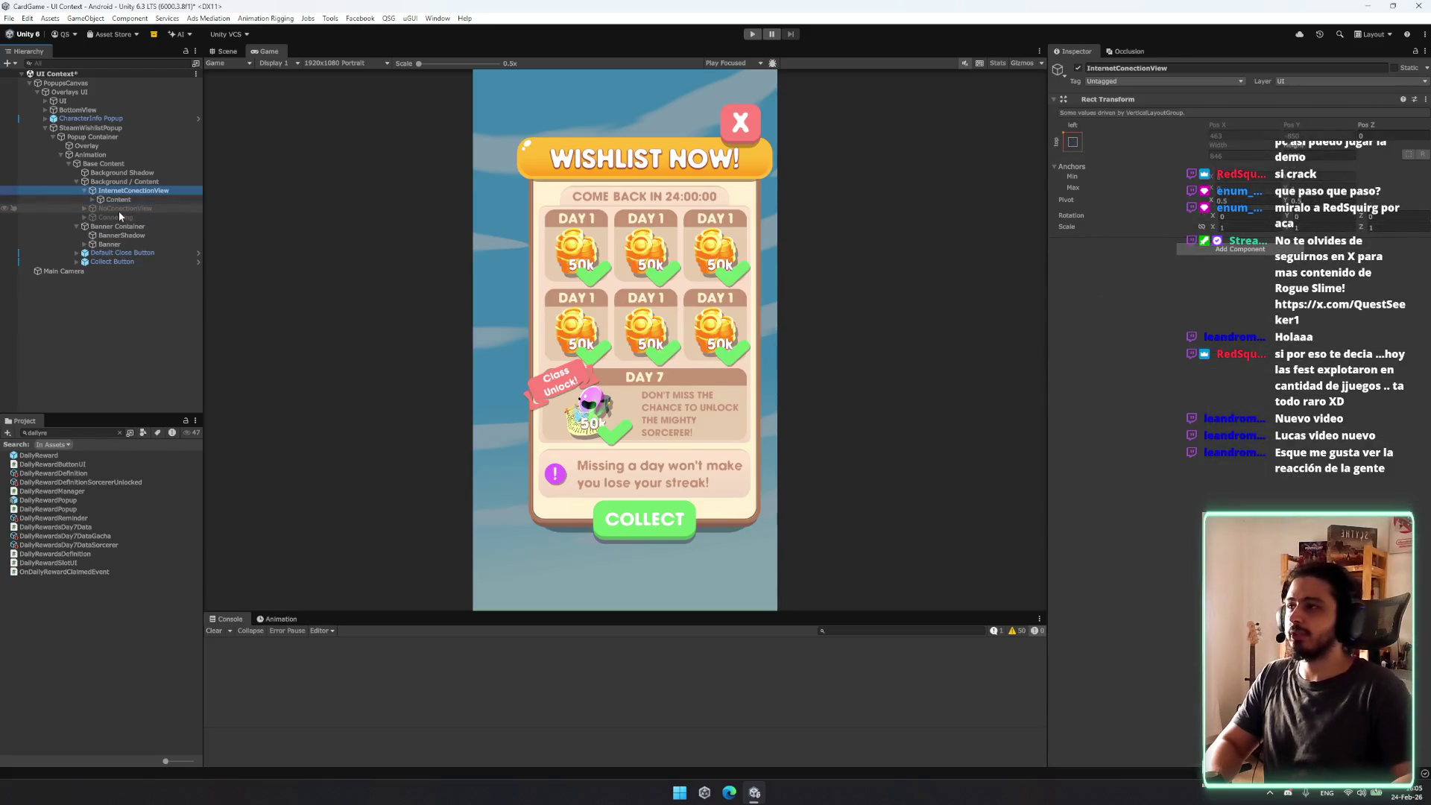
{"action": "key", "text": "Delete"}
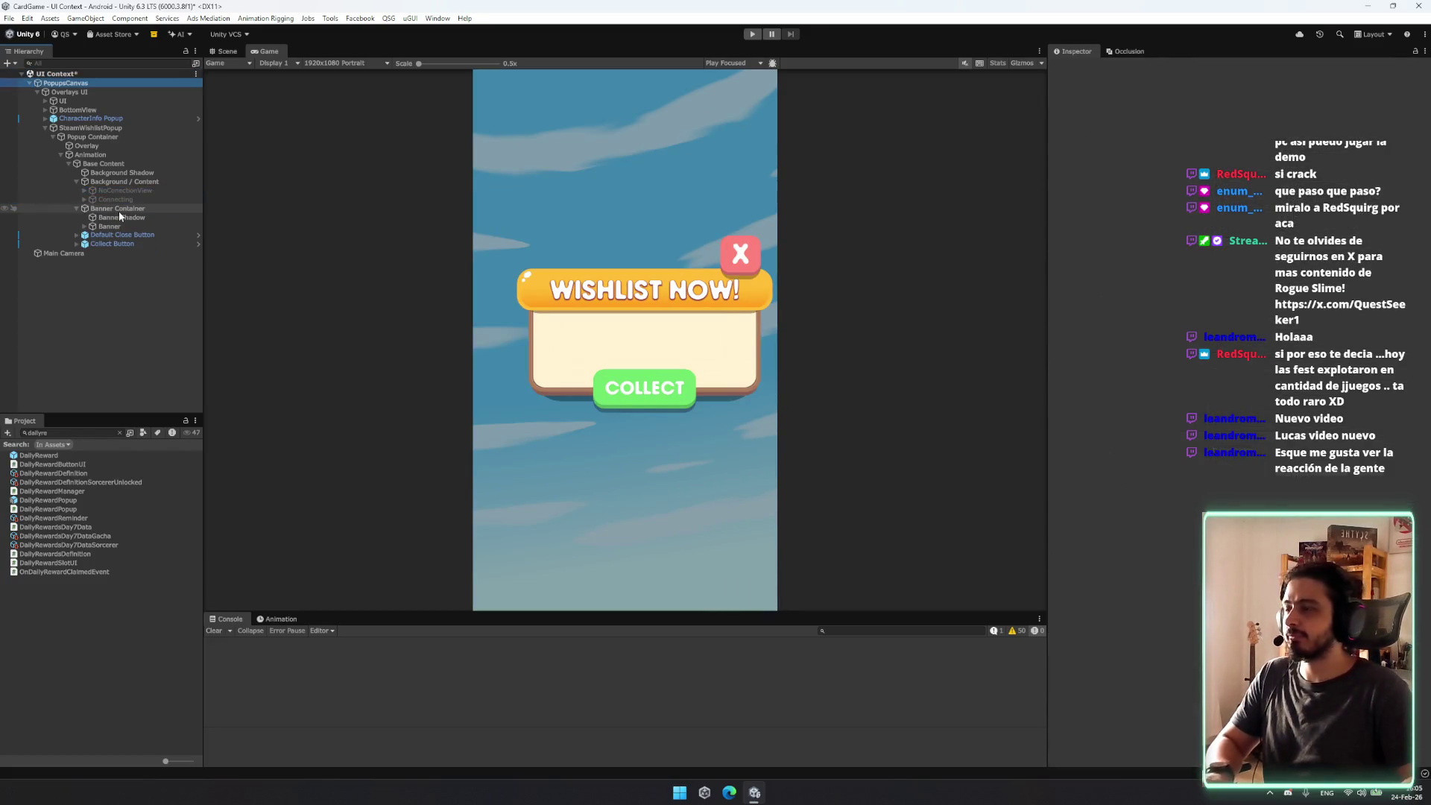
Step: Toggle the NoConectionView and Connecting objects on and off, then restore the deleted reward content
{"action": "left_click", "coordinate": [154, 191]}
{"action": "left_click", "coordinate": [1078, 67]}
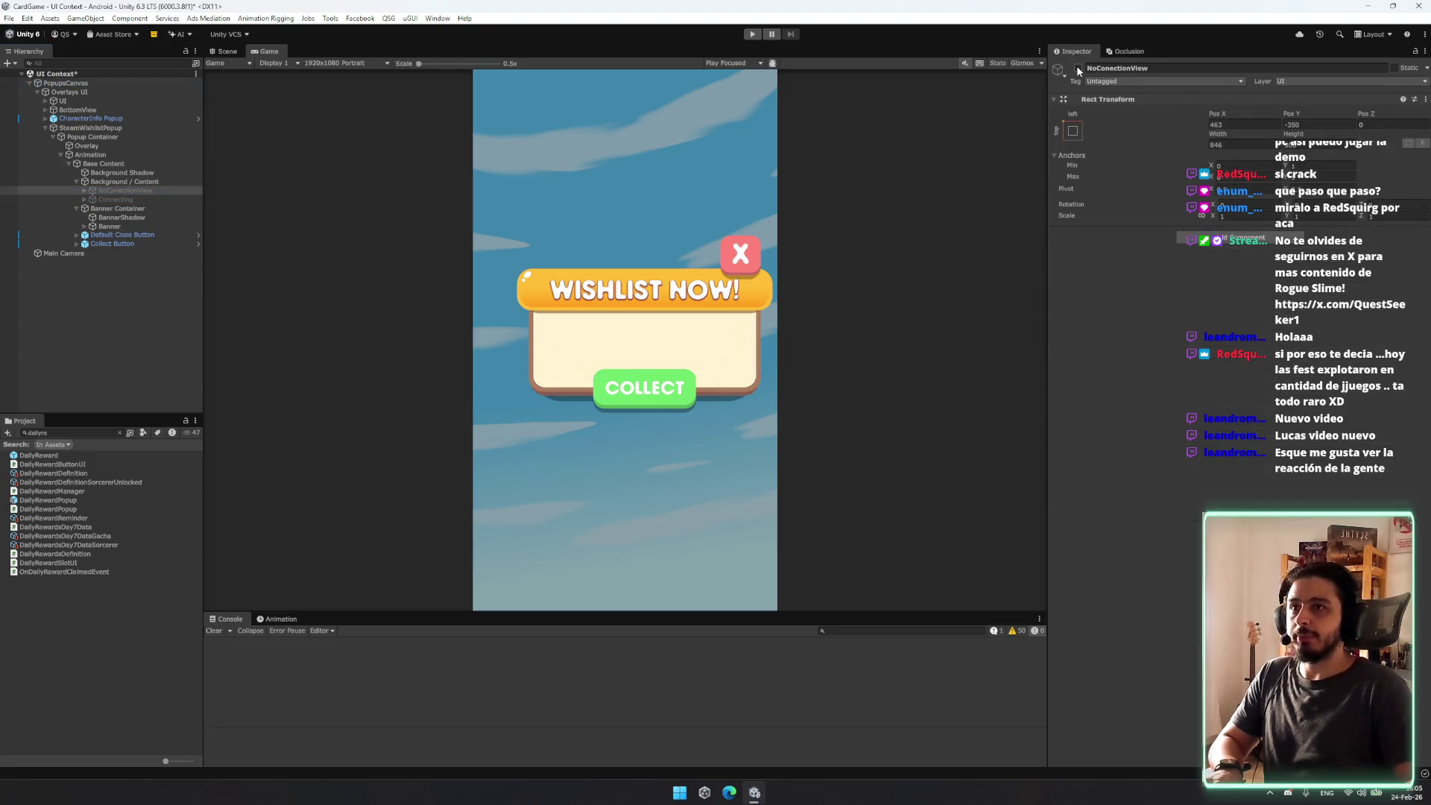
{"action": "left_click", "coordinate": [115, 199]}
{"action": "left_click", "coordinate": [1078, 68]}
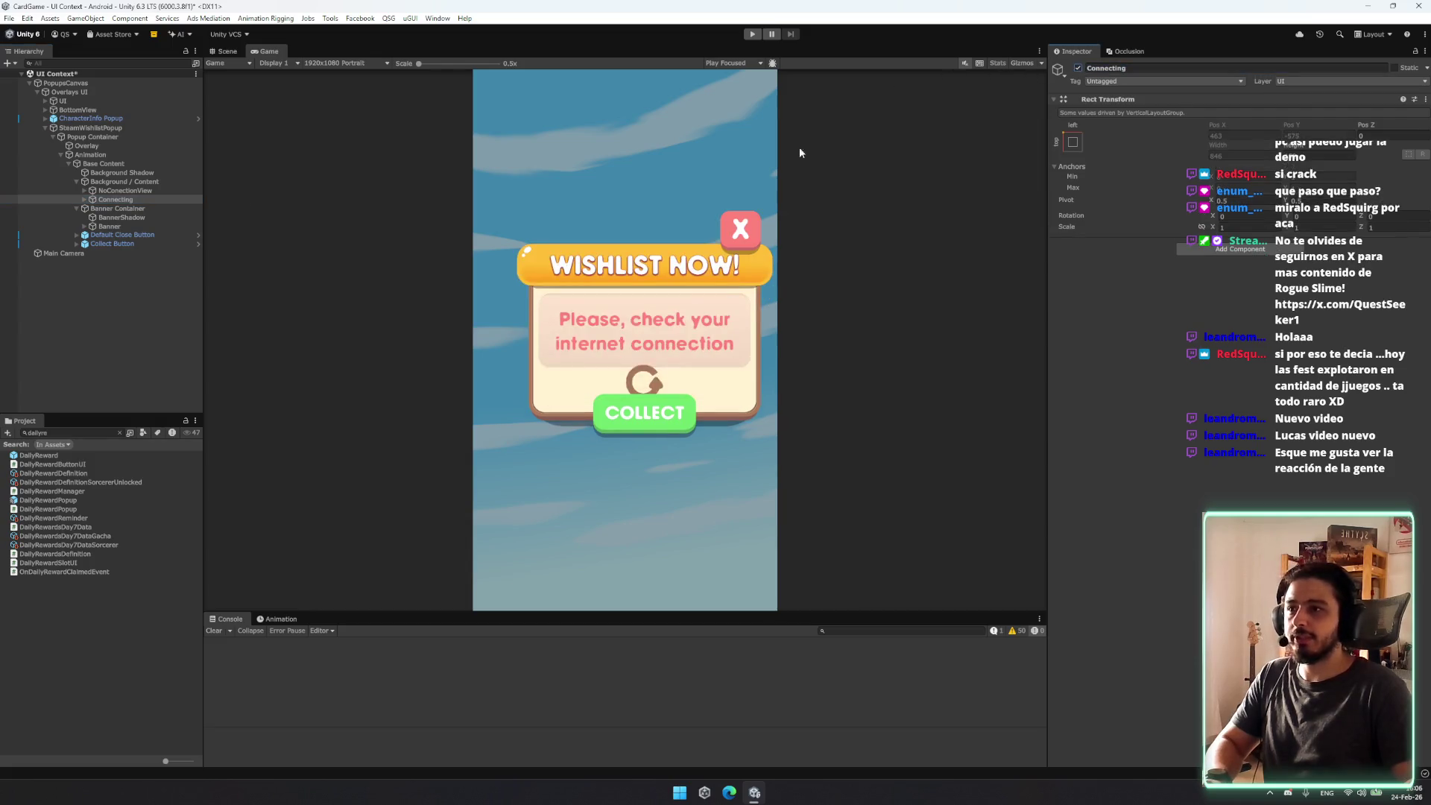
{"action": "left_click", "coordinate": [160, 191]}
{"action": "key", "text": "alt+shift+a"}
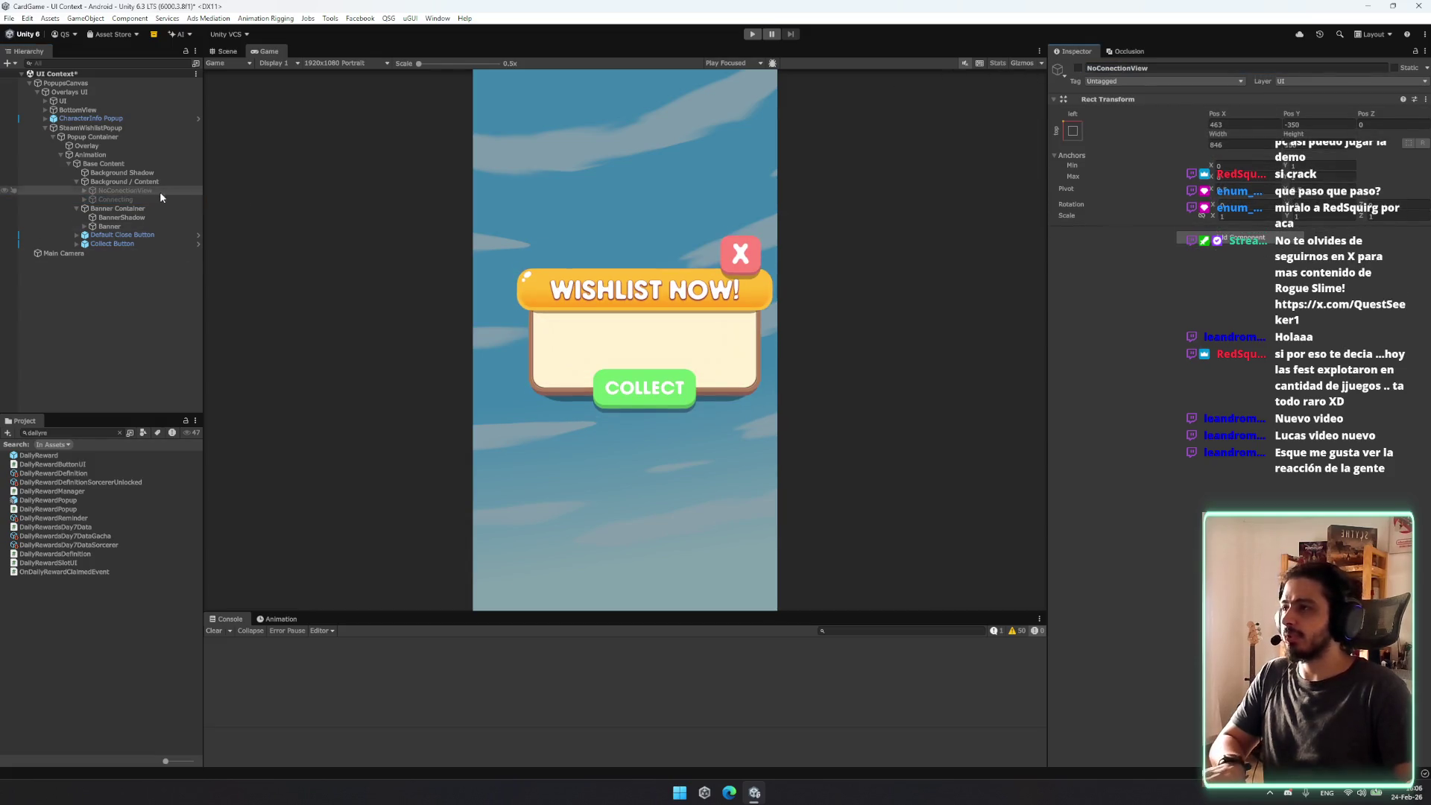
{"action": "left_click", "coordinate": [151, 200]}
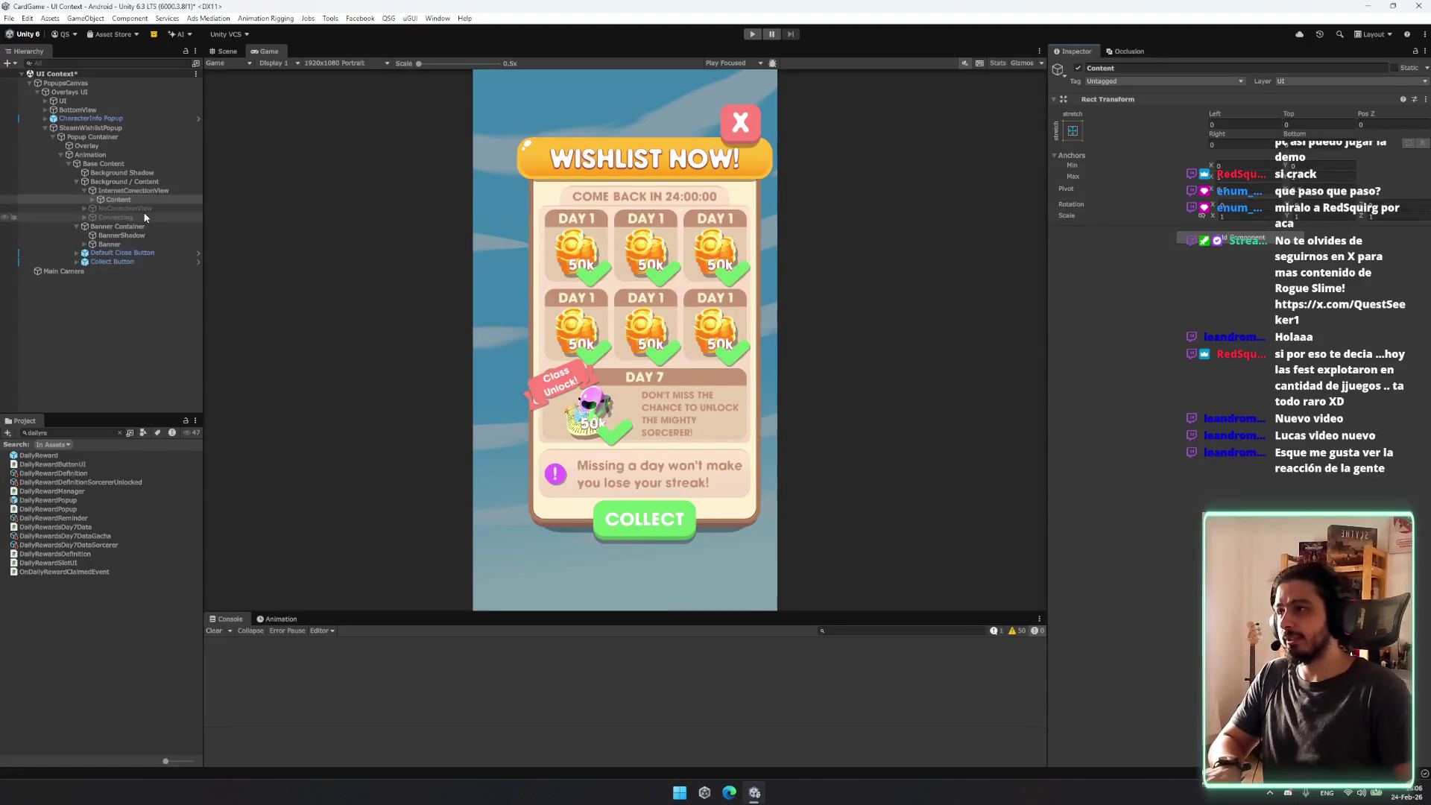
Step: Select the Timer Label under Remaining Time Container and remove its Localize Smart Text component
{"action": "left_click", "coordinate": [147, 207]}
{"action": "key", "text": "Up"}
{"action": "key", "text": "Right"}
{"action": "key", "text": "Down"}
{"action": "key", "text": "Right"}
{"action": "key", "text": "Down"}
{"action": "key", "text": "Down"}
{"action": "key", "text": "Right"}
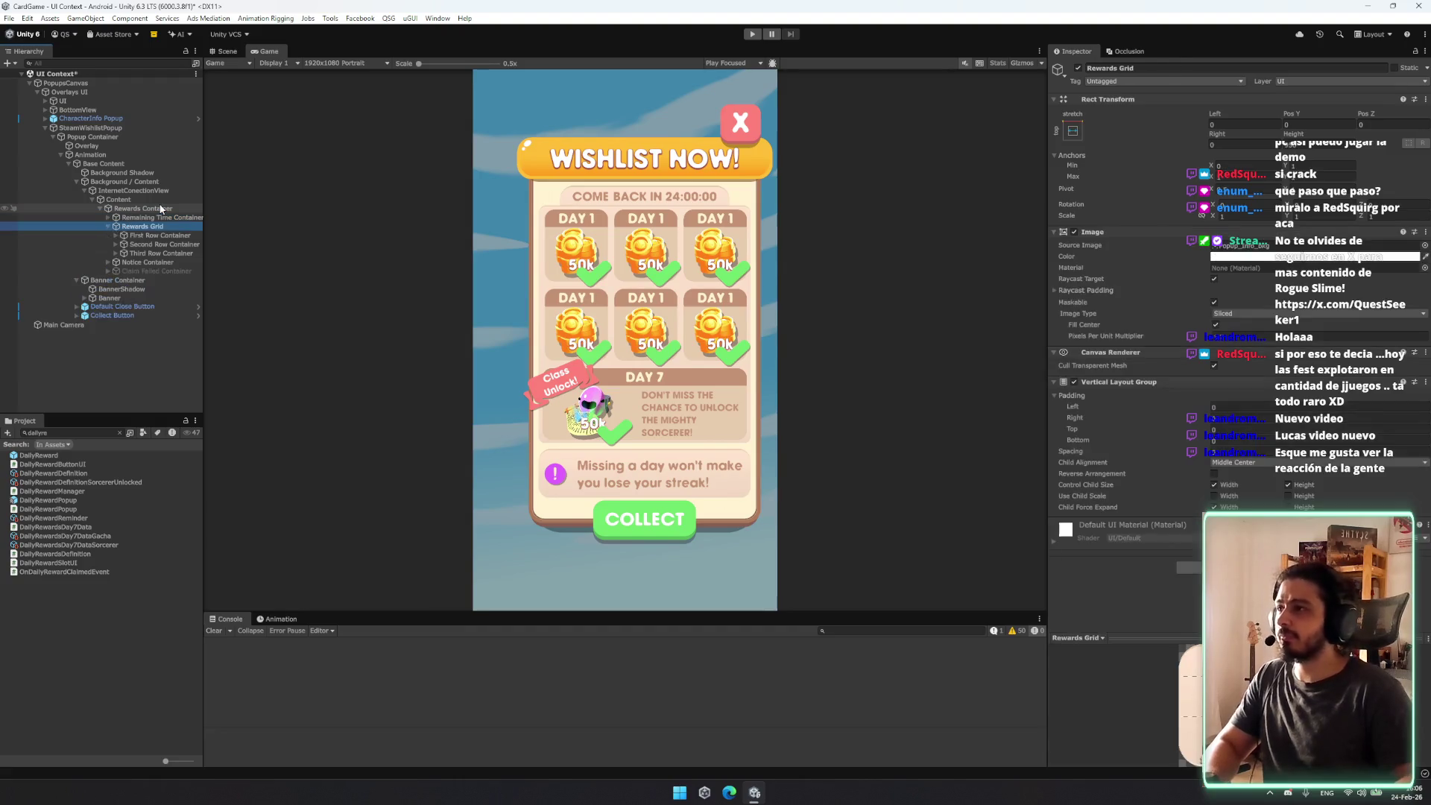
{"action": "key", "text": "Up"}
{"action": "key", "text": "Right"}
{"action": "key", "text": "Down"}
{"action": "key", "text": "Down"}
{"action": "key", "text": "Down"}
{"action": "key", "text": "Left"}
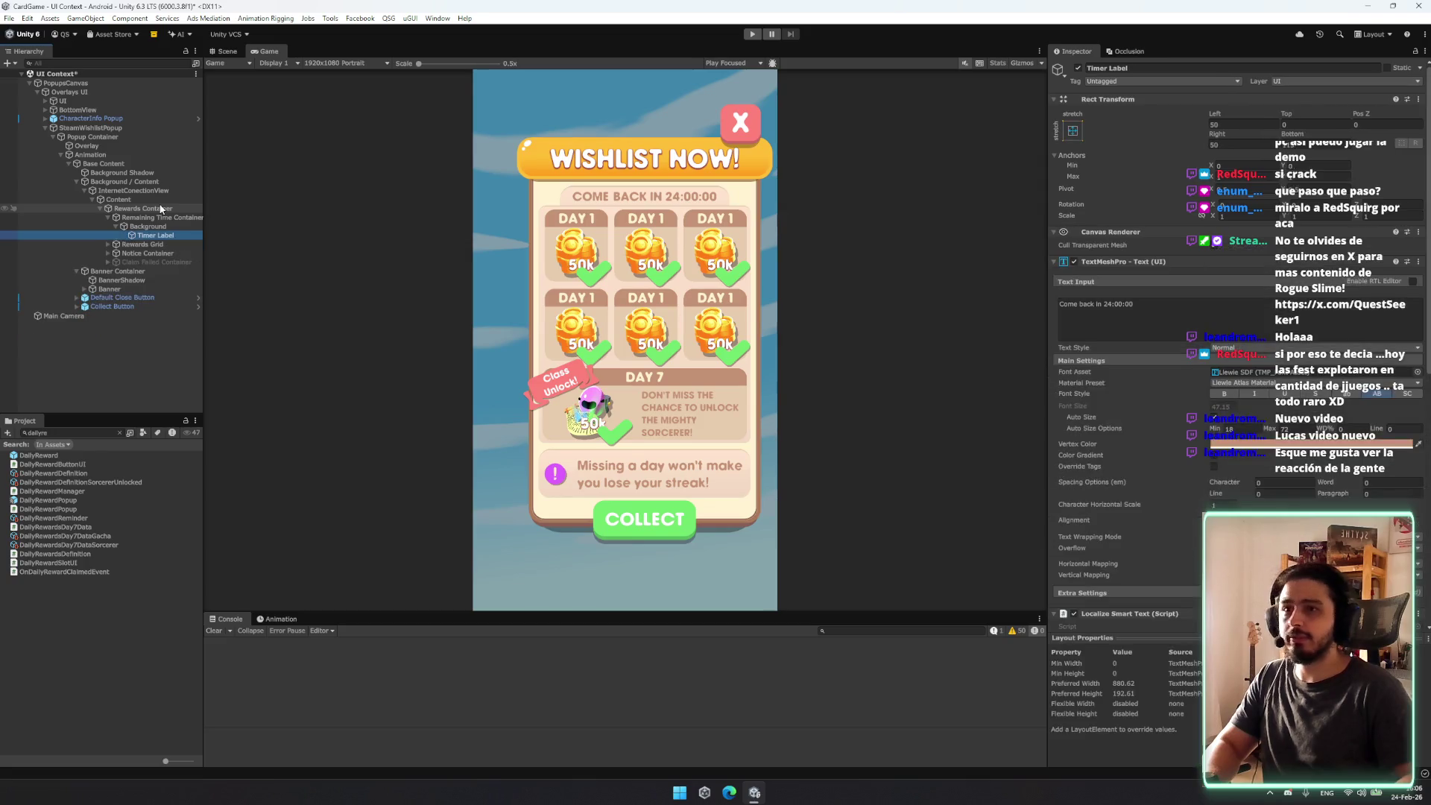
{"action": "key", "text": "Up"}
{"action": "right_click", "coordinate": [1131, 436]}
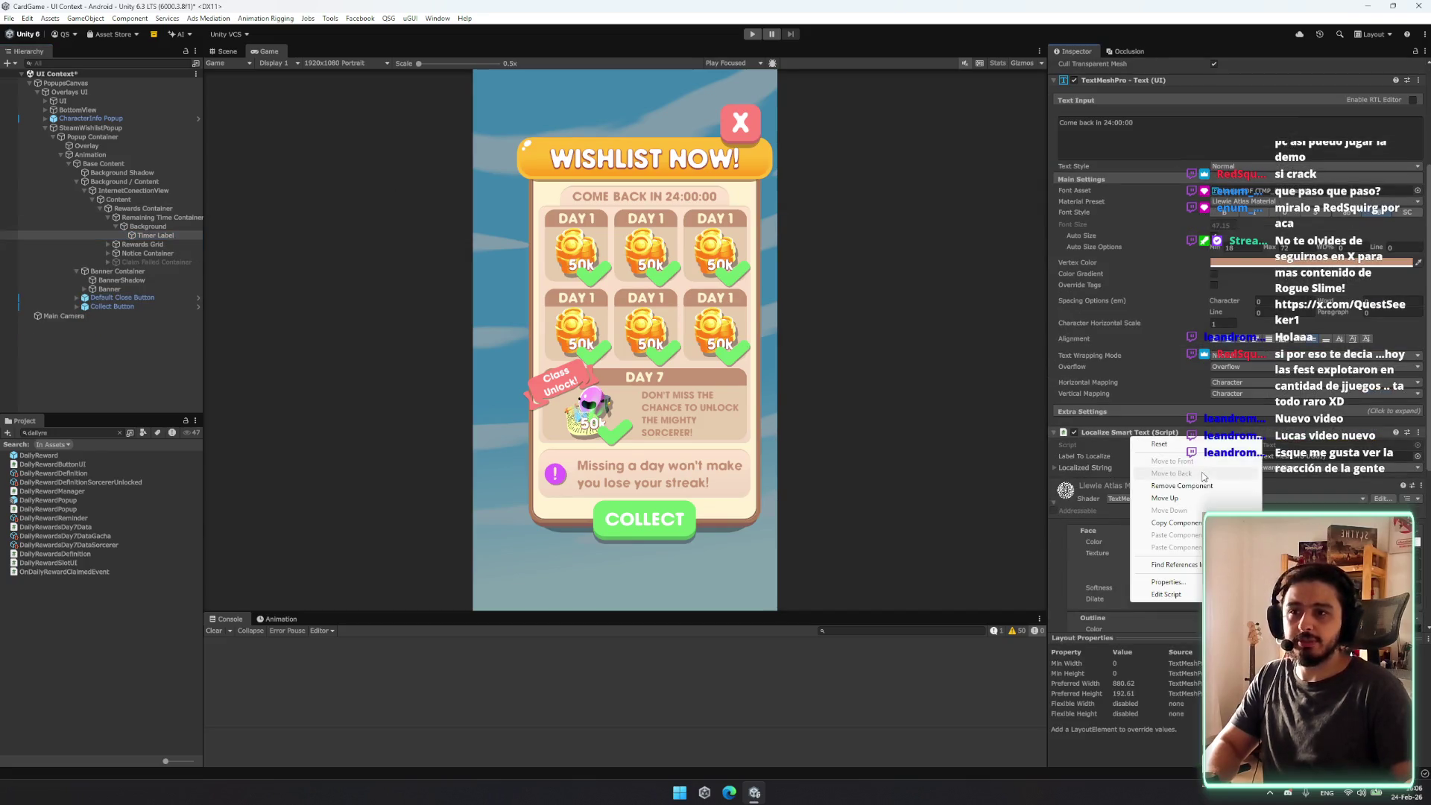
{"action": "left_click", "coordinate": [1151, 474]}
Step: Change the Timer Label text to ROGUE SLIME PC
{"action": "scroll", "coordinate": [1137, 213], "scroll_direction": "up", "scroll_amount": 3}
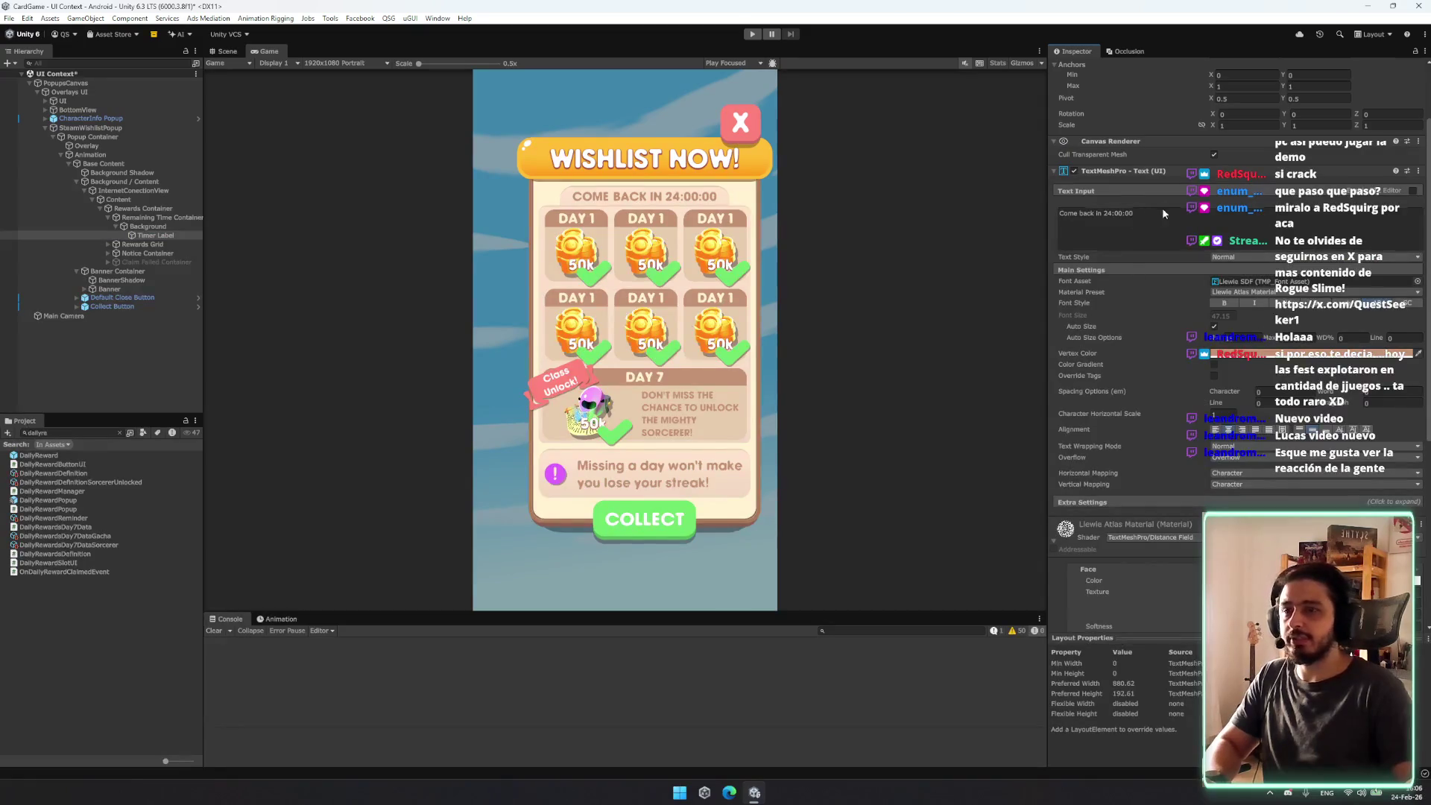
{"action": "scroll", "coordinate": [1093, 546], "scroll_direction": "up", "scroll_amount": 2}
{"action": "left_click", "coordinate": [1195, 276]}
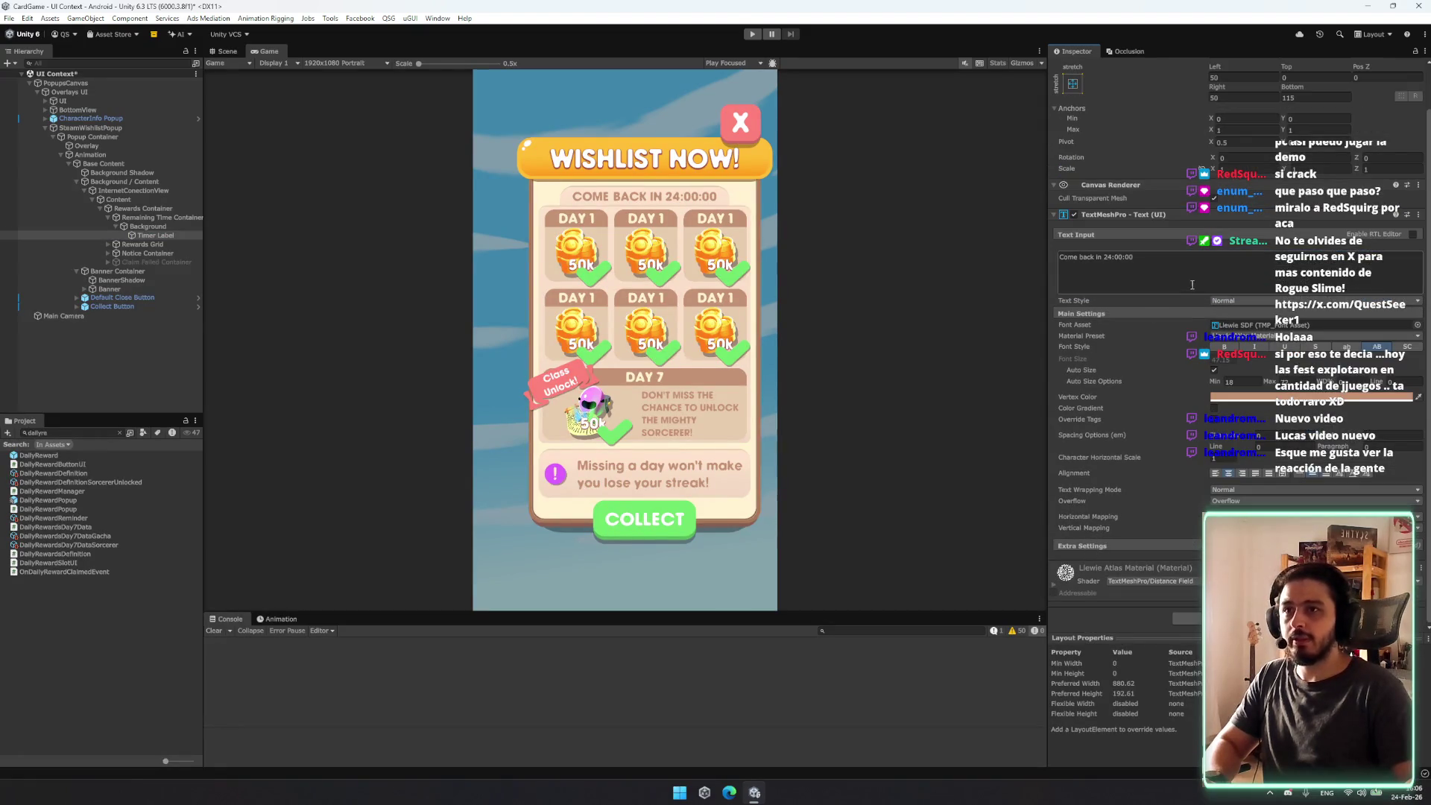
{"action": "type", "text": "ROGUE SLIME PC"}
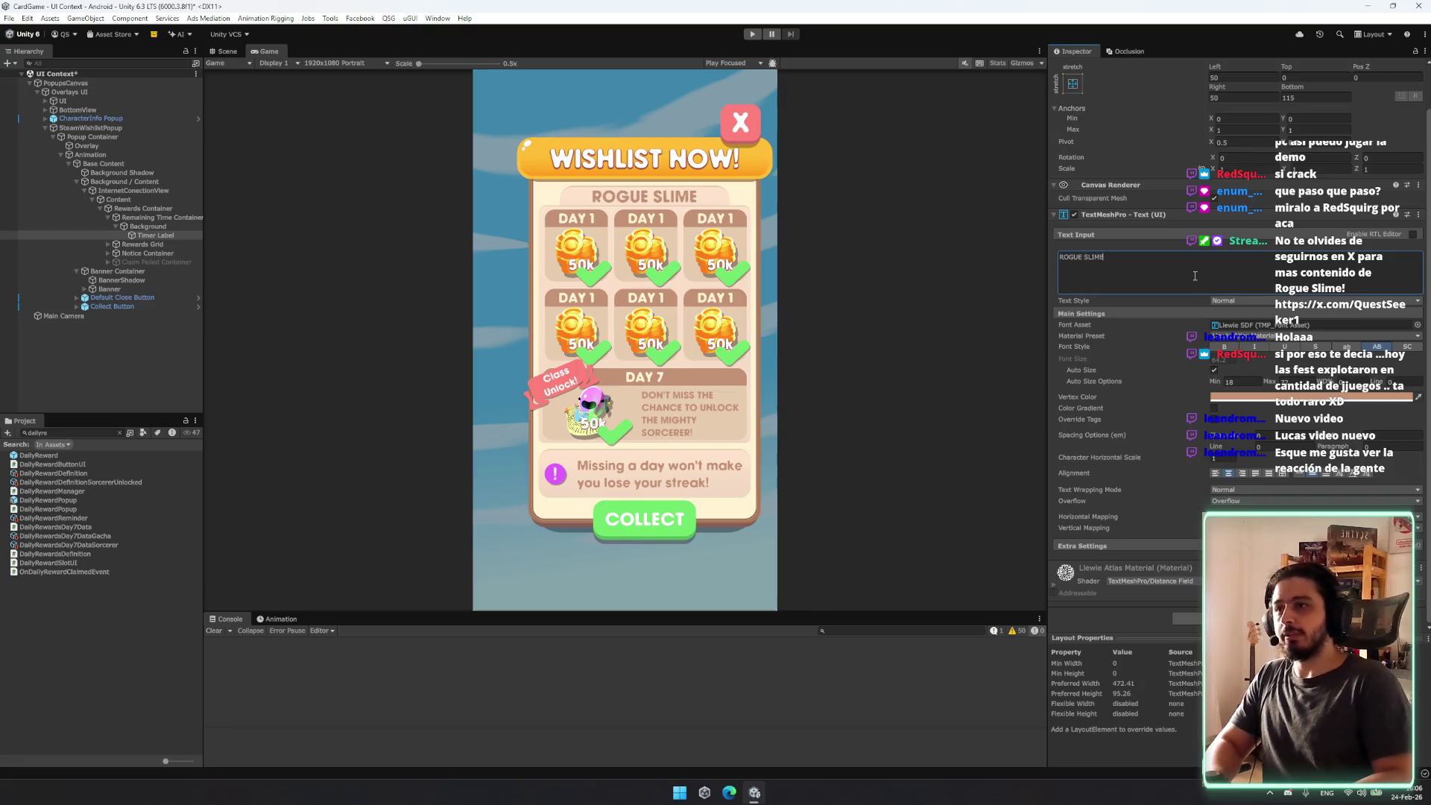
Step: Edit the label text to read ROGUE SLIME: PC EDITION
{"action": "key", "text": "BackSpace"}
{"action": "key", "text": "BackSpace"}
{"action": "key", "text": "BackSpace"}
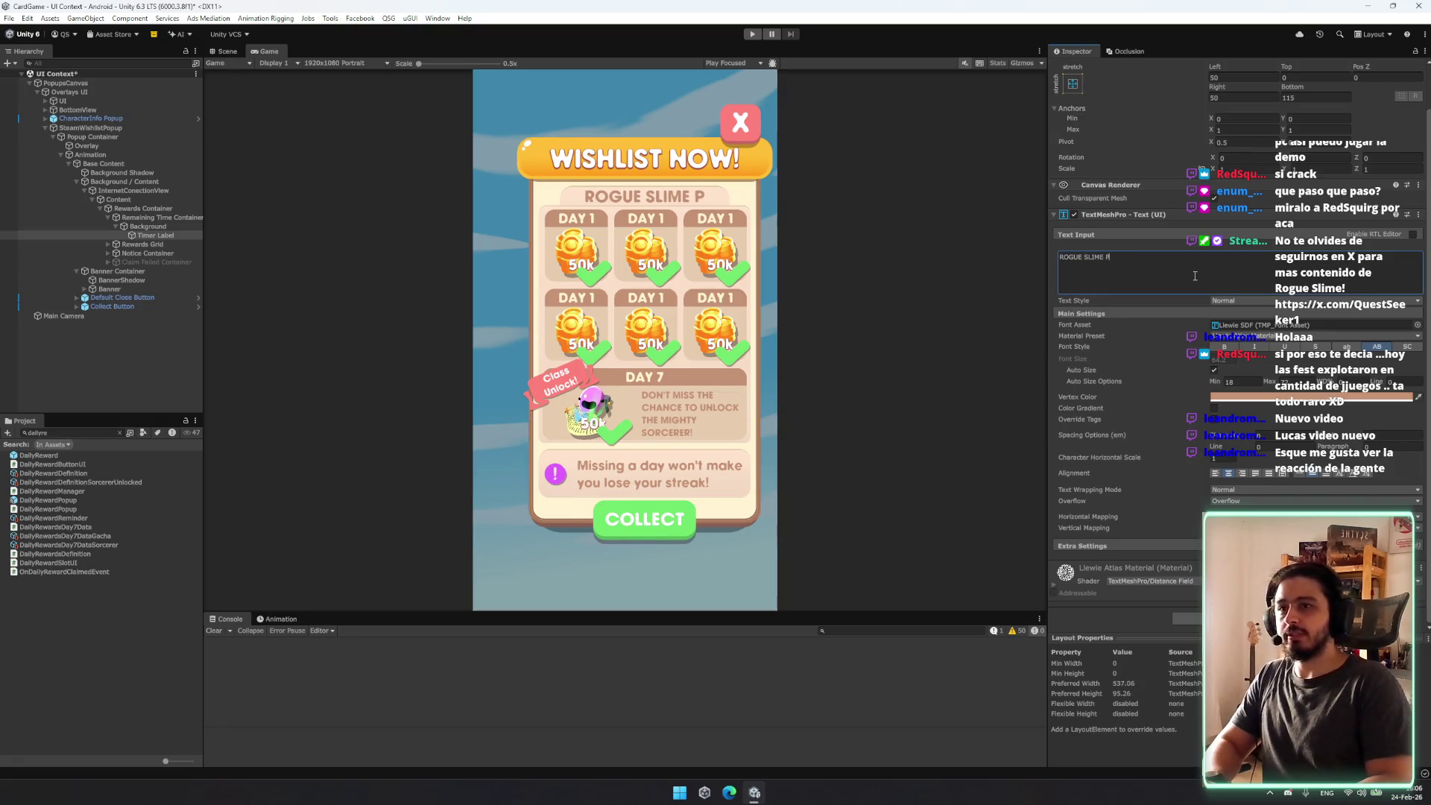
{"action": "type", "text": ": E"}
{"action": "key", "text": "BackSpace"}
{"action": "type", "text": "PC EDITION"}
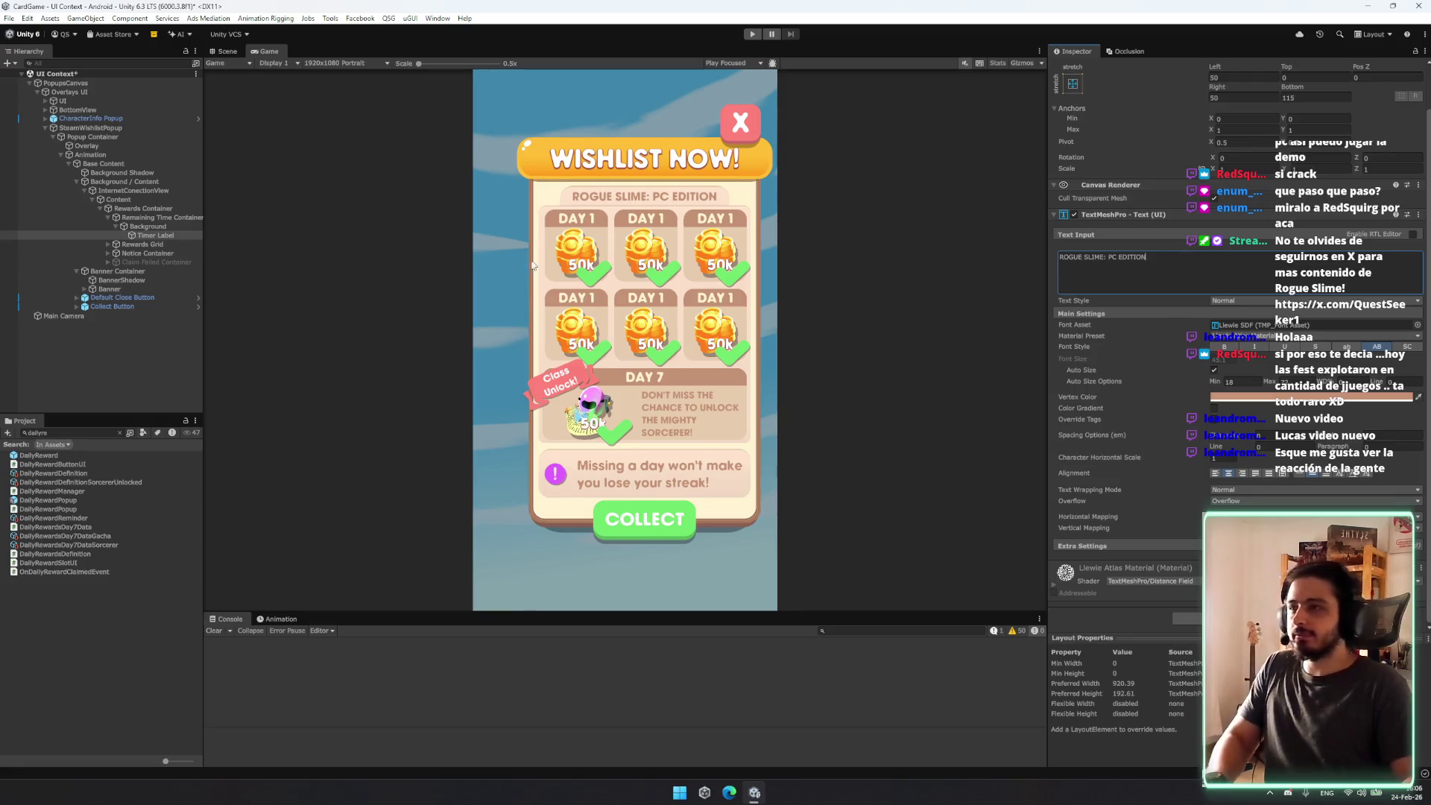
Step: Rename the Timer Label object to Game Title Label
{"action": "left_click", "coordinate": [152, 235]}
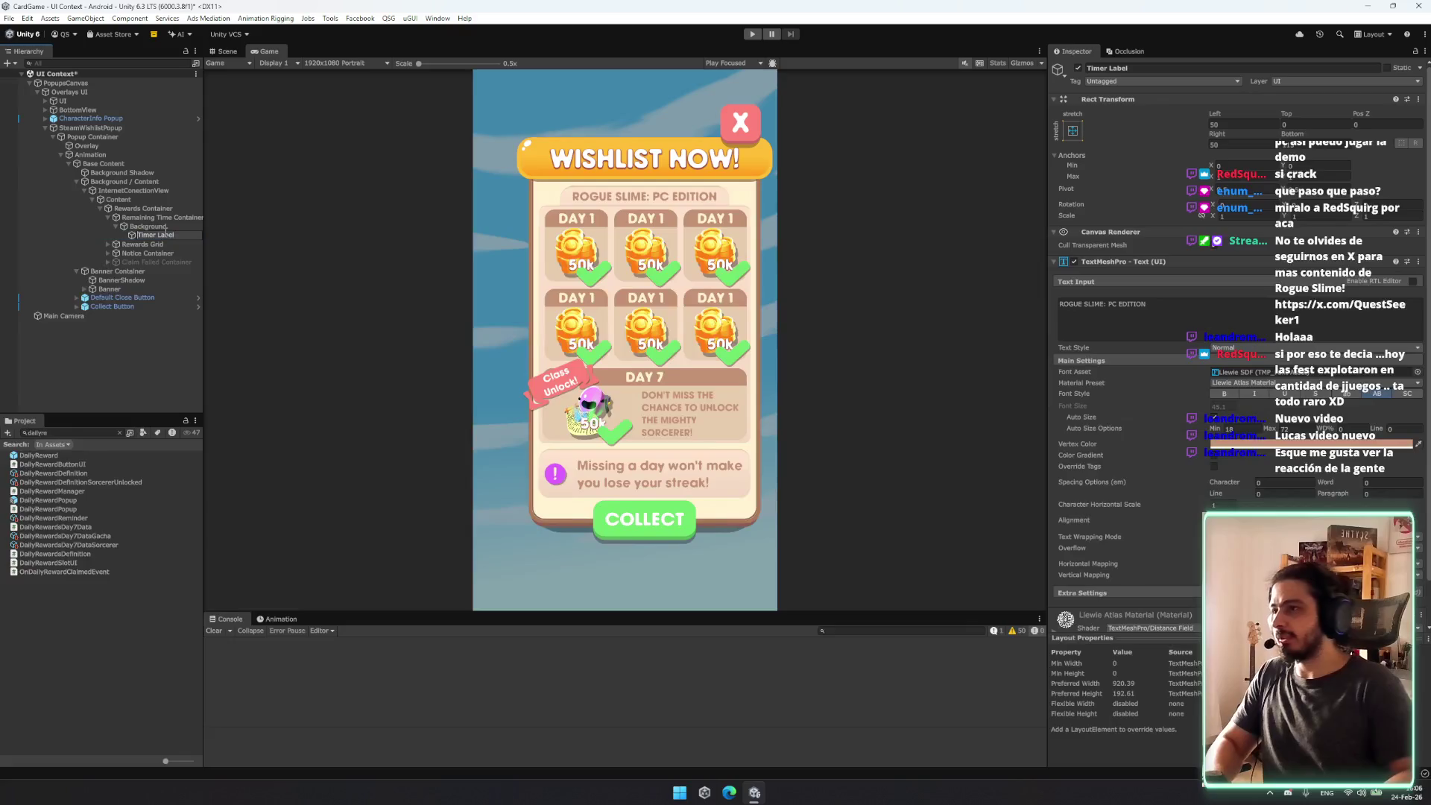
{"action": "key", "text": "Home"}
{"action": "type", "text": "Game"}
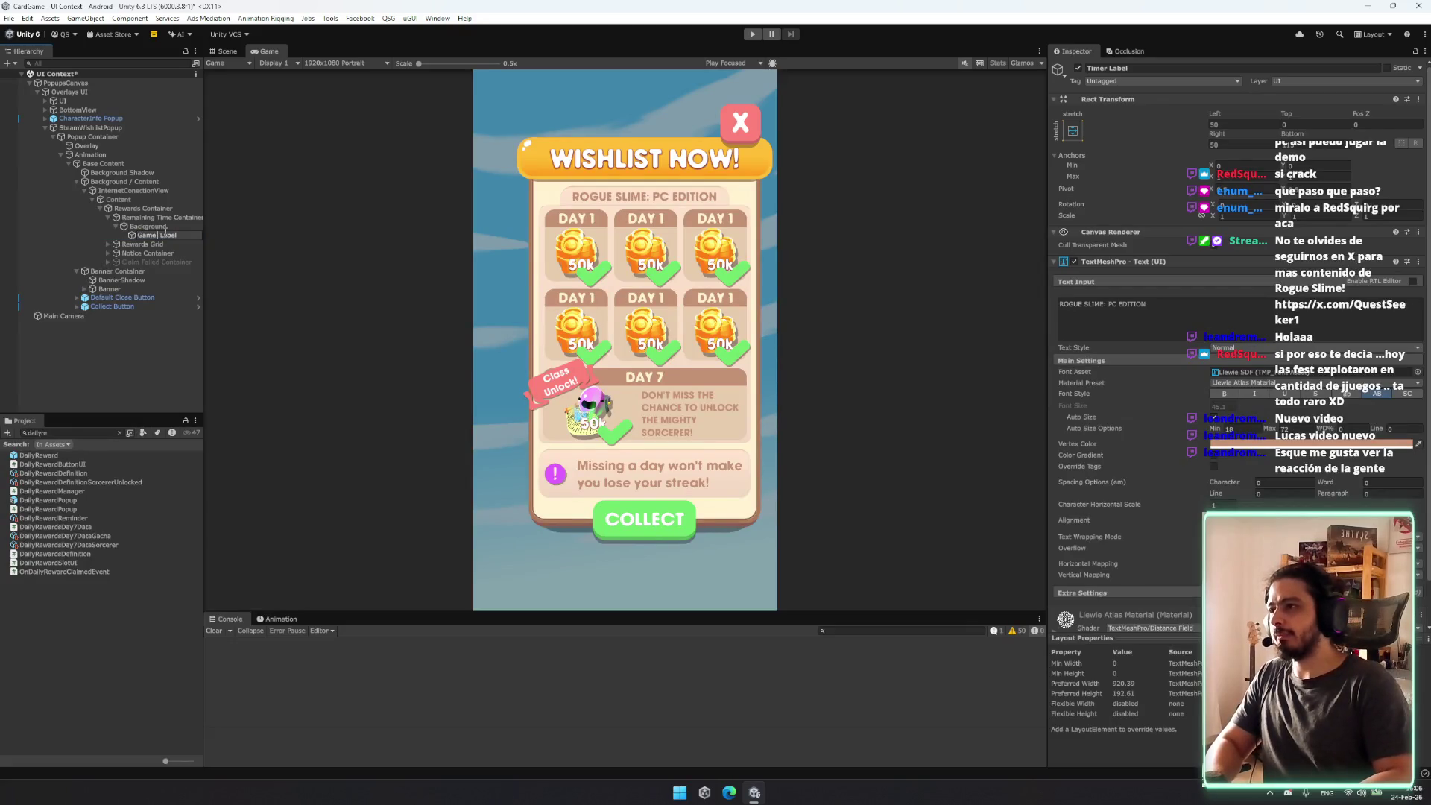
{"action": "key", "text": "Return"}
{"action": "key", "text": "Up"}
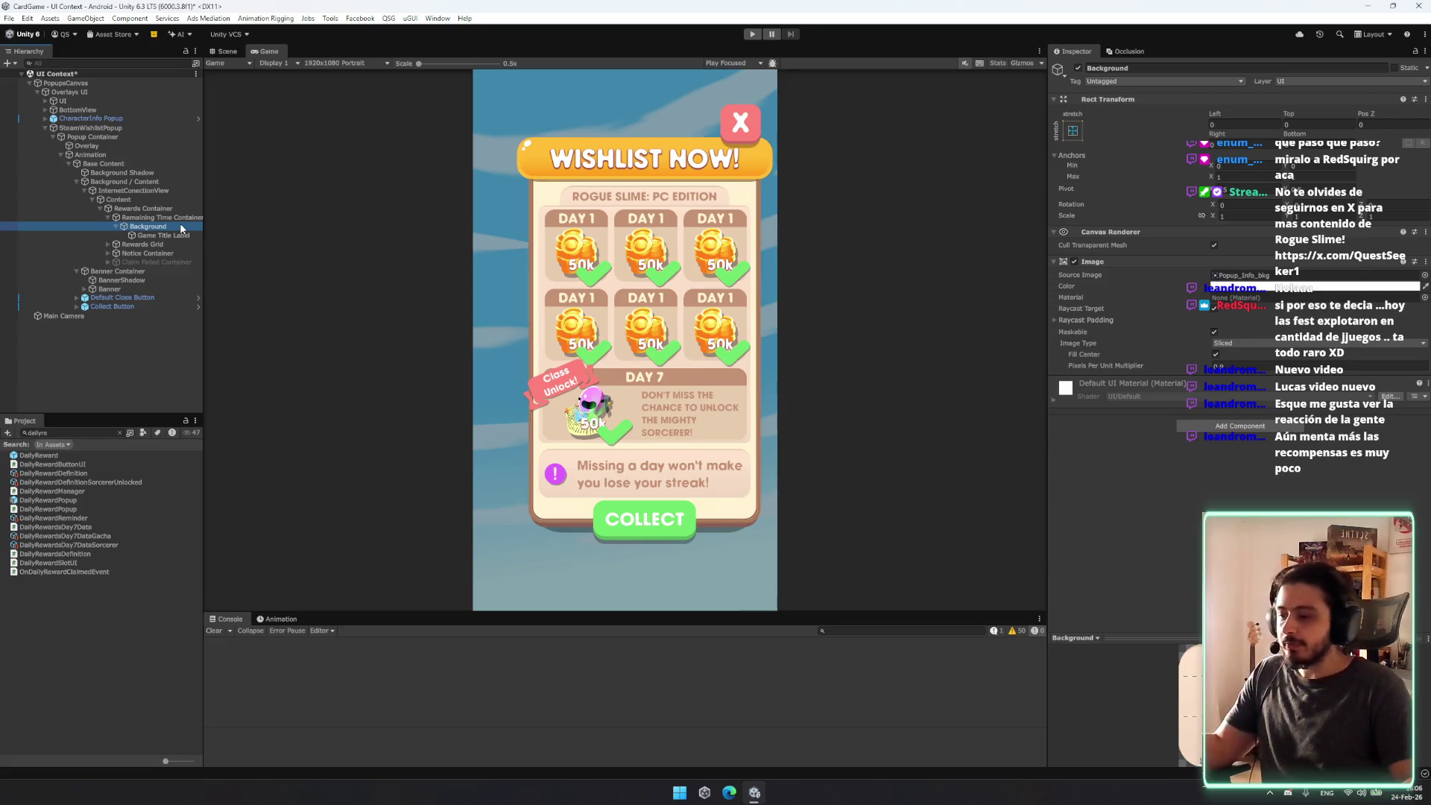
Step: Delete the First, Second and Third Row Containers from Rewards Grid, then clear the Project search
{"action": "left_click", "coordinate": [165, 244]}
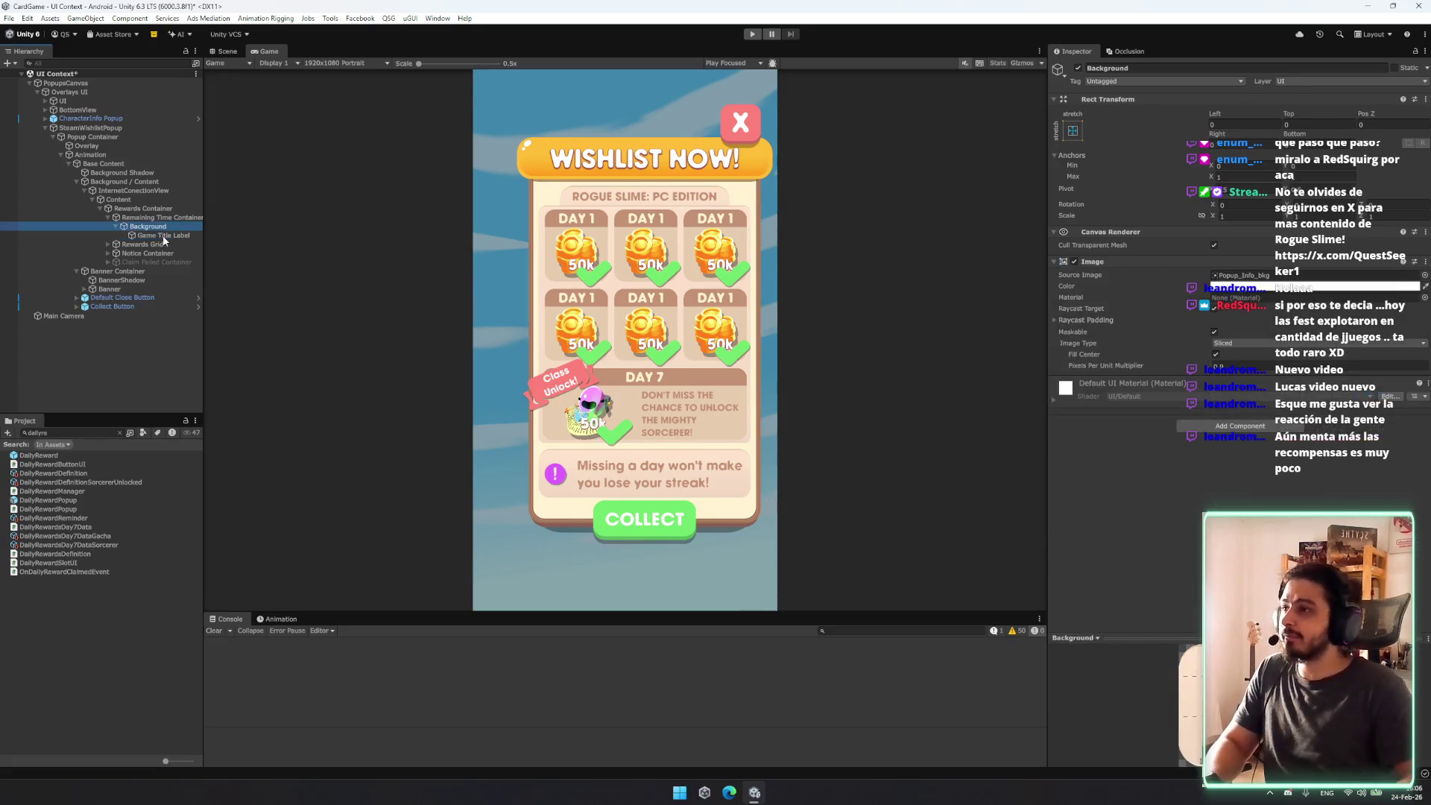
{"action": "key", "text": "Right"}
{"action": "key", "text": "Down"}
{"action": "key", "text": "Down"}
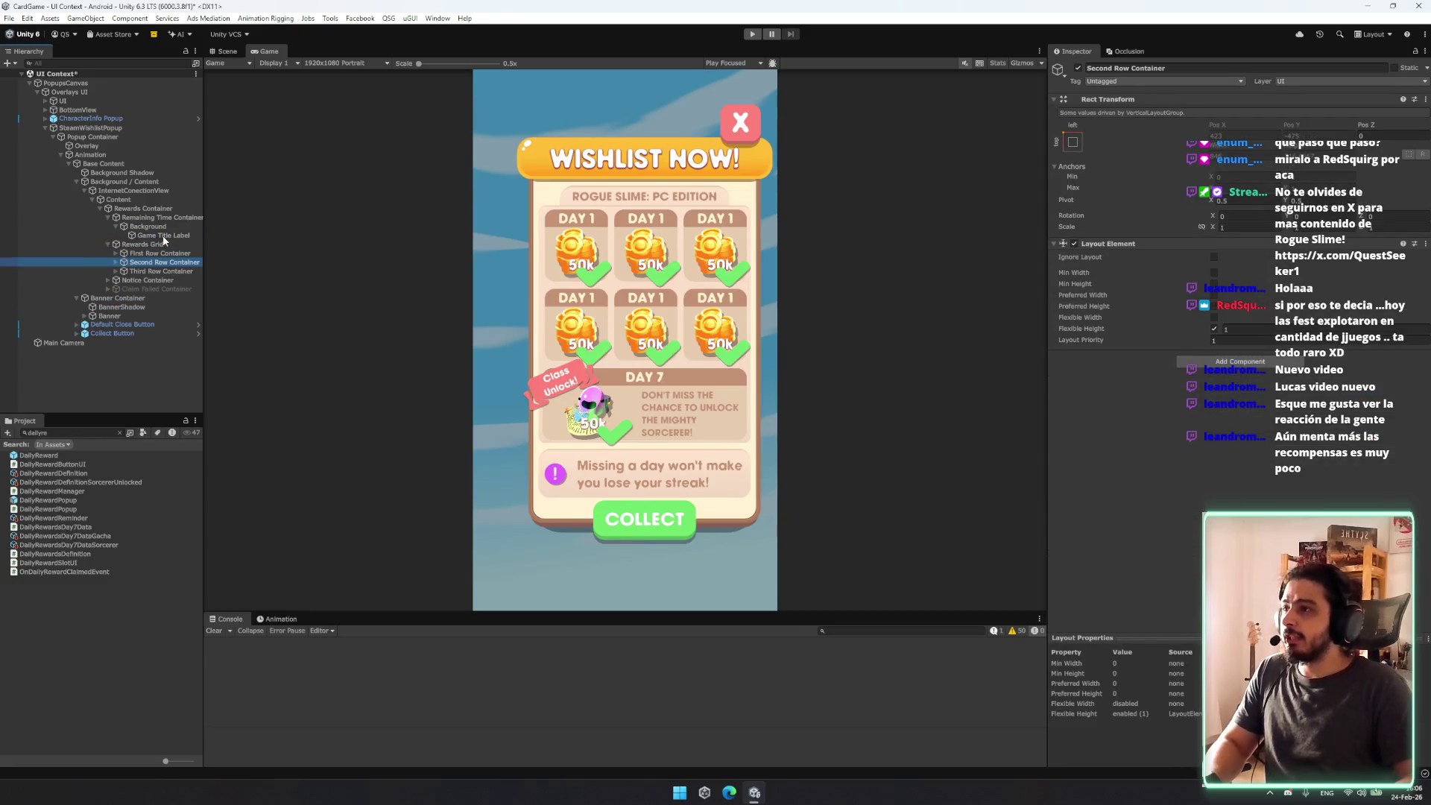
{"action": "key", "text": "Down"}
{"action": "key", "text": "shift+Up"}
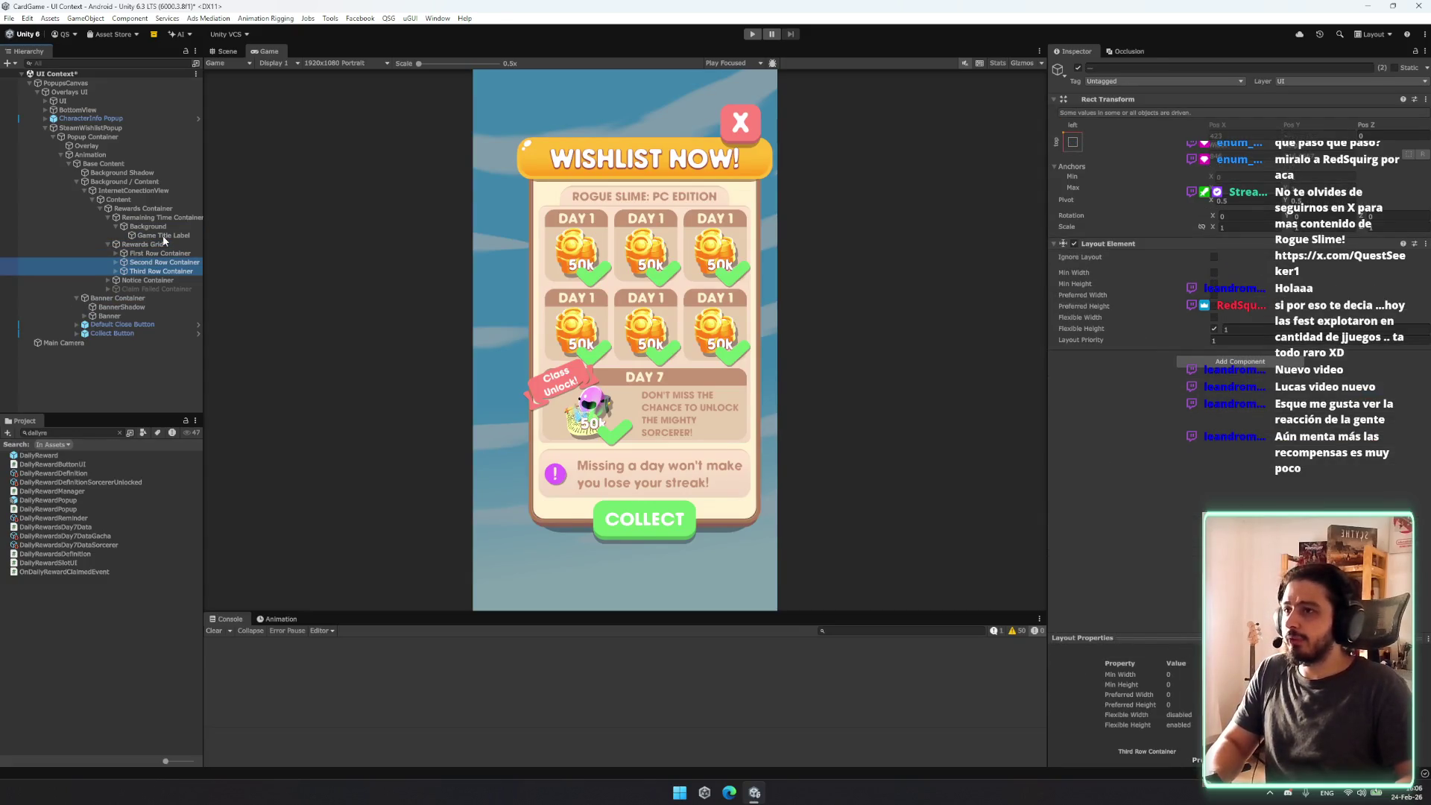
{"action": "key", "text": "shift+Up"}
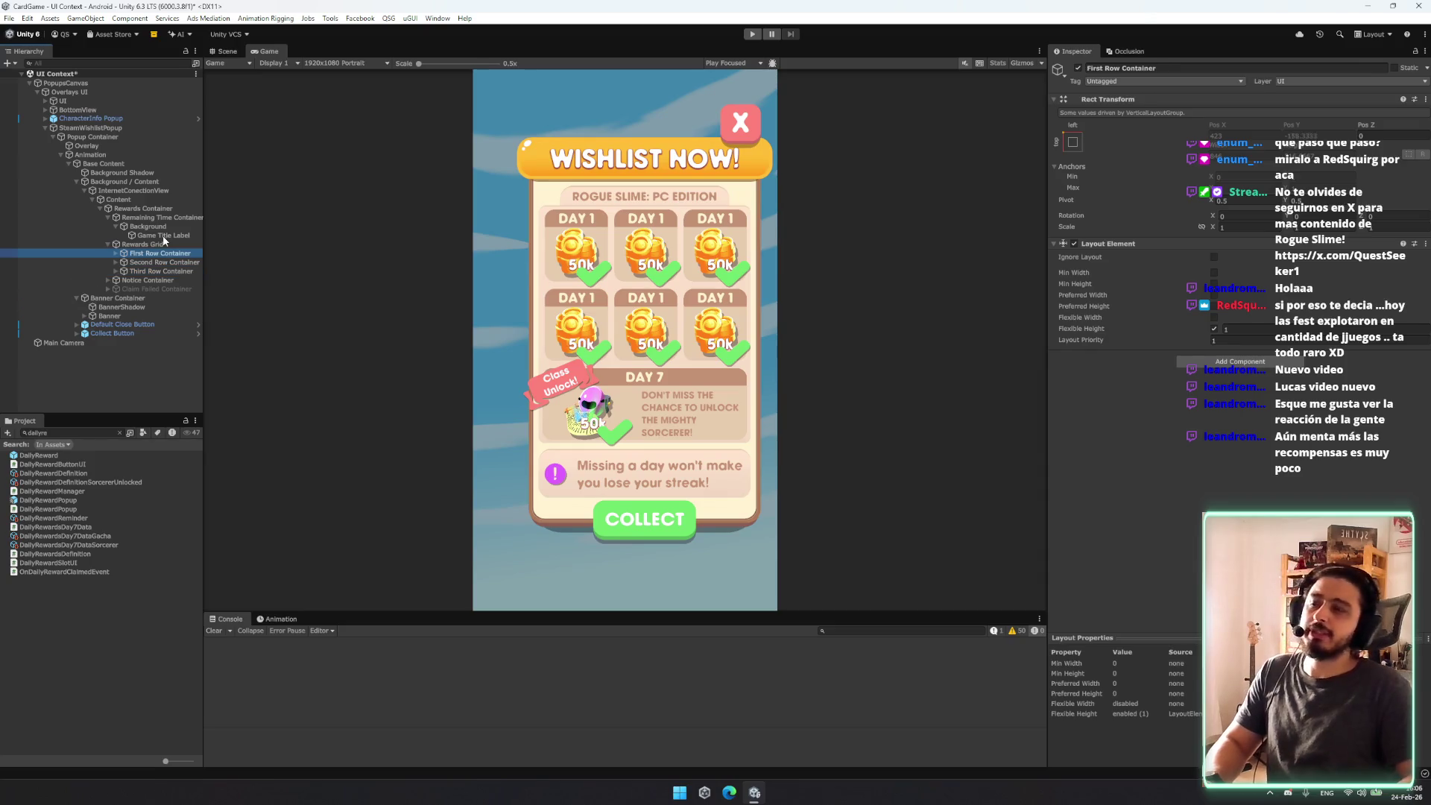
{"action": "key", "text": "Delete"}
{"action": "left_click", "coordinate": [164, 244]}
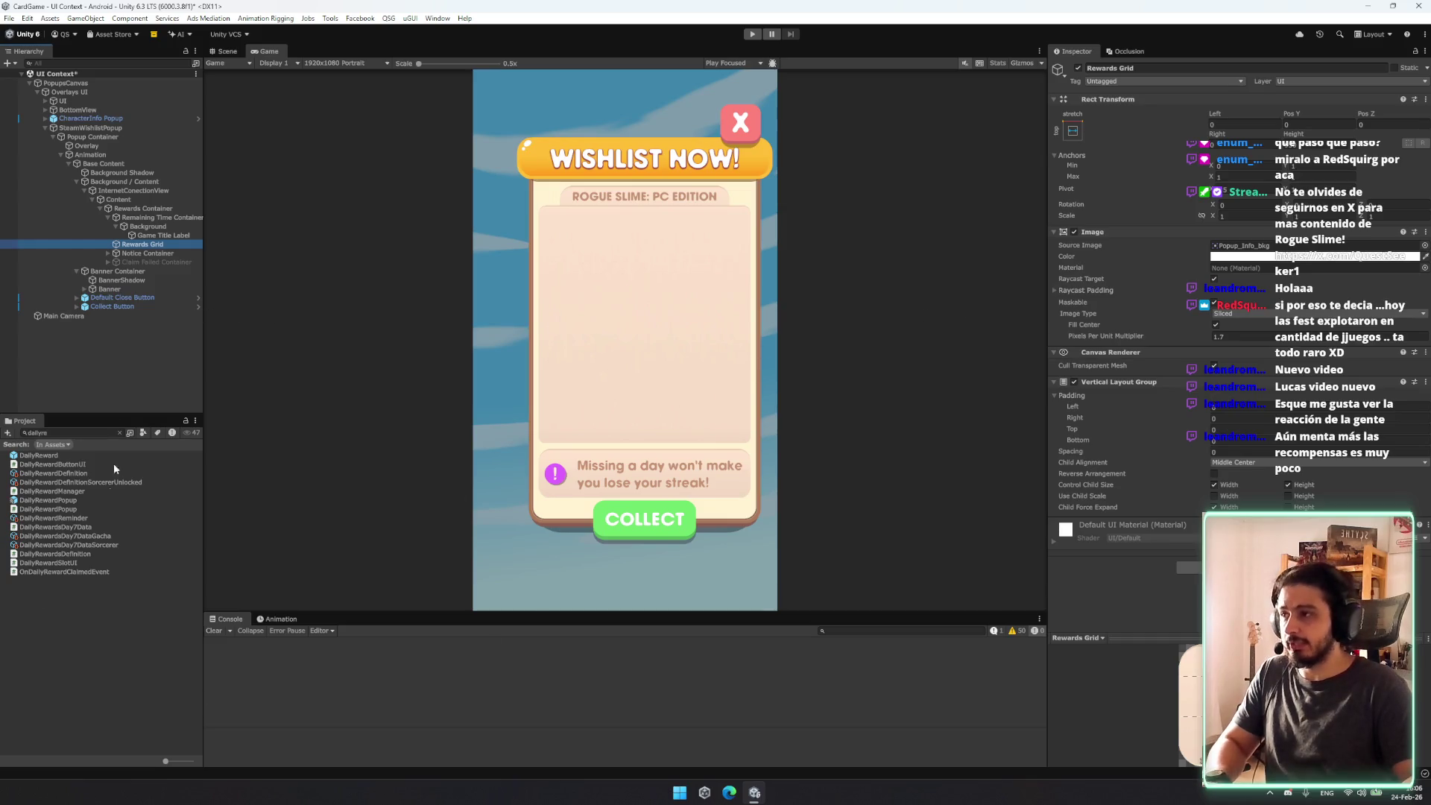
{"action": "left_click", "coordinate": [119, 432]}
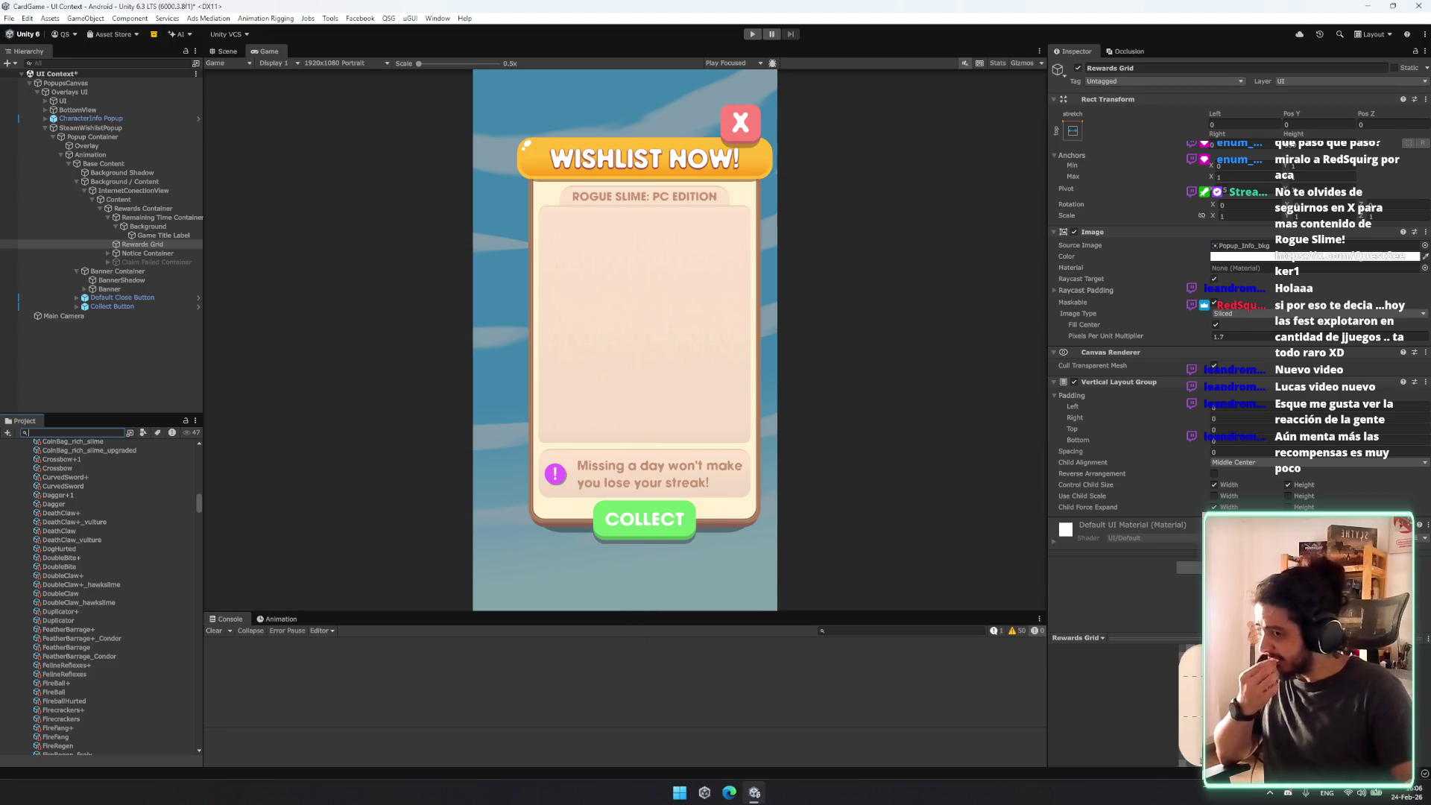
Step: Open File Explorer to the QSG Steam folder and select library_capsule.png
{"action": "key", "text": "super"}
{"action": "key", "text": "super"}
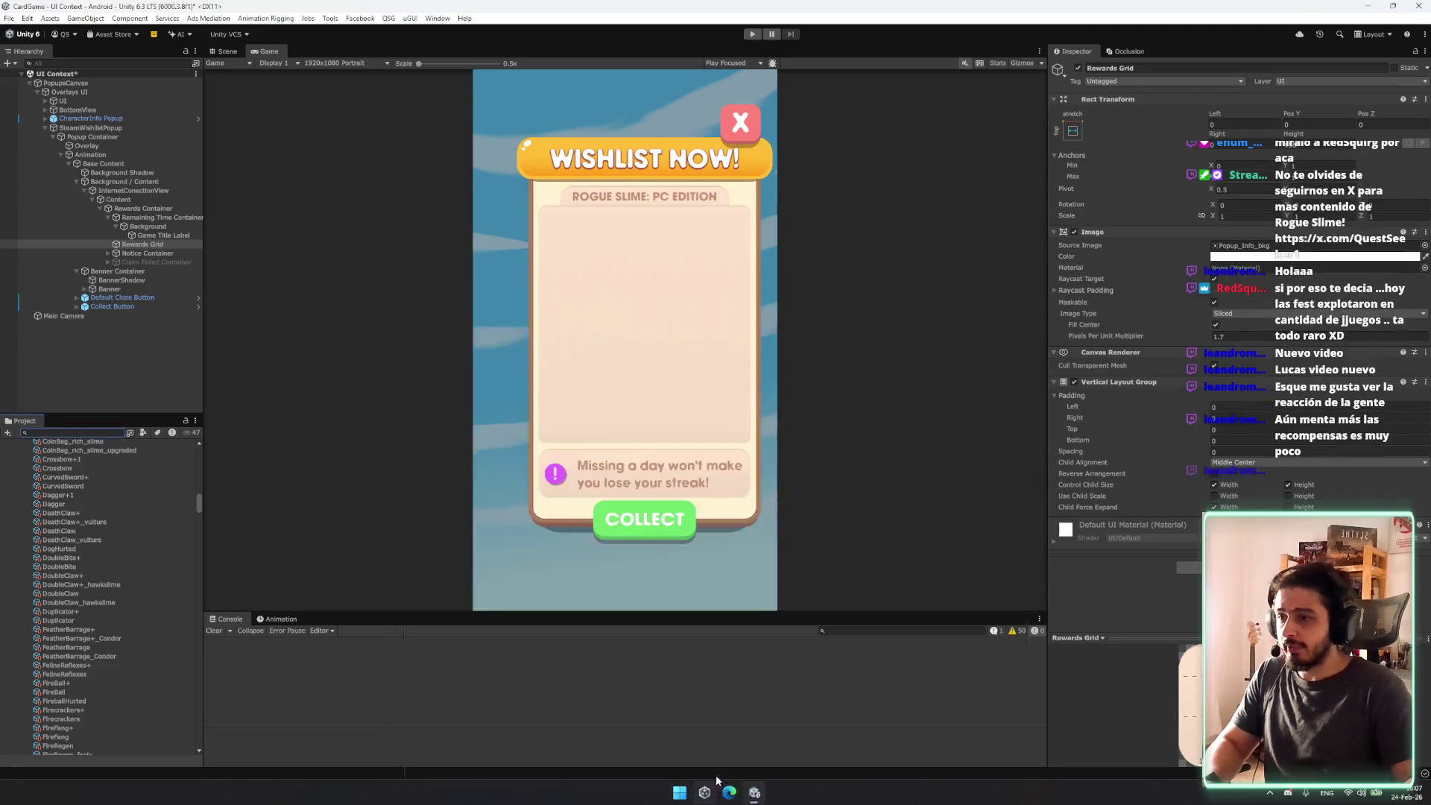
{"action": "key", "text": "super+e"}
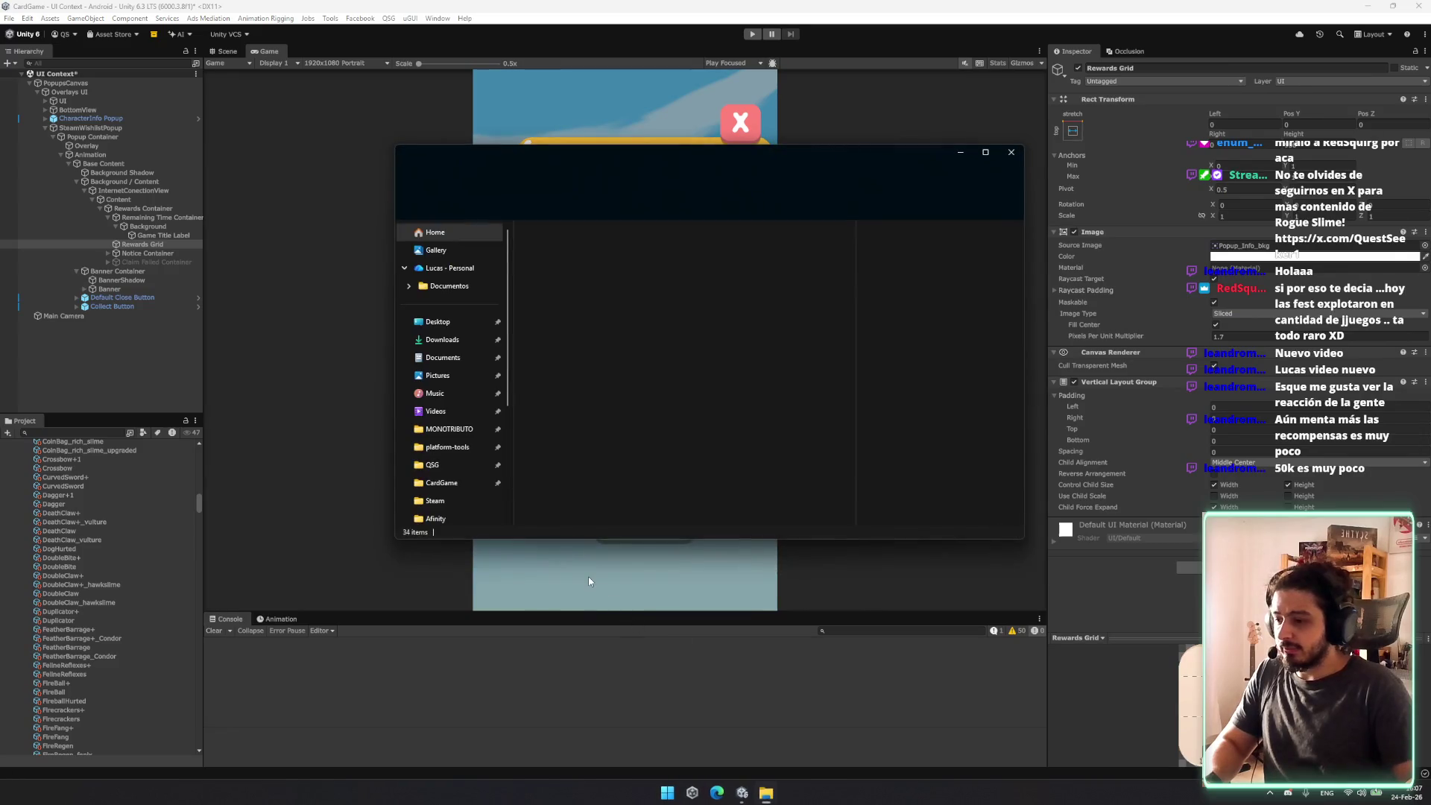
{"action": "left_click", "coordinate": [446, 465]}
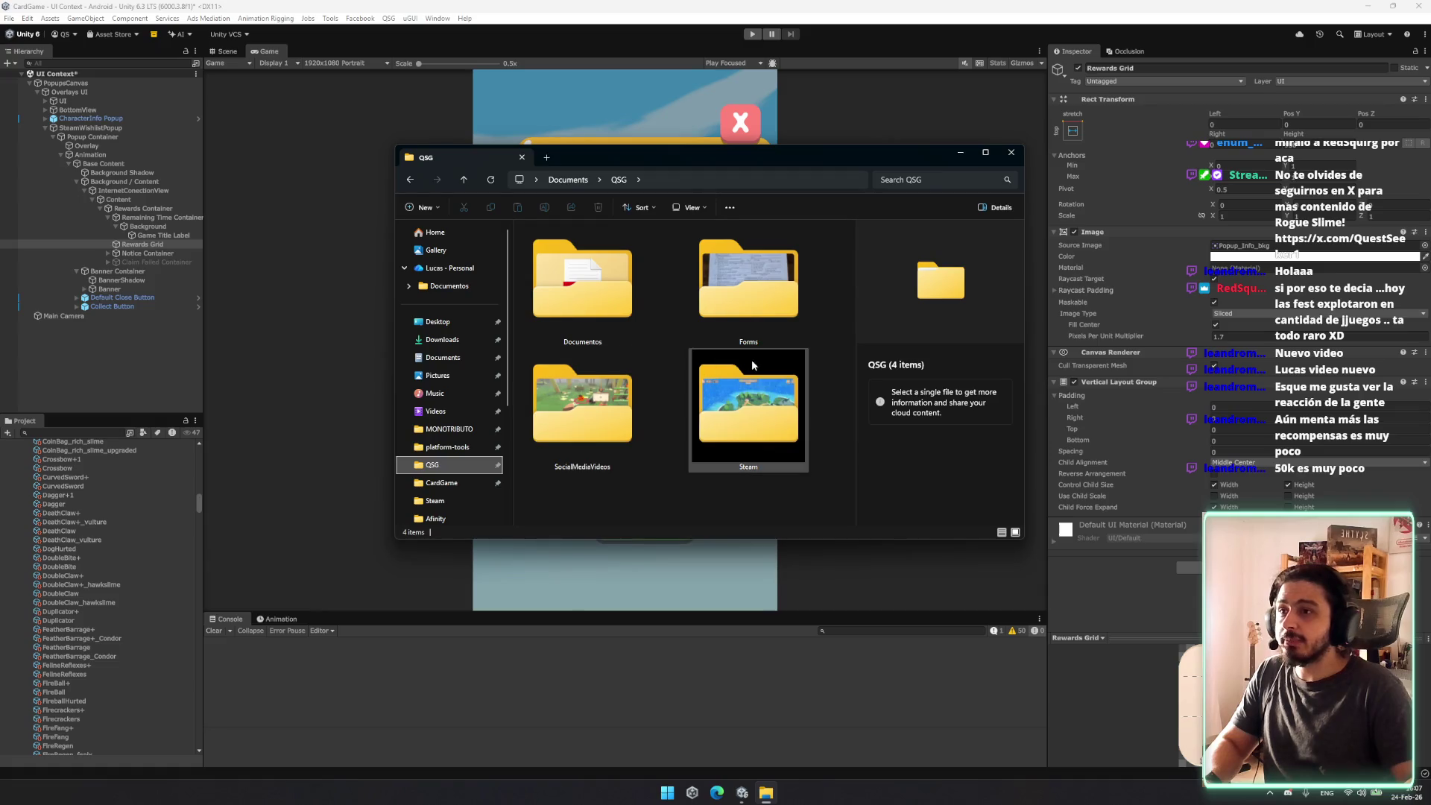
{"action": "left_click", "coordinate": [740, 409]}
{"action": "double_click", "coordinate": [740, 409]}
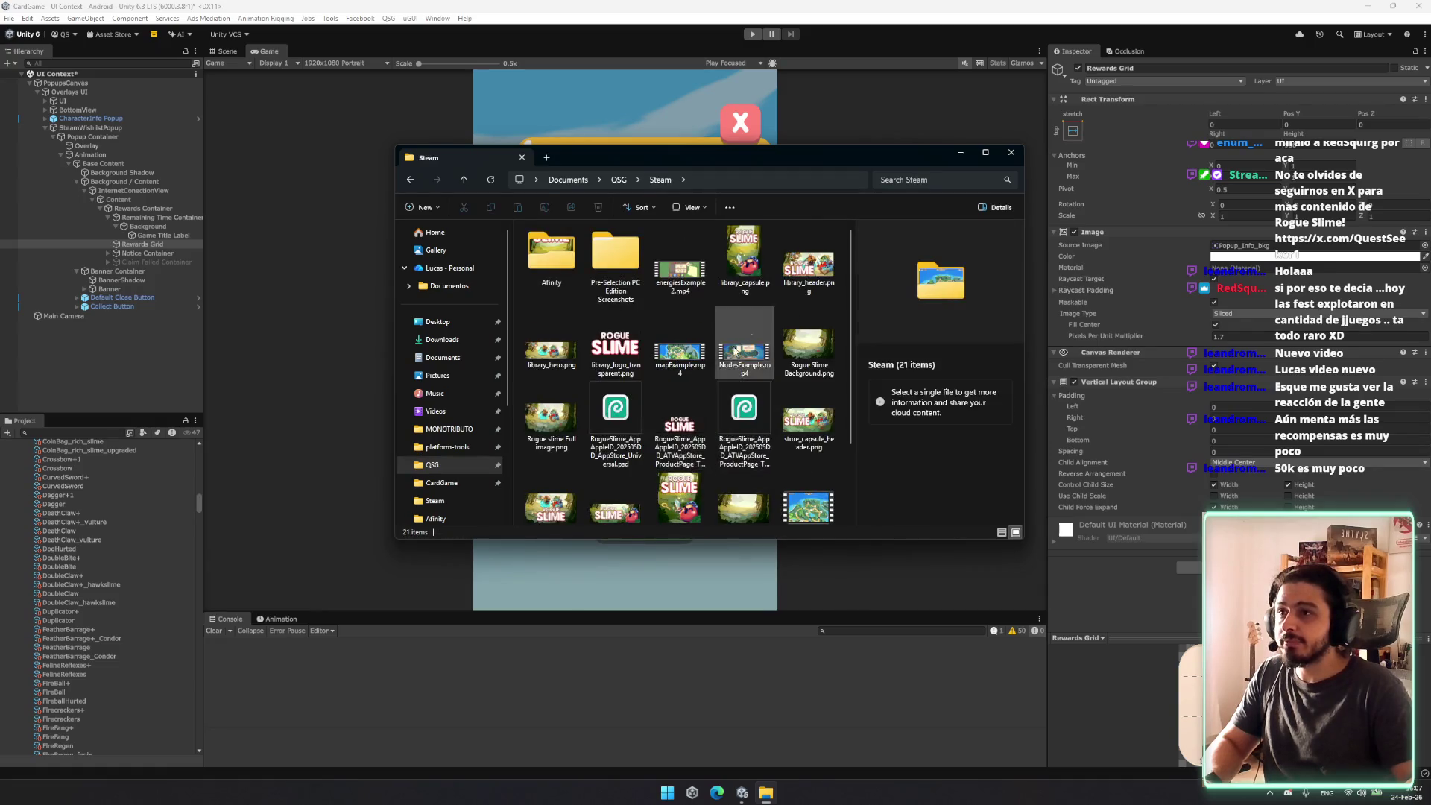
{"action": "scroll", "coordinate": [776, 305], "scroll_direction": "up", "scroll_amount": 2, "text": "ctrl"}
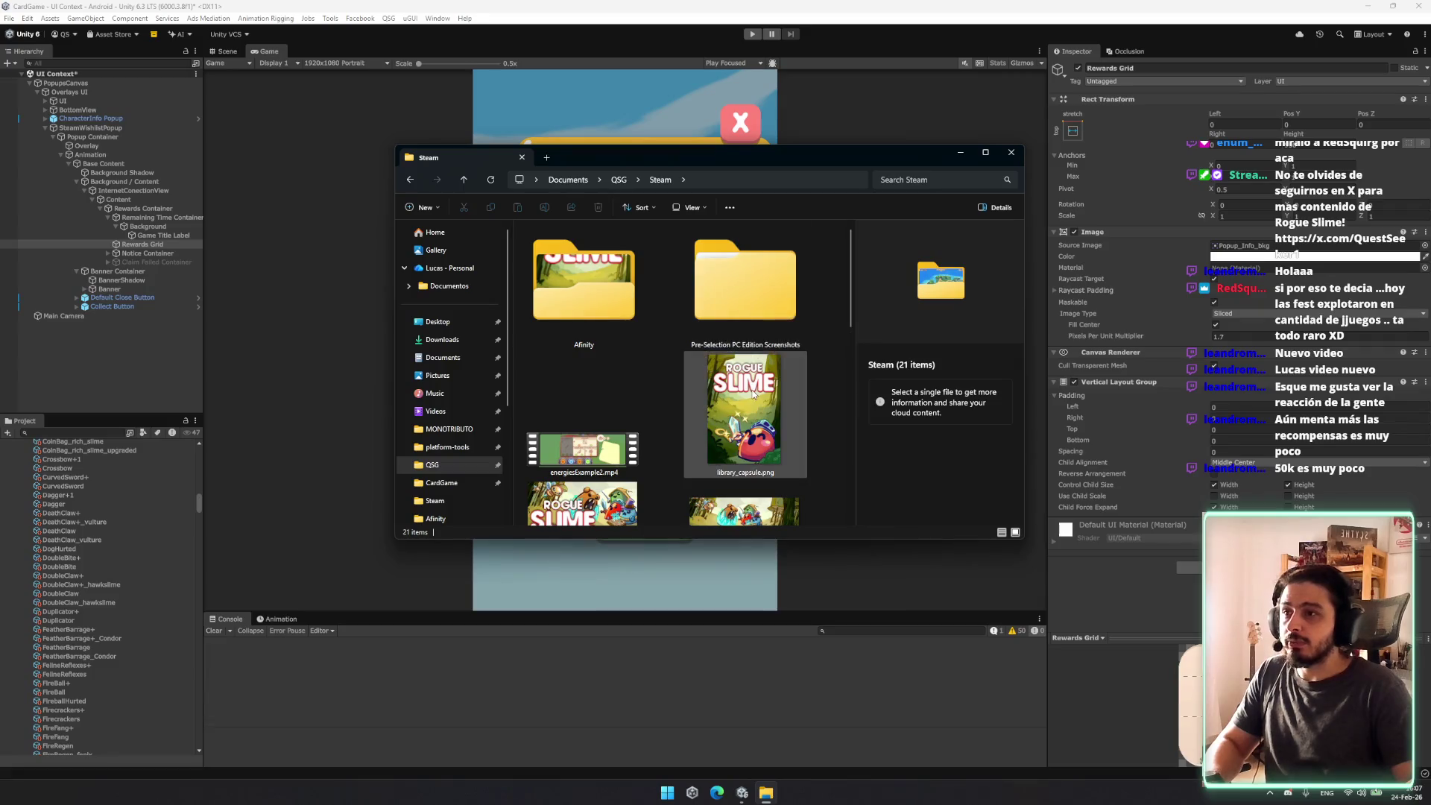
{"action": "scroll", "coordinate": [752, 397], "scroll_direction": "down", "scroll_amount": 5}
{"action": "scroll", "coordinate": [745, 417], "scroll_direction": "down", "scroll_amount": 2}
{"action": "scroll", "coordinate": [717, 427], "scroll_direction": "up", "scroll_amount": 5}
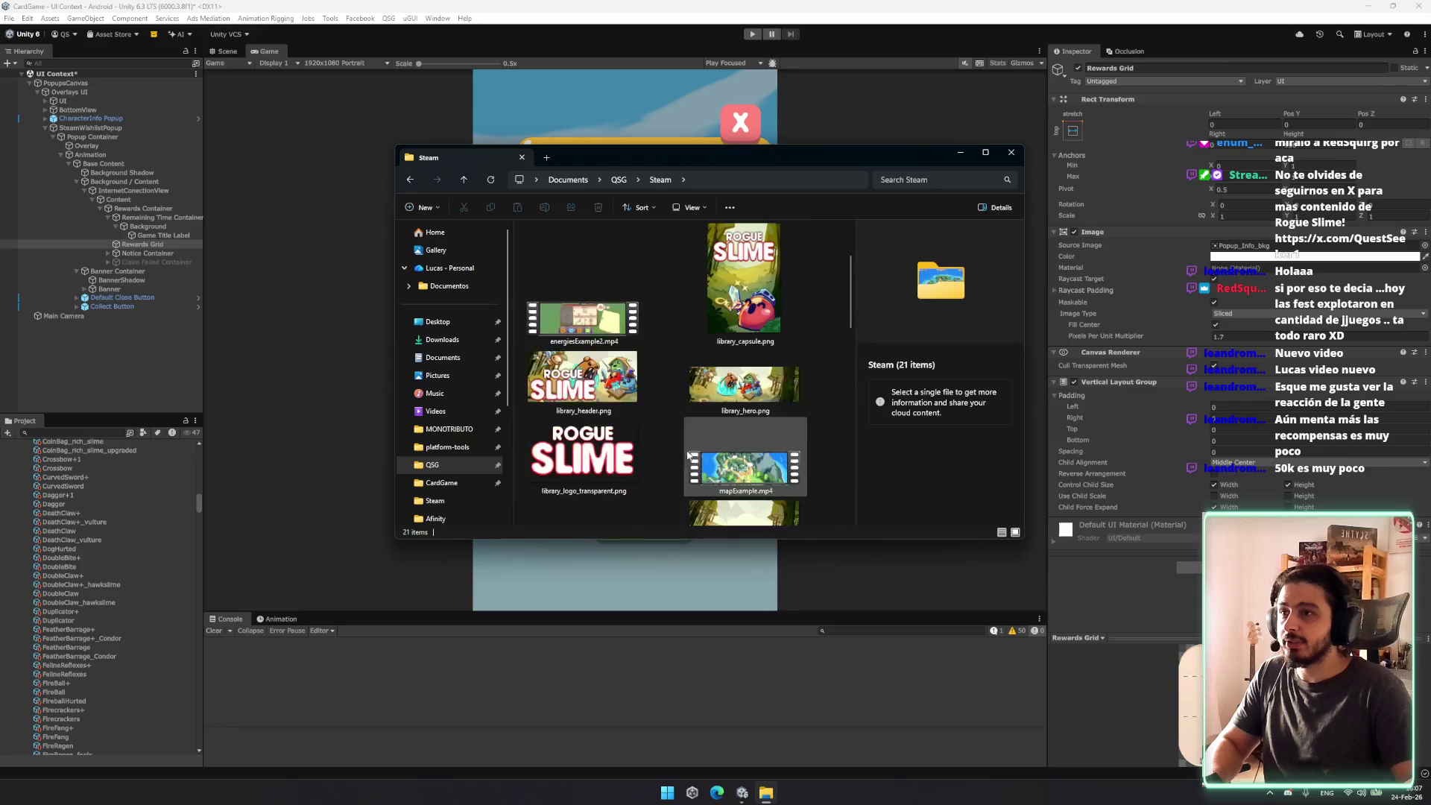
{"action": "left_click", "coordinate": [748, 313]}
Step: Move the Explorer window aside to reveal the popup and return to Unity's project assets
{"action": "scroll", "coordinate": [748, 313], "scroll_direction": "up", "scroll_amount": 2}
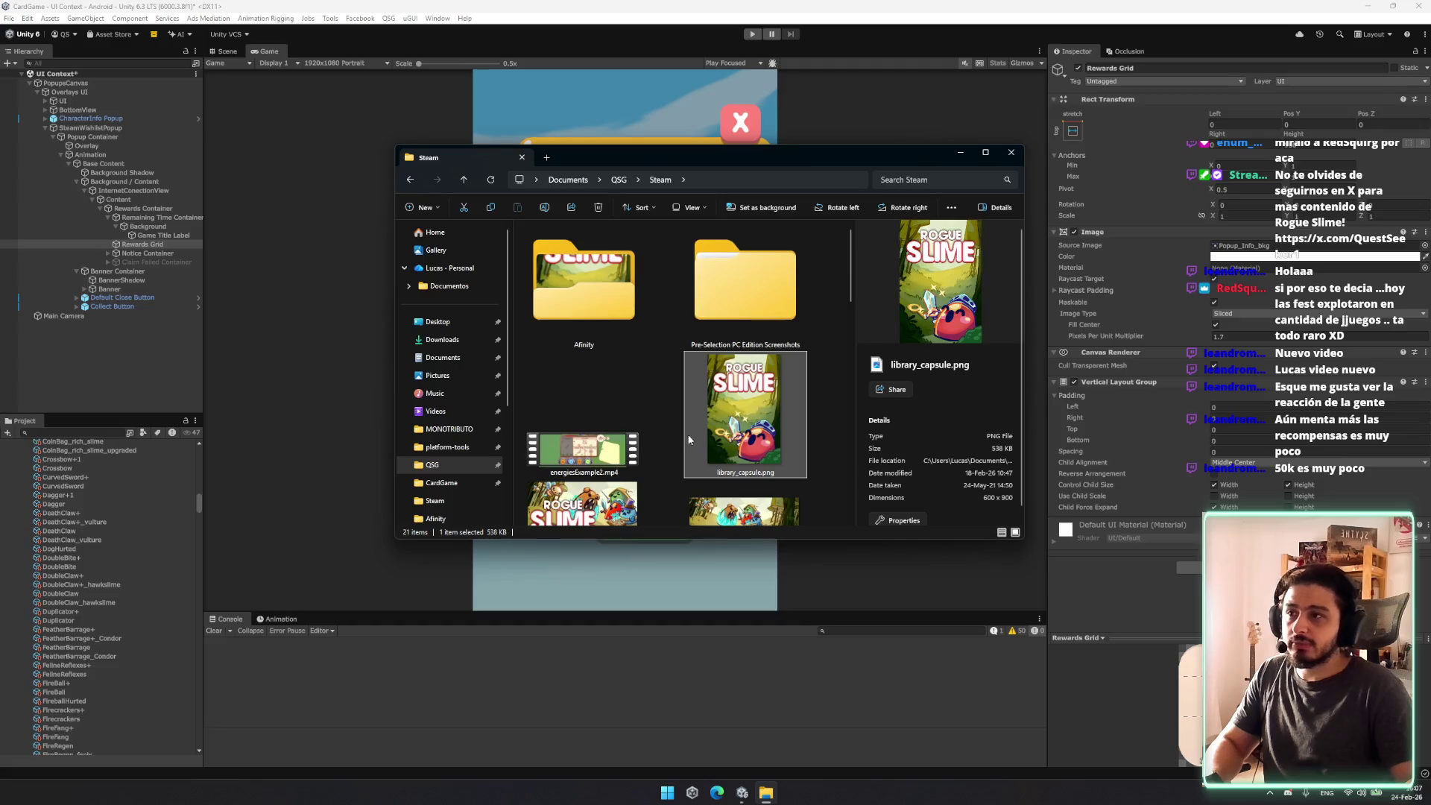
{"action": "scroll", "coordinate": [783, 427], "scroll_direction": "down", "scroll_amount": 3}
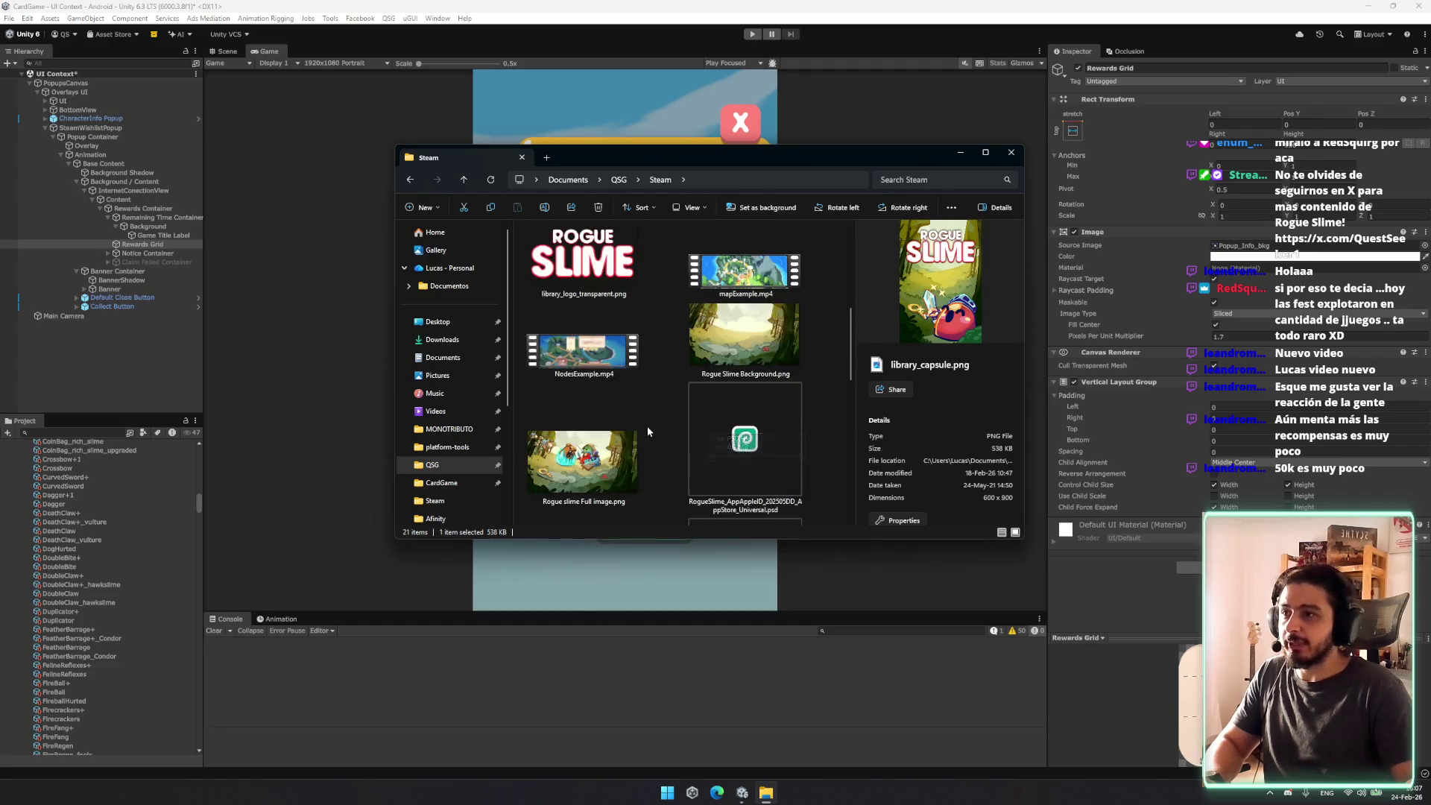
{"action": "scroll", "coordinate": [670, 436], "scroll_direction": "up", "scroll_amount": 3}
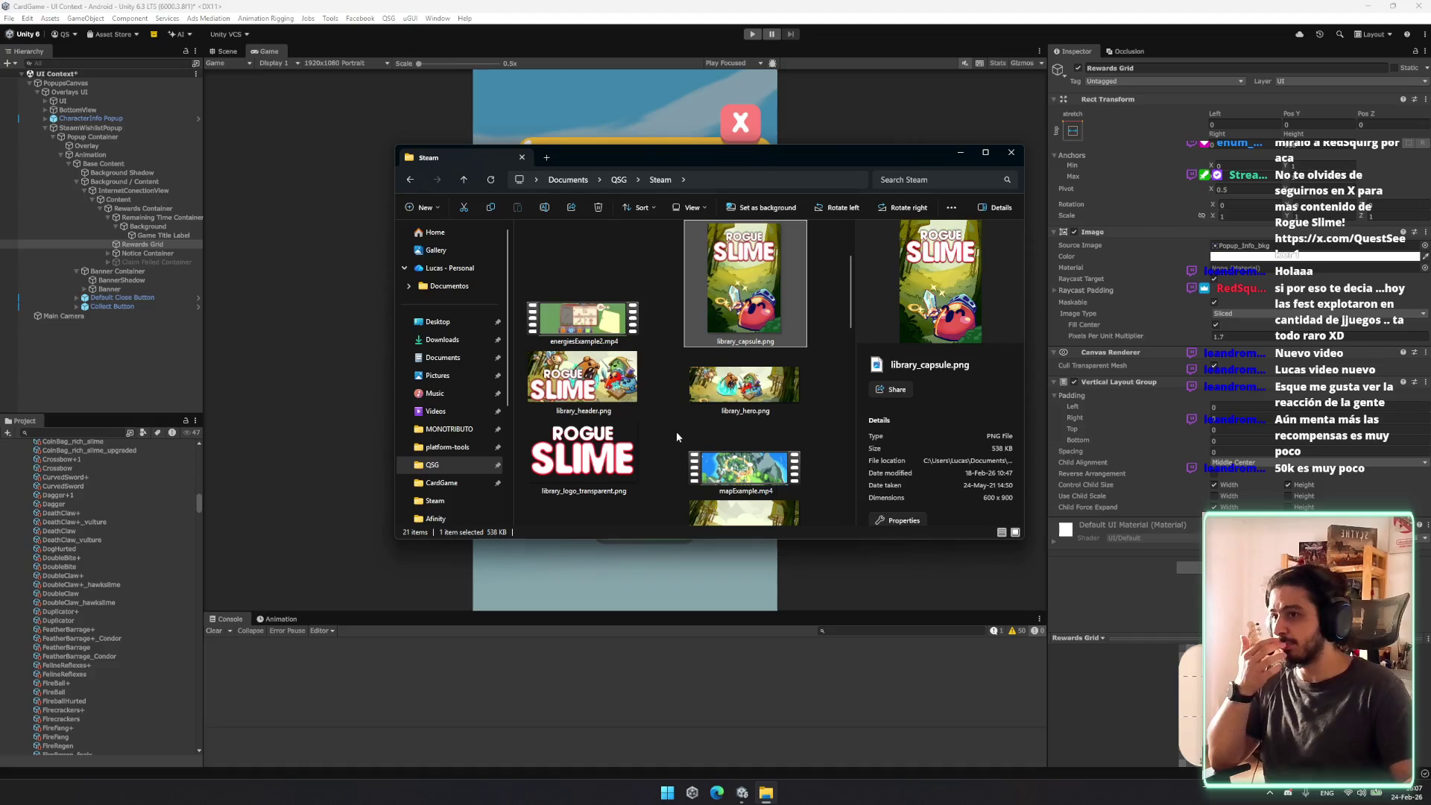
{"action": "scroll", "coordinate": [715, 415], "scroll_direction": "down", "scroll_amount": 2}
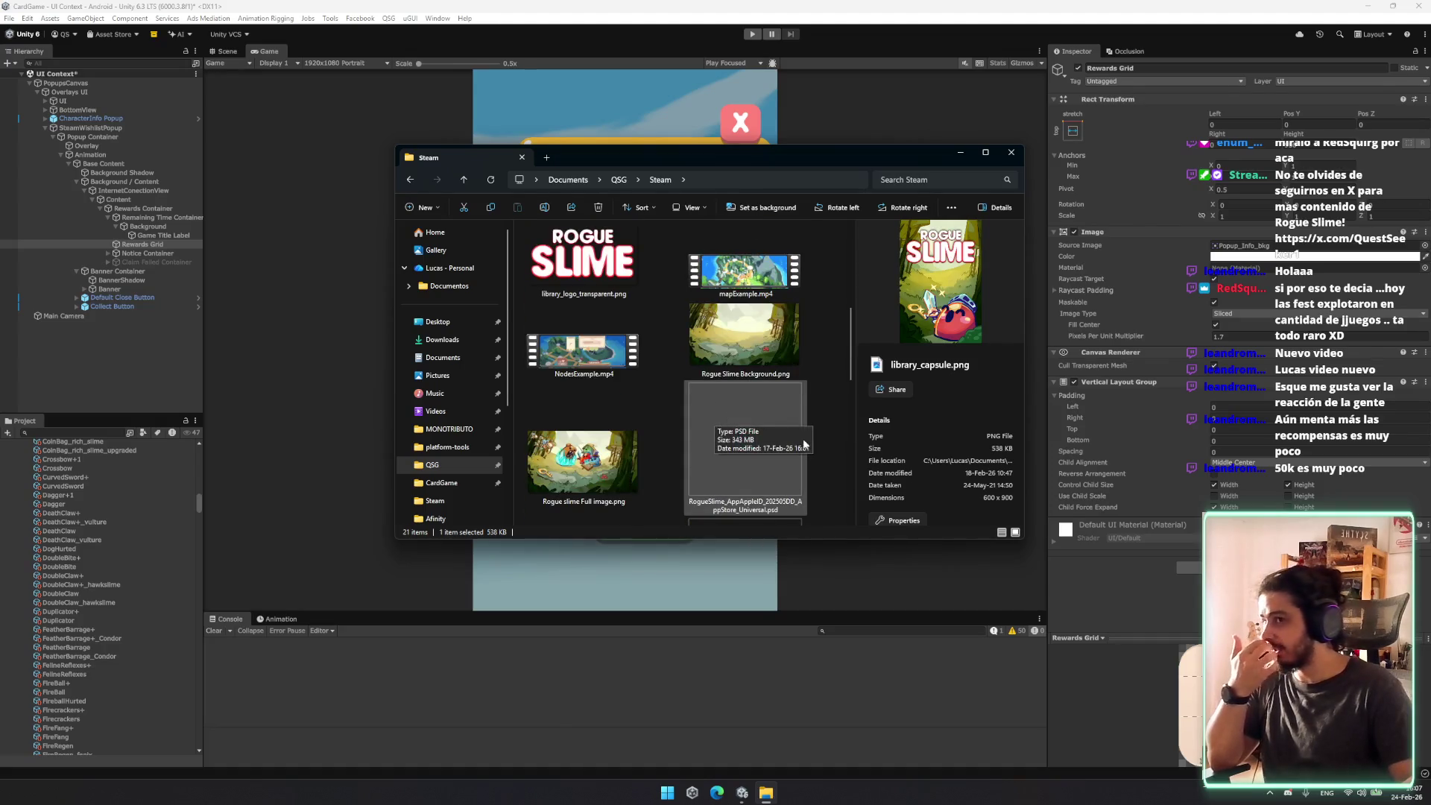
{"action": "scroll", "coordinate": [746, 421], "scroll_direction": "up", "scroll_amount": 4}
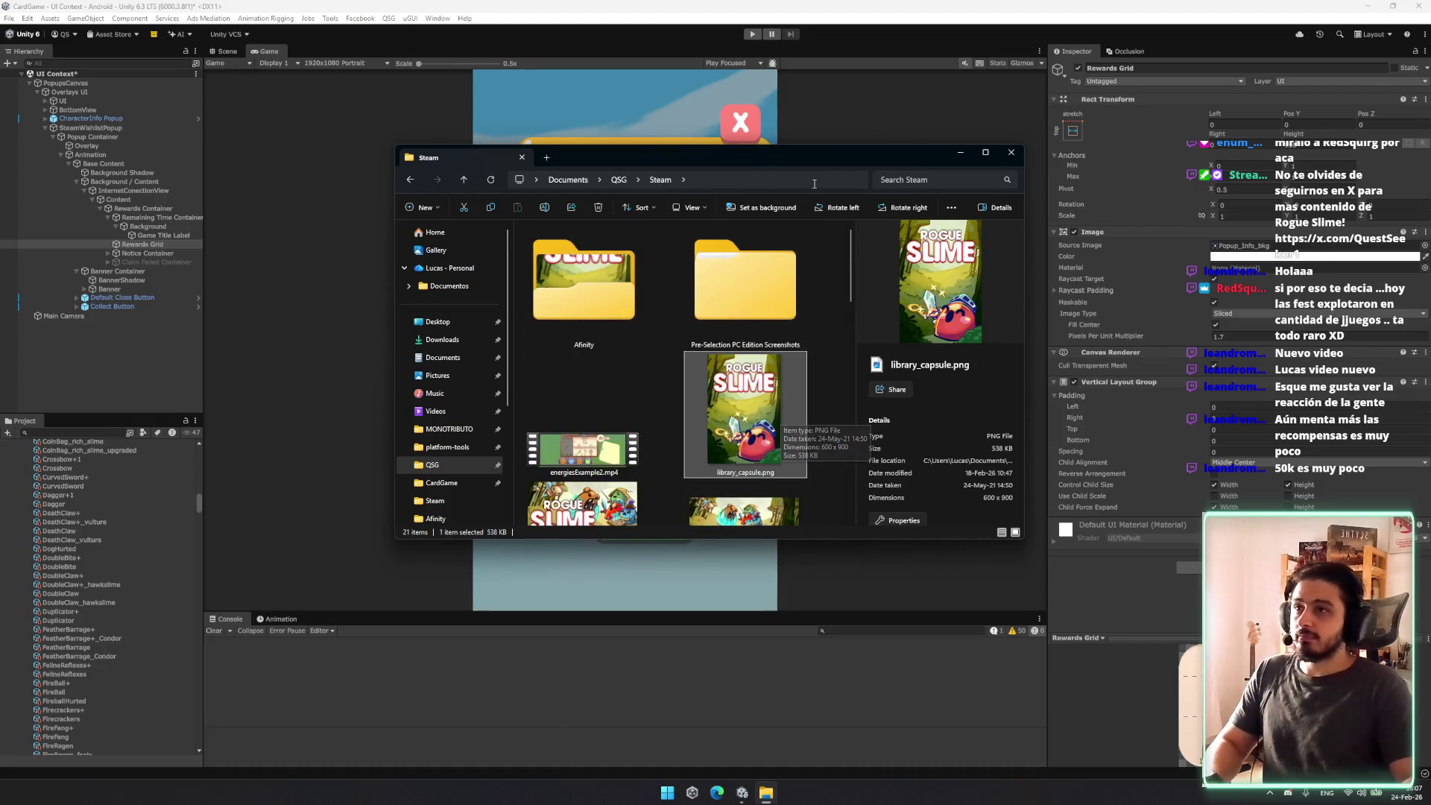
{"action": "mouse_move", "coordinate": [807, 162]}
{"action": "left_mouse_down"}
{"action": "mouse_move", "coordinate": [757, 444]}
{"action": "mouse_move", "coordinate": [659, 307]}
{"action": "mouse_move", "coordinate": [545, 313]}
{"action": "left_mouse_up"}
{"action": "left_click", "coordinate": [75, 489]}
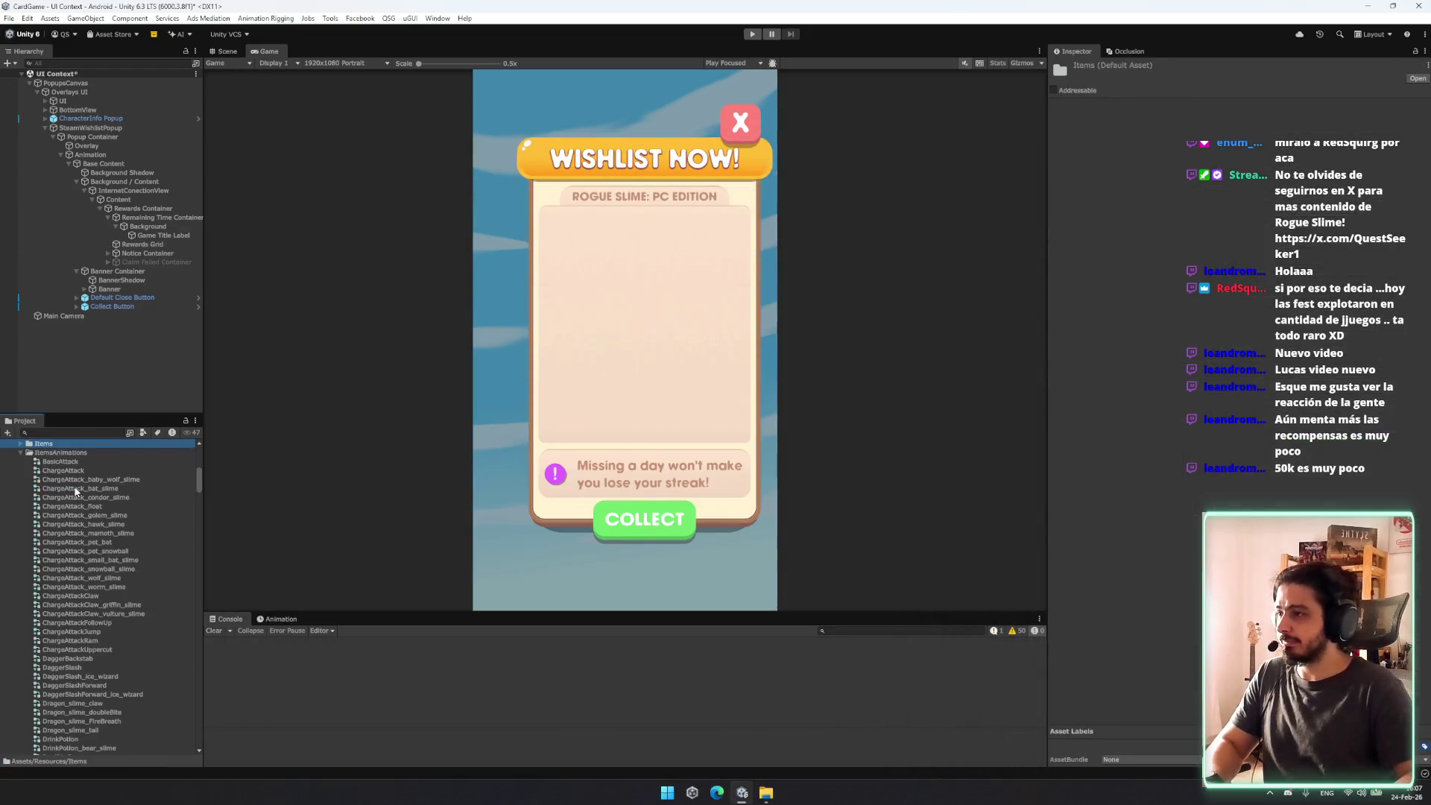
Step: Browse the Project panel to Assets > Art > Textures with its subfolders collapsed
{"action": "key", "text": "Down"}
{"action": "key", "text": "Down"}
{"action": "key", "text": "Down"}
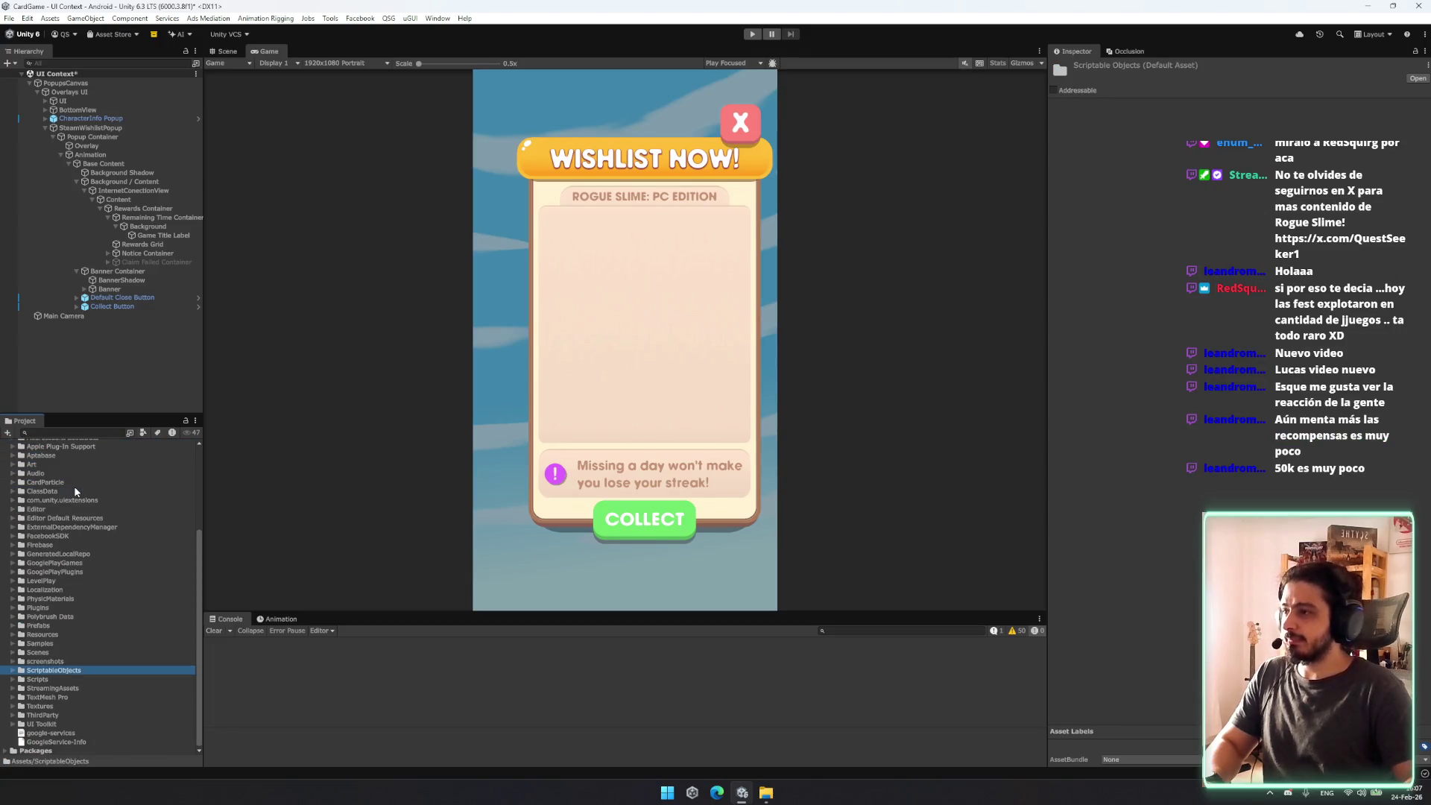
{"action": "key", "text": "Up"}
{"action": "key", "text": "Up"}
{"action": "key", "text": "Up"}
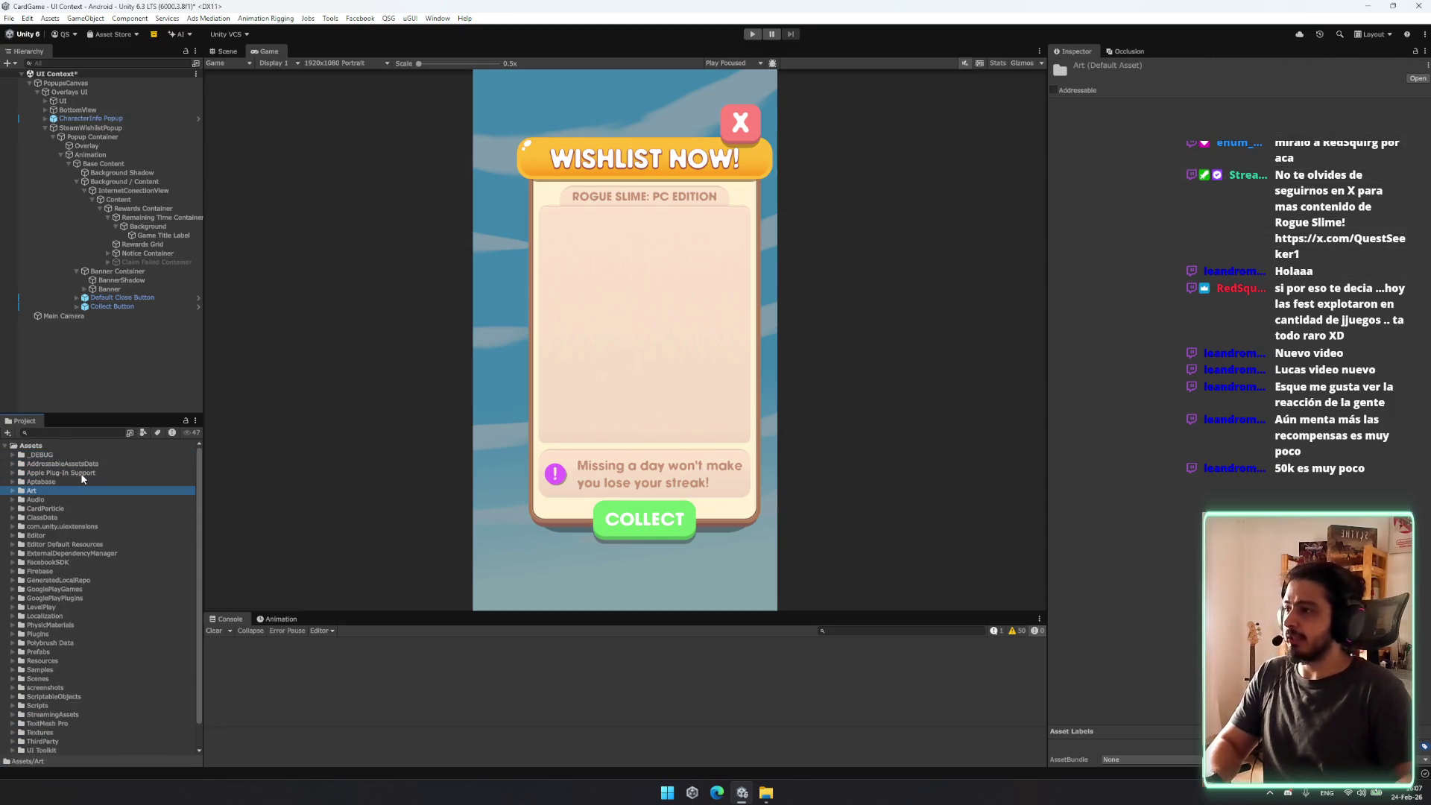
{"action": "key", "text": "Right"}
{"action": "key", "text": "Down"}
{"action": "key", "text": "Down"}
{"action": "key", "text": "Down"}
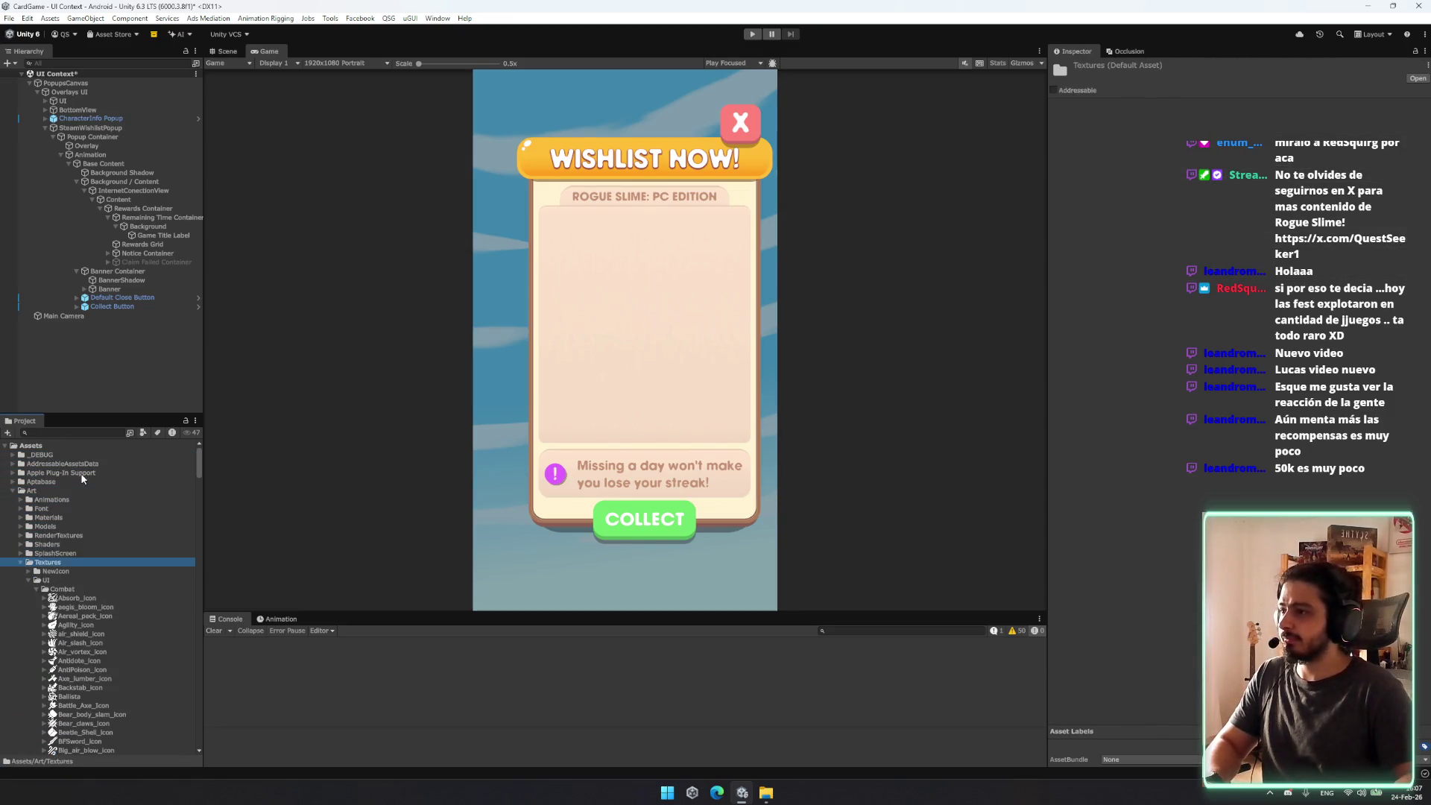
{"action": "key", "text": "Down"}
{"action": "key", "text": "Down"}
{"action": "key", "text": "Left"}
{"action": "key", "text": "Up"}
{"action": "key", "text": "Up"}
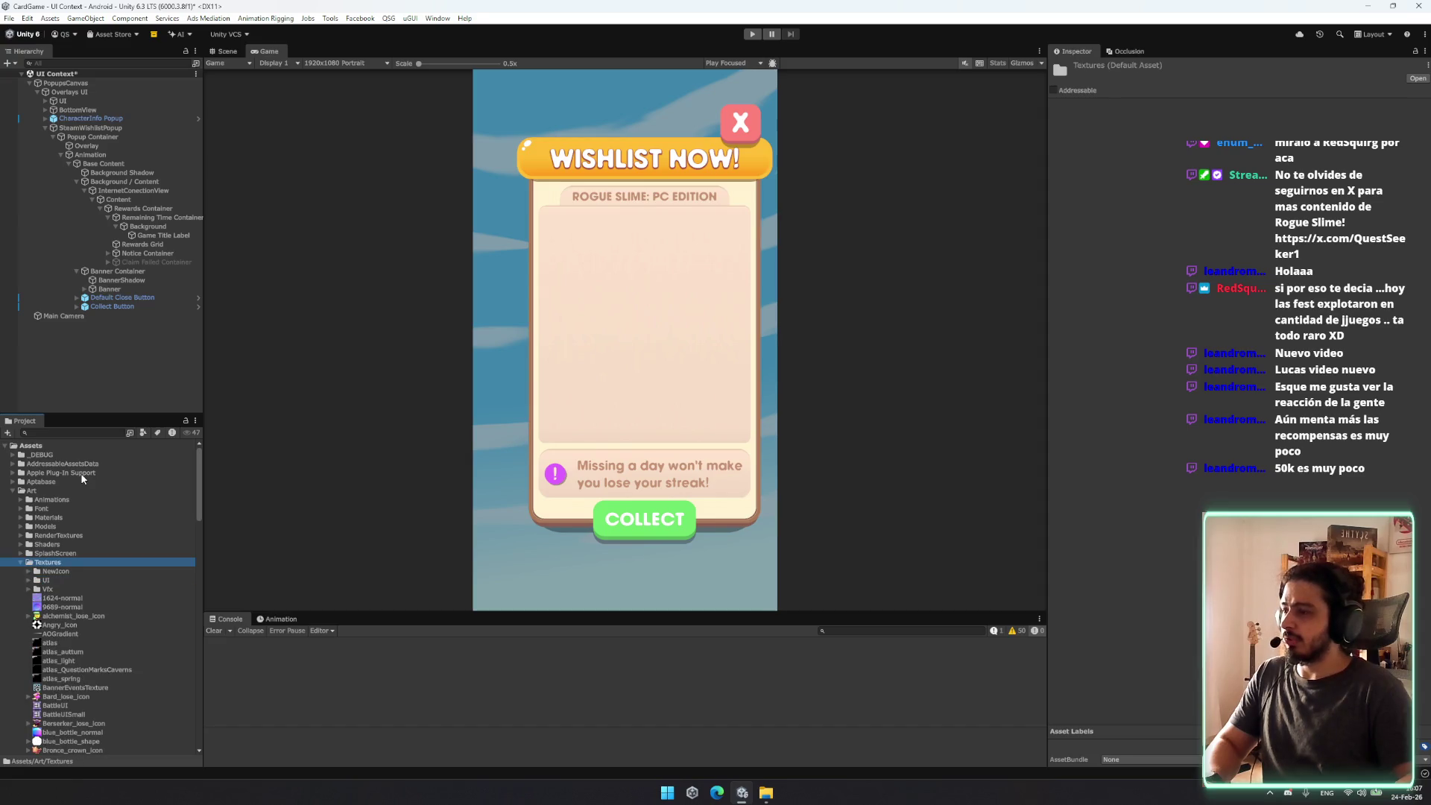
{"action": "key", "text": "Left"}
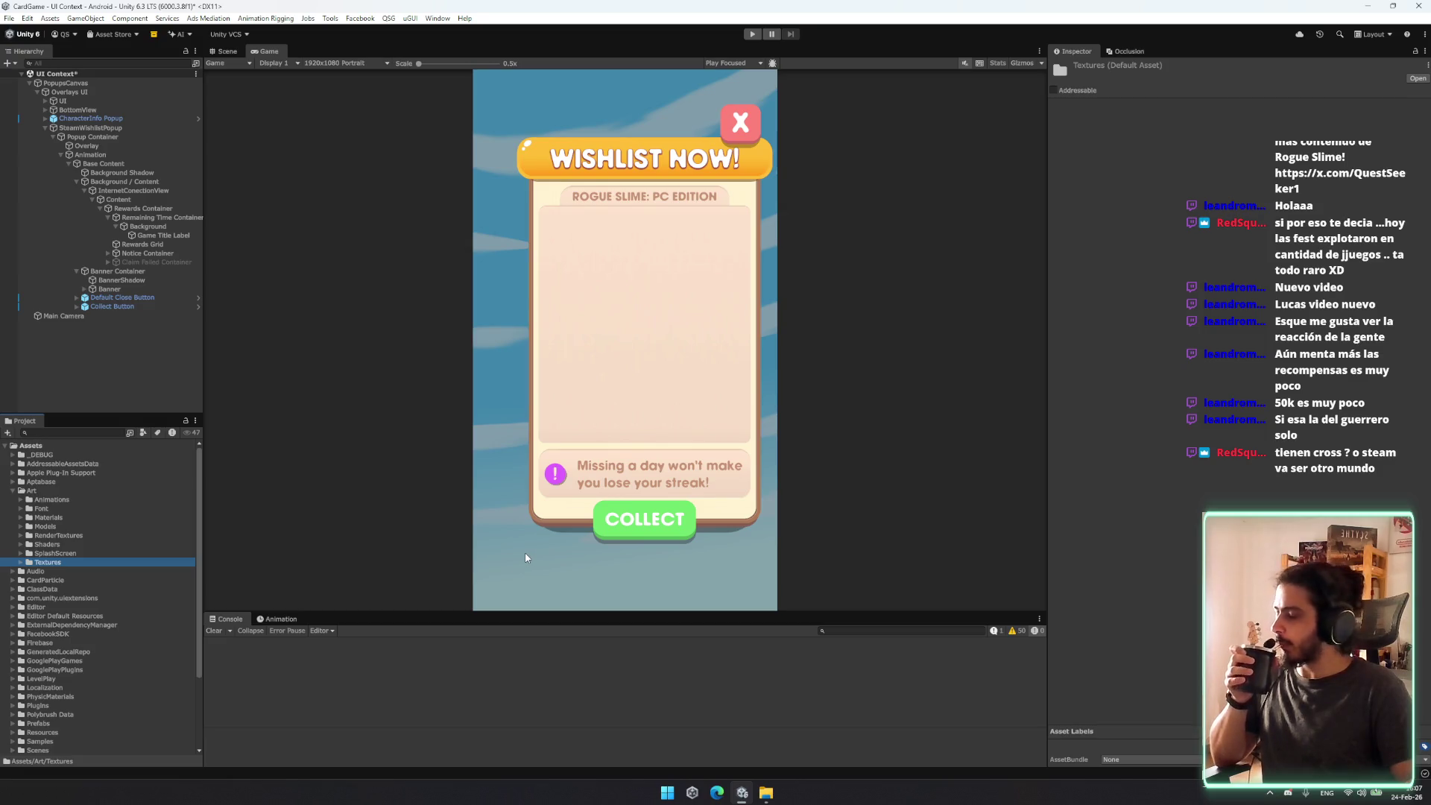
Step: Drag library_capsule.png from Explorer into Unity's Textures folder, then close Explorer
{"action": "left_click", "coordinate": [768, 794]}
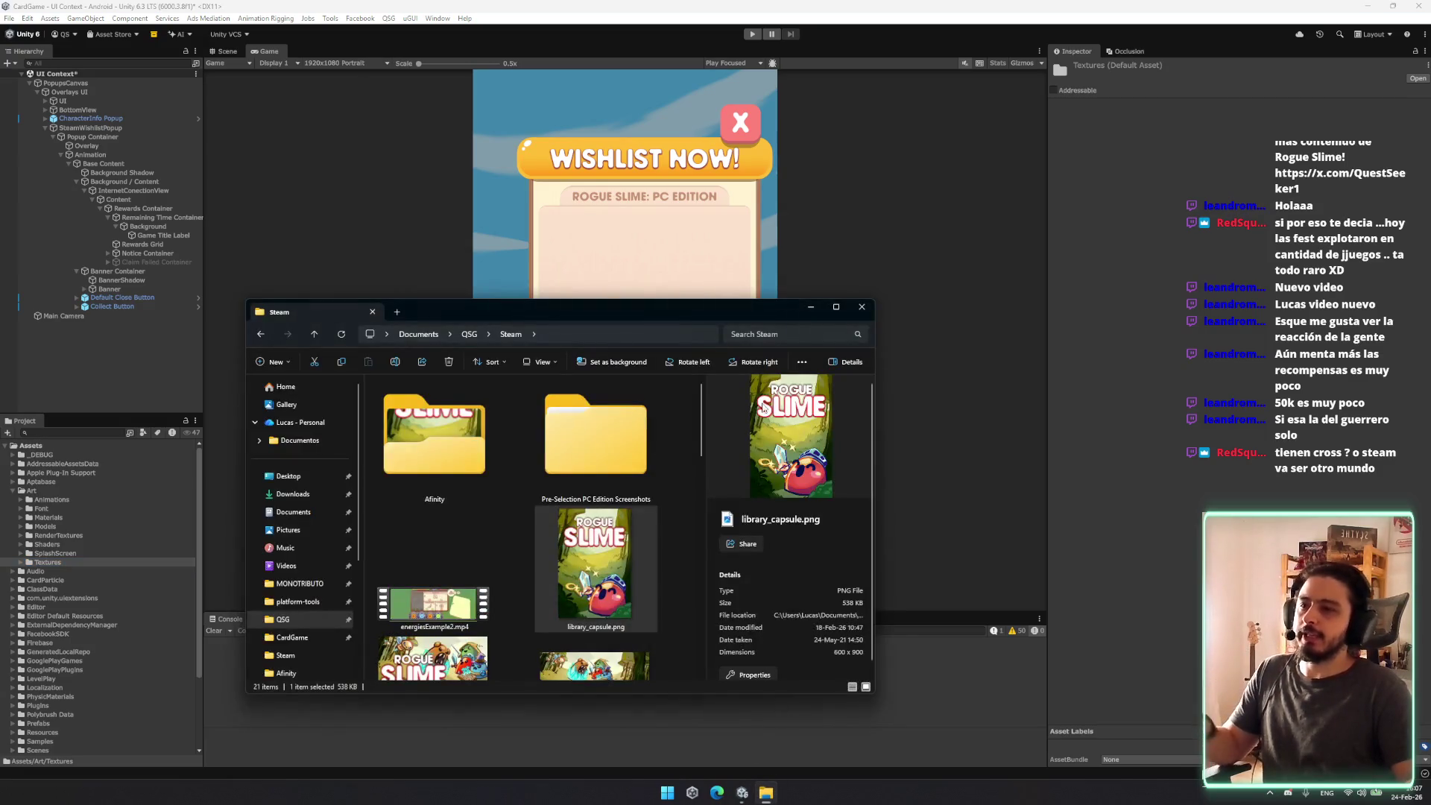
{"action": "mouse_move", "coordinate": [563, 551]}
{"action": "left_mouse_down"}
{"action": "mouse_move", "coordinate": [73, 527]}
{"action": "mouse_move", "coordinate": [31, 493]}
{"action": "mouse_move", "coordinate": [45, 561]}
{"action": "left_mouse_up"}
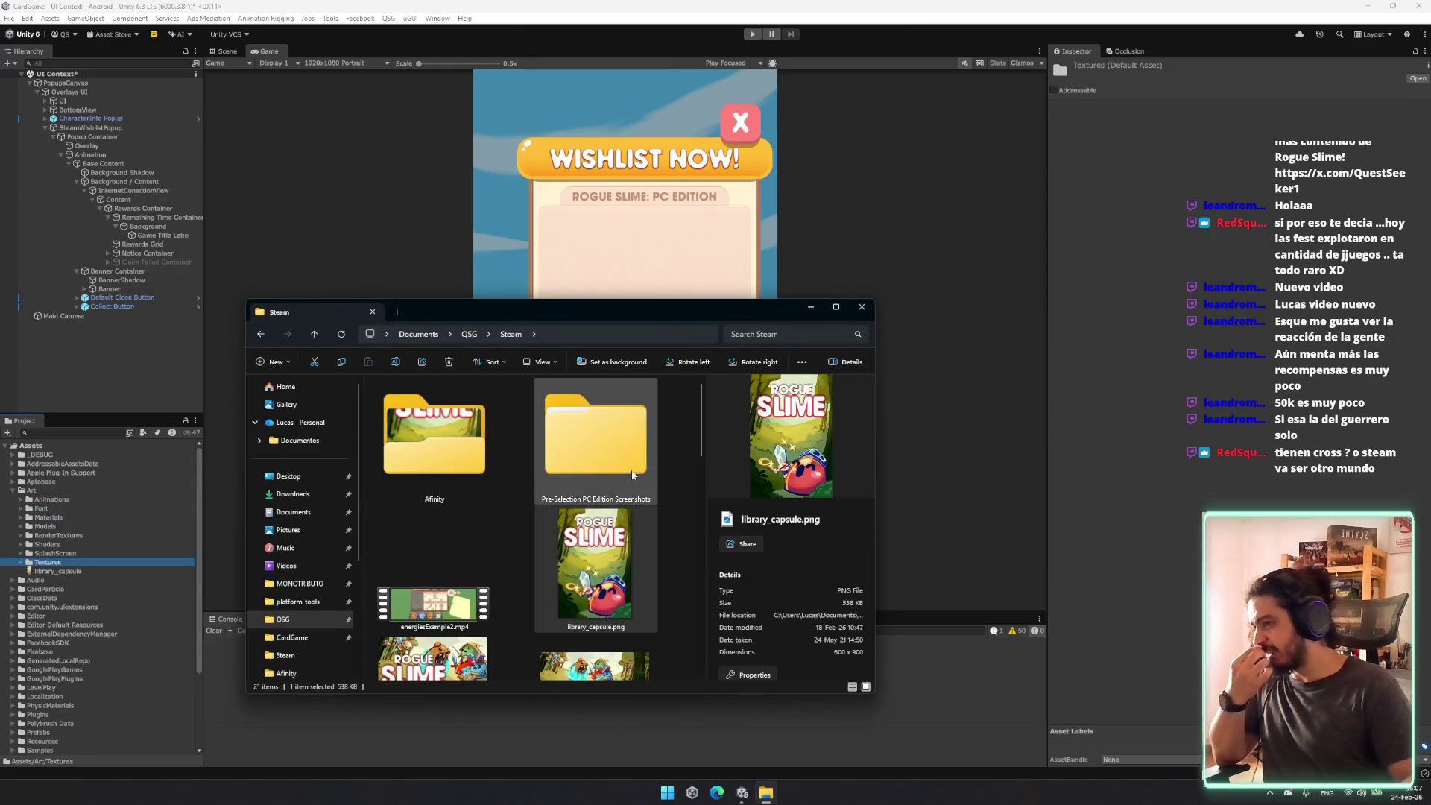
{"action": "left_click", "coordinate": [861, 307]}
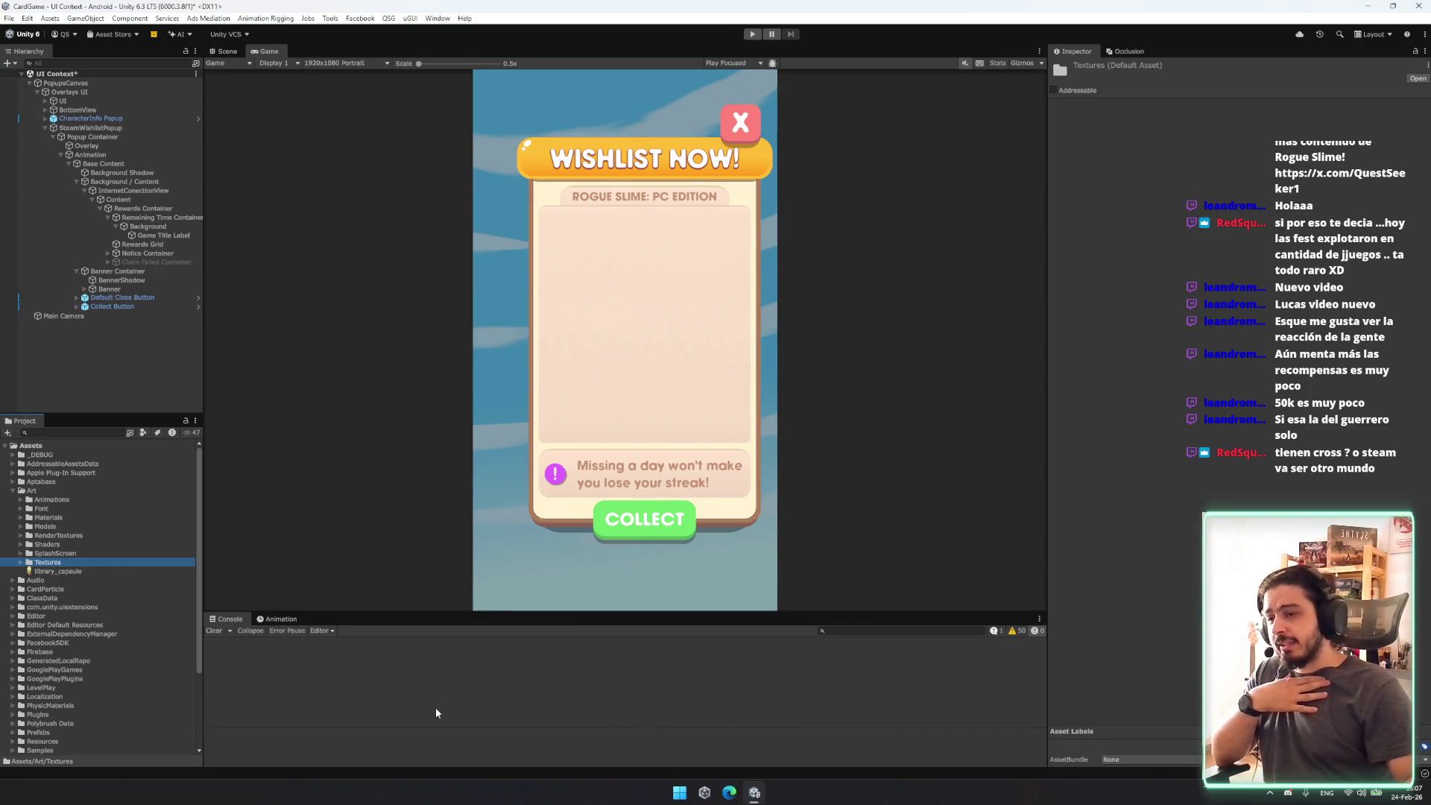
Step: Select the imported library_capsule texture and put its name into edit mode
{"action": "left_click", "coordinate": [55, 572]}
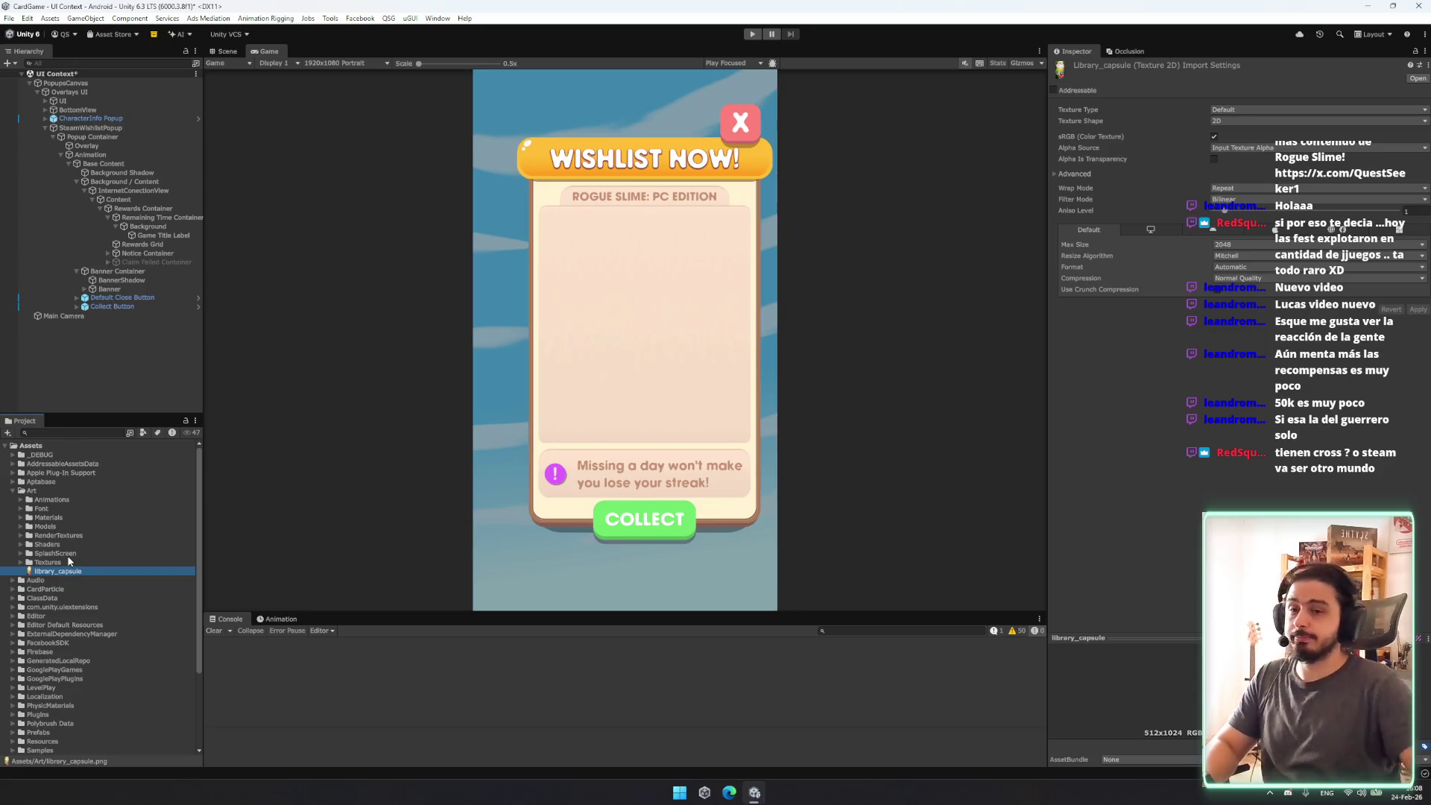
{"action": "left_click", "coordinate": [75, 572]}
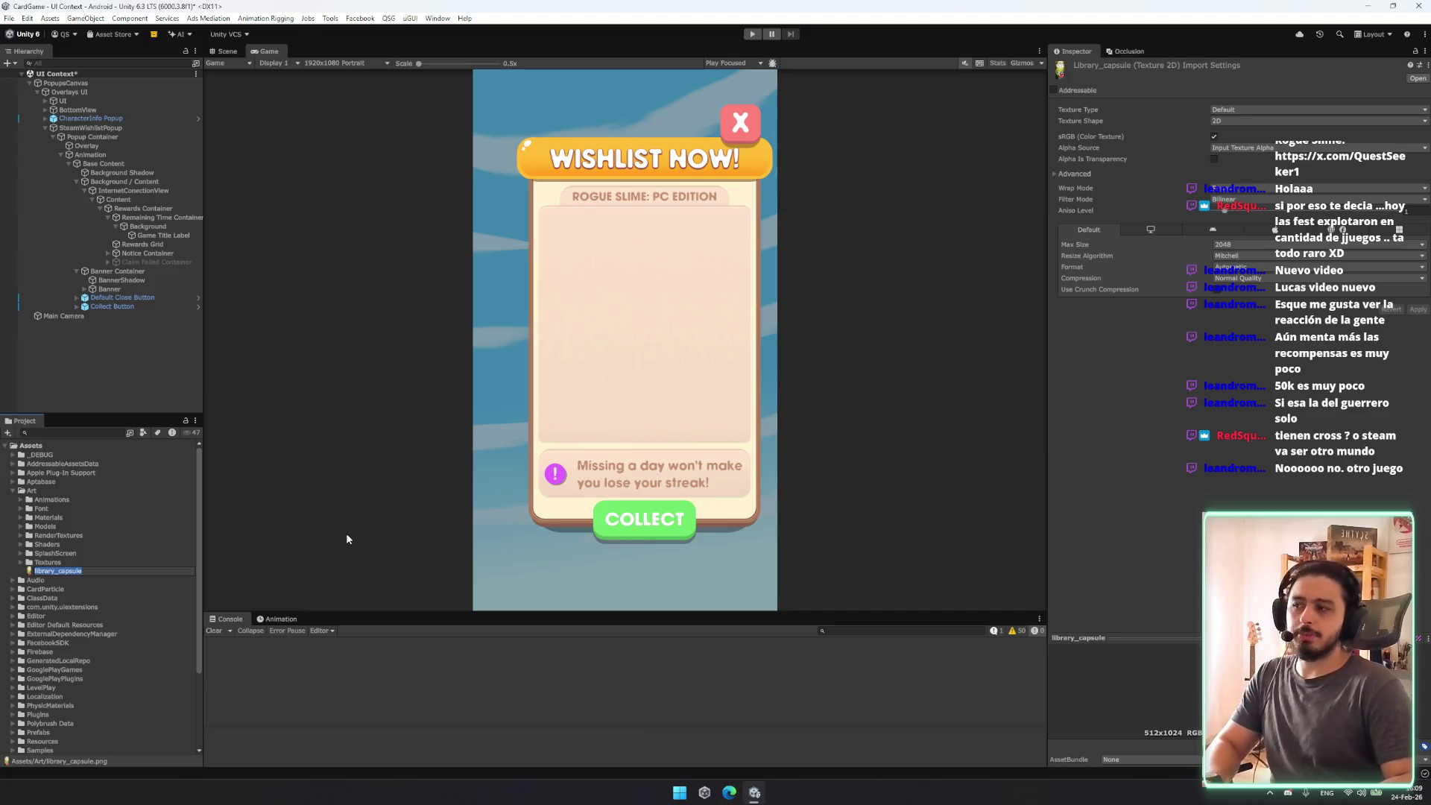
Step: Rename the texture RogueSlimeSteamWishlist and move it into a new Art/SteamWishlist folder
{"action": "type", "text": "Rogu"}
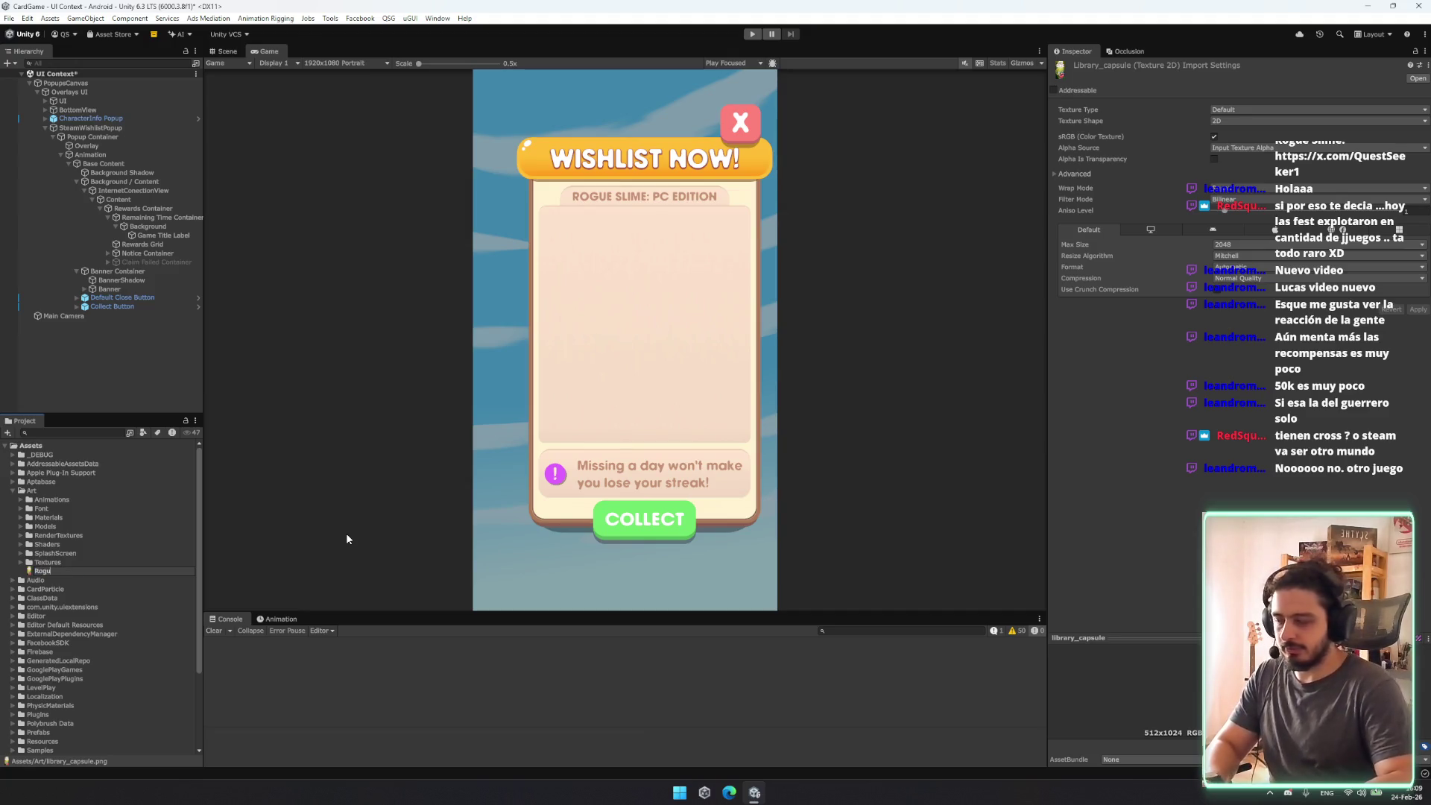
{"action": "type", "text": "eSlimeS"}
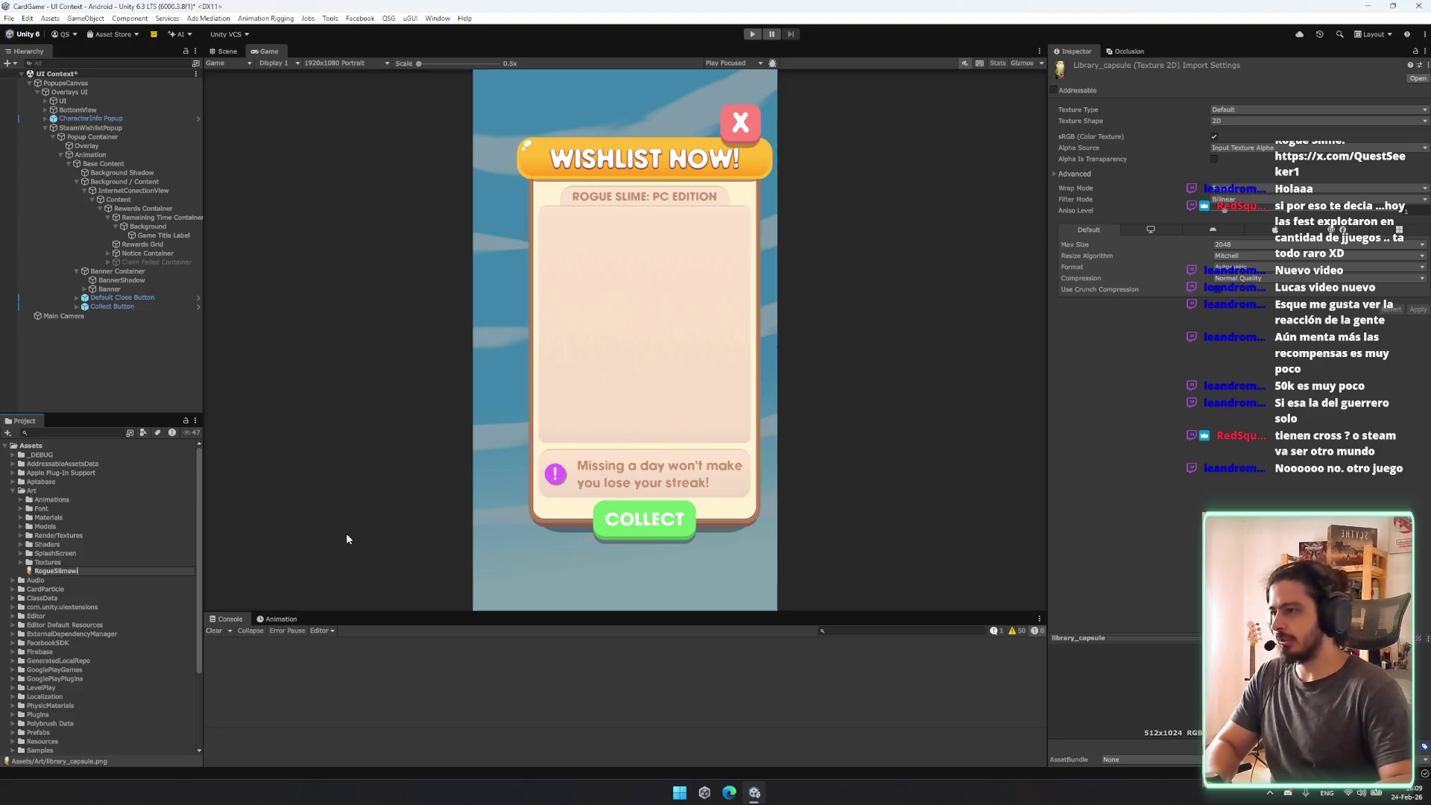
{"action": "type", "text": "teamW"}
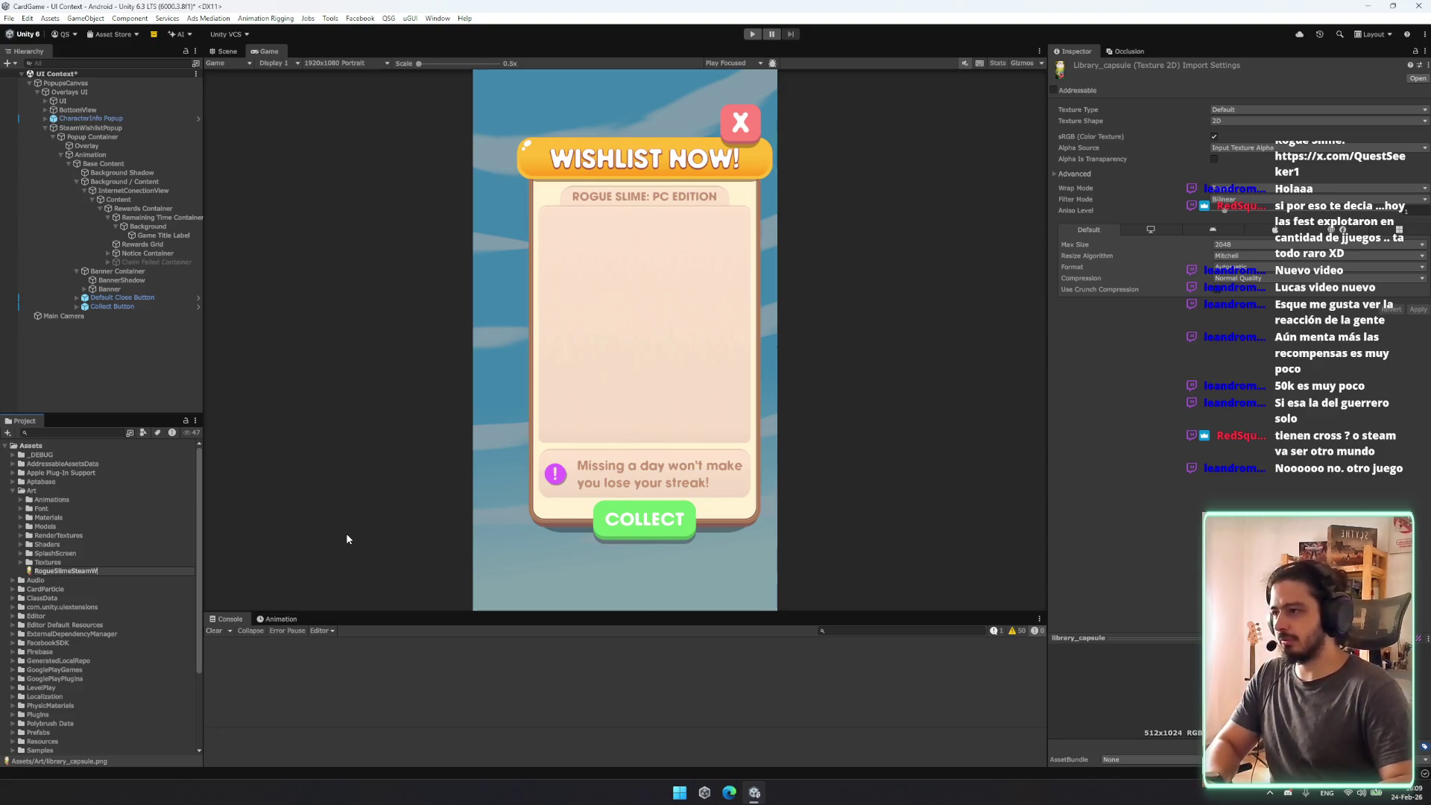
{"action": "type", "text": "ishlist"}
{"action": "key", "text": "Return"}
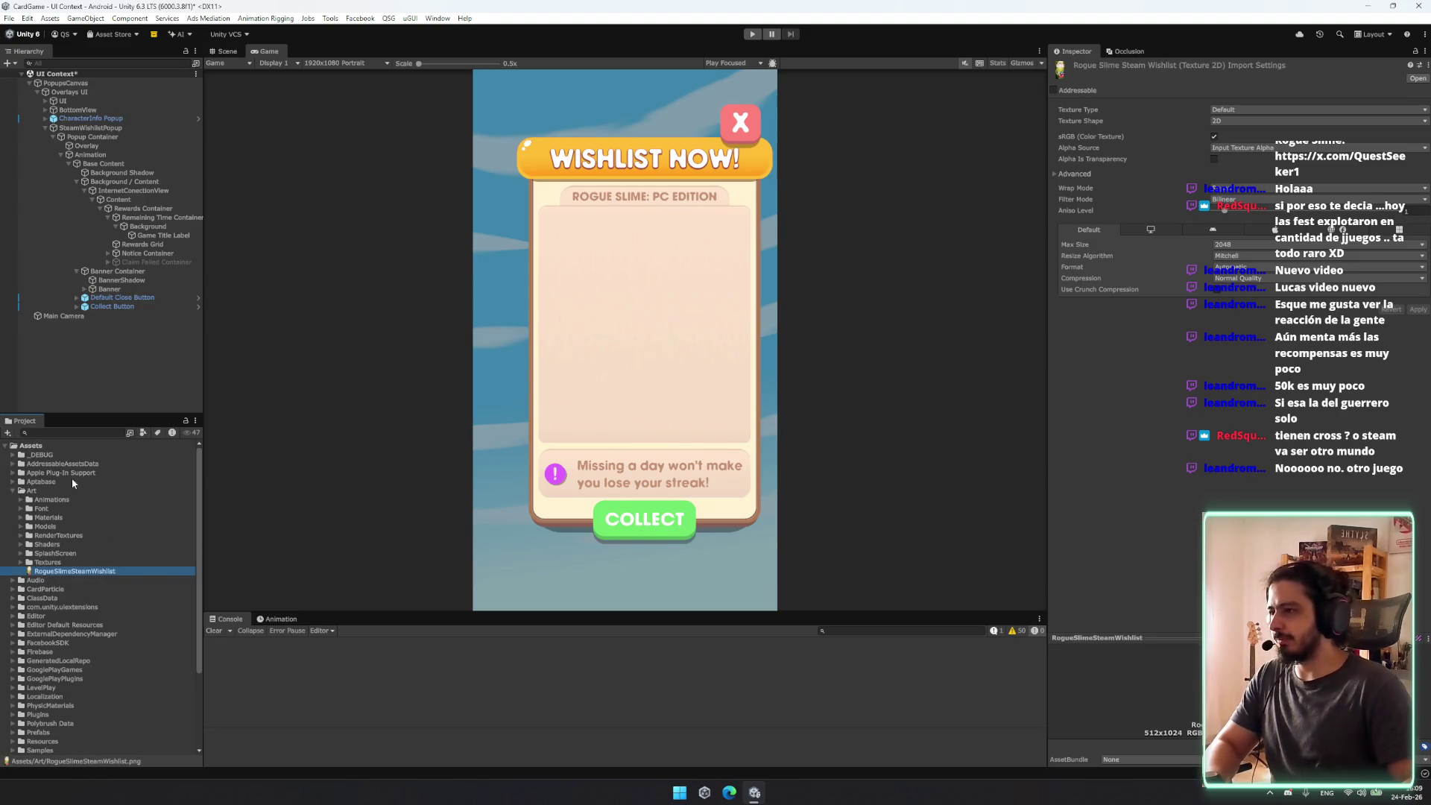
{"action": "left_click", "coordinate": [64, 491]}
{"action": "right_click", "coordinate": [64, 491]}
{"action": "mouse_move", "coordinate": [149, 147]}
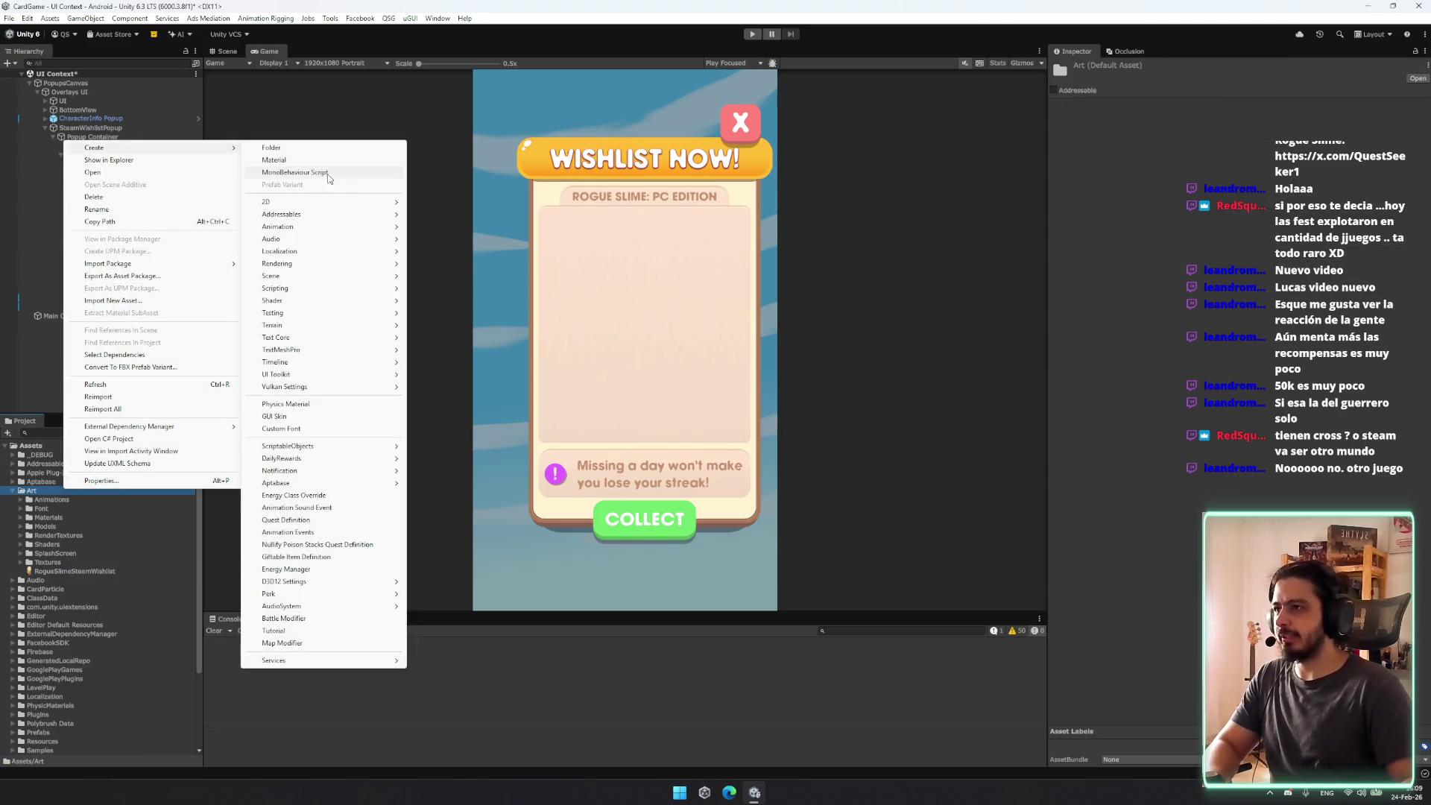
{"action": "left_click", "coordinate": [310, 149]}
{"action": "type", "text": "Steam"}
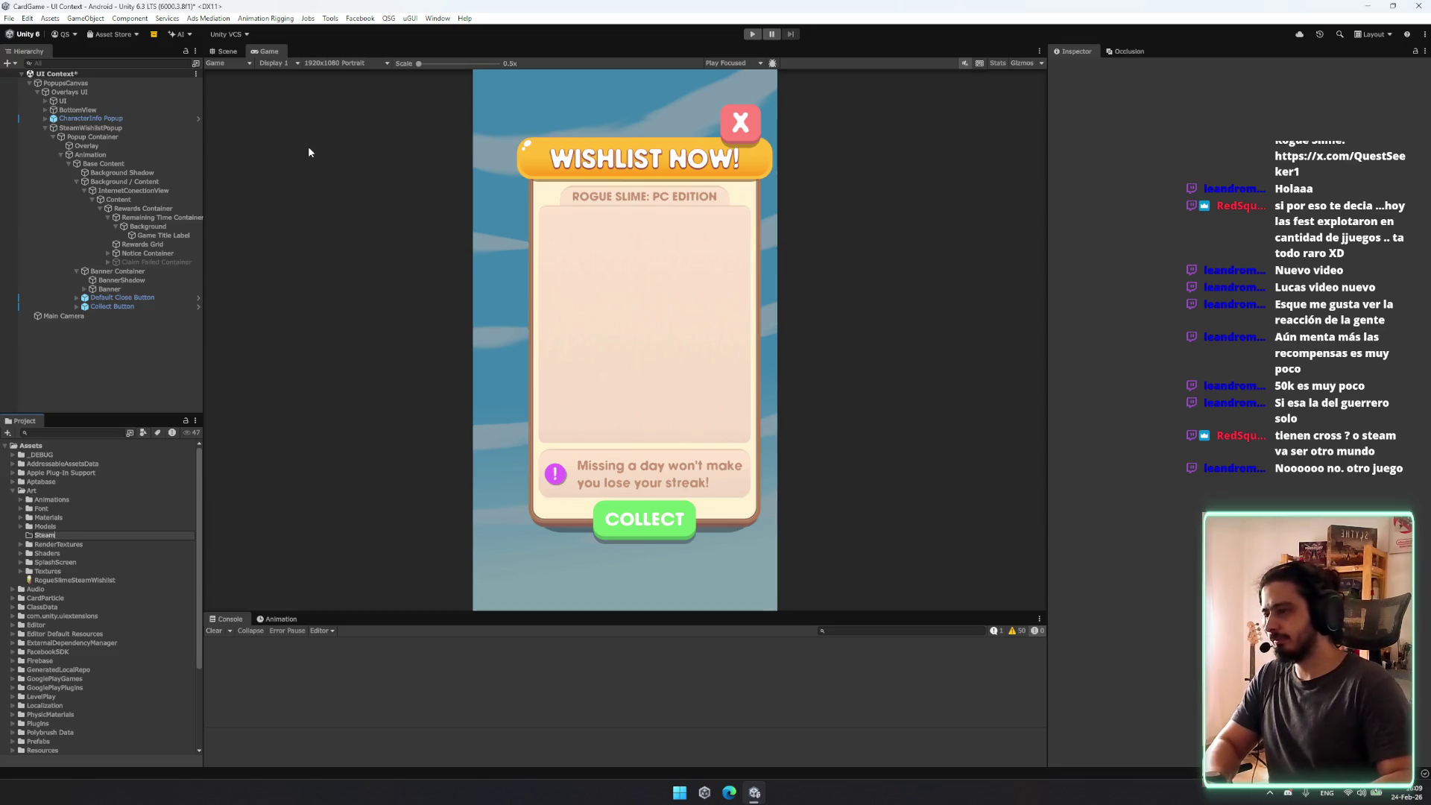
{"action": "type", "text": "Wi"}
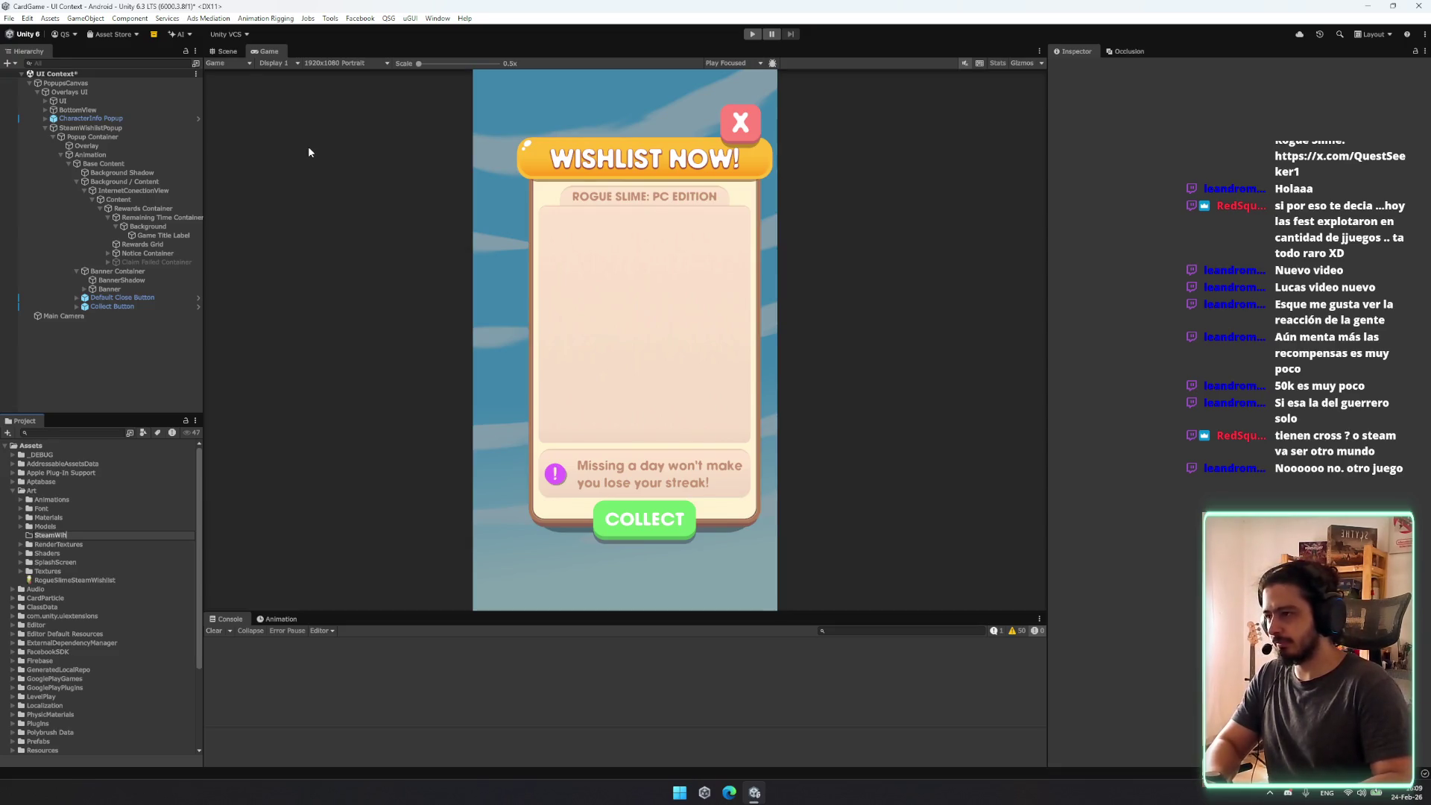
{"action": "type", "text": "shlist"}
{"action": "key", "text": "Return"}
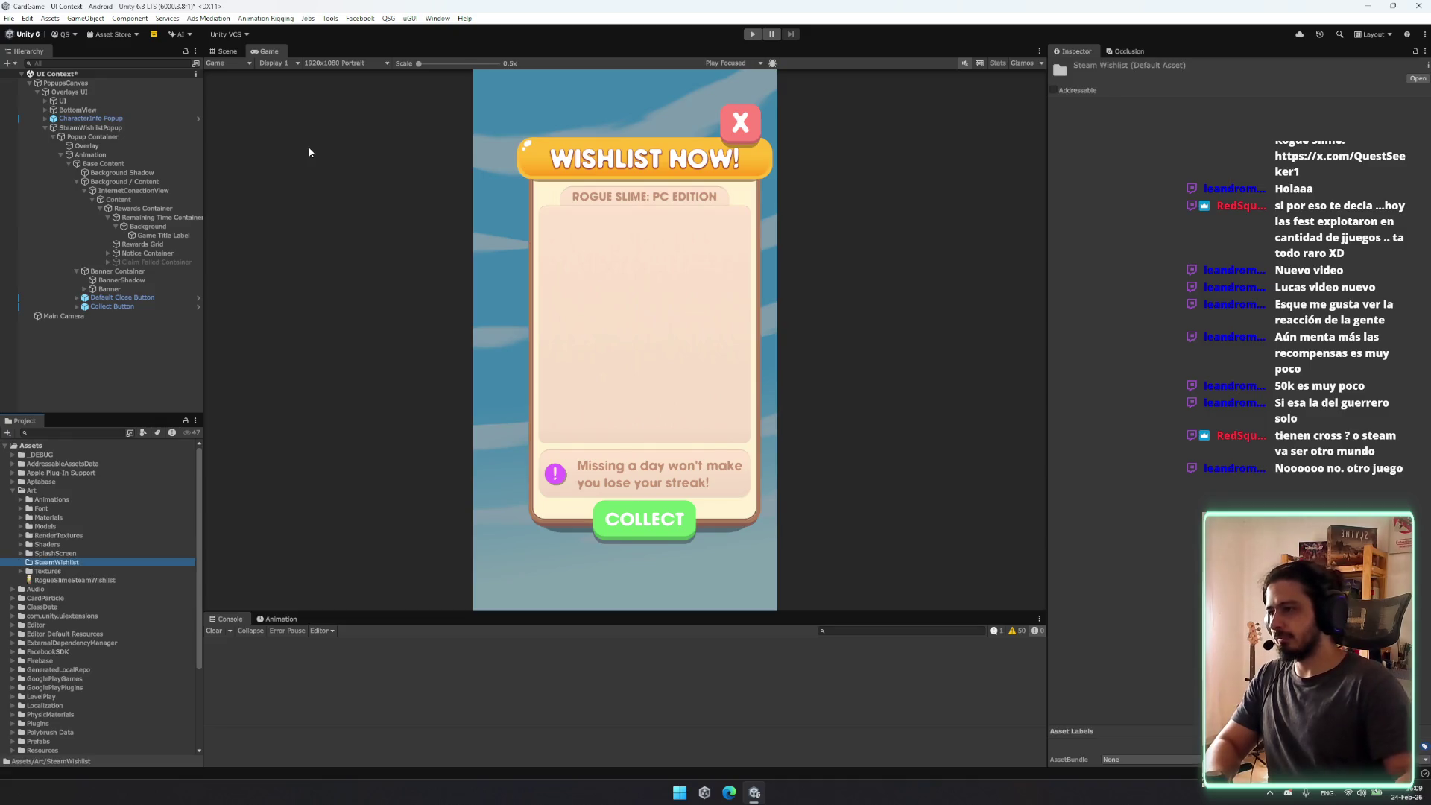
{"action": "left_click_drag", "start_coordinate": [101, 579], "coordinate": [93, 562]}
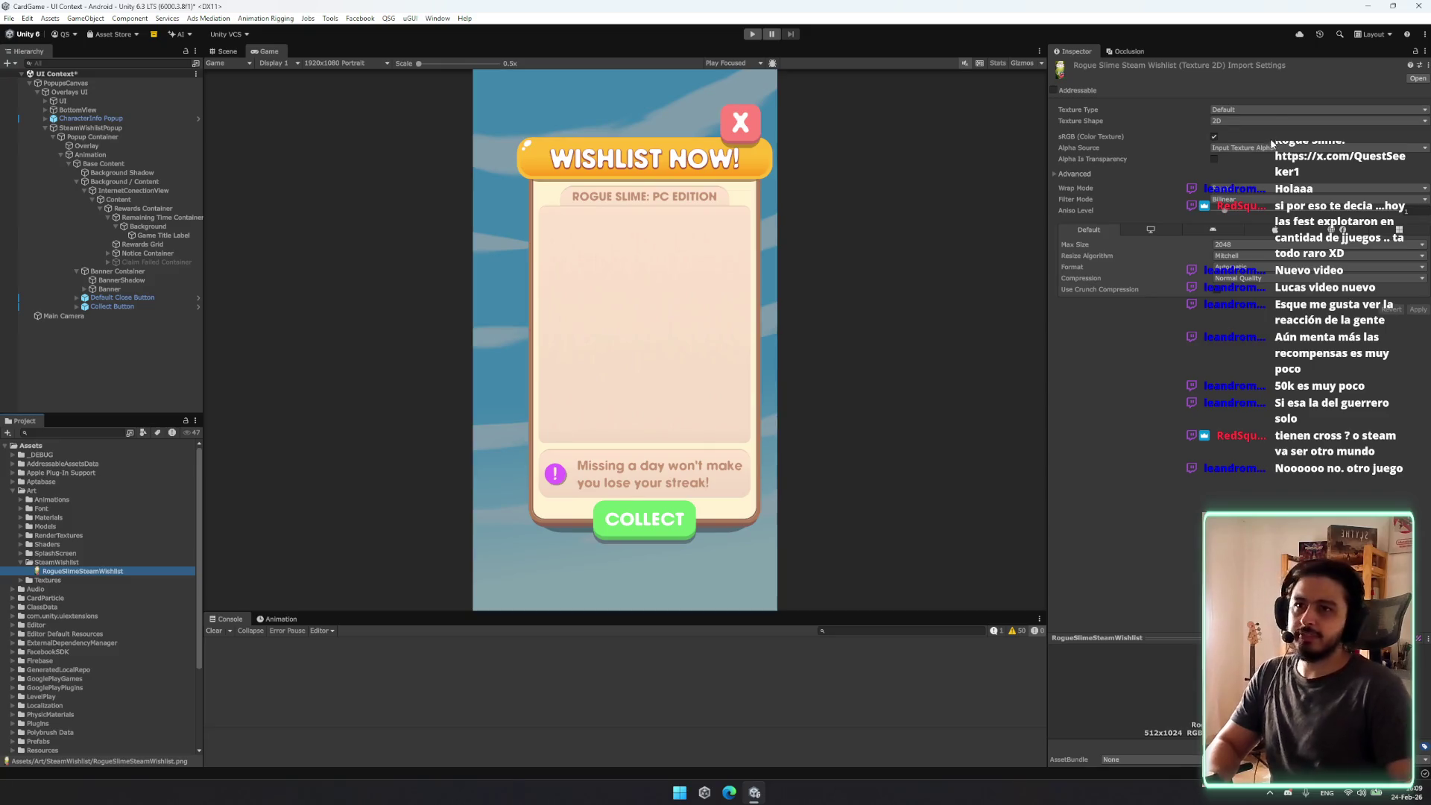
Step: Import RogueSlimeSteamWishlist as a Sprite (2D and UI) with Max Size 512, applying both changes
{"action": "left_click", "coordinate": [1259, 109]}
{"action": "left_click", "coordinate": [1259, 163]}
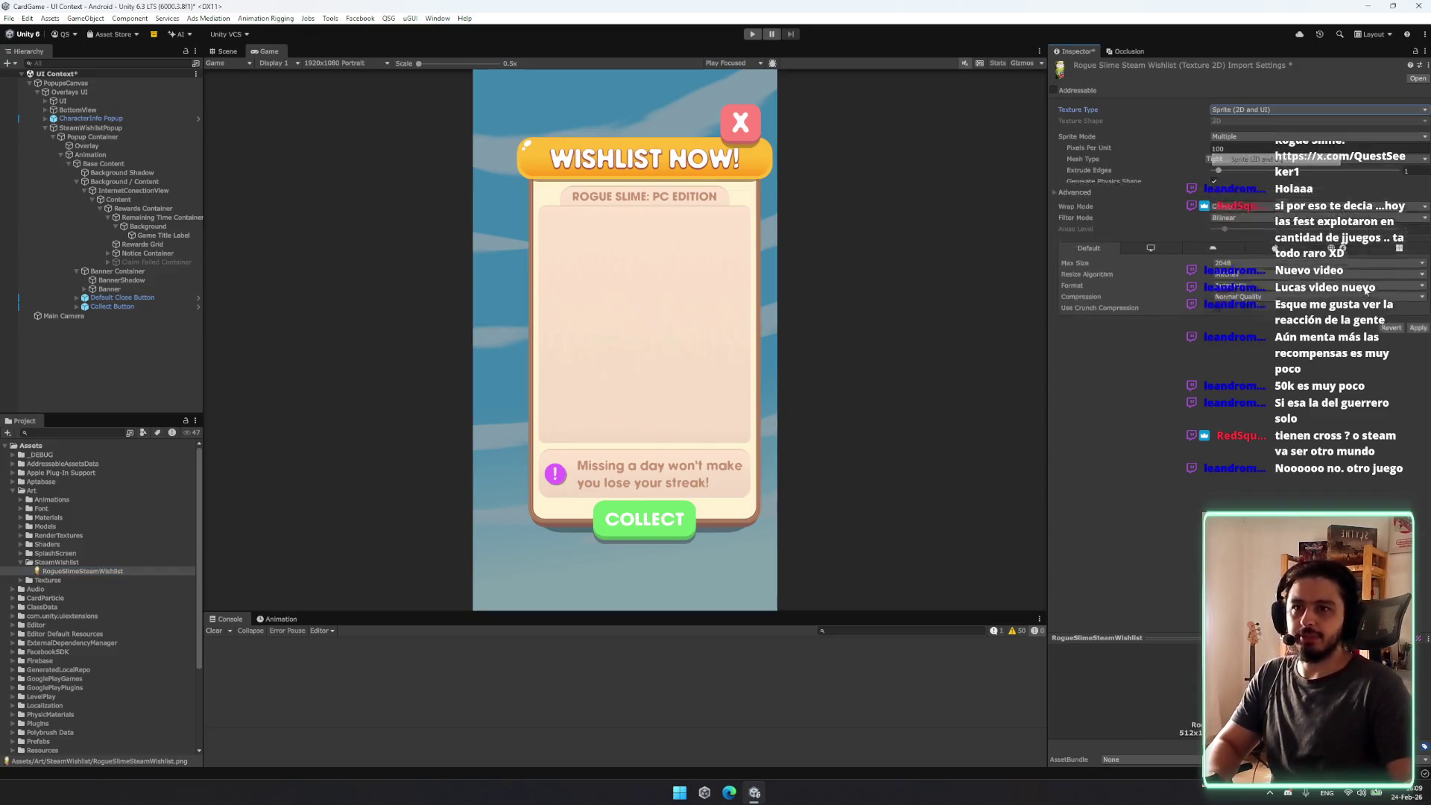
{"action": "left_click", "coordinate": [1418, 344]}
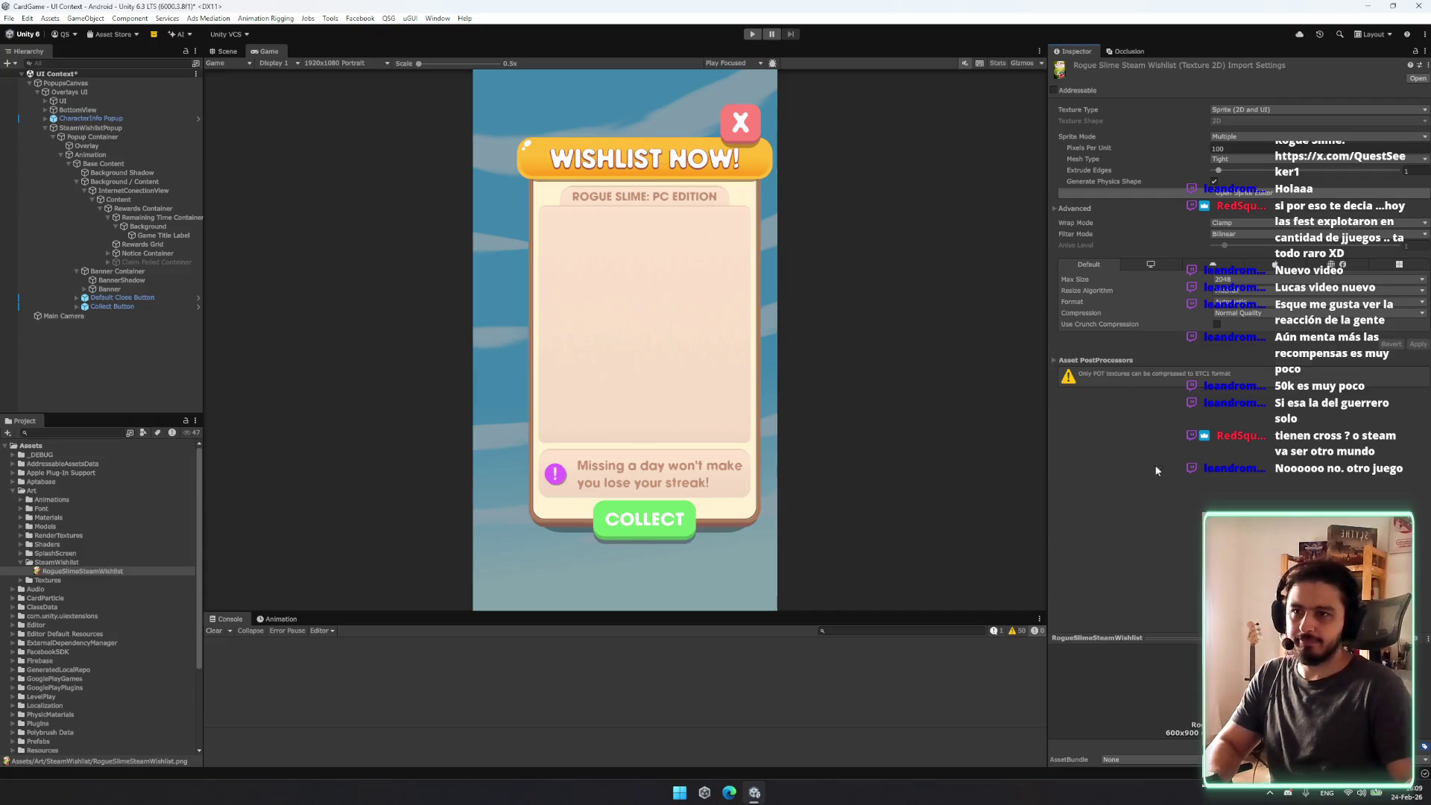
{"action": "left_click", "coordinate": [1251, 280]}
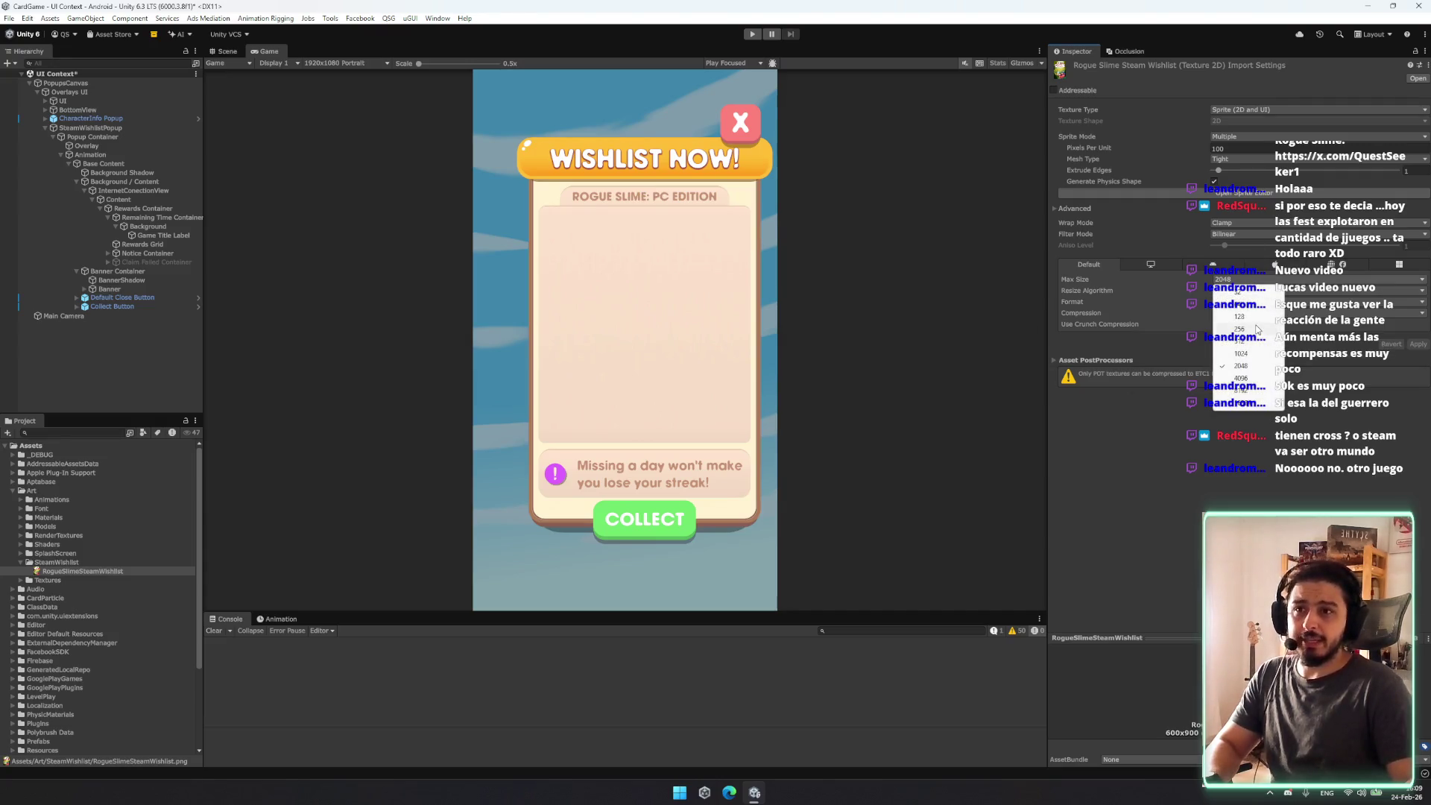
{"action": "left_click", "coordinate": [1258, 341]}
{"action": "left_click", "coordinate": [1418, 345]}
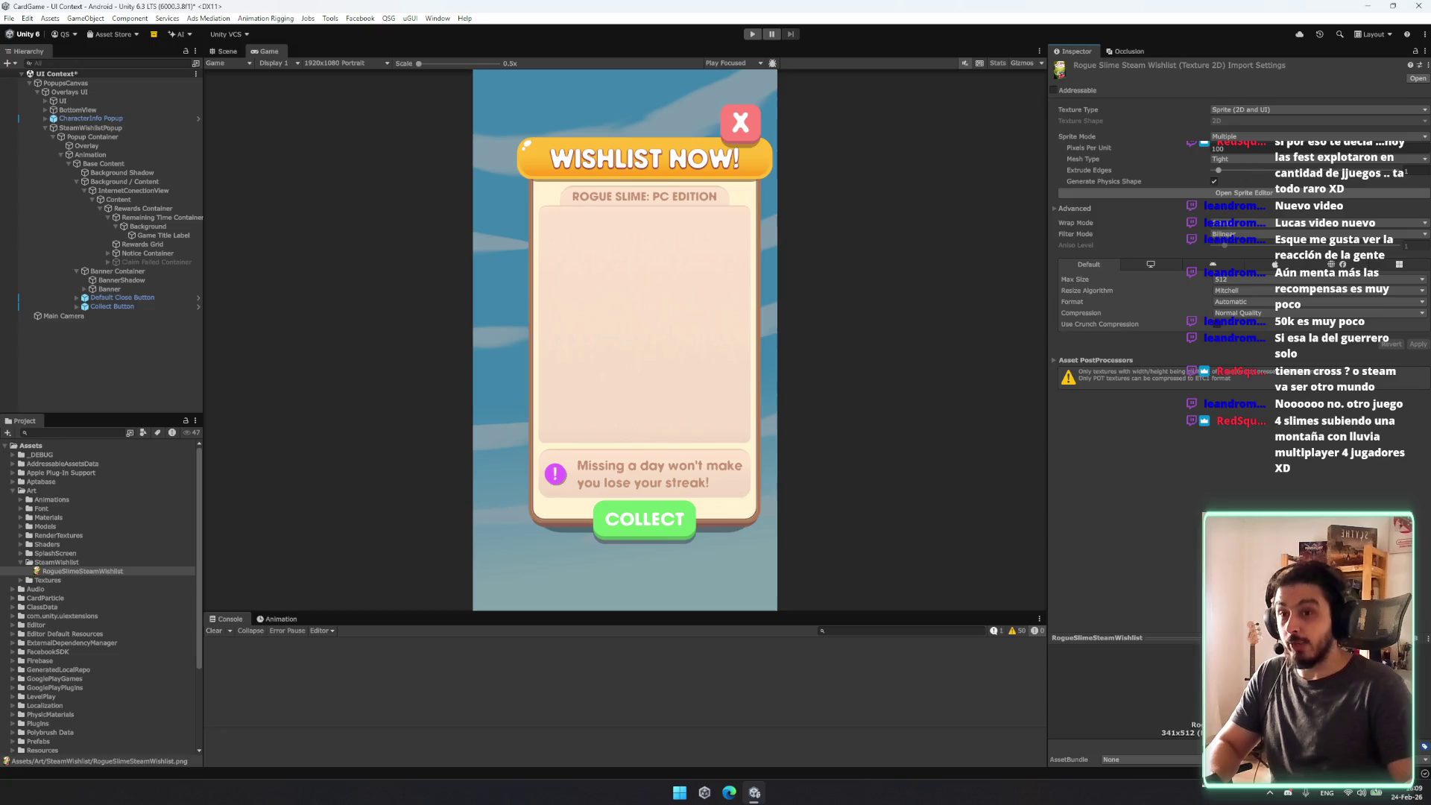
{"action": "left_click", "coordinate": [158, 227]}
Step: Duplicate Rewards Grid and nest the Rewards Grid (1) copy inside it
{"action": "key", "text": "Down"}
{"action": "key", "text": "Down"}
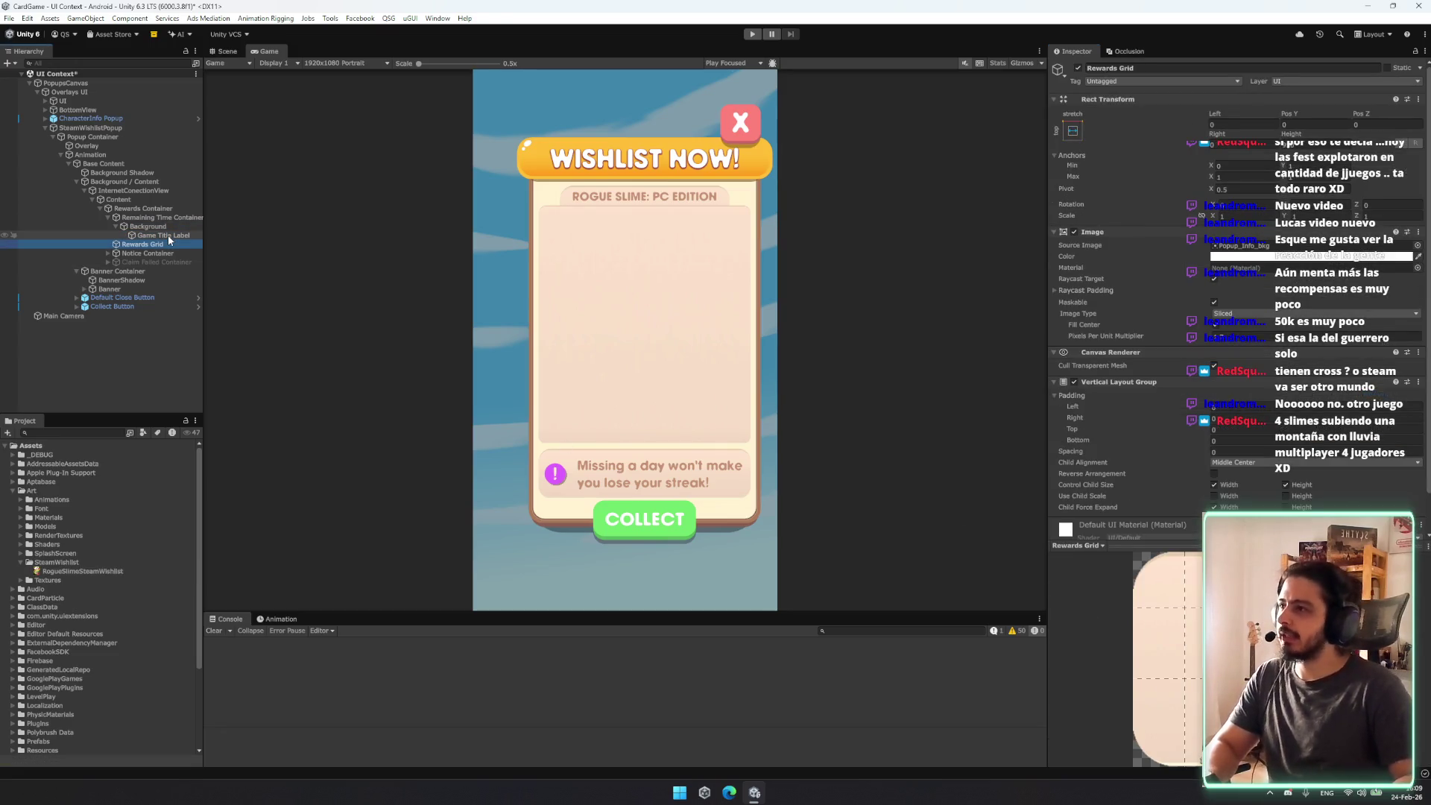
{"action": "key", "text": "Up"}
{"action": "key", "text": "Left"}
{"action": "key", "text": "Left"}
{"action": "key", "text": "Left"}
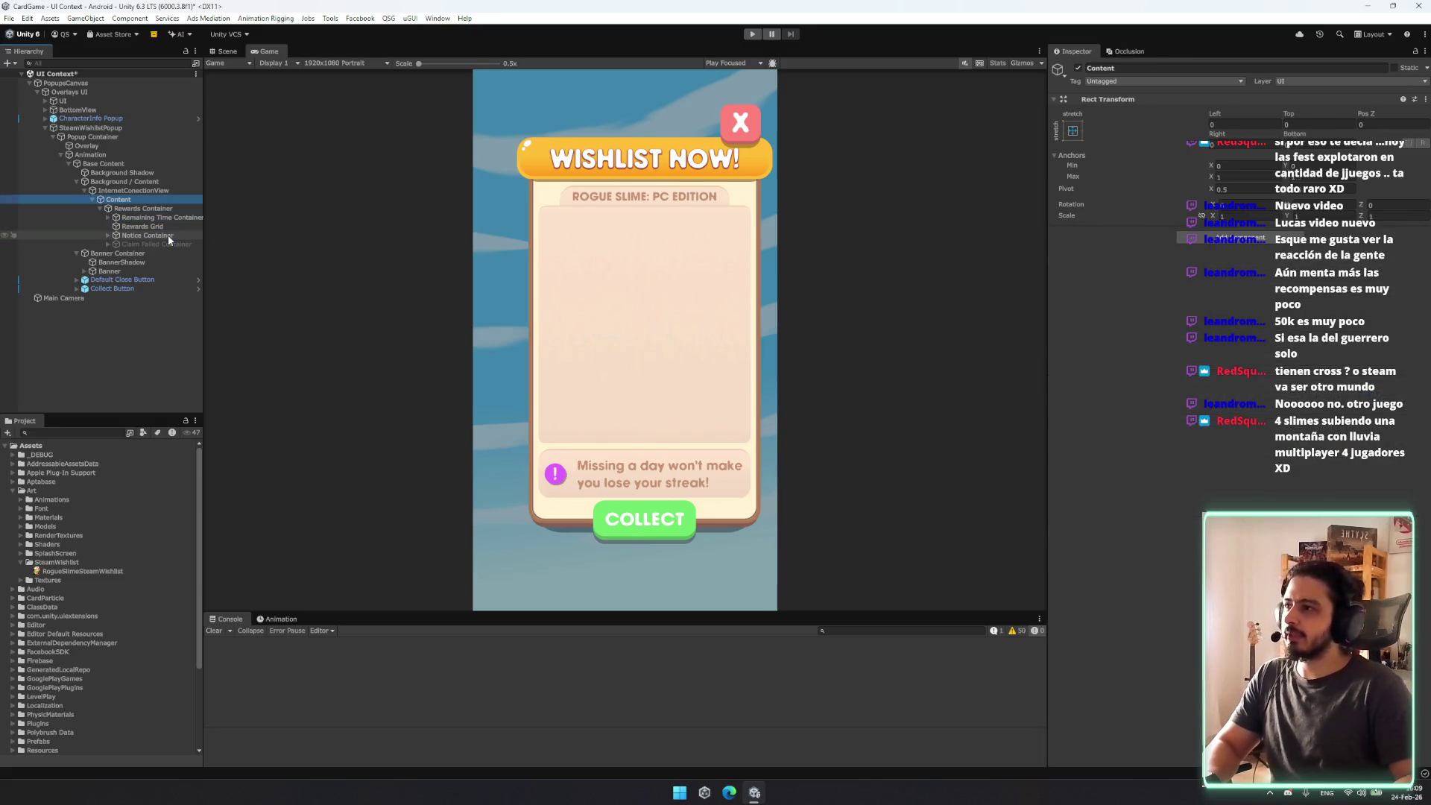
{"action": "key", "text": "Down"}
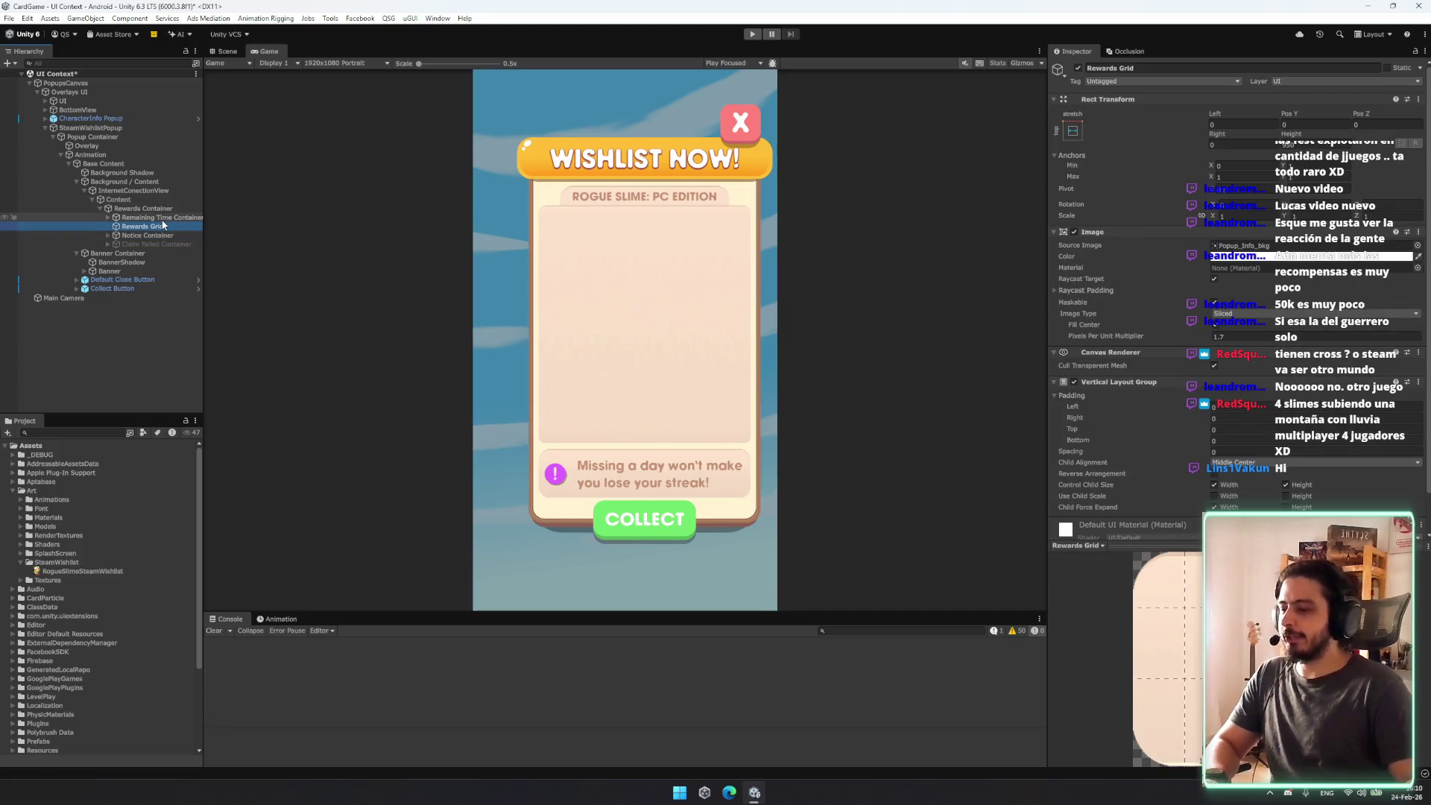
{"action": "key", "text": "ctrl+d"}
{"action": "left_click_drag", "start_coordinate": [161, 228], "coordinate": [161, 227]}
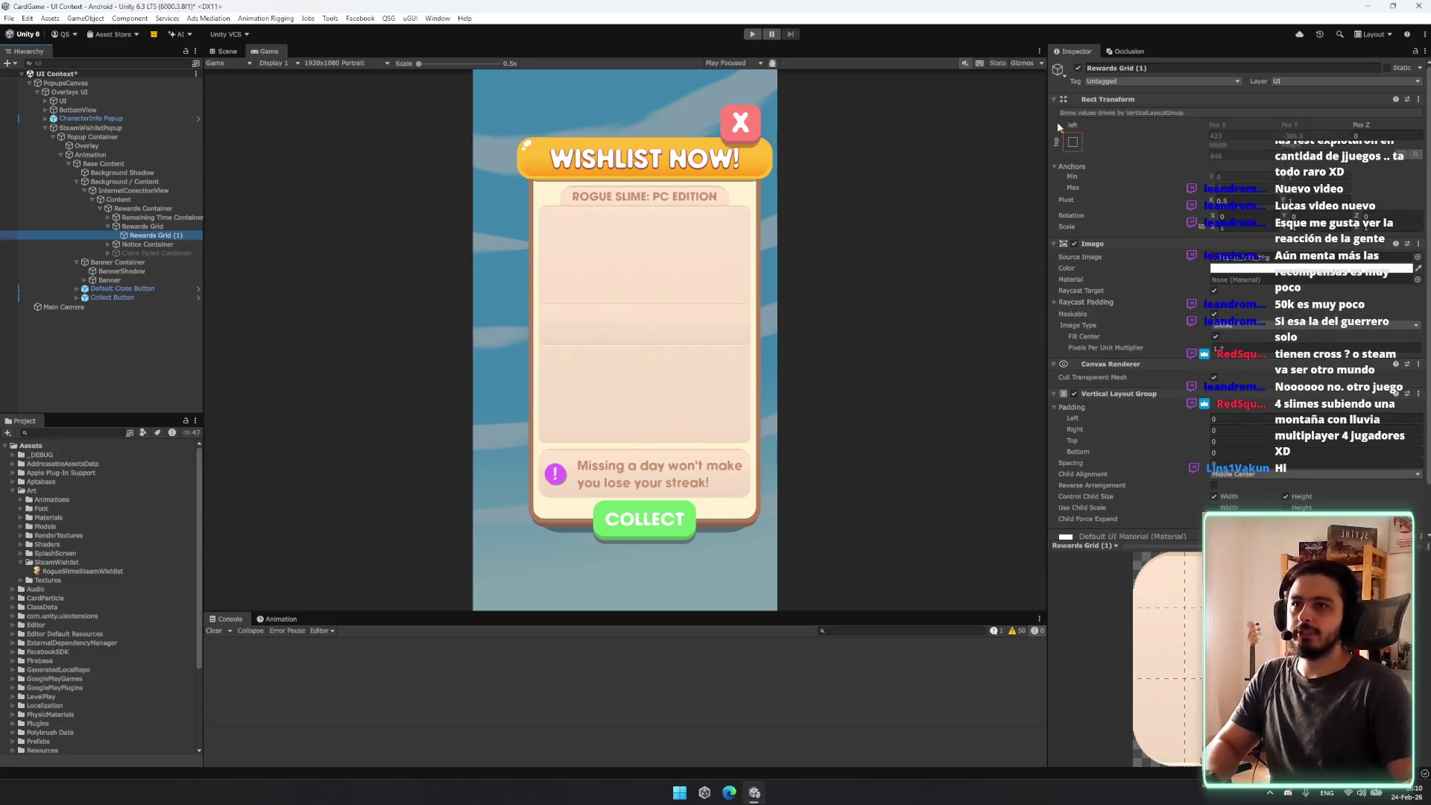
Step: Remove Rewards Grid's Vertical Layout Group and stretch Rewards Grid (1) to fill it
{"action": "left_click", "coordinate": [1073, 142]}
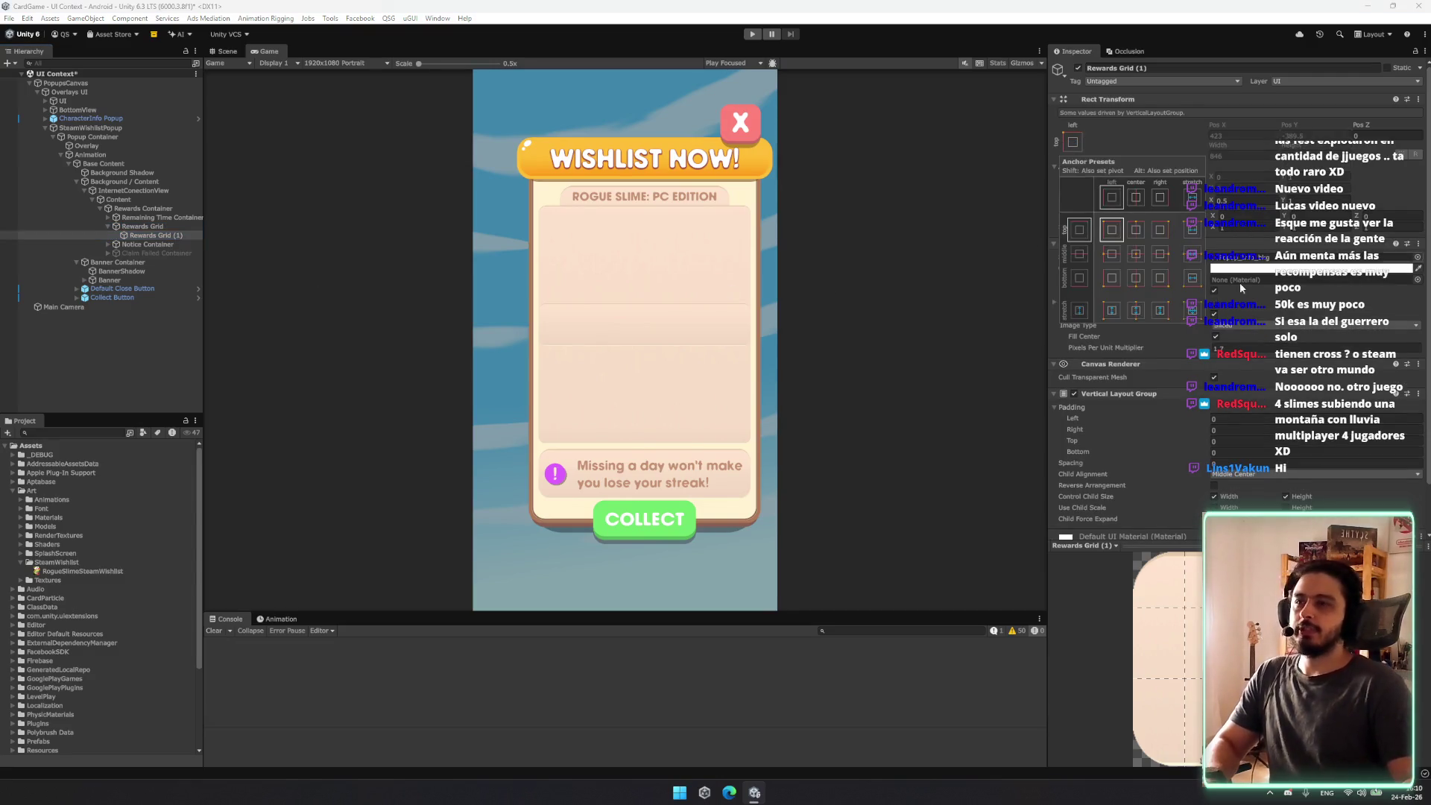
{"action": "left_click", "coordinate": [138, 234]}
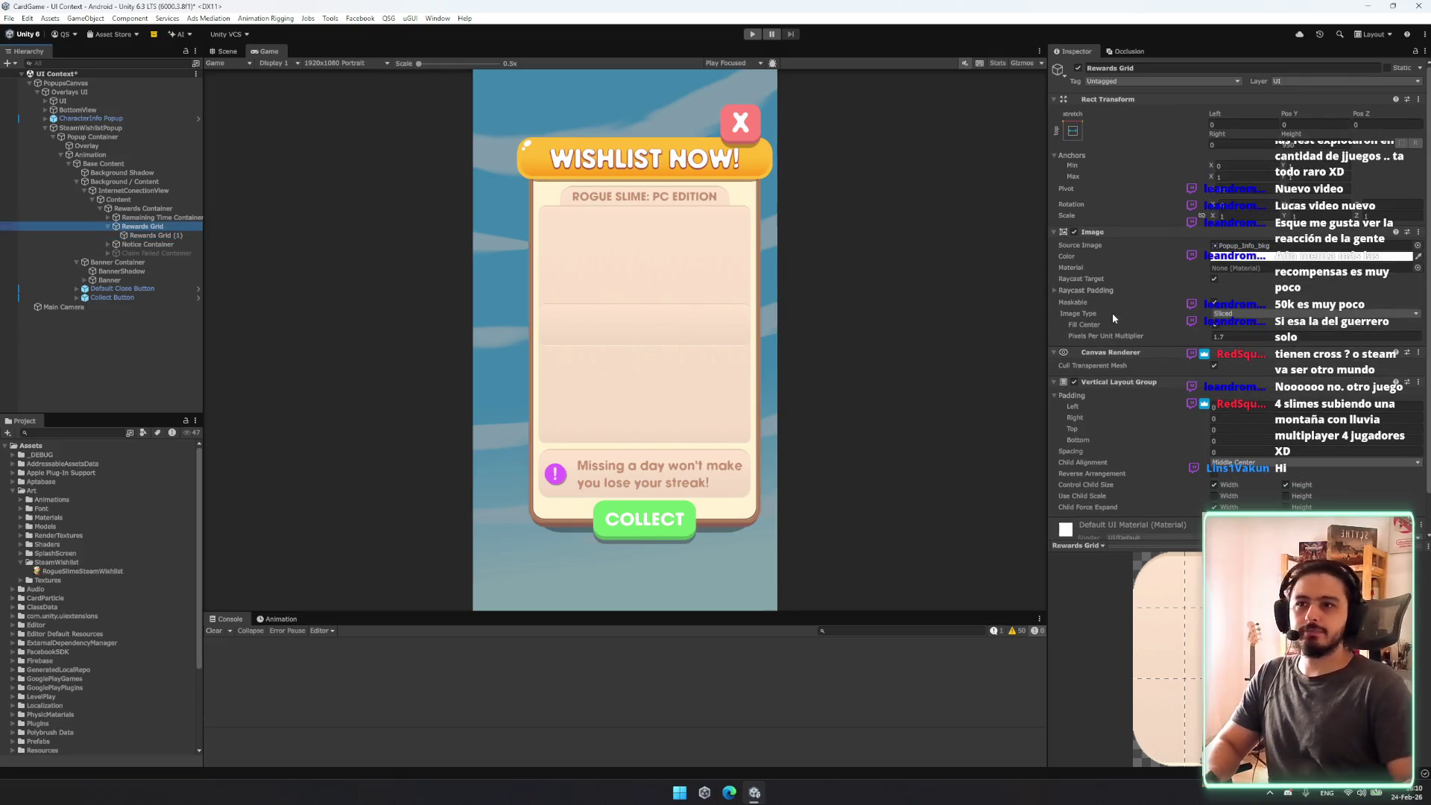
{"action": "right_click", "coordinate": [1137, 388]}
{"action": "left_click", "coordinate": [1230, 430]}
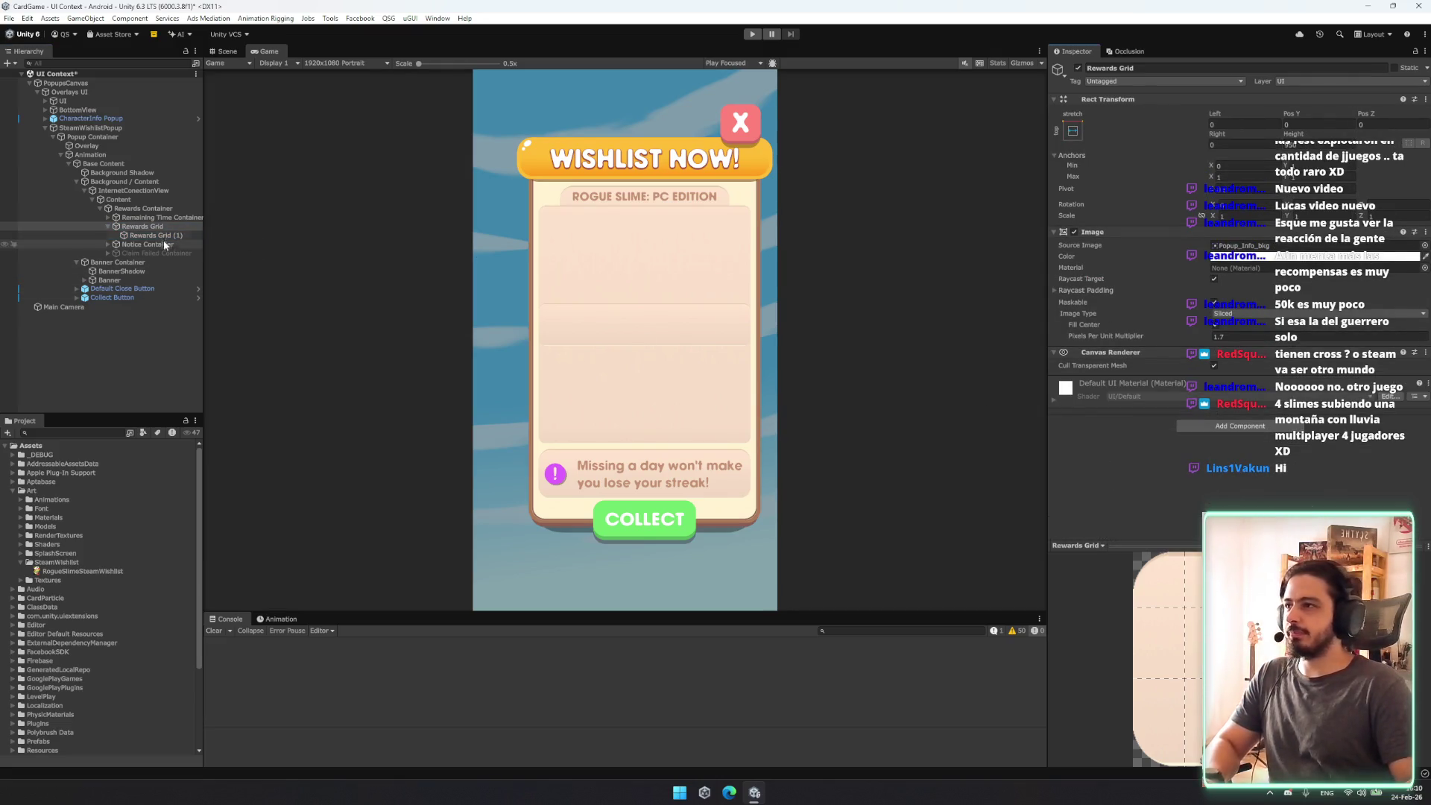
{"action": "left_click", "coordinate": [156, 234]}
{"action": "left_click", "coordinate": [1072, 130]}
{"action": "left_click", "coordinate": [1196, 305], "text": "alt"}
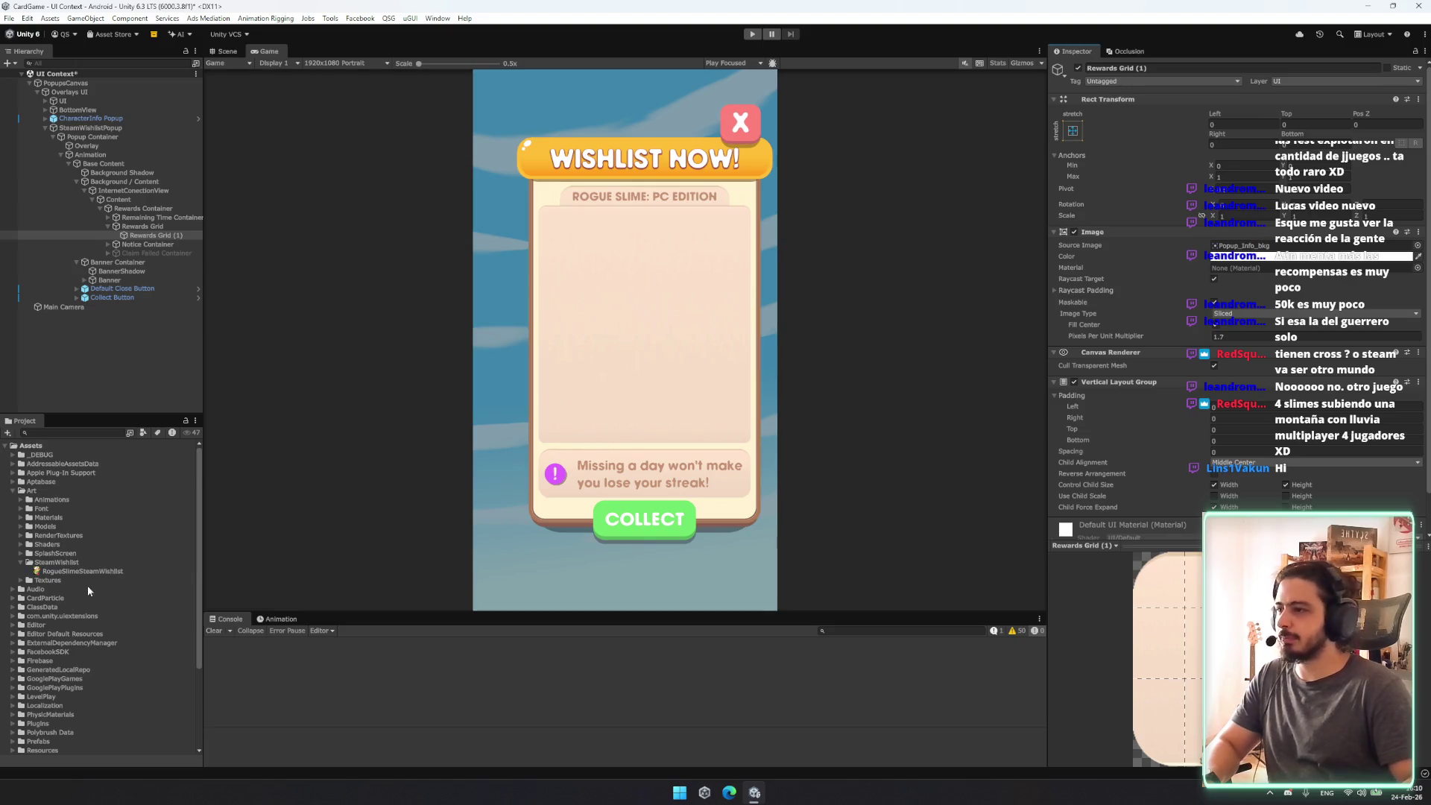
Step: View the RogueSlimeSteamWishlist import settings, then reselect Rewards Grid (1)
{"action": "double_click", "coordinate": [1240, 245]}
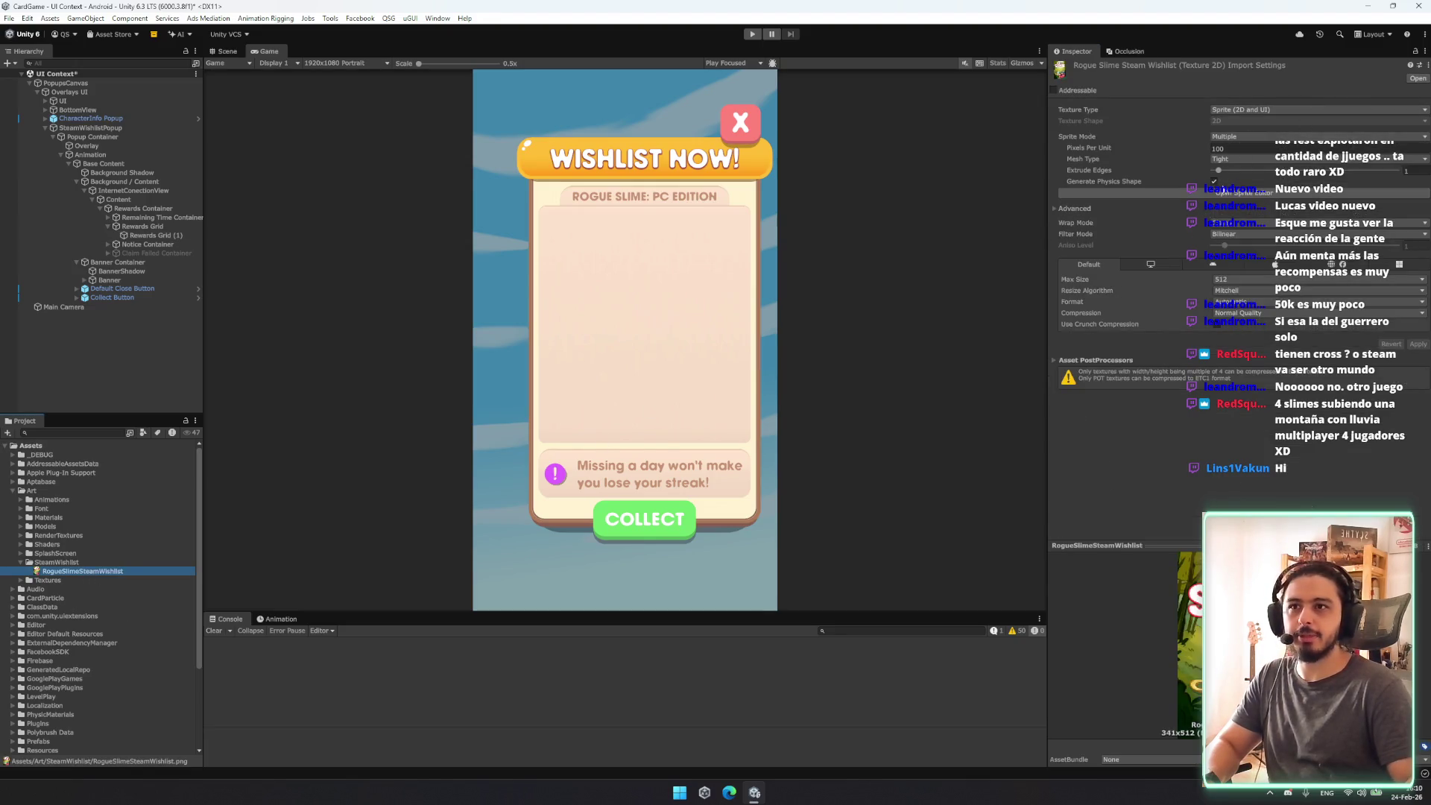
{"action": "left_click", "coordinate": [1184, 384]}
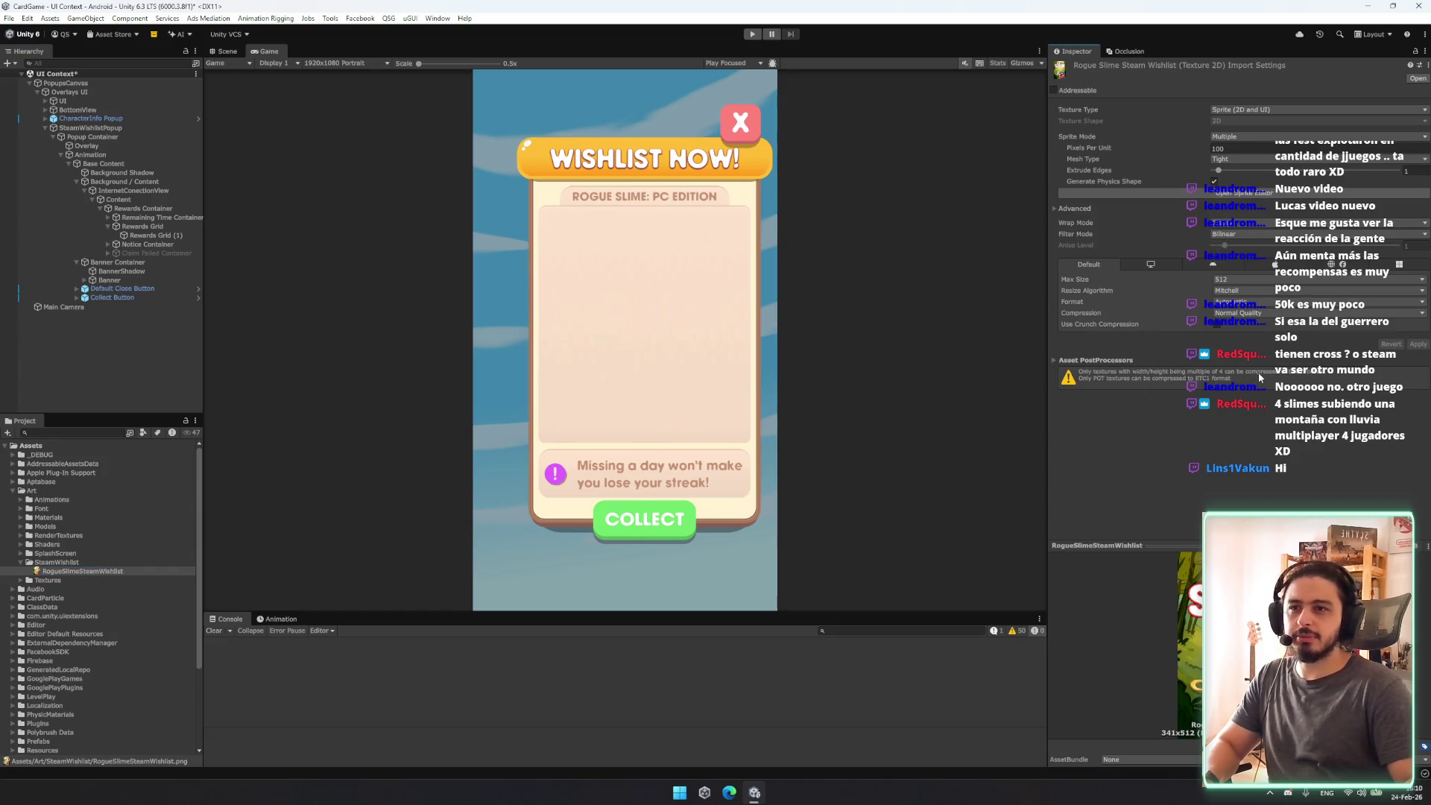
{"action": "left_click", "coordinate": [127, 237]}
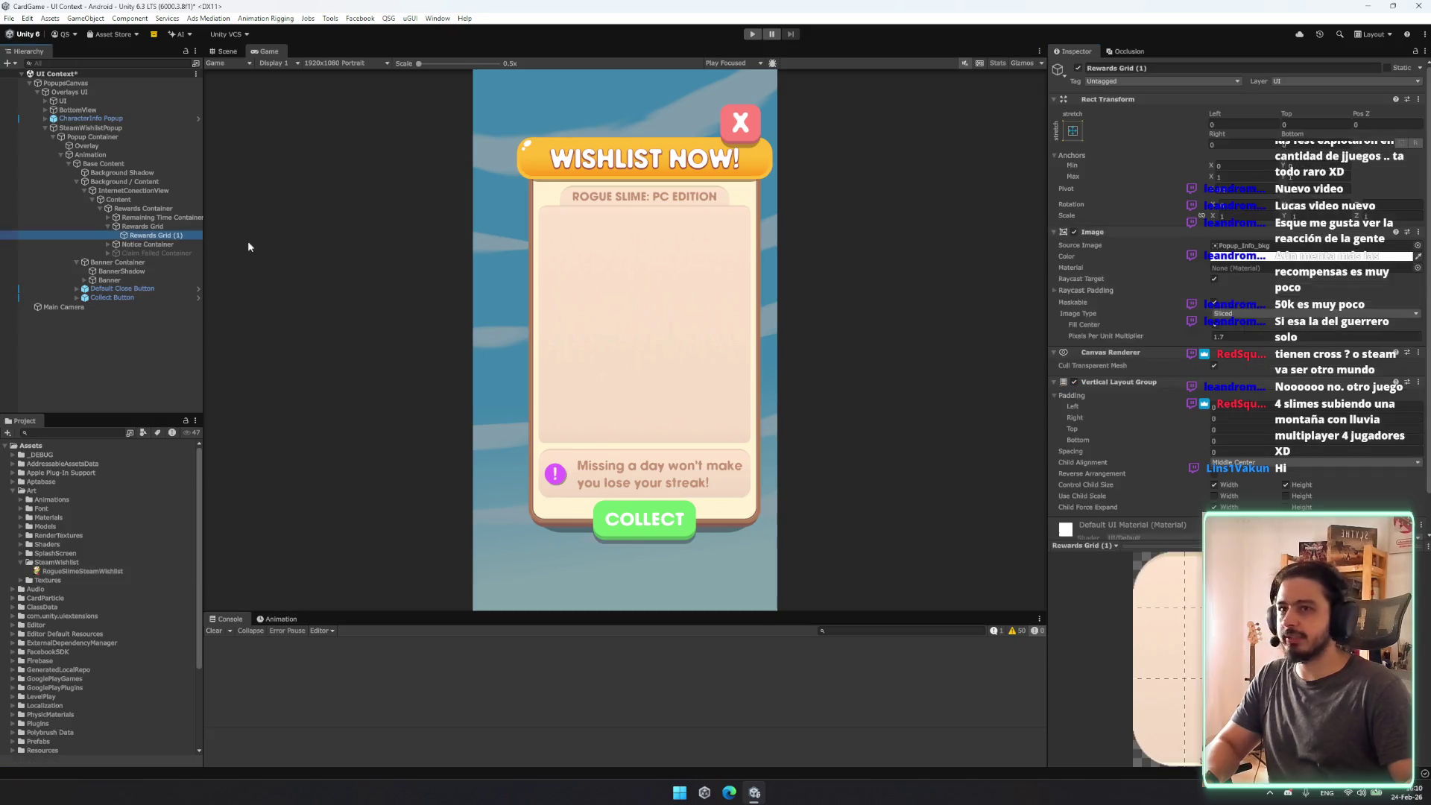
Step: Search the copy's sprite picker for 'rogu' without choosing, then open the Rogue Slime Steam page
{"action": "left_click", "coordinate": [1416, 245]}
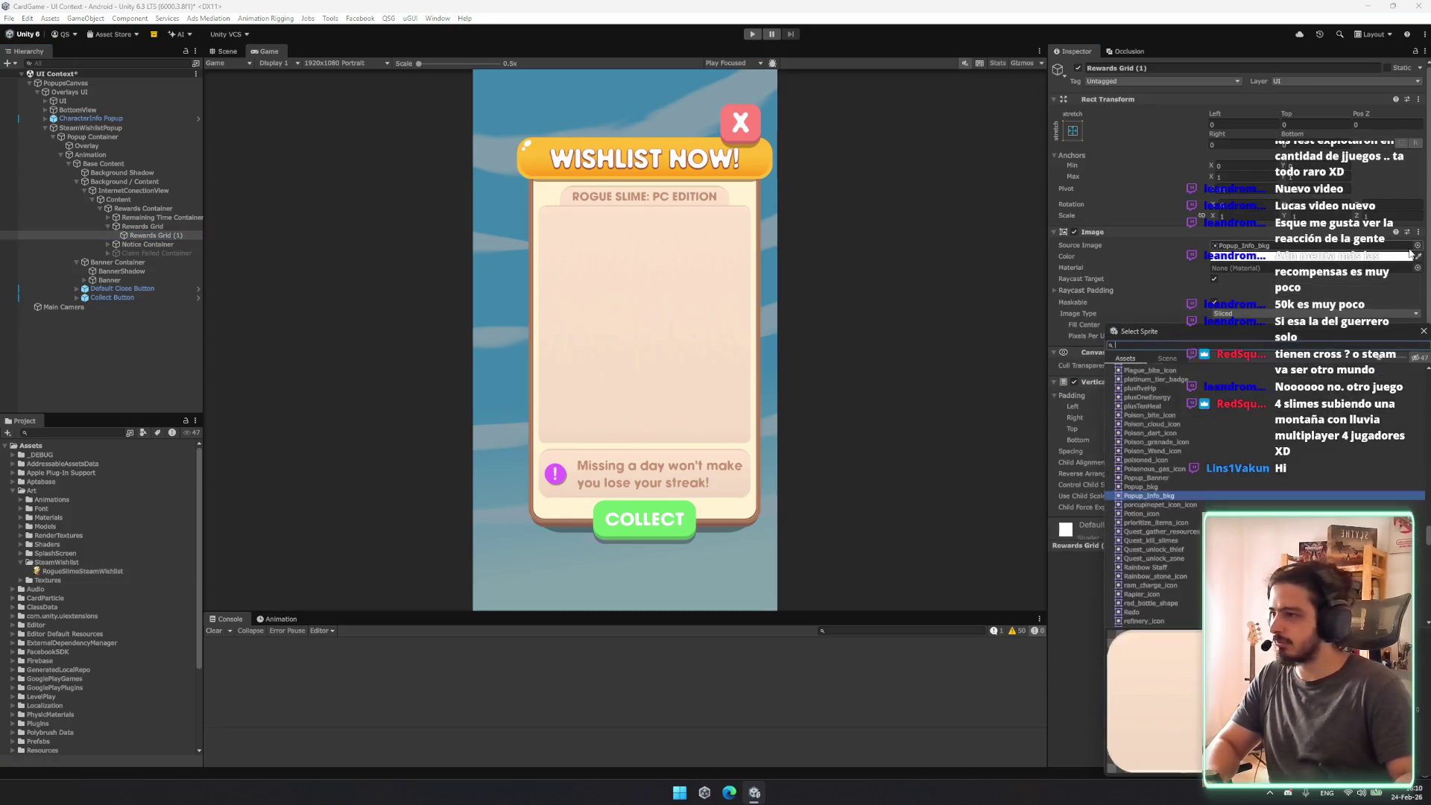
{"action": "type", "text": "rogu"}
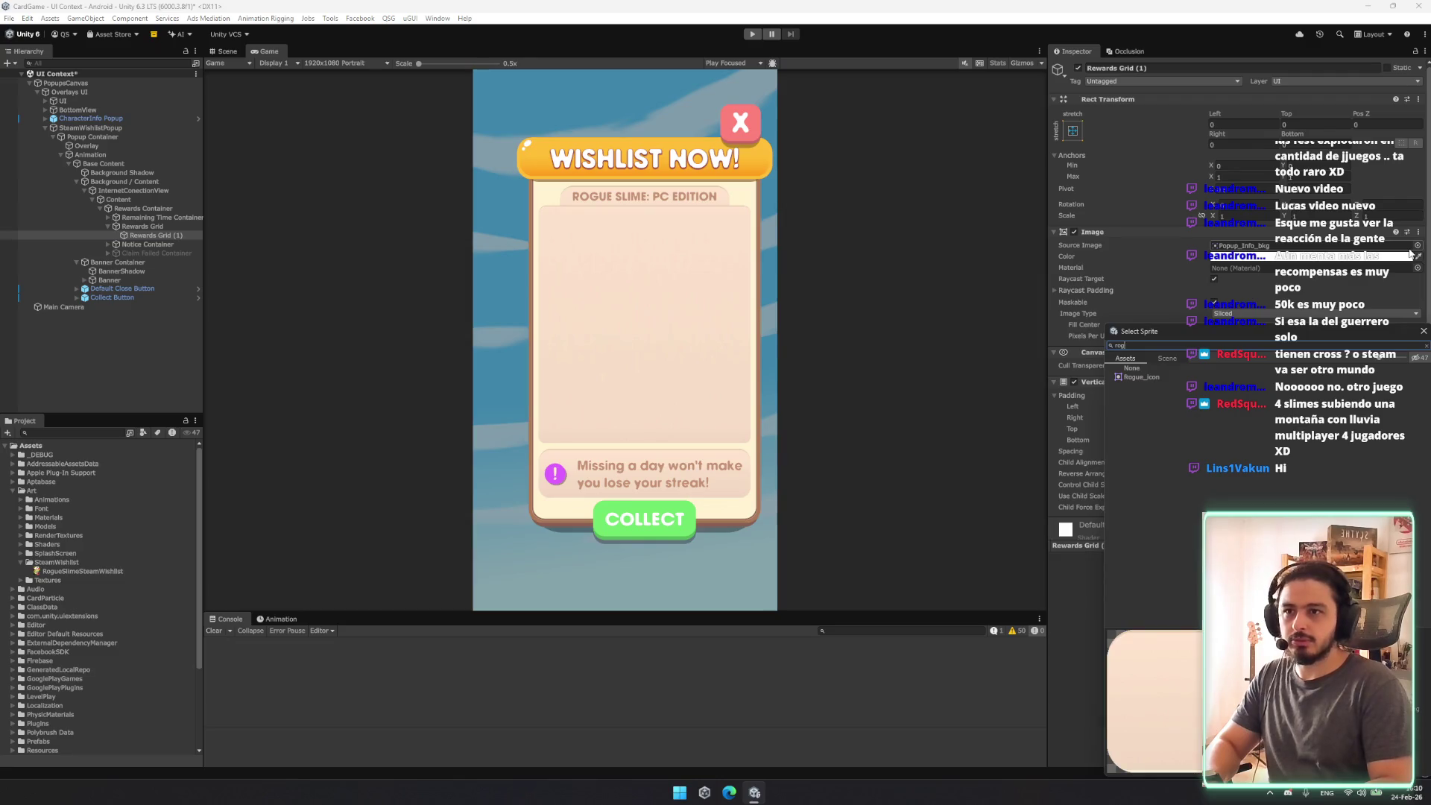
{"action": "left_click", "coordinate": [83, 571]}
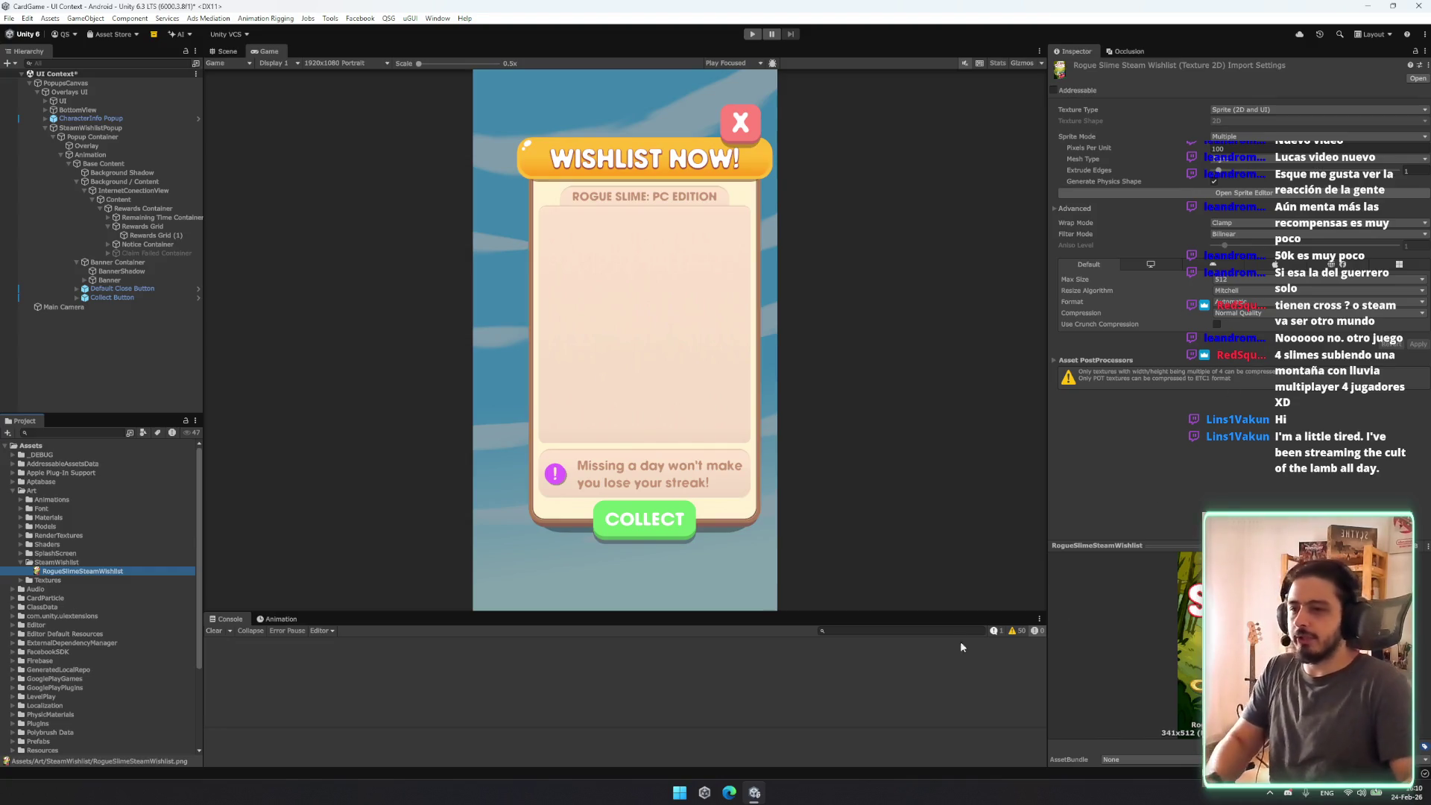
{"action": "left_click", "coordinate": [749, 782]}
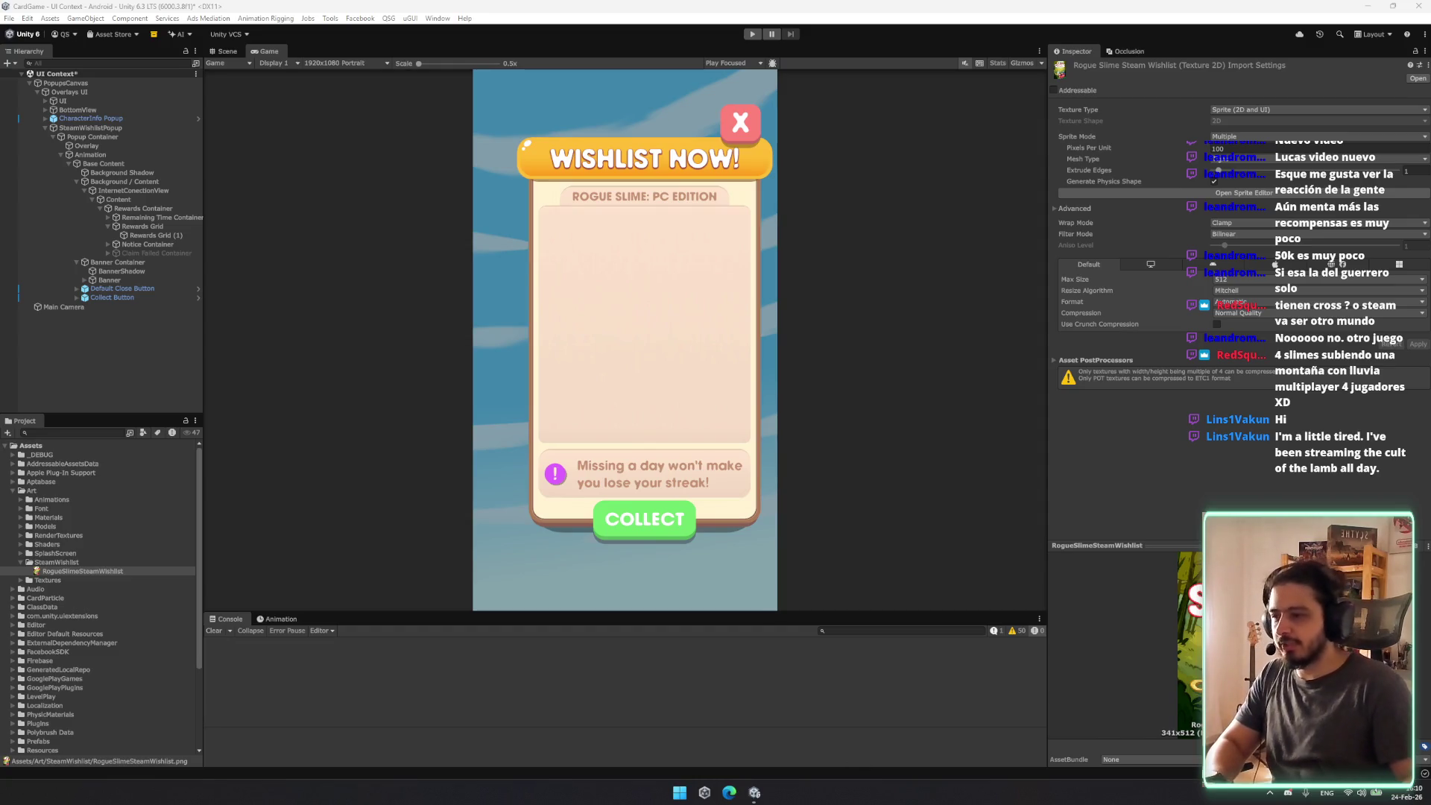
{"action": "left_click", "coordinate": [542, 418]}
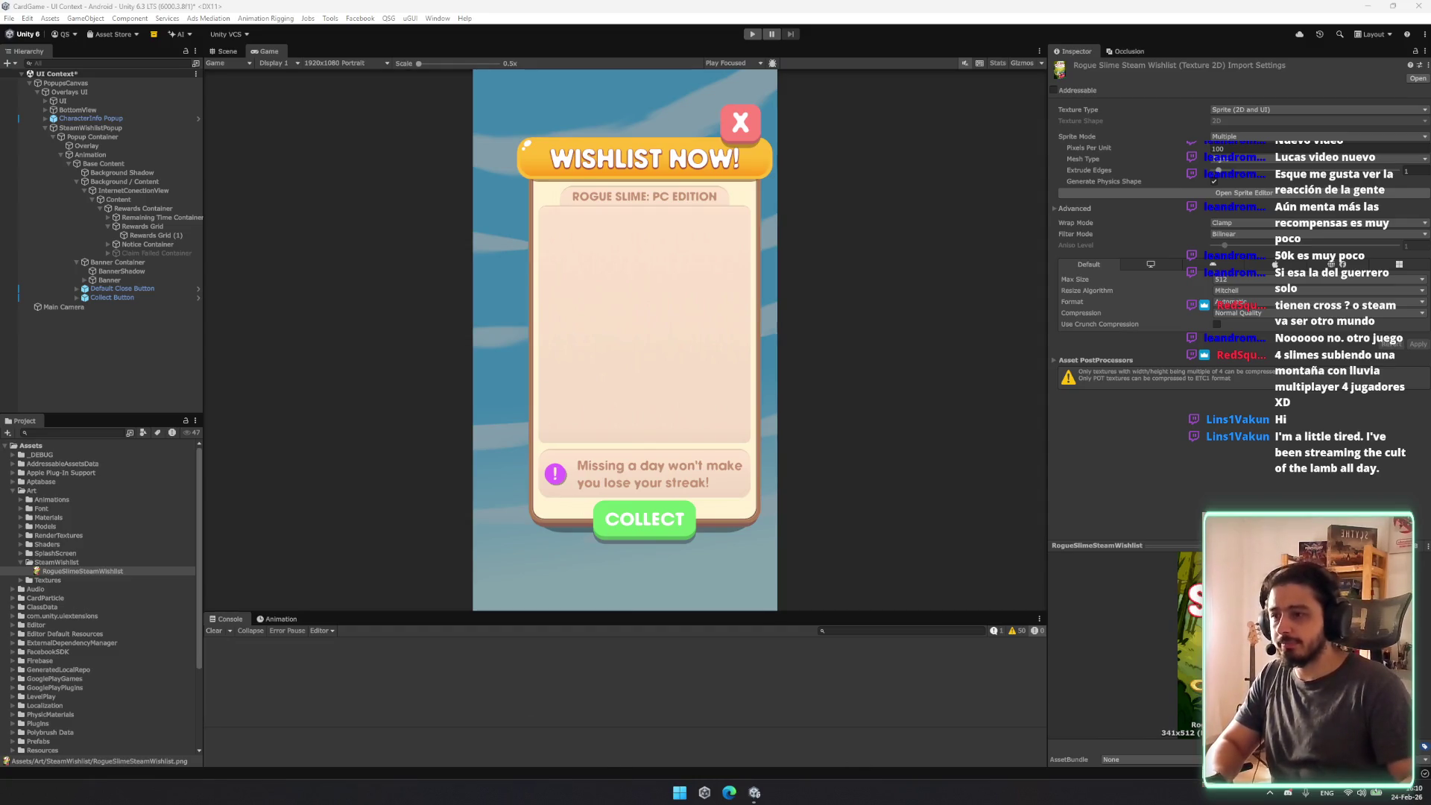
Step: Review the Rogue Slime: PC Edition store page and its fourth and fifth screenshots, then minimize Edge
{"action": "scroll", "coordinate": [422, 375], "scroll_direction": "down", "scroll_amount": 3}
{"action": "scroll", "coordinate": [422, 375], "scroll_direction": "up", "scroll_amount": 3}
{"action": "left_click_drag", "start_coordinate": [312, 292], "coordinate": [546, 310]}
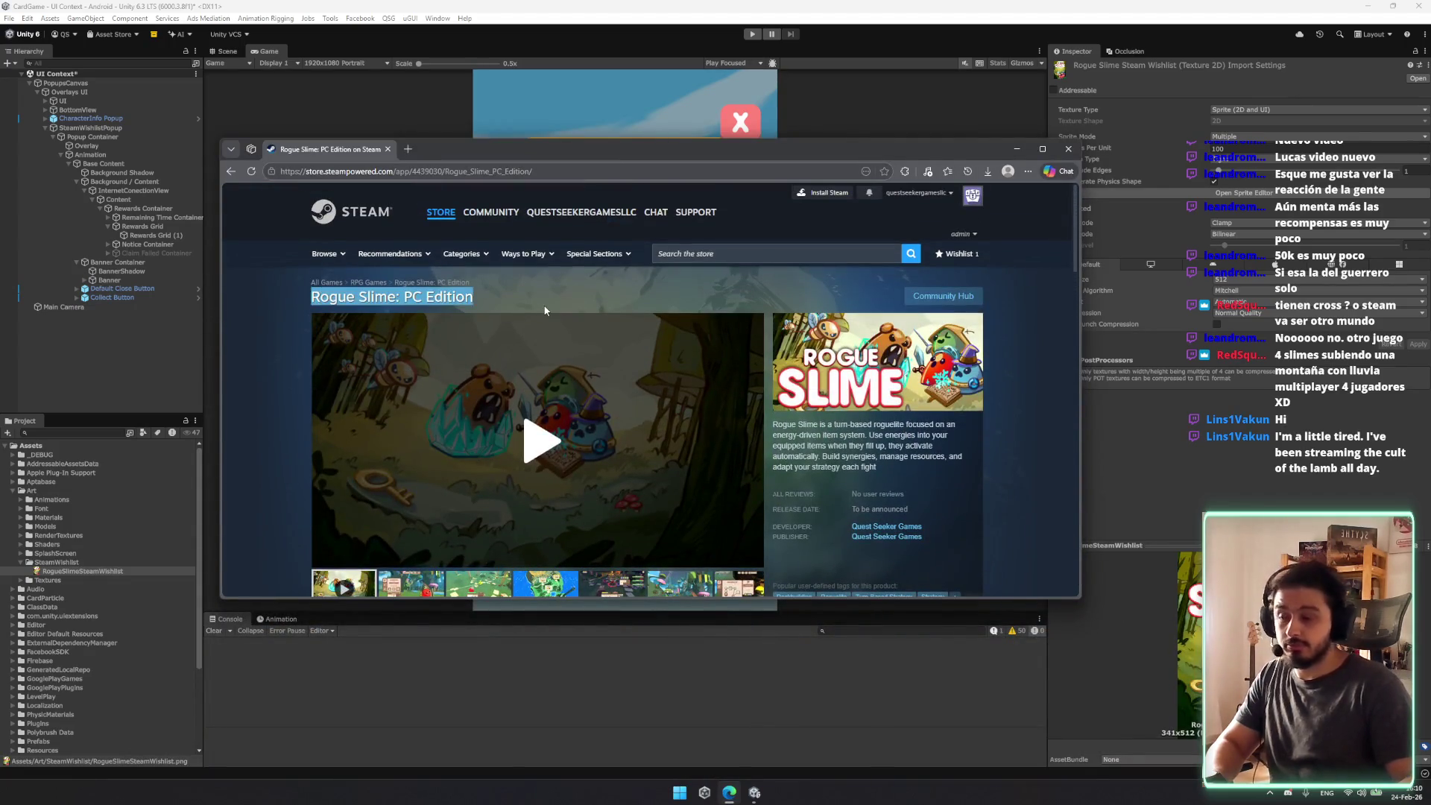
{"action": "scroll", "coordinate": [498, 546], "scroll_direction": "down", "scroll_amount": 4}
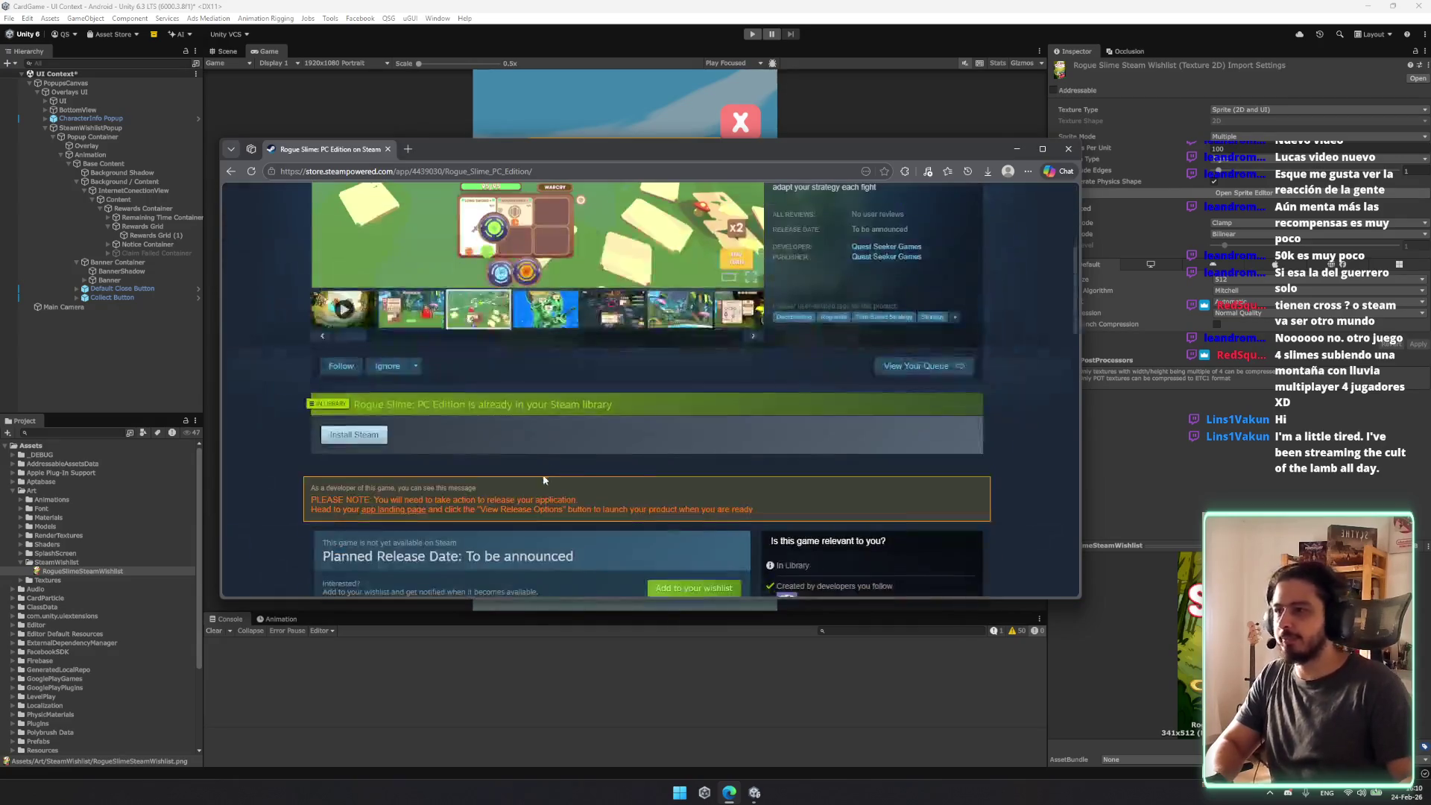
{"action": "left_click", "coordinate": [556, 322]}
{"action": "scroll", "coordinate": [596, 372], "scroll_direction": "up", "scroll_amount": 3}
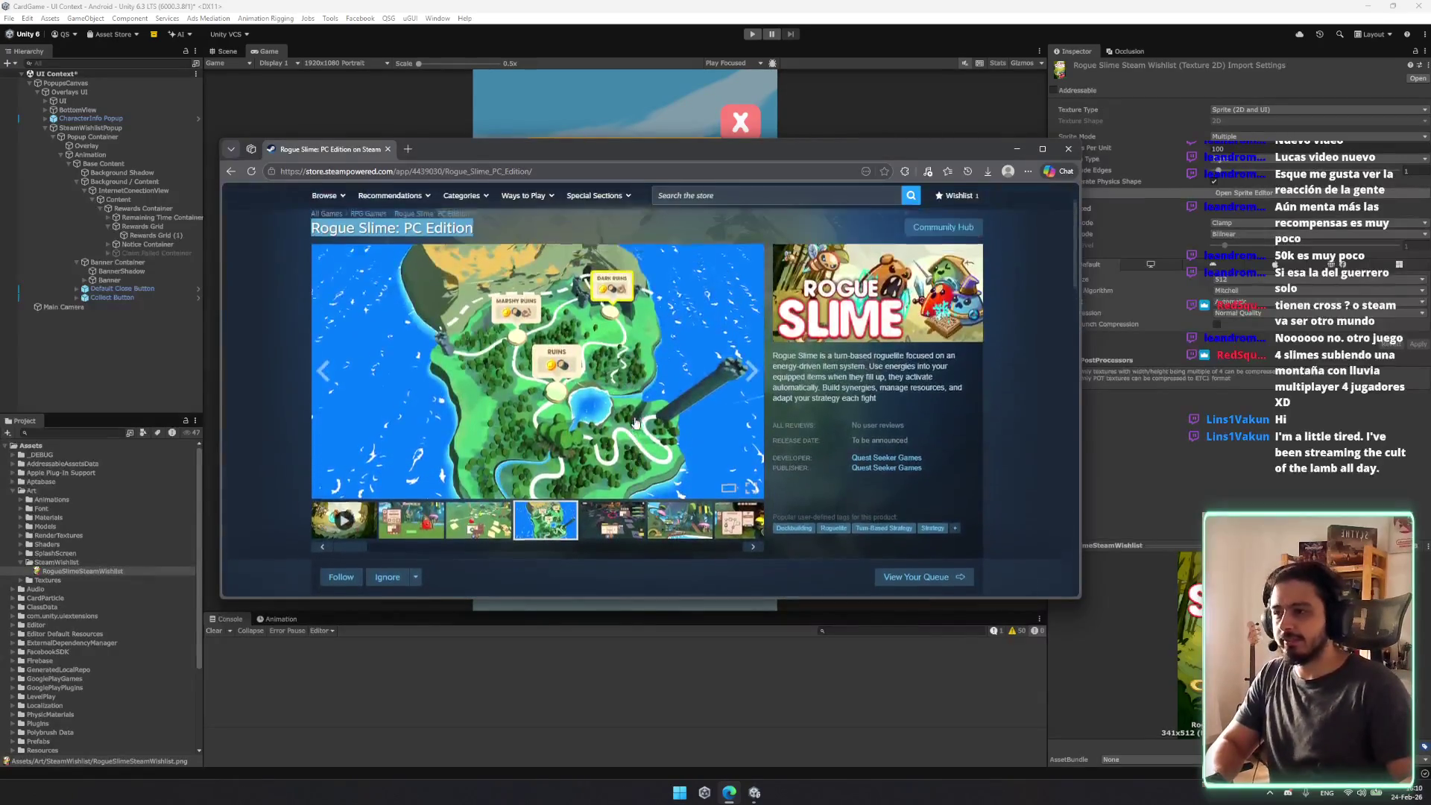
{"action": "scroll", "coordinate": [679, 486], "scroll_direction": "down", "scroll_amount": 1}
{"action": "left_click", "coordinate": [634, 479]}
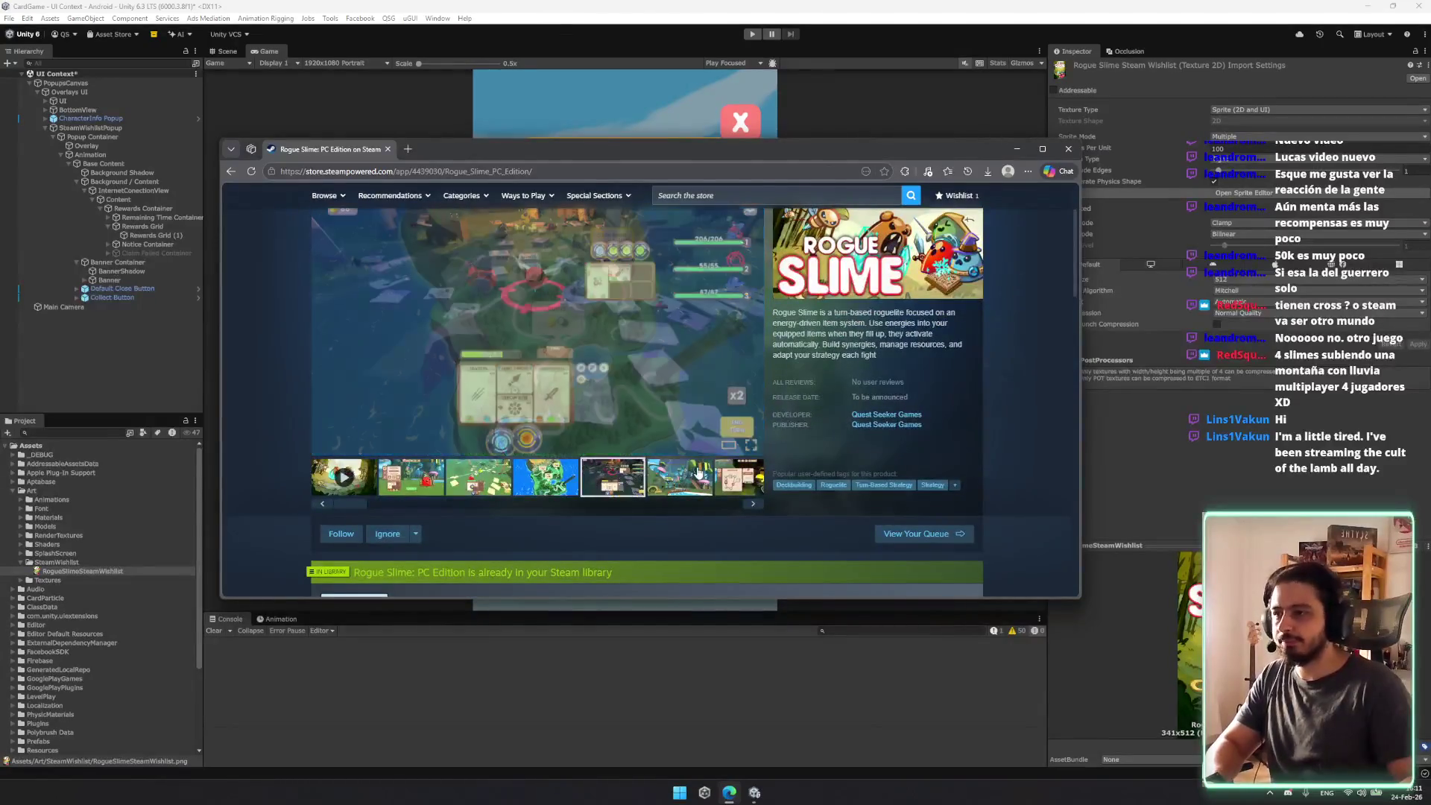
{"action": "scroll", "coordinate": [654, 308], "scroll_direction": "up", "scroll_amount": 2}
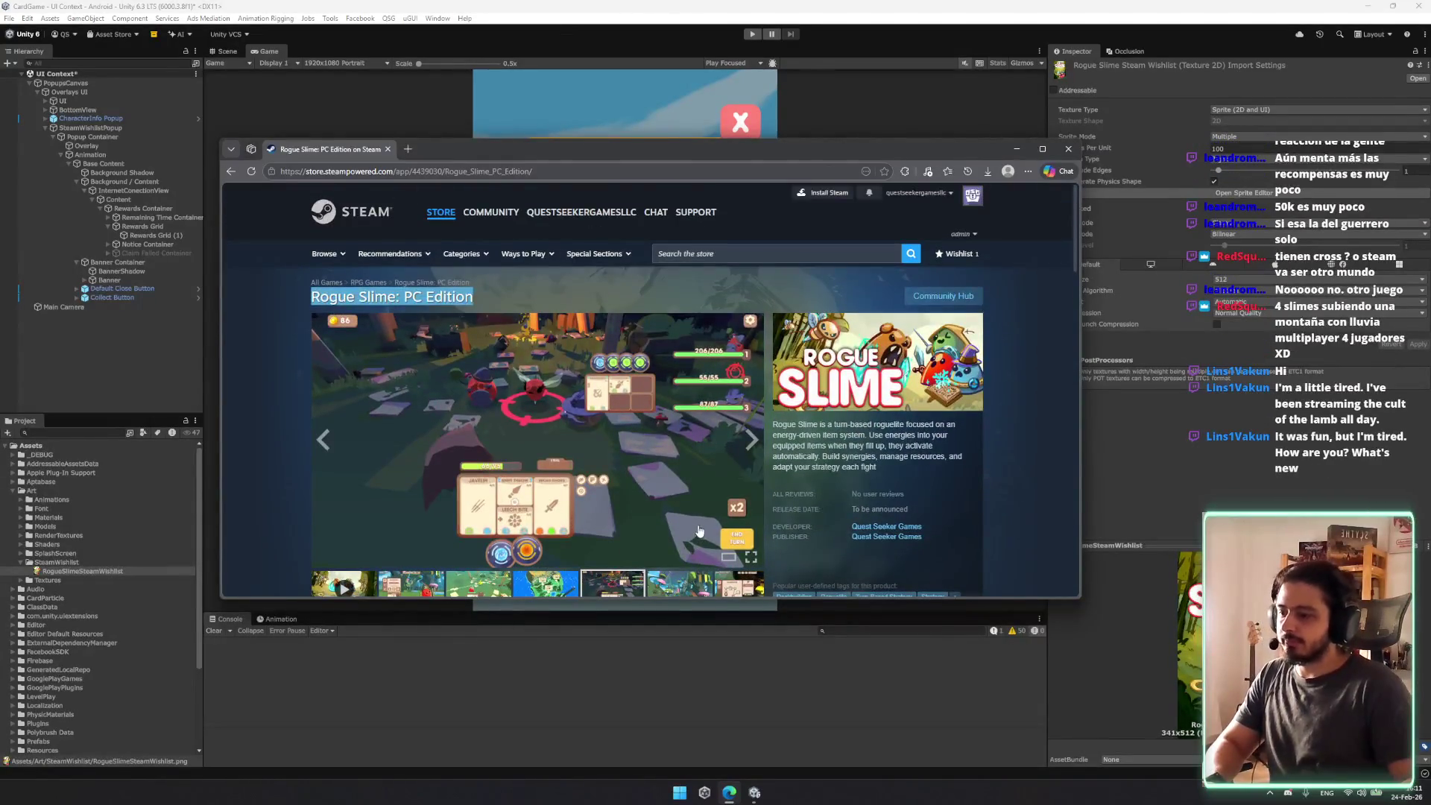
{"action": "scroll", "coordinate": [763, 573], "scroll_direction": "down", "scroll_amount": 5}
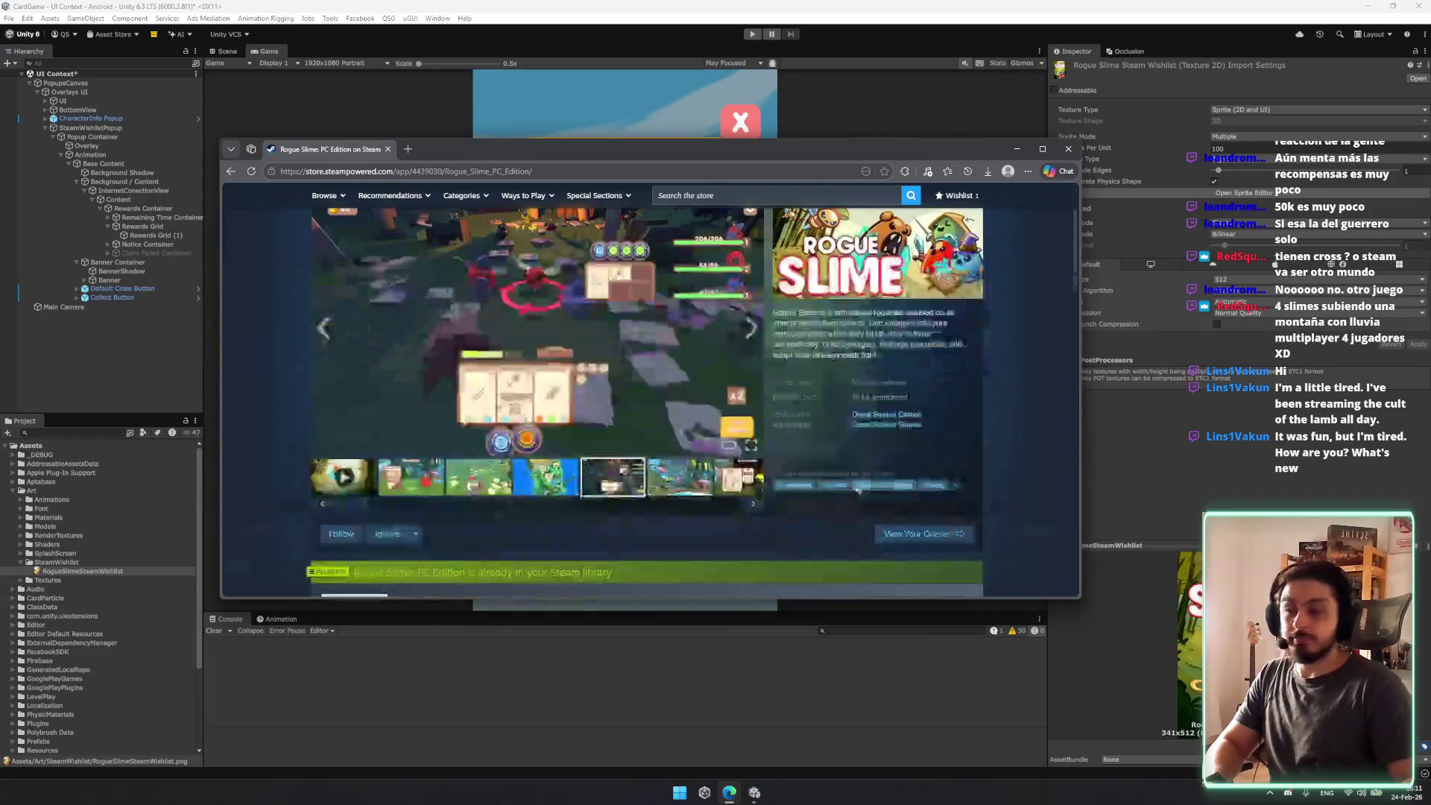
{"action": "scroll", "coordinate": [719, 451], "scroll_direction": "up", "scroll_amount": 5}
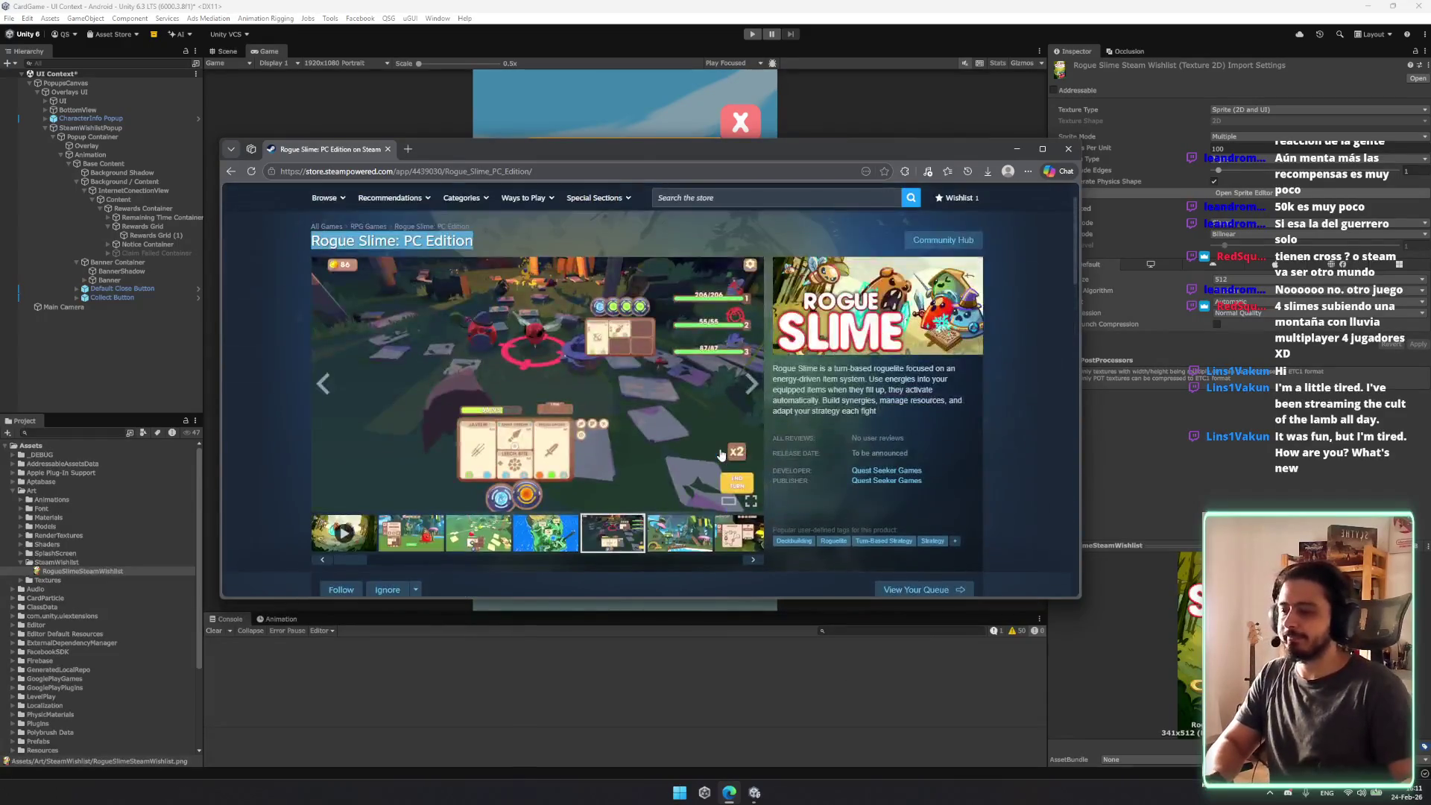
{"action": "key", "text": "super+Down"}
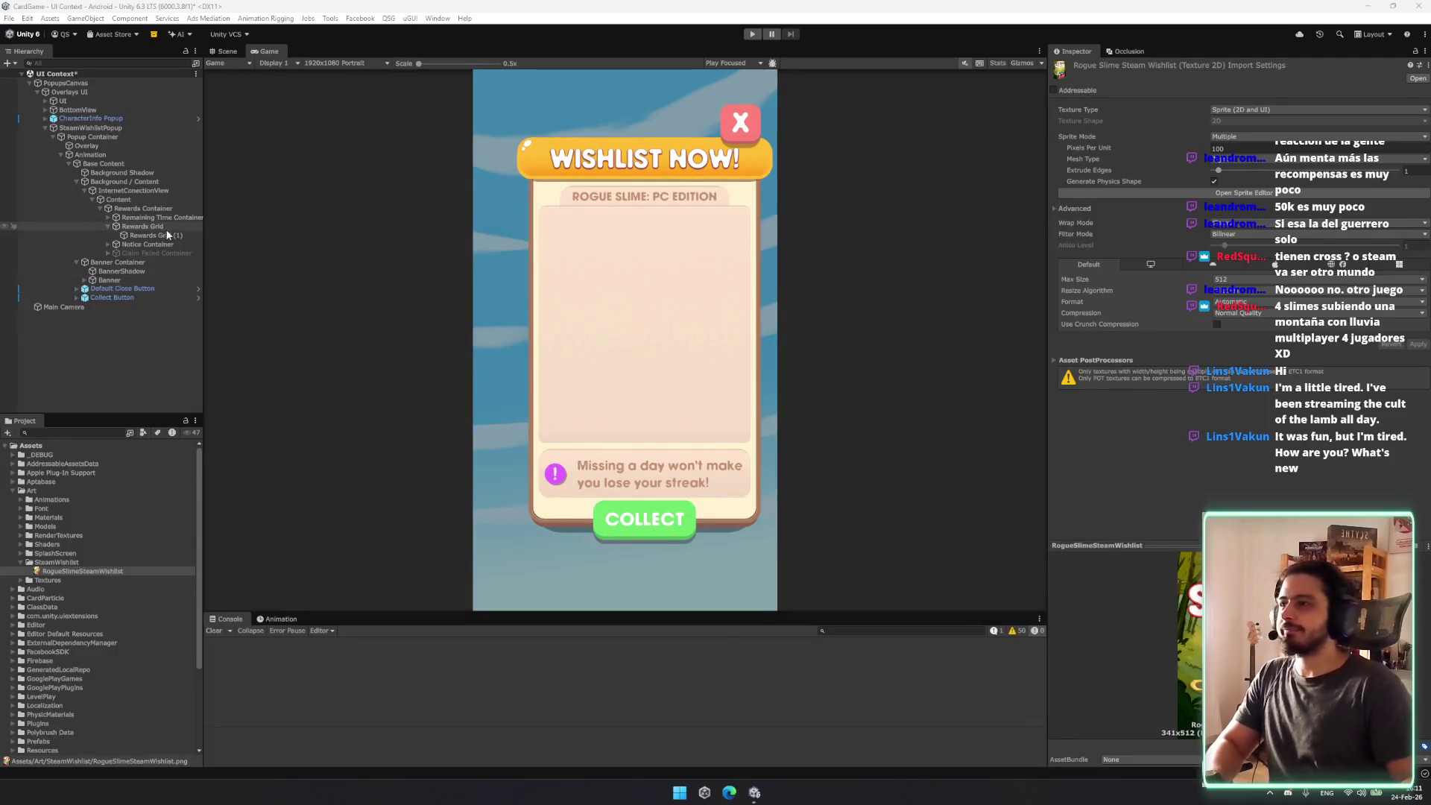
Step: Remove the Vertical Layout Group component from Rewards Grid (1)
{"action": "left_click", "coordinate": [174, 237]}
{"action": "left_click", "coordinate": [175, 236]}
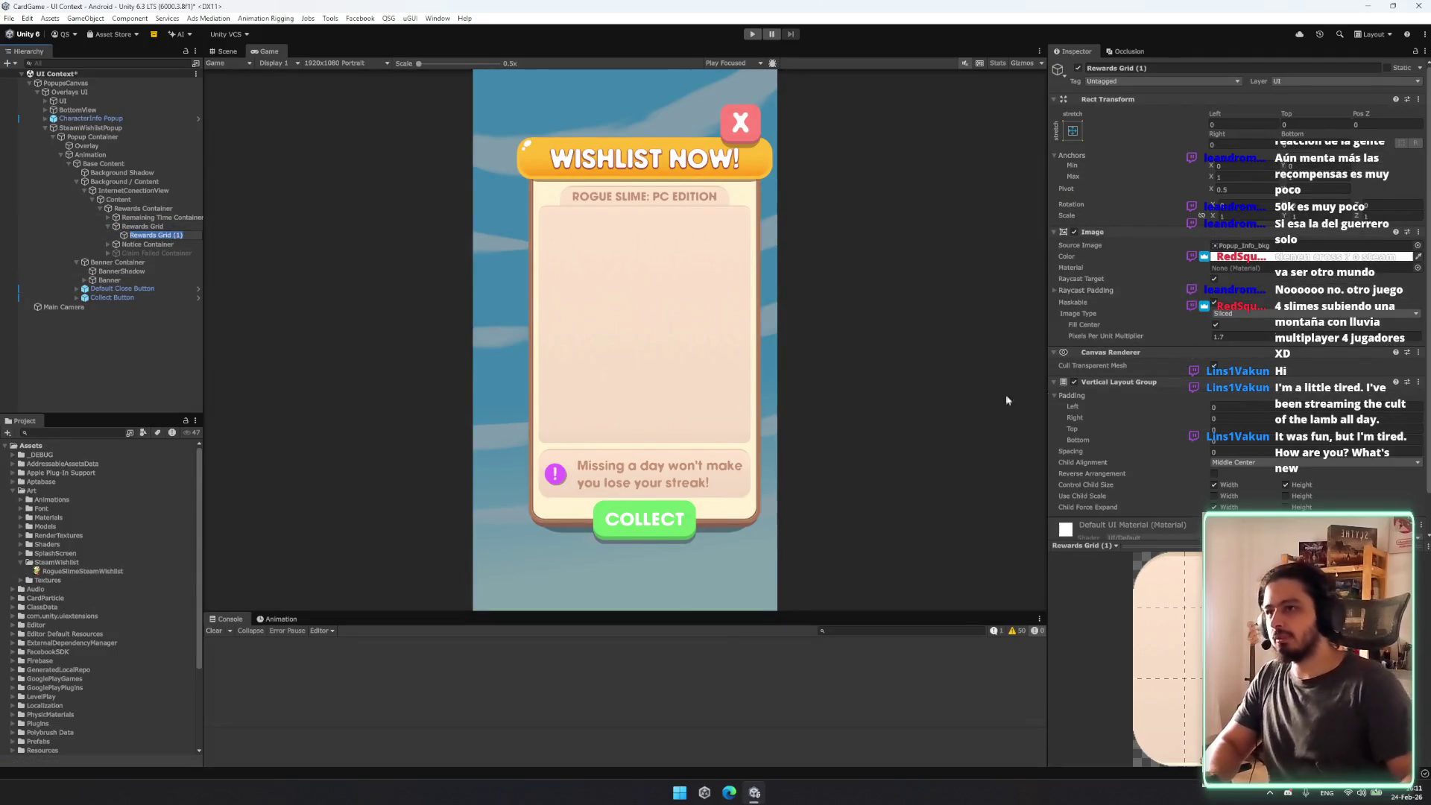
{"action": "right_click", "coordinate": [1162, 382]}
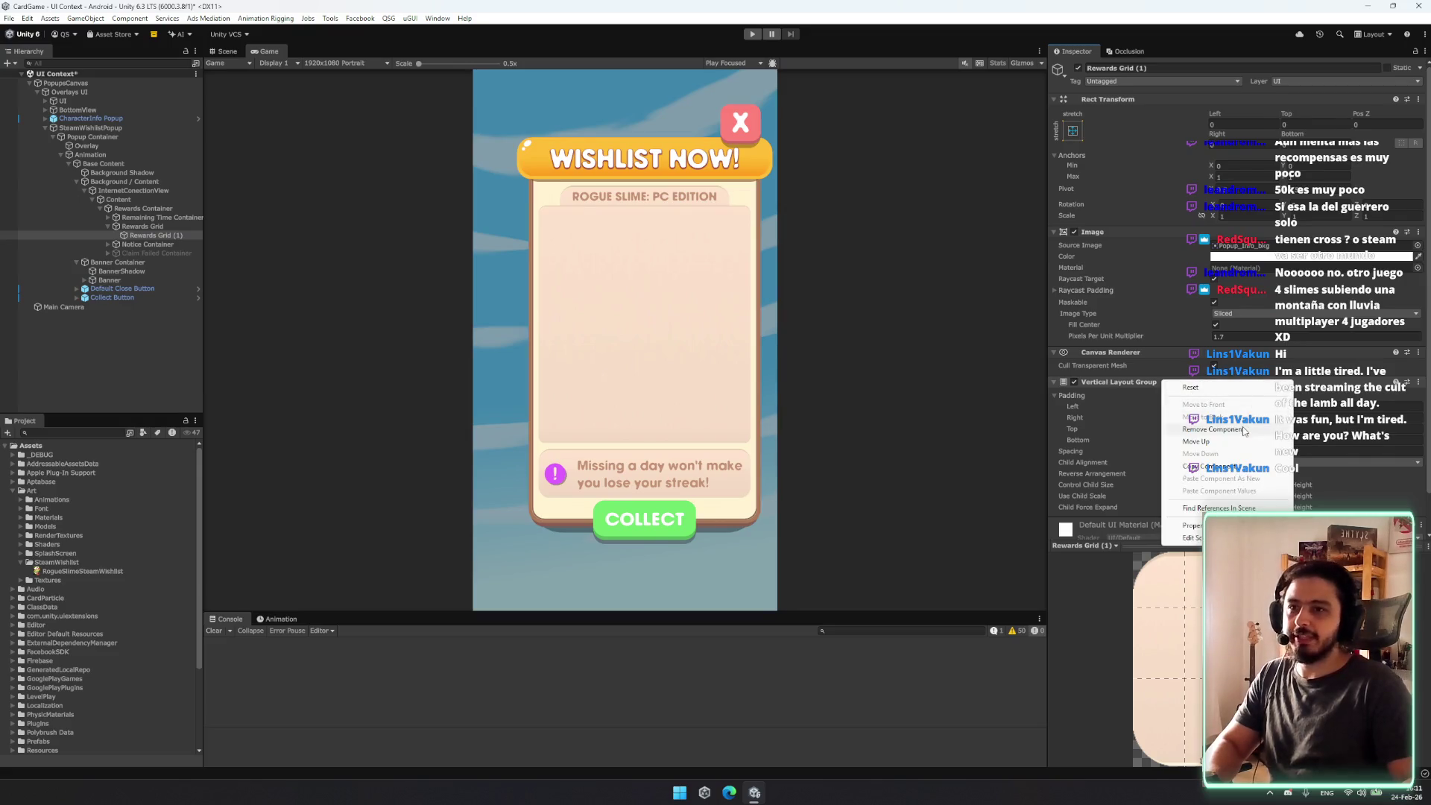
{"action": "left_click", "coordinate": [1243, 431]}
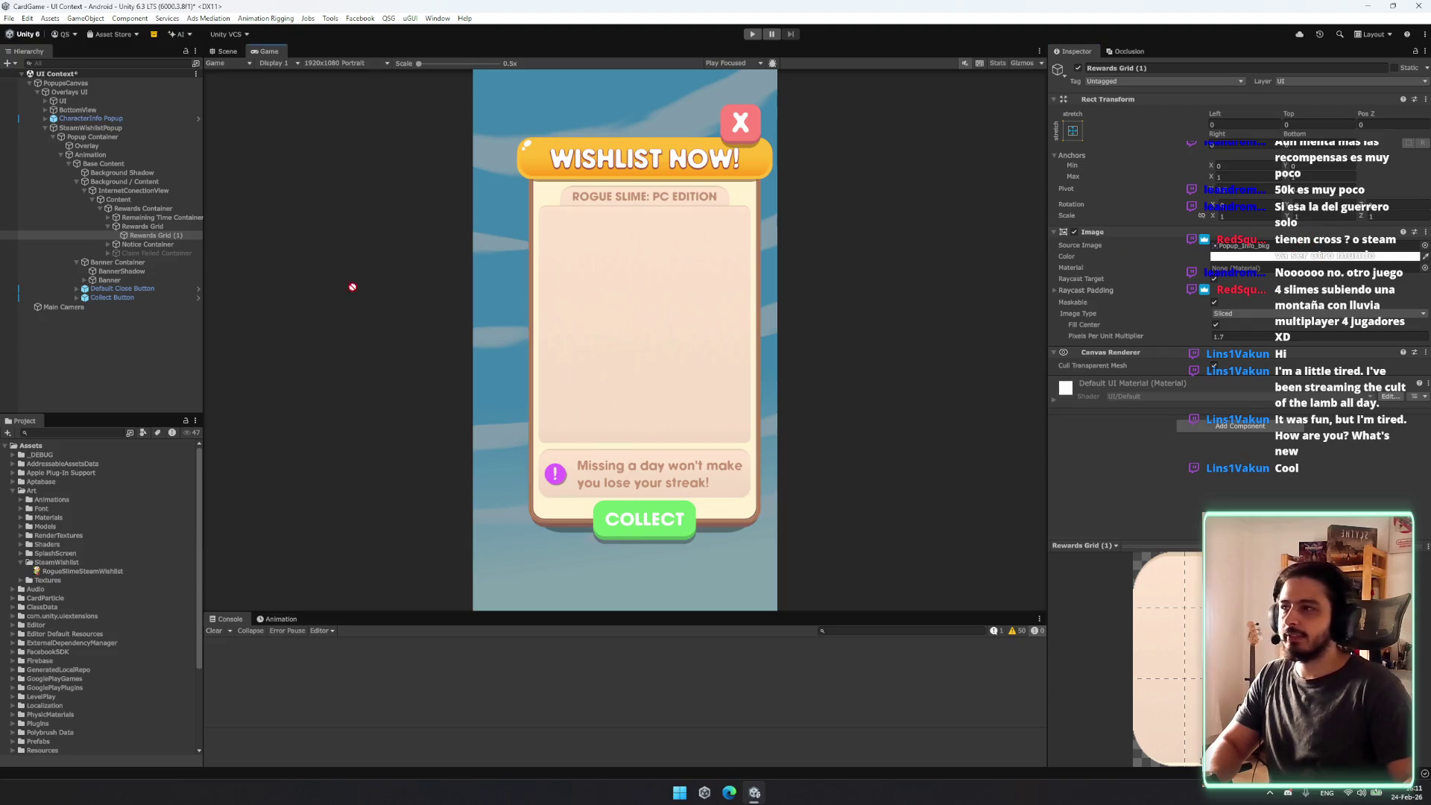
Step: Set the texture's Sprite Mode to Single and make it Rewards Grid (1)'s Source Image with Preserve Aspect
{"action": "left_click", "coordinate": [82, 571]}
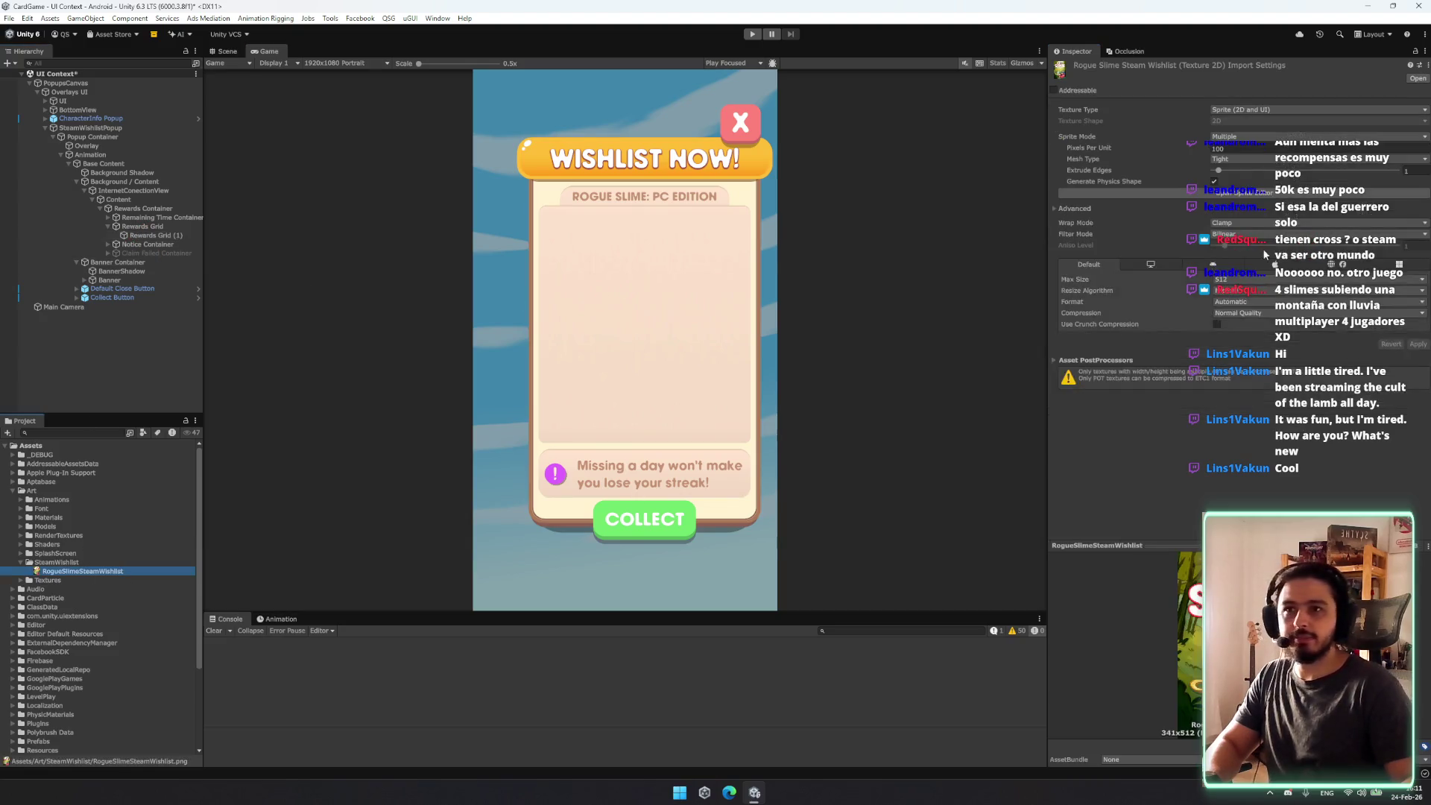
{"action": "left_click", "coordinate": [1254, 137]}
{"action": "left_click", "coordinate": [1241, 143]}
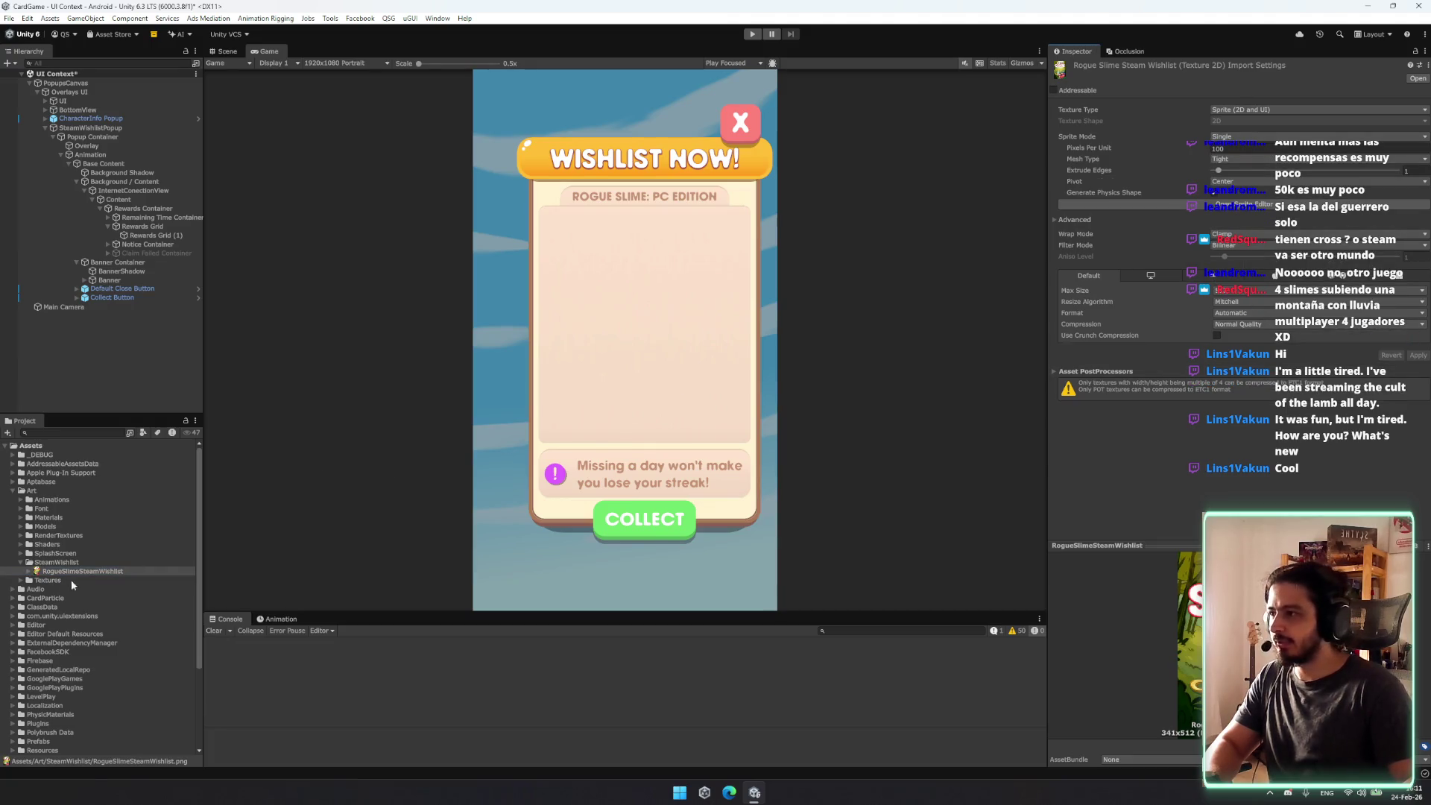
{"action": "left_click", "coordinate": [152, 235]}
{"action": "left_click_drag", "start_coordinate": [1199, 248], "coordinate": [1230, 253]}
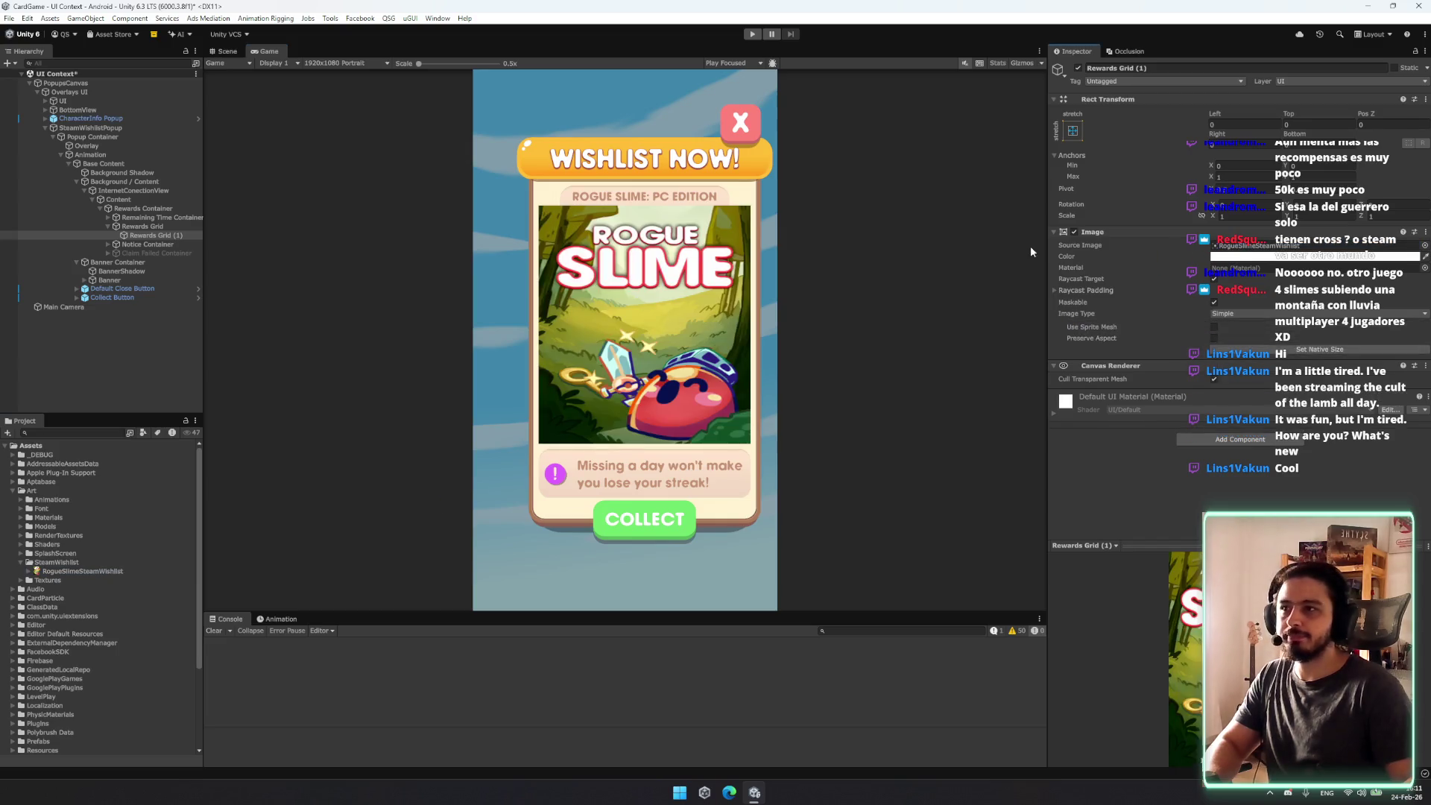
{"action": "left_click", "coordinate": [1215, 336]}
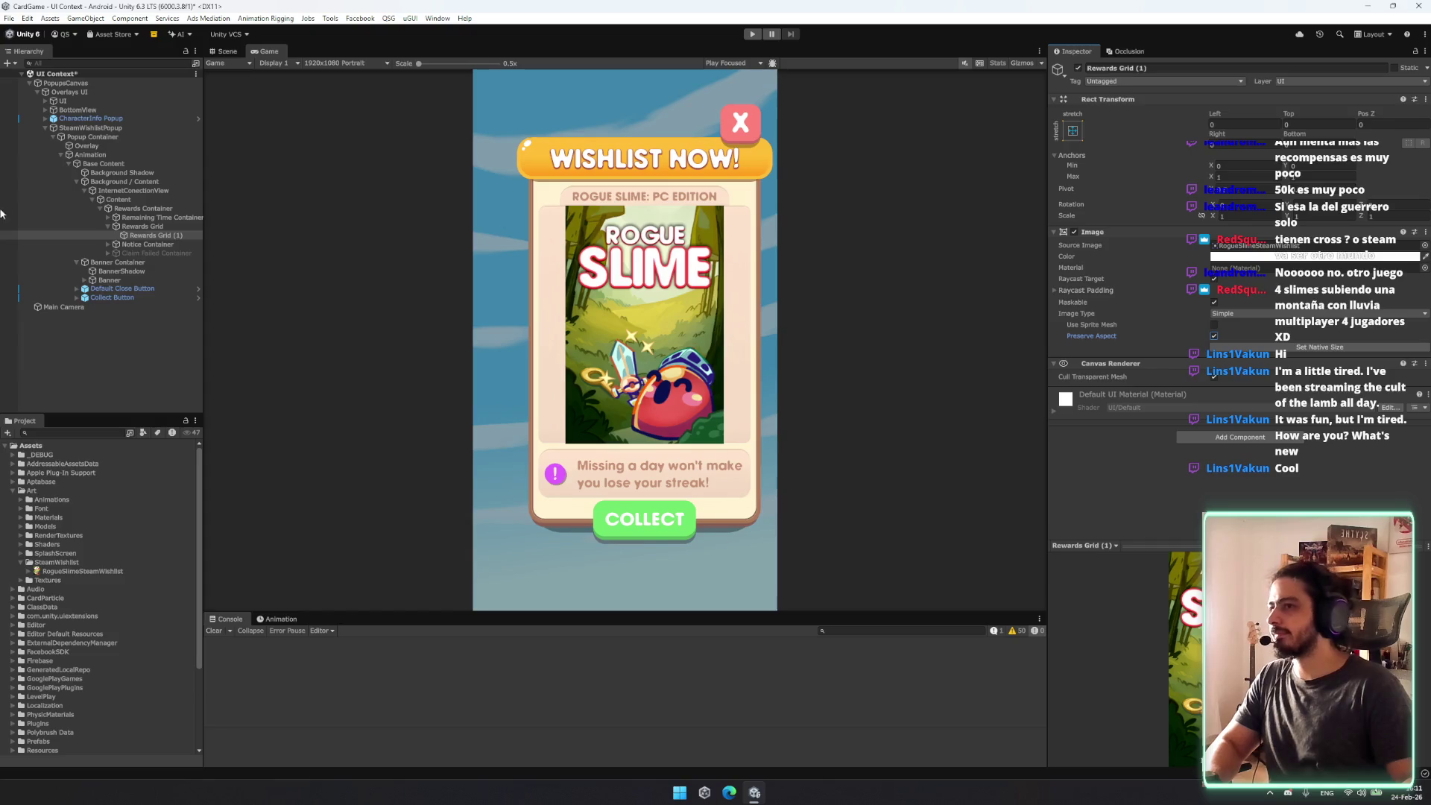
Step: Set the Rewards Grid (1) object's Image Type to Sliced
{"action": "left_click", "coordinate": [153, 235]}
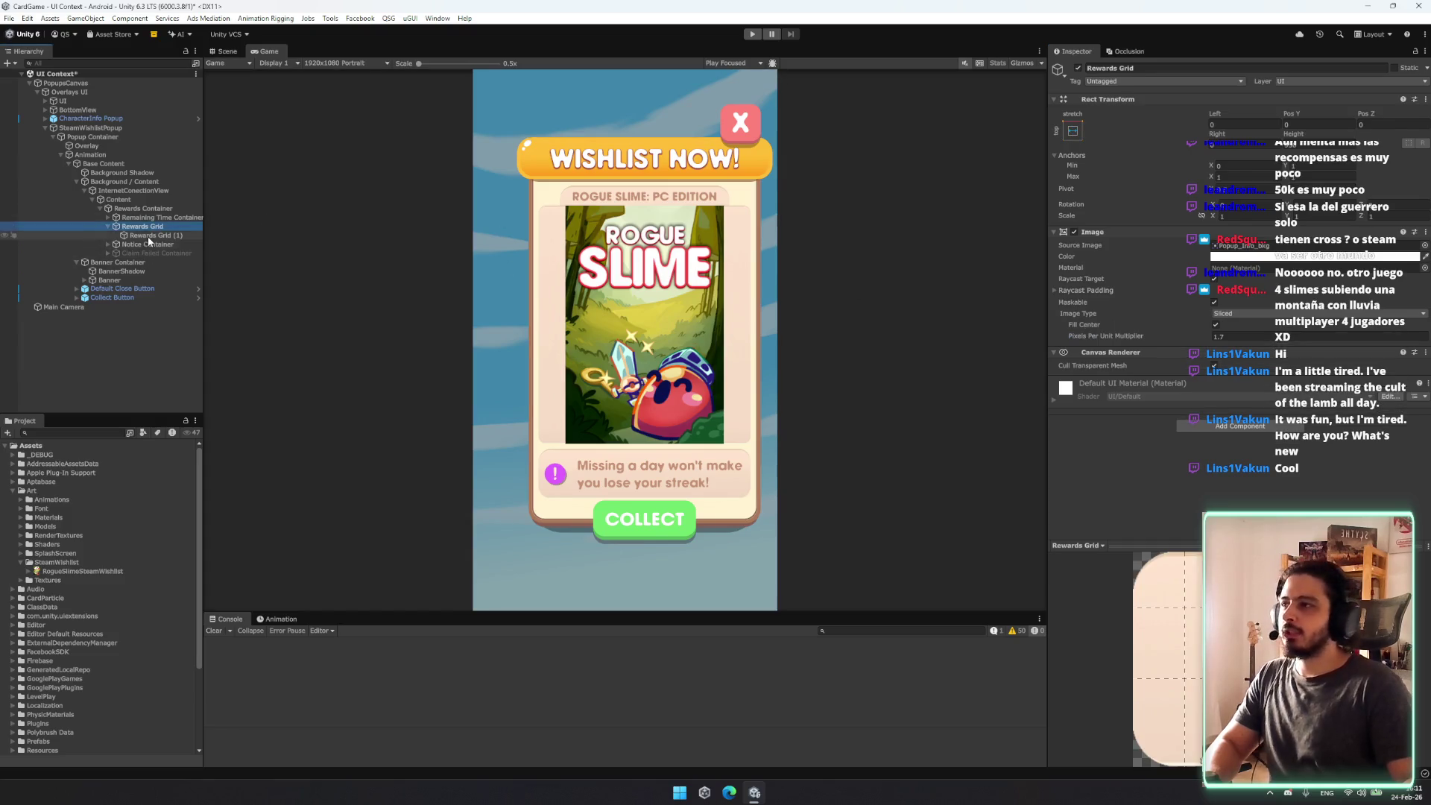
{"action": "left_click", "coordinate": [600, 251]}
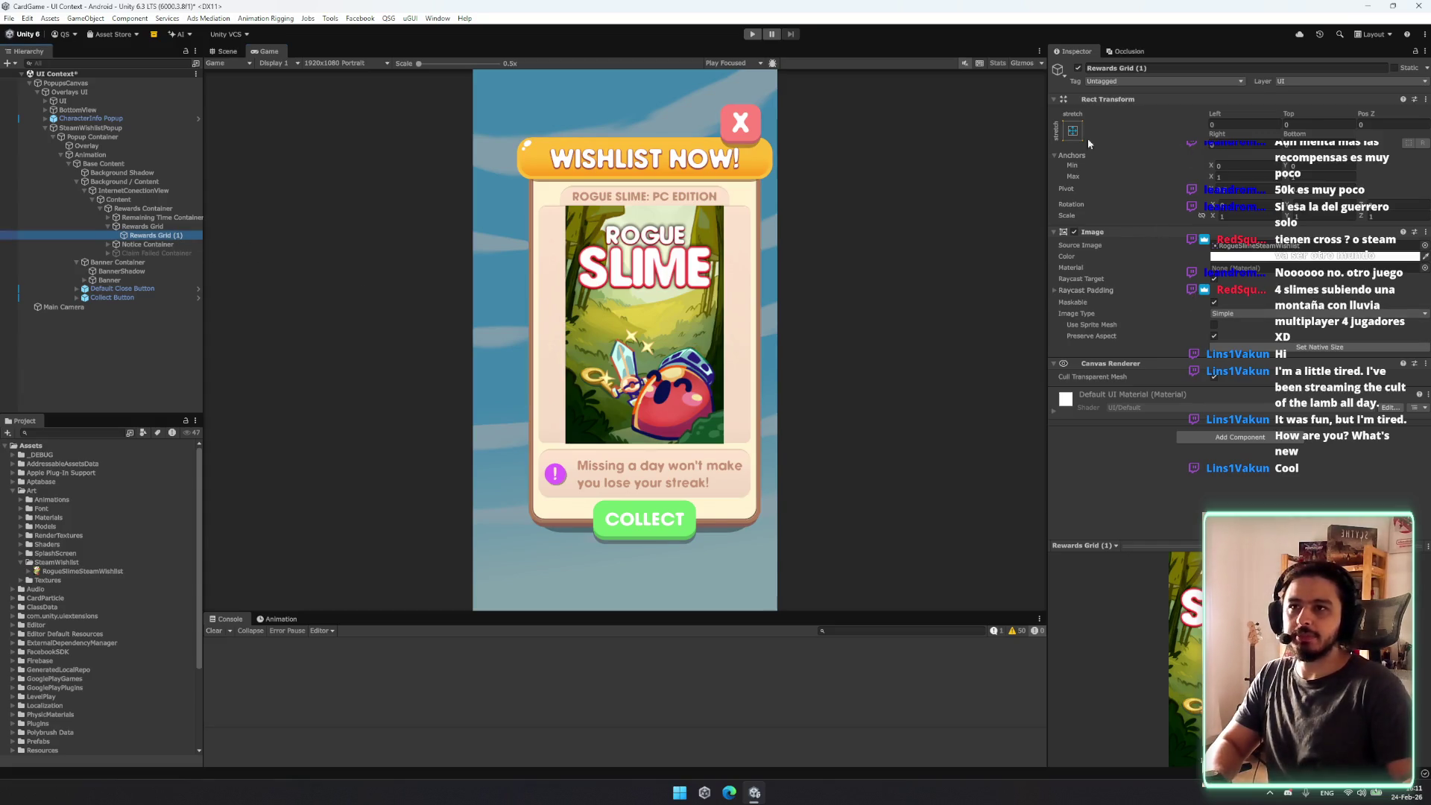
{"action": "key", "text": "Up"}
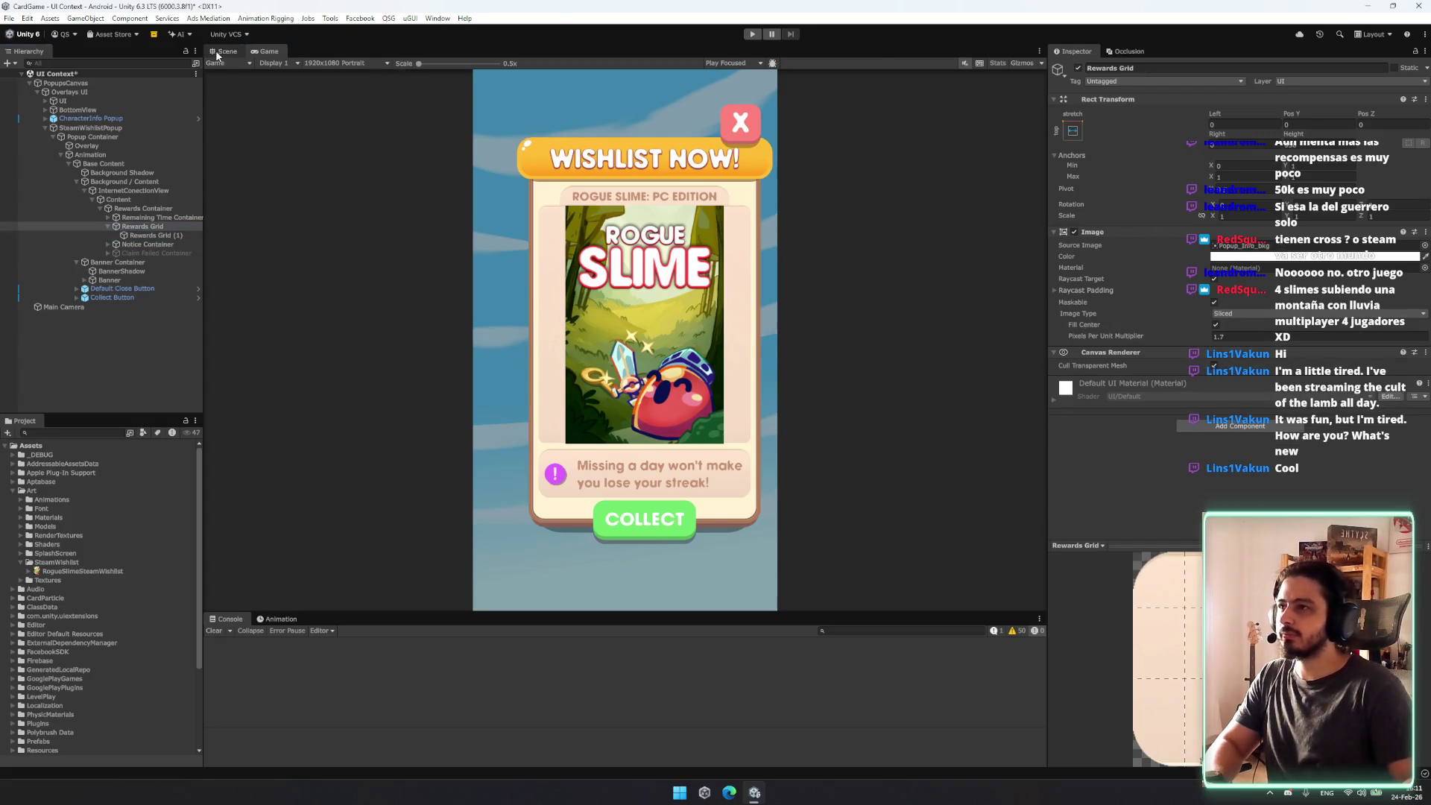
{"action": "left_click", "coordinate": [216, 56]}
{"action": "scroll", "coordinate": [706, 400], "scroll_direction": "up", "scroll_amount": 3}
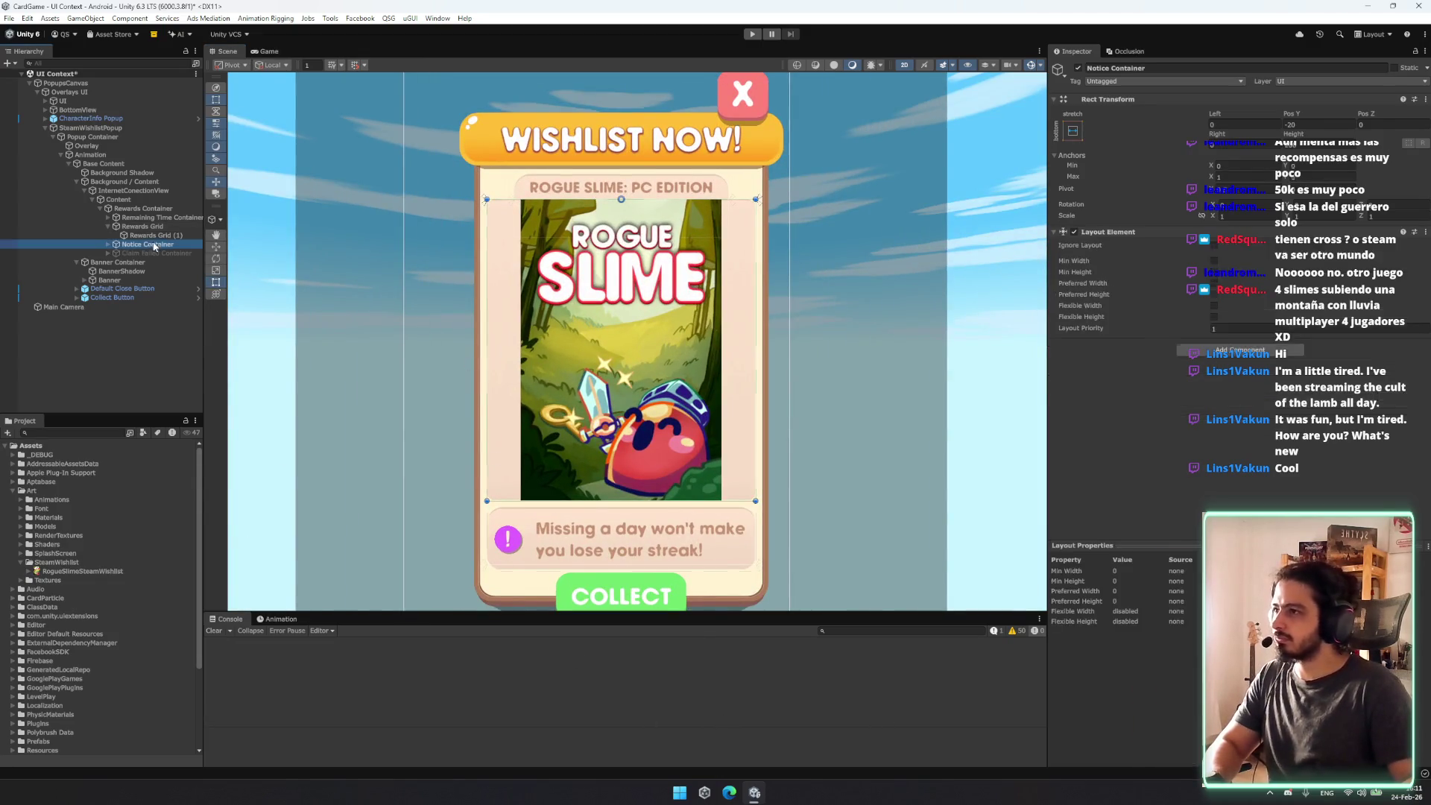
{"action": "left_click", "coordinate": [1223, 426]}
{"action": "key", "text": "Escape"}
{"action": "key", "text": "Down"}
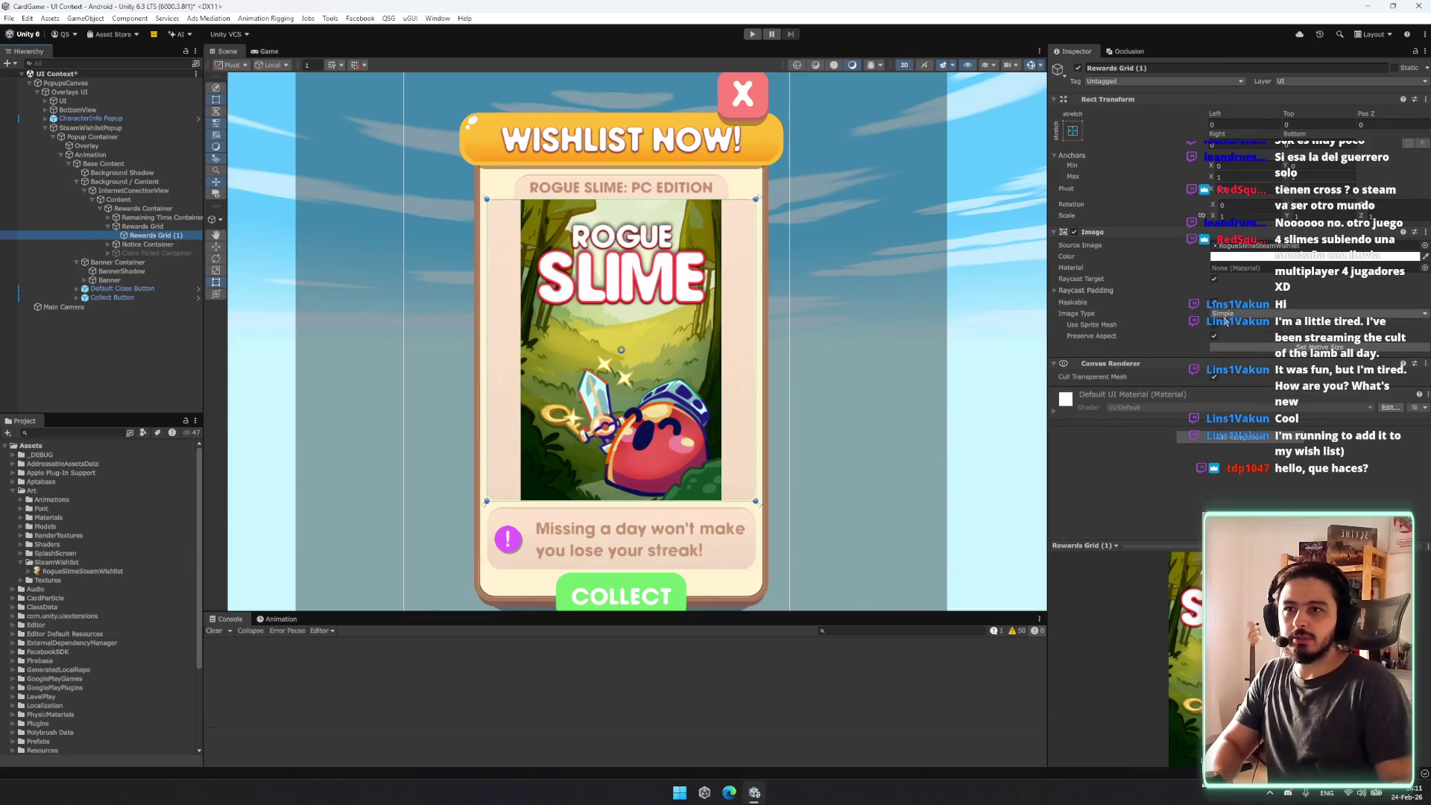
{"action": "left_click", "coordinate": [1224, 315]}
{"action": "left_click", "coordinate": [1256, 339]}
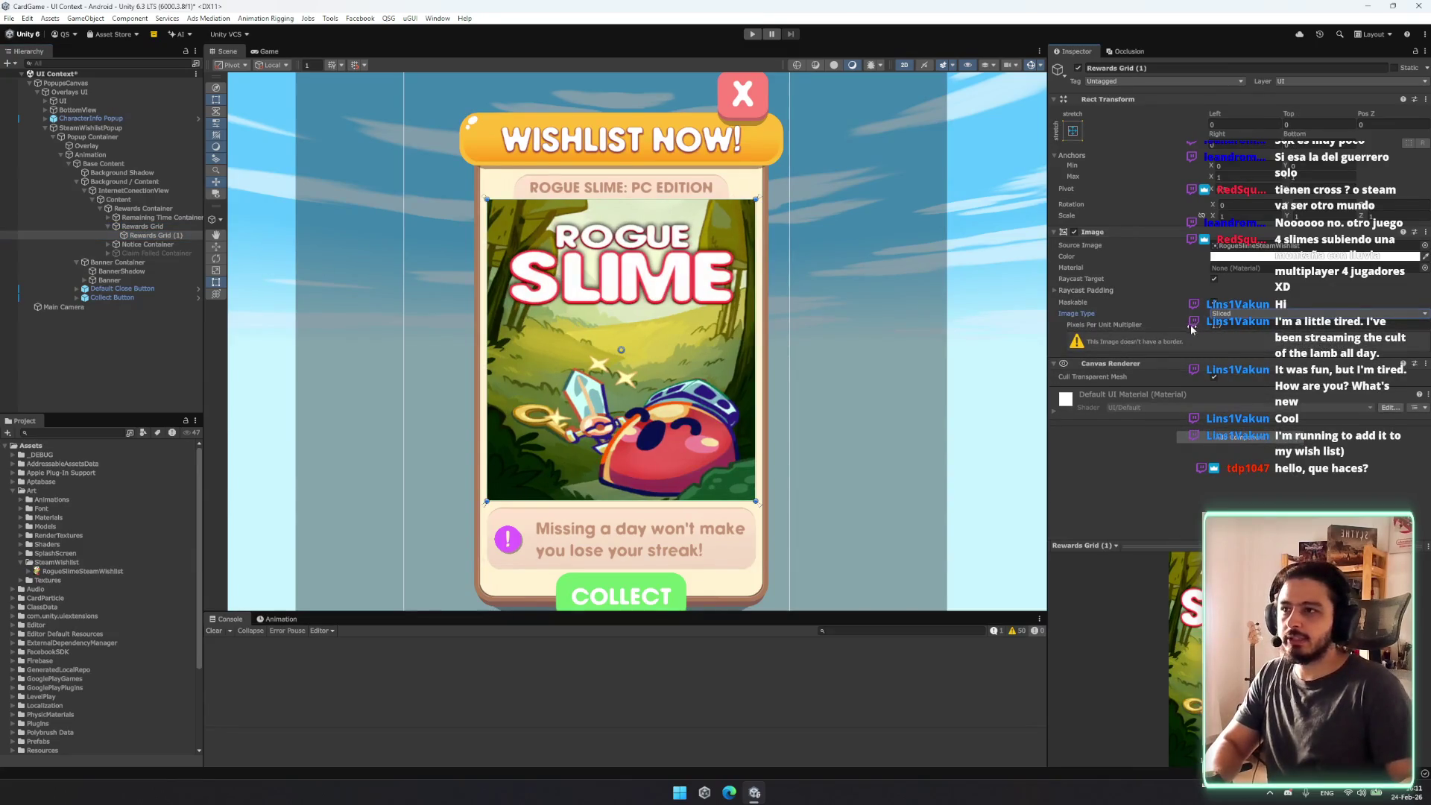
Step: Center the popup in the Scene view and confirm renaming the object to Rewards Grid
{"action": "left_click", "coordinate": [100, 570]}
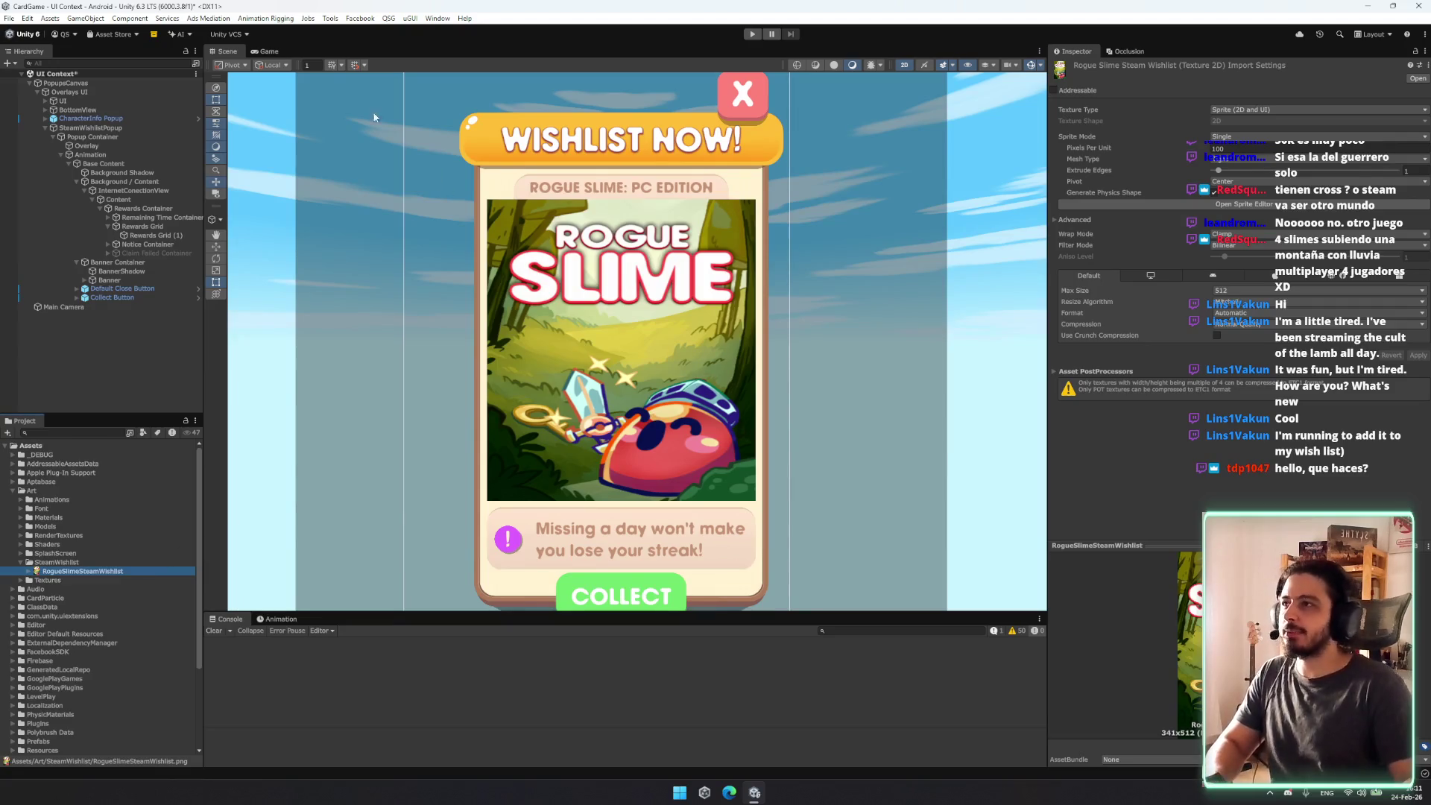
{"action": "scroll", "coordinate": [394, 191], "scroll_direction": "down", "scroll_amount": 5}
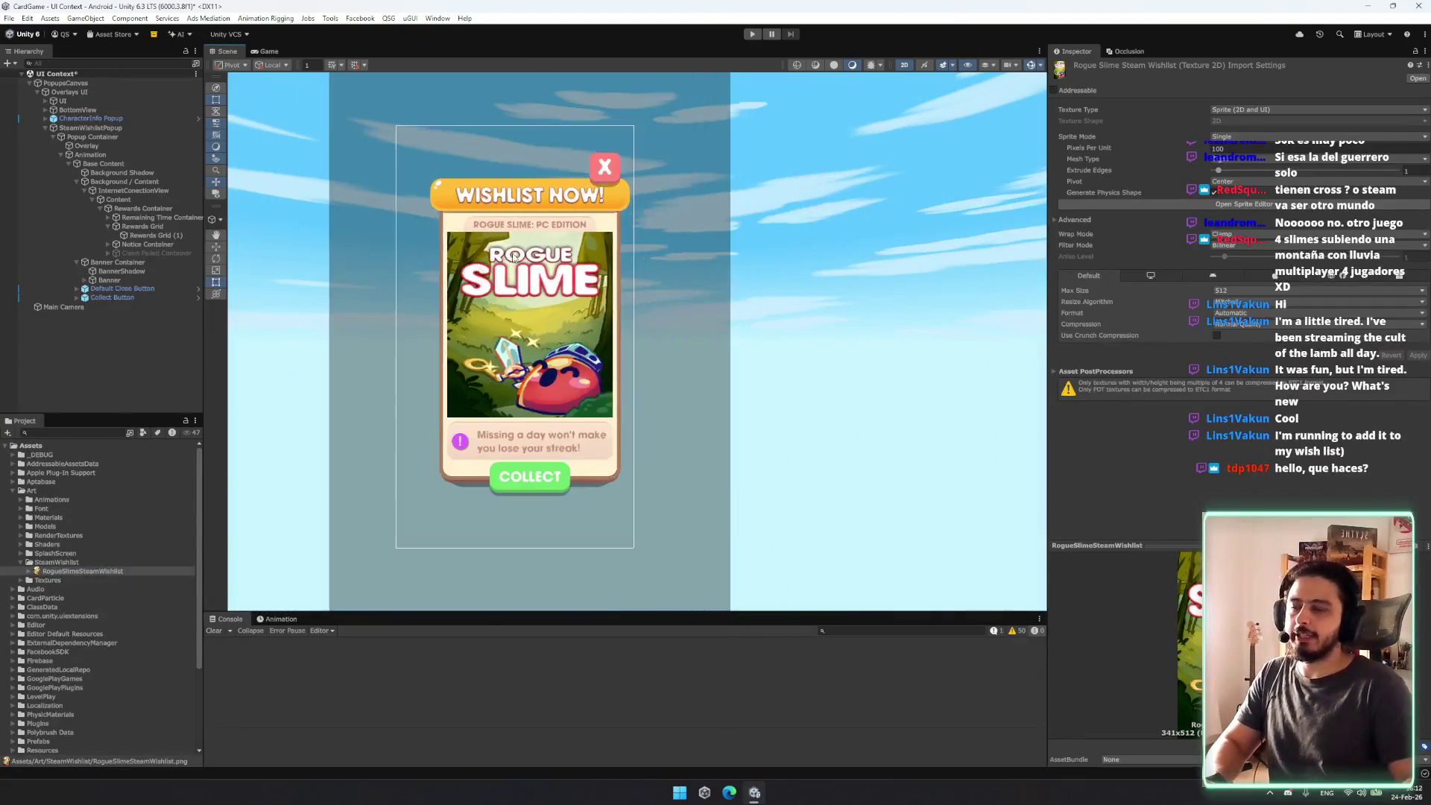
{"action": "left_click_drag", "start_coordinate": [576, 243], "coordinate": [632, 292]}
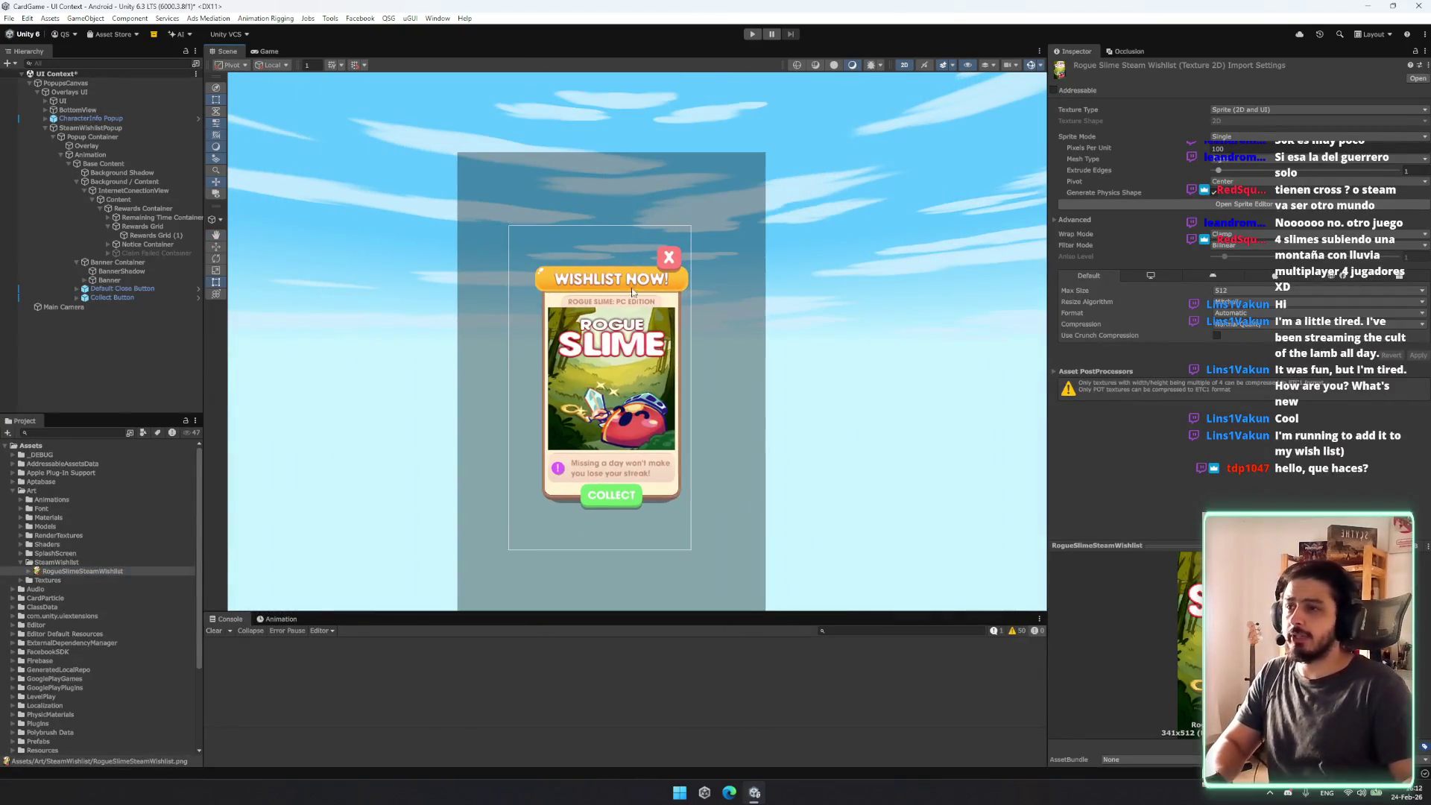
{"action": "left_click", "coordinate": [166, 235]}
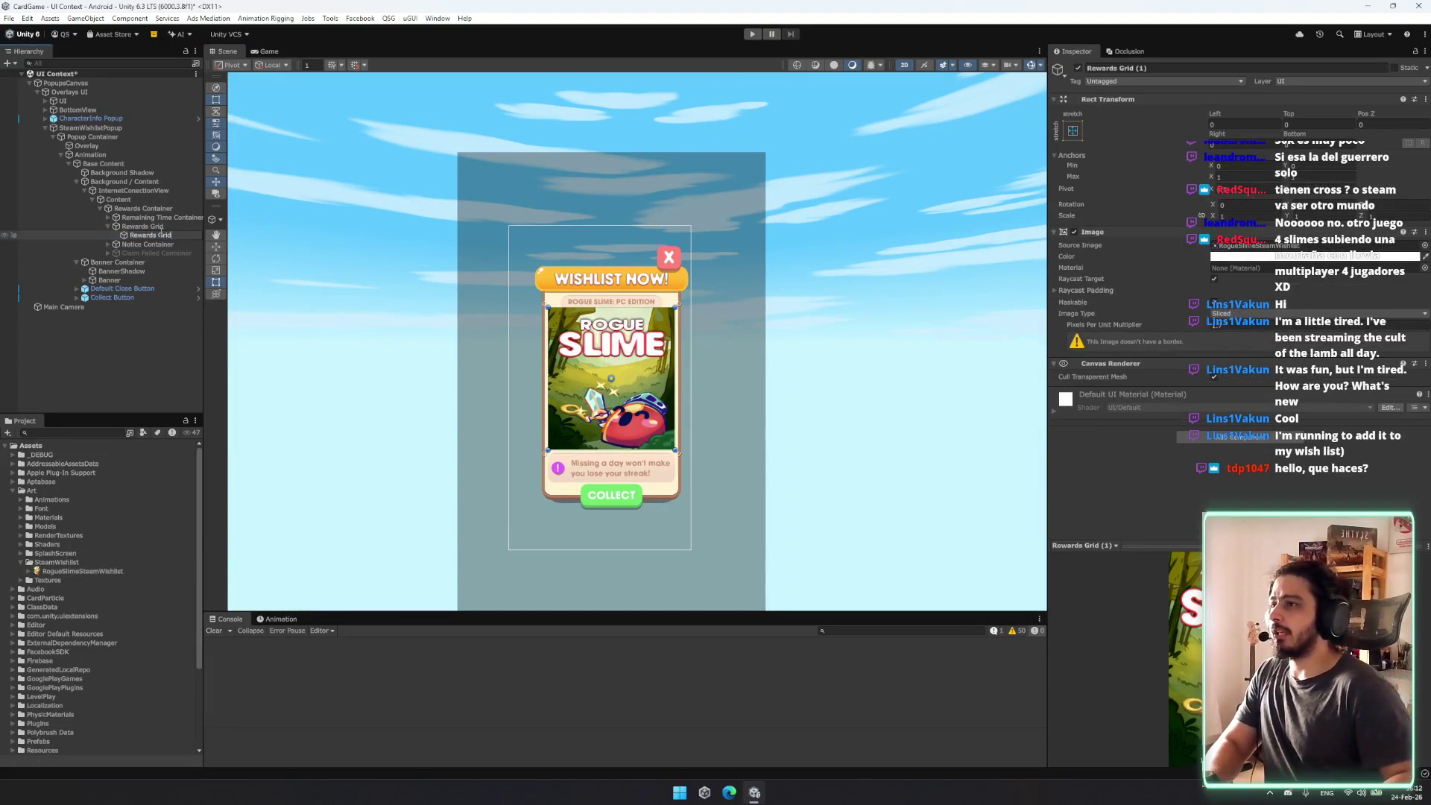
{"action": "key", "text": "Return"}
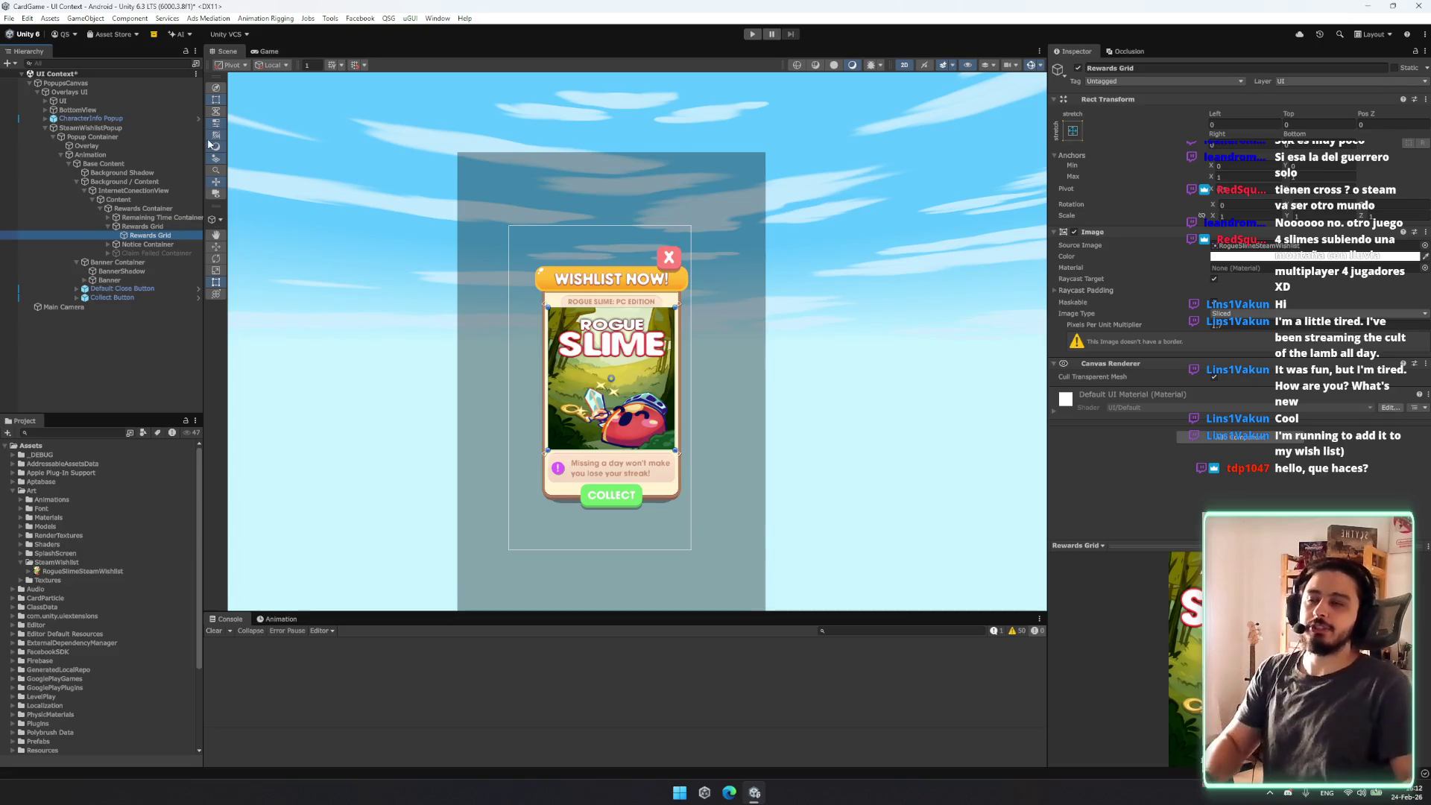
Step: Frame the whole popup and show RogueSlimeSteamWishlist's Sprite import settings (Max Size 512, 341x512)
{"action": "scroll", "coordinate": [685, 279], "scroll_direction": "up", "scroll_amount": 5}
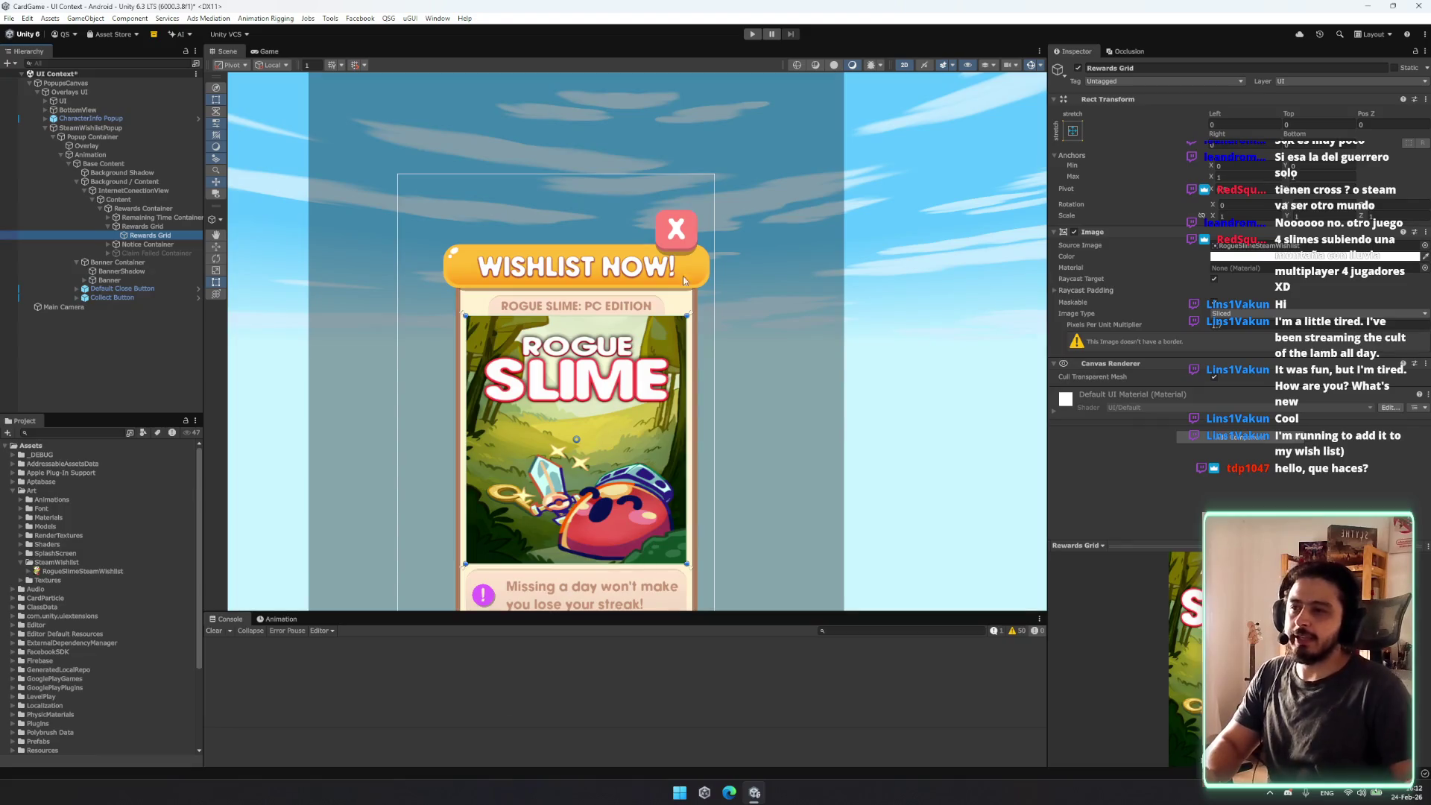
{"action": "scroll", "coordinate": [685, 278], "scroll_direction": "up", "scroll_amount": 5}
{"action": "left_click_drag", "start_coordinate": [649, 432], "coordinate": [650, 438]}
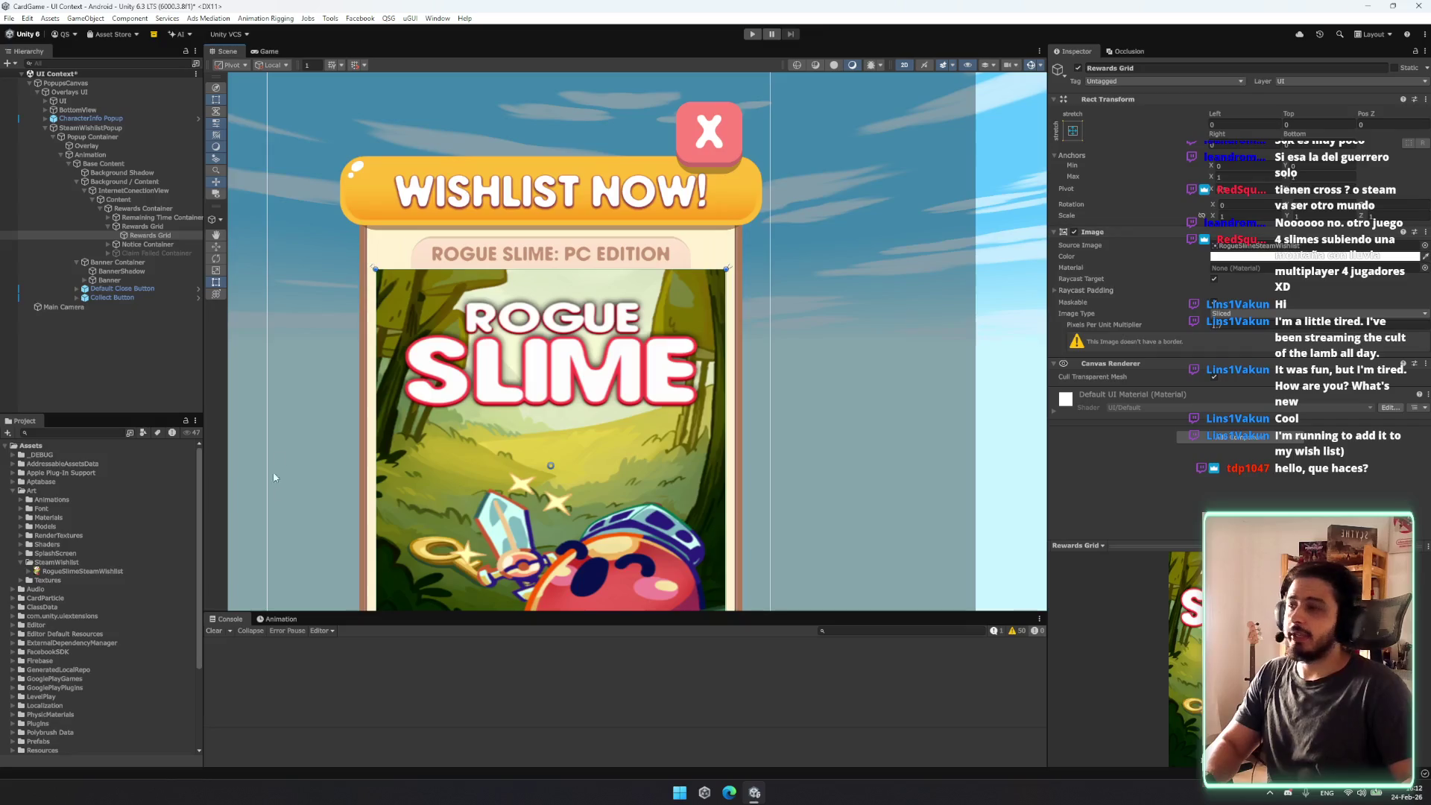
{"action": "left_click", "coordinate": [187, 570]}
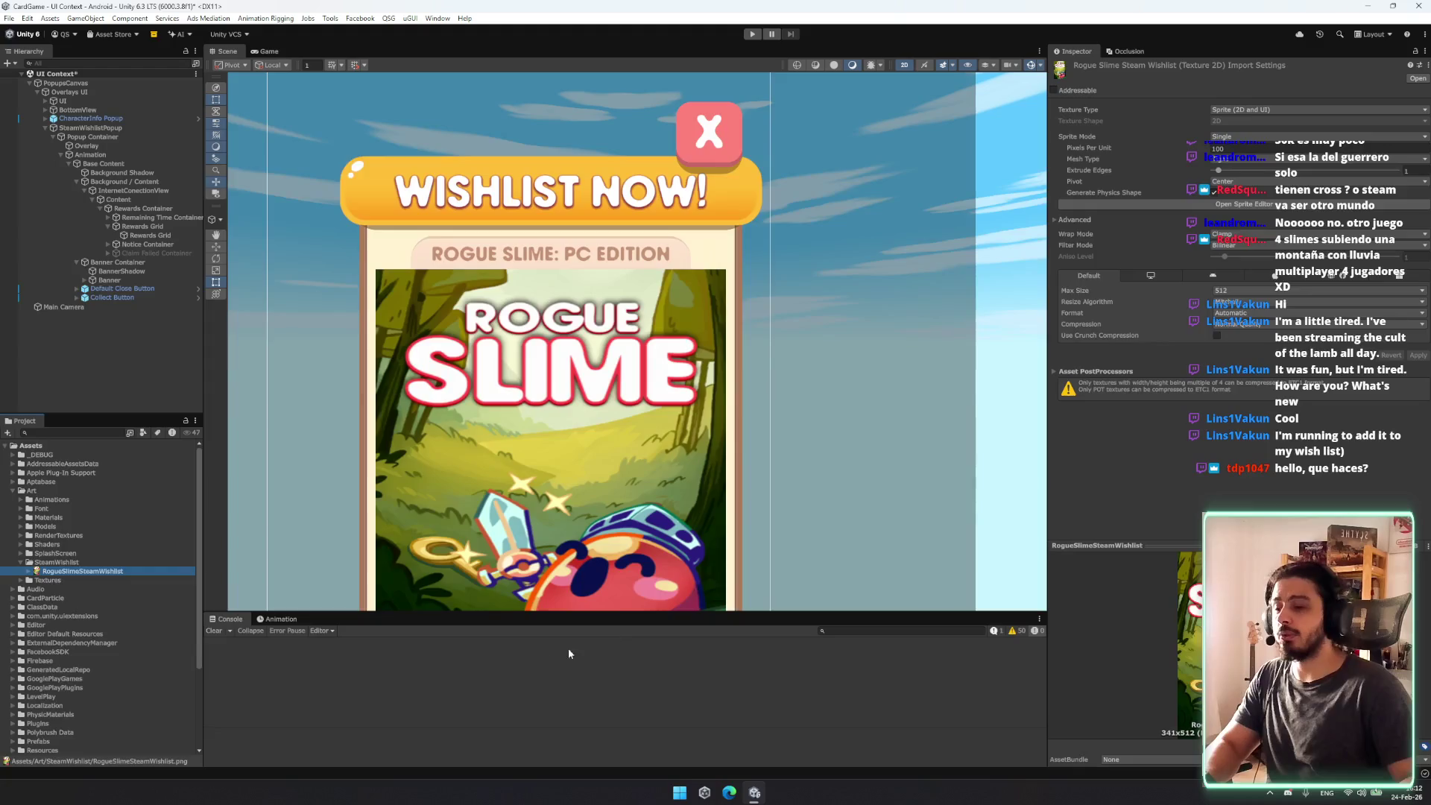
{"action": "scroll", "coordinate": [687, 352], "scroll_direction": "down", "scroll_amount": 3}
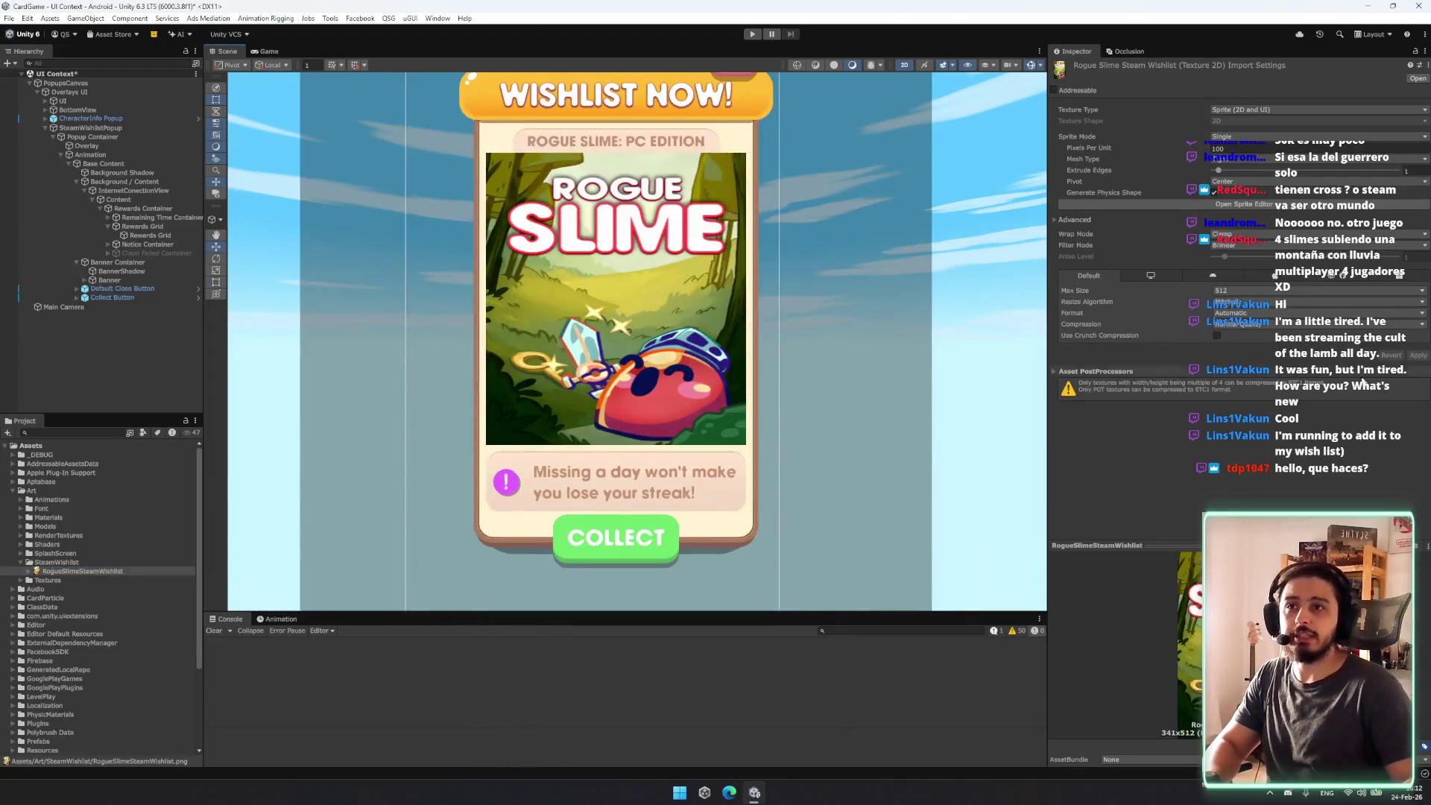
{"action": "left_click", "coordinate": [1220, 204]}
{"action": "left_click", "coordinate": [587, 293]}
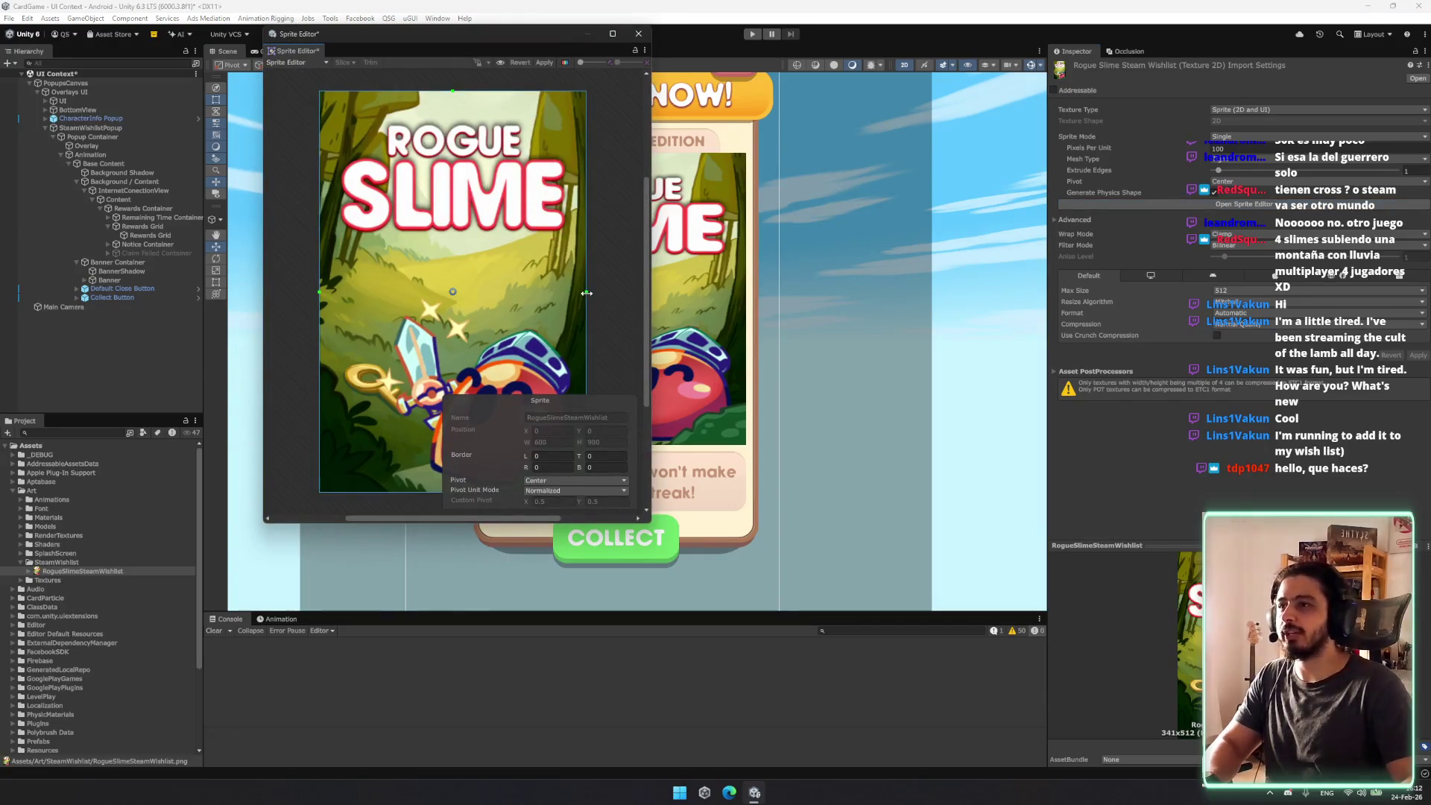
{"action": "left_click_drag", "start_coordinate": [578, 294], "coordinate": [580, 292]}
{"action": "left_click_drag", "start_coordinate": [318, 292], "coordinate": [327, 293]}
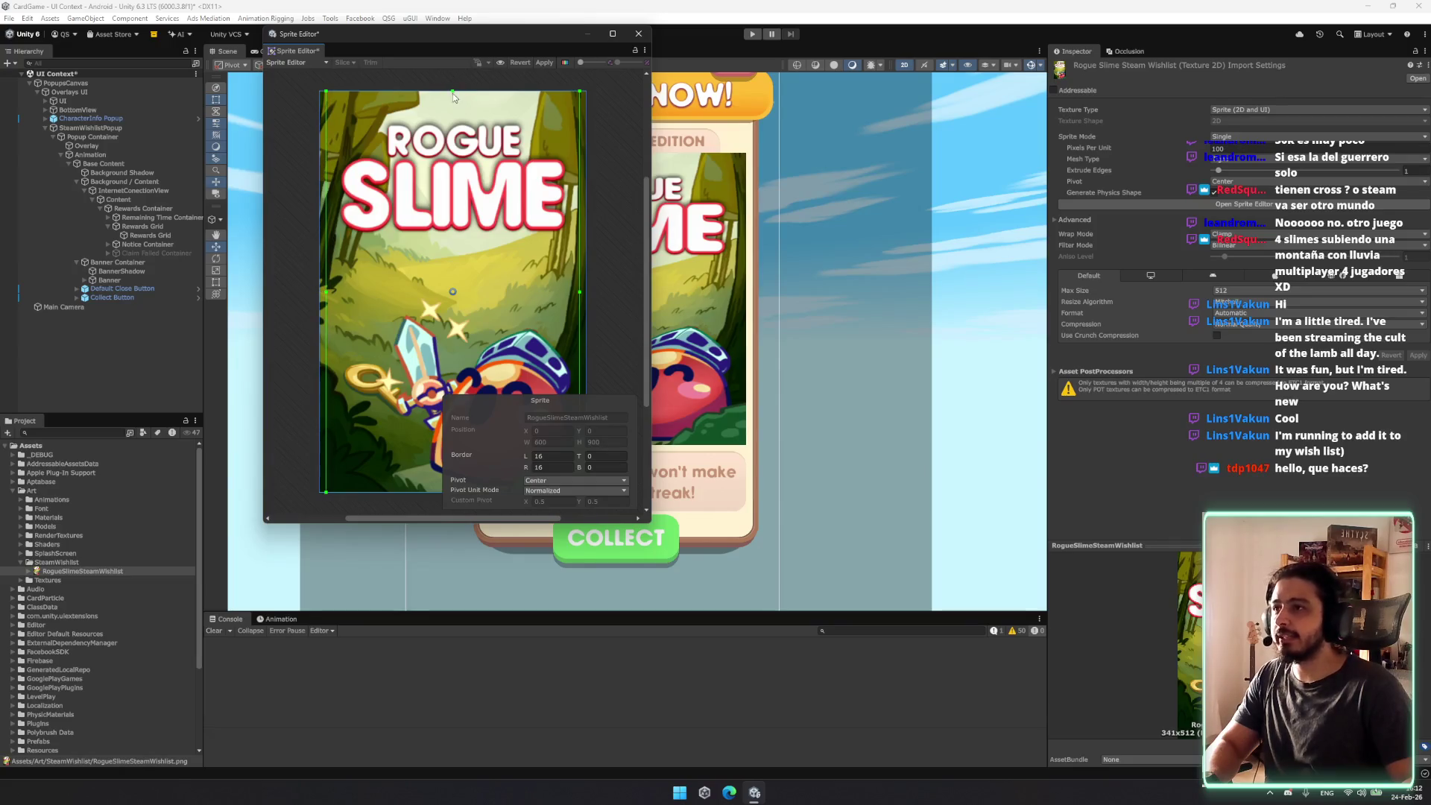
{"action": "key", "text": "ctrl+z"}
{"action": "key", "text": "ctrl+z"}
{"action": "key", "text": "ctrl+z"}
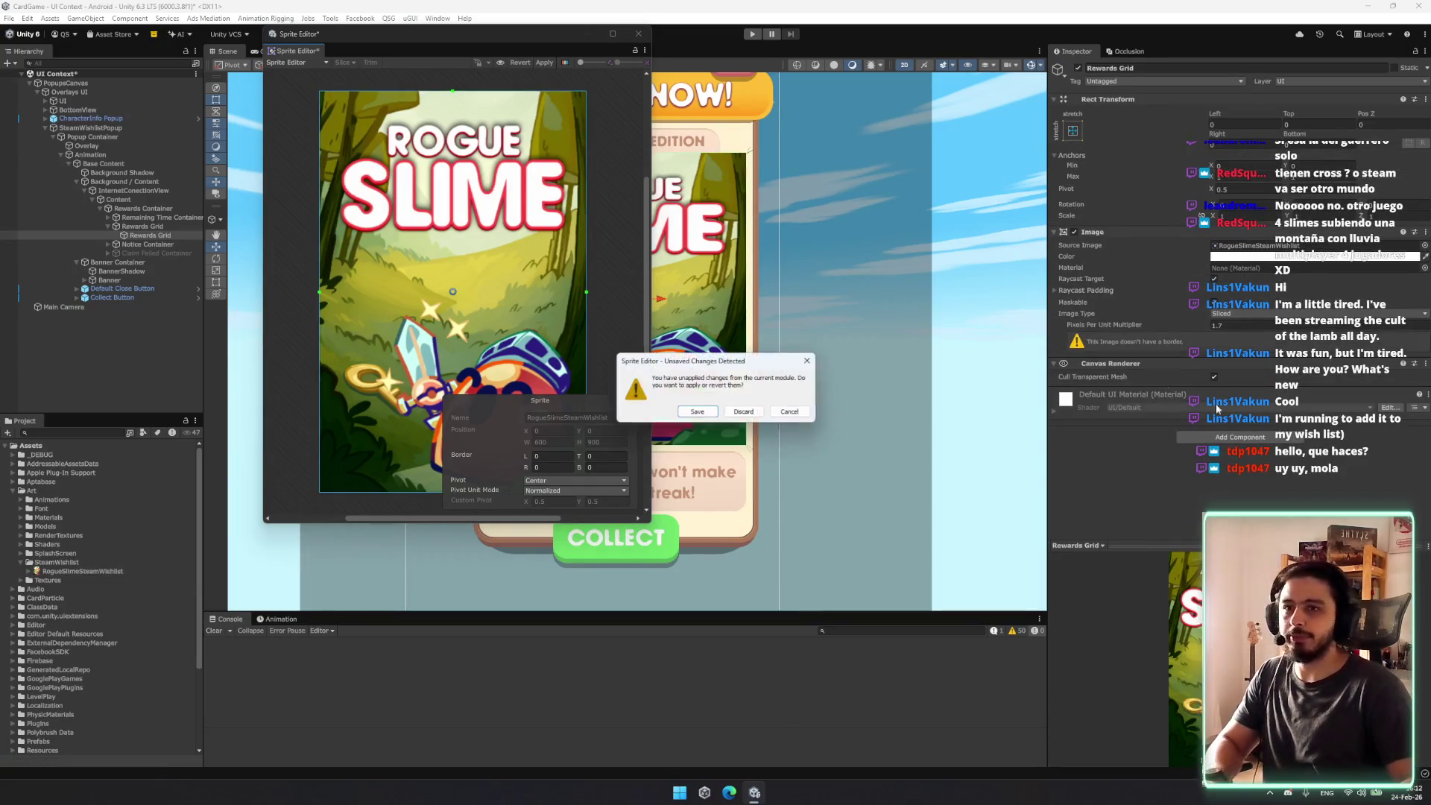
{"action": "key", "text": "Return"}
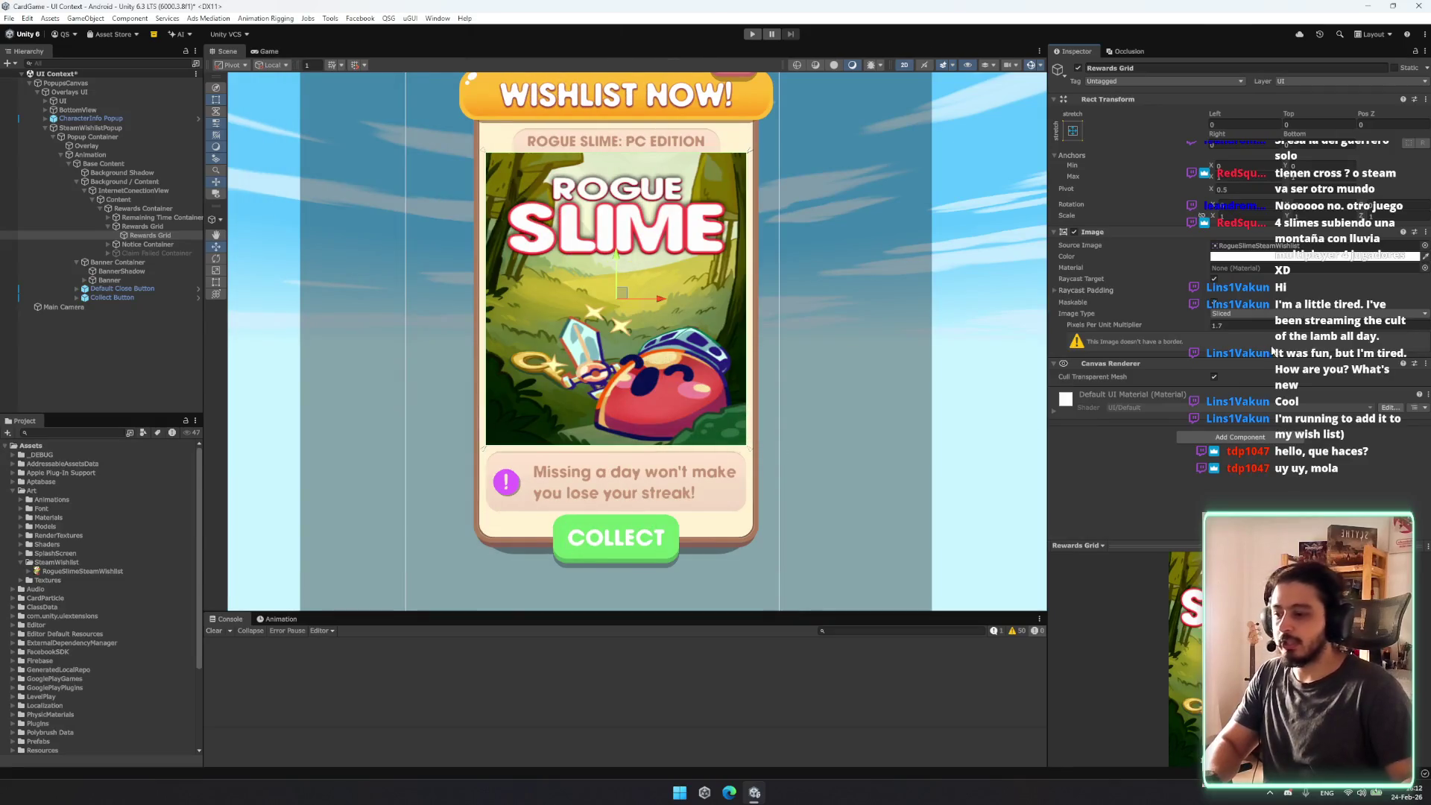
Step: Set the card art's Image Type back to Simple so it keeps its proportions
{"action": "right_click", "coordinate": [1129, 228]}
{"action": "left_click", "coordinate": [1308, 304]}
{"action": "left_click", "coordinate": [1310, 312]}
{"action": "left_click", "coordinate": [1241, 324]}
Step: Wrap the inner Rewards Grid in a new parent GameObject with Ctrl+Shift+G
{"action": "left_click", "coordinate": [90, 226]}
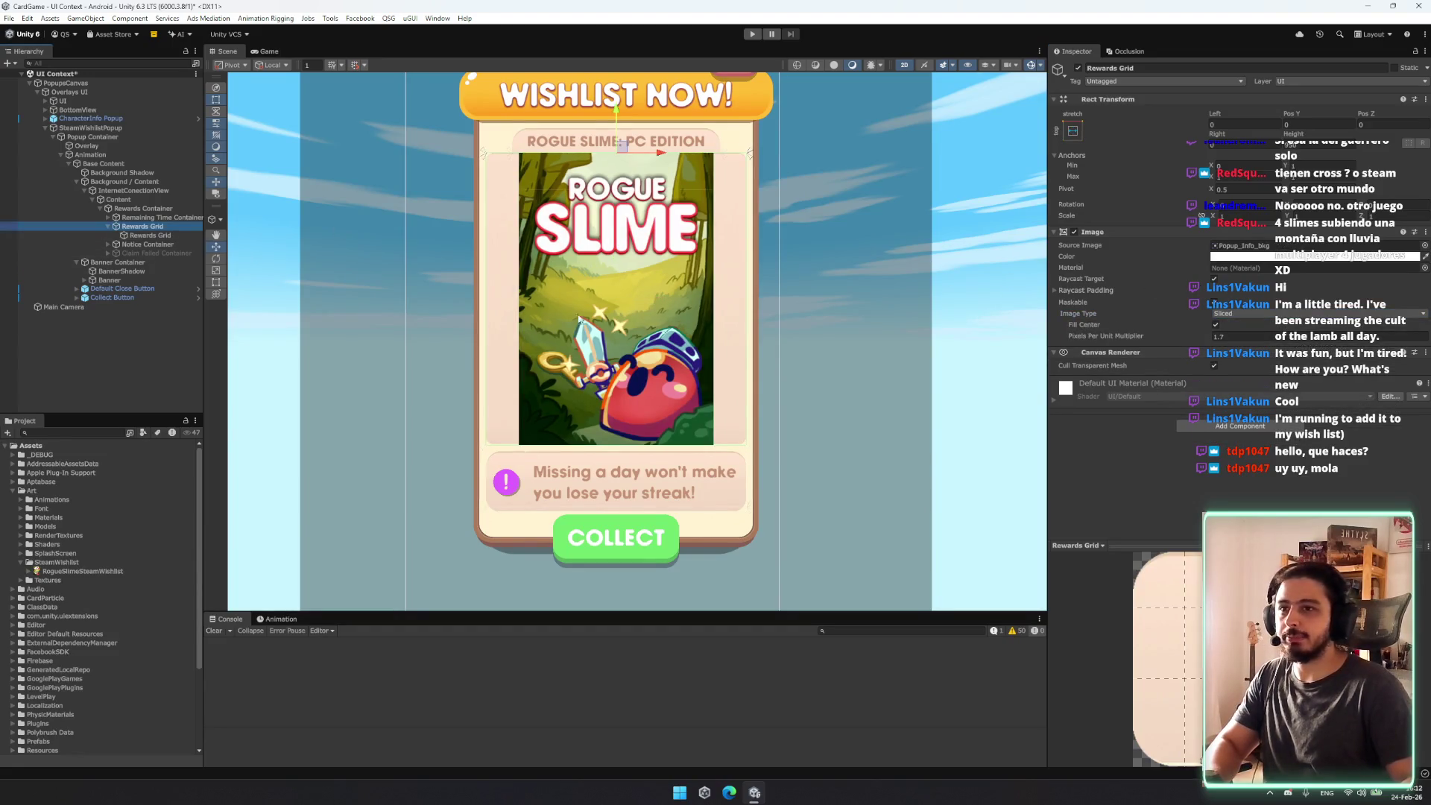
{"action": "key", "text": "Down"}
{"action": "key", "text": "ctrl+shift+g"}
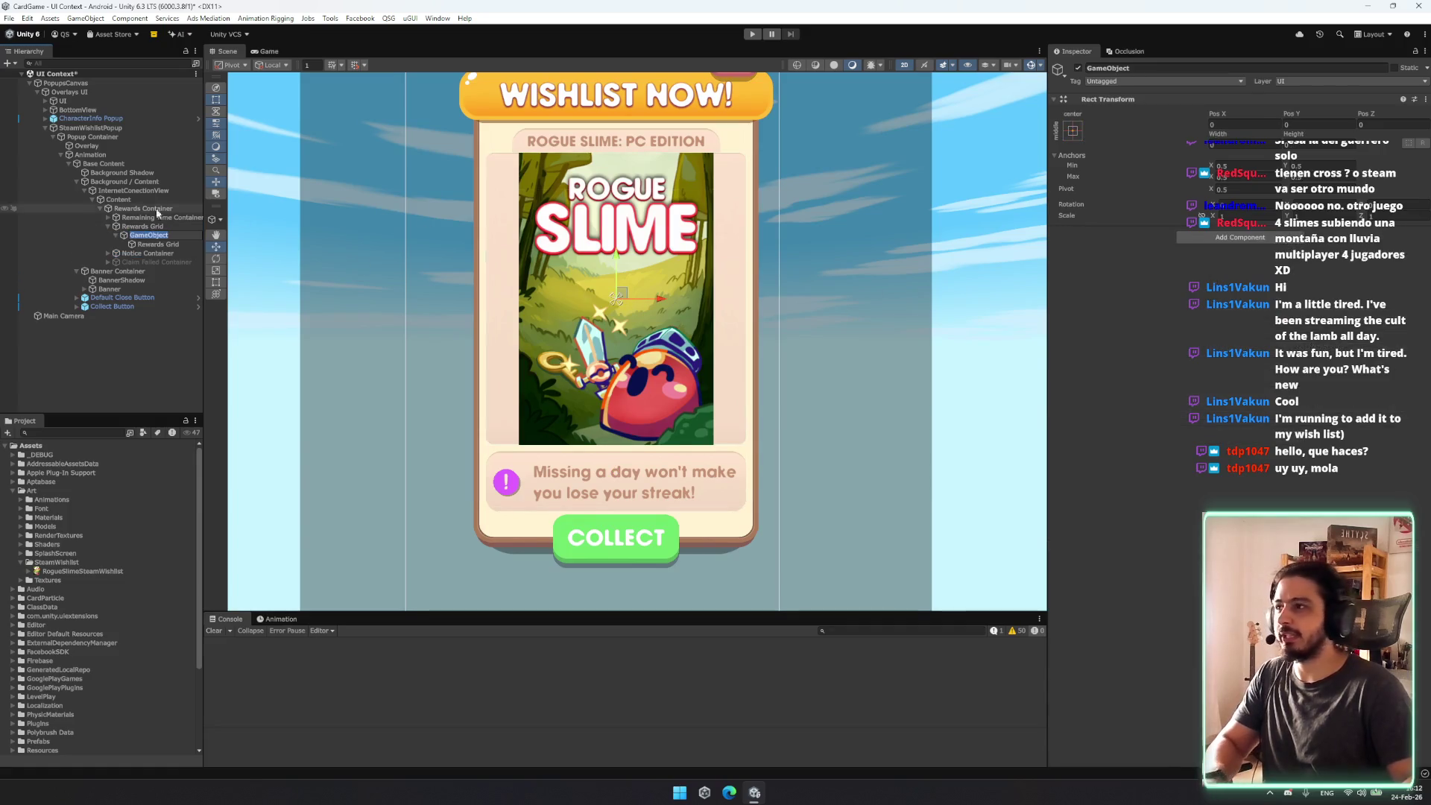
Step: Add Image and Mask components to the new parent GameObject
{"action": "left_click", "coordinate": [1231, 237]}
{"action": "type", "text": "Iamge"}
{"action": "key", "text": "Return"}
{"action": "key", "text": "Escape"}
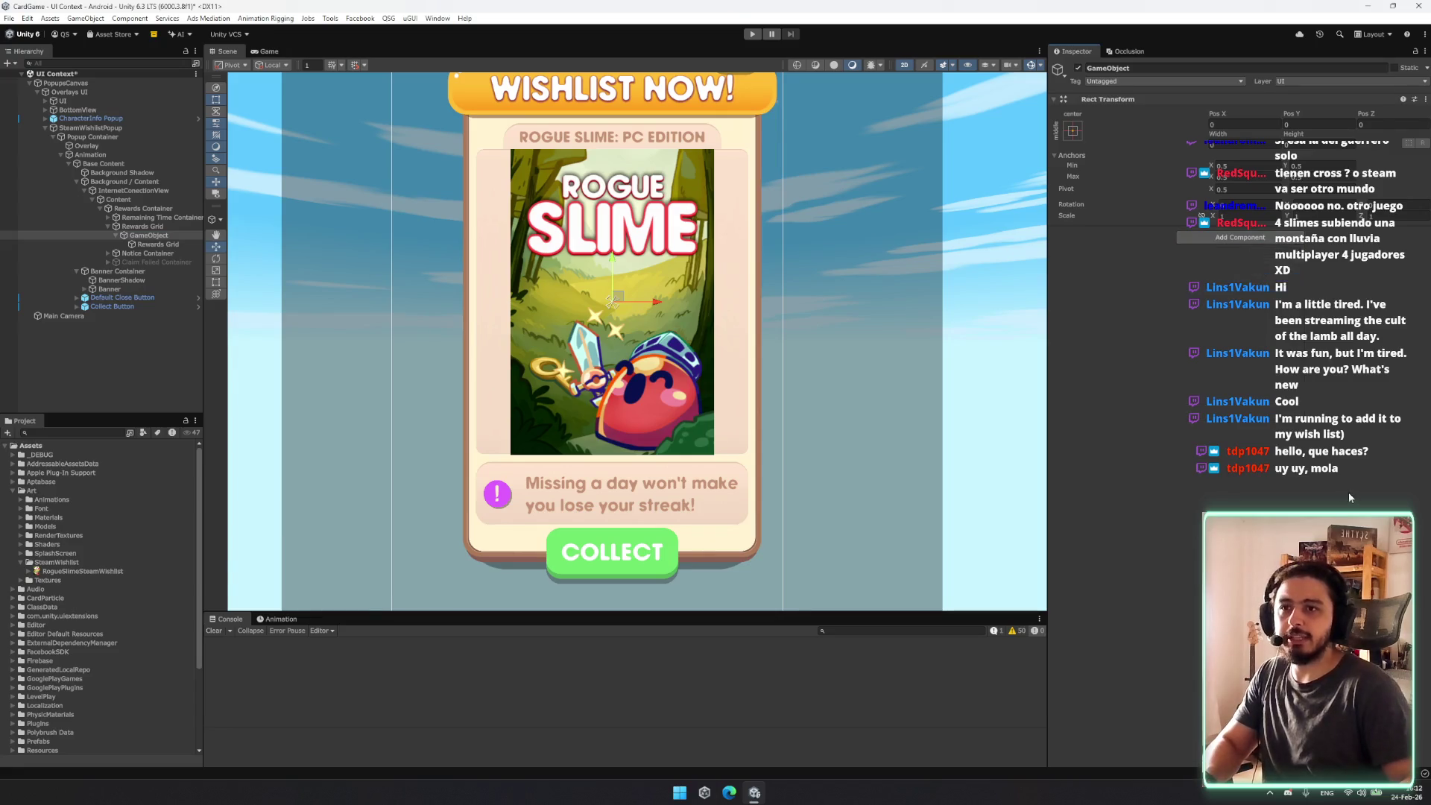
{"action": "type", "text": "Image"}
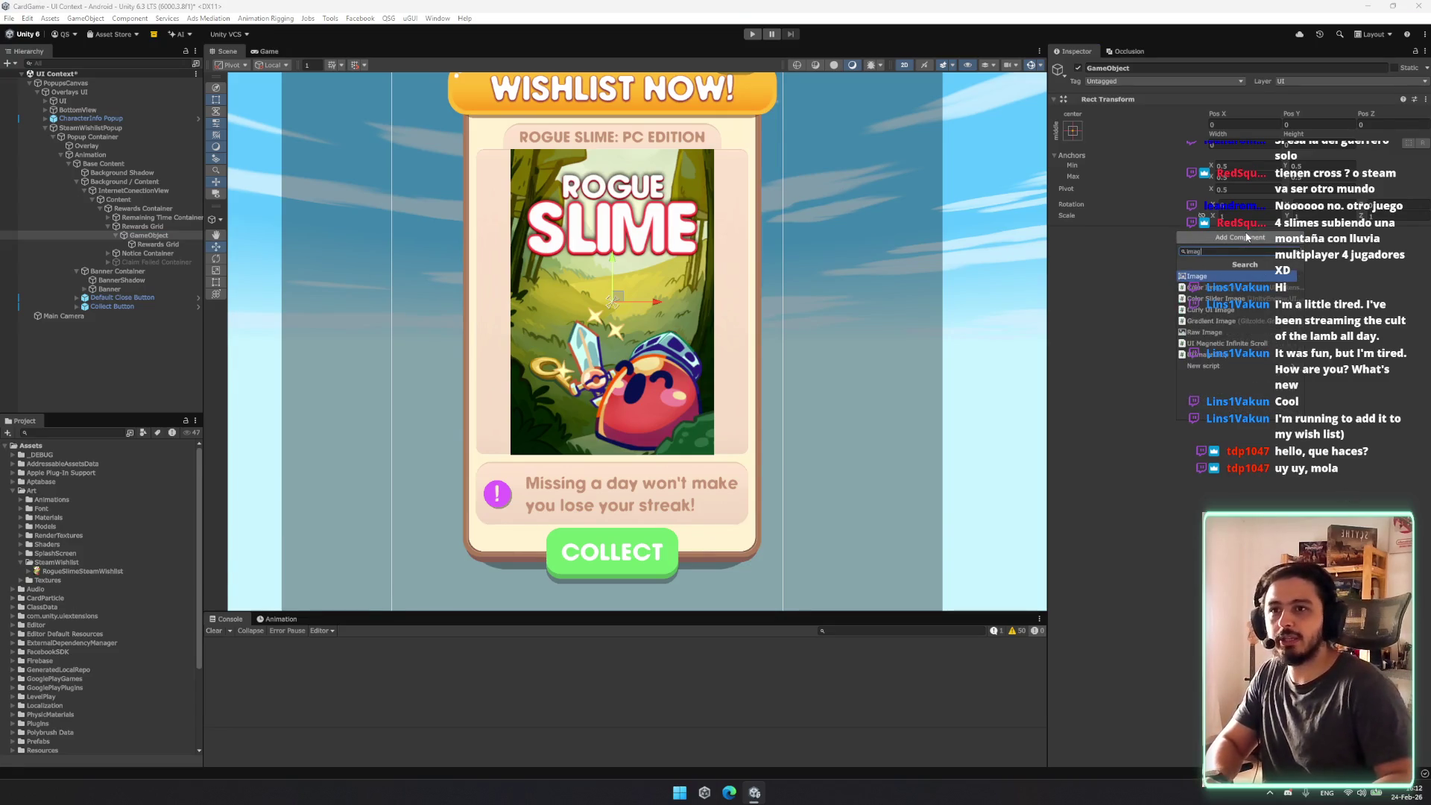
{"action": "key", "text": "Return"}
{"action": "left_click", "coordinate": [1270, 392]}
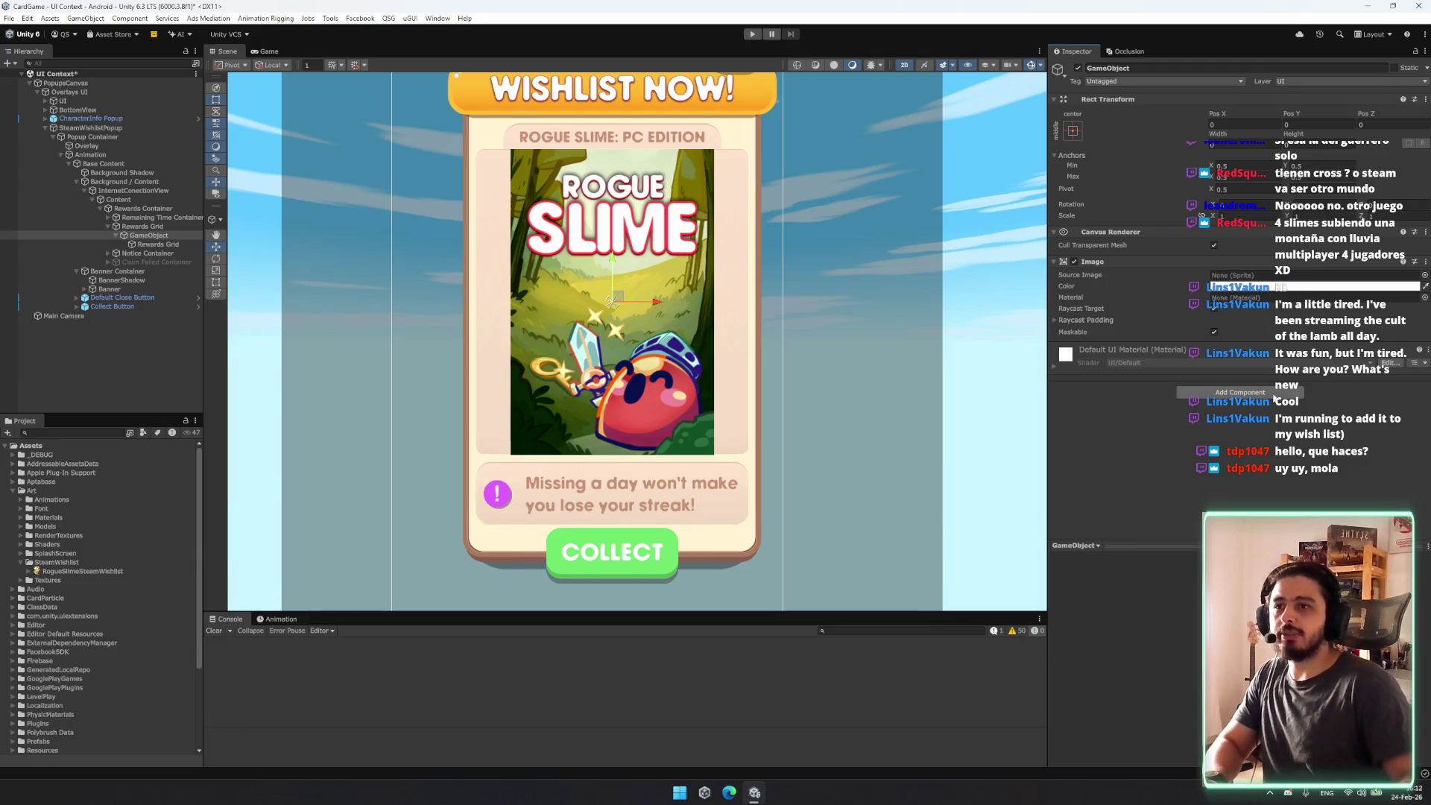
{"action": "type", "text": "mas"}
{"action": "key", "text": "Return"}
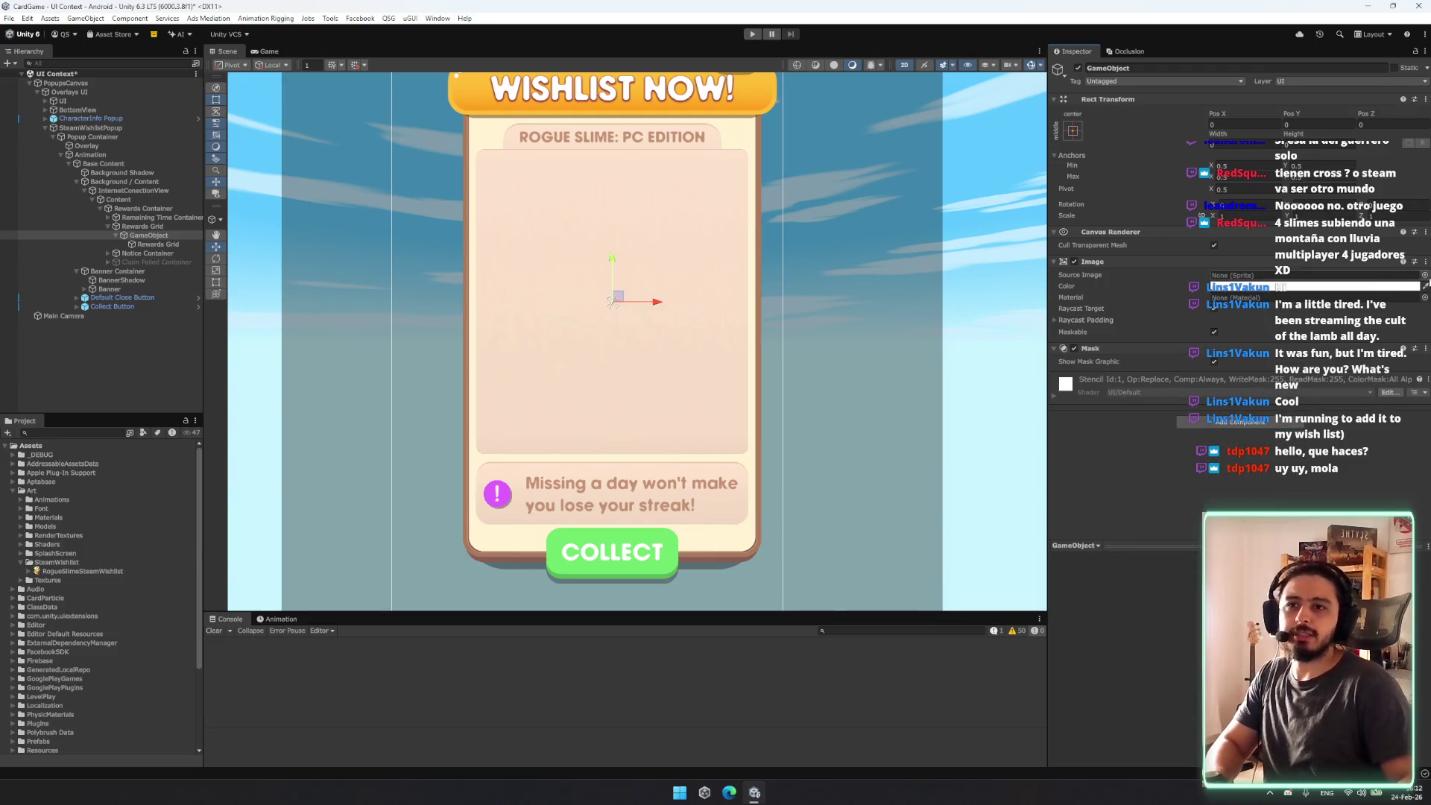
Step: Set the mask Image's Source Image to the whiteSquare sprite
{"action": "left_click", "coordinate": [1424, 275]}
{"action": "scroll", "coordinate": [1163, 492], "scroll_direction": "down", "scroll_amount": 20}
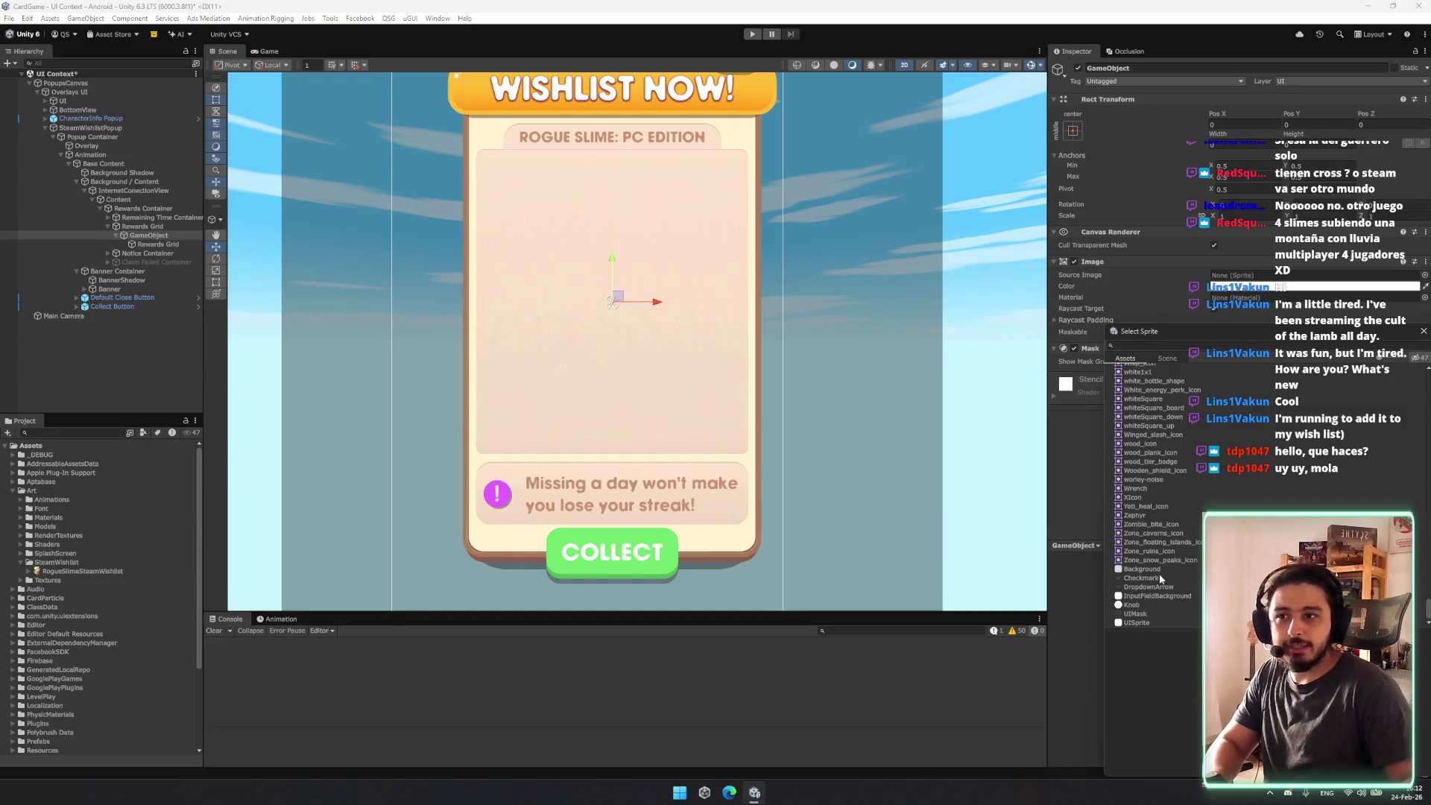
{"action": "left_click_drag", "start_coordinate": [1393, 359], "coordinate": [1404, 360]}
{"action": "scroll", "coordinate": [1390, 482], "scroll_direction": "down", "scroll_amount": 10}
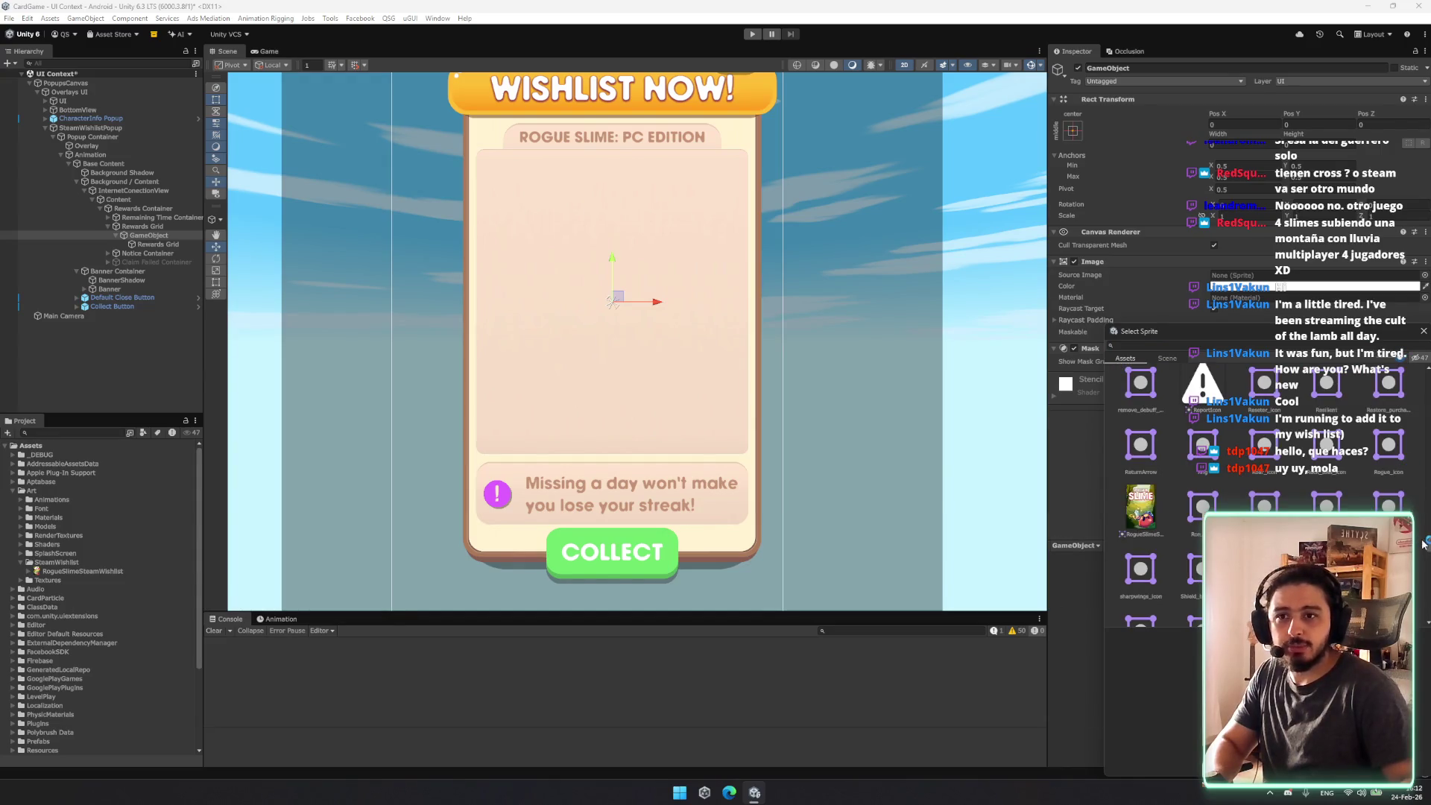
{"action": "scroll", "coordinate": [1267, 491], "scroll_direction": "up", "scroll_amount": 5}
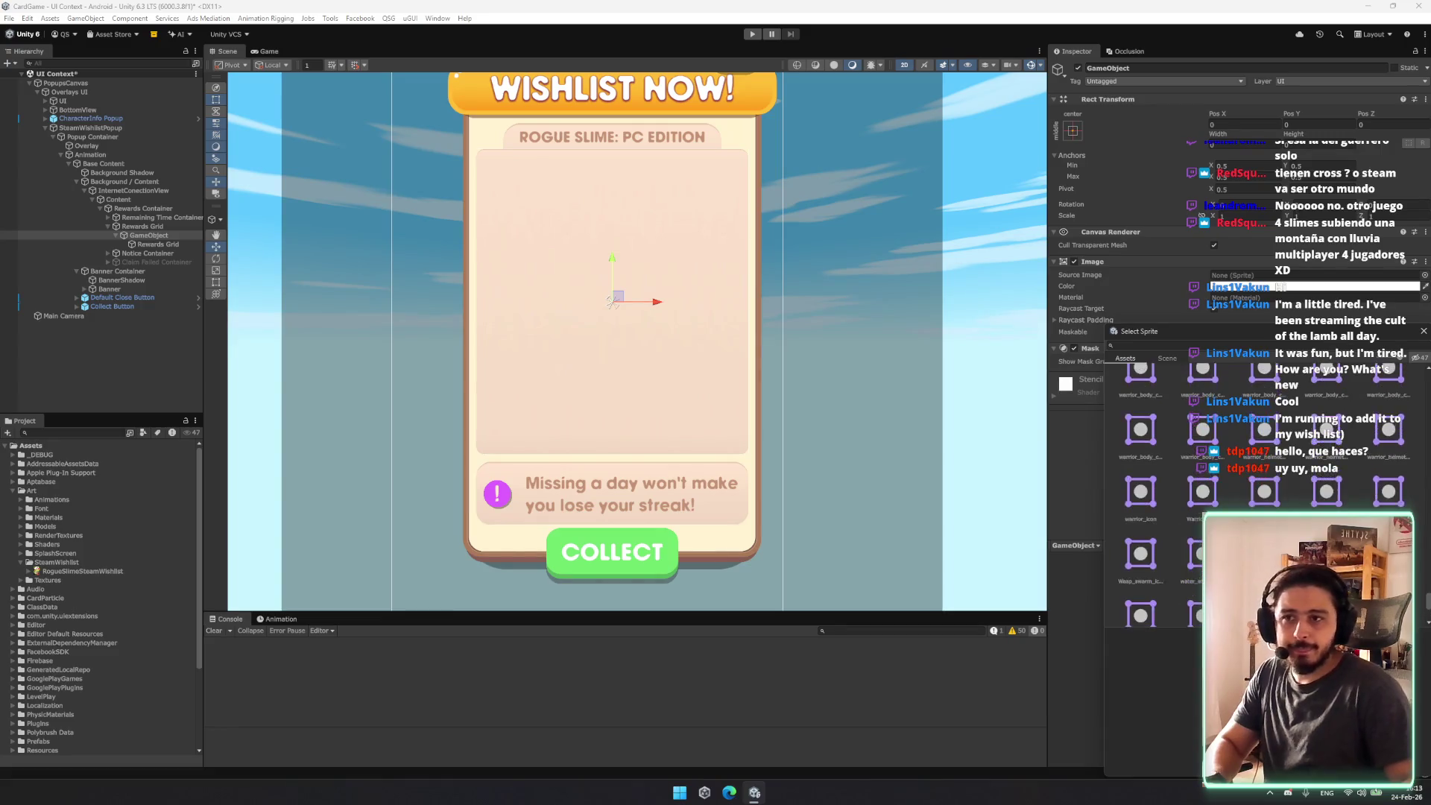
{"action": "scroll", "coordinate": [1223, 493], "scroll_direction": "down", "scroll_amount": 5}
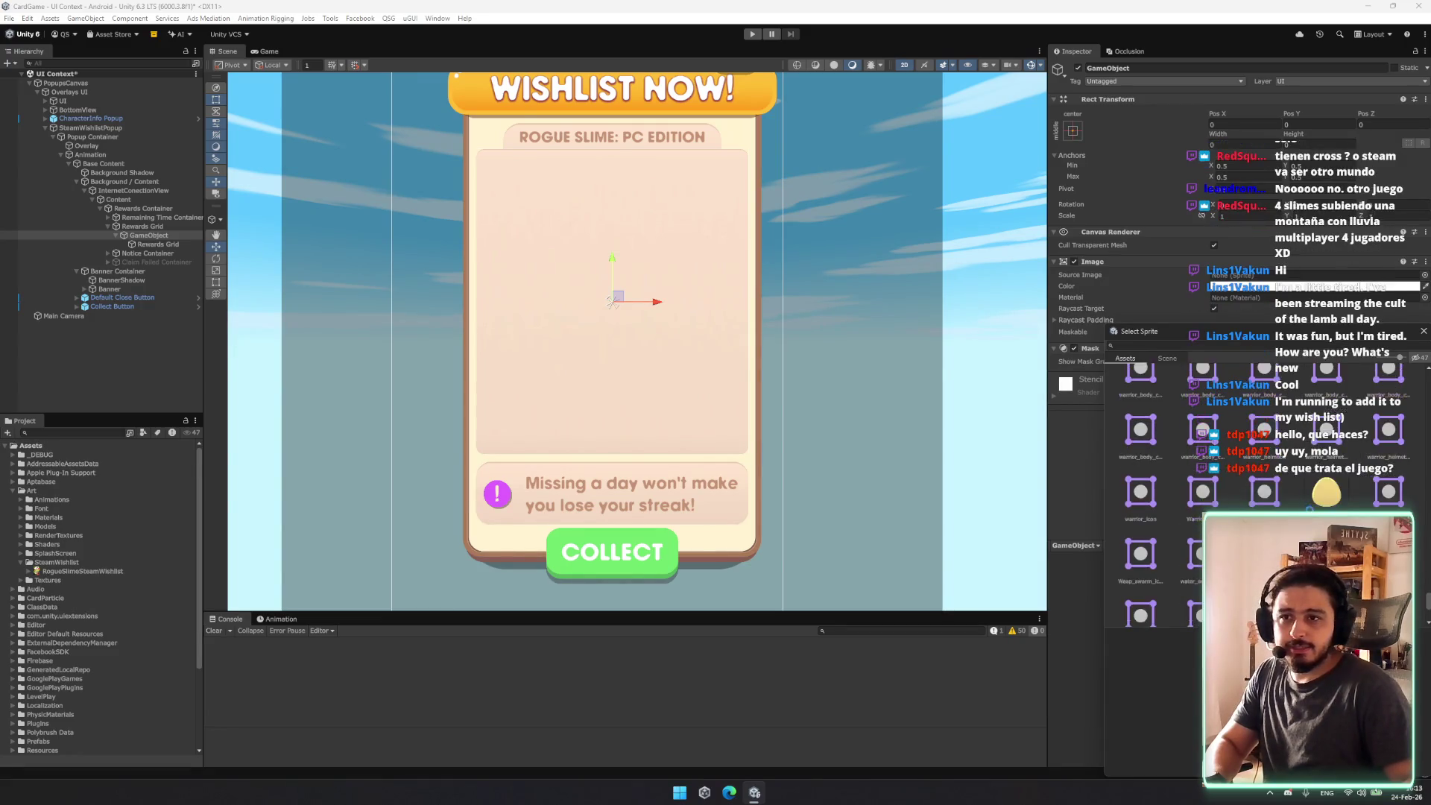
{"action": "scroll", "coordinate": [1274, 425], "scroll_direction": "up", "scroll_amount": 3}
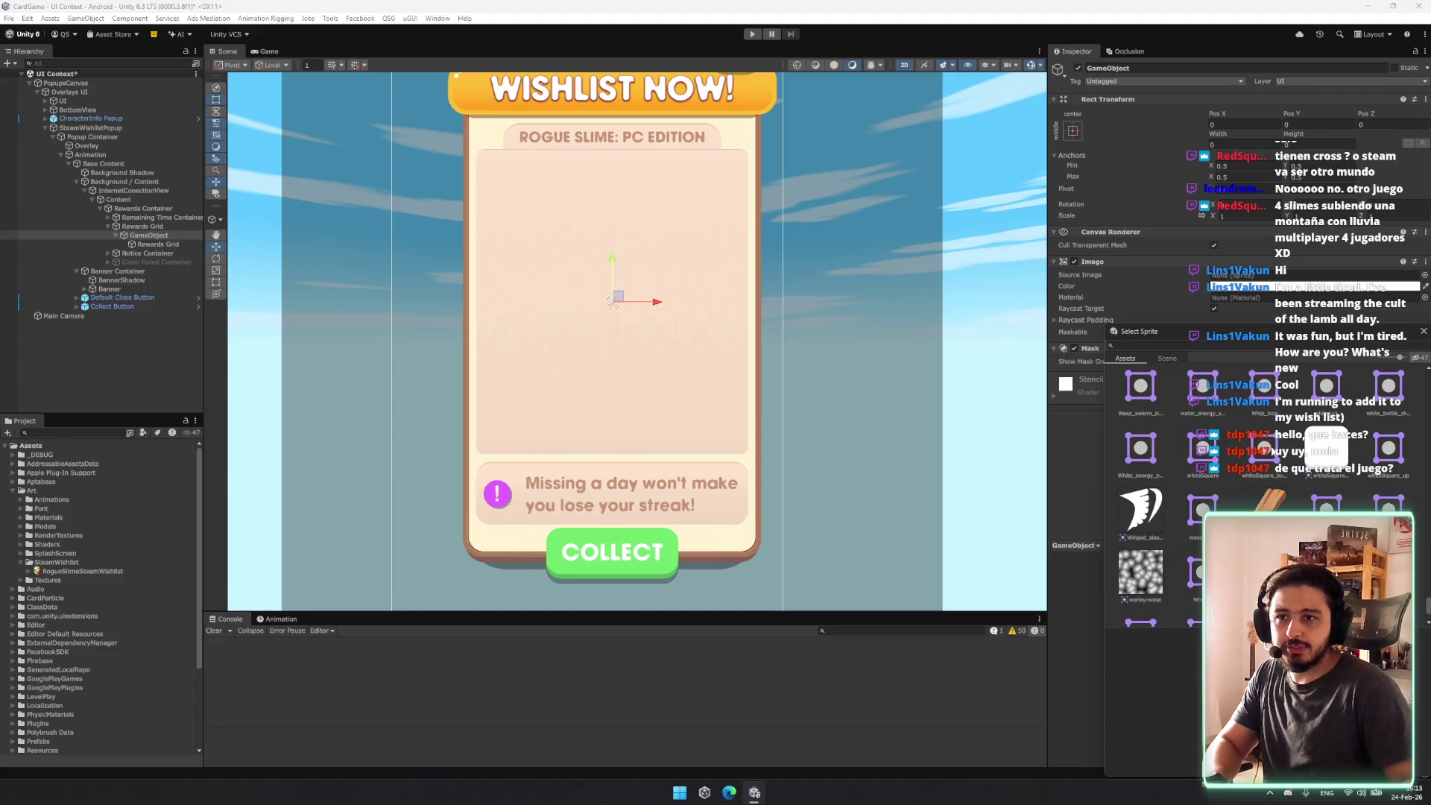
{"action": "left_click", "coordinate": [1201, 450]}
{"action": "double_click", "coordinate": [1201, 450]}
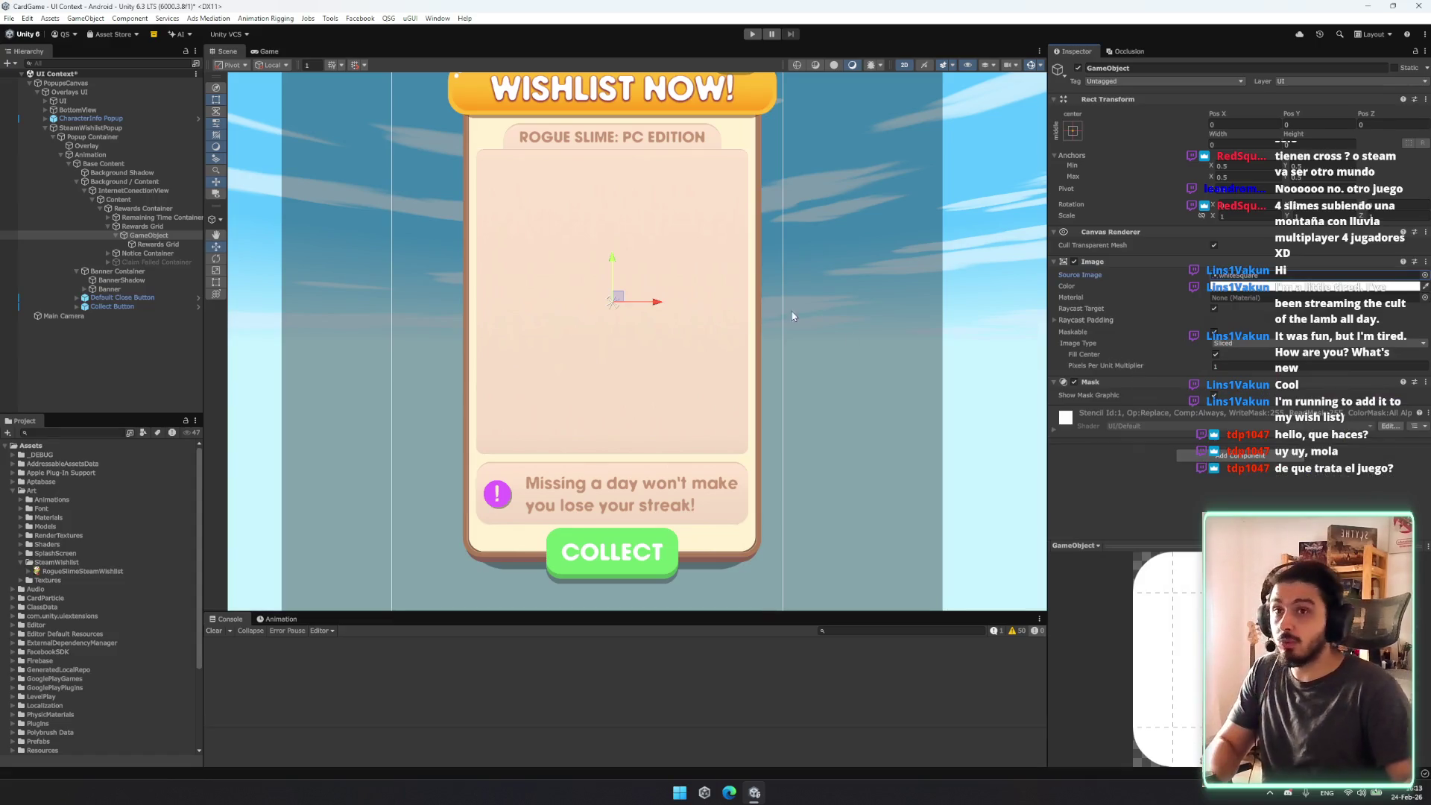
Step: Give the mask object the stretch anchor preset so it fills the whole card
{"action": "left_click", "coordinate": [1073, 130]}
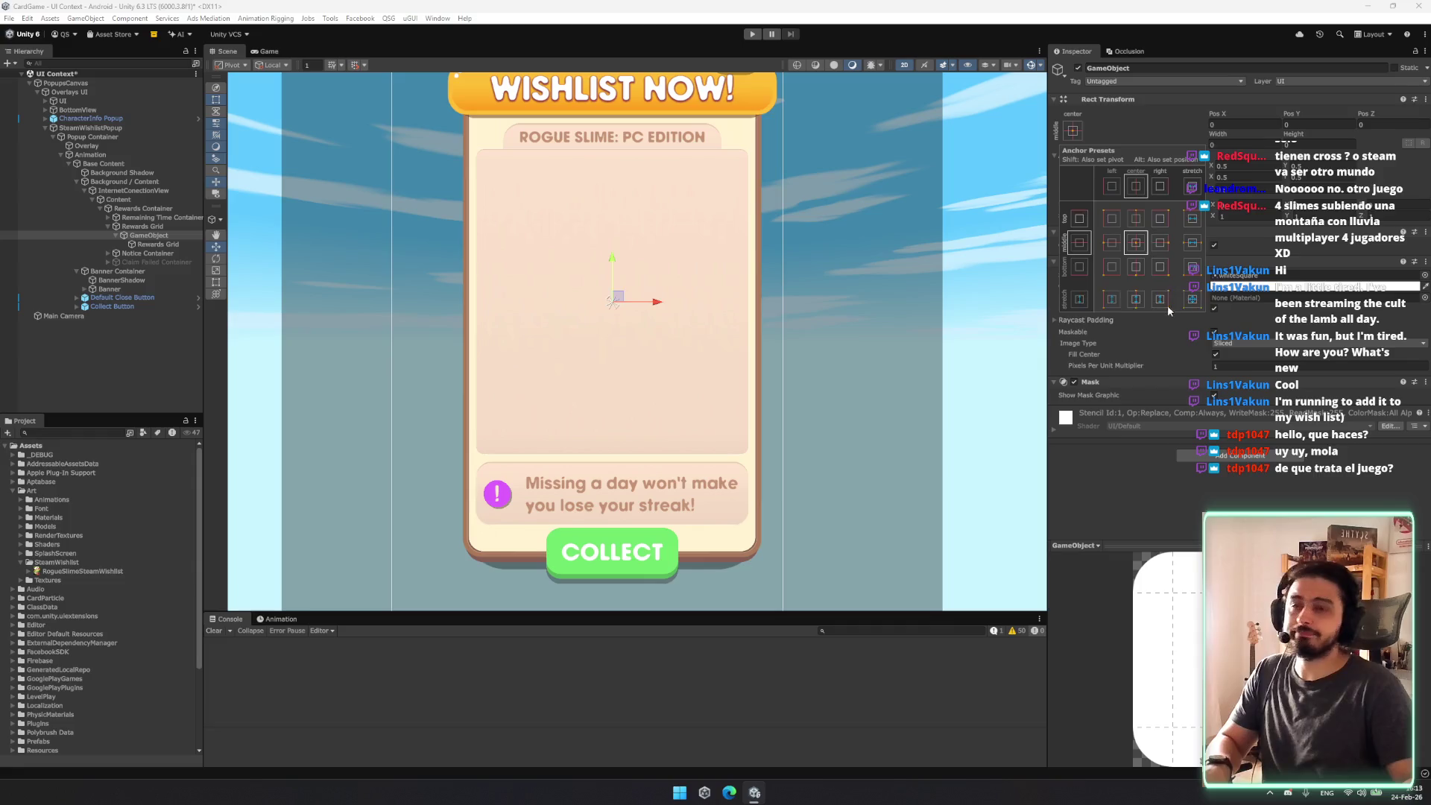
{"action": "left_click", "coordinate": [1192, 299], "text": "alt"}
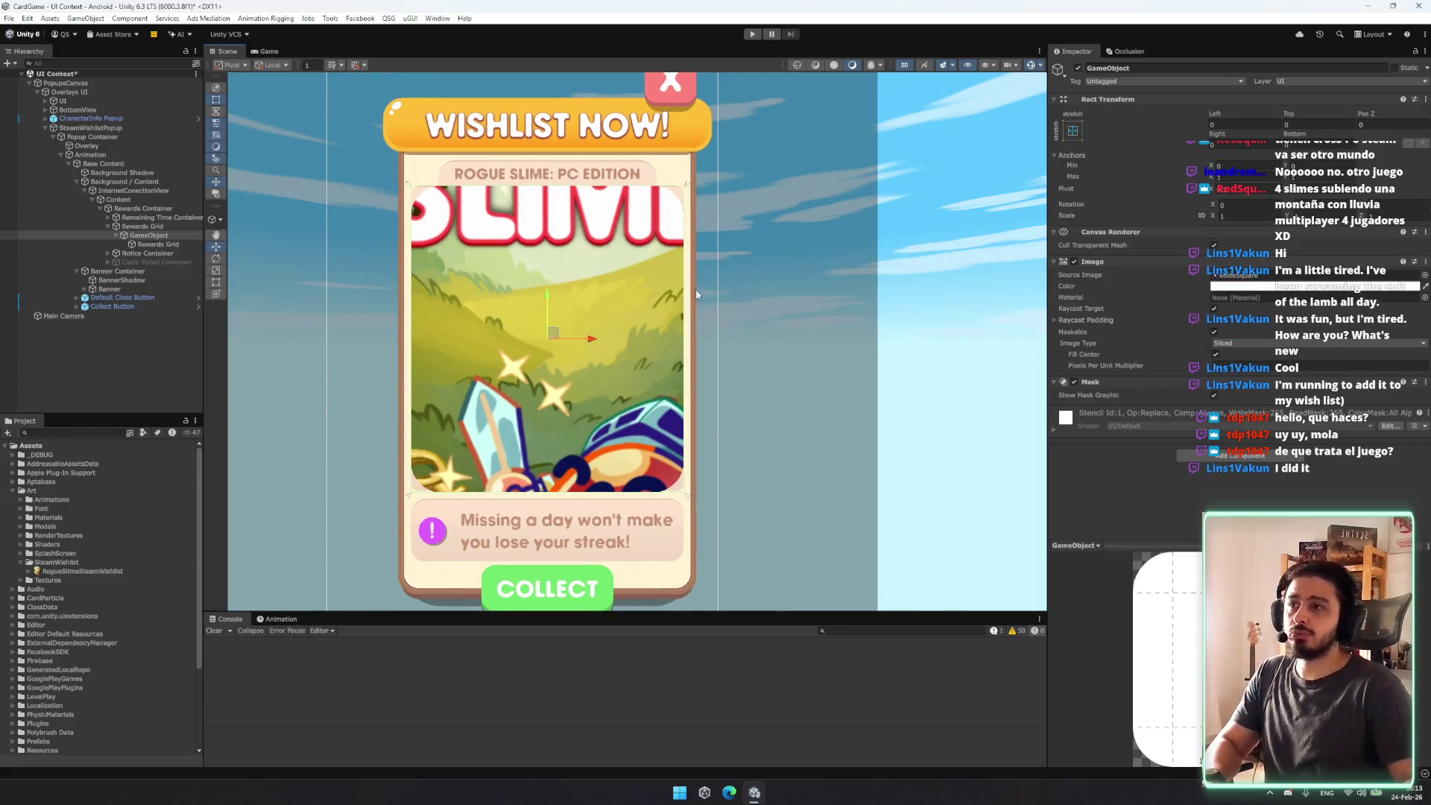
{"action": "left_click", "coordinate": [1198, 375]}
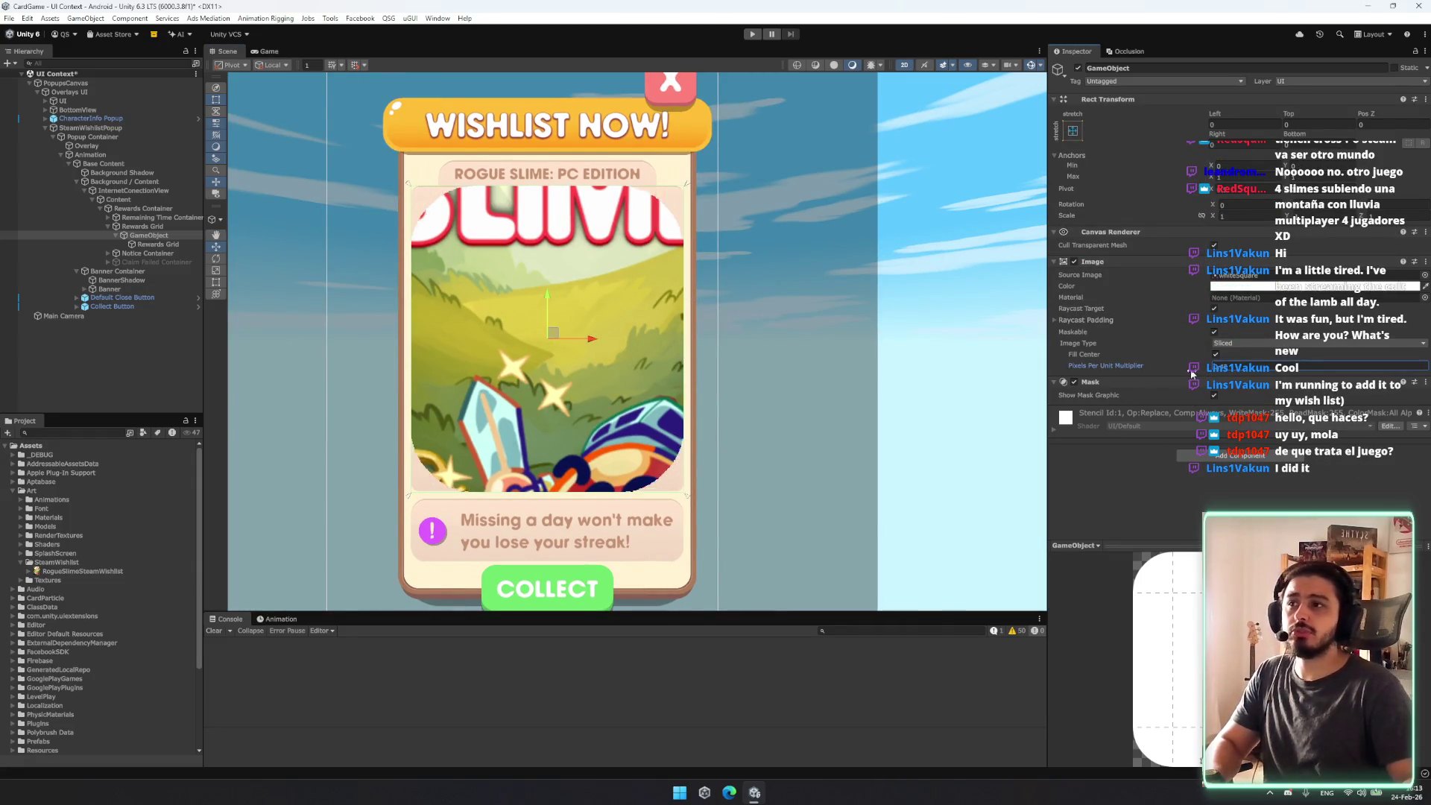
Step: Resize and reposition the inner Rewards Grid's Steam art inside the mask using the Rect and Move tools
{"action": "left_click", "coordinate": [145, 245]}
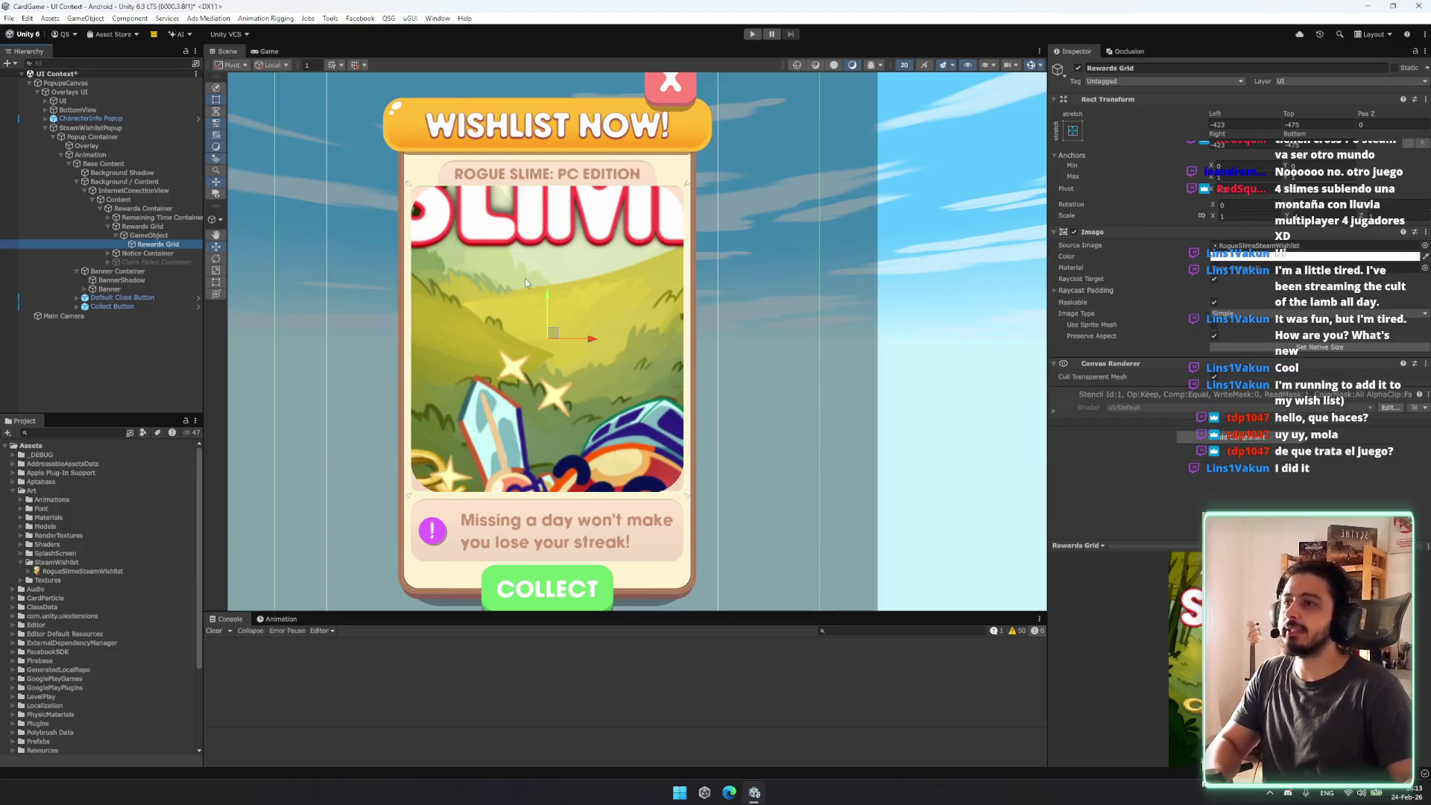
{"action": "scroll", "coordinate": [759, 280], "scroll_direction": "down", "scroll_amount": 4}
{"action": "mouse_move", "coordinate": [810, 170]}
{"action": "left_mouse_down"}
{"action": "mouse_move", "coordinate": [763, 236]}
{"action": "mouse_move", "coordinate": [763, 219]}
{"action": "left_mouse_up"}
{"action": "key", "text": "w"}
{"action": "left_click_drag", "start_coordinate": [660, 290], "coordinate": [657, 309]}
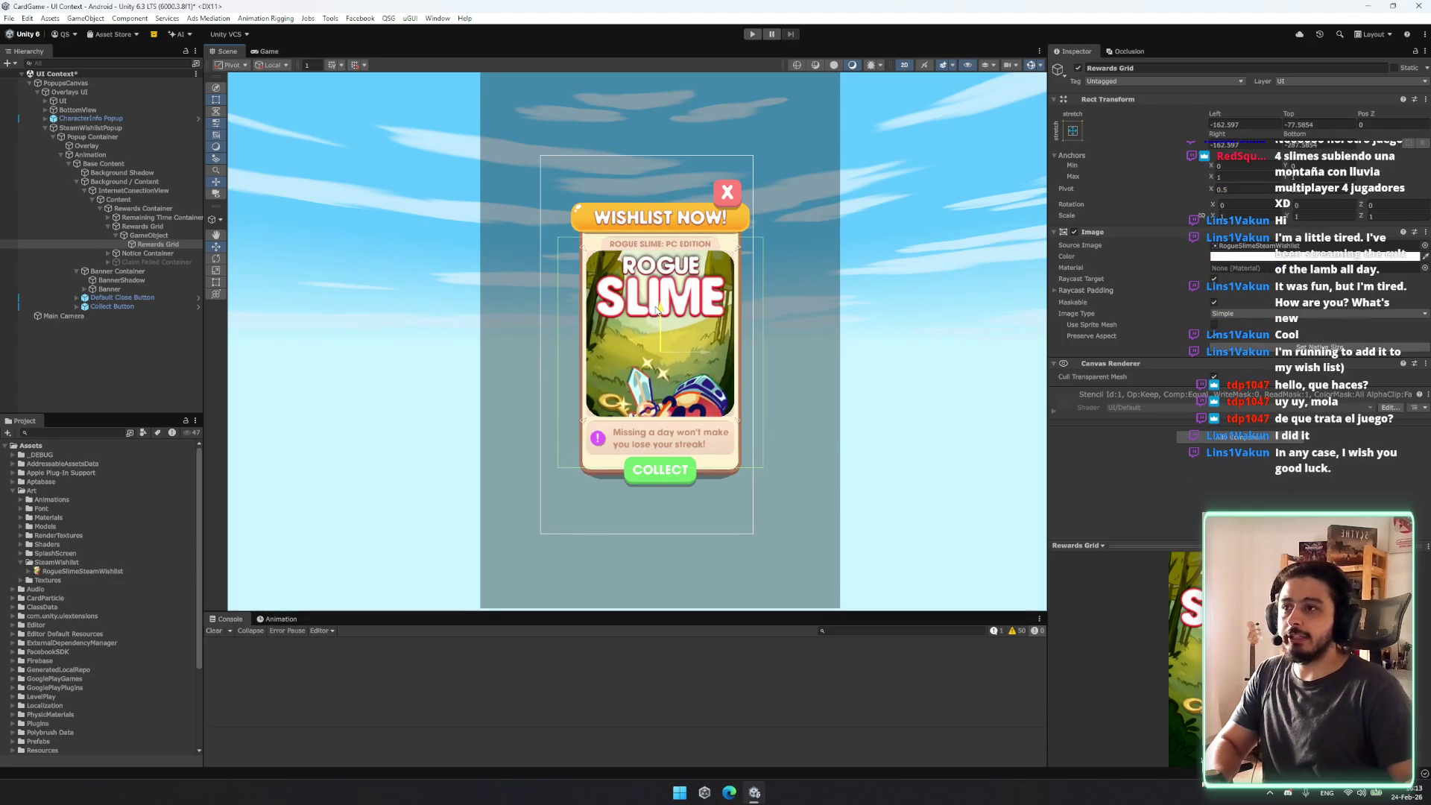
{"action": "scroll", "coordinate": [725, 325], "scroll_direction": "up", "scroll_amount": 3}
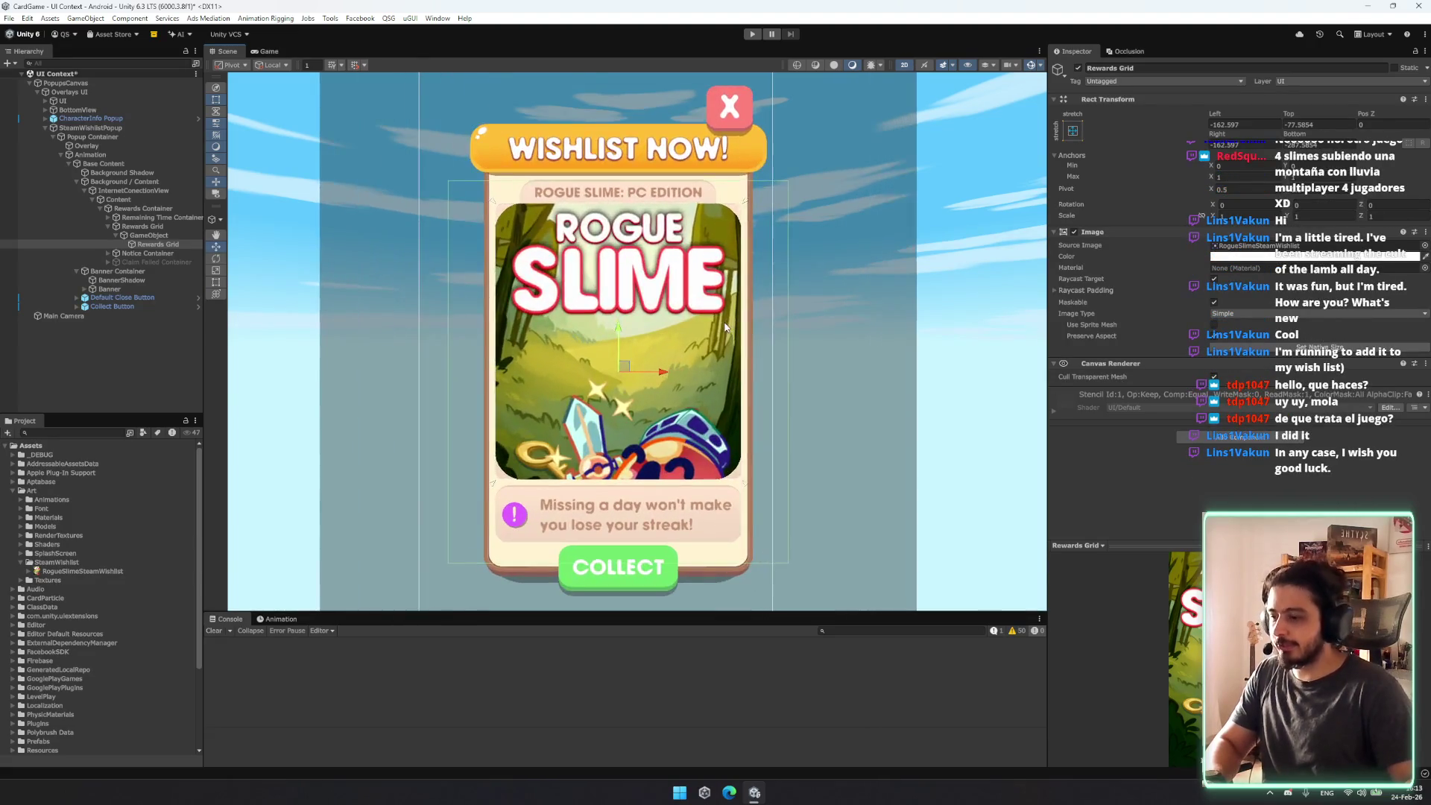
{"action": "key", "text": "t"}
{"action": "mouse_move", "coordinate": [787, 182]}
{"action": "left_mouse_down"}
{"action": "mouse_move", "coordinate": [799, 239]}
{"action": "mouse_move", "coordinate": [783, 257]}
{"action": "left_mouse_up"}
{"action": "left_click_drag", "start_coordinate": [636, 388], "coordinate": [638, 378]}
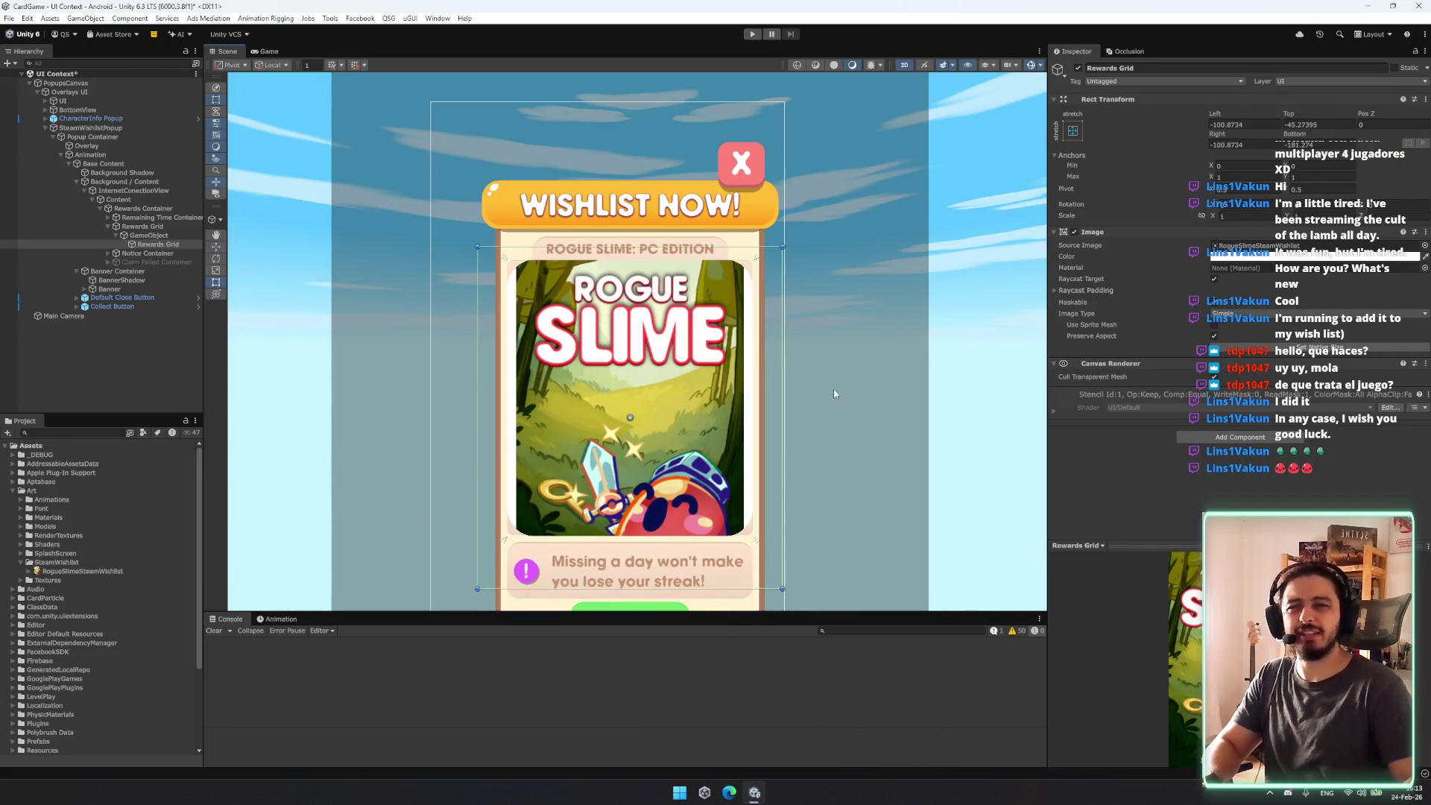
Step: Select the RogueSlimeSteamWishlist image asset and bring up File Explorer
{"action": "left_click_drag", "start_coordinate": [1209, 545], "coordinate": [1209, 479]}
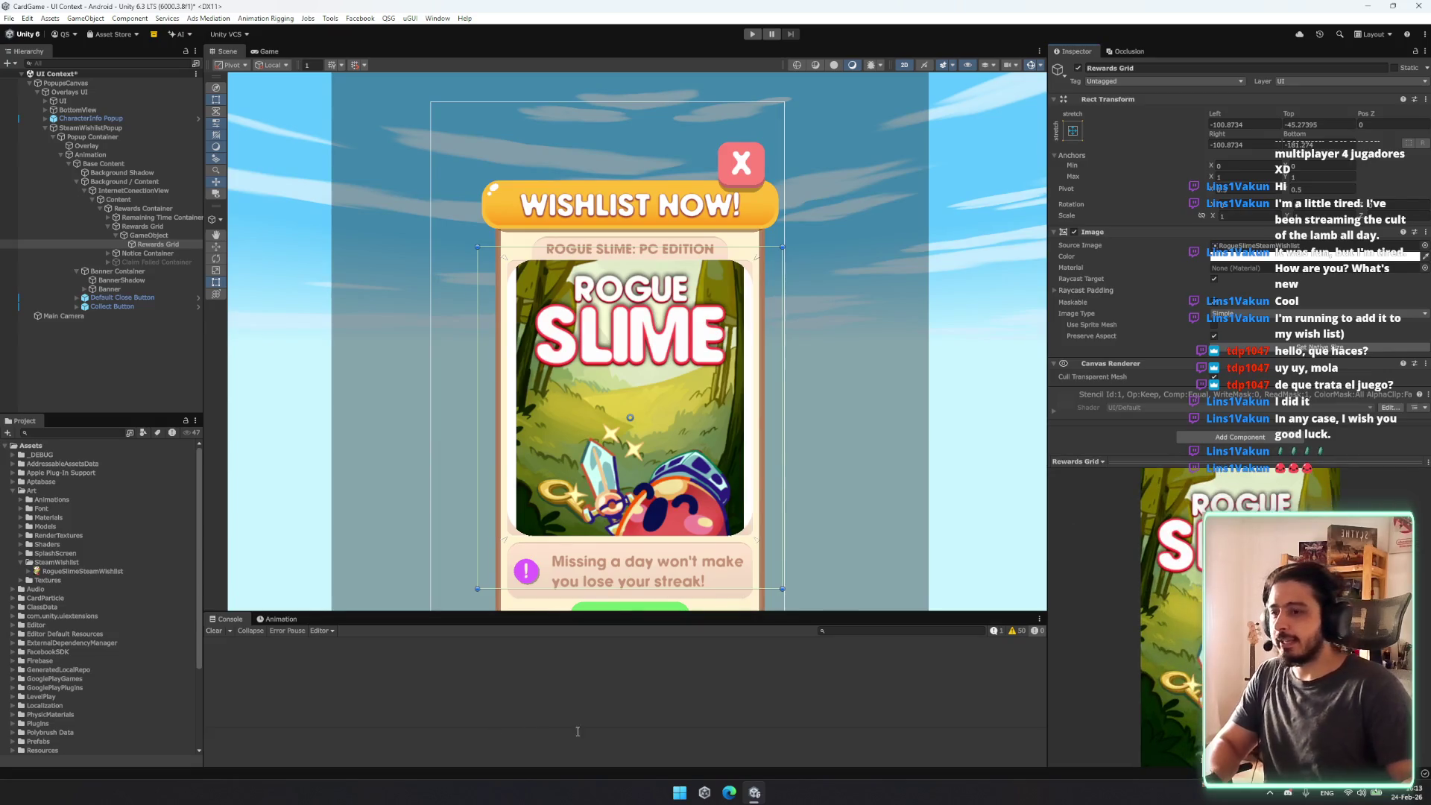
{"action": "left_click", "coordinate": [82, 571]}
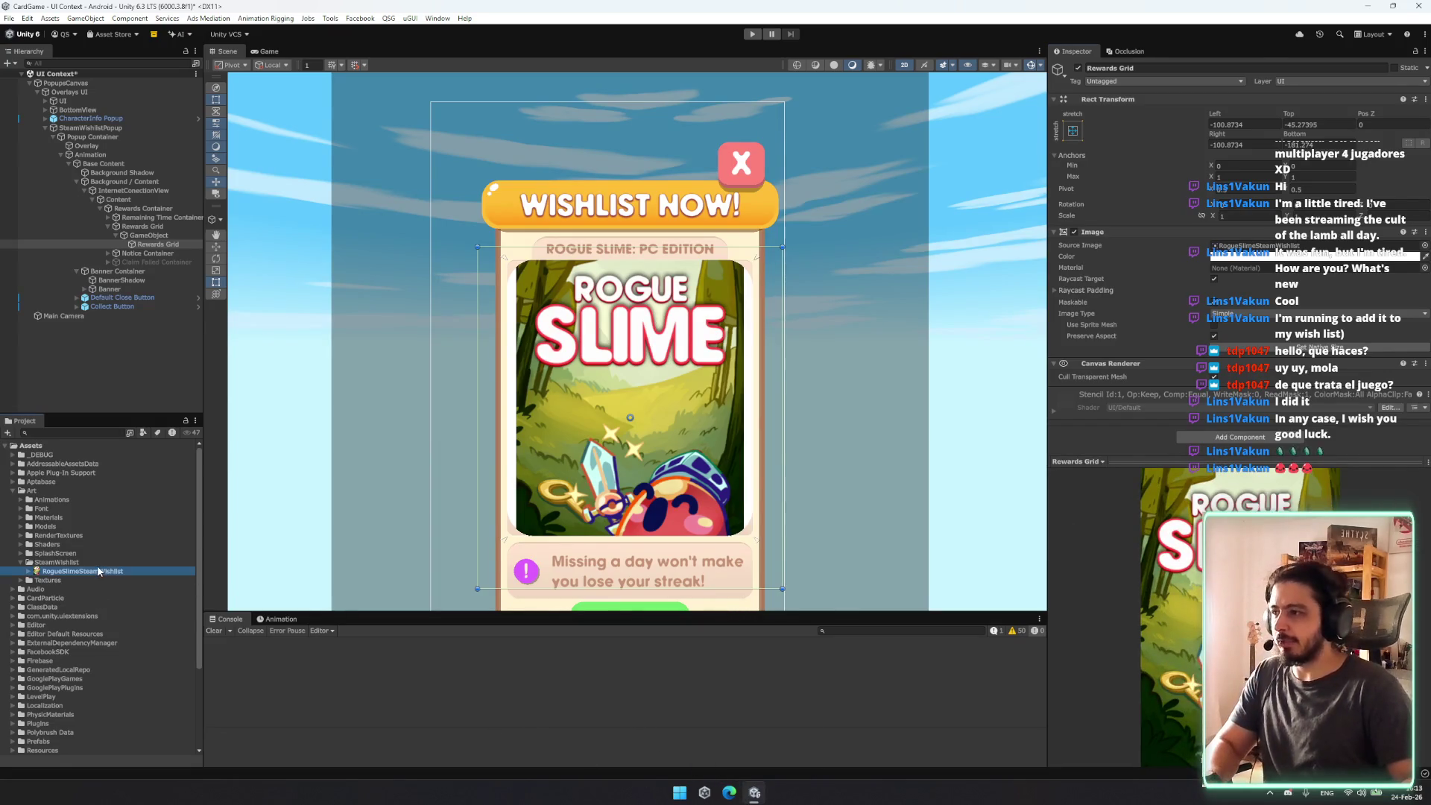
{"action": "key", "text": "super+e"}
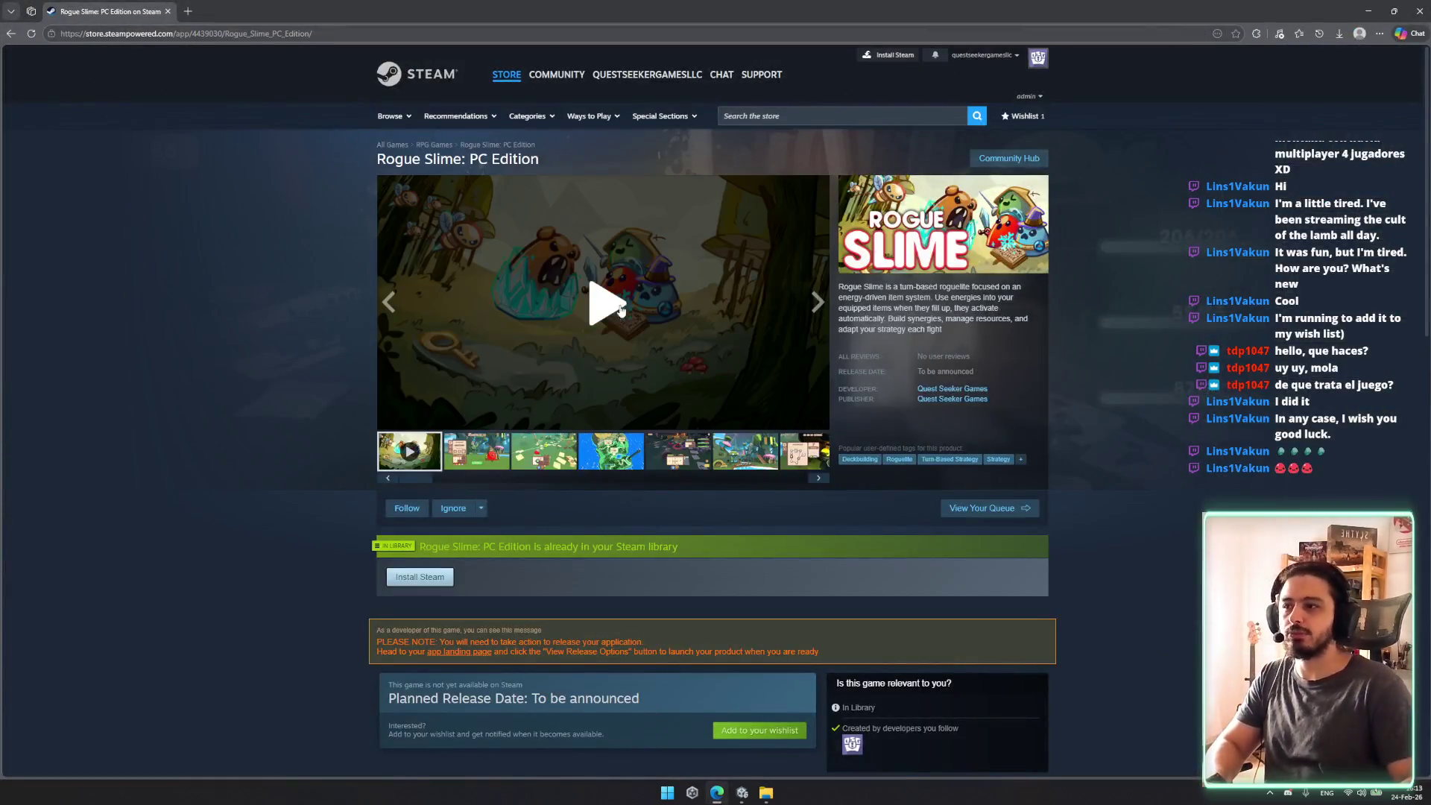
{"action": "left_click", "coordinate": [621, 310]}
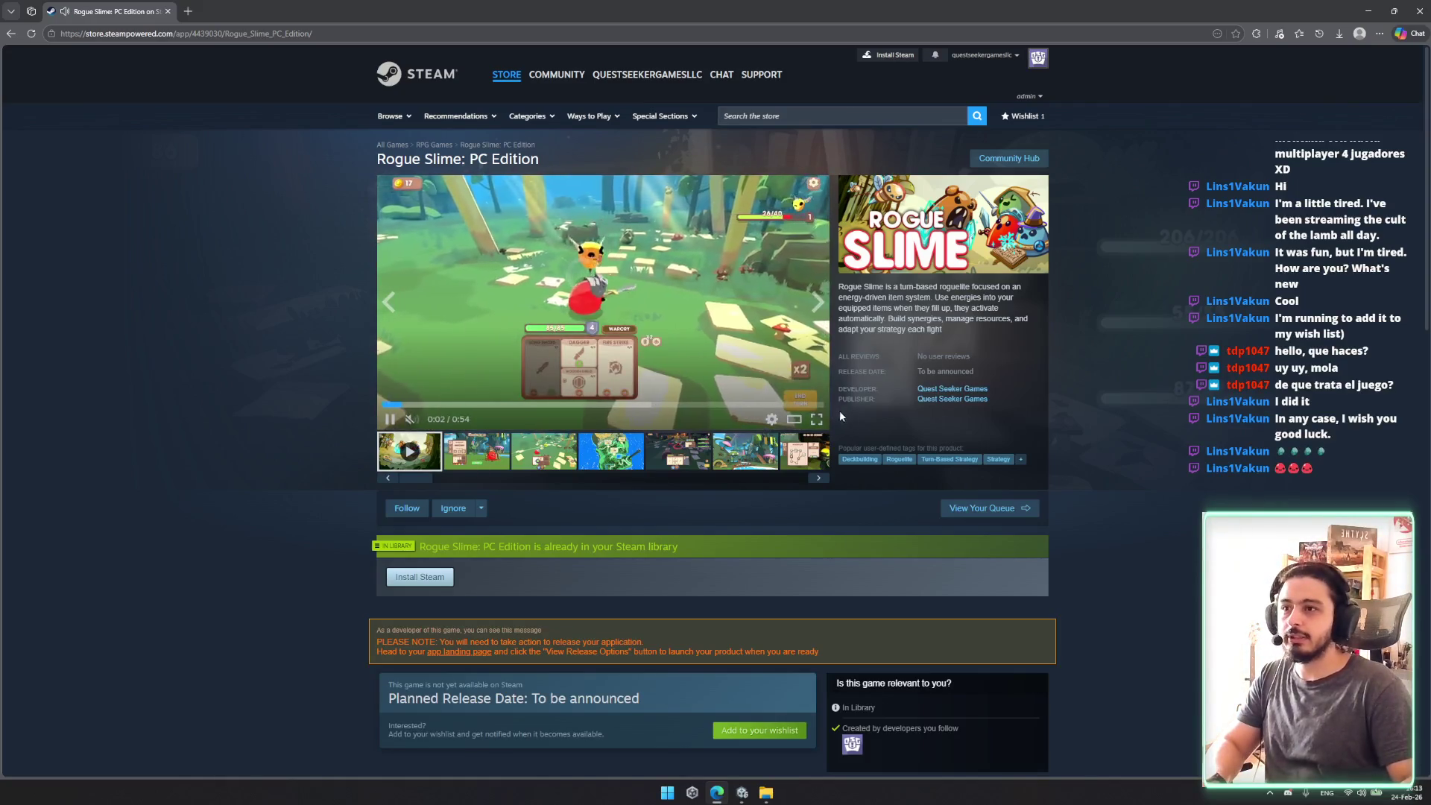
{"action": "left_click", "coordinate": [816, 419]}
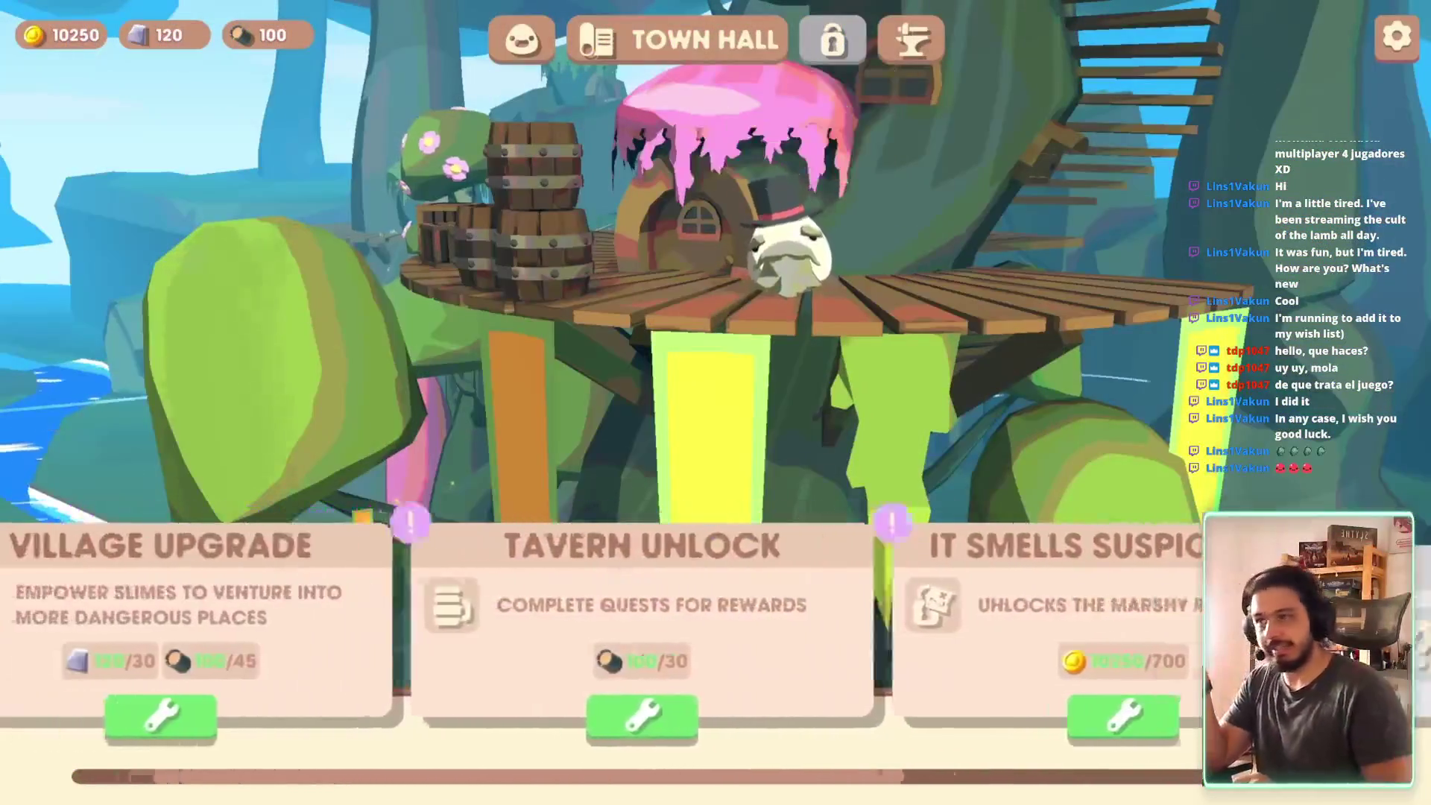
{"action": "left_click", "coordinate": [783, 716]}
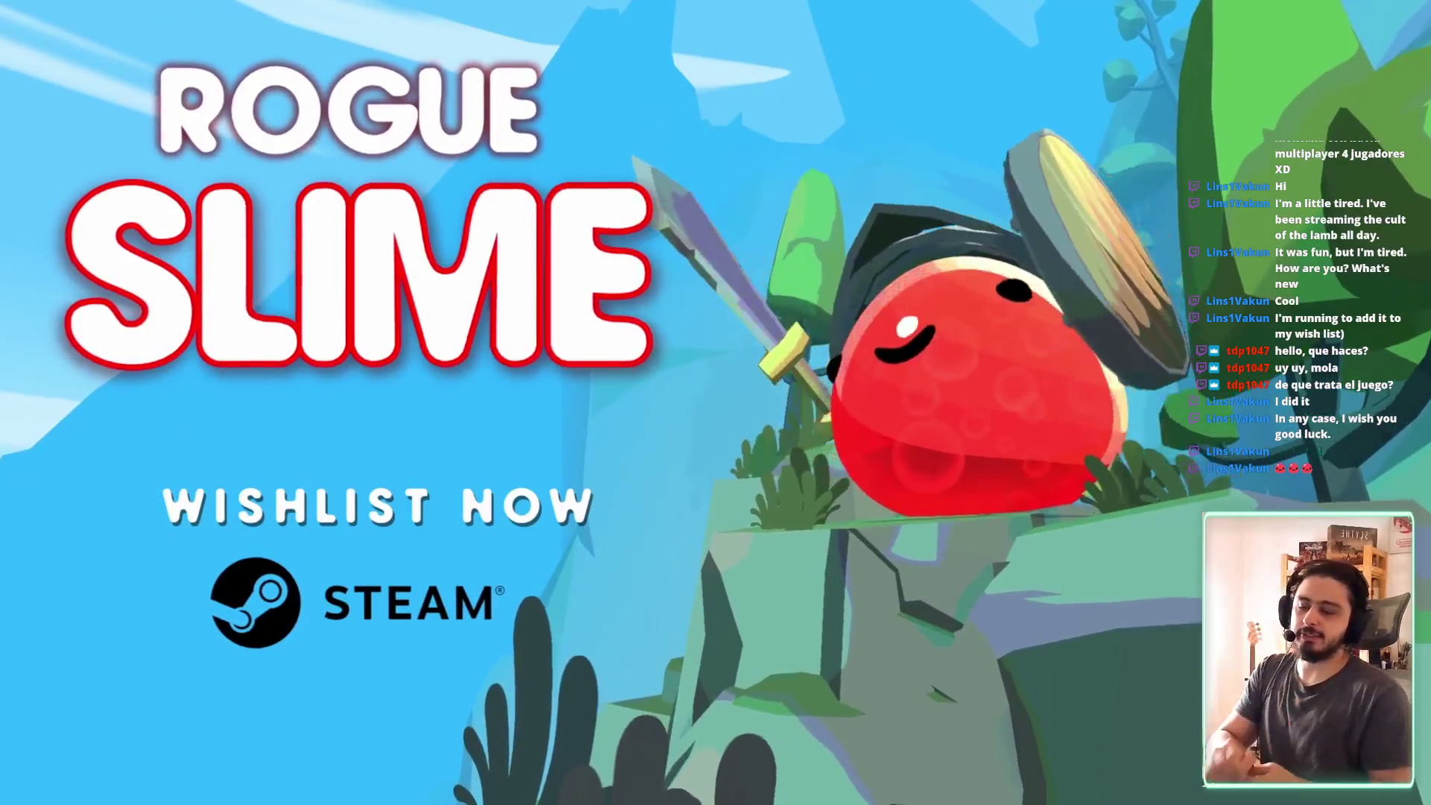
{"action": "key", "text": "Escape"}
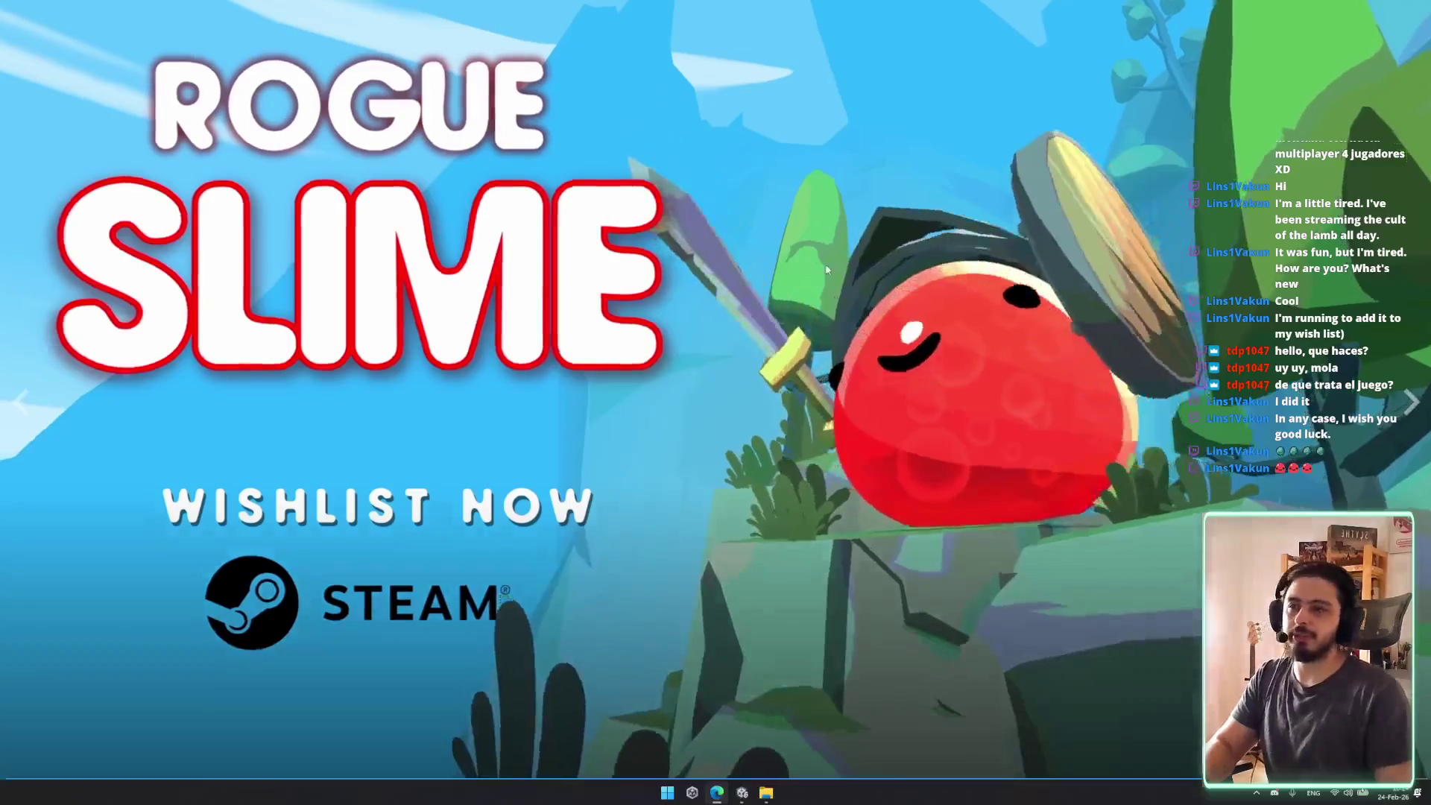
{"action": "left_click", "coordinate": [477, 451]}
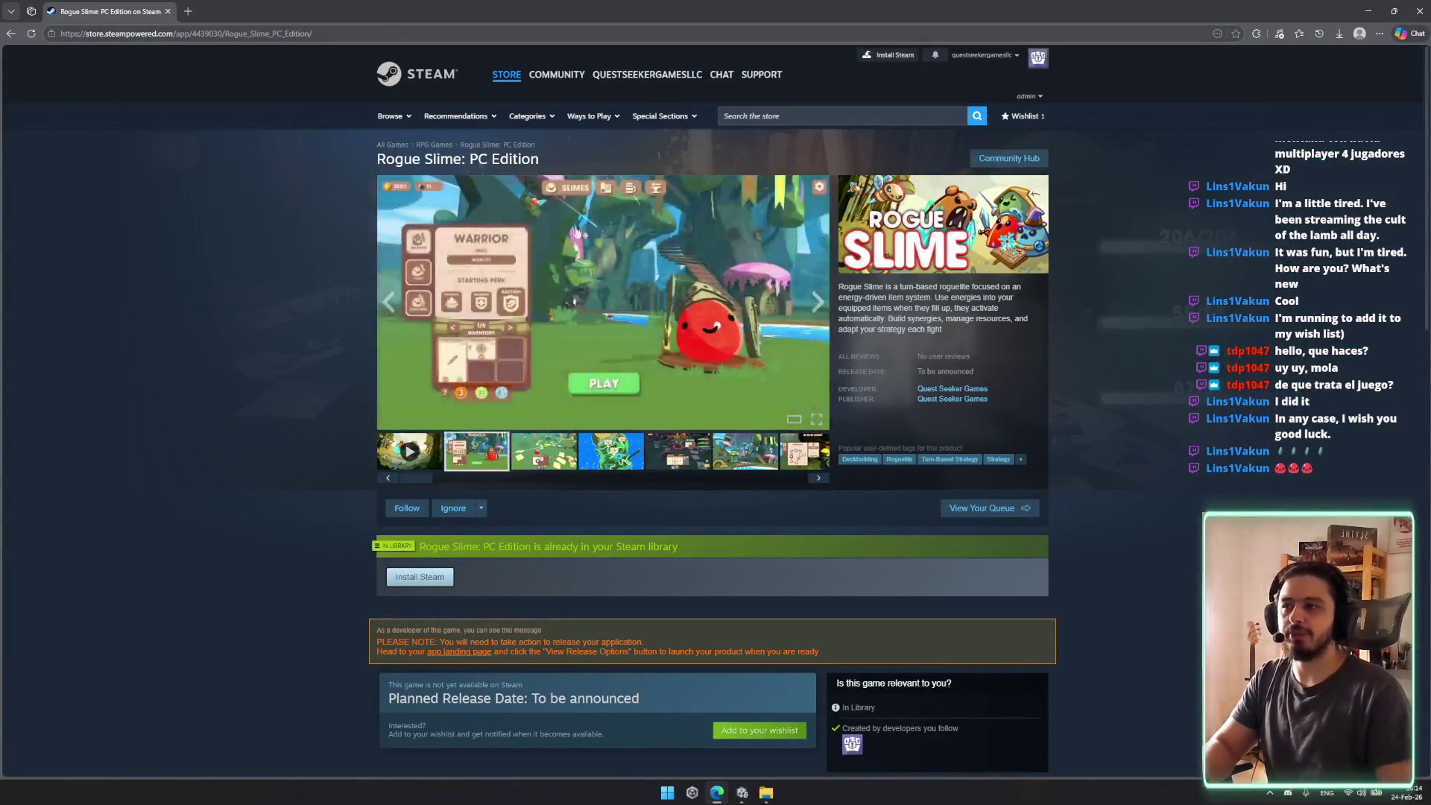
{"action": "left_click", "coordinate": [417, 254]}
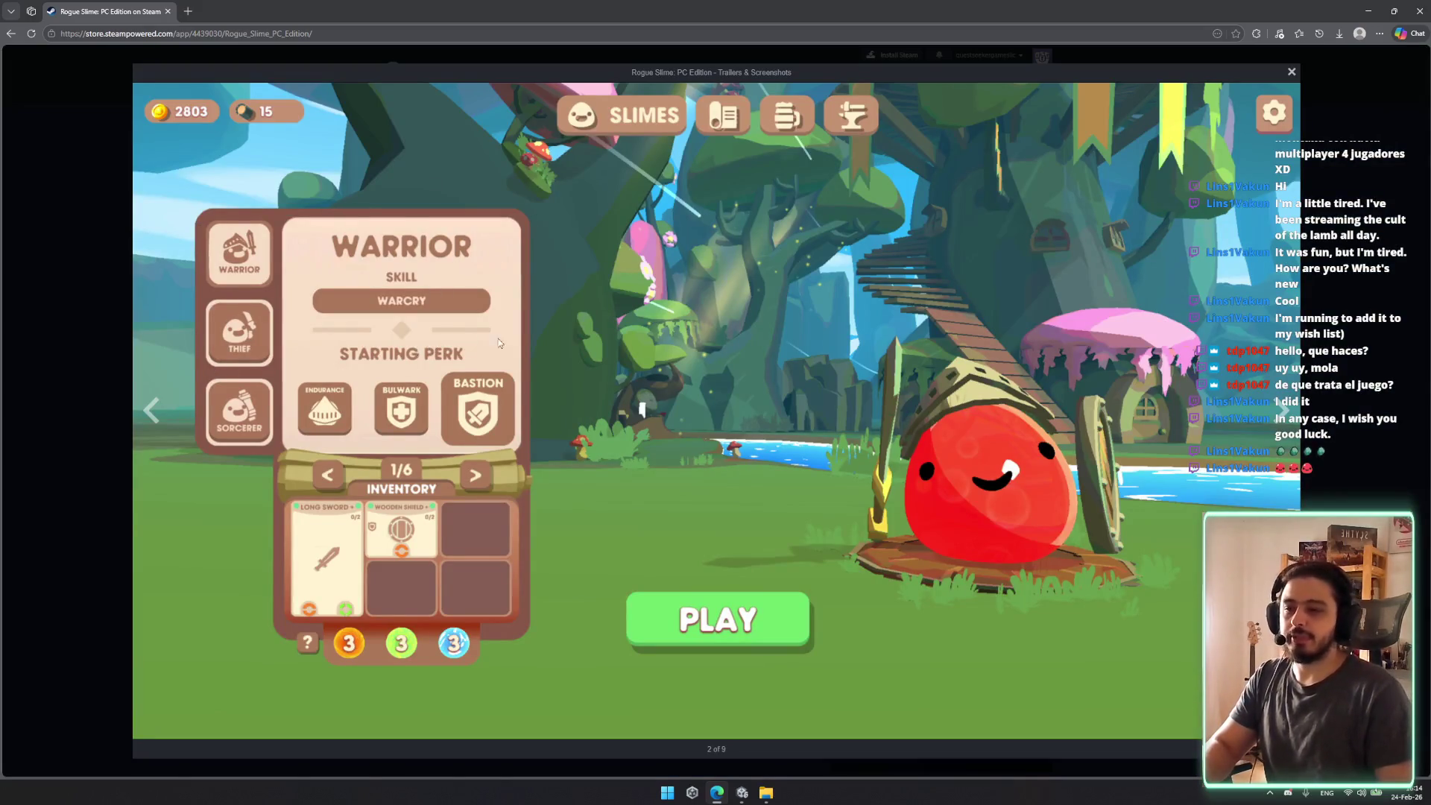
{"action": "key", "text": "Escape"}
{"action": "left_click", "coordinate": [542, 456]}
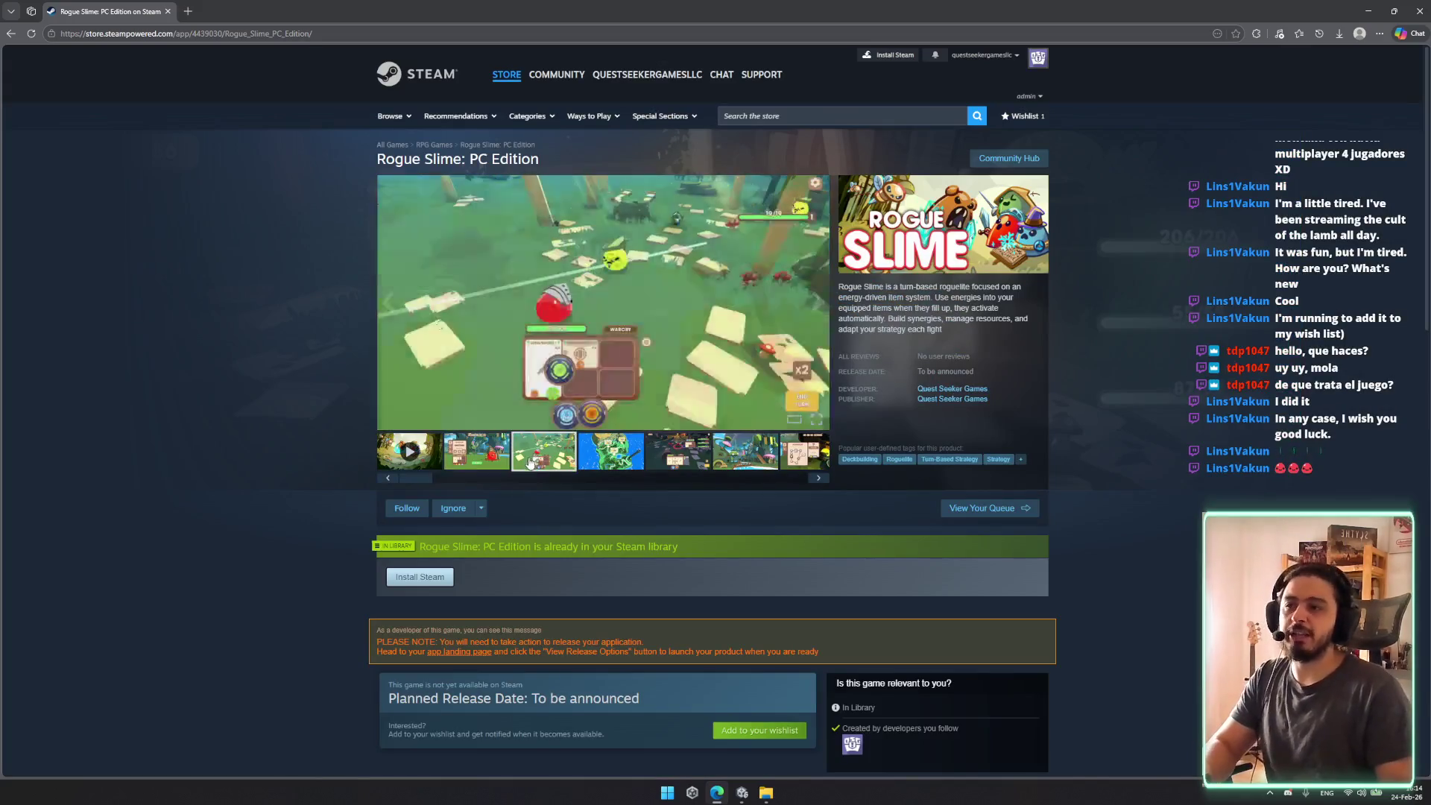
{"action": "left_click", "coordinate": [630, 456]}
{"action": "left_click", "coordinate": [498, 456]}
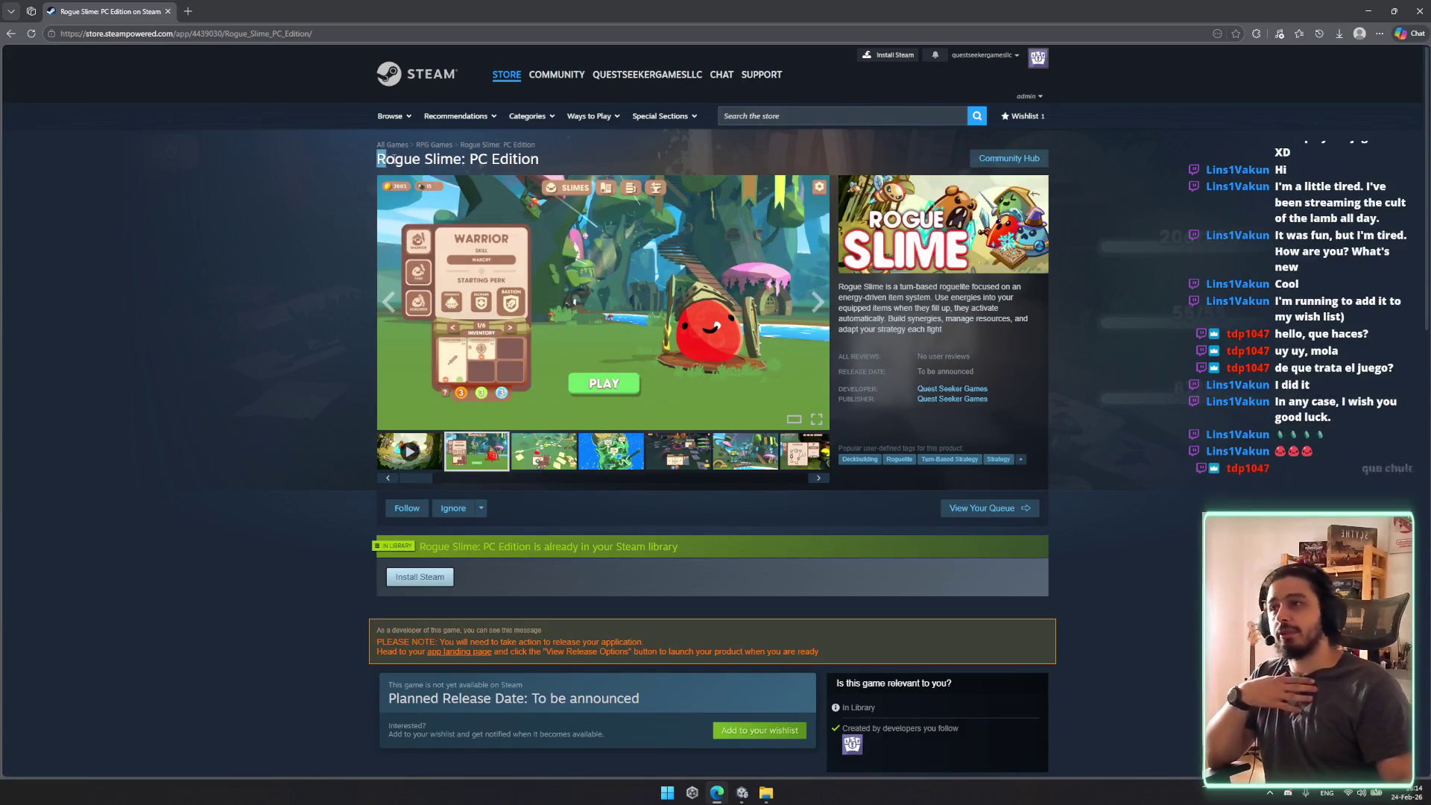
{"action": "left_click_drag", "start_coordinate": [376, 158], "coordinate": [563, 158]}
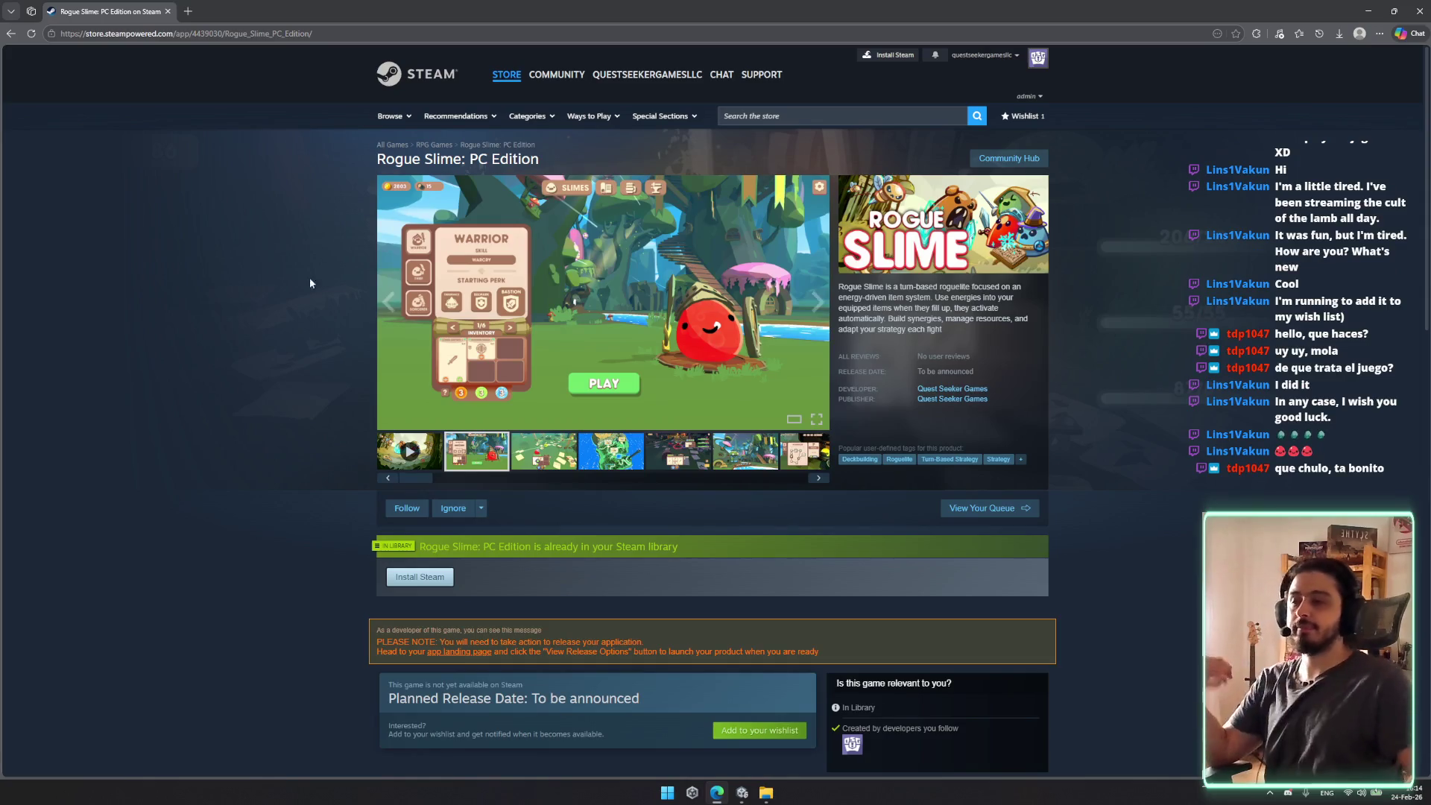
{"action": "left_click", "coordinate": [607, 466]}
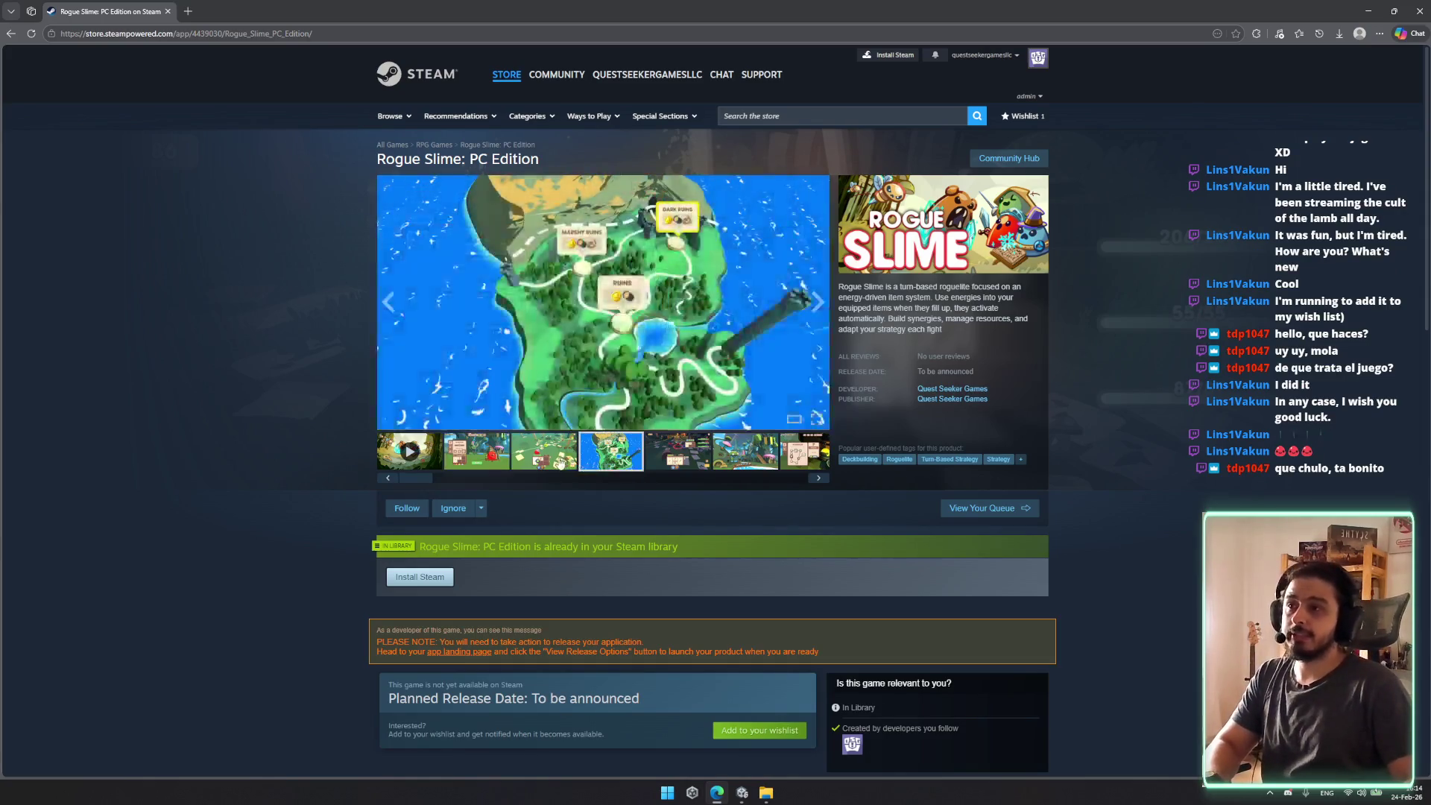
{"action": "left_click", "coordinate": [569, 455]}
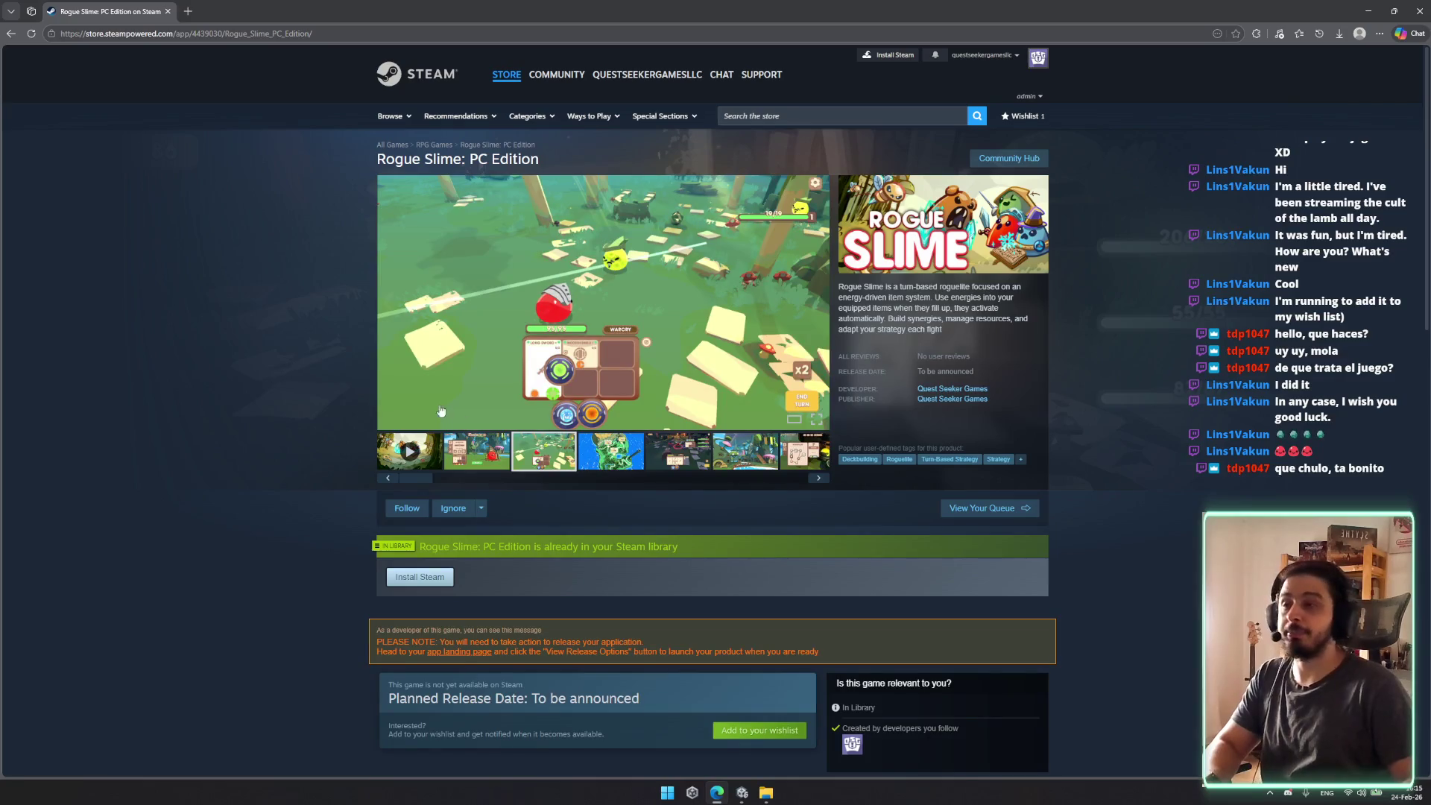
{"action": "left_click", "coordinate": [478, 454]}
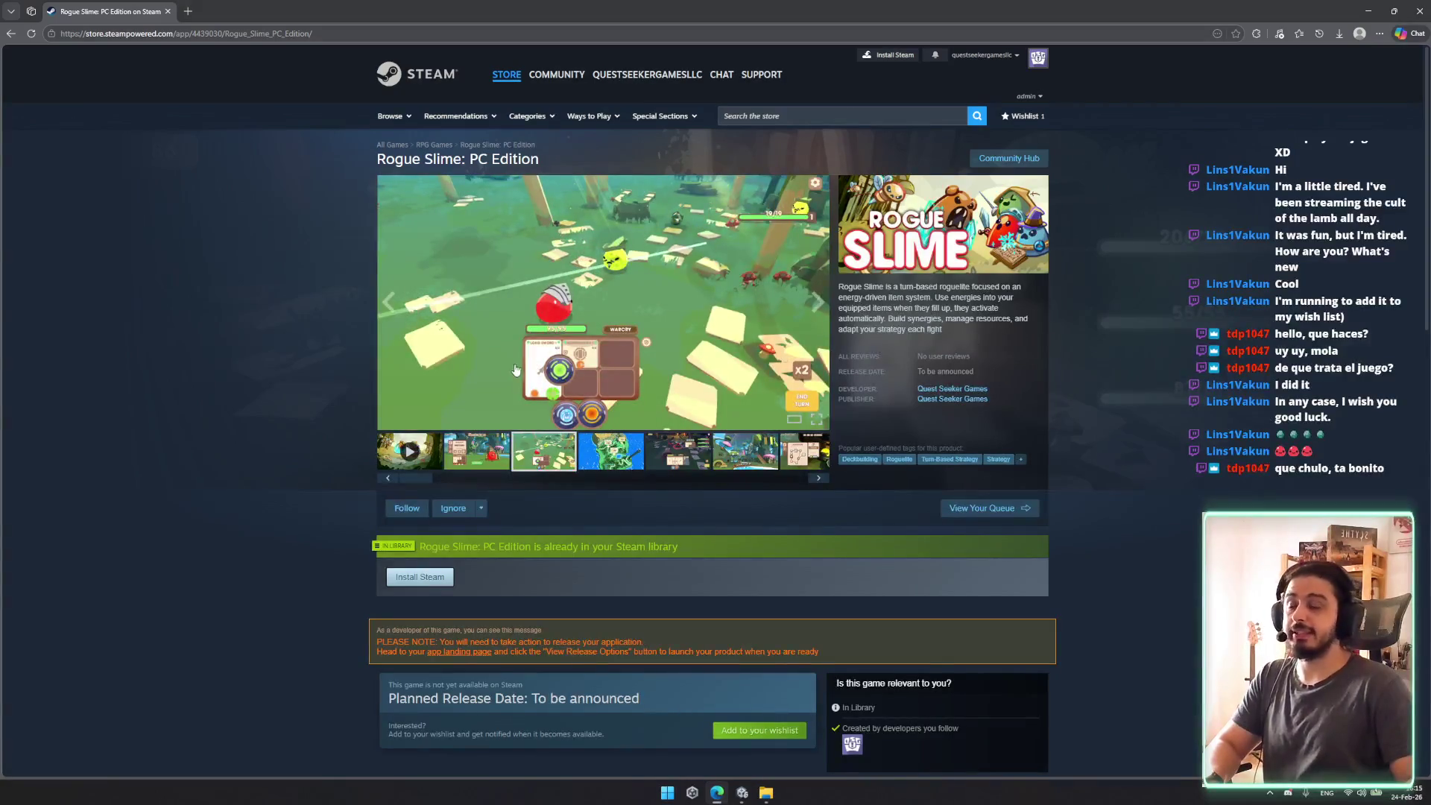
{"action": "scroll", "coordinate": [510, 384], "scroll_direction": "down", "scroll_amount": 2}
{"action": "scroll", "coordinate": [598, 428], "scroll_direction": "up", "scroll_amount": 2}
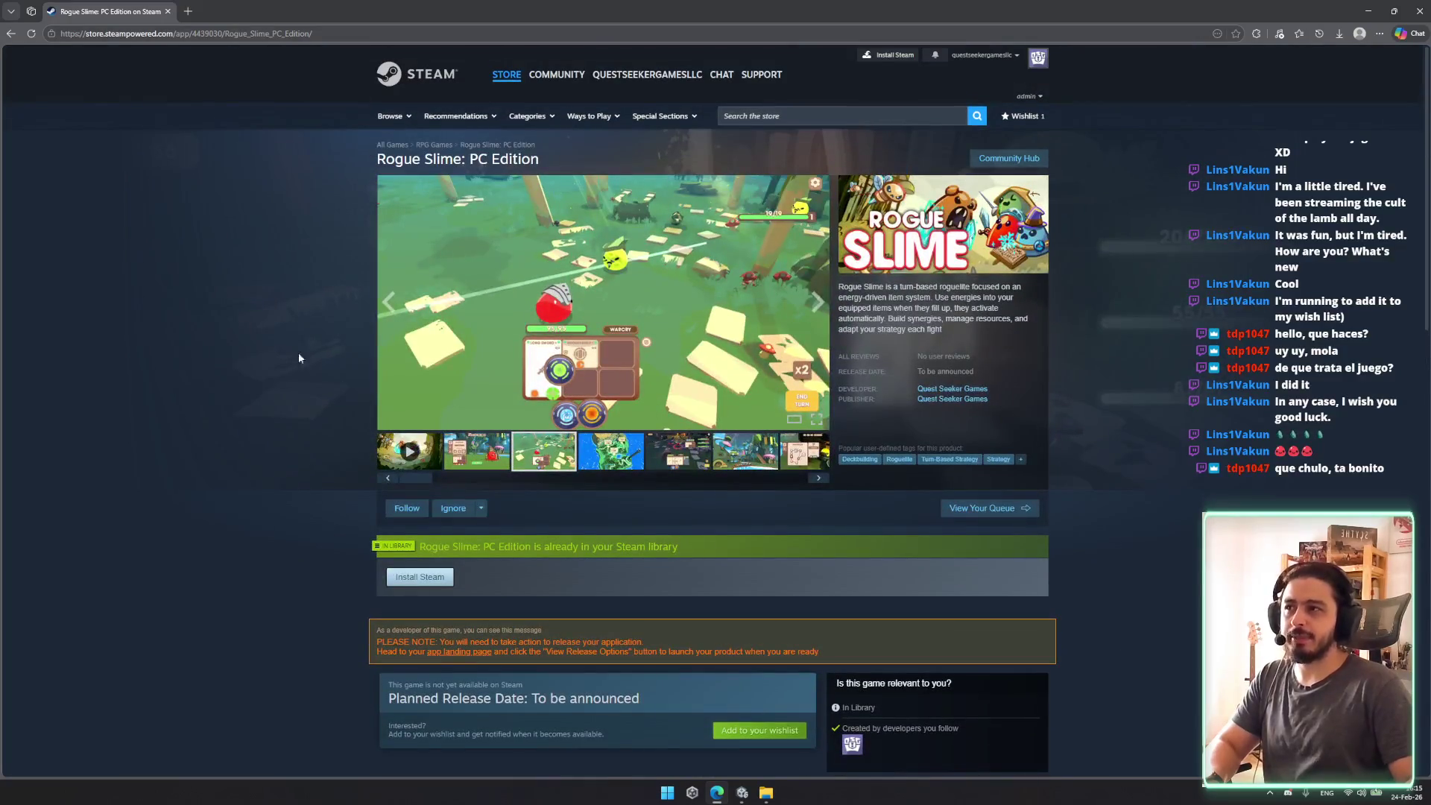
{"action": "left_click", "coordinate": [477, 451]}
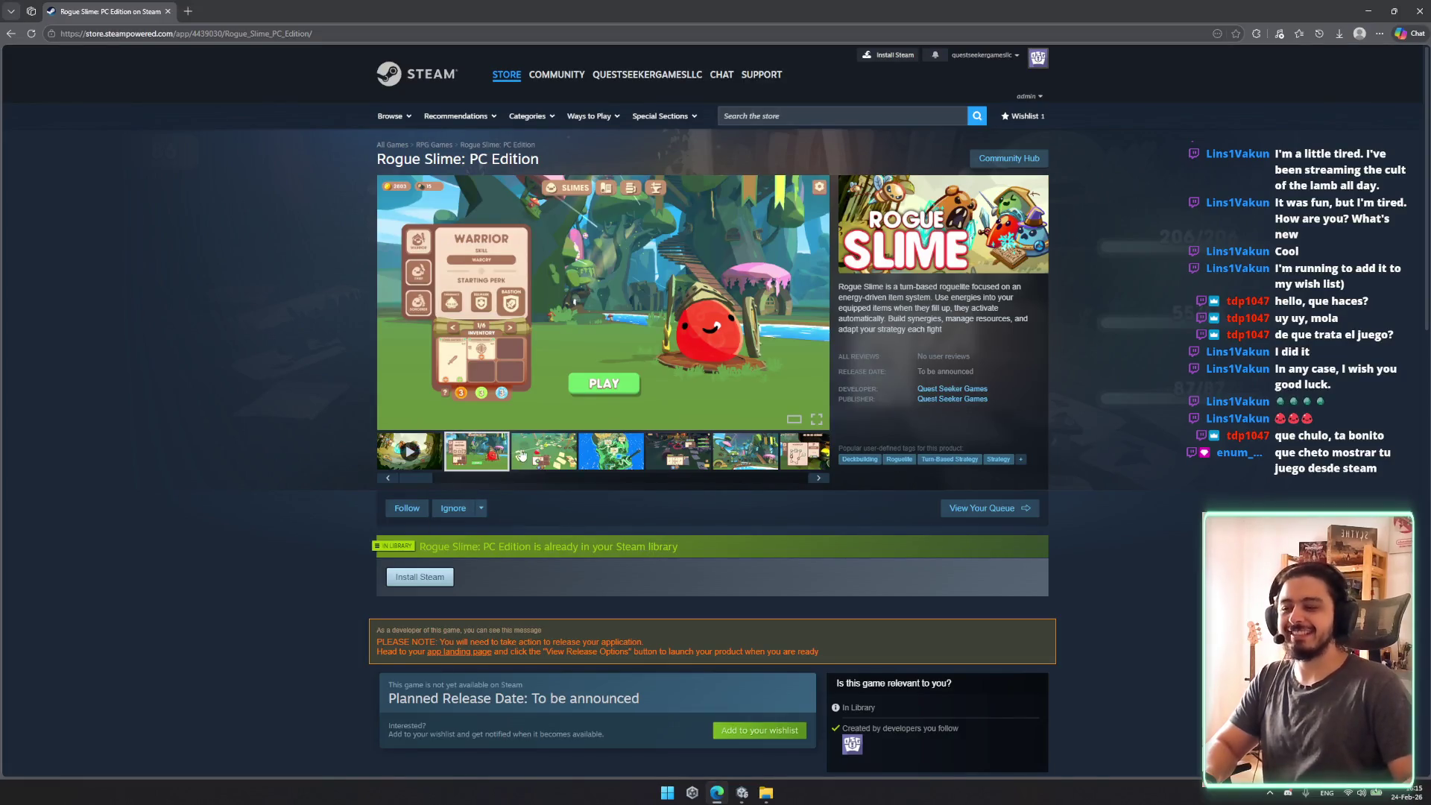
{"action": "left_click", "coordinate": [408, 450]}
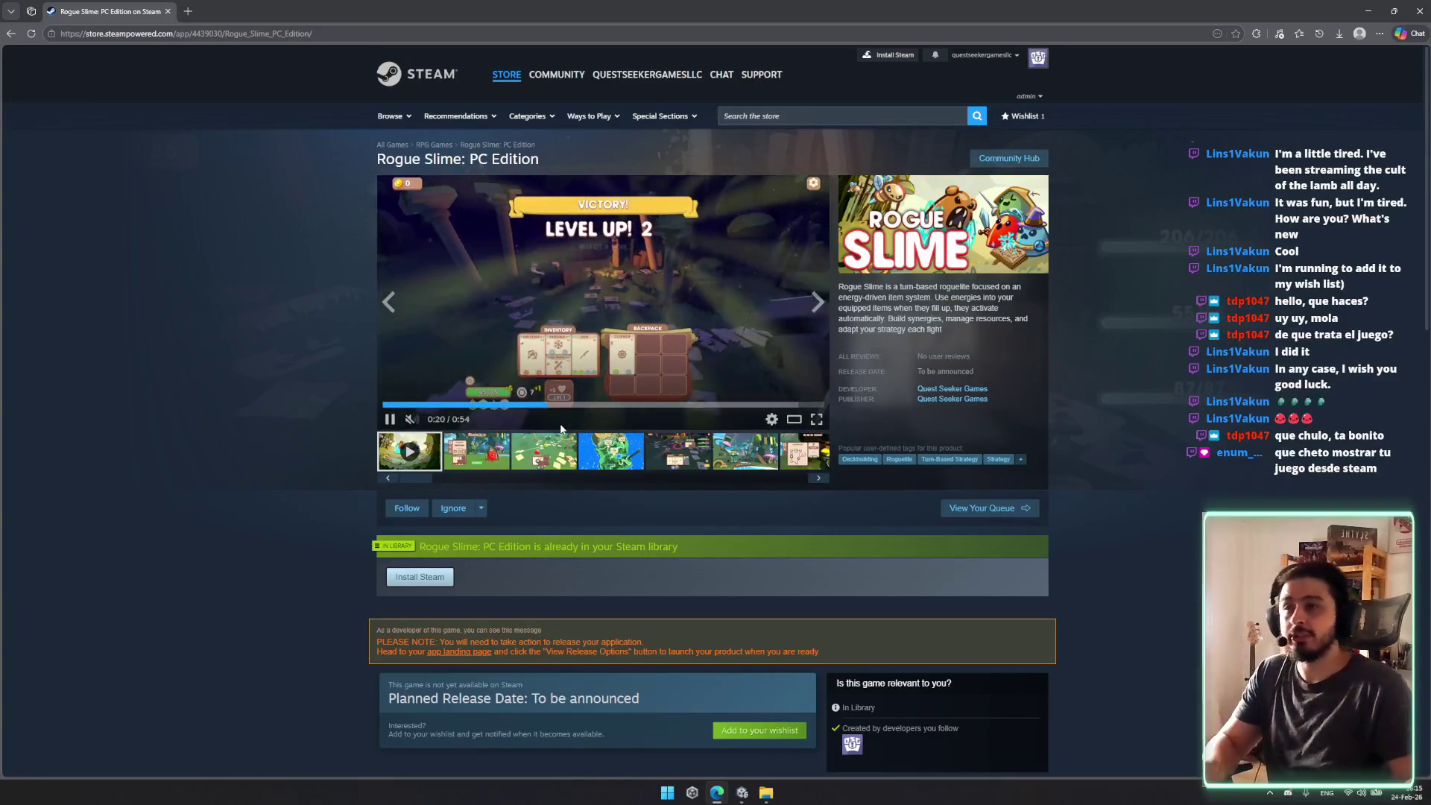
{"action": "scroll", "coordinate": [633, 474], "scroll_direction": "down", "scroll_amount": 2}
{"action": "scroll", "coordinate": [630, 476], "scroll_direction": "up", "scroll_amount": 2}
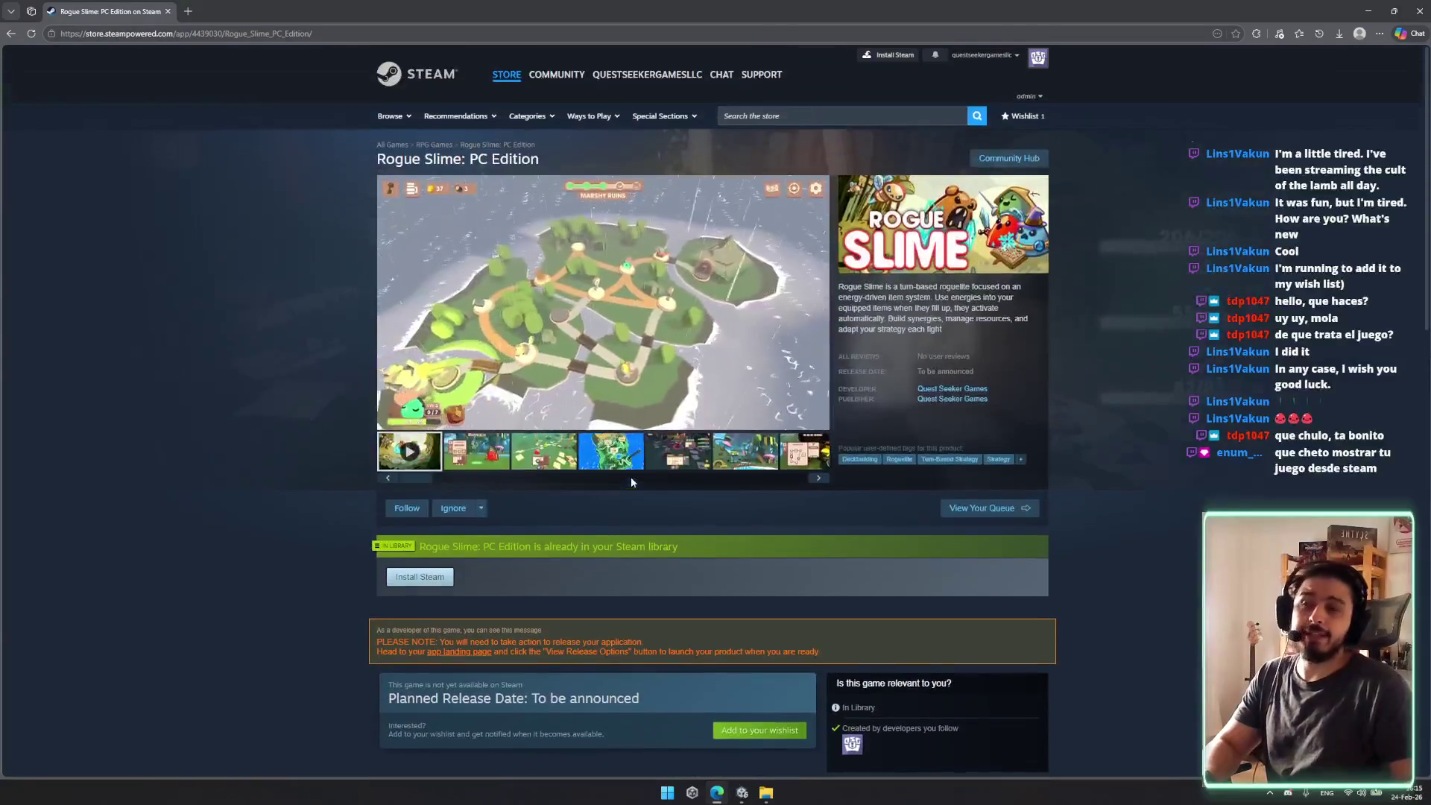
{"action": "scroll", "coordinate": [514, 466], "scroll_direction": "down", "scroll_amount": 2}
{"action": "scroll", "coordinate": [520, 463], "scroll_direction": "up", "scroll_amount": 2}
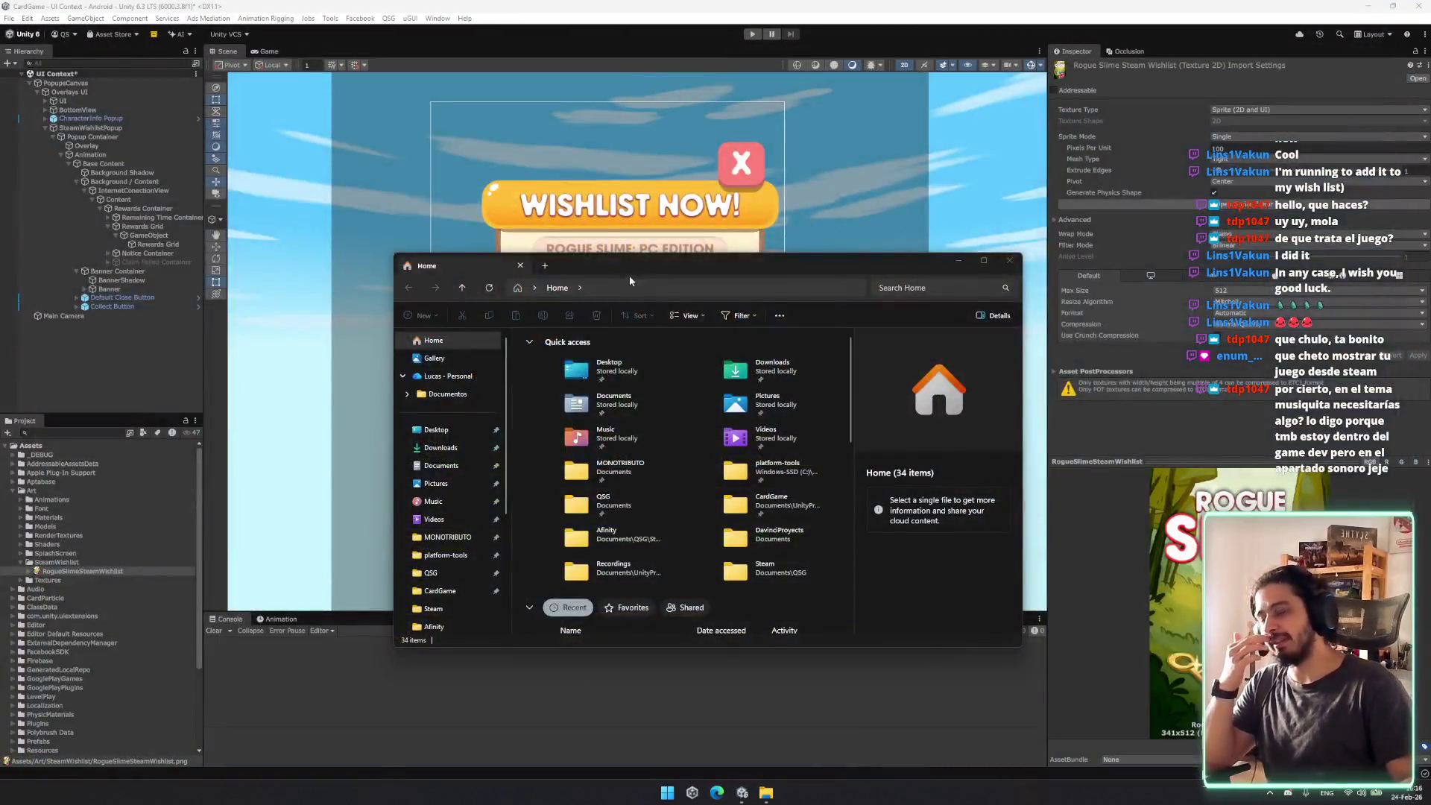
{"action": "mouse_move", "coordinate": [629, 280]}
{"action": "left_mouse_down"}
{"action": "mouse_move", "coordinate": [642, 271]}
{"action": "mouse_move", "coordinate": [580, 524]}
{"action": "mouse_move", "coordinate": [582, 441]}
{"action": "left_mouse_up"}
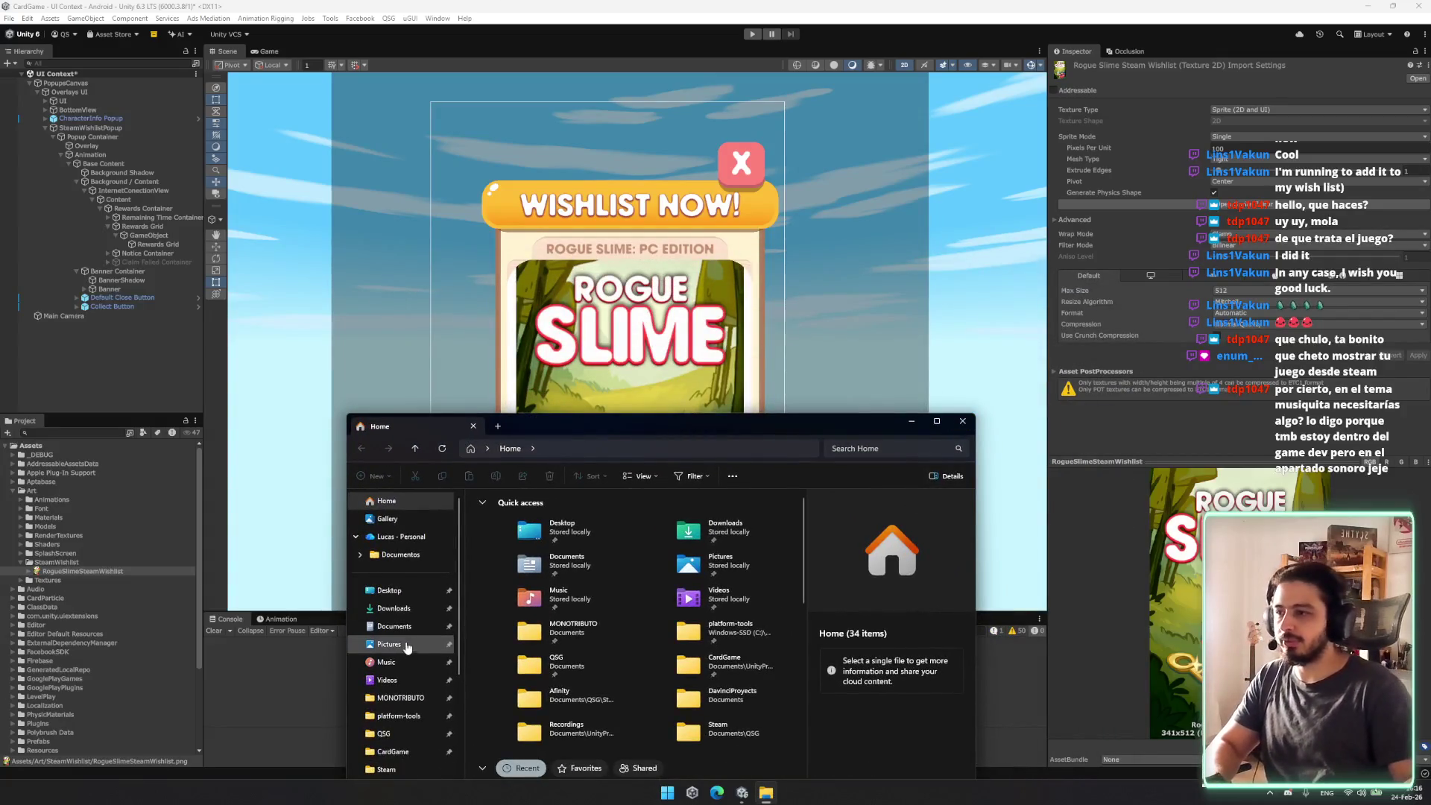
Step: Browse Pictures, platform-tools and Program Files (x86) in File Explorer looking for the Steam art
{"action": "left_click", "coordinate": [402, 644]}
{"action": "left_click", "coordinate": [401, 717]}
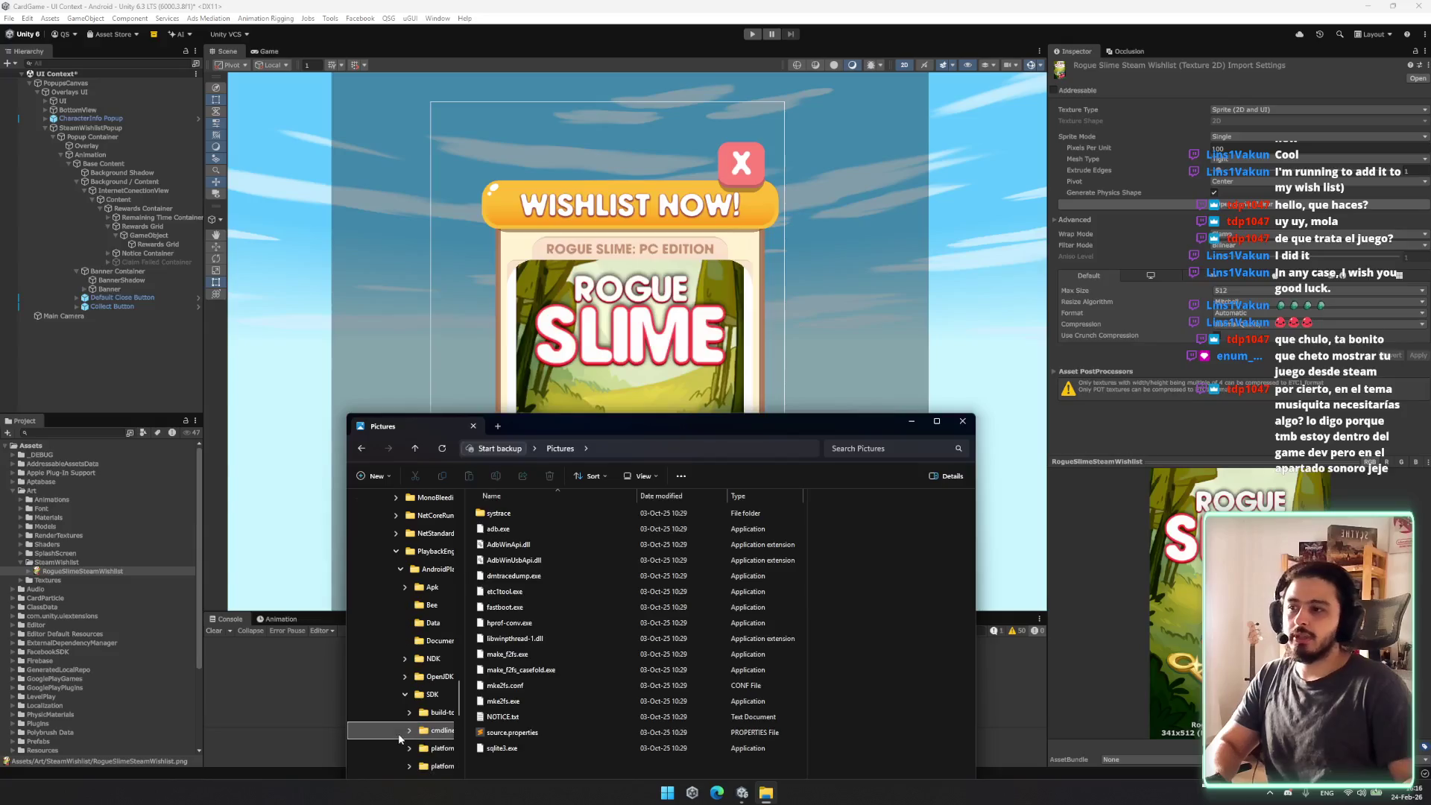
{"action": "left_click", "coordinate": [635, 448]}
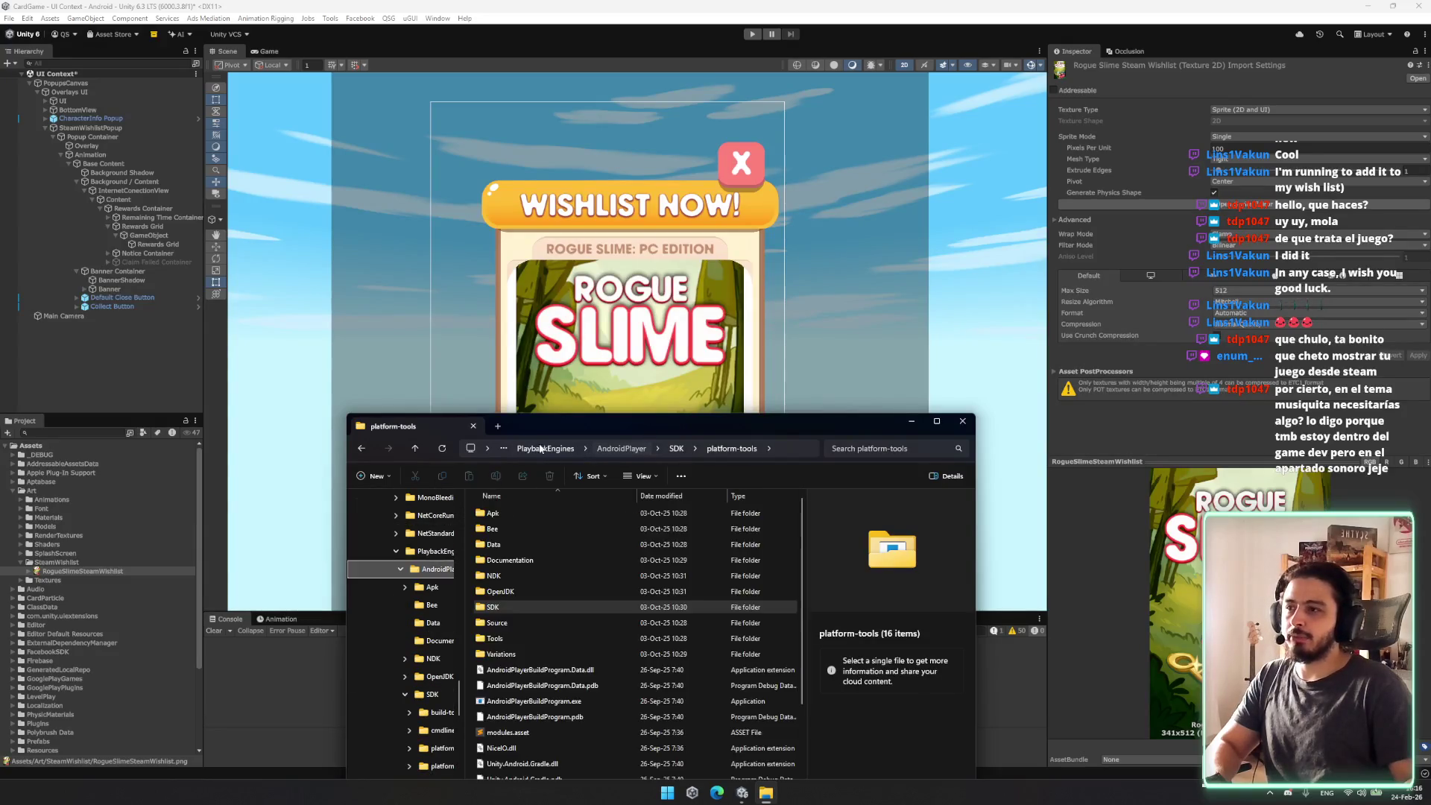
{"action": "scroll", "coordinate": [395, 634], "scroll_direction": "up", "scroll_amount": 5}
{"action": "left_click", "coordinate": [369, 678]}
{"action": "scroll", "coordinate": [440, 693], "scroll_direction": "up", "scroll_amount": 10}
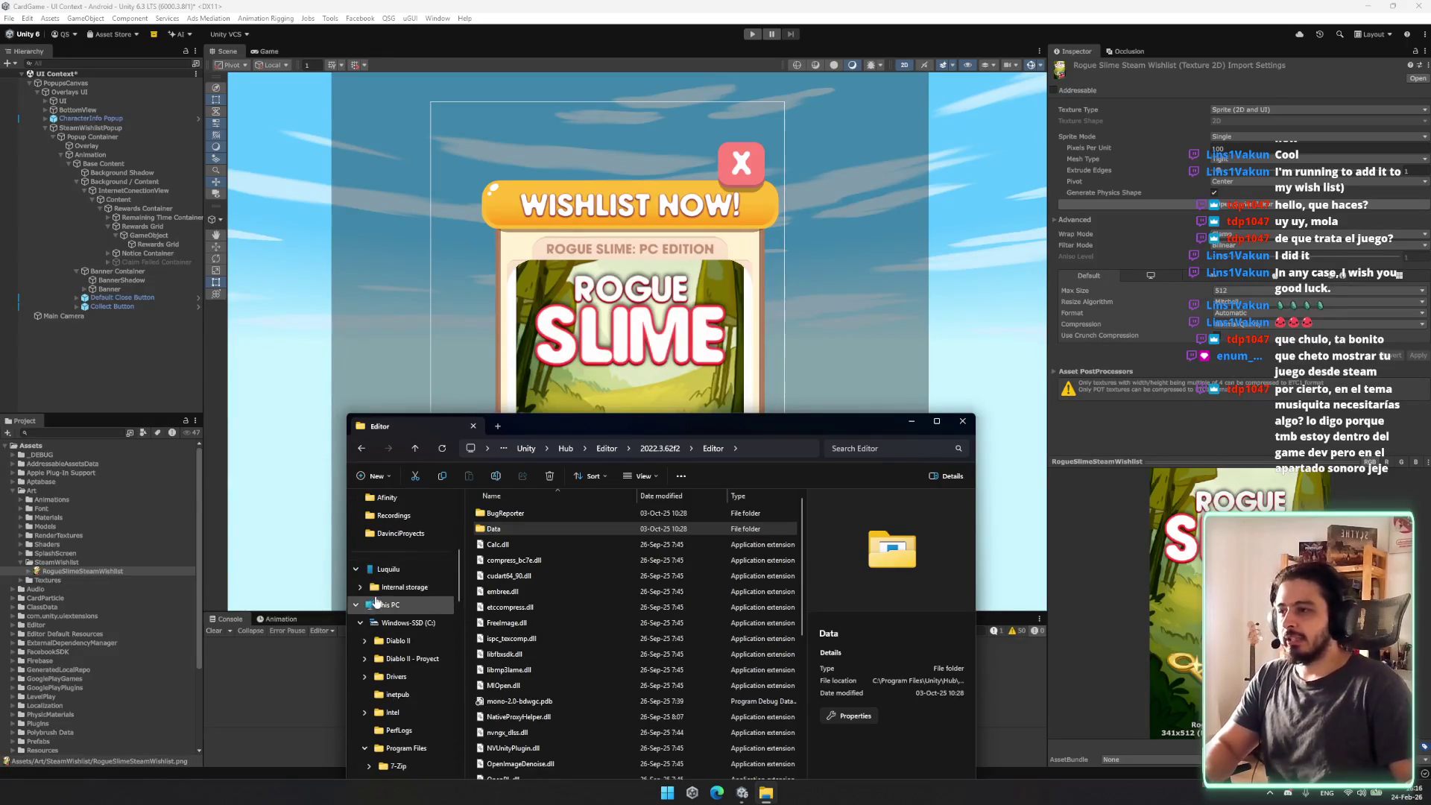
{"action": "mouse_move", "coordinate": [765, 792]}
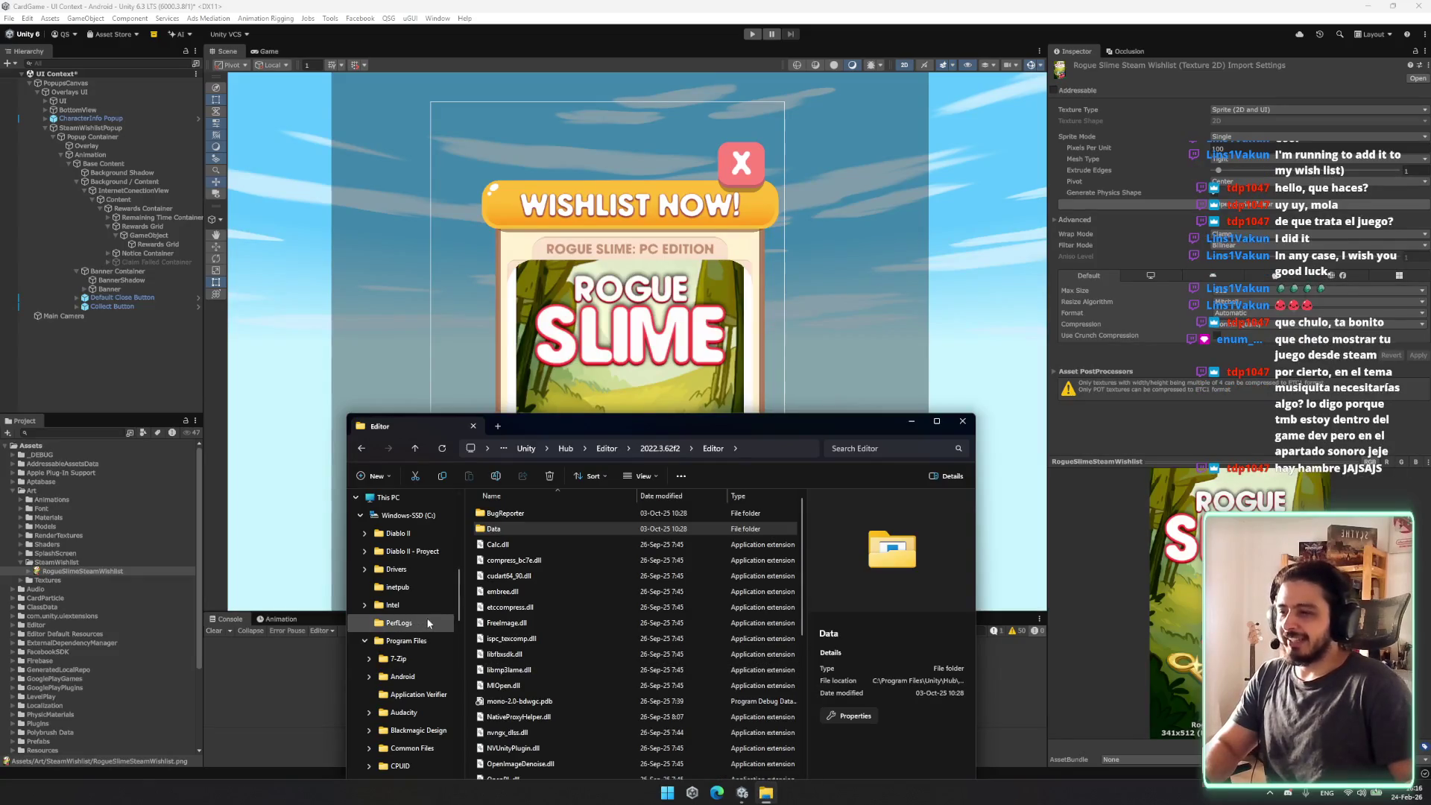
{"action": "scroll", "coordinate": [417, 662], "scroll_direction": "down", "scroll_amount": 1}
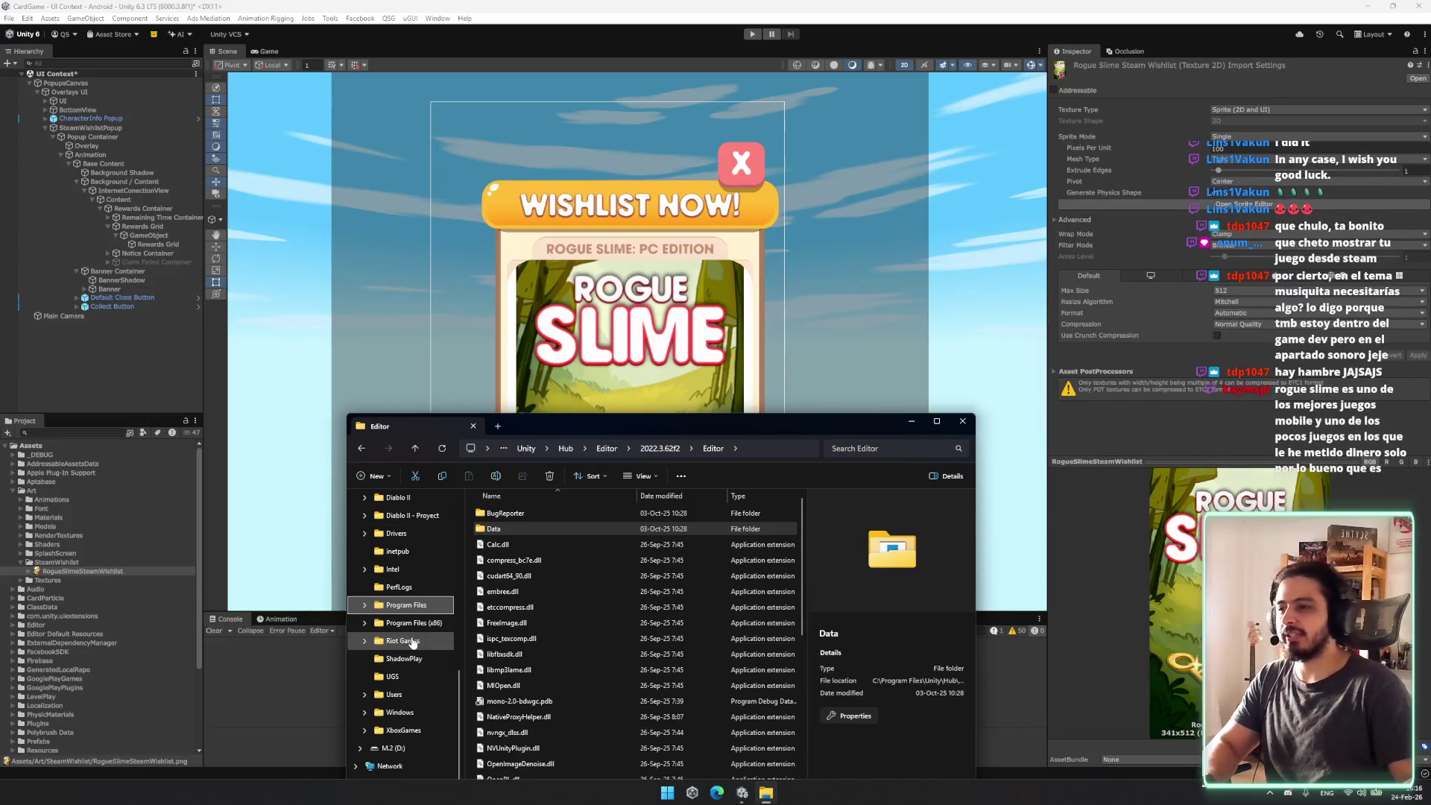
{"action": "left_click", "coordinate": [436, 624]}
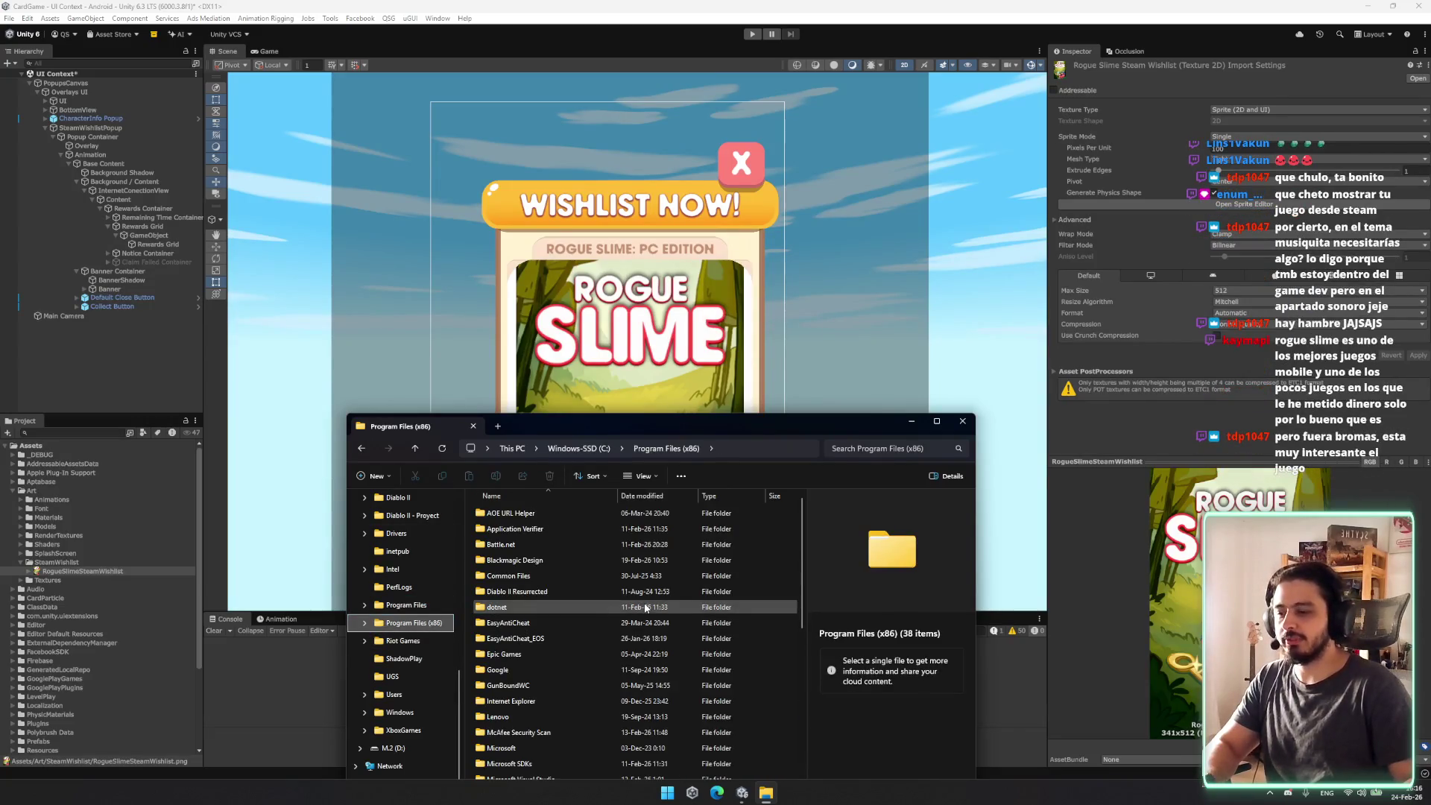
{"action": "scroll", "coordinate": [609, 620], "scroll_direction": "down", "scroll_amount": 3}
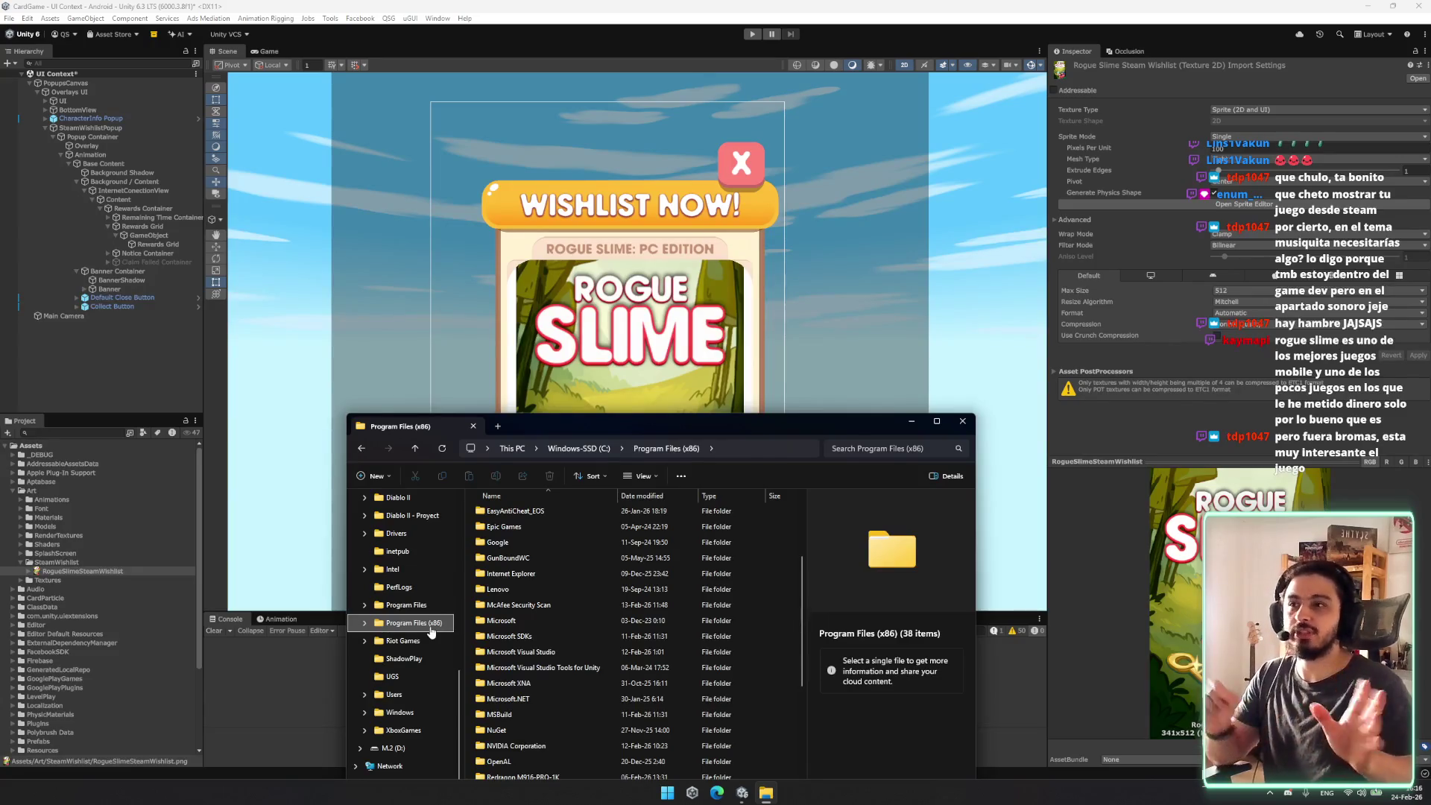
{"action": "mouse_move", "coordinate": [481, 623]}
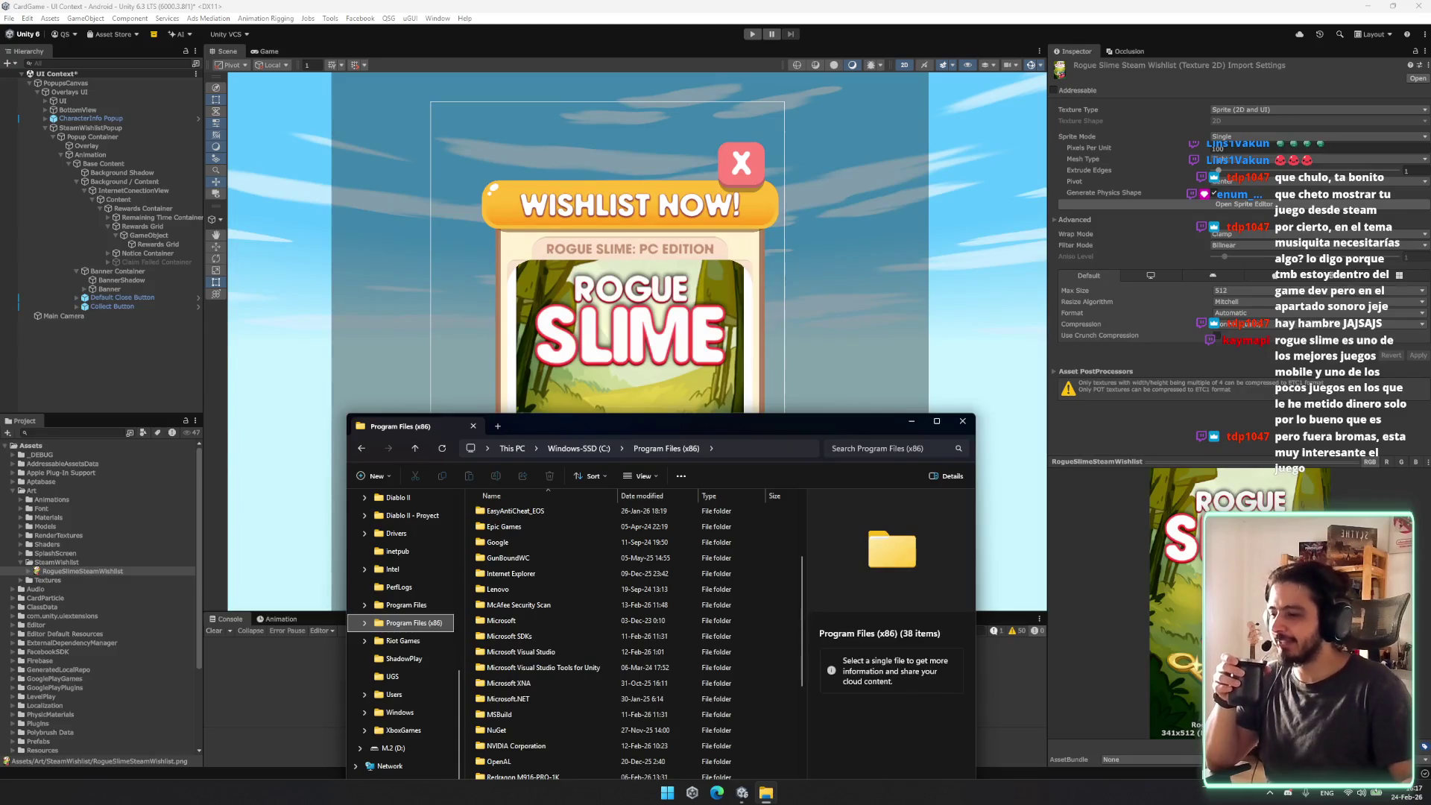
{"action": "scroll", "coordinate": [447, 661], "scroll_direction": "up", "scroll_amount": 3}
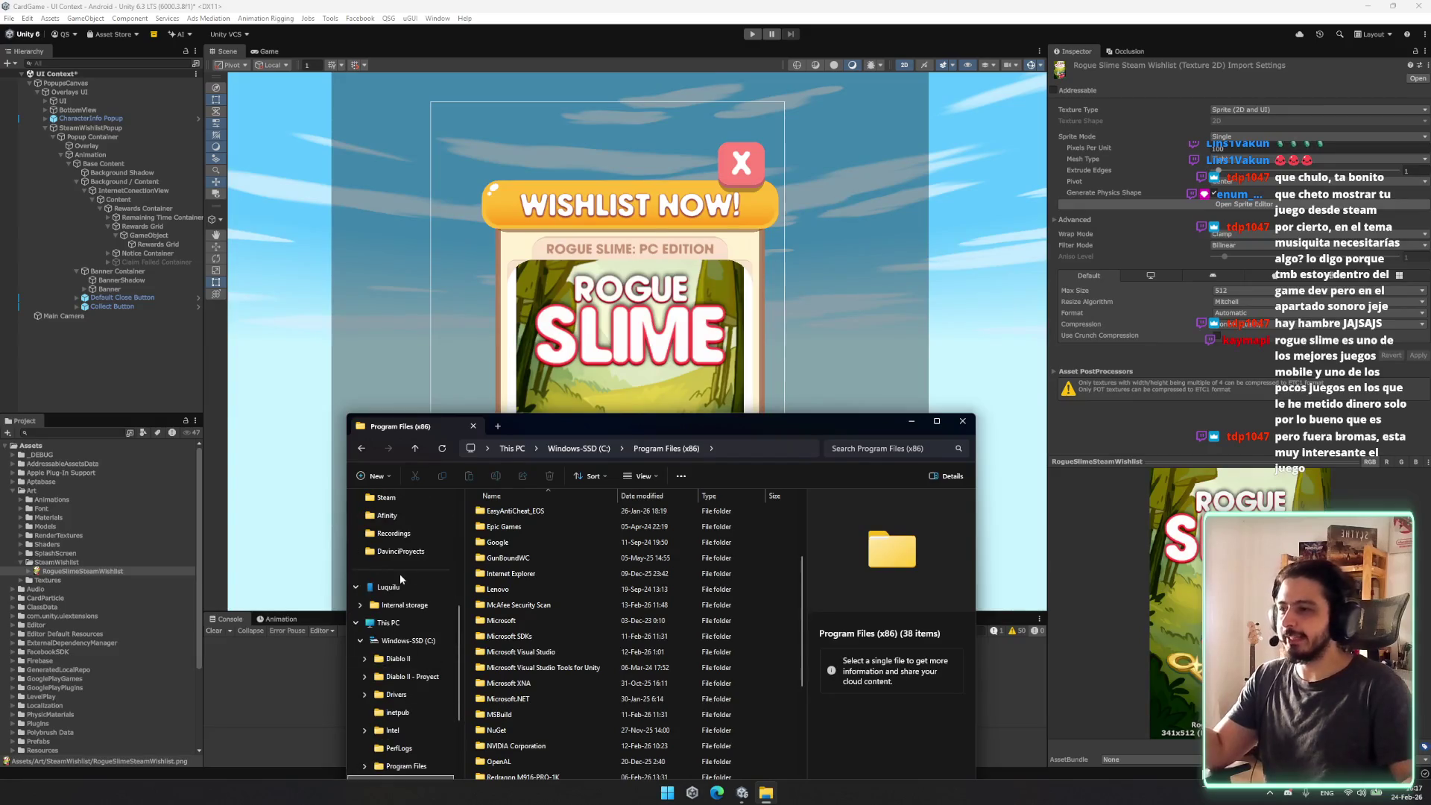
{"action": "scroll", "coordinate": [401, 579], "scroll_direction": "up", "scroll_amount": 2}
Step: Open the Steam folder inside Documents\QSG and move the window up the screen
{"action": "left_click", "coordinate": [384, 568]}
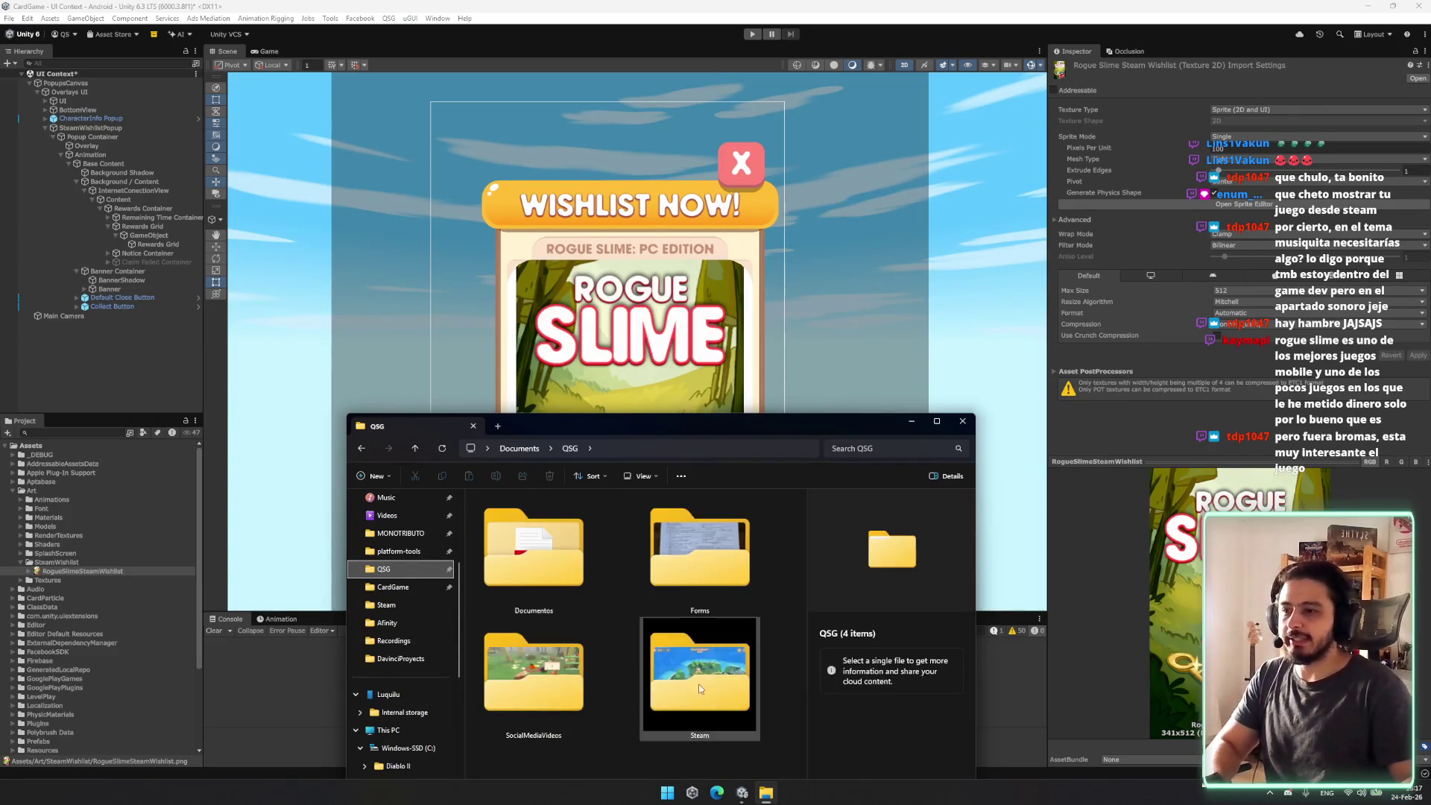
{"action": "double_click", "coordinate": [699, 687]}
{"action": "left_click_drag", "start_coordinate": [729, 427], "coordinate": [777, 145]}
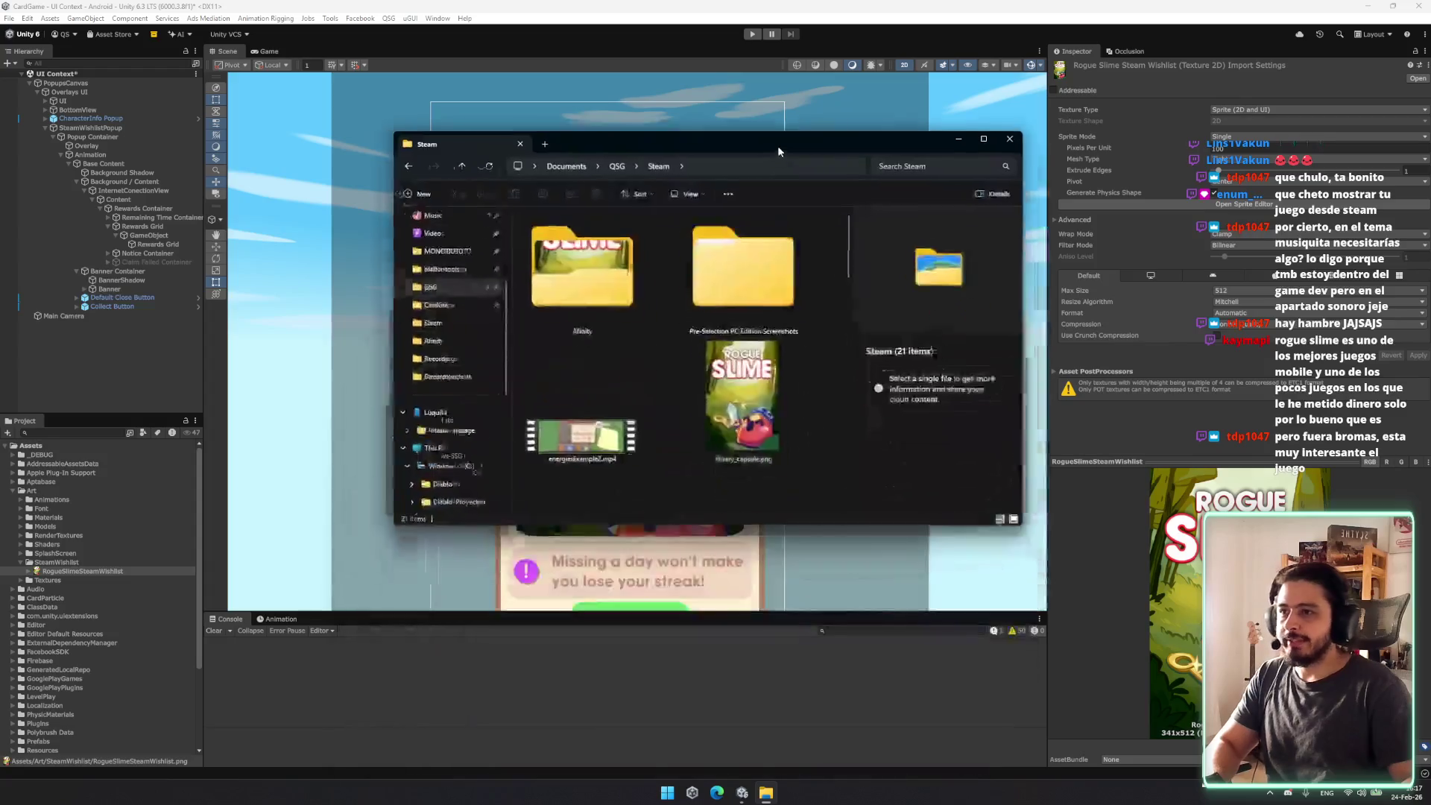
{"action": "scroll", "coordinate": [690, 386], "scroll_direction": "down", "scroll_amount": 2}
{"action": "scroll", "coordinate": [737, 378], "scroll_direction": "up", "scroll_amount": 2}
{"action": "scroll", "coordinate": [740, 308], "scroll_direction": "down", "scroll_amount": 2}
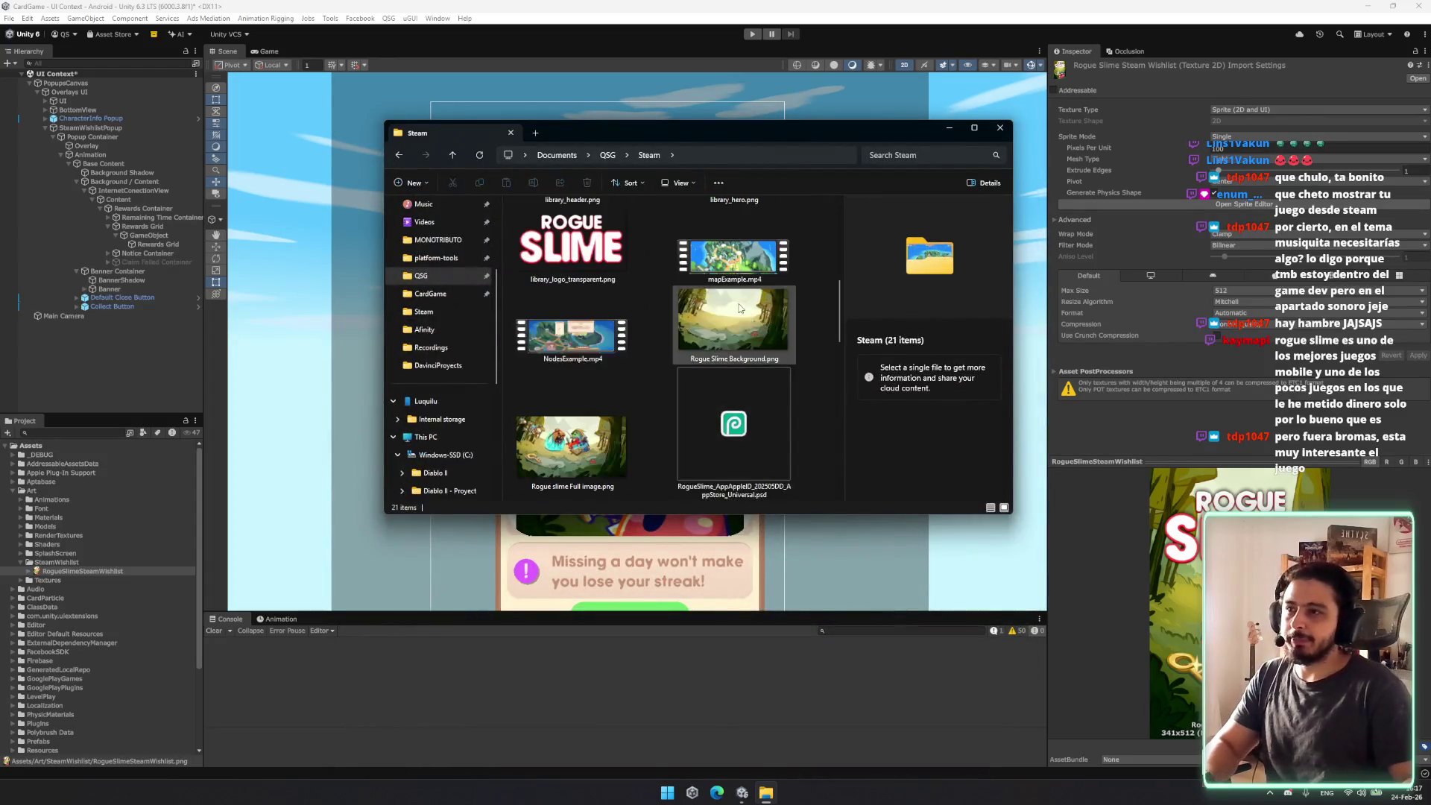
{"action": "scroll", "coordinate": [739, 308], "scroll_direction": "up", "scroll_amount": 3}
Step: Compare library_header, store_capsule_header and store_page_background, settling on library_header, then select the old texture in Unity
{"action": "left_click", "coordinate": [608, 406]}
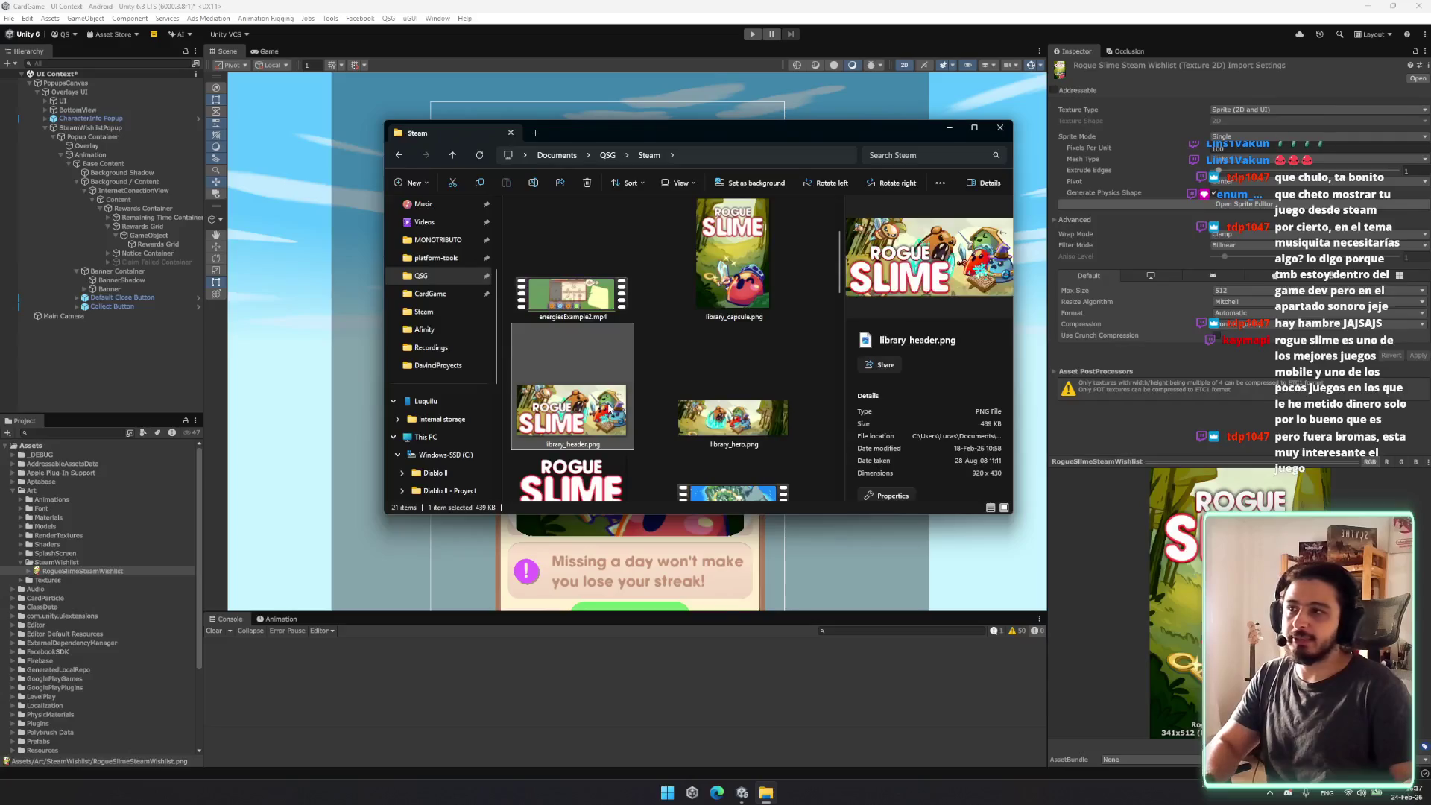
{"action": "scroll", "coordinate": [615, 410], "scroll_direction": "down", "scroll_amount": 3}
{"action": "scroll", "coordinate": [682, 438], "scroll_direction": "down", "scroll_amount": 3}
{"action": "left_click", "coordinate": [615, 465]}
{"action": "scroll", "coordinate": [747, 448], "scroll_direction": "down", "scroll_amount": 5}
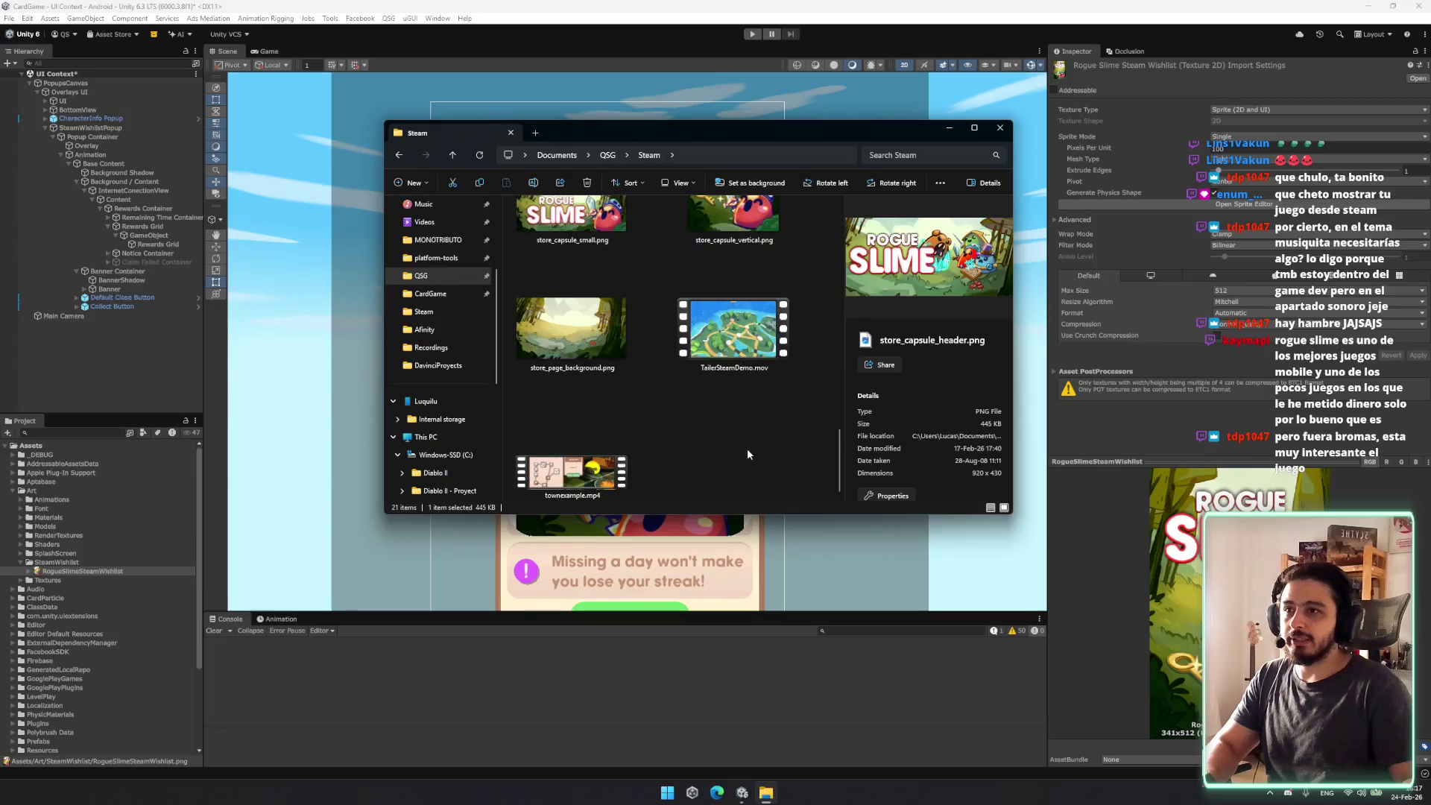
{"action": "scroll", "coordinate": [664, 432], "scroll_direction": "up", "scroll_amount": 1}
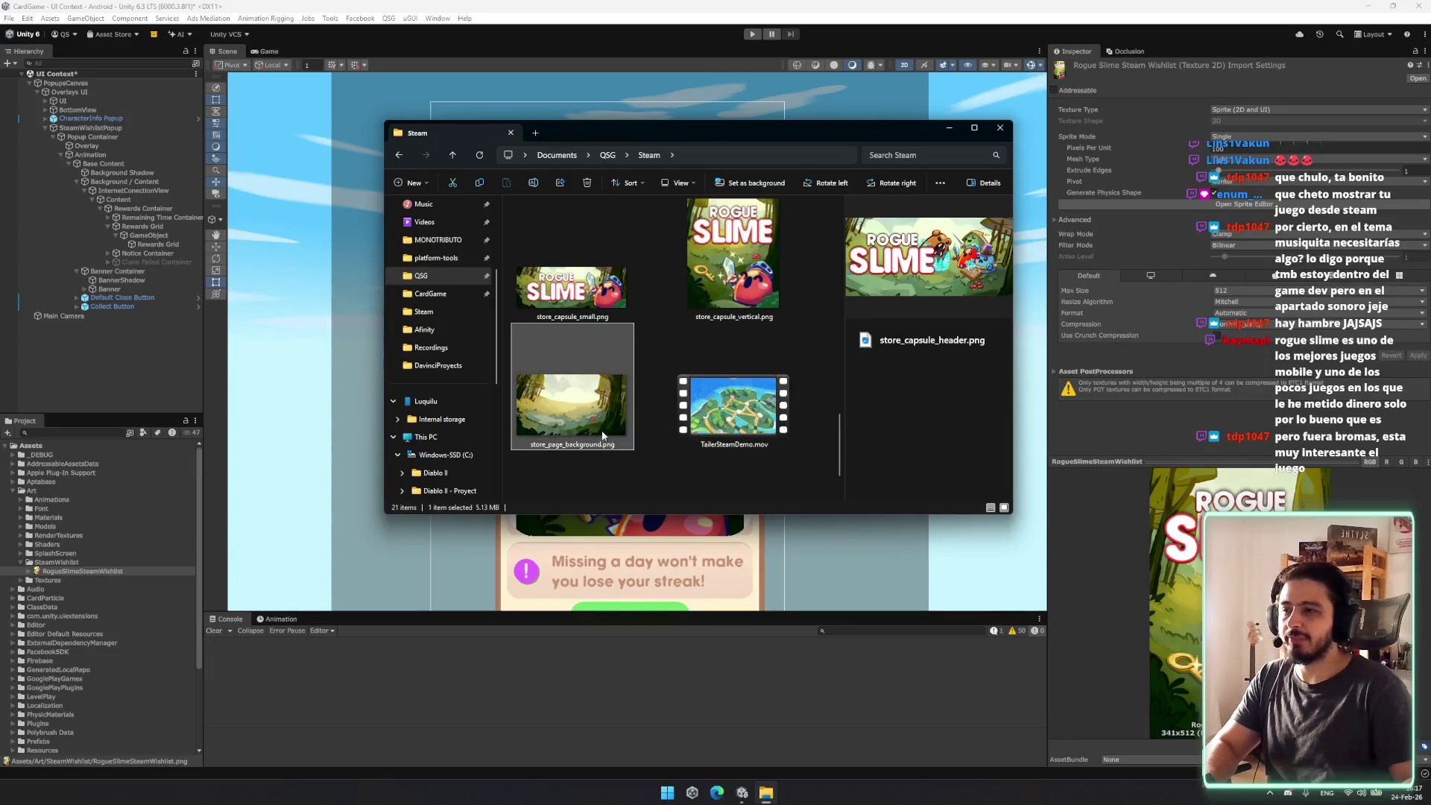
{"action": "left_click", "coordinate": [573, 417]}
{"action": "scroll", "coordinate": [686, 422], "scroll_direction": "up", "scroll_amount": 3}
{"action": "left_click", "coordinate": [573, 356]}
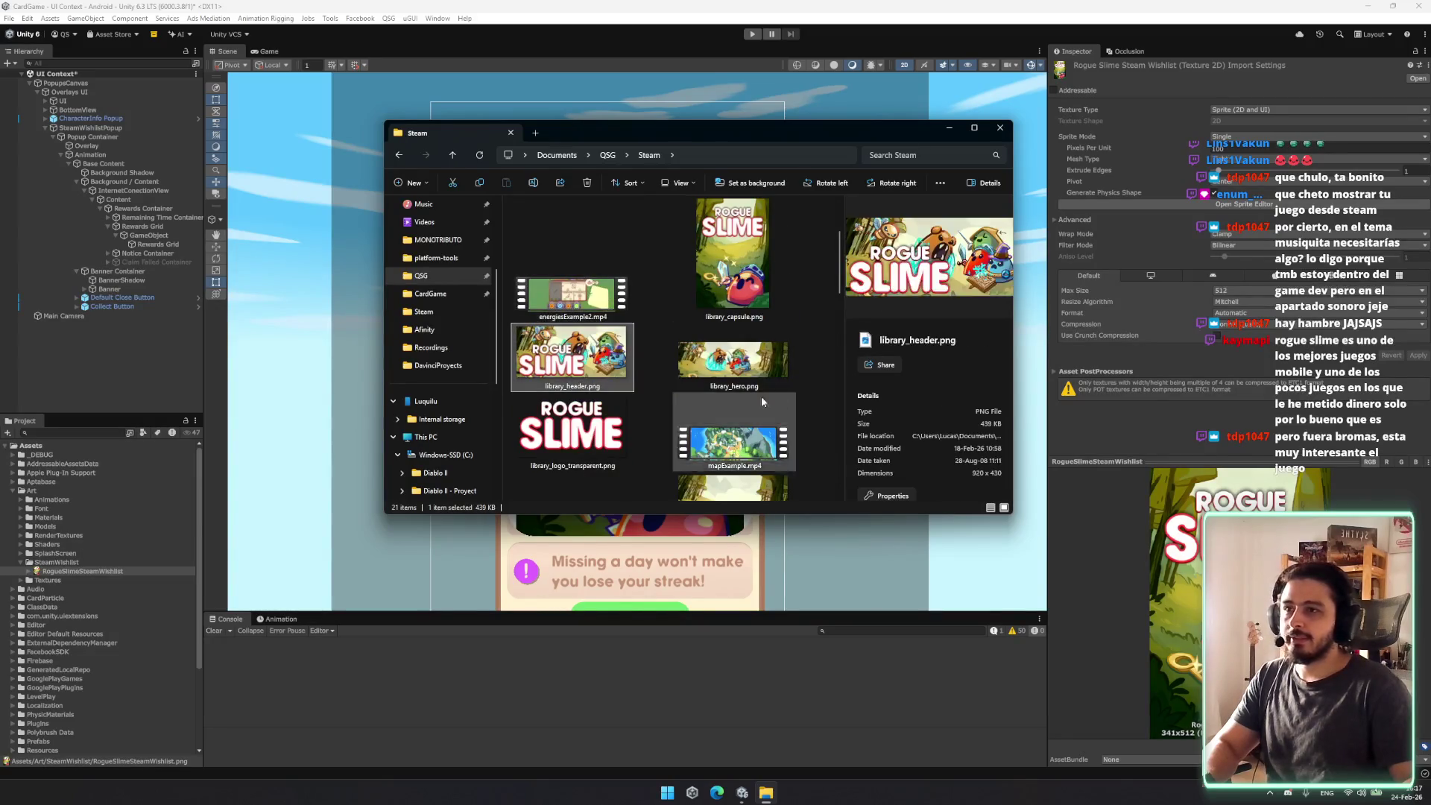
{"action": "scroll", "coordinate": [745, 382], "scroll_direction": "up", "scroll_amount": 2}
{"action": "scroll", "coordinate": [671, 373], "scroll_direction": "down", "scroll_amount": 2}
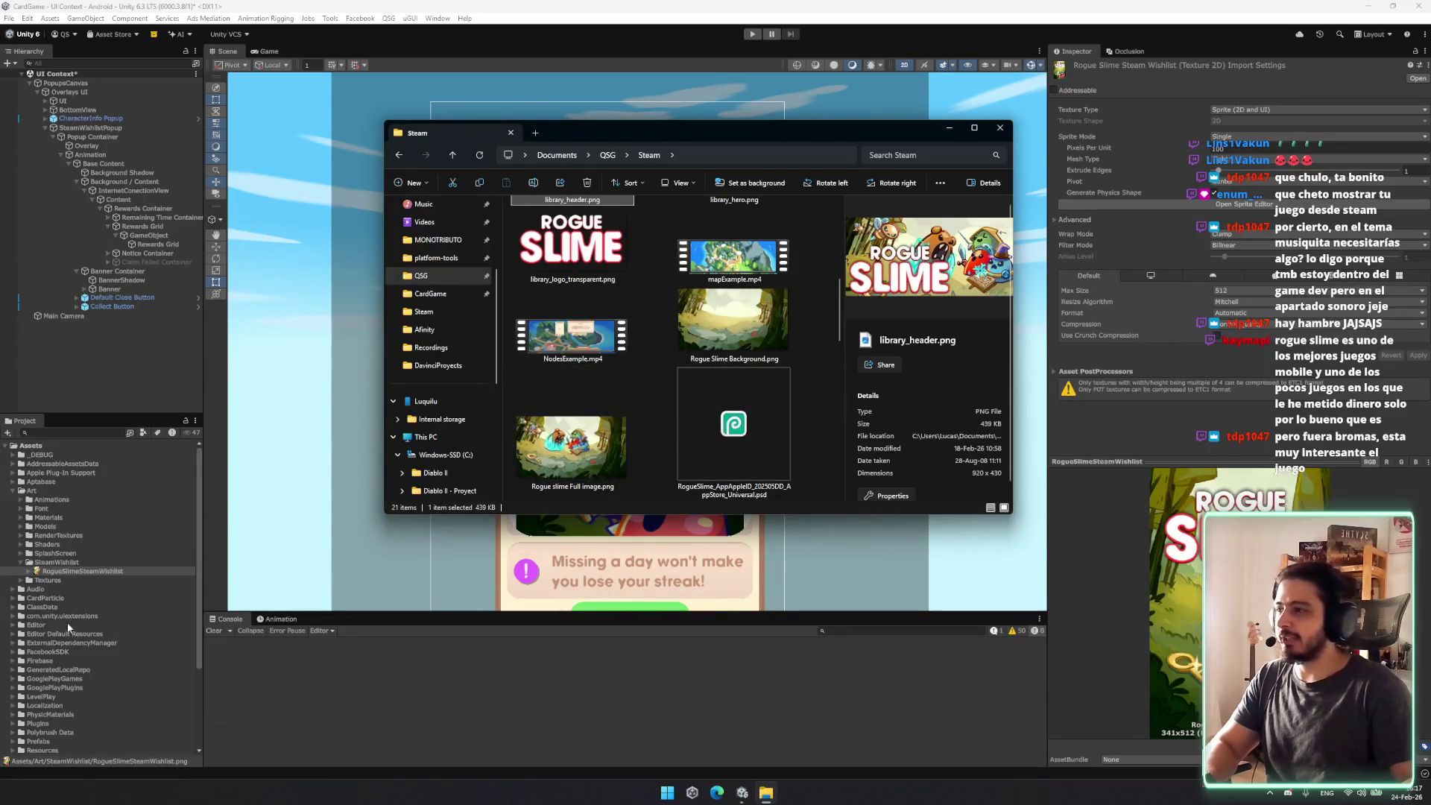
{"action": "left_click", "coordinate": [81, 562]}
{"action": "left_click", "coordinate": [90, 572]}
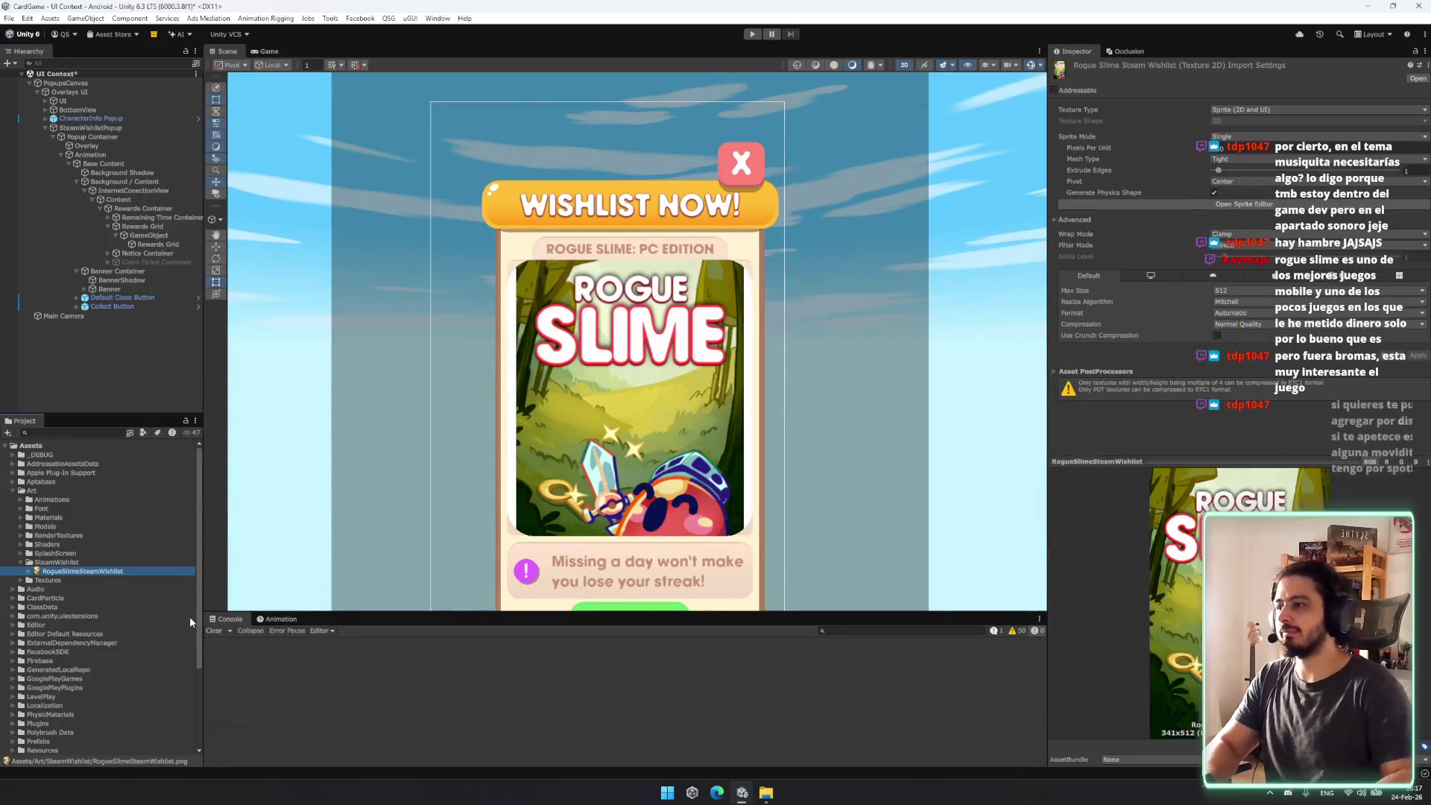
Step: Delete the old RogueSlimeSteamWishlist texture and drag library_header.png into the SteamWishlist folder
{"action": "key", "text": "Delete"}
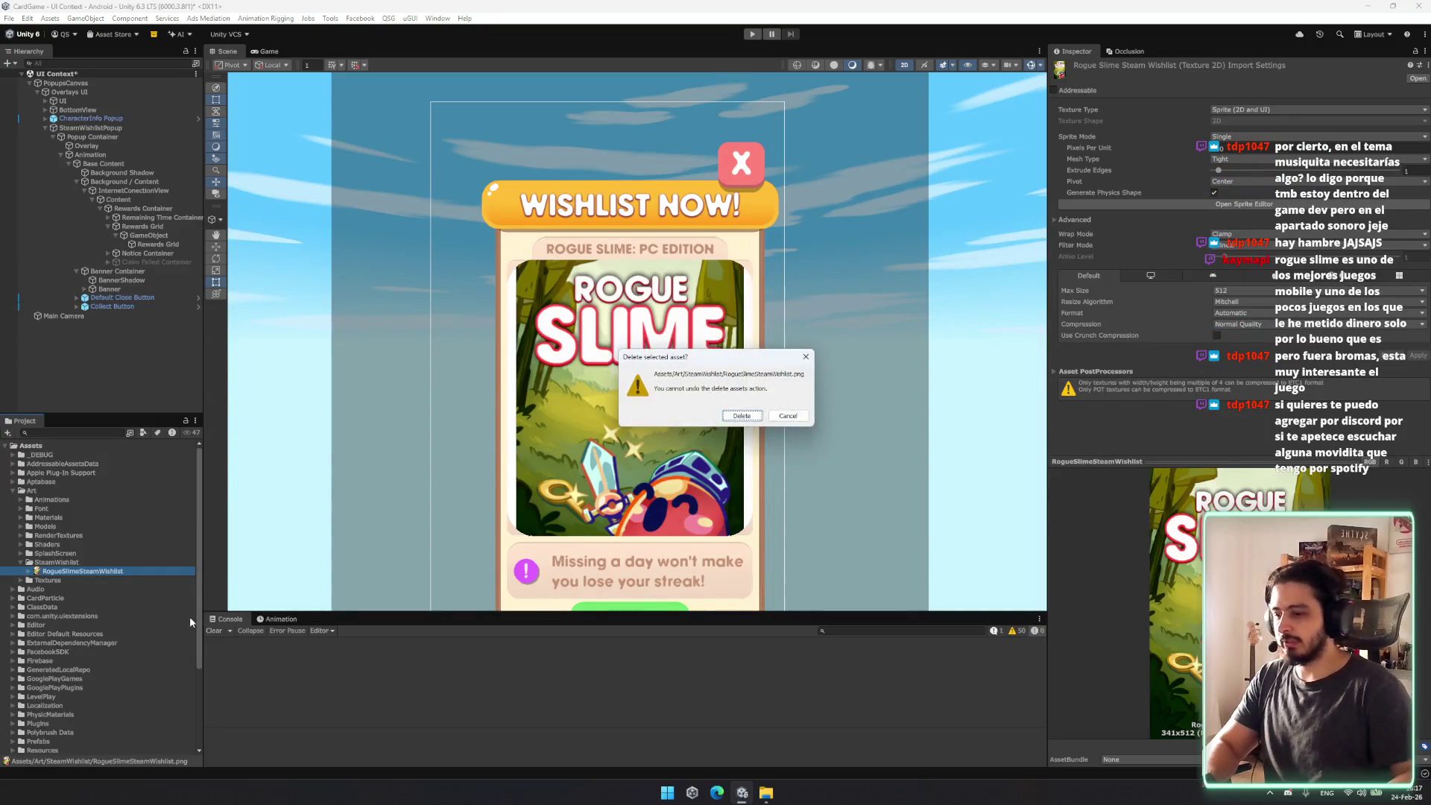
{"action": "key", "text": "Return"}
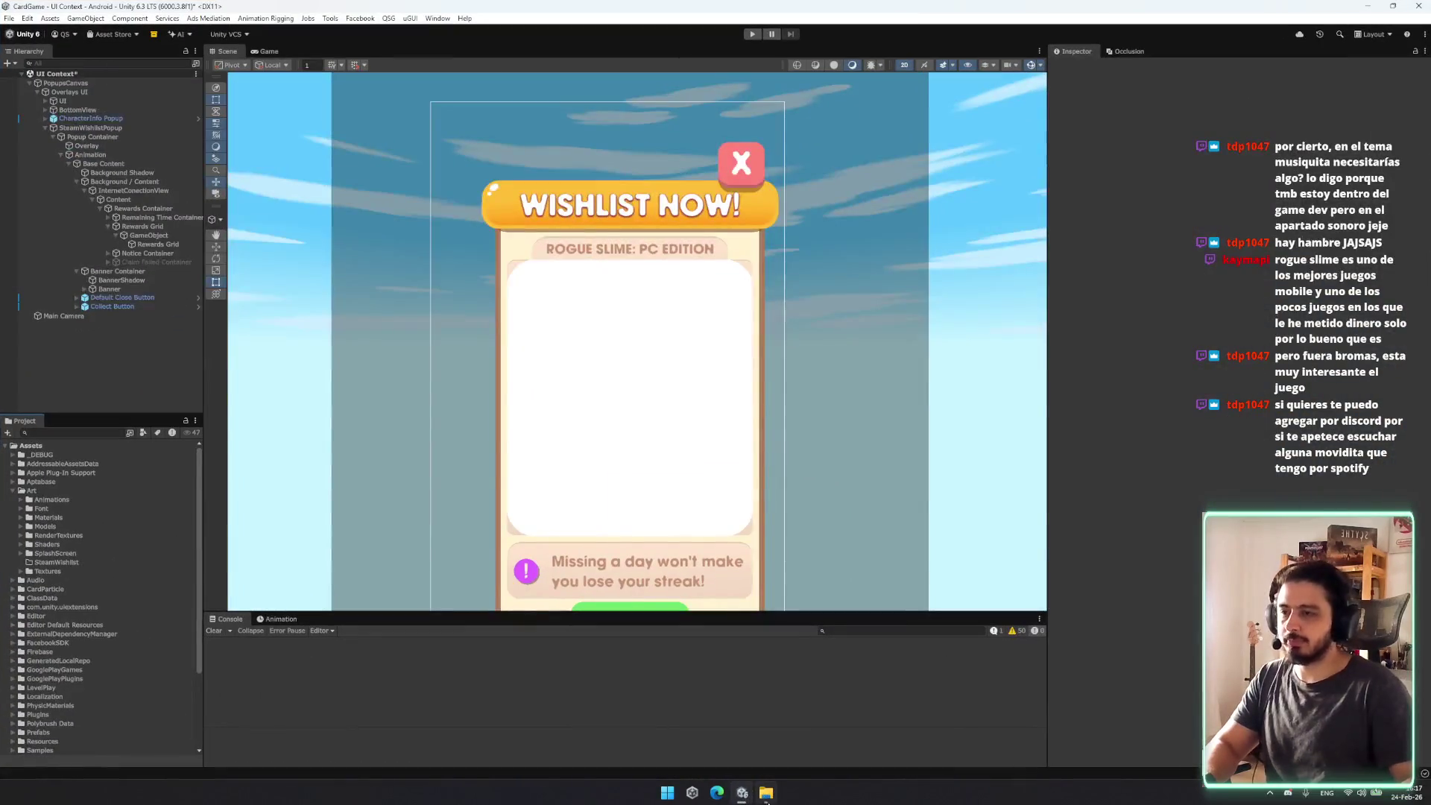
{"action": "left_click", "coordinate": [767, 792]}
{"action": "left_click", "coordinate": [574, 428]}
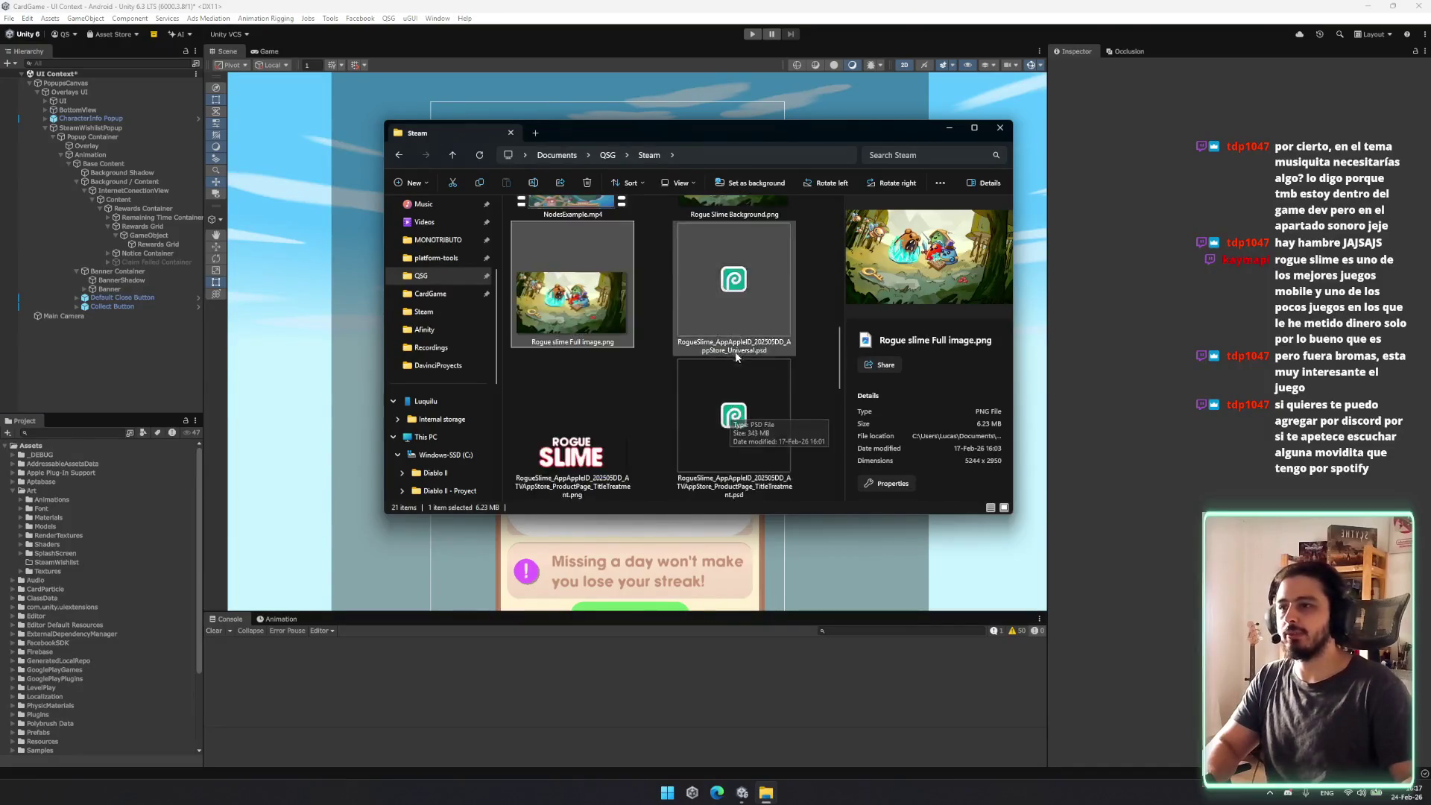
{"action": "scroll", "coordinate": [735, 357], "scroll_direction": "up", "scroll_amount": 3}
{"action": "left_click", "coordinate": [588, 368]}
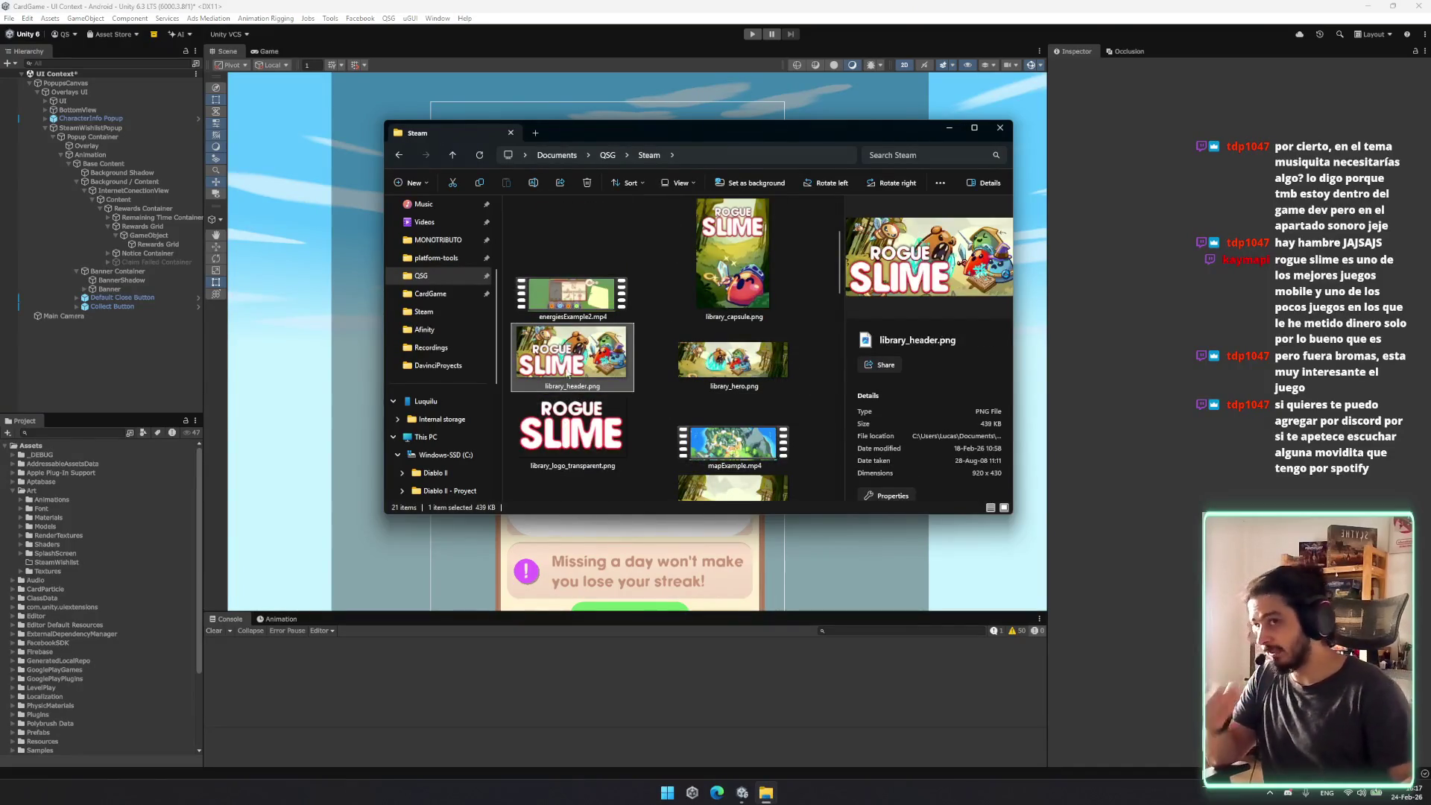
{"action": "left_click_drag", "start_coordinate": [571, 356], "coordinate": [61, 566]}
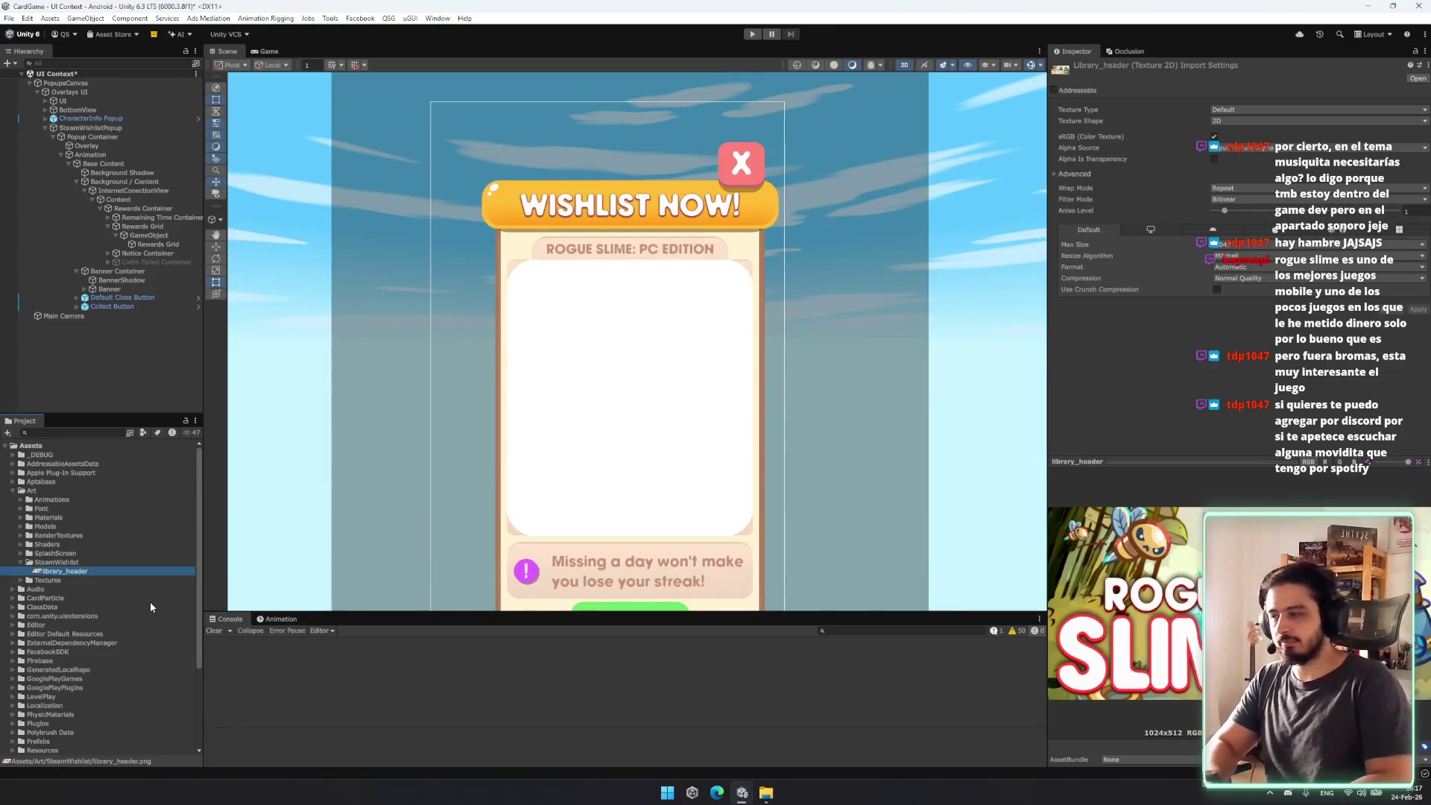
Step: Rename the imported library_header asset to Wishlistbackground
{"action": "key", "text": "F2"}
{"action": "type", "text": "W"}
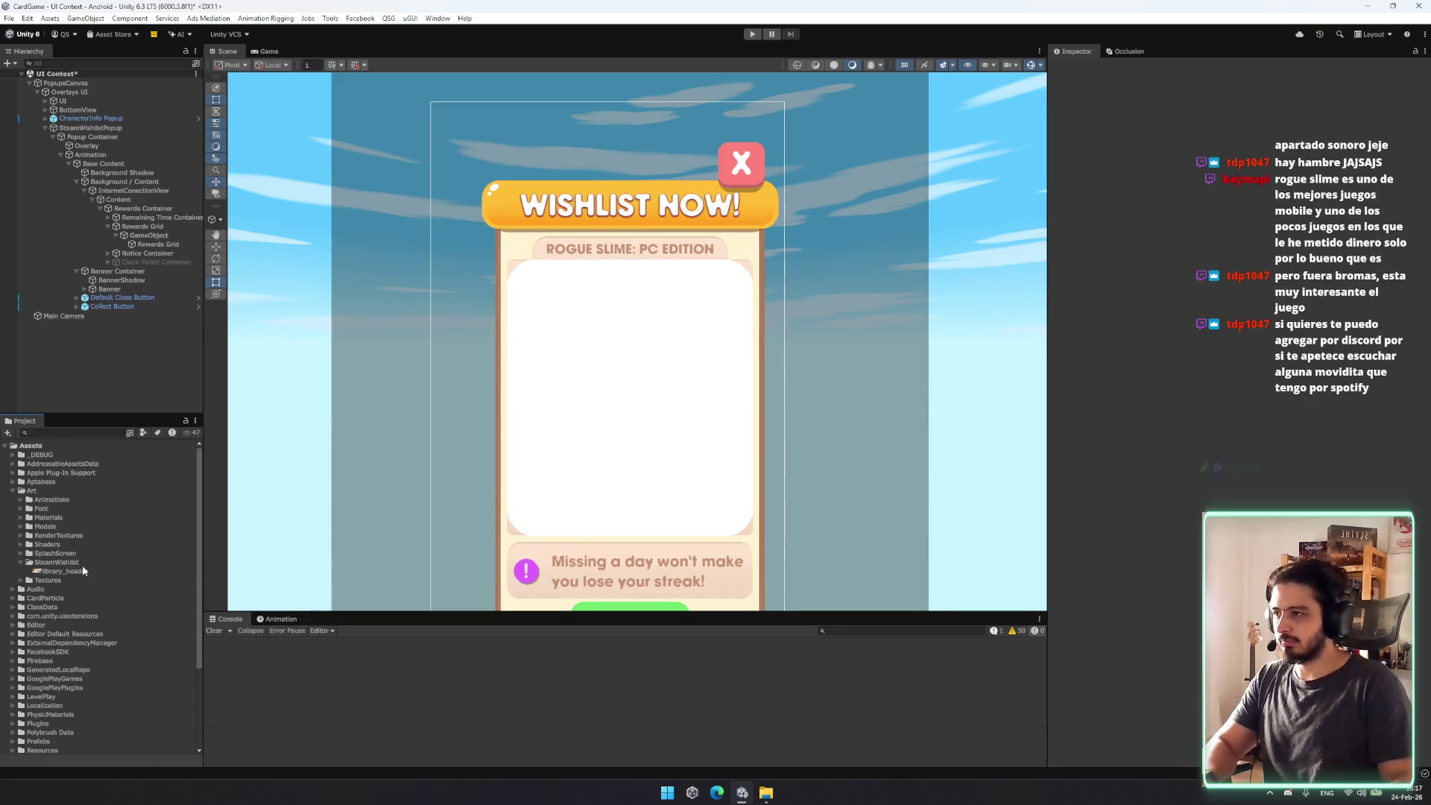
{"action": "key", "text": "Escape"}
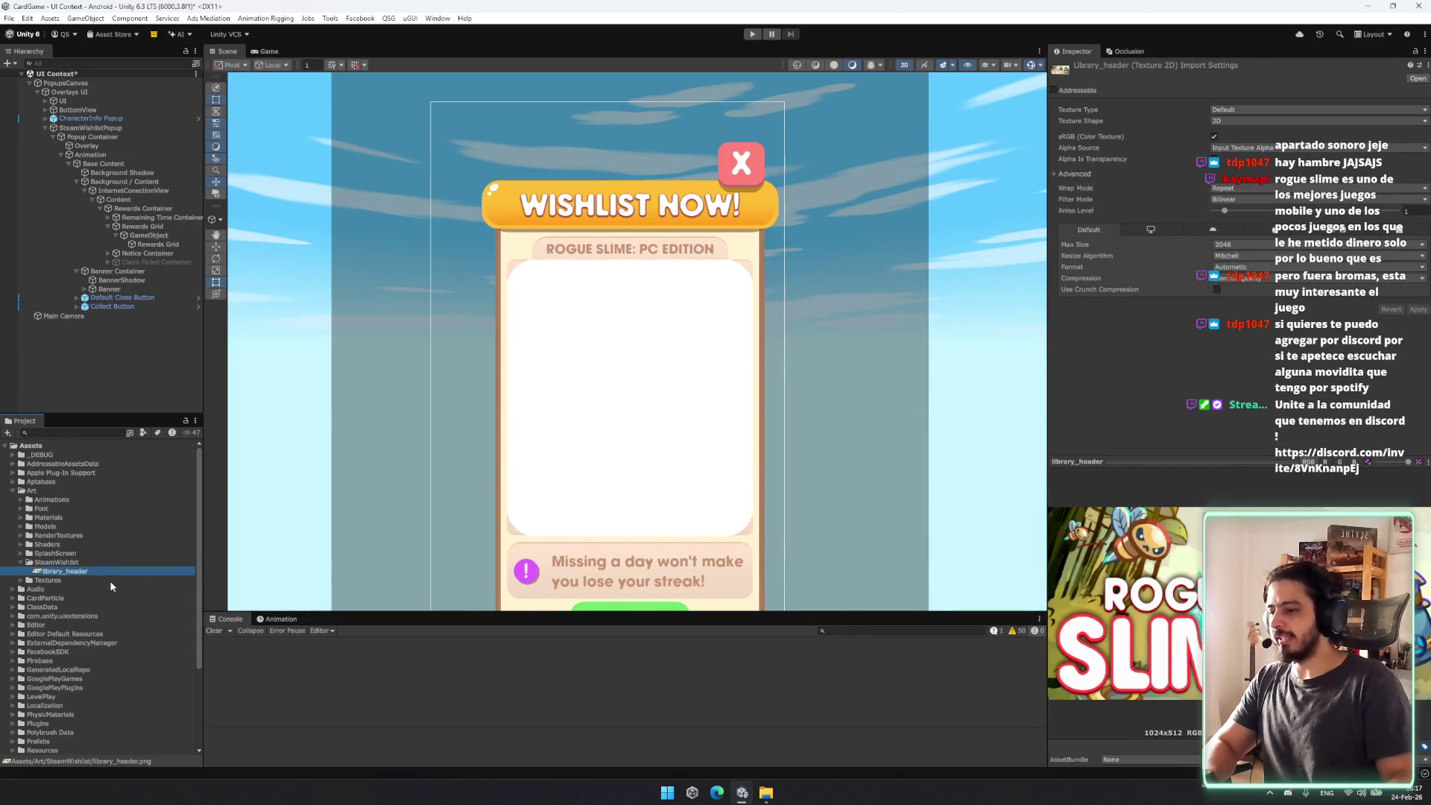
{"action": "key", "text": "F2"}
{"action": "type", "text": "Wishlist"}
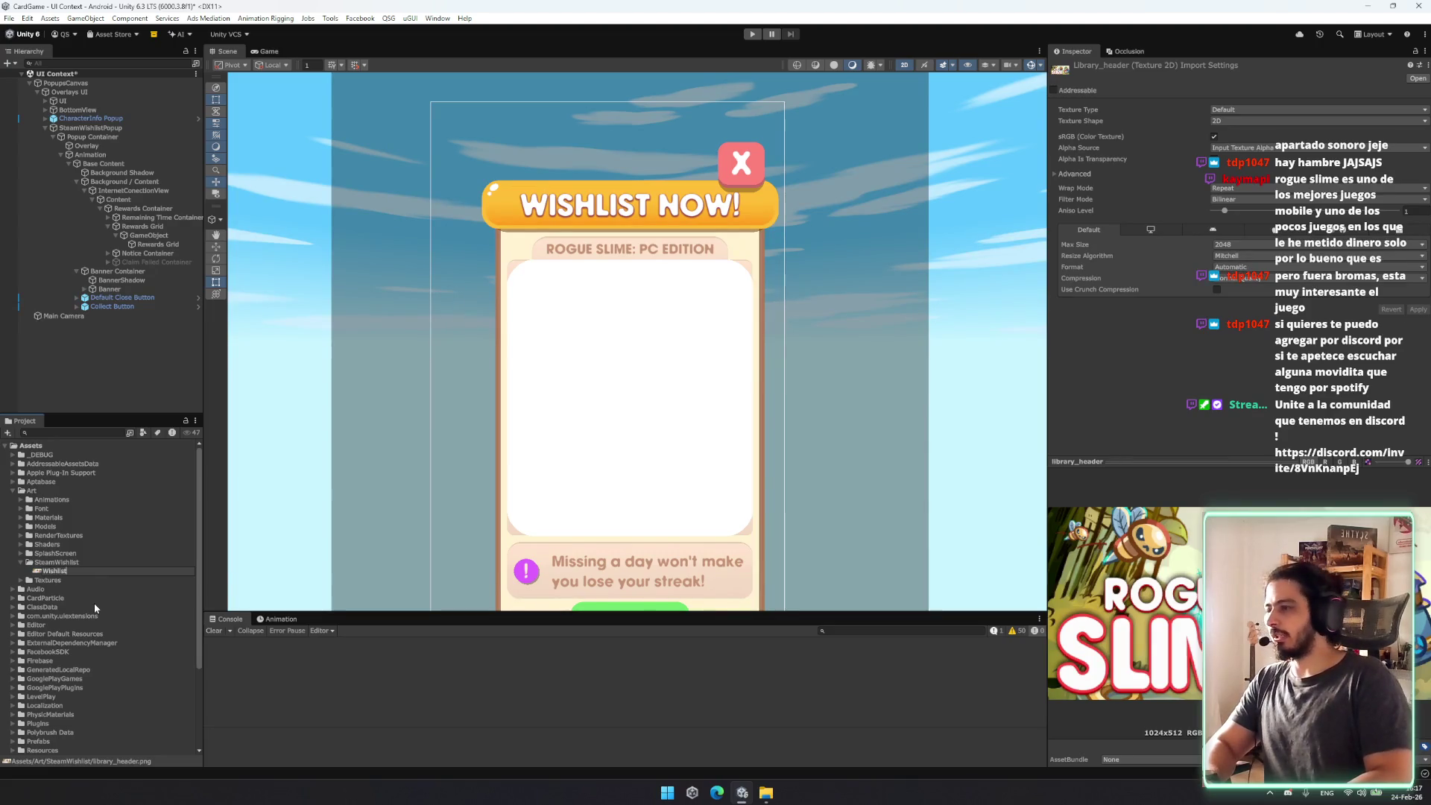
{"action": "type", "text": "back"}
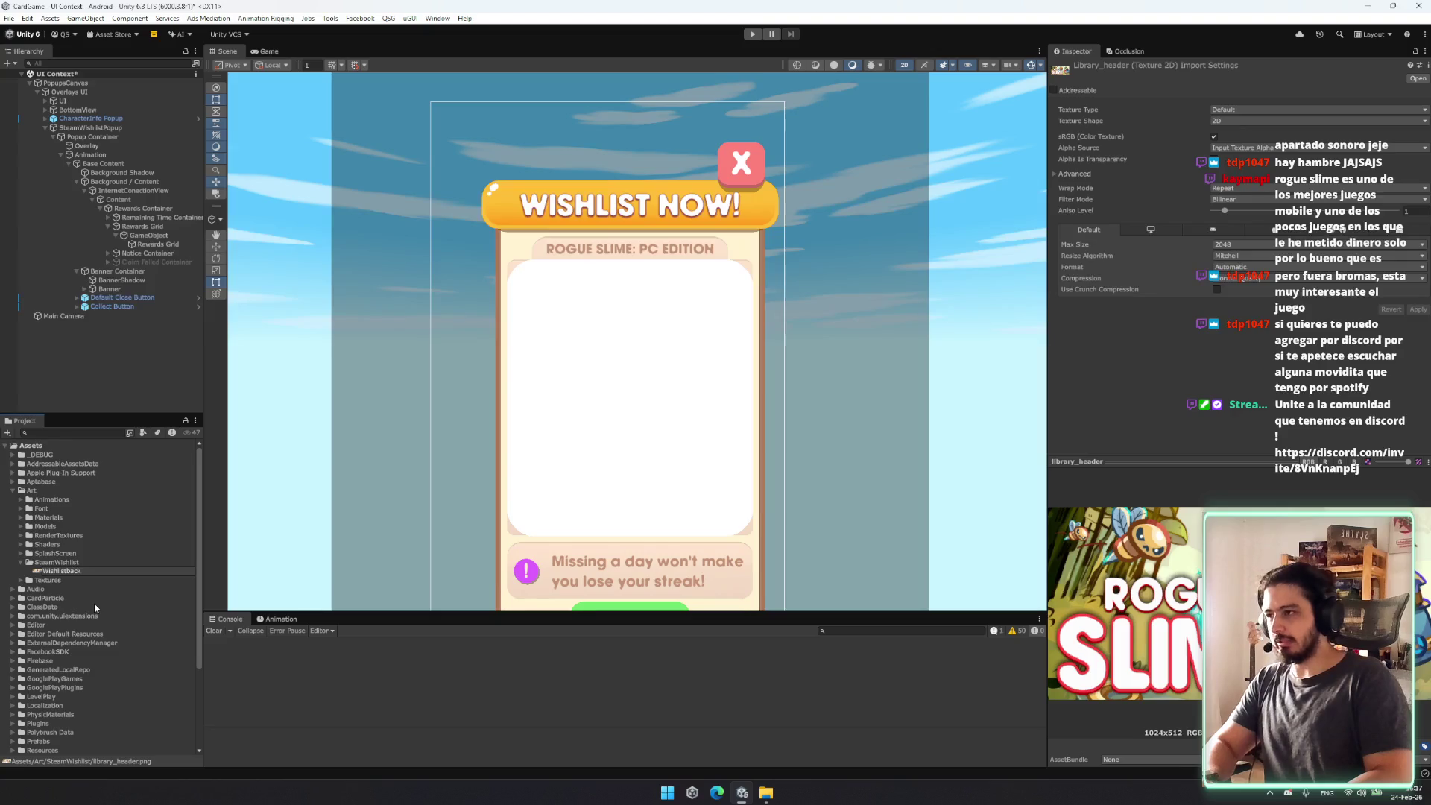
{"action": "type", "text": "ground"}
{"action": "key", "text": "Return"}
Step: Import Wishlistbackground as a Sprite (2D and UI) with Max Size 512 and apply
{"action": "left_click", "coordinate": [1256, 111]}
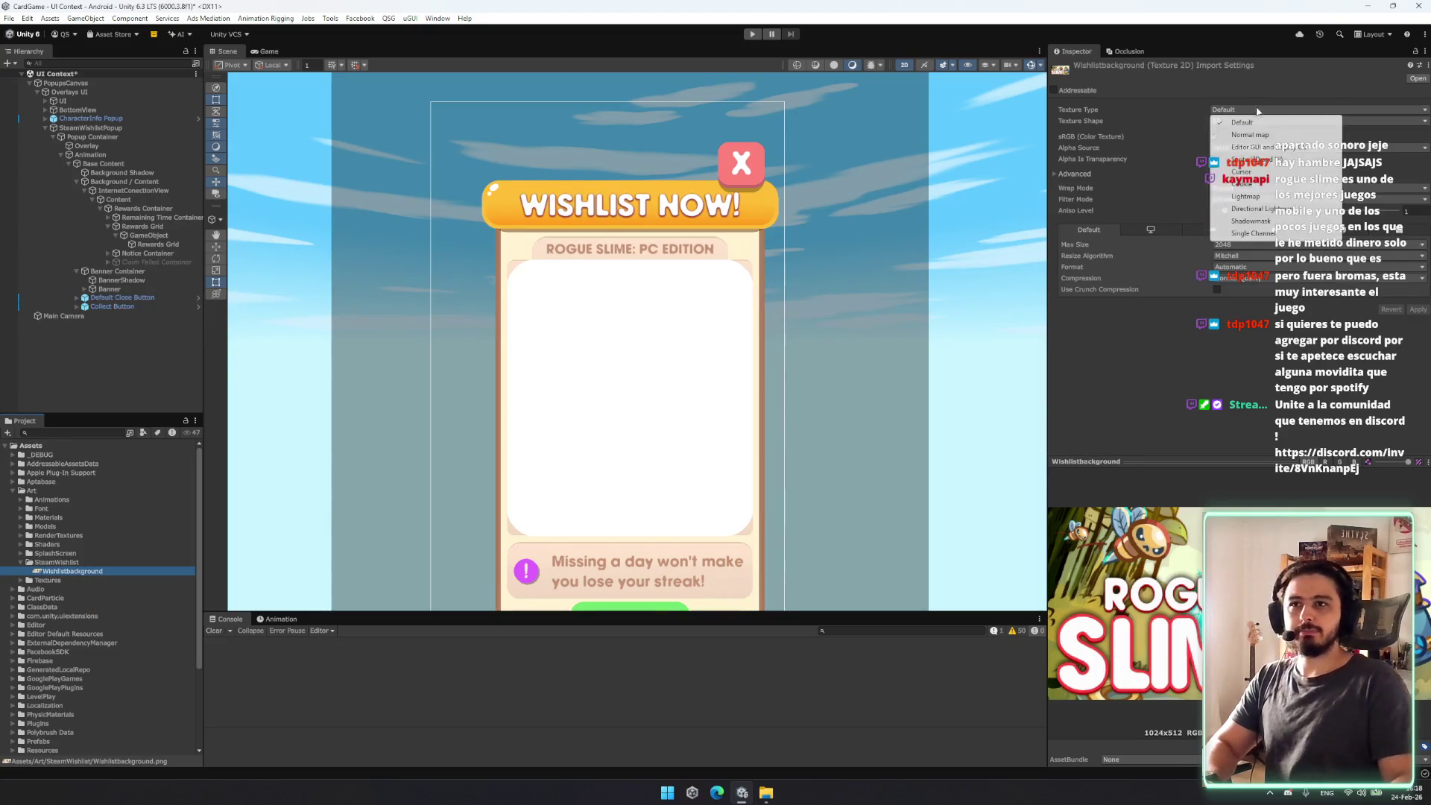
{"action": "left_click", "coordinate": [1267, 159]}
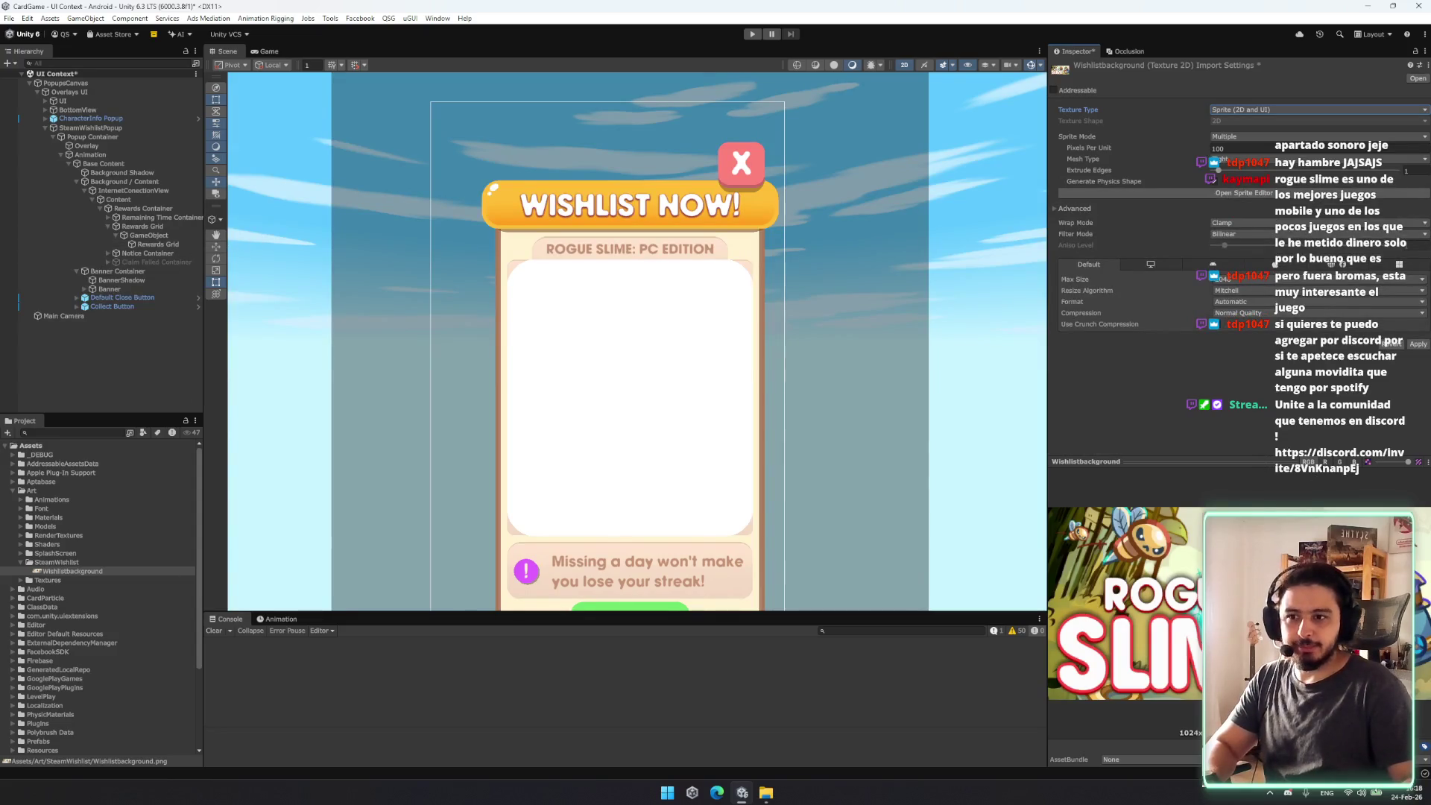
{"action": "left_click", "coordinate": [1241, 278]}
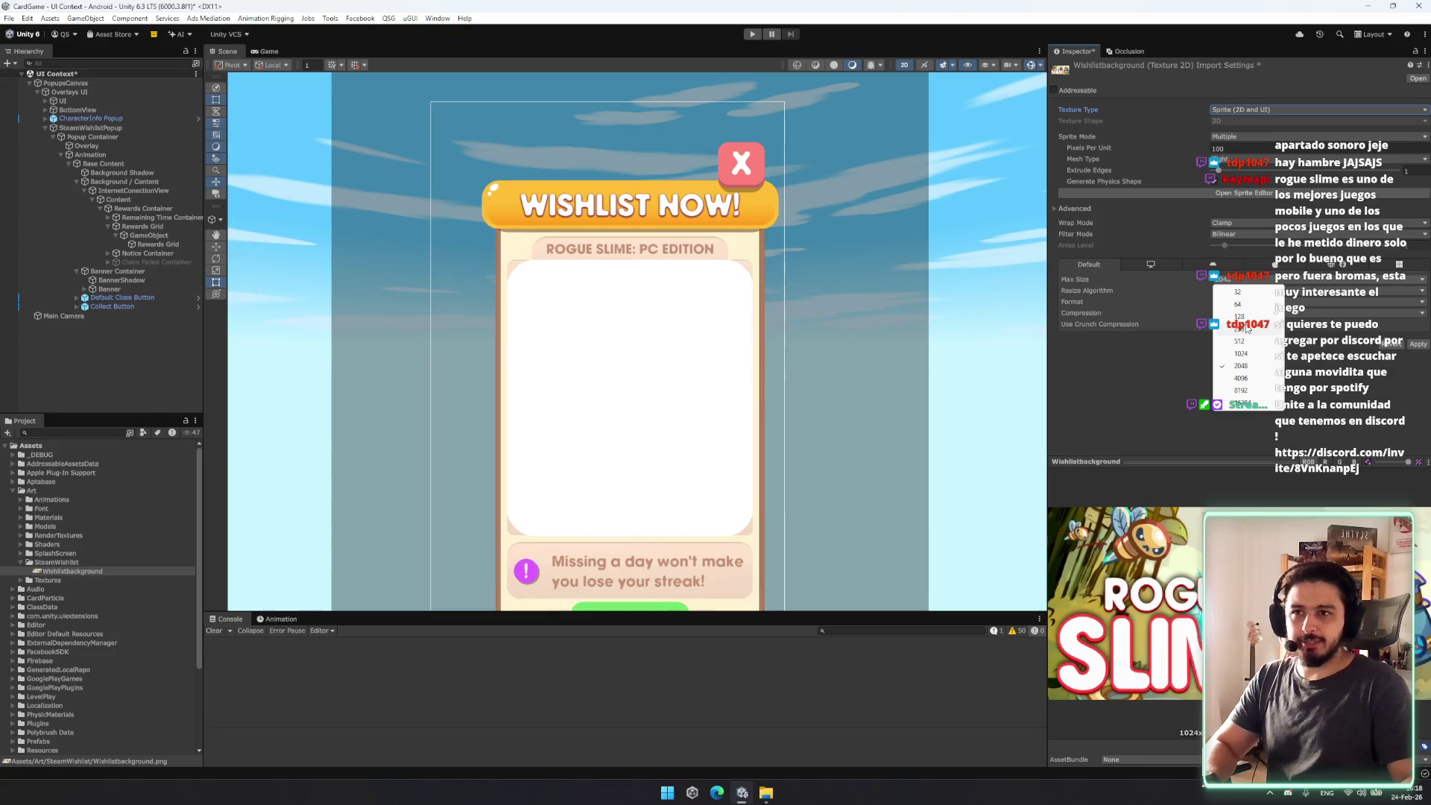
{"action": "left_click", "coordinate": [1242, 328]}
{"action": "left_click", "coordinate": [1241, 279]}
{"action": "left_click", "coordinate": [1240, 341]}
{"action": "left_click", "coordinate": [1406, 347]}
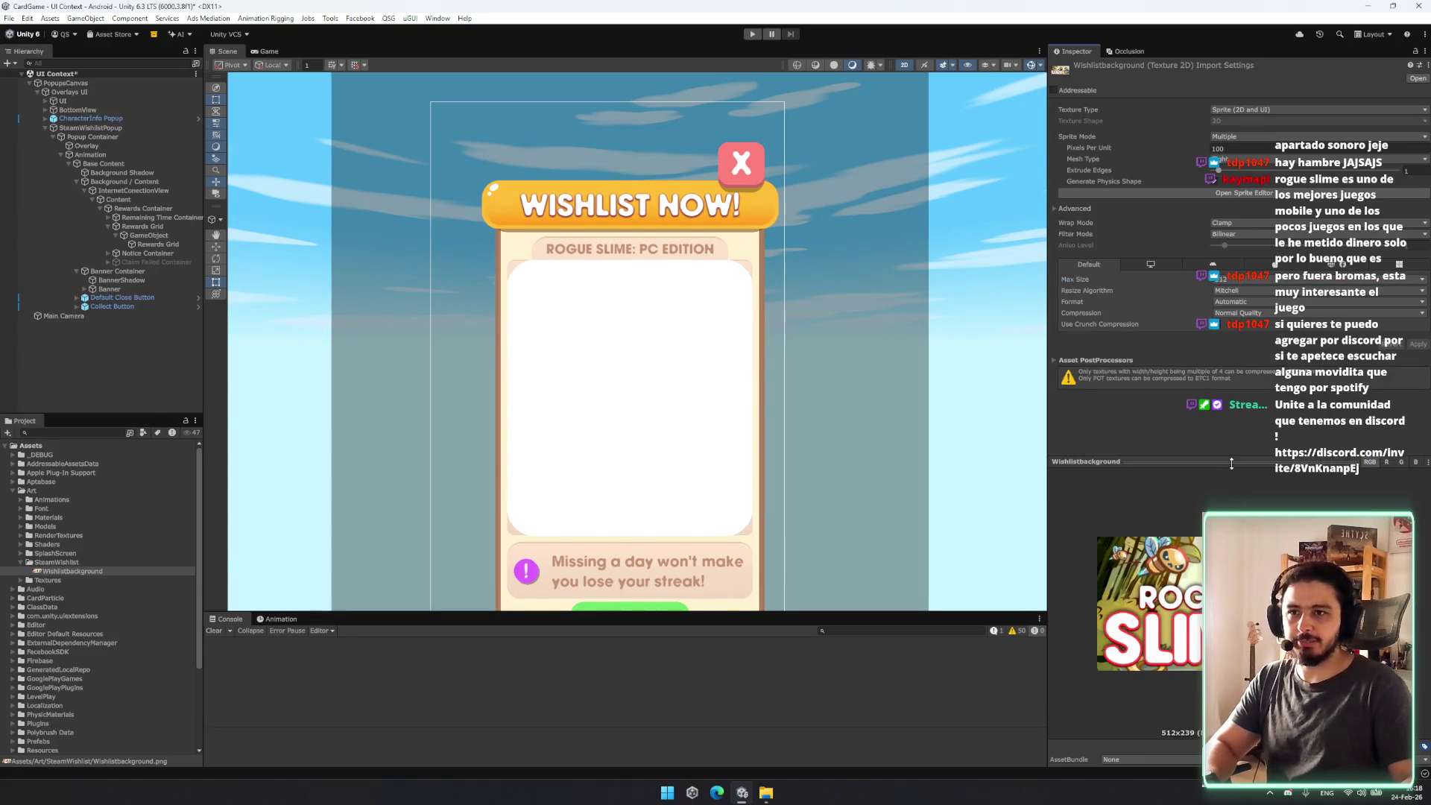
{"action": "left_click_drag", "start_coordinate": [1231, 464], "coordinate": [1231, 594]}
Step: Assign Wishlistbackground as the Rewards Grid's Source Image
{"action": "left_click", "coordinate": [157, 247]}
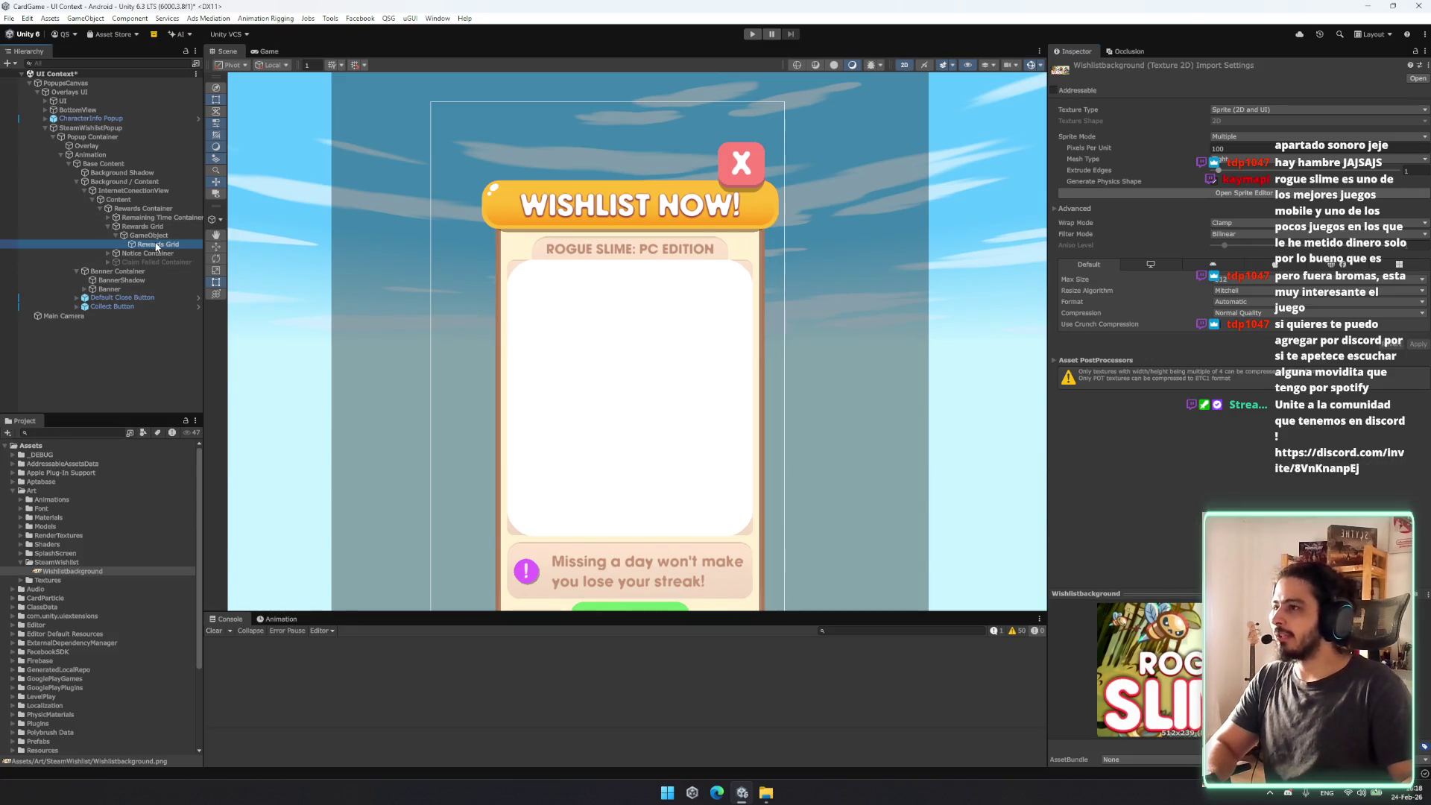
{"action": "mouse_move", "coordinate": [42, 573]}
{"action": "left_mouse_down"}
{"action": "mouse_move", "coordinate": [342, 560]}
{"action": "mouse_move", "coordinate": [1251, 244]}
{"action": "left_mouse_up"}
{"action": "left_click", "coordinate": [149, 244]}
{"action": "left_click", "coordinate": [71, 571]}
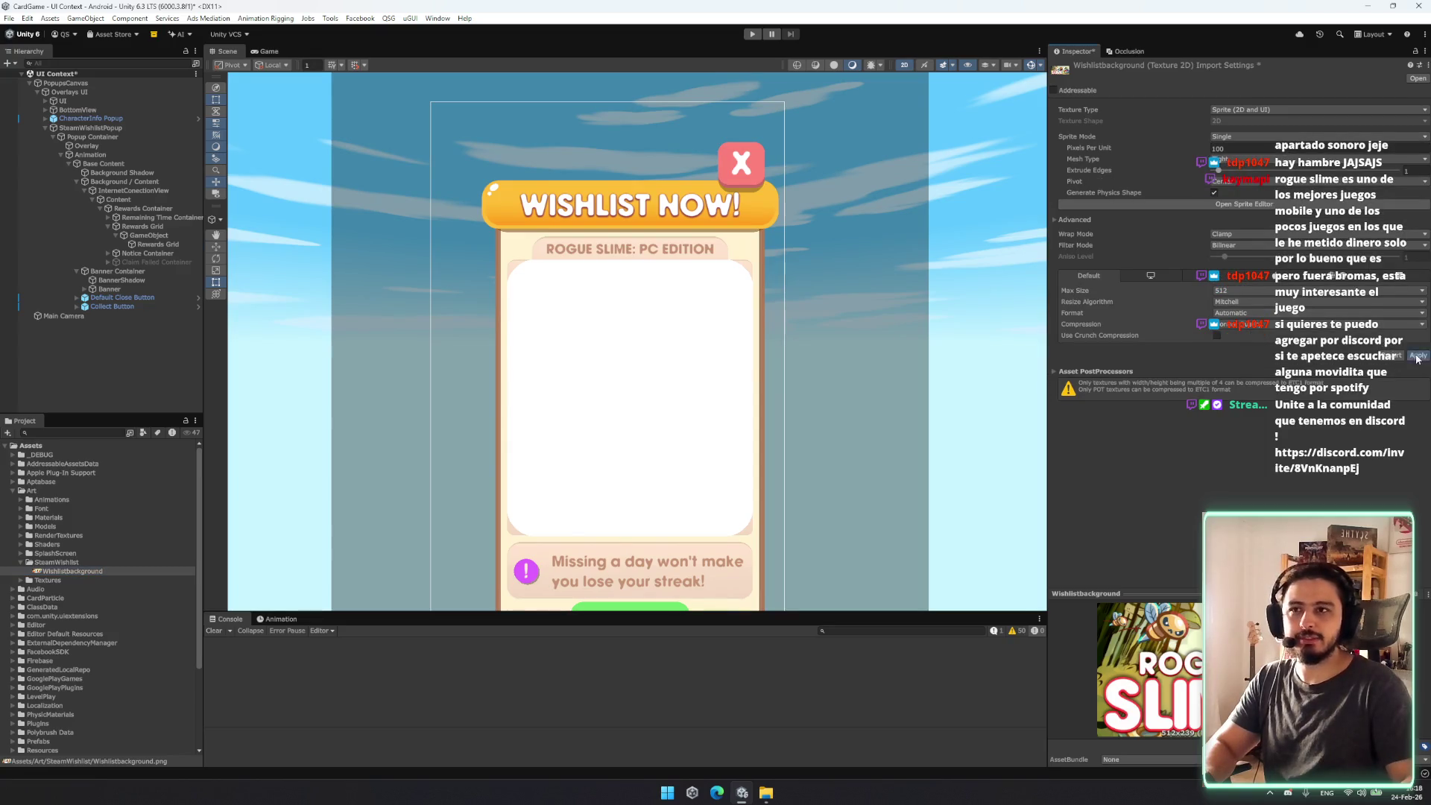
{"action": "left_click", "coordinate": [149, 244]}
{"action": "left_click_drag", "start_coordinate": [70, 571], "coordinate": [705, 365]}
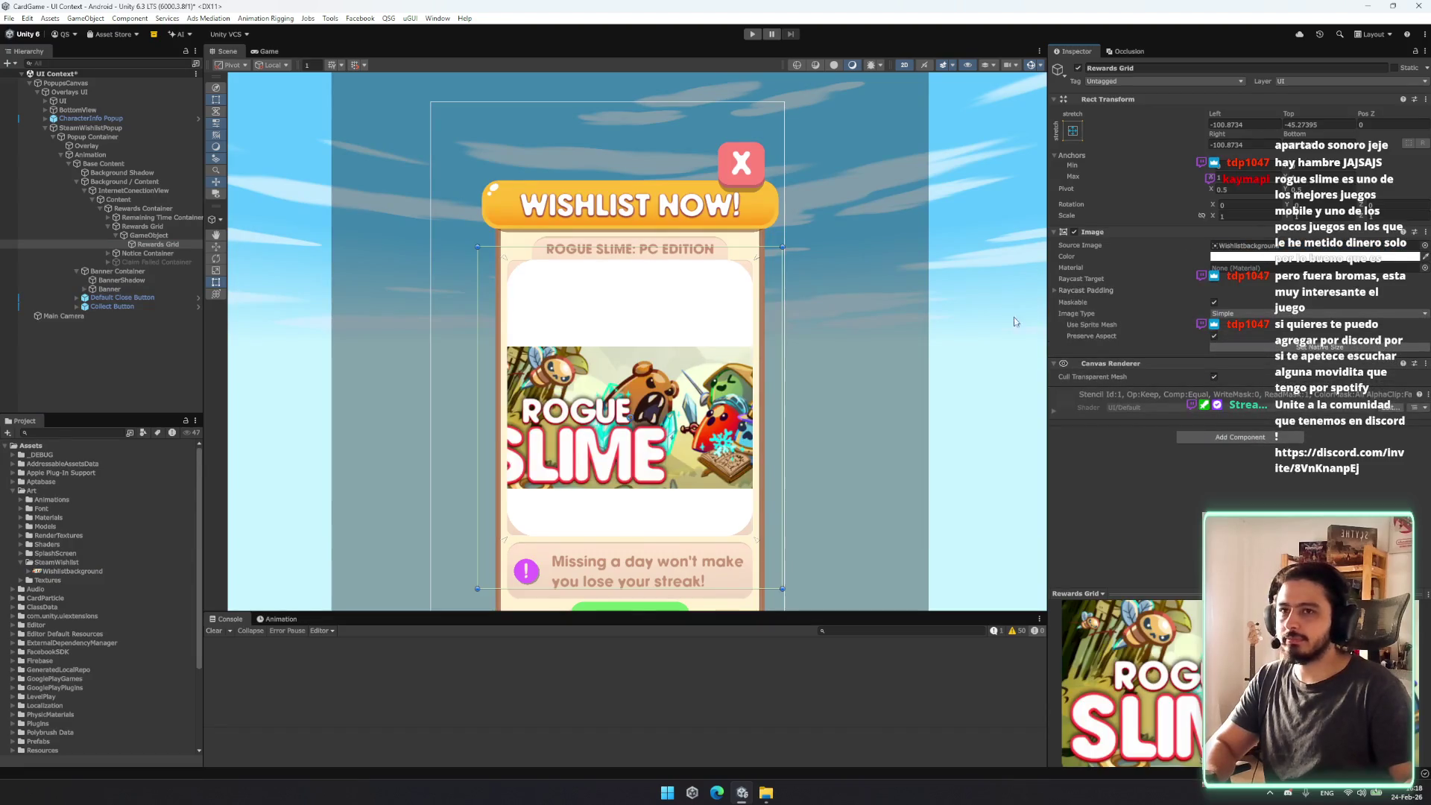
Step: Give Rewards Grid the stretch-stretch anchor preset so it fills its parent
{"action": "left_click", "coordinate": [149, 244]}
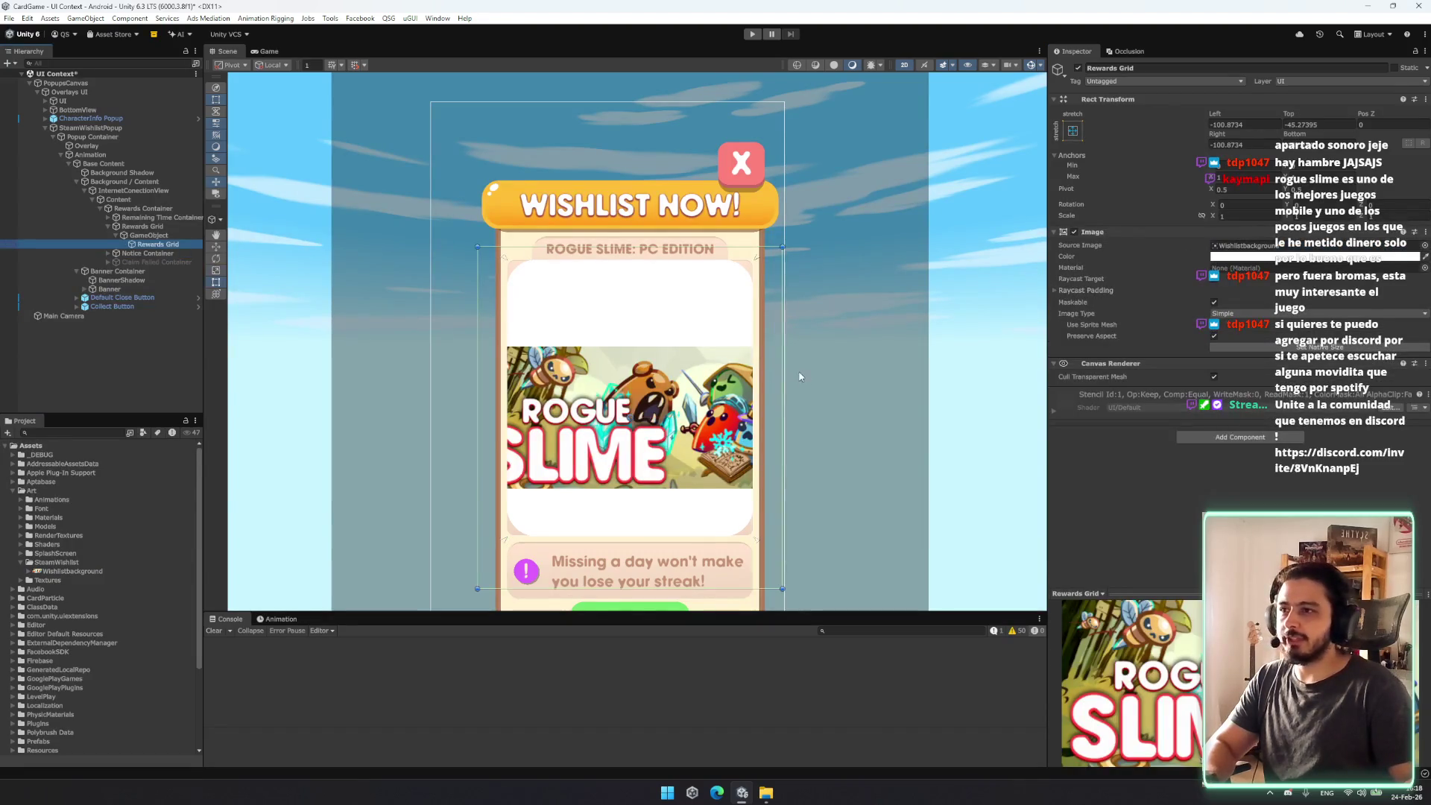
{"action": "left_click_drag", "start_coordinate": [780, 246], "coordinate": [759, 271]}
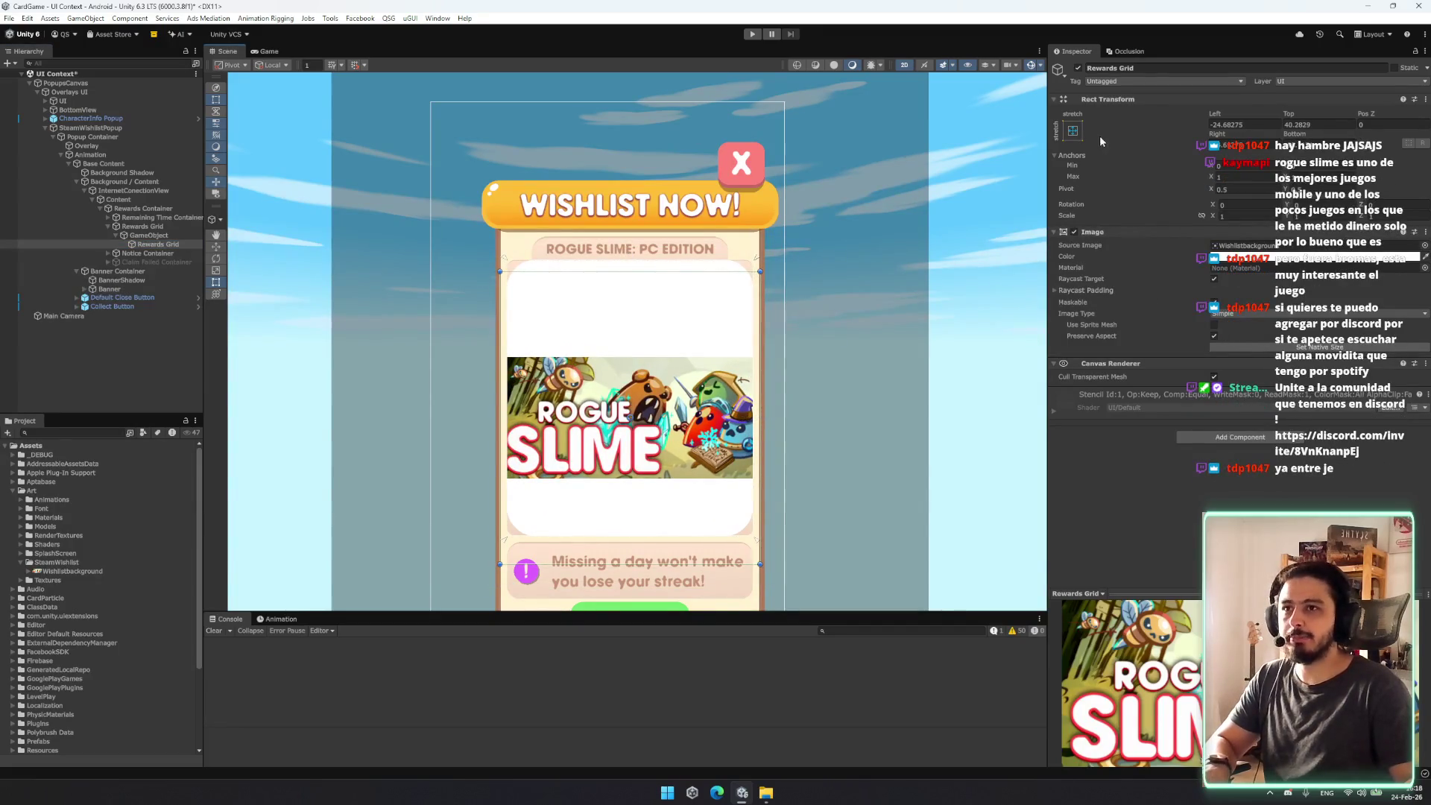
{"action": "left_click", "coordinate": [1073, 130]}
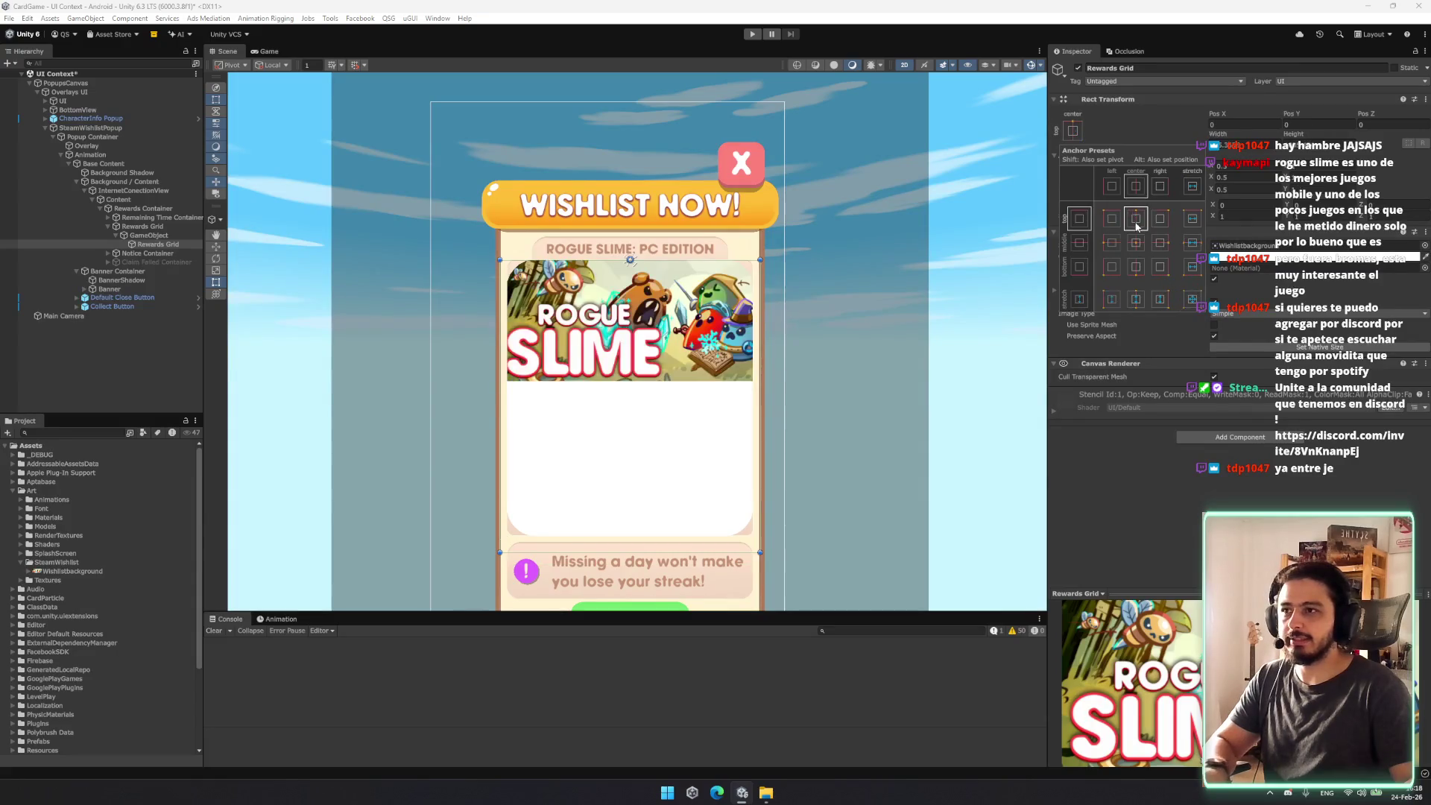
{"action": "left_click", "coordinate": [1192, 298], "text": "alt"}
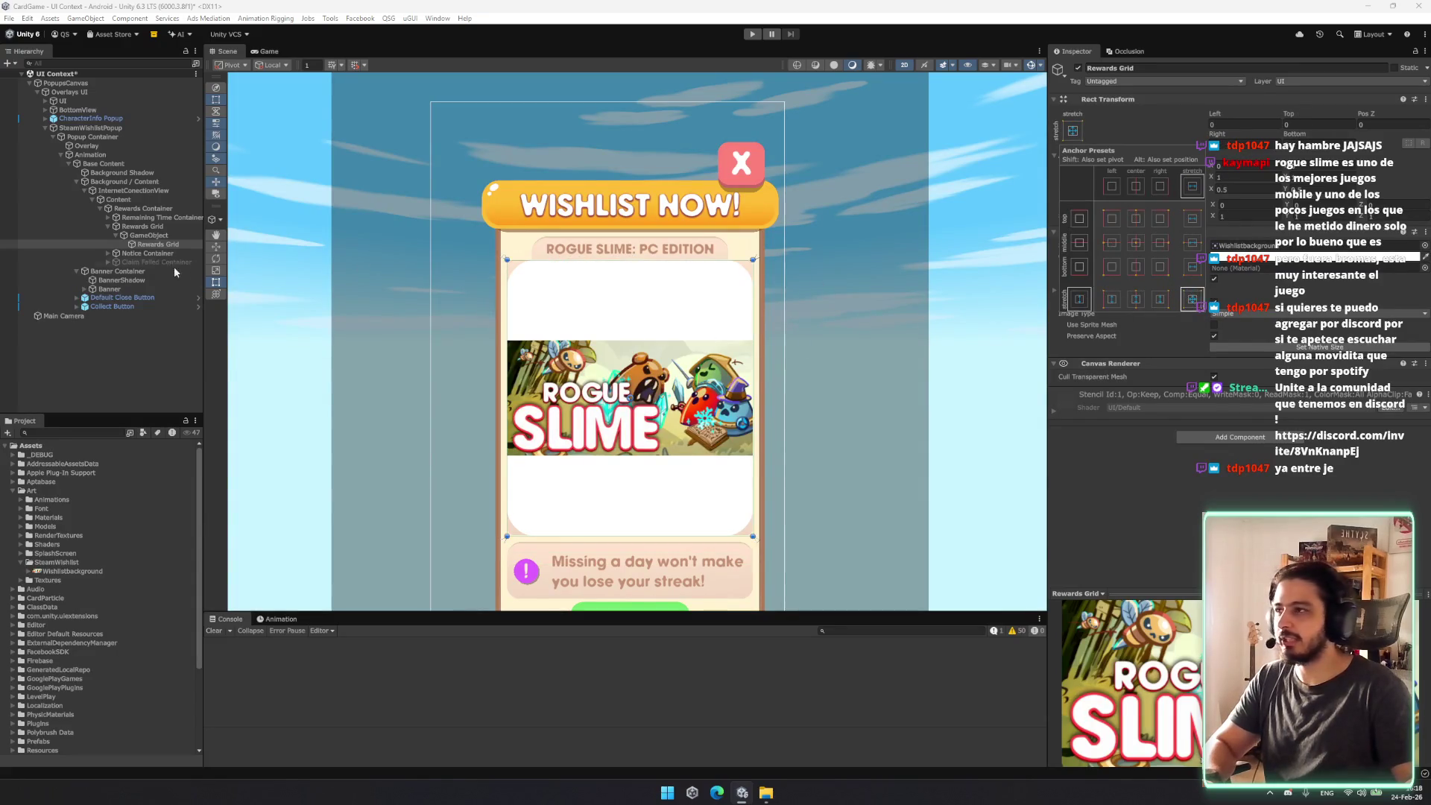
Step: Drag the masking GameObject's top edge down to frame just the Rogue Slime art
{"action": "left_click", "coordinate": [152, 235]}
{"action": "left_click_drag", "start_coordinate": [687, 537], "coordinate": [655, 255]}
{"action": "scroll", "coordinate": [667, 422], "scroll_direction": "up", "scroll_amount": 1}
Step: Select the header art object, frame it in the scene view, and shift it up in the card
{"action": "scroll", "coordinate": [667, 423], "scroll_direction": "up", "scroll_amount": 1}
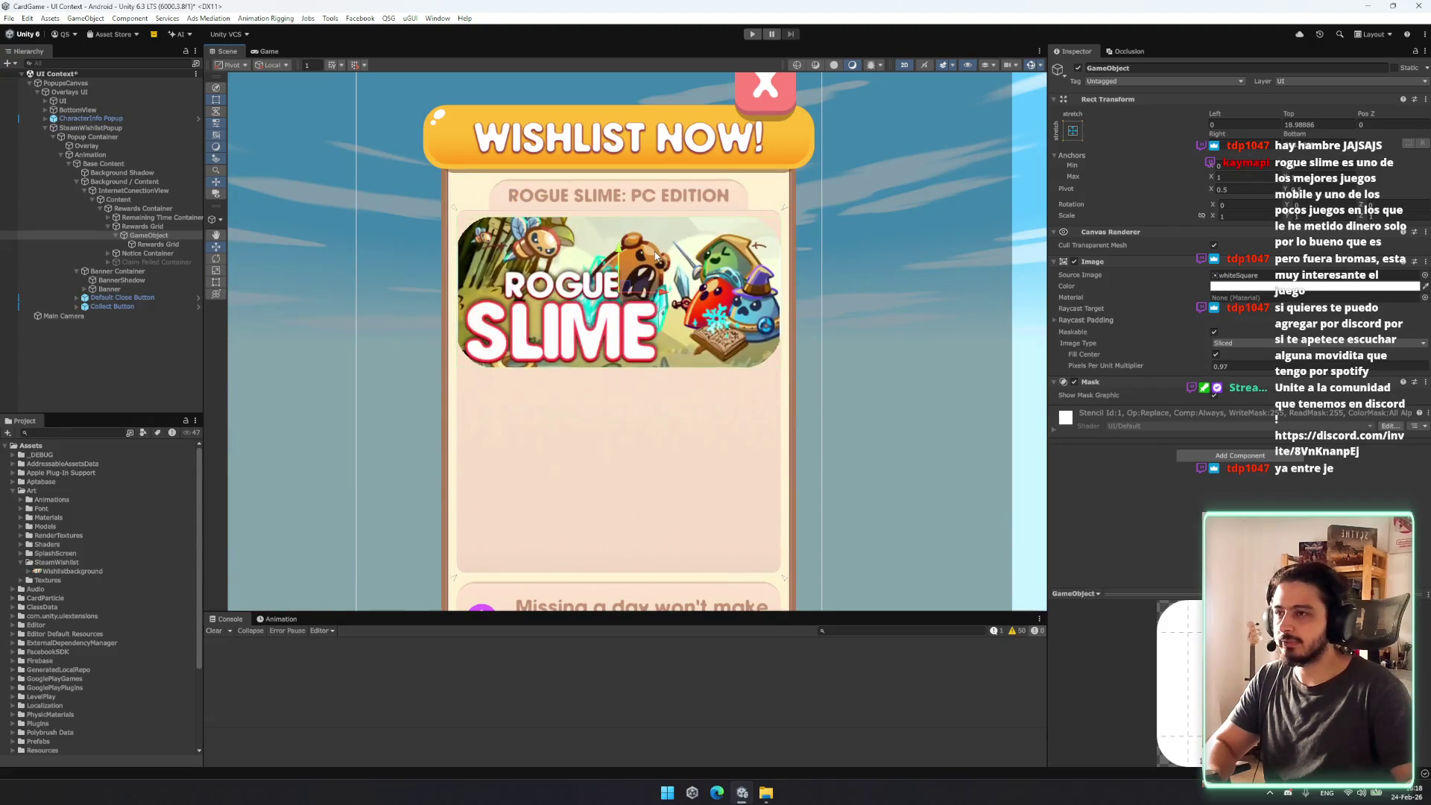
{"action": "key", "text": "t"}
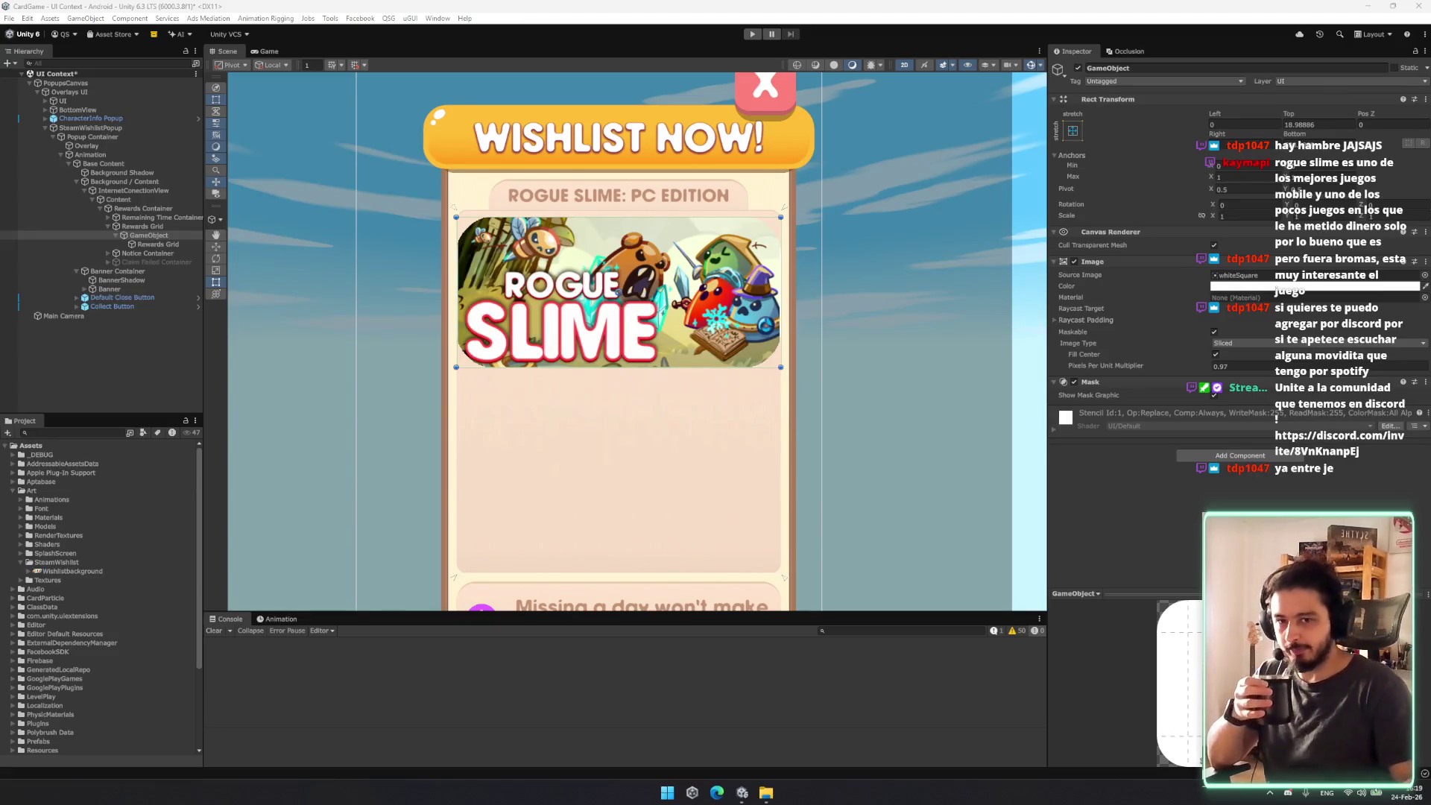
{"action": "left_click", "coordinate": [142, 227]}
{"action": "left_click", "coordinate": [150, 235]}
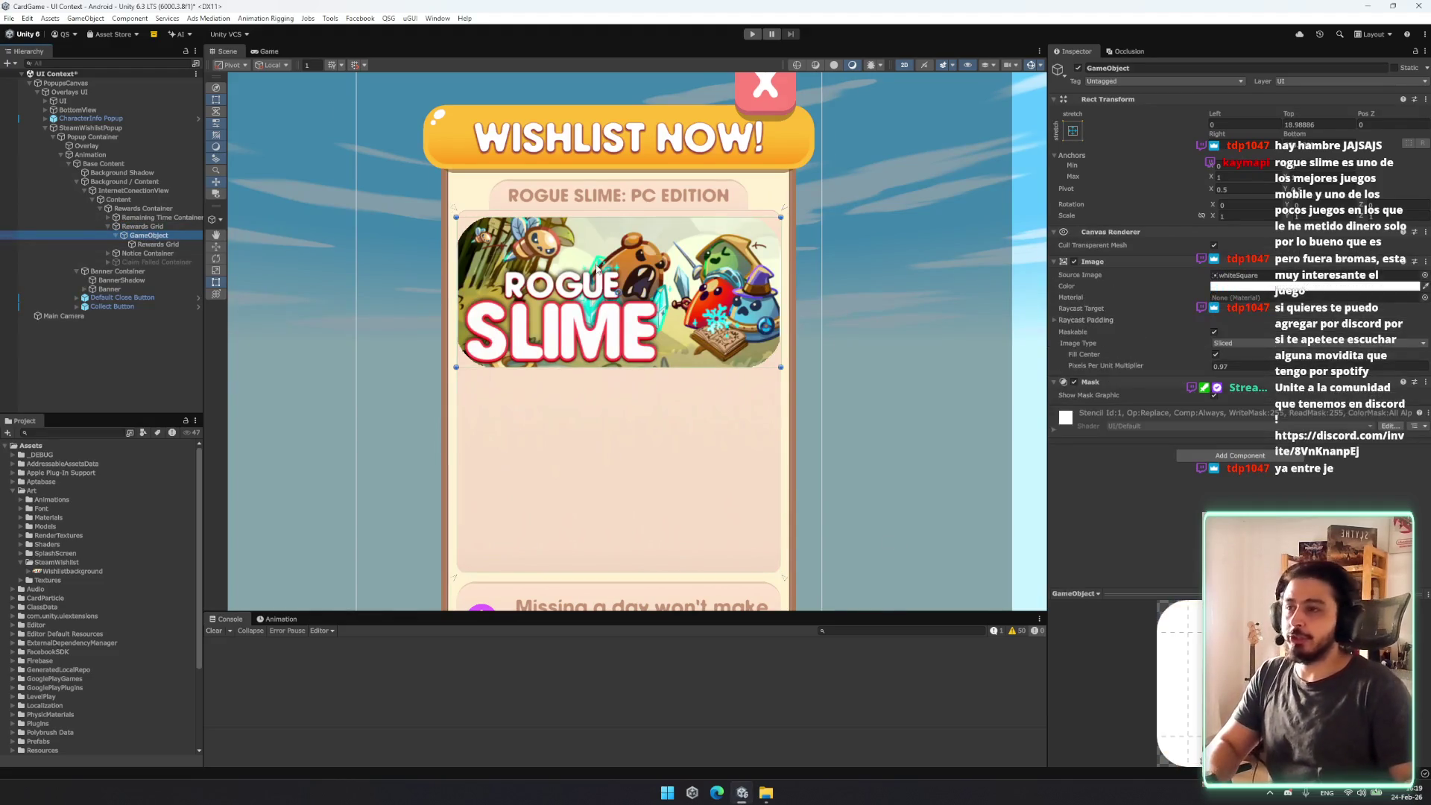
{"action": "key", "text": "f"}
{"action": "key", "text": "w"}
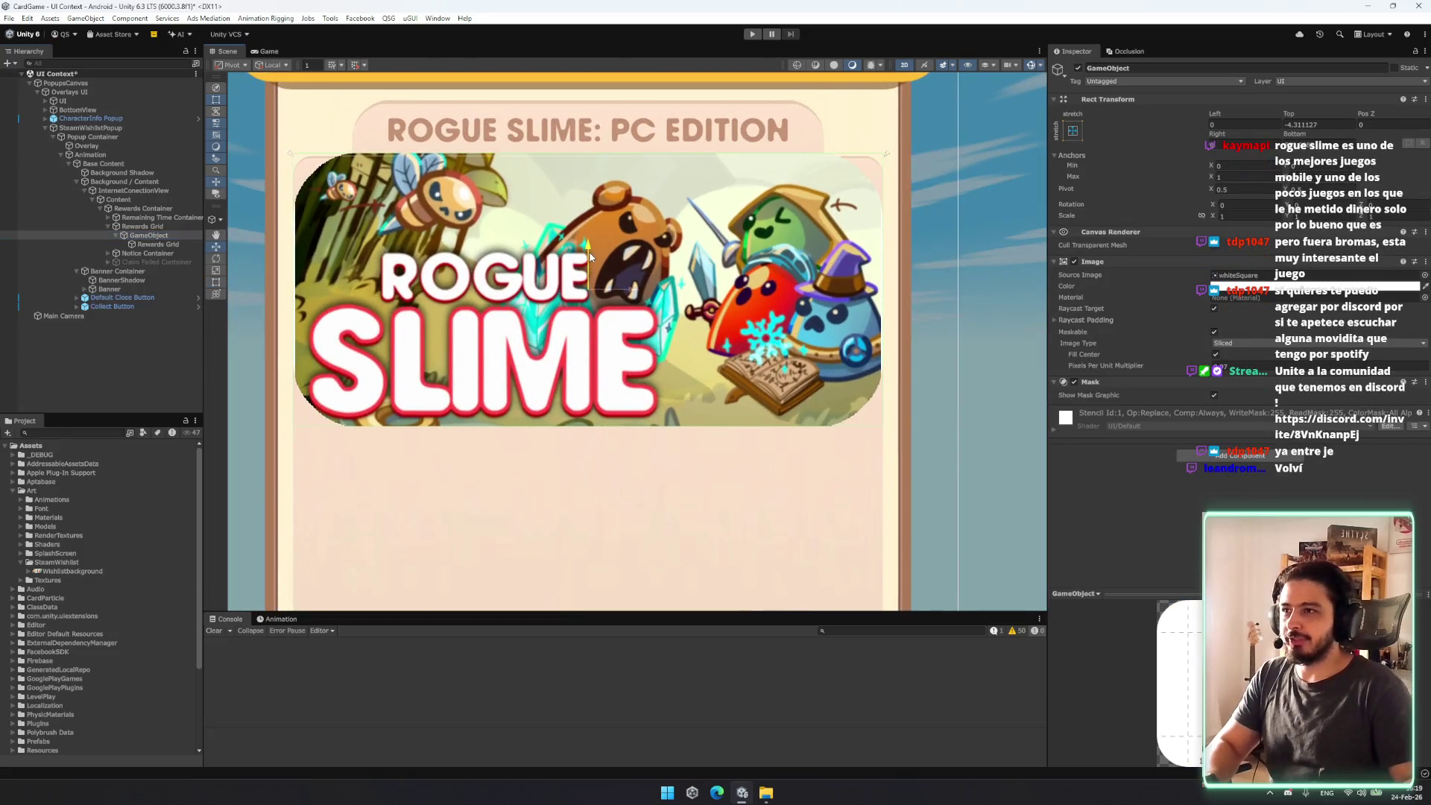
{"action": "left_click_drag", "start_coordinate": [589, 273], "coordinate": [588, 277]}
Step: Inset the header art evenly on all sides, round its corners, and nudge it slightly down
{"action": "key", "text": "t"}
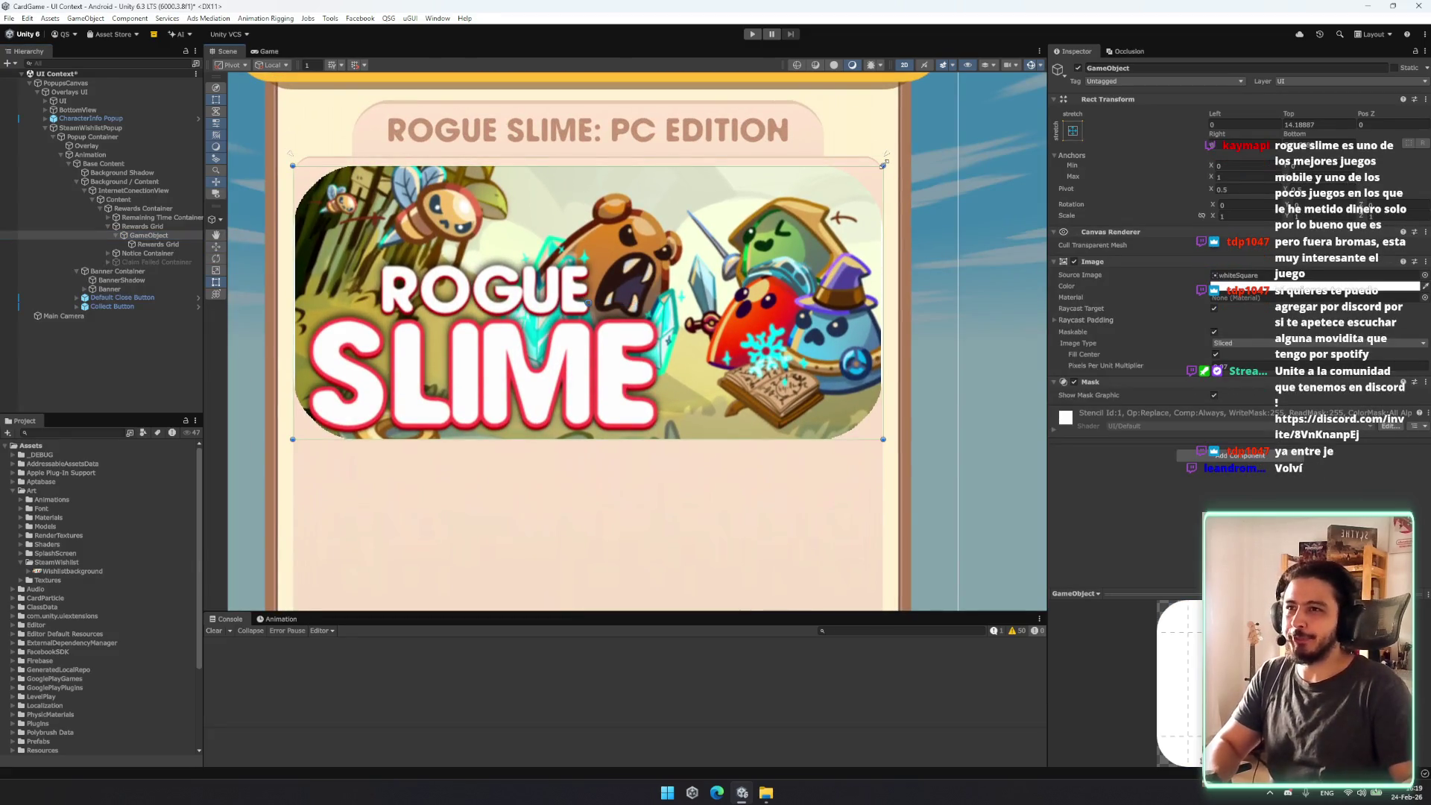
{"action": "left_click_drag", "start_coordinate": [883, 164], "coordinate": [856, 180]}
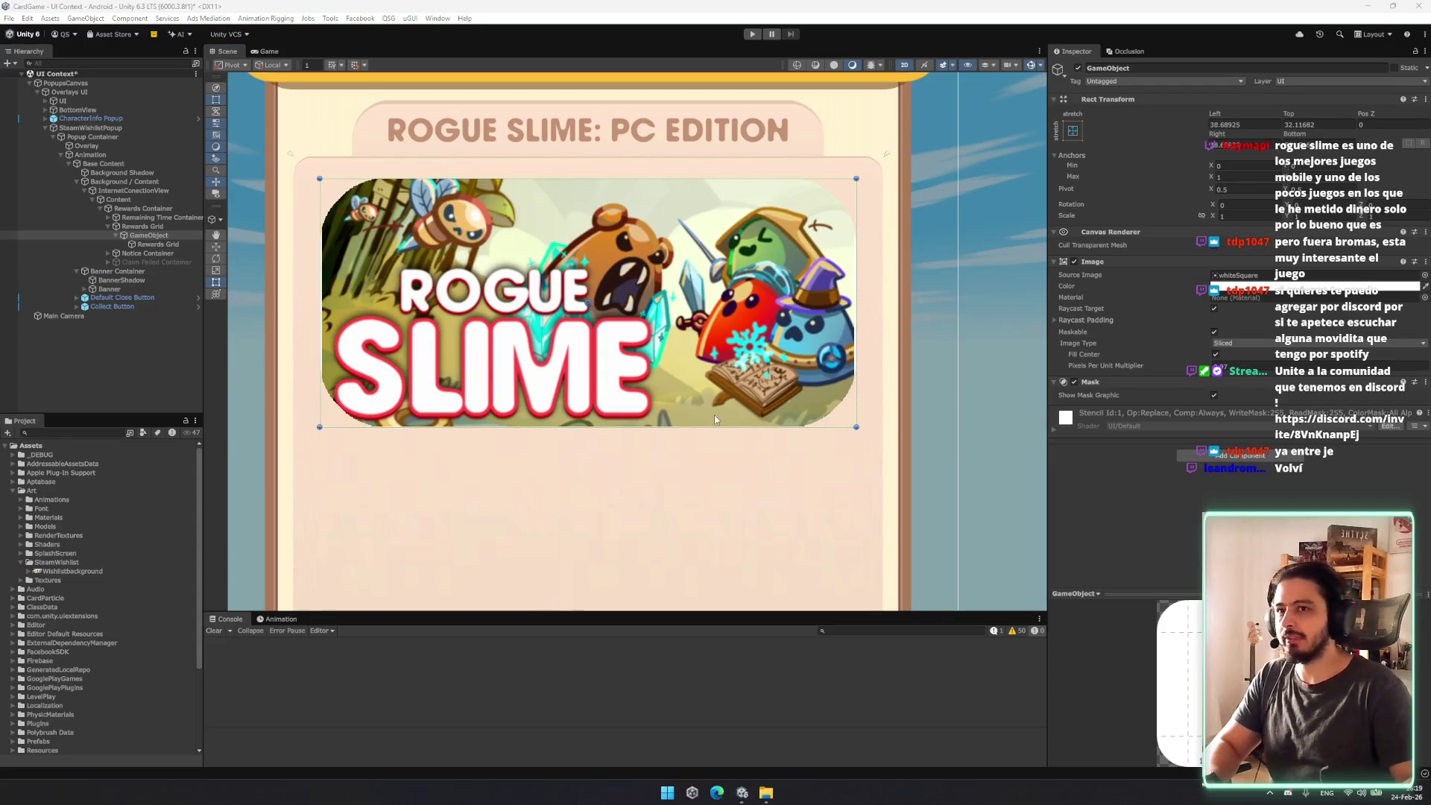
{"action": "left_click_drag", "start_coordinate": [1181, 366], "coordinate": [1203, 367]}
{"action": "scroll", "coordinate": [805, 283], "scroll_direction": "up", "scroll_amount": 1}
{"action": "scroll", "coordinate": [791, 276], "scroll_direction": "down", "scroll_amount": 1}
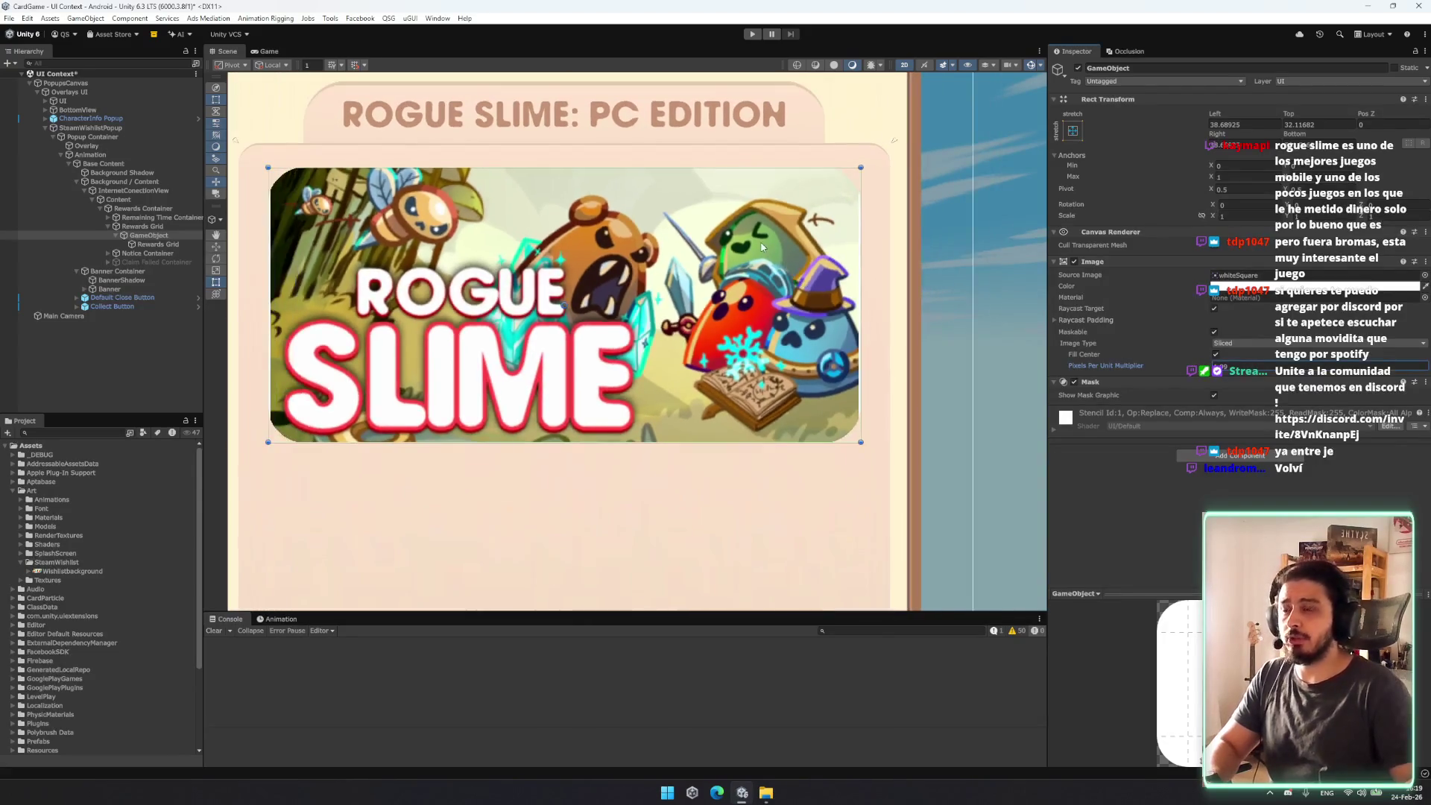
{"action": "scroll", "coordinate": [769, 257], "scroll_direction": "down", "scroll_amount": 1}
{"action": "left_click_drag", "start_coordinate": [769, 257], "coordinate": [807, 346]}
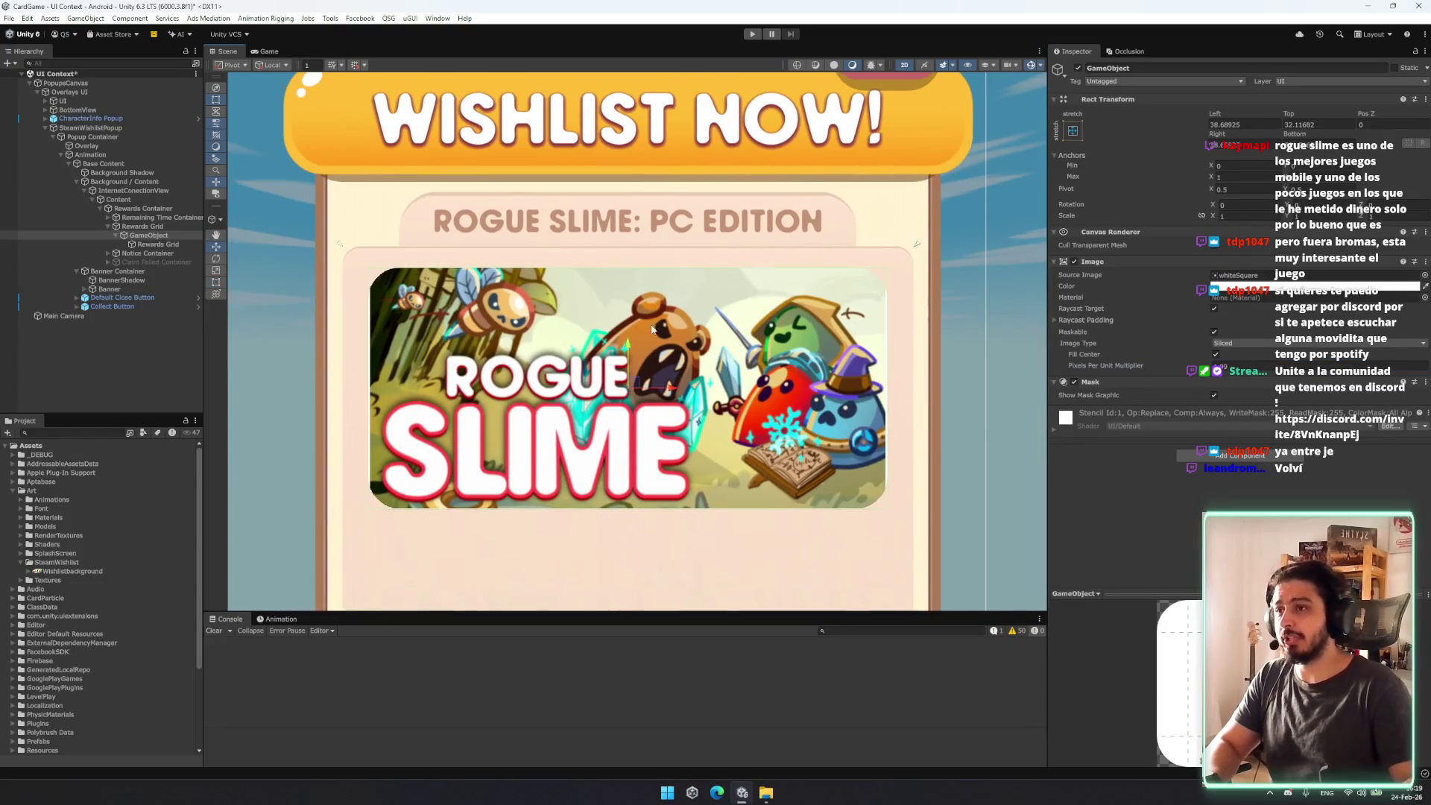
{"action": "left_click_drag", "start_coordinate": [633, 336], "coordinate": [647, 343]}
{"action": "scroll", "coordinate": [645, 338], "scroll_direction": "down", "scroll_amount": 6}
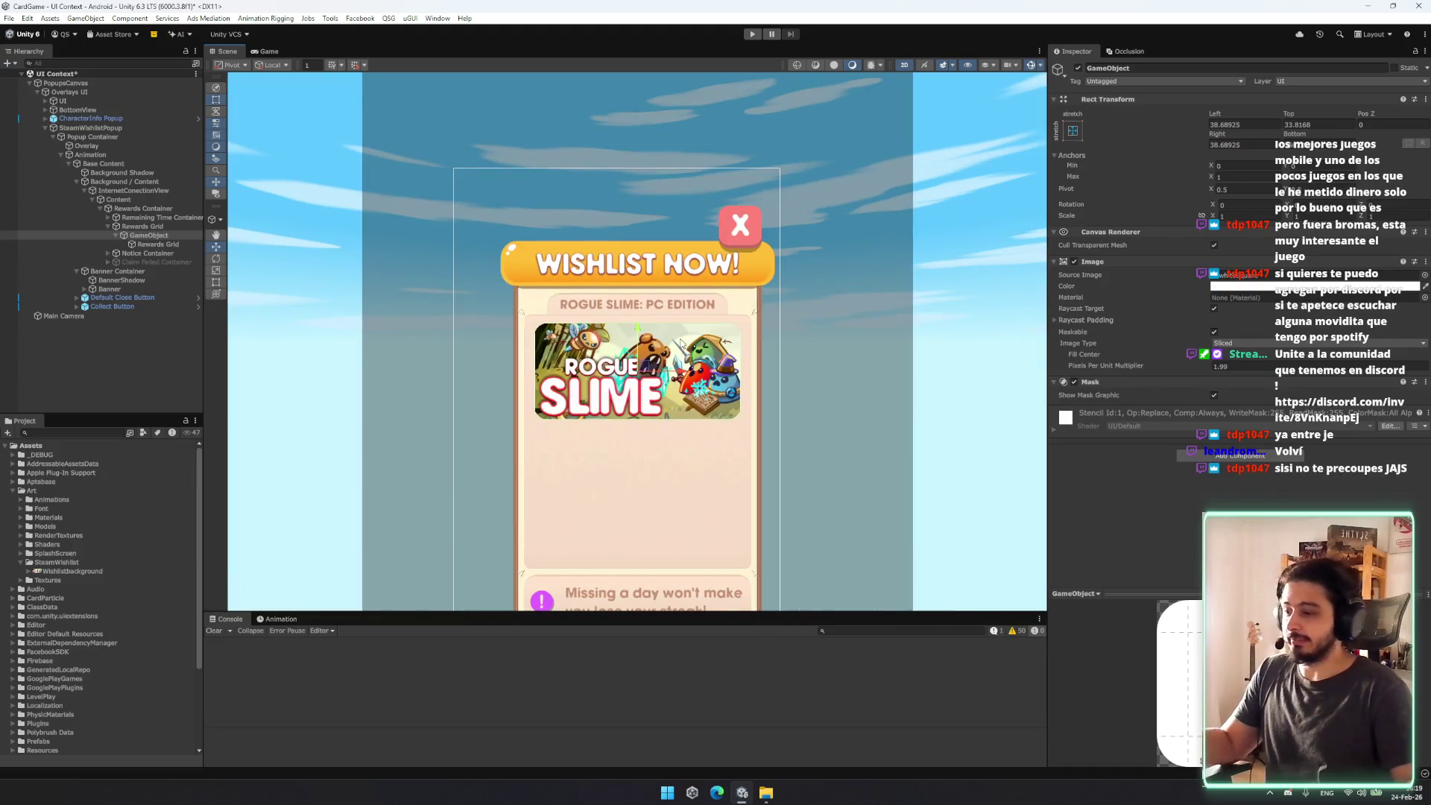
Step: Inspect the Remaining Time Container's Background and Game Title Label with the ROGUE SLIME: PC EDITION text
{"action": "left_click", "coordinate": [151, 246]}
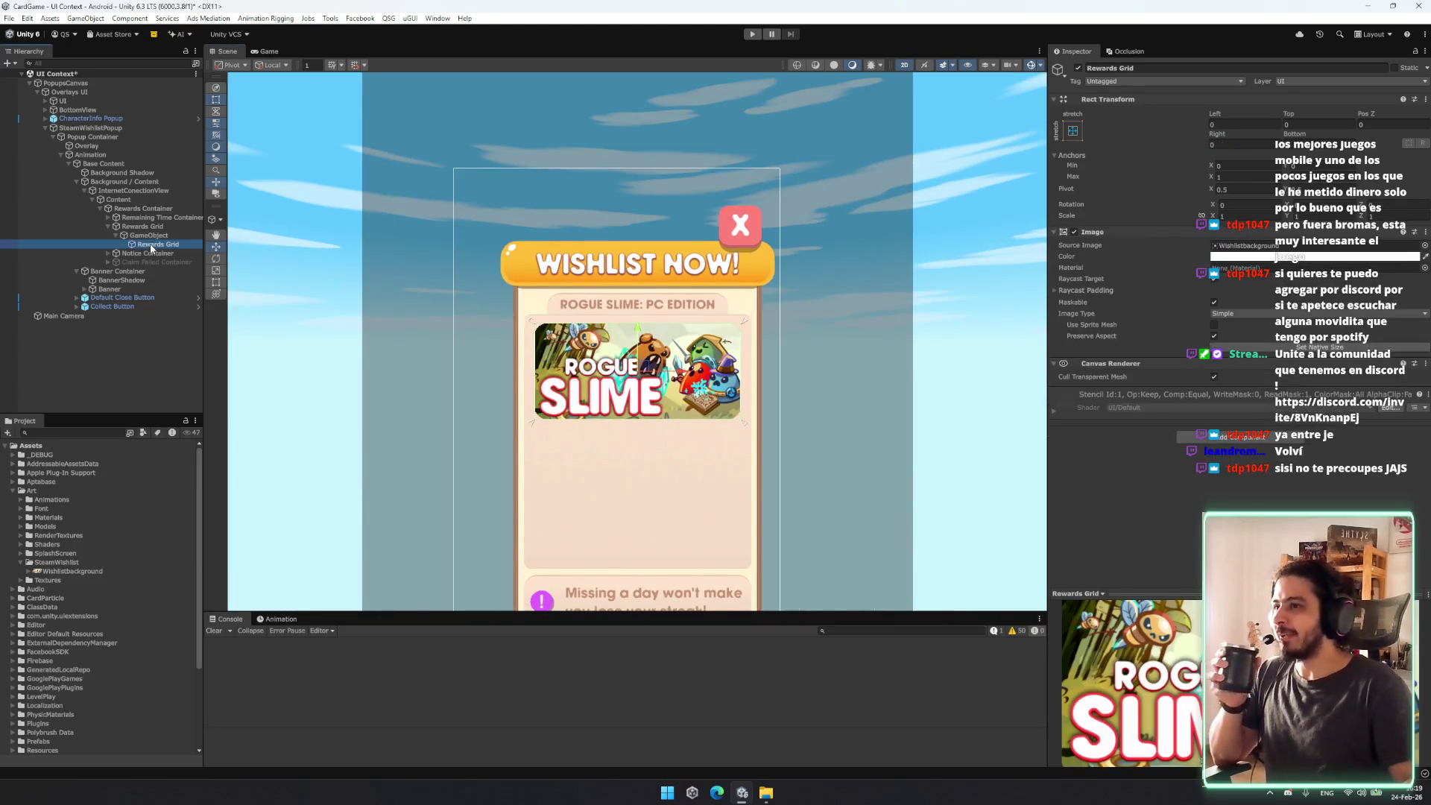
{"action": "left_click", "coordinate": [108, 217]}
{"action": "left_click", "coordinate": [163, 225]}
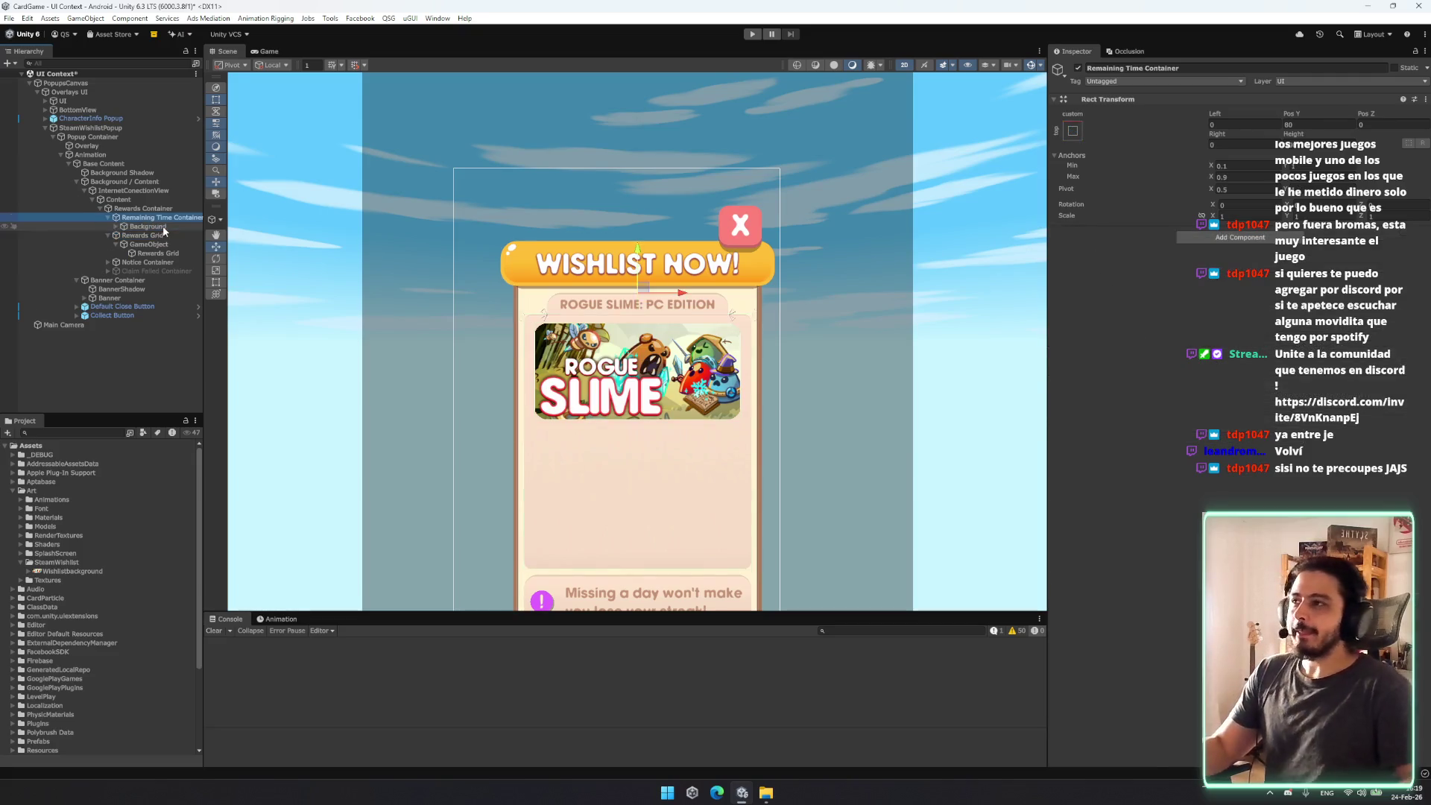
{"action": "left_click", "coordinate": [116, 226]}
{"action": "left_click", "coordinate": [164, 235]}
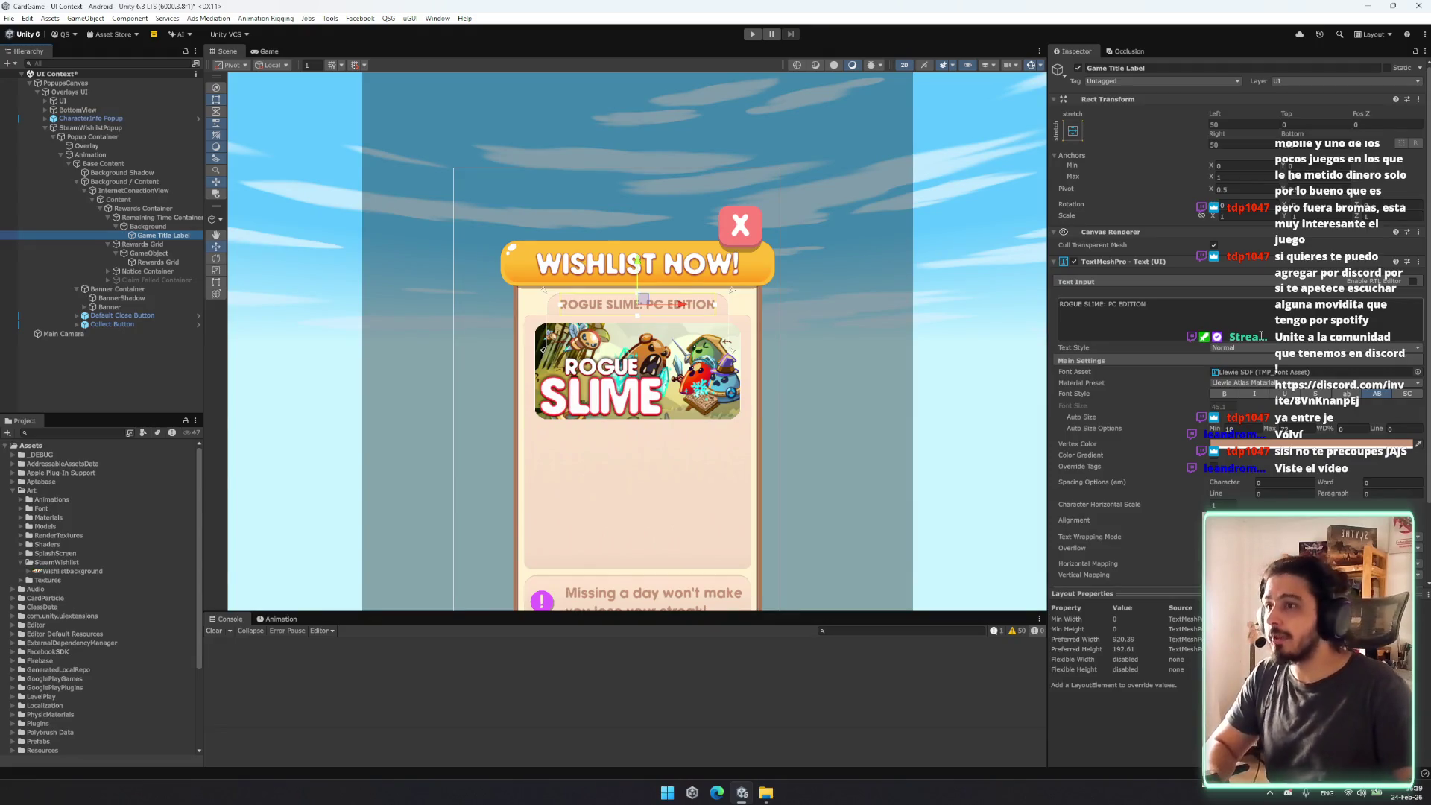
{"action": "left_click", "coordinate": [1175, 333]}
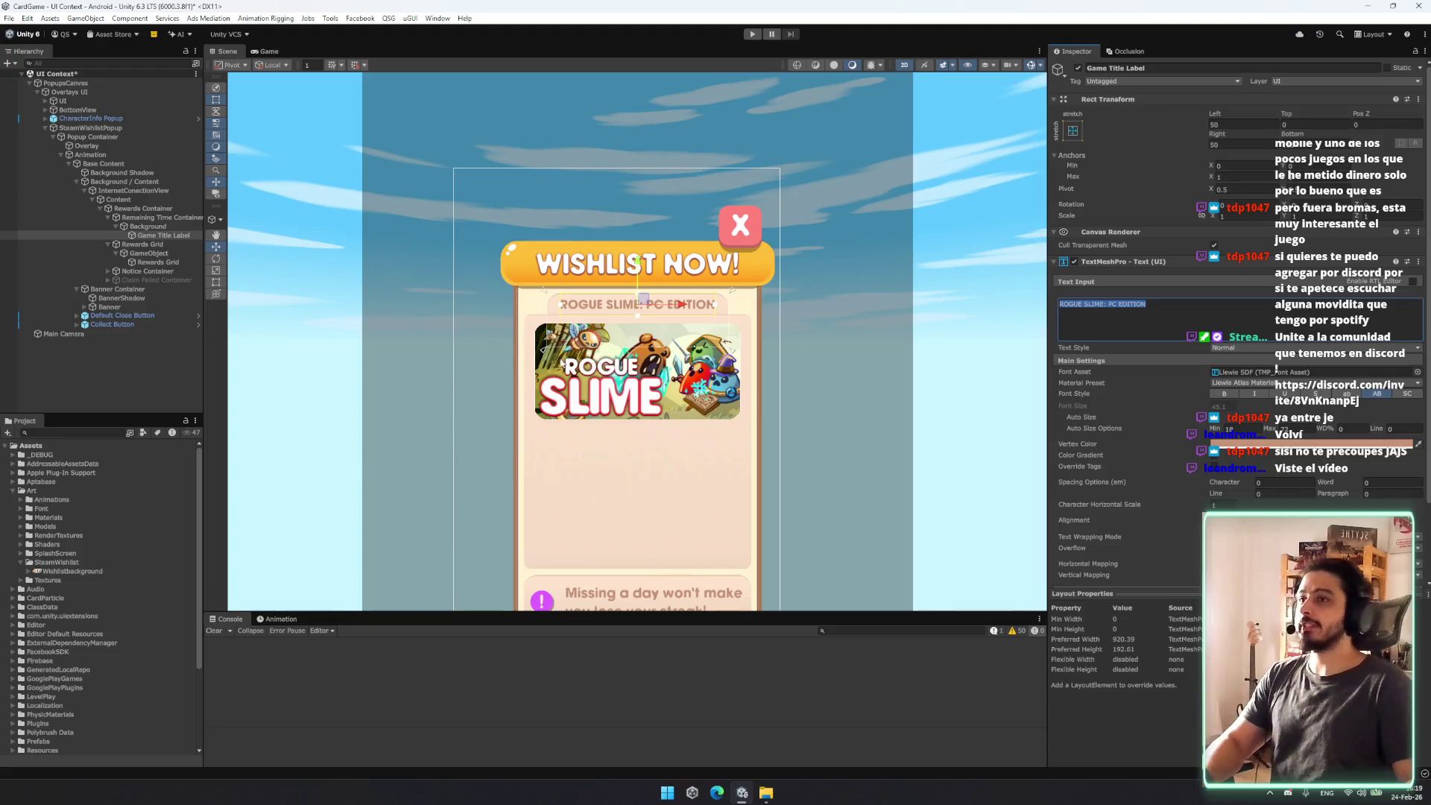
{"action": "scroll", "coordinate": [560, 362], "scroll_direction": "up", "scroll_amount": 3}
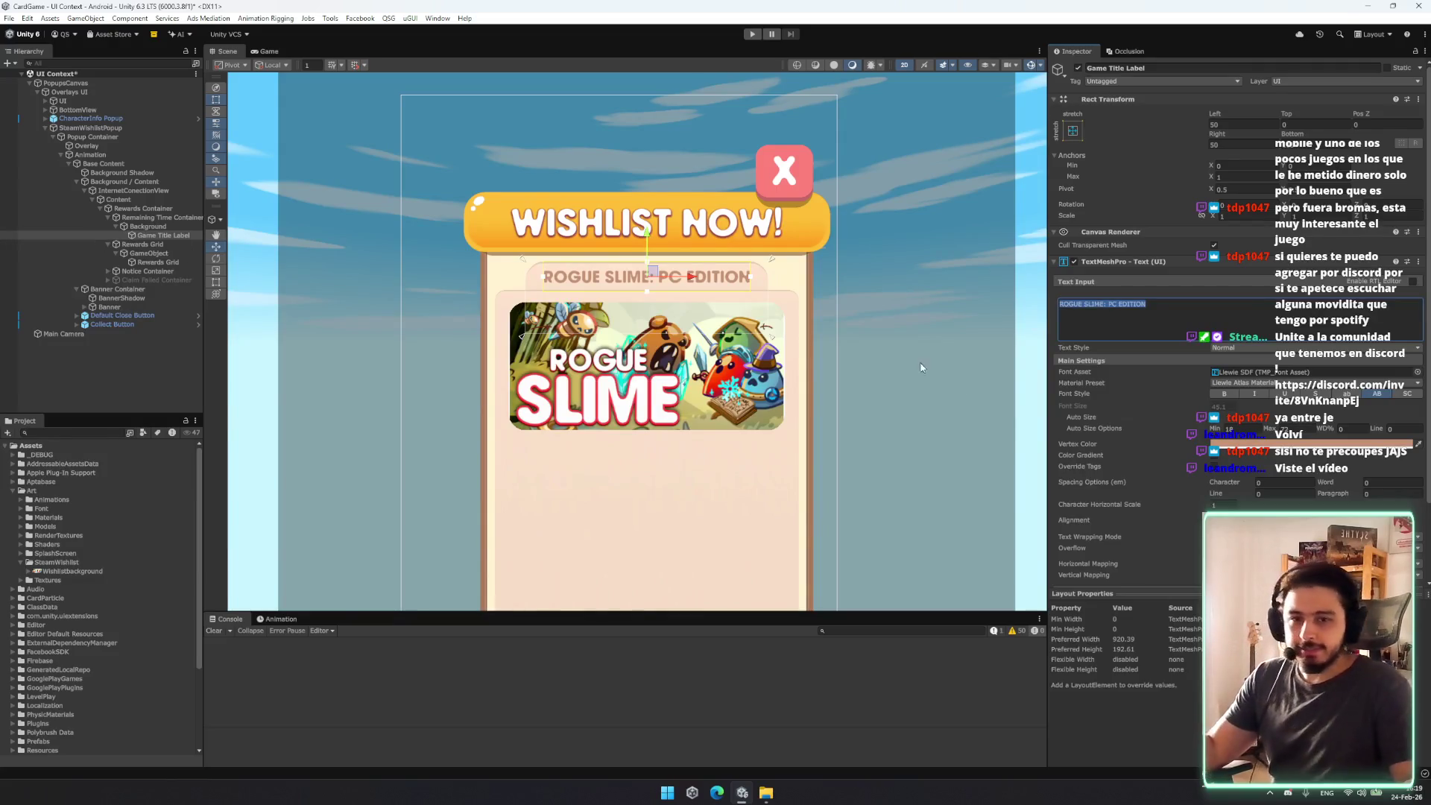
Step: Fine-tune the header art's corner rounding via its Pixels Per Unit Multiplier, then collapse the hierarchy
{"action": "left_click", "coordinate": [177, 253]}
{"action": "key", "text": "Left"}
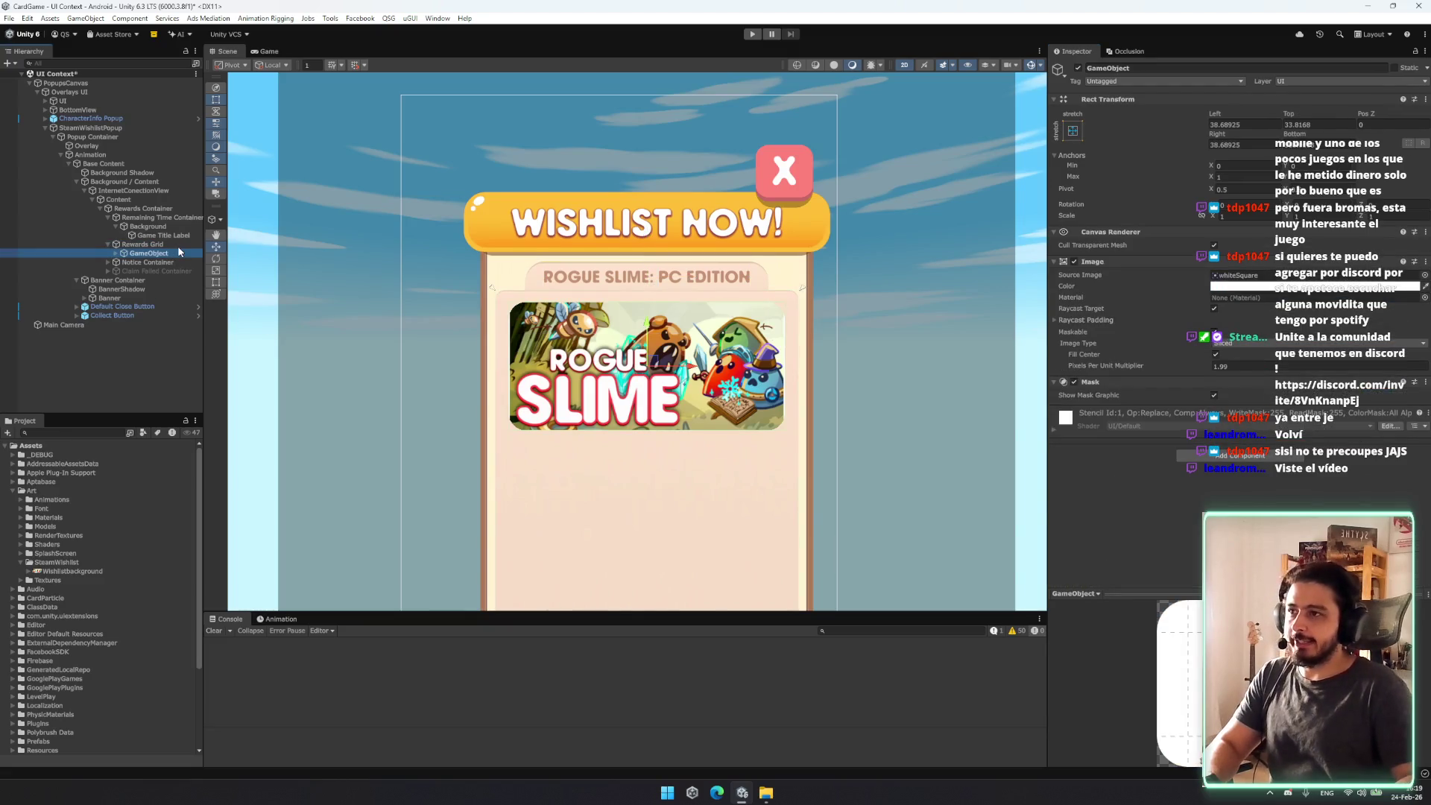
{"action": "left_click_drag", "start_coordinate": [1185, 369], "coordinate": [1168, 371]}
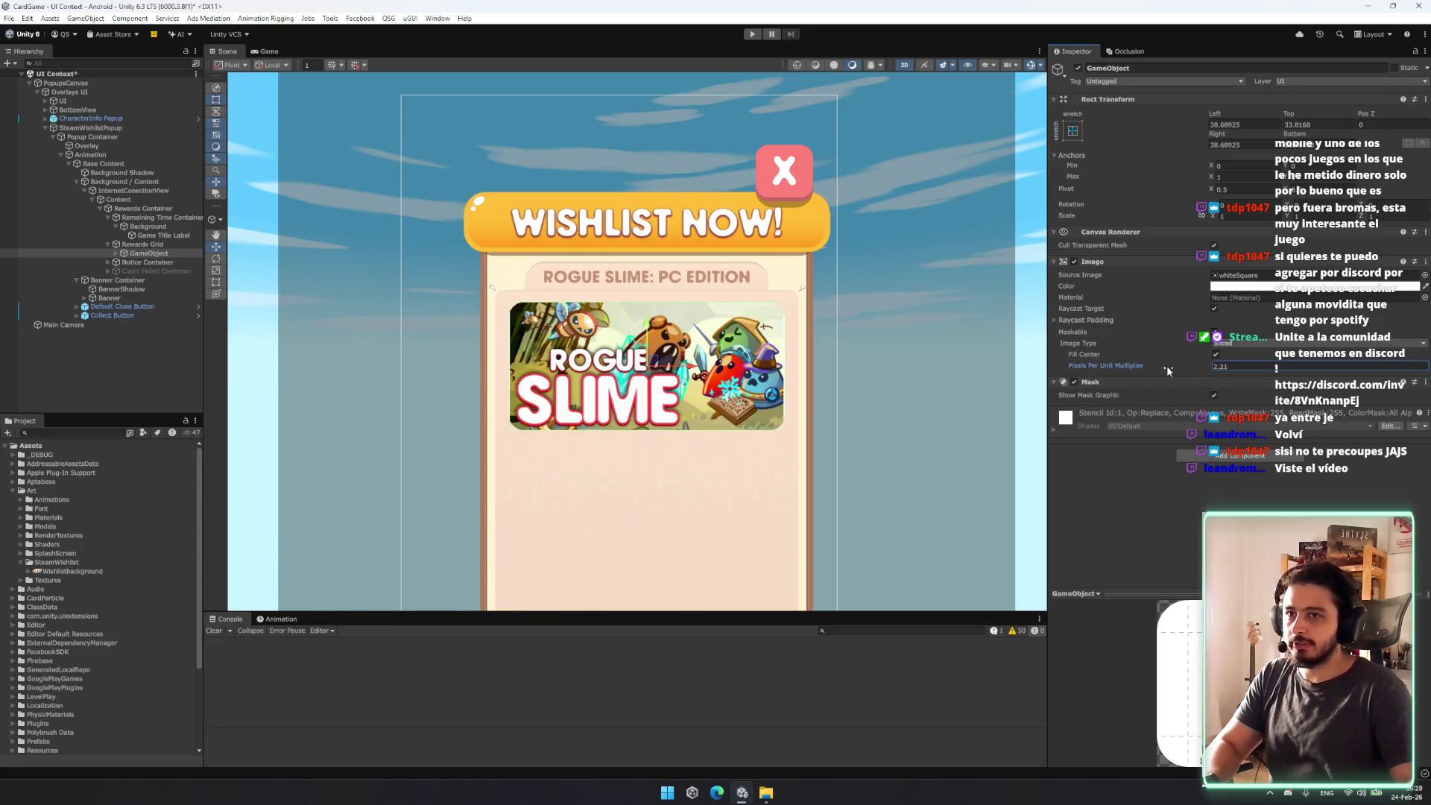
{"action": "left_click", "coordinate": [148, 225]}
{"action": "key", "text": "Left"}
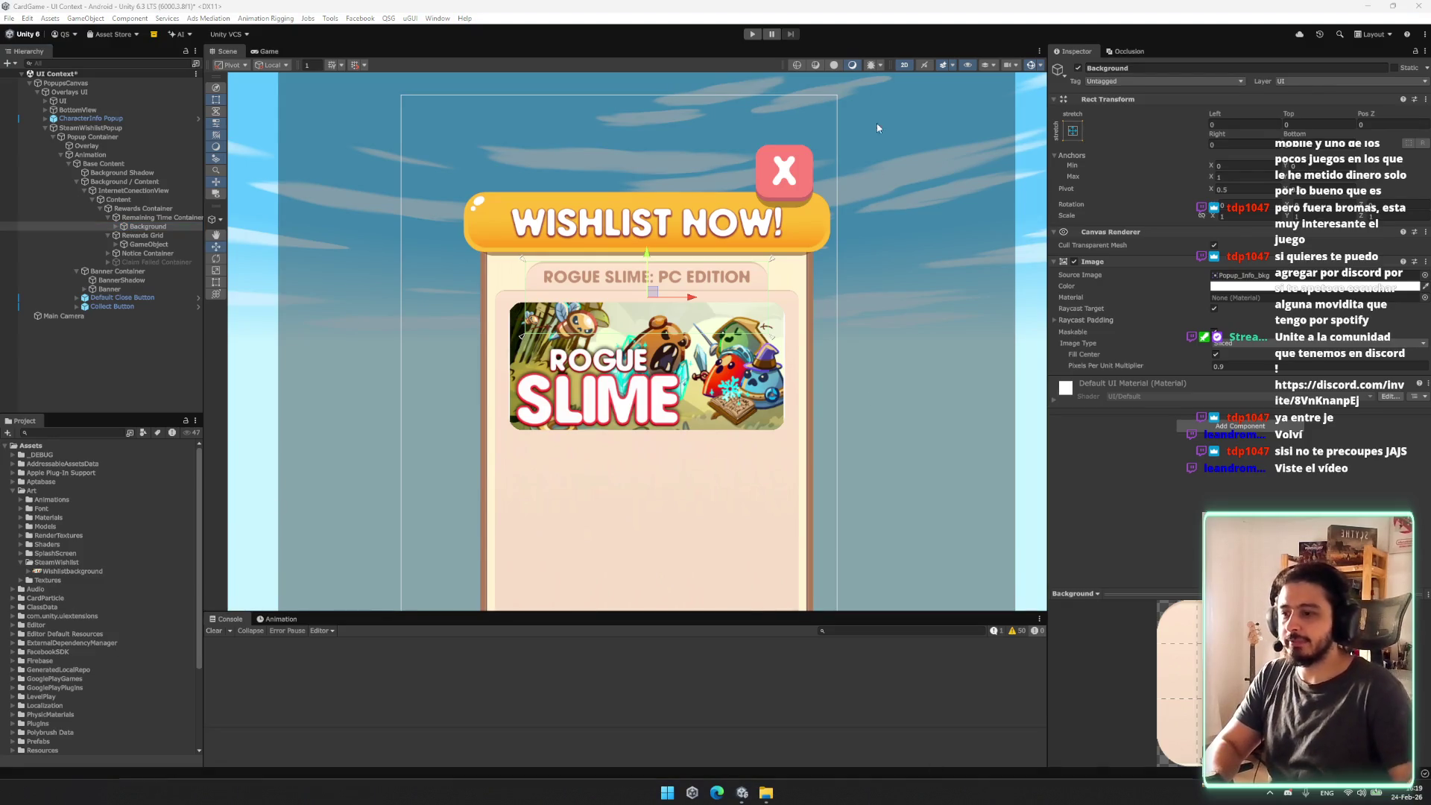
{"action": "key", "text": "alt+Tab"}
Step: Browse the questseeker.games site and open the game's Steam store page from its widget
{"action": "scroll", "coordinate": [549, 406], "scroll_direction": "down", "scroll_amount": 3}
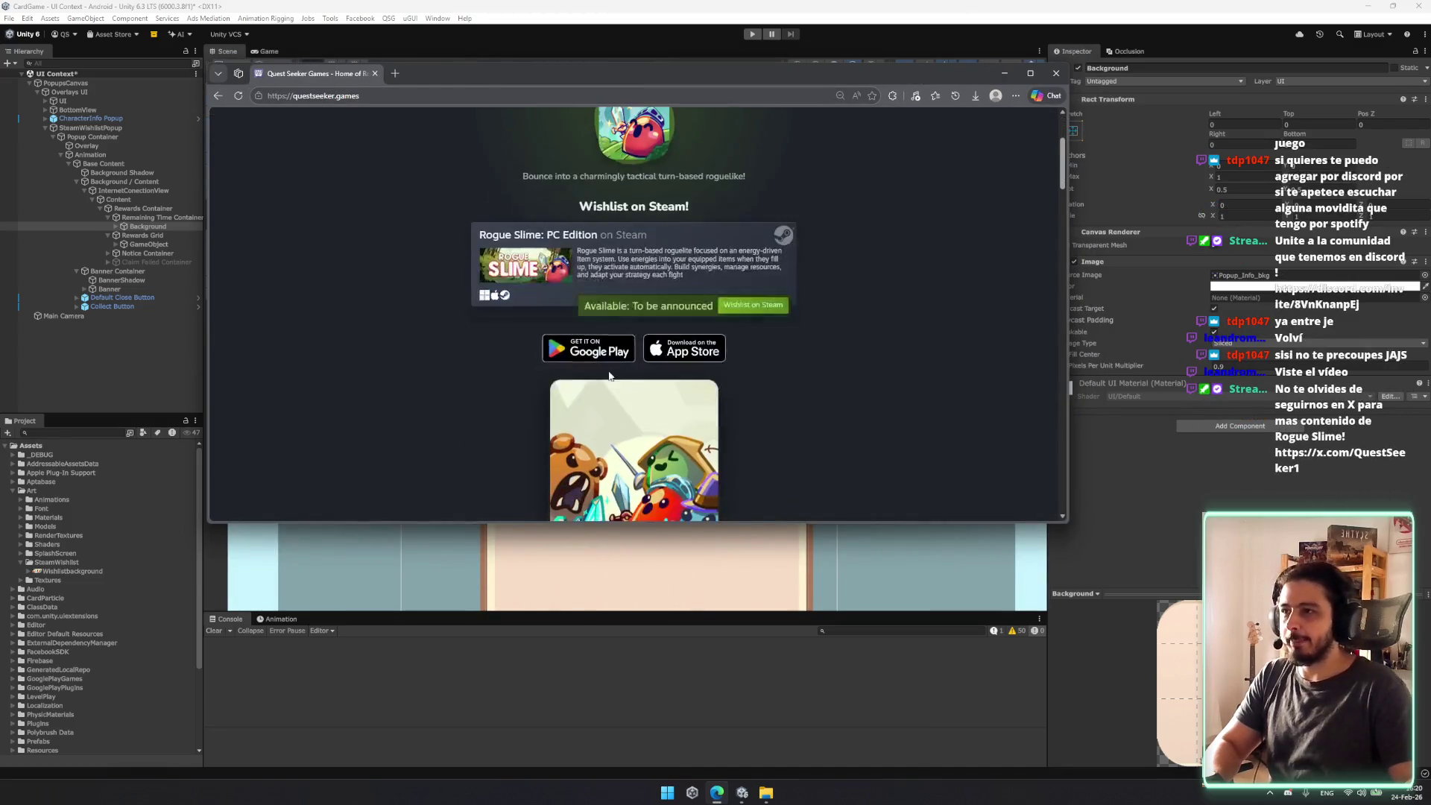
{"action": "scroll", "coordinate": [735, 445], "scroll_direction": "up", "scroll_amount": 3}
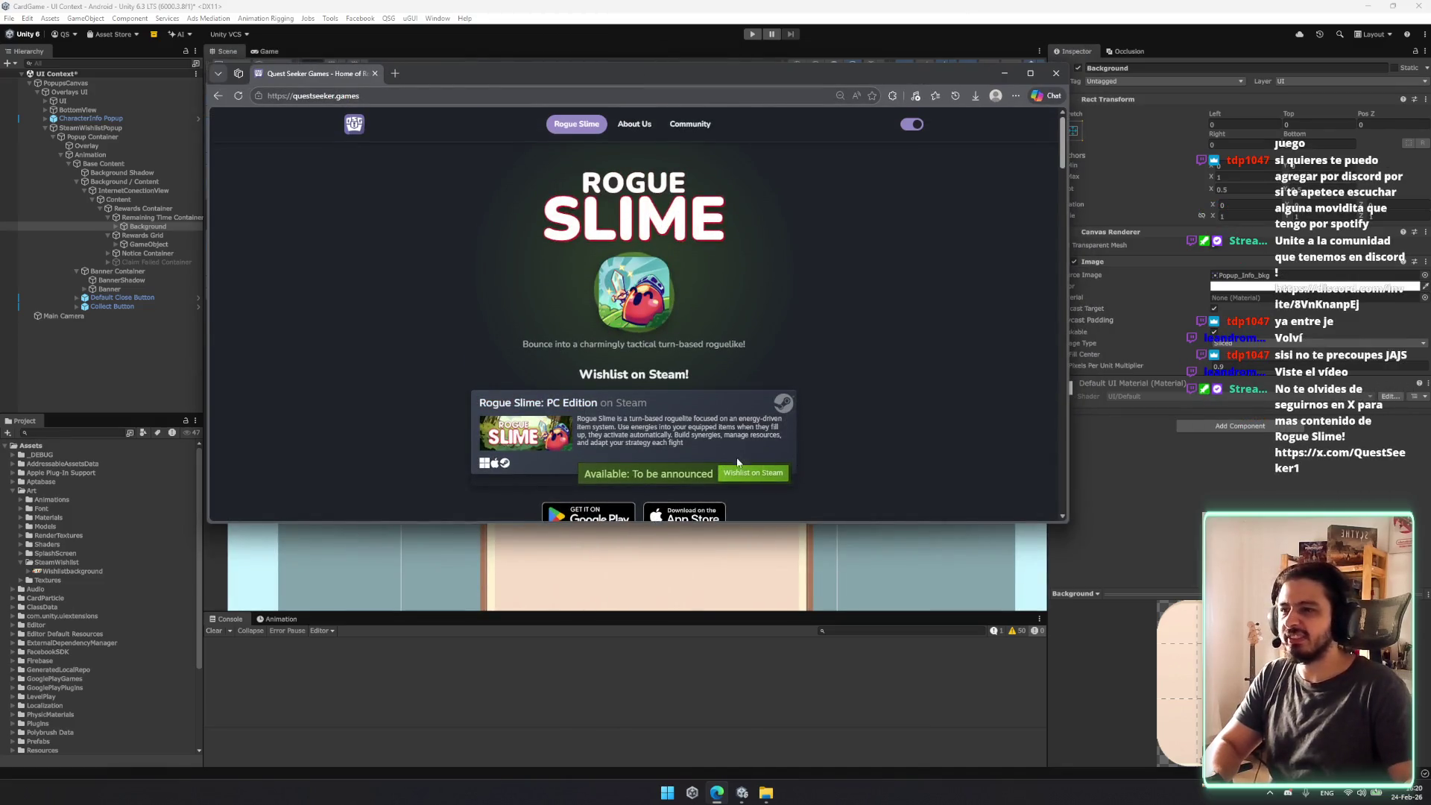
{"action": "scroll", "coordinate": [737, 463], "scroll_direction": "down", "scroll_amount": 1}
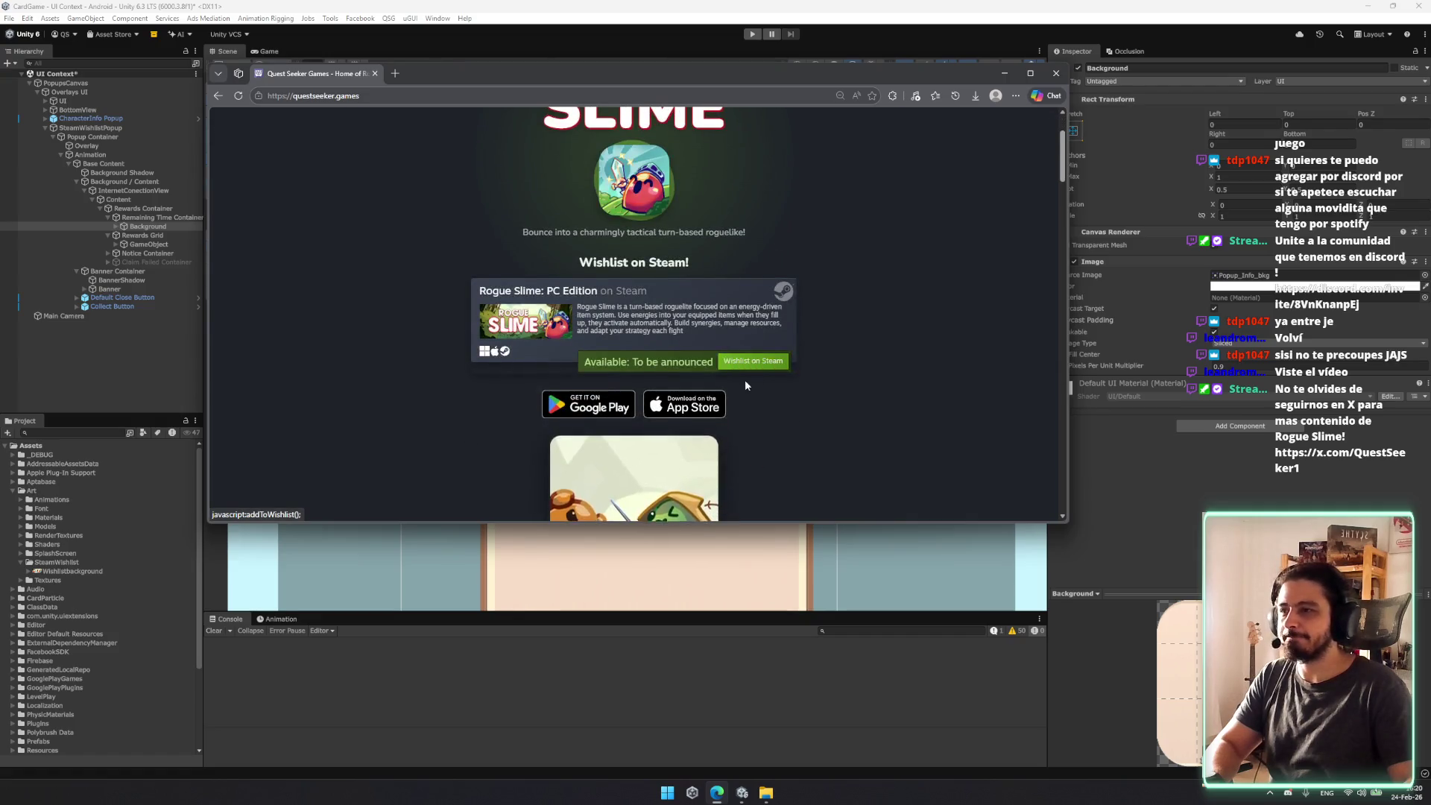
{"action": "scroll", "coordinate": [744, 380], "scroll_direction": "up", "scroll_amount": 1}
{"action": "scroll", "coordinate": [715, 376], "scroll_direction": "down", "scroll_amount": 2}
{"action": "scroll", "coordinate": [686, 373], "scroll_direction": "up", "scroll_amount": 2}
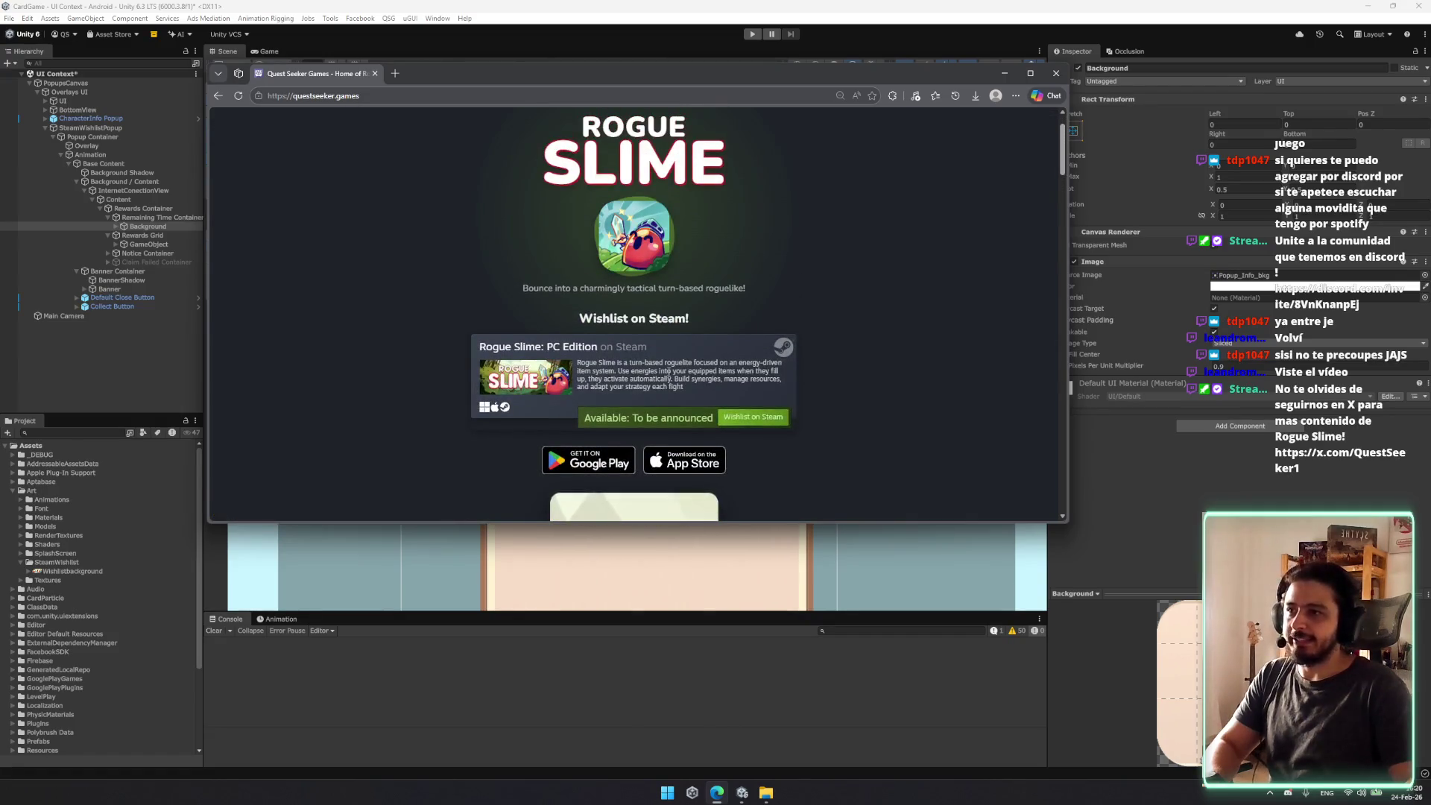
{"action": "left_click", "coordinate": [608, 99]}
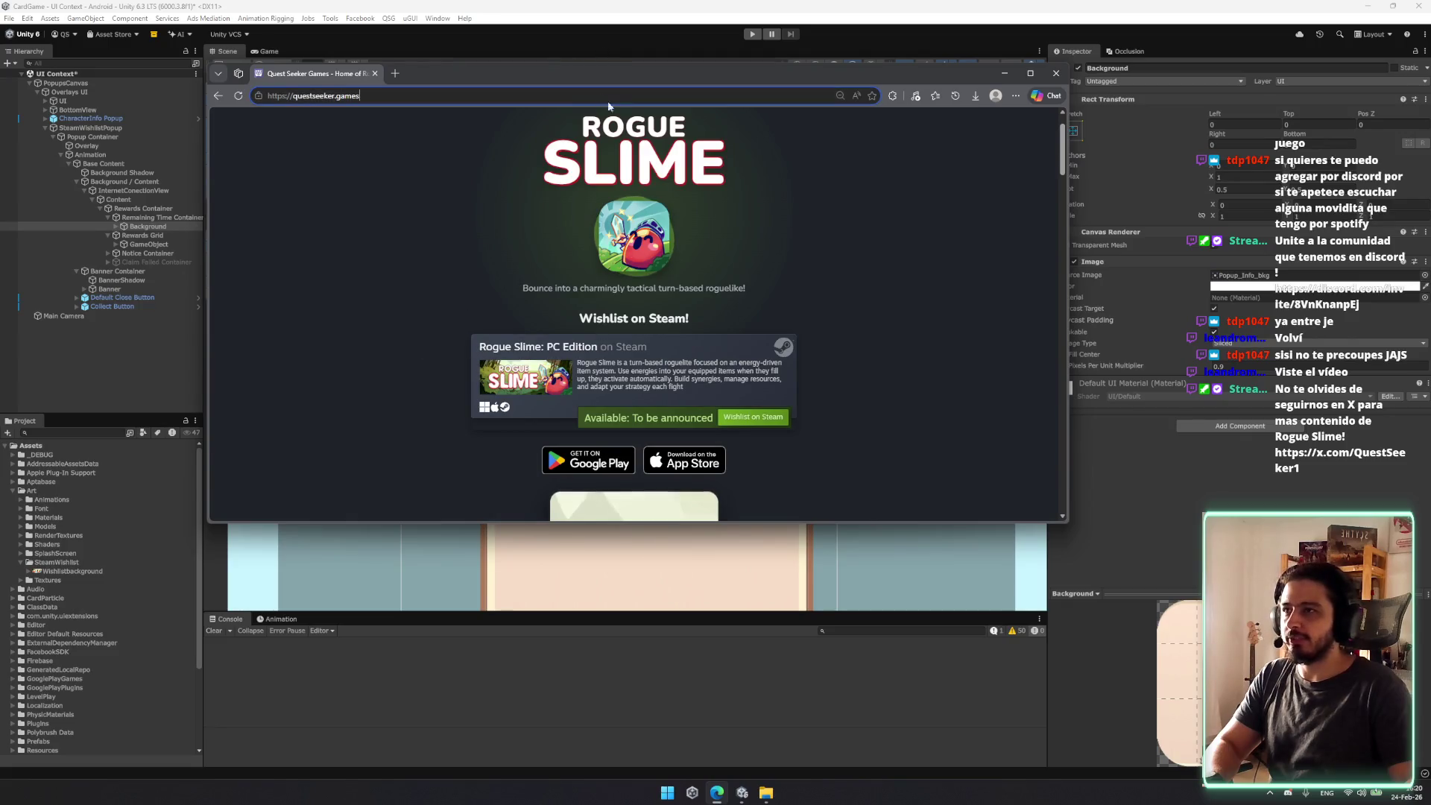
{"action": "left_click", "coordinate": [687, 365]}
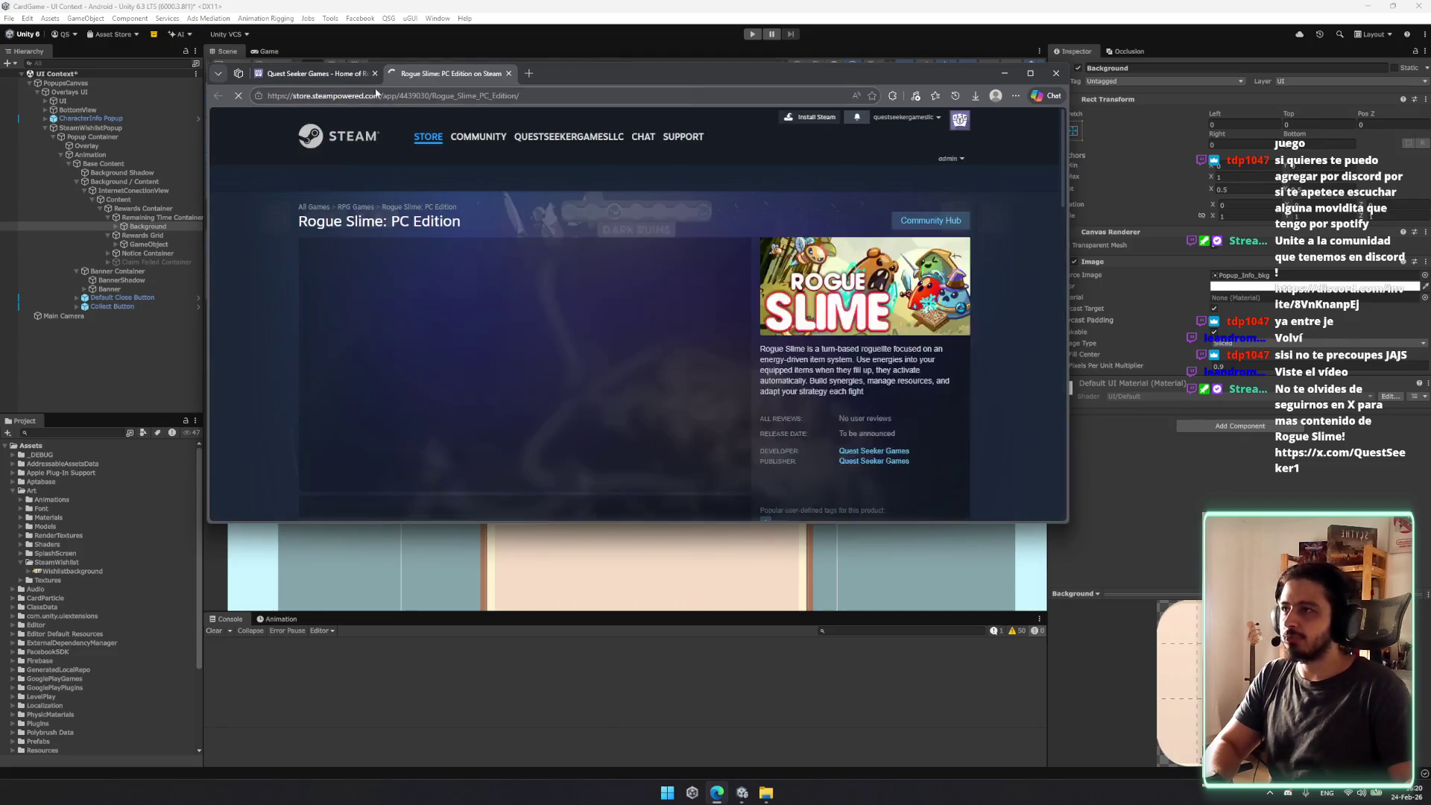
Step: Close the Steam store tab and minimize Edge to return to Unity
{"action": "left_click", "coordinate": [508, 74]}
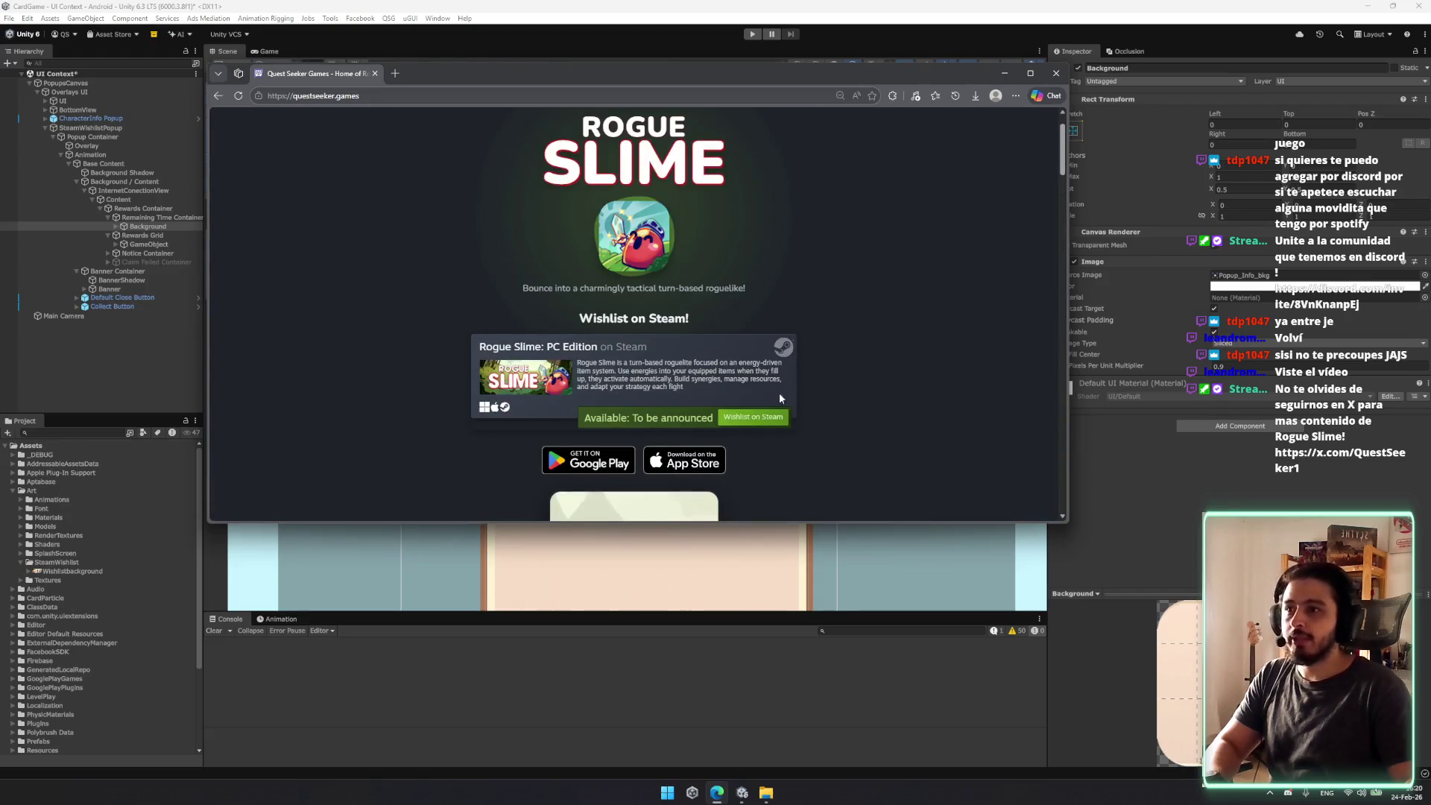
{"action": "mouse_move", "coordinate": [529, 70]}
{"action": "left_mouse_down"}
{"action": "mouse_move", "coordinate": [544, 639]}
{"action": "mouse_move", "coordinate": [547, 516]}
{"action": "mouse_move", "coordinate": [599, 356]}
{"action": "left_mouse_up"}
{"action": "left_click", "coordinate": [1074, 356]}
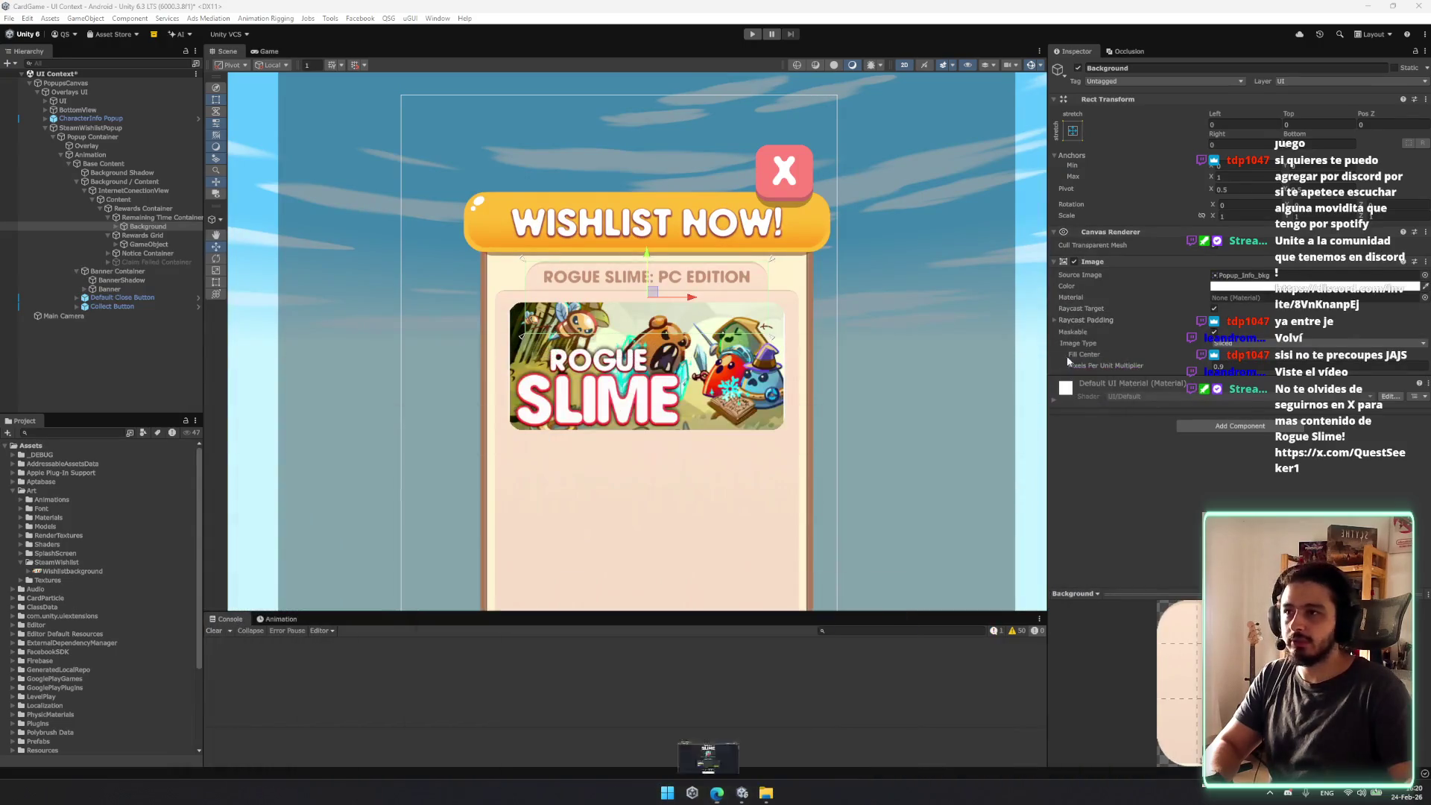
Step: Frame the Remaining Time Container in the scene view and collapse the Banner Container
{"action": "left_click", "coordinate": [154, 217]}
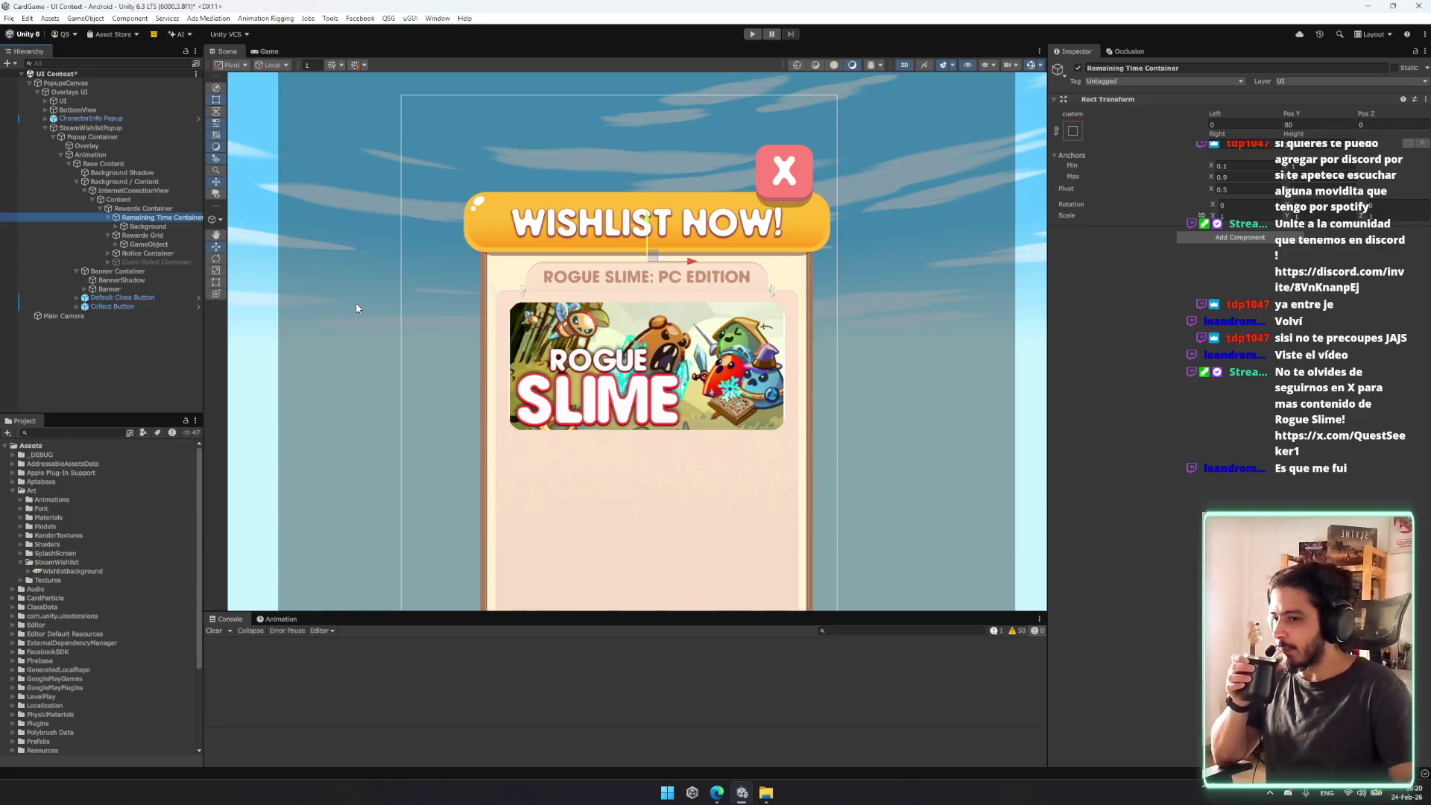
{"action": "key", "text": "f"}
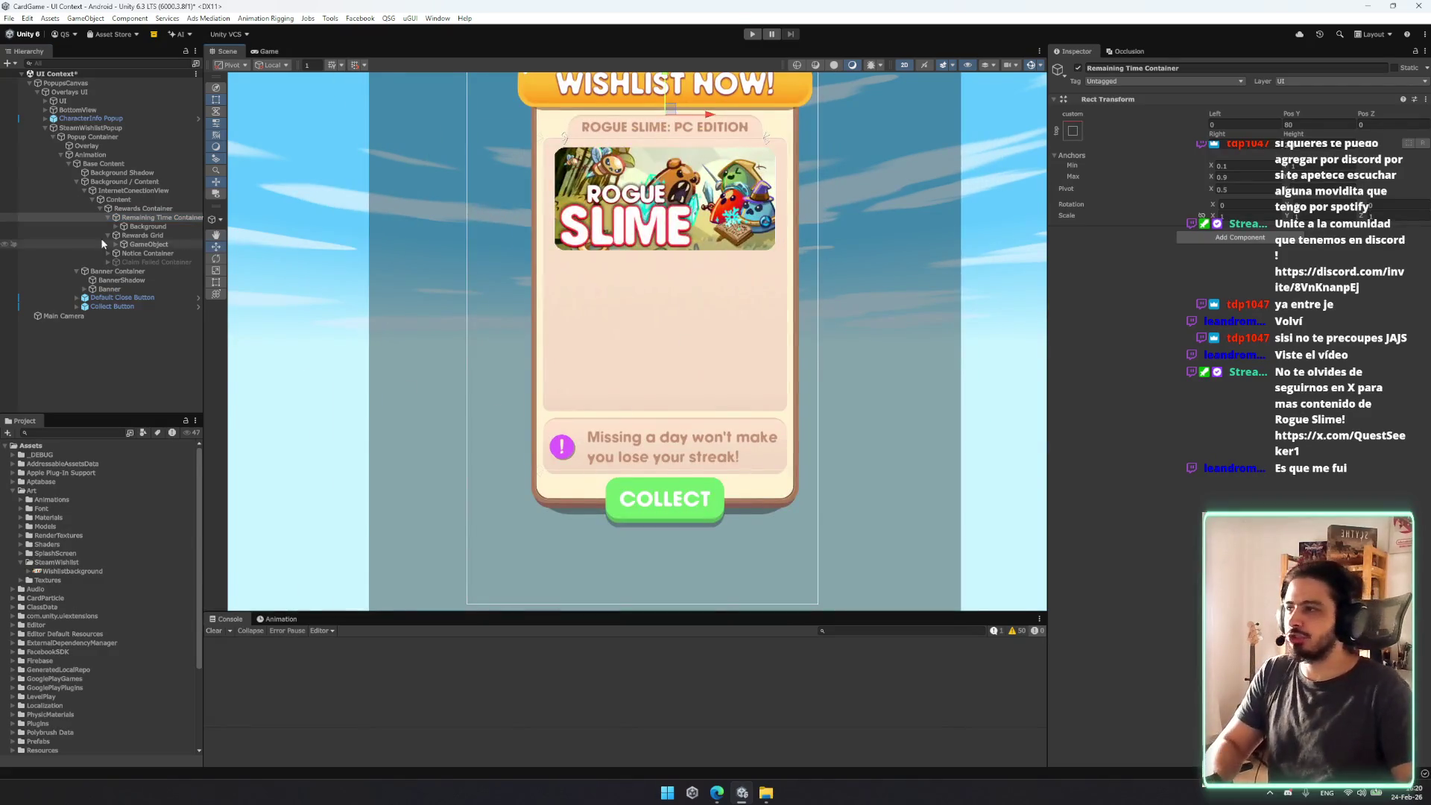
{"action": "left_click", "coordinate": [77, 270]}
Step: Select the Collect Button and expand it to select its Button Label
{"action": "left_click", "coordinate": [112, 288]}
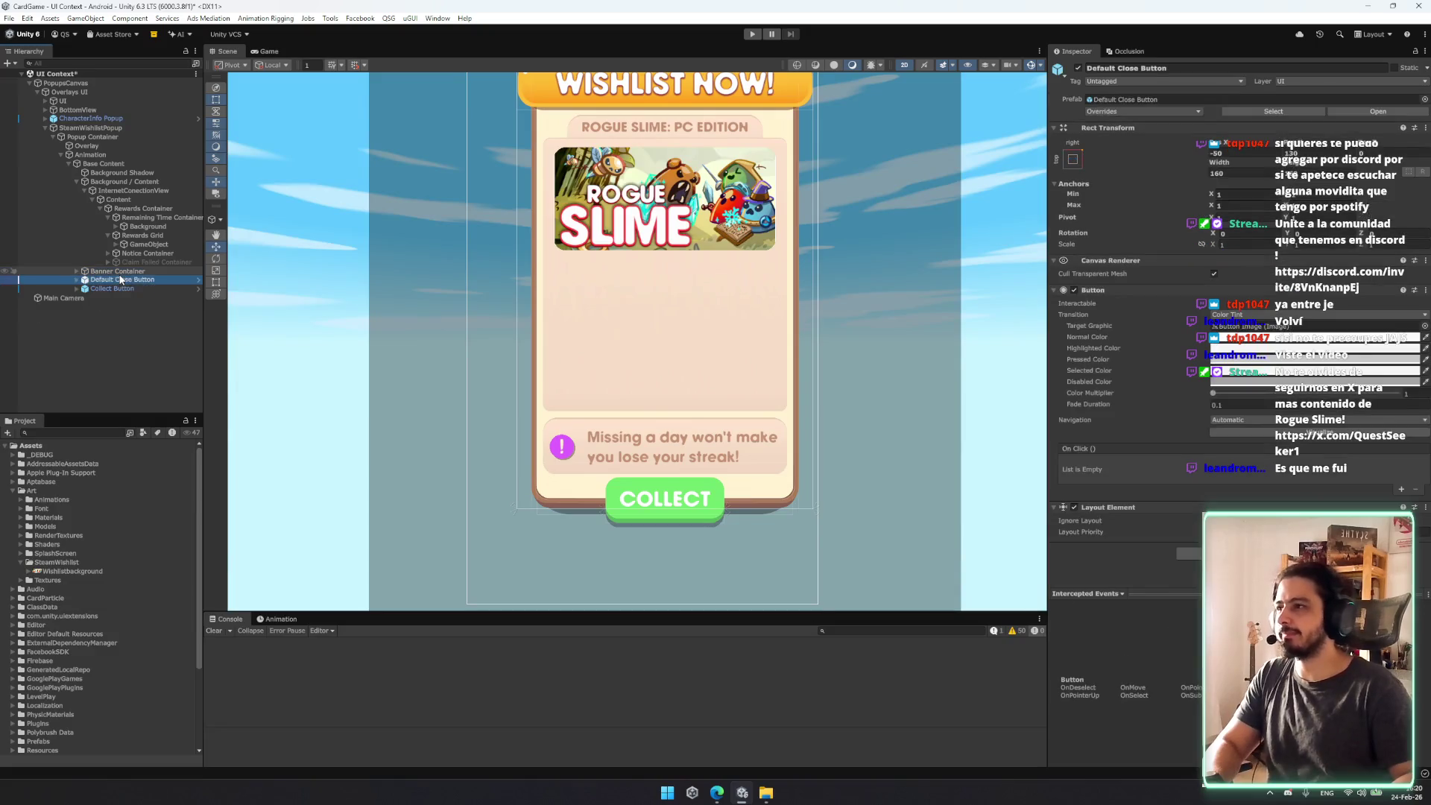
{"action": "key", "text": "F2"}
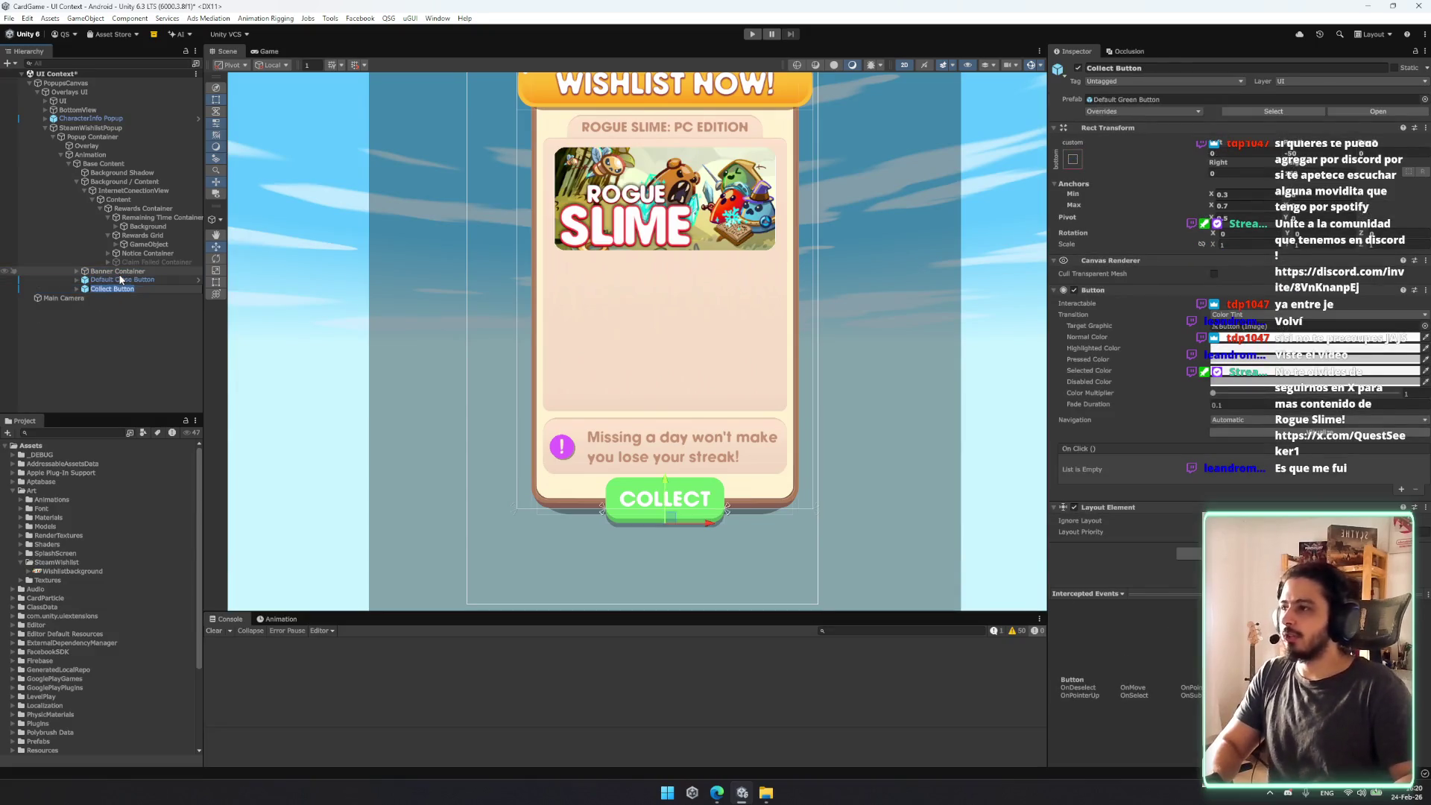
{"action": "key", "text": "Escape"}
{"action": "key", "text": "Right"}
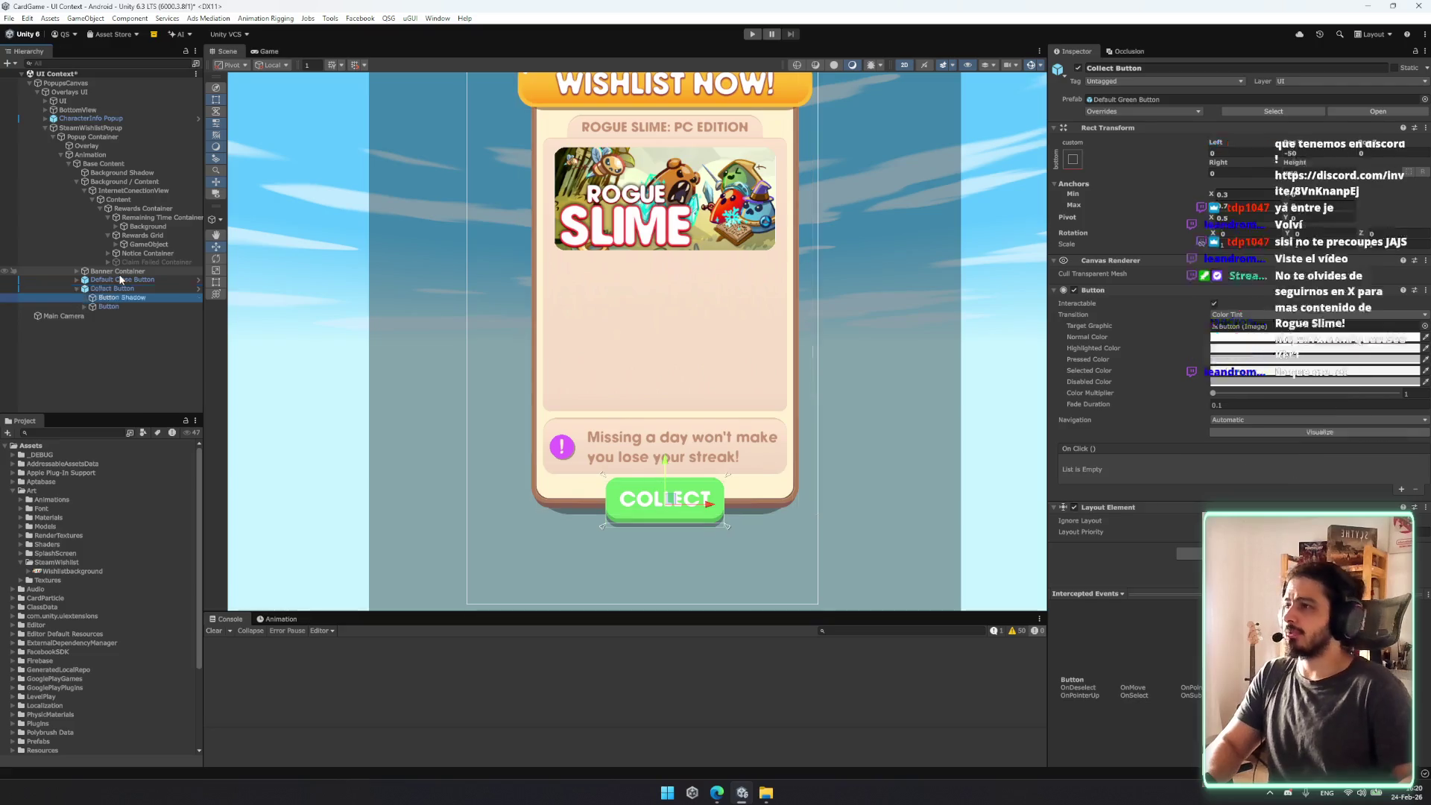
{"action": "key", "text": "Down"}
{"action": "key", "text": "Down"}
{"action": "key", "text": "Right"}
{"action": "key", "text": "Down"}
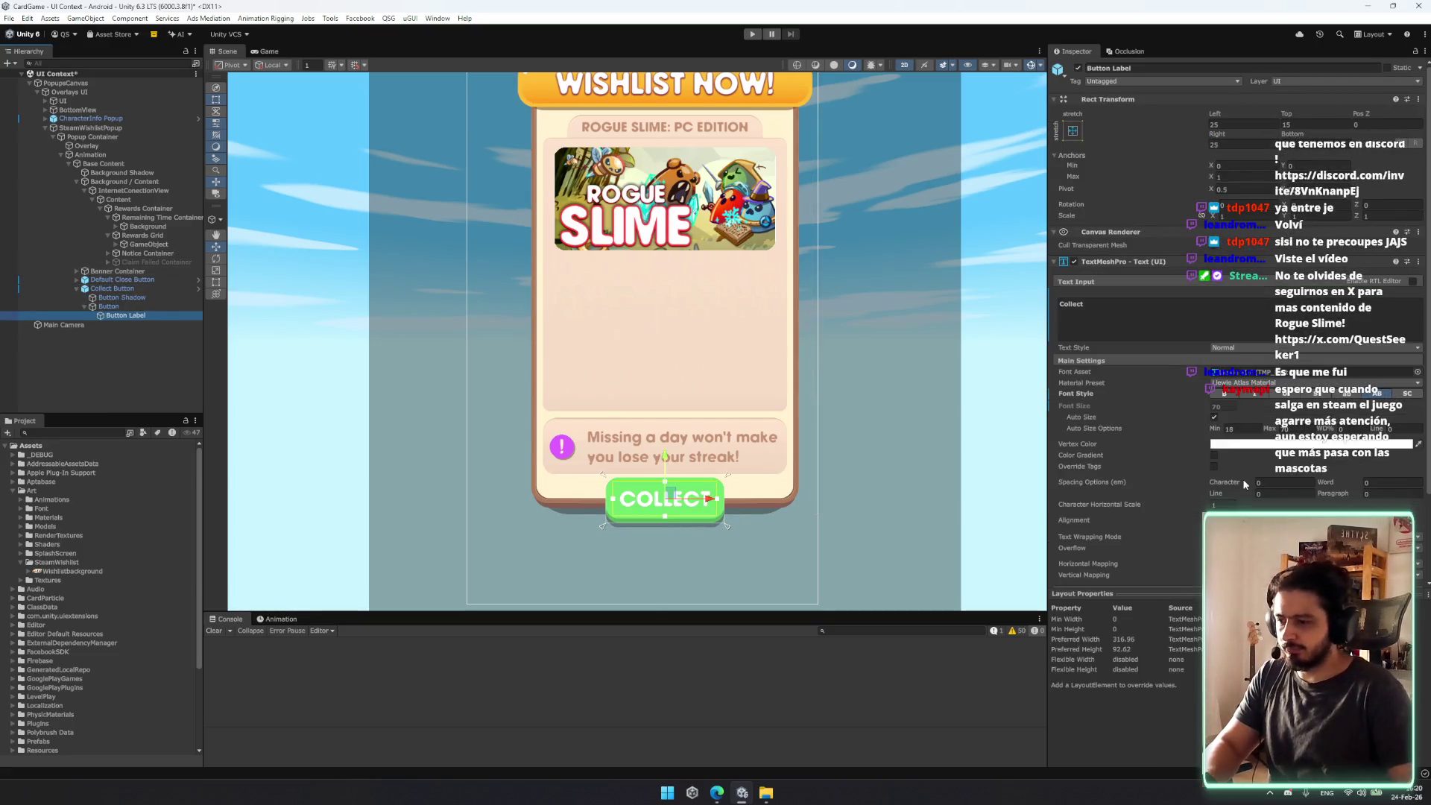
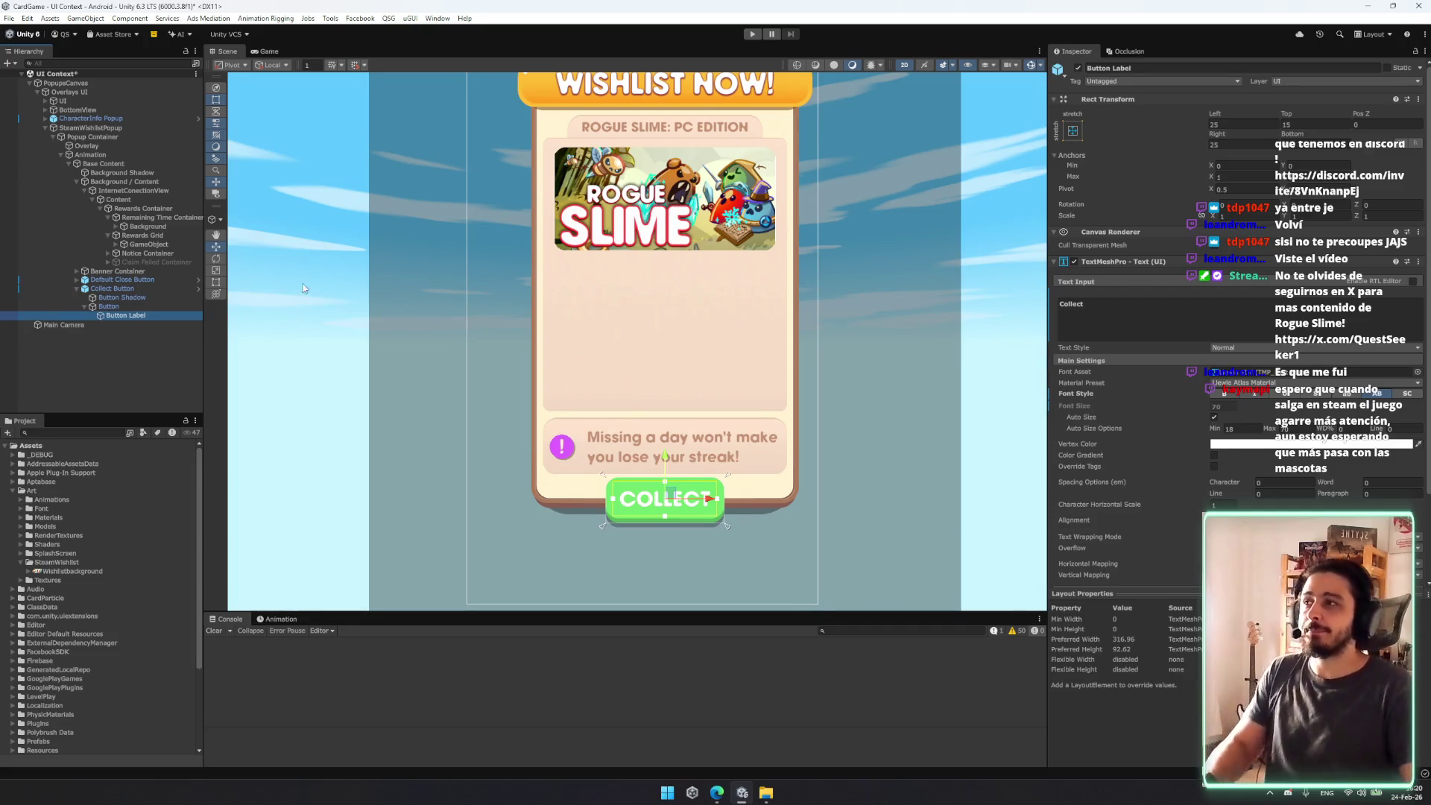
Step: Remove the Localize String Event component from the button label
{"action": "scroll", "coordinate": [1235, 485], "scroll_direction": "down", "scroll_amount": 3}
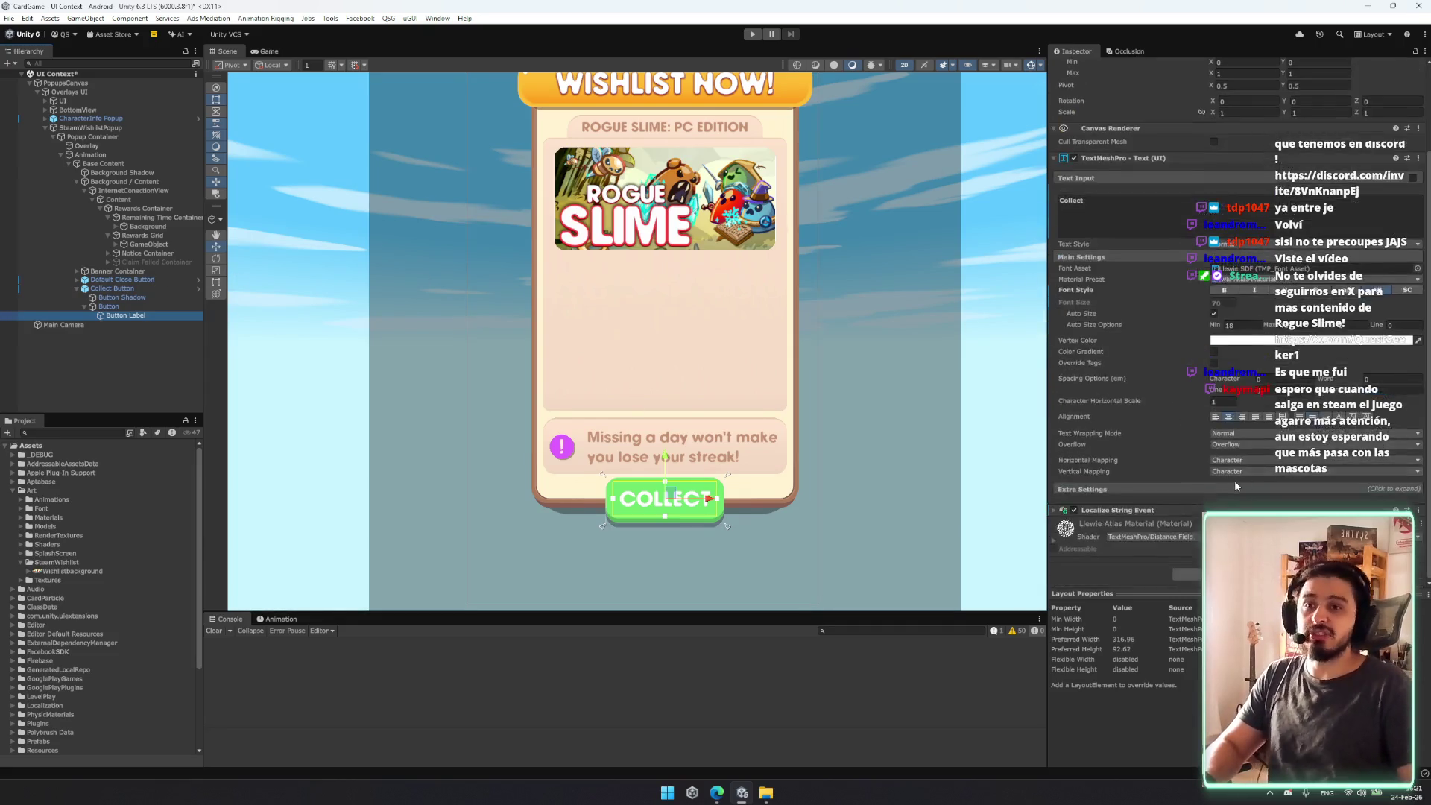
{"action": "left_click", "coordinate": [1164, 510]}
{"action": "scroll", "coordinate": [1170, 495], "scroll_direction": "down", "scroll_amount": 5}
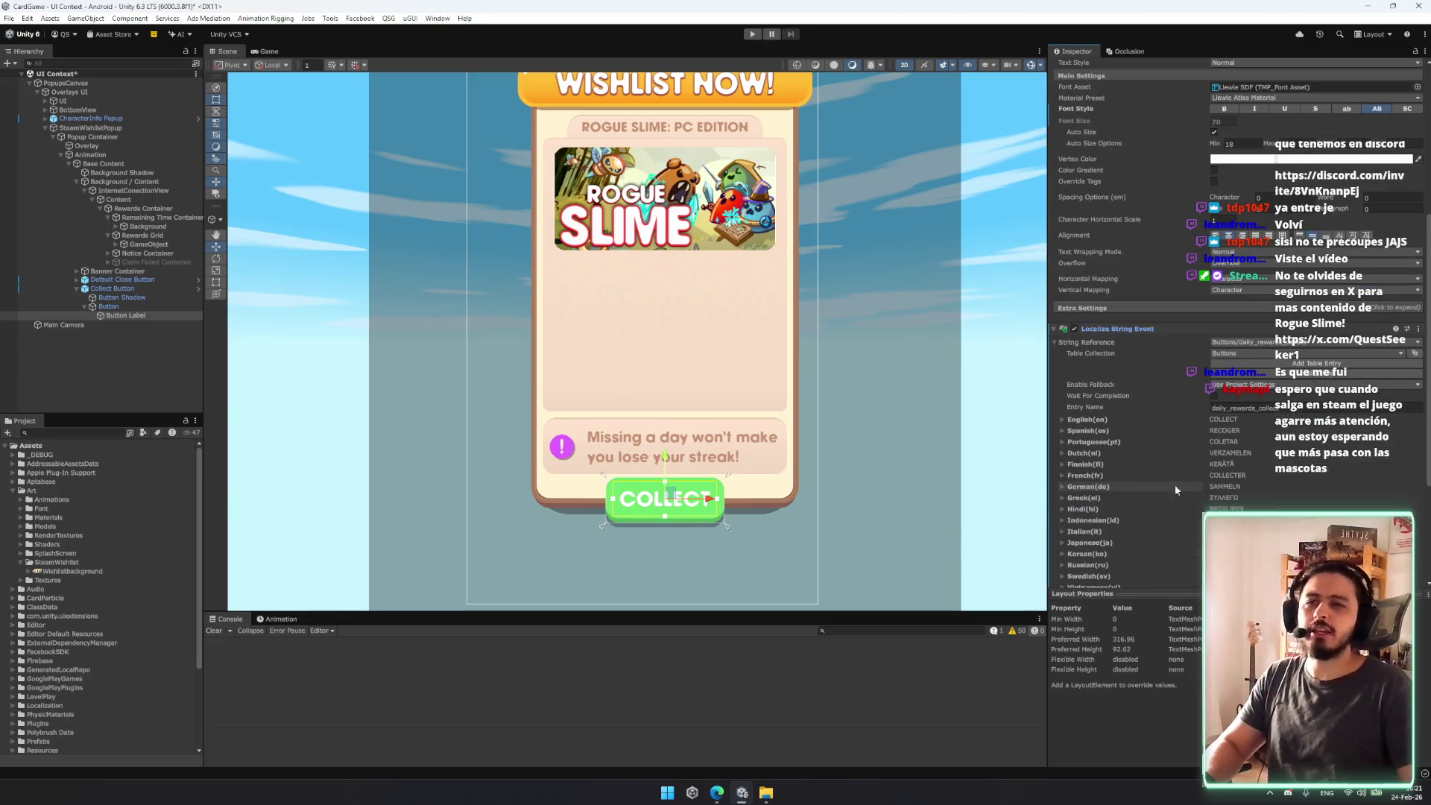
{"action": "left_click", "coordinate": [1244, 344]}
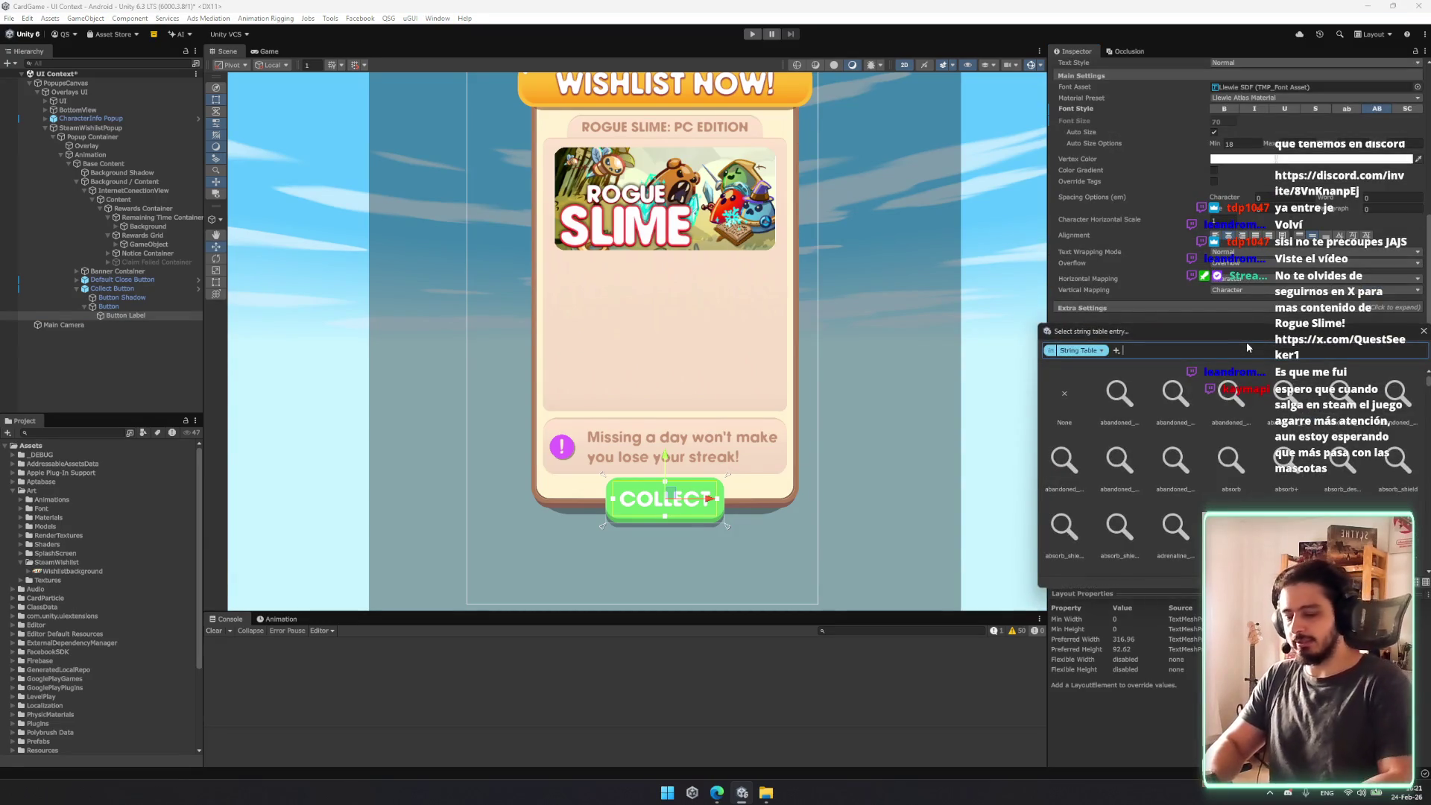
{"action": "type", "text": "wi"}
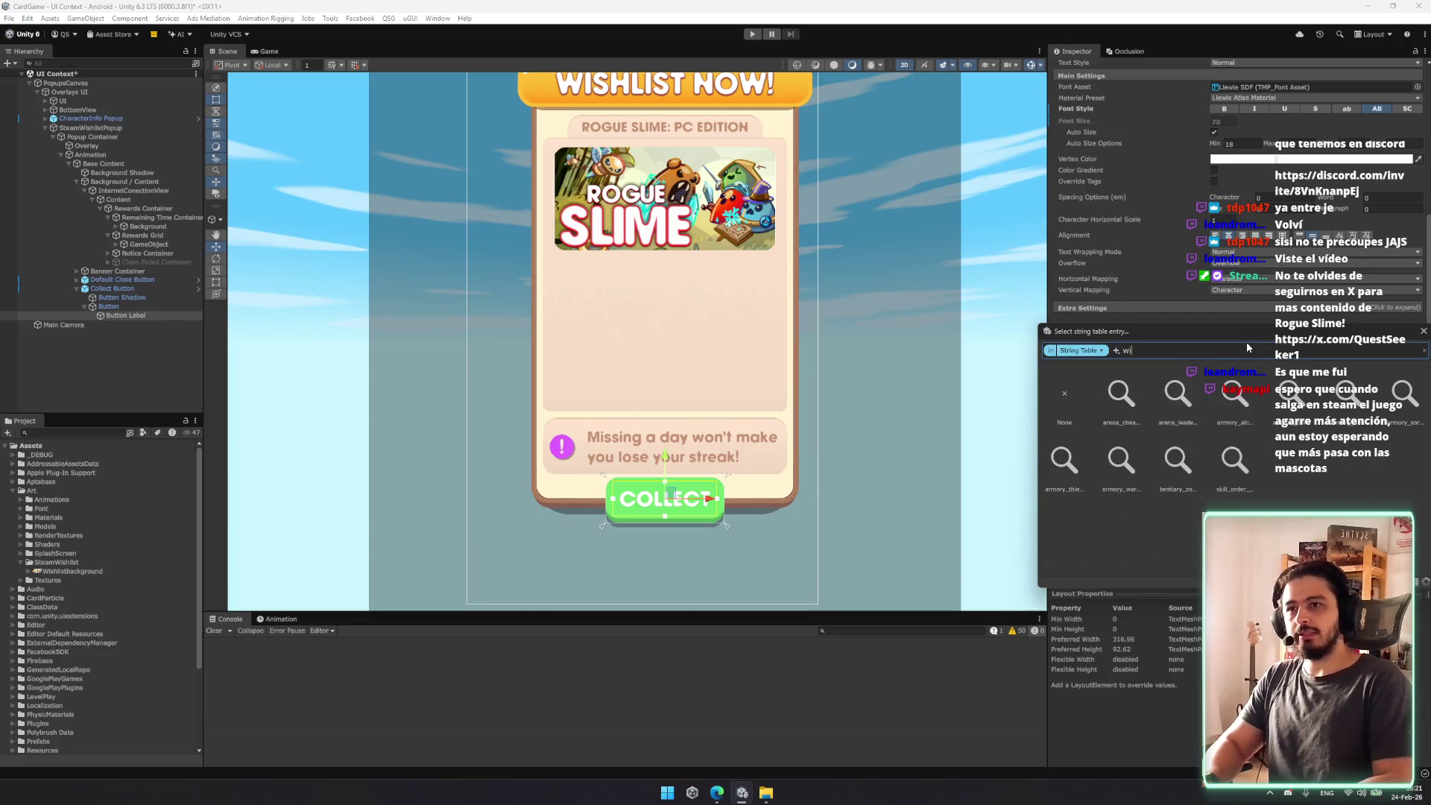
{"action": "key", "text": "Escape"}
{"action": "right_click", "coordinate": [1154, 329]}
{"action": "left_click", "coordinate": [1166, 364]}
Step: Change the label text from 'Collect' to 'WISHLIST' and select the Collect Button
{"action": "scroll", "coordinate": [1158, 320], "scroll_direction": "up", "scroll_amount": 5}
{"action": "left_click", "coordinate": [1157, 314]}
{"action": "type", "text": "WISH"}
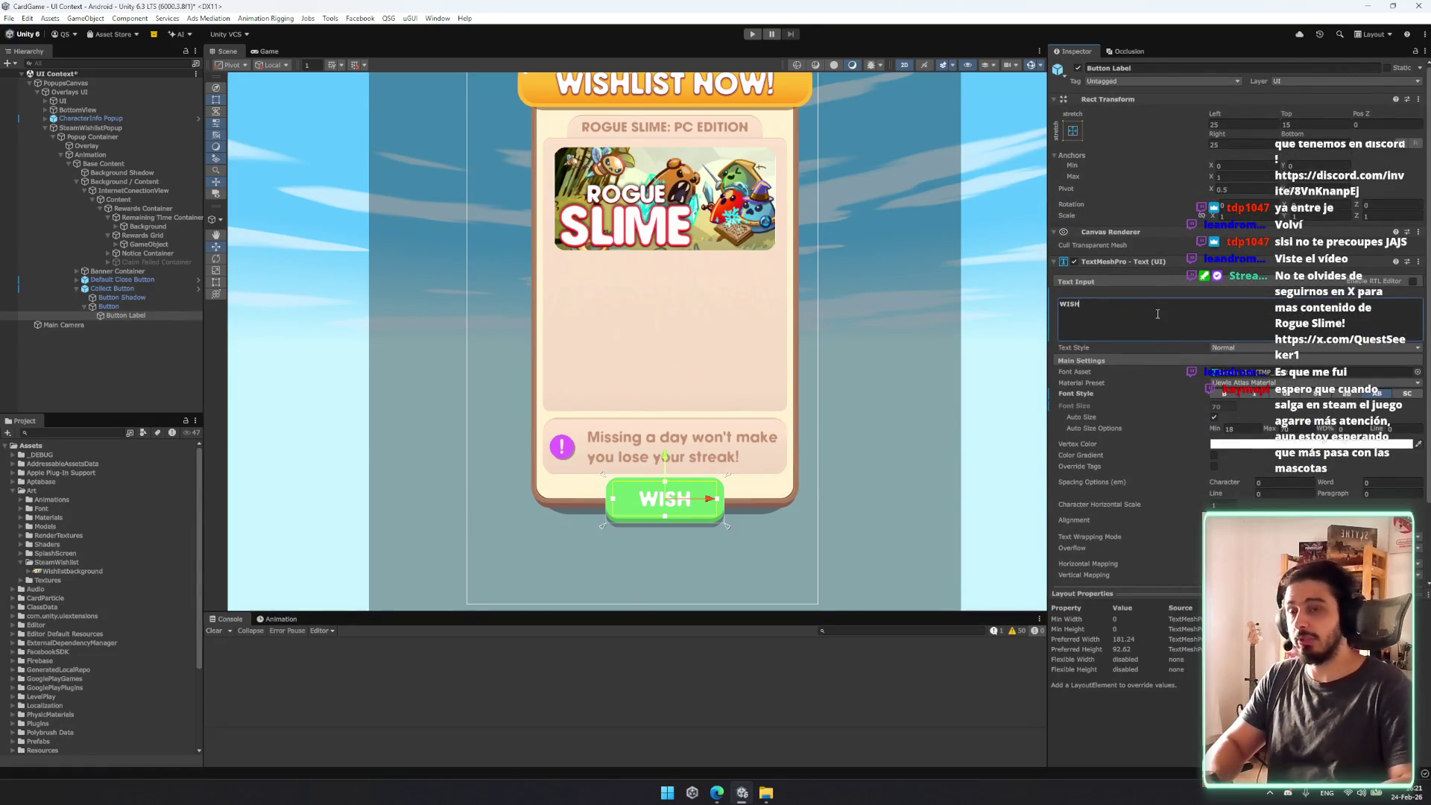
{"action": "type", "text": "LIST"}
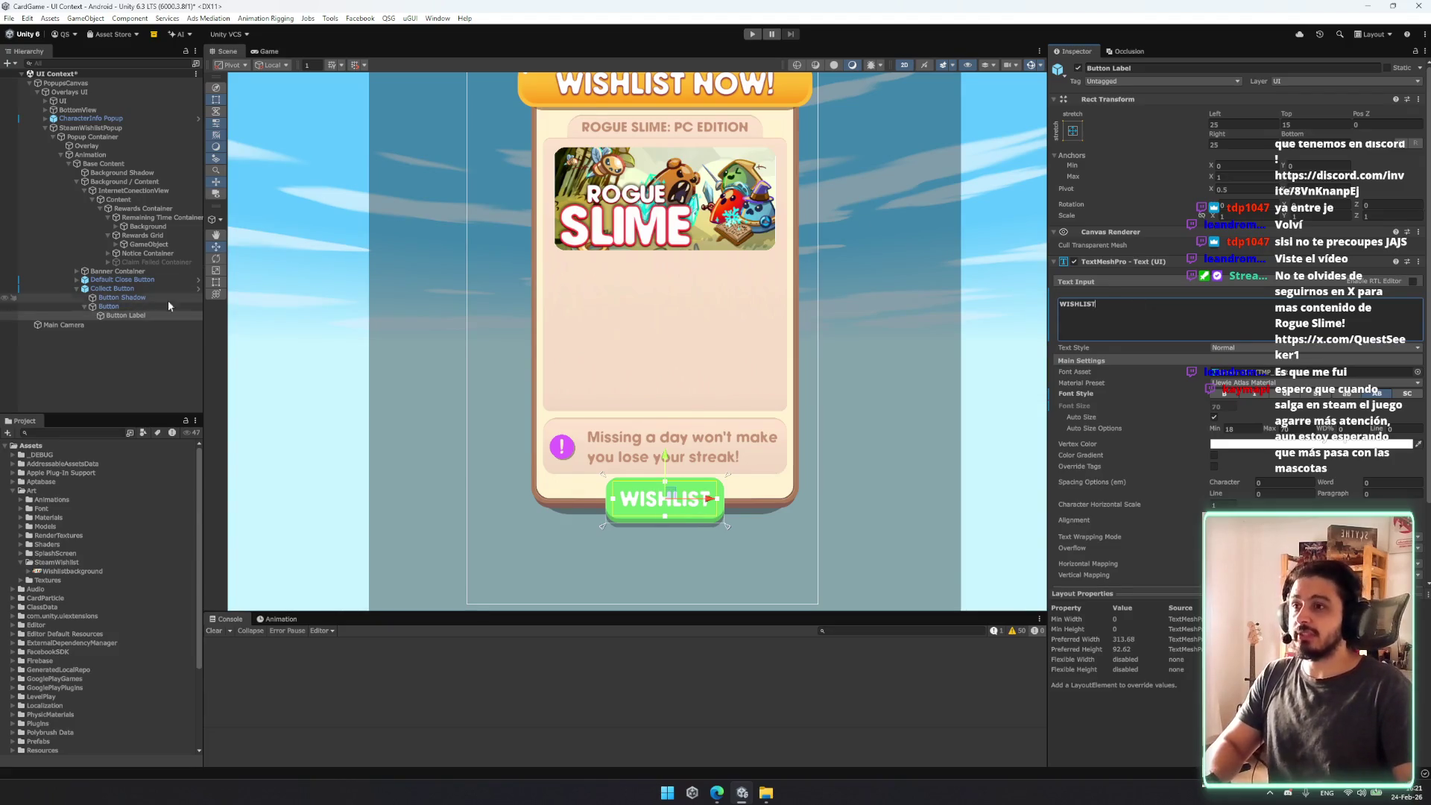
{"action": "left_click", "coordinate": [124, 306]}
{"action": "key", "text": "Left"}
{"action": "key", "text": "Left"}
{"action": "key", "text": "Left"}
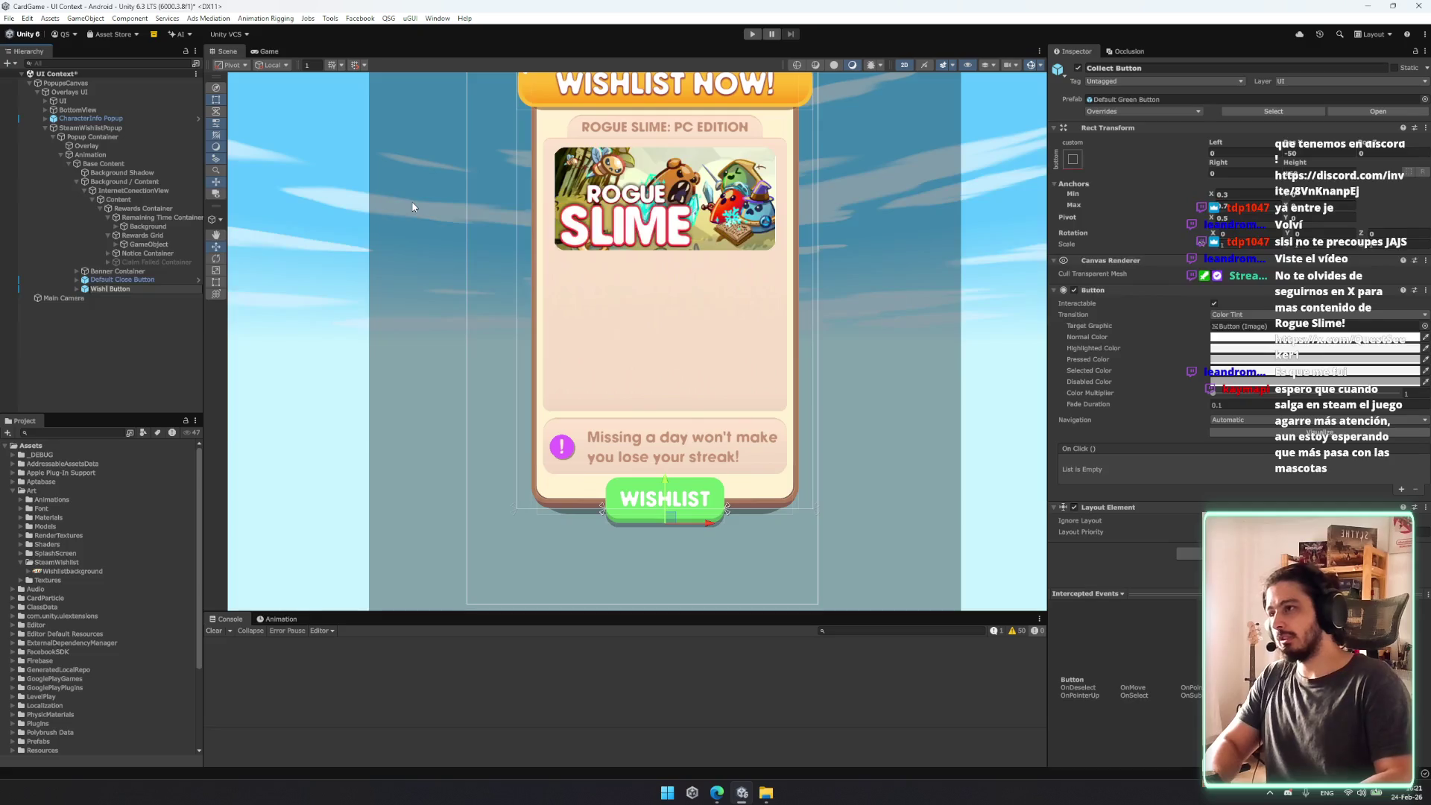
Step: Rename the button to 'Wishlist Button' and collapse the Content hierarchy
{"action": "type", "text": "ist"}
{"action": "key", "text": "Return"}
{"action": "scroll", "coordinate": [413, 209], "scroll_direction": "up", "scroll_amount": 2}
{"action": "scroll", "coordinate": [410, 246], "scroll_direction": "down", "scroll_amount": 4}
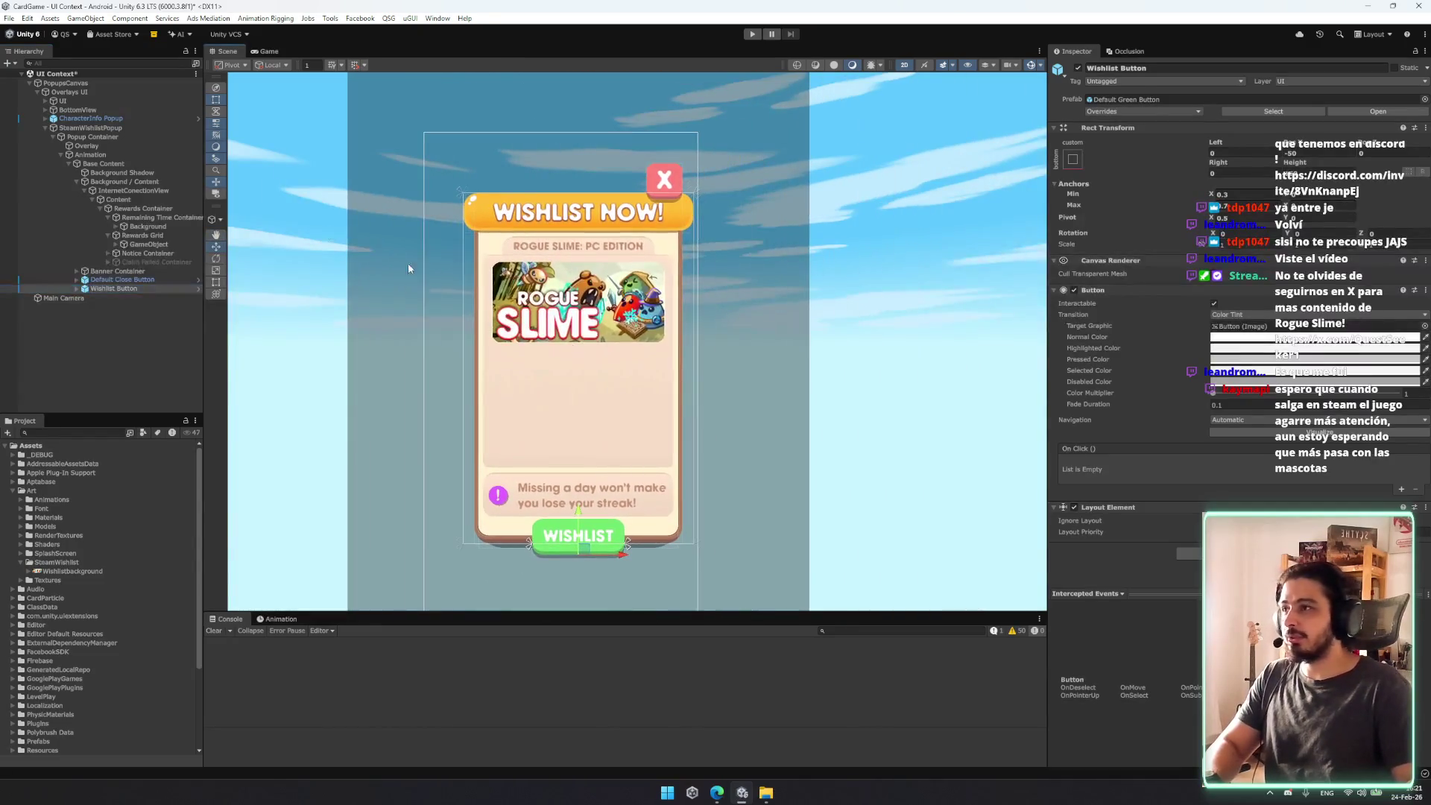
{"action": "left_click", "coordinate": [129, 208]}
{"action": "key", "text": "Left"}
{"action": "key", "text": "Left"}
Step: Move the X close button down and to the right, undoing an accidental shrink
{"action": "left_click", "coordinate": [687, 167]}
{"action": "left_click", "coordinate": [687, 167]}
{"action": "left_click", "coordinate": [687, 167]}
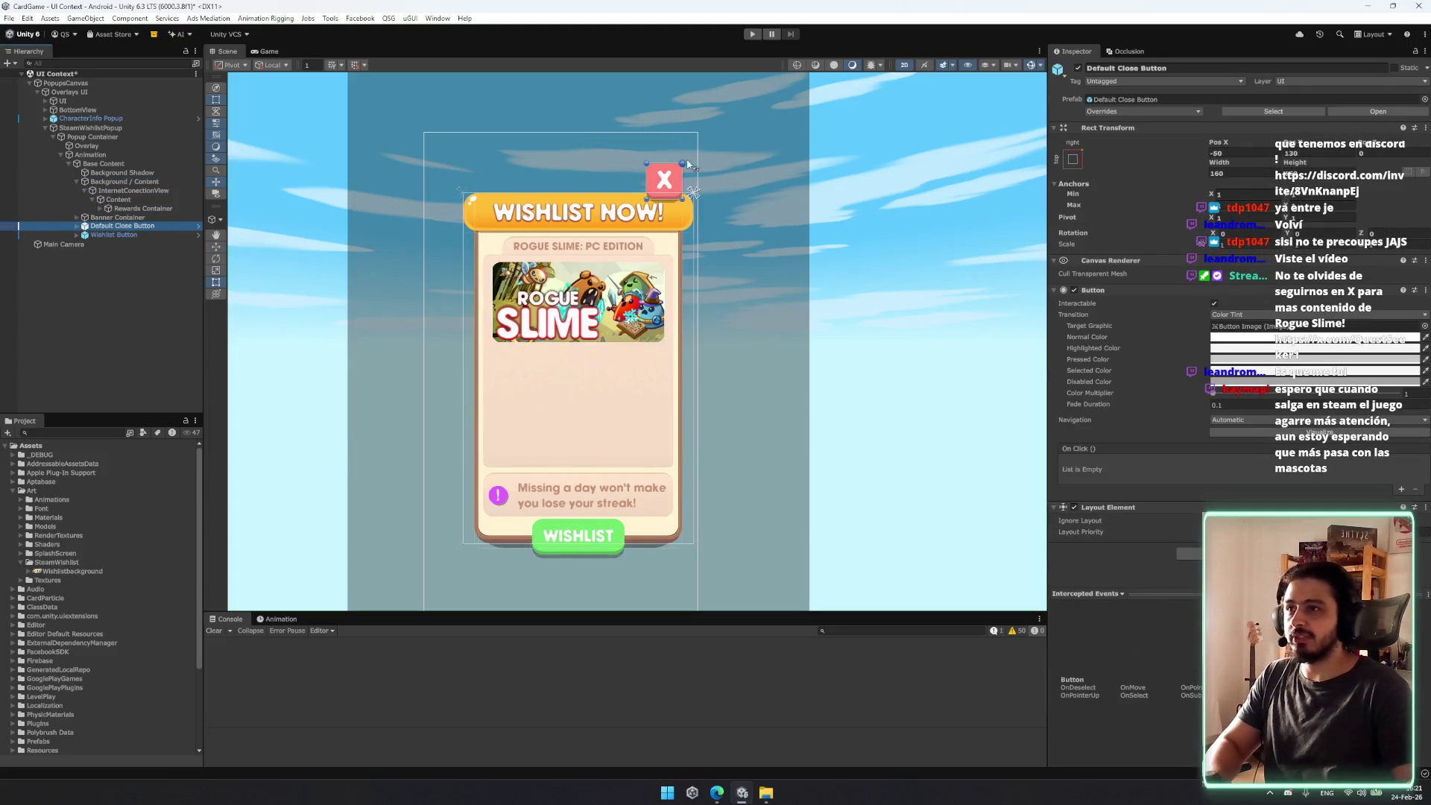
{"action": "left_click_drag", "start_coordinate": [683, 165], "coordinate": [686, 201]}
{"action": "scroll", "coordinate": [681, 217], "scroll_direction": "up", "scroll_amount": 1}
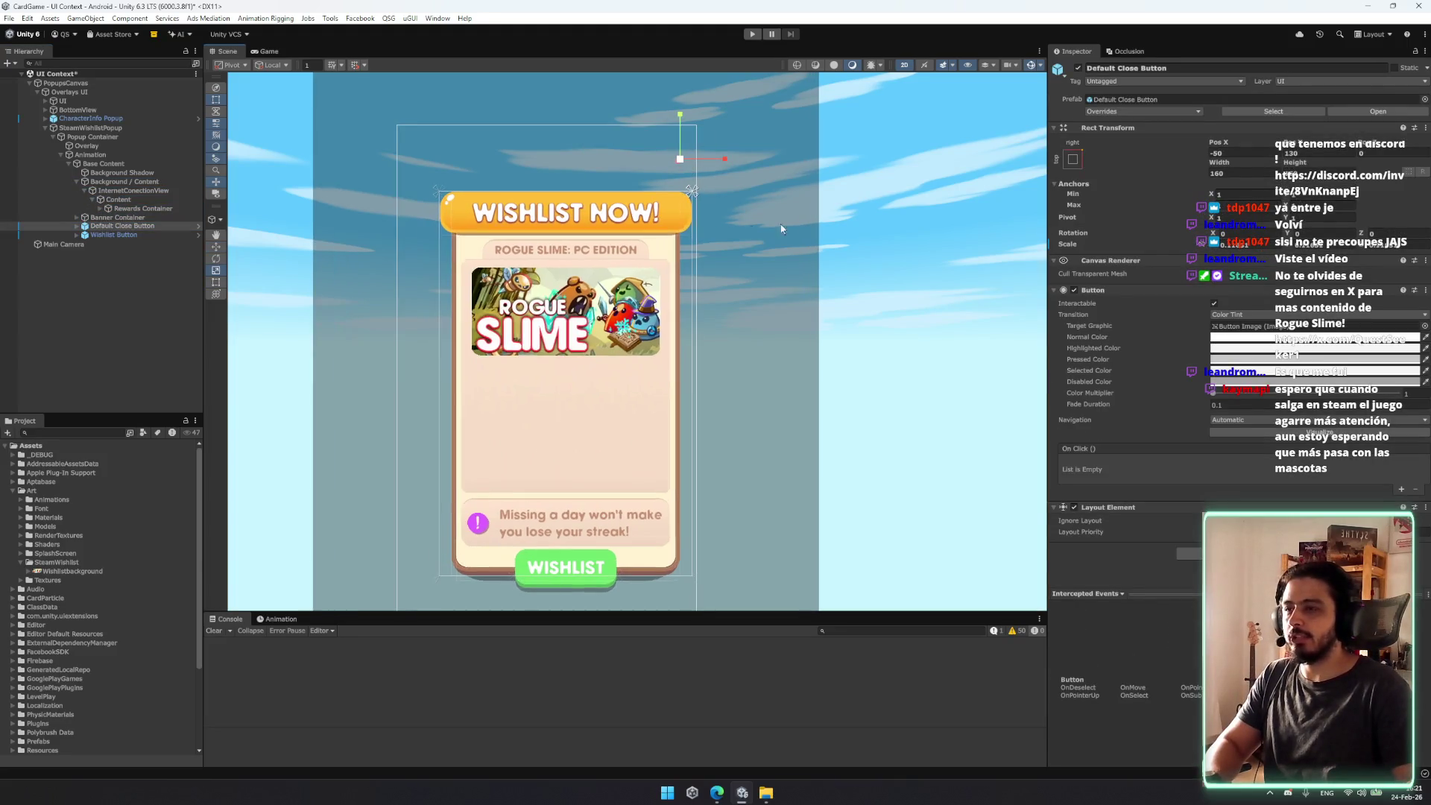
{"action": "left_click", "coordinate": [748, 337]}
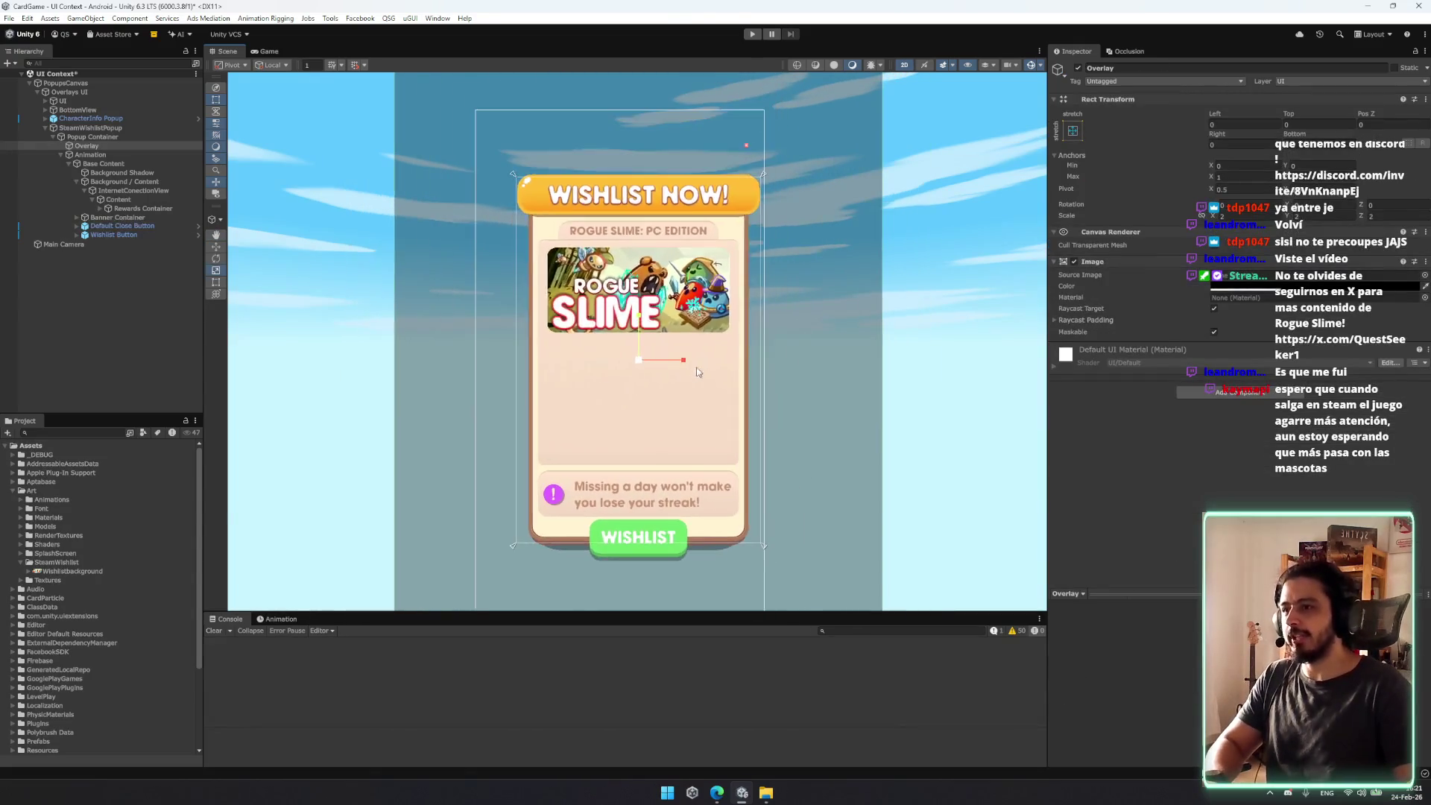
{"action": "scroll", "coordinate": [761, 306], "scroll_direction": "down", "scroll_amount": 1}
{"action": "key", "text": "ctrl+z"}
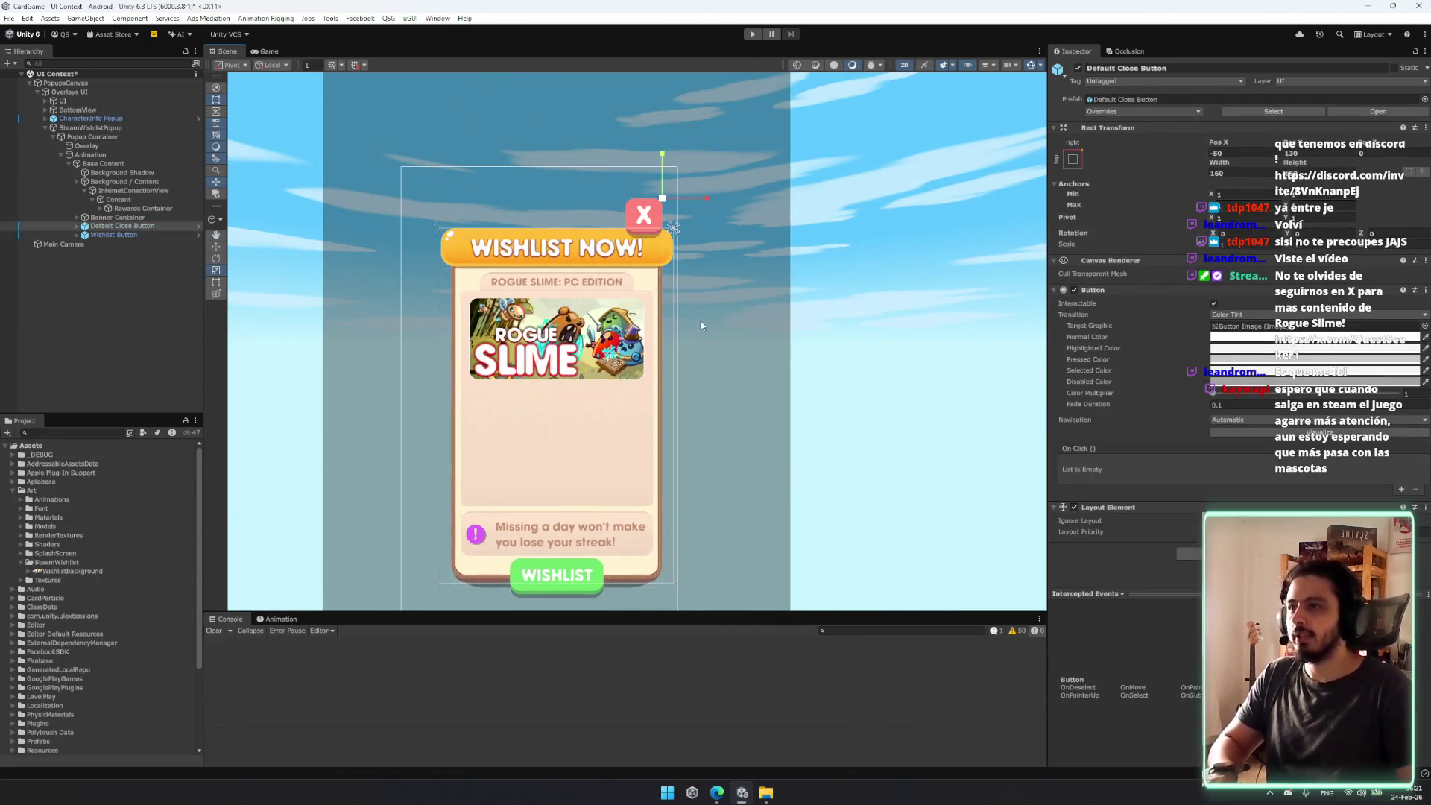
{"action": "key", "text": "ctrl+z"}
{"action": "mouse_move", "coordinate": [638, 244]}
{"action": "left_mouse_down"}
{"action": "mouse_move", "coordinate": [639, 270]}
{"action": "mouse_move", "coordinate": [664, 258]}
{"action": "left_mouse_up"}
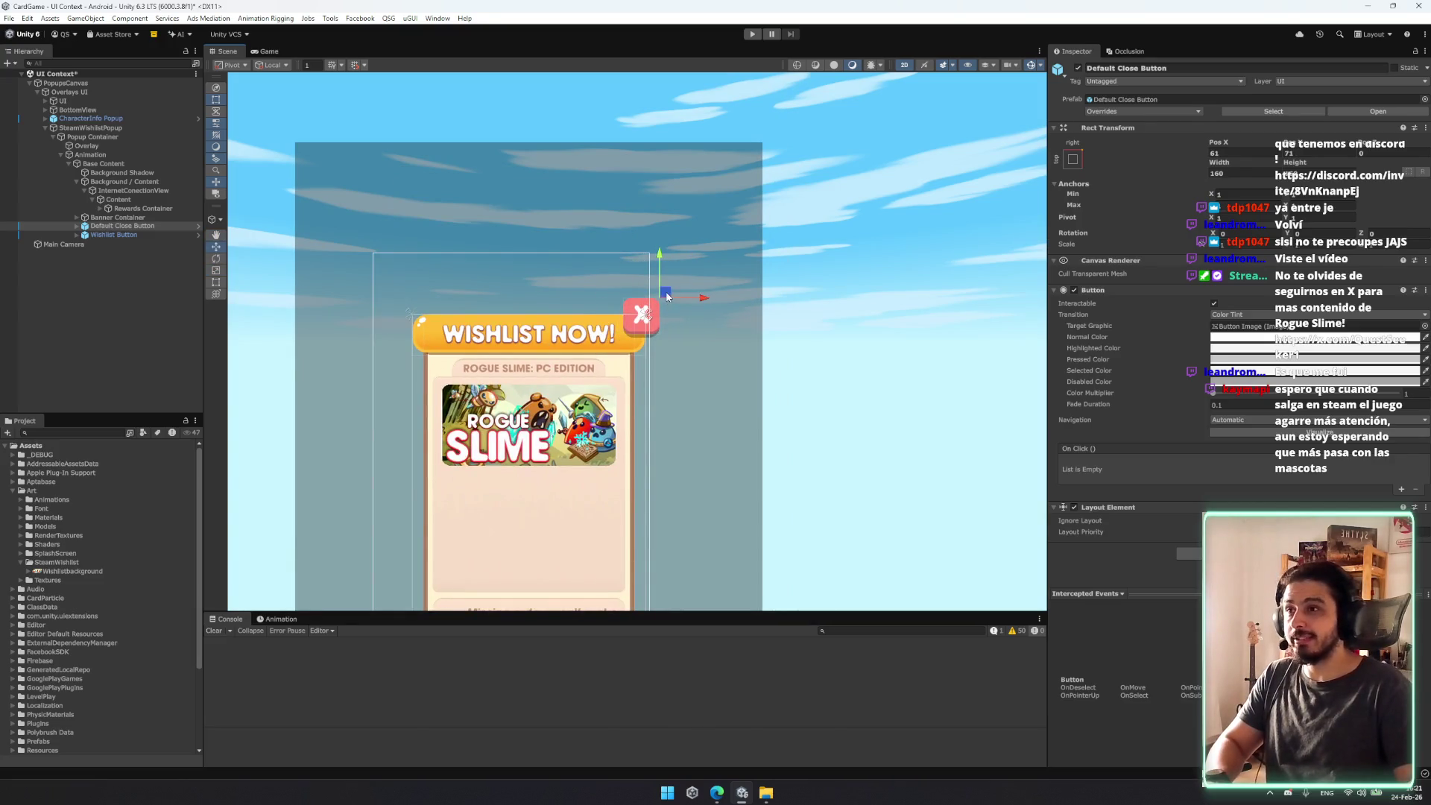
Step: Place the X close button at the popup's top-right corner with the Rect tool
{"action": "key", "text": "t"}
{"action": "key", "text": "ctrl+z"}
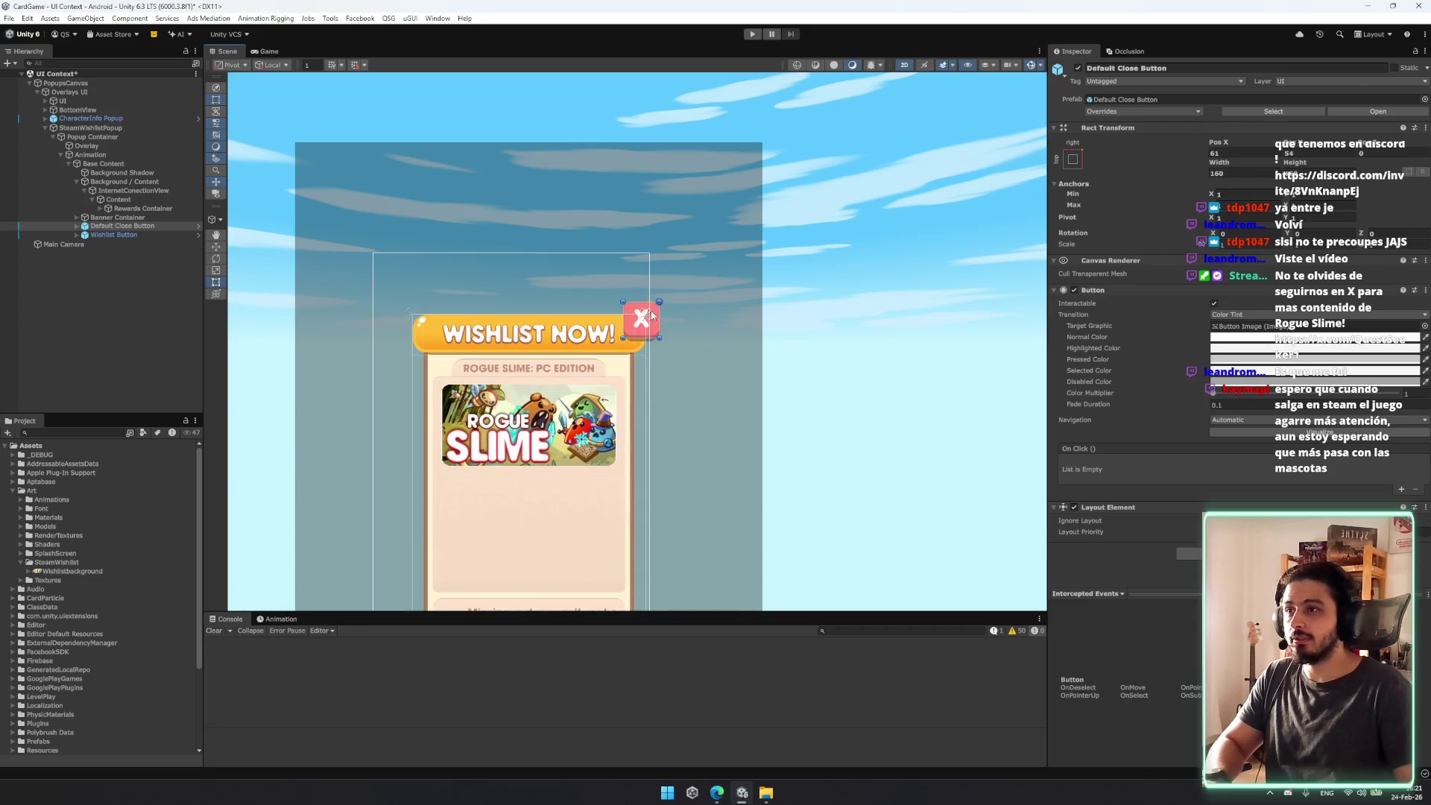
{"action": "mouse_move", "coordinate": [652, 301]}
{"action": "left_mouse_down"}
{"action": "mouse_move", "coordinate": [648, 287]}
{"action": "mouse_move", "coordinate": [646, 316]}
{"action": "mouse_move", "coordinate": [645, 301]}
{"action": "left_mouse_up"}
{"action": "left_click", "coordinate": [702, 342]}
{"action": "key", "text": "f"}
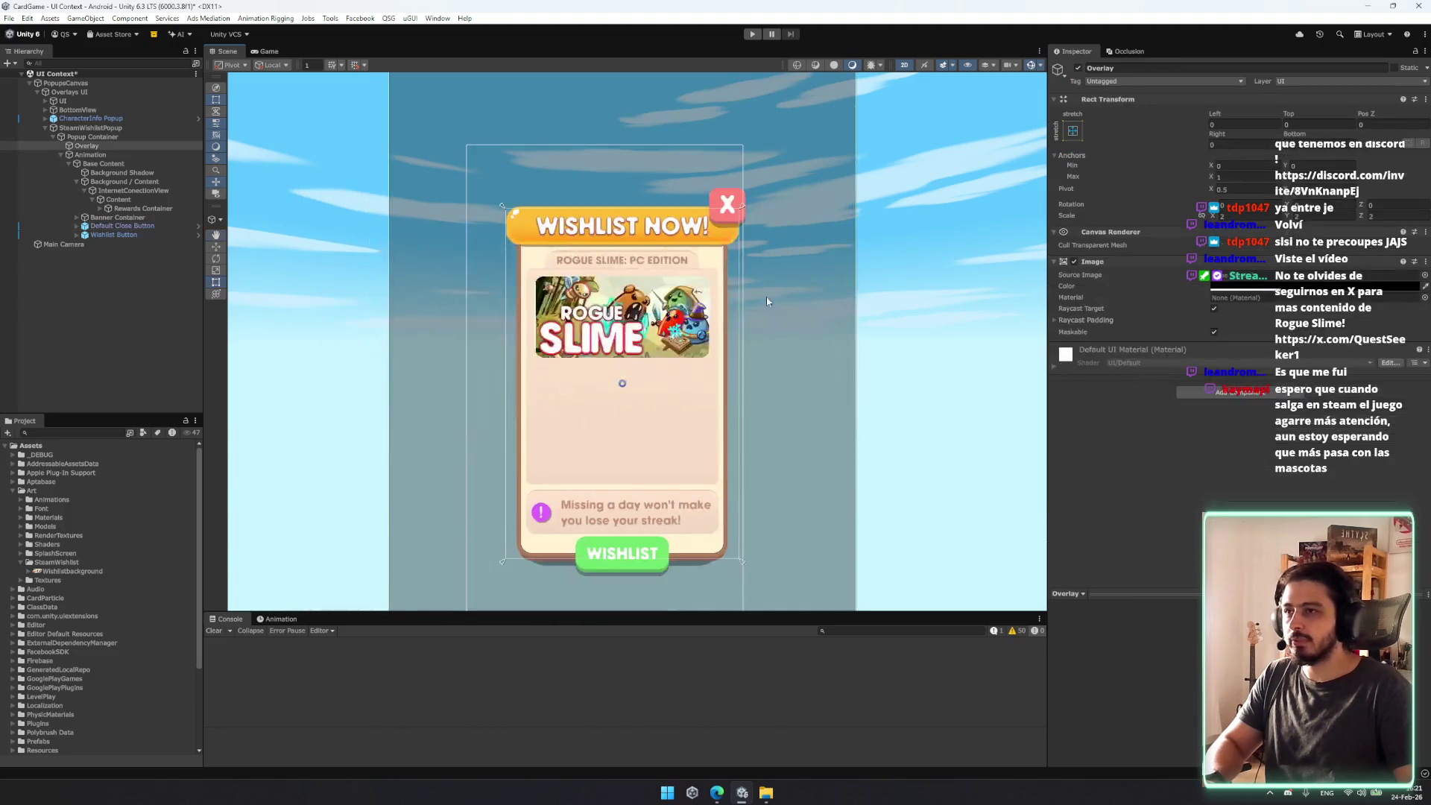
{"action": "scroll", "coordinate": [703, 193], "scroll_direction": "down", "scroll_amount": 3}
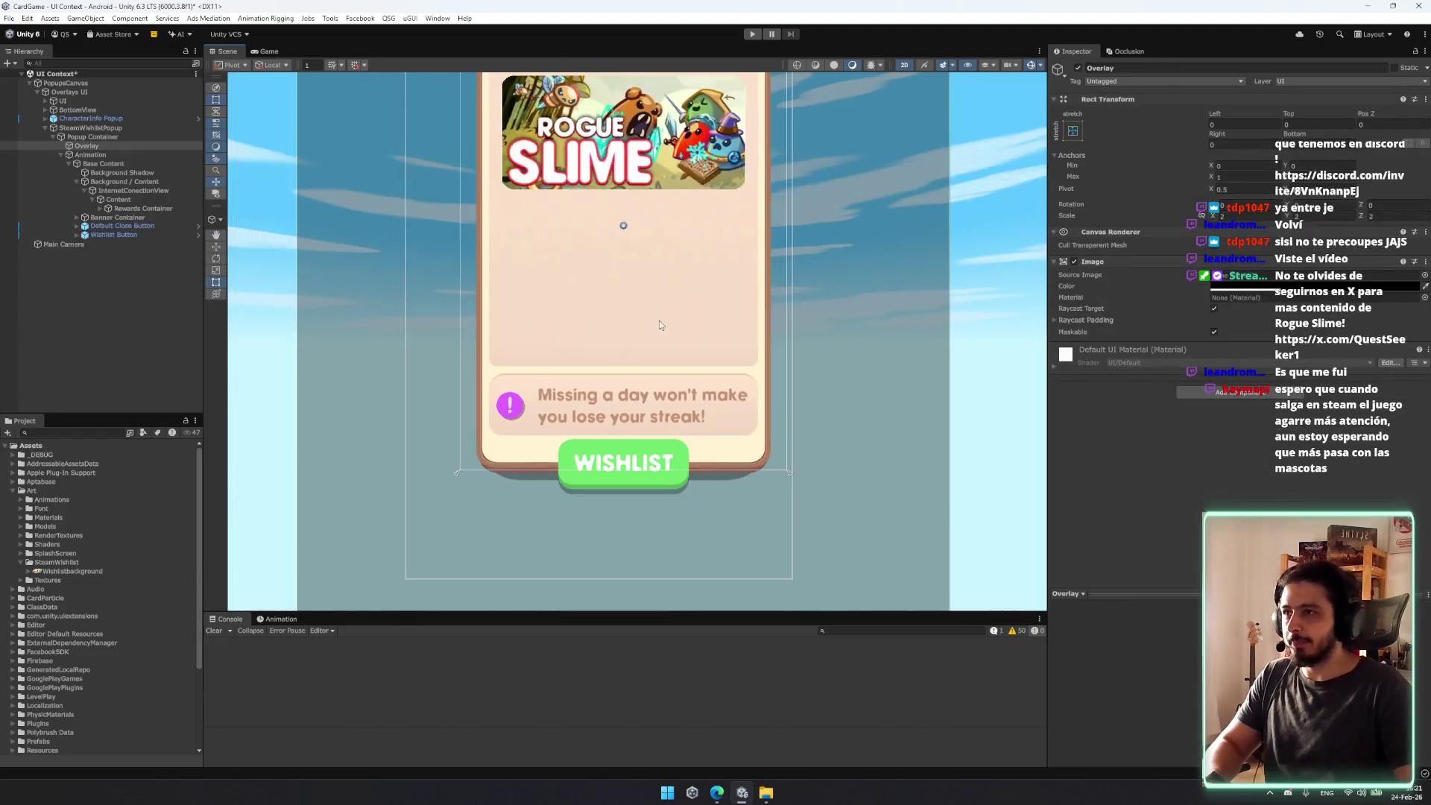
{"action": "scroll", "coordinate": [659, 320], "scroll_direction": "up", "scroll_amount": 2}
Step: Import the Steam image from Downloads into the SteamWishlist project folder
{"action": "left_click", "coordinate": [134, 192]}
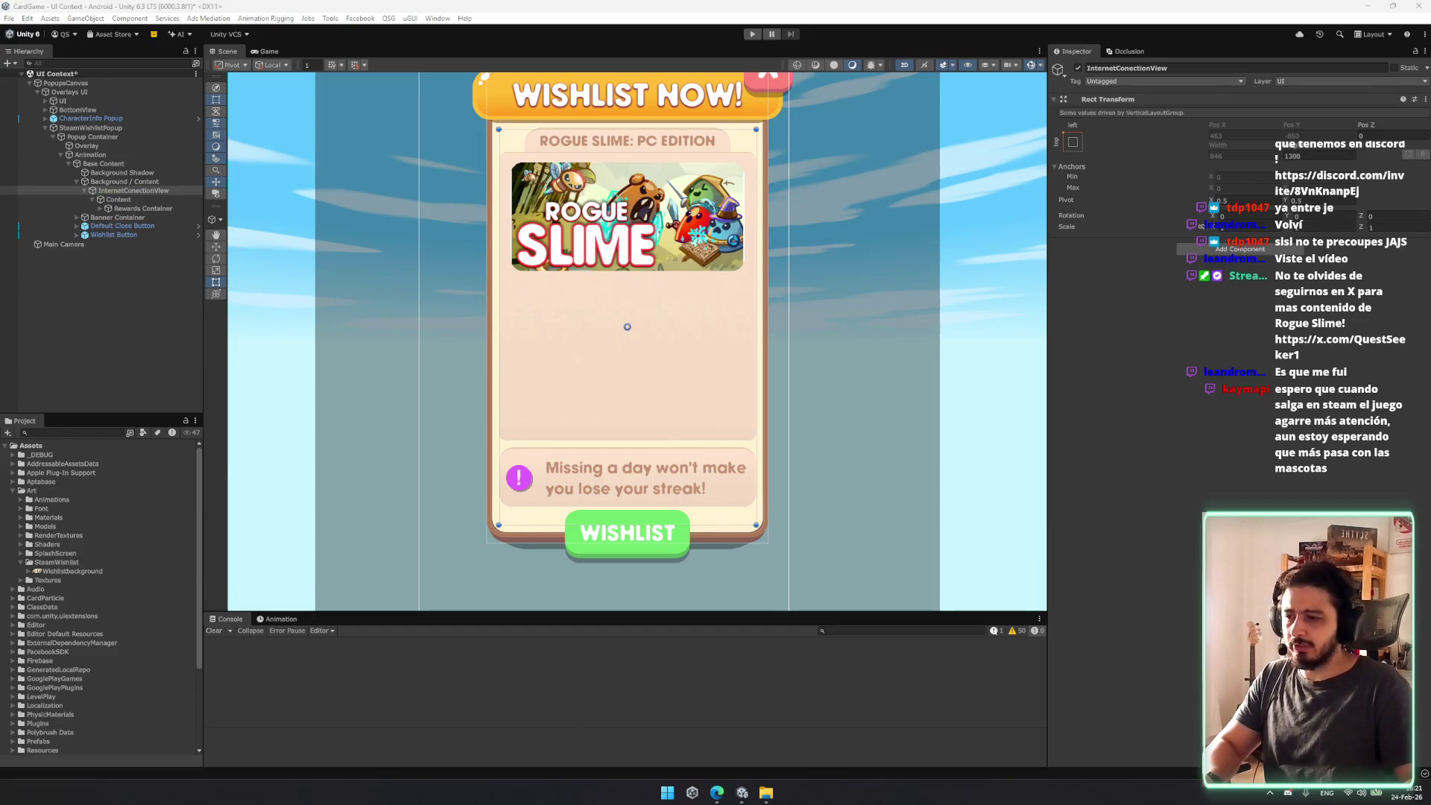
{"action": "key", "text": "super+e"}
{"action": "left_click", "coordinate": [457, 333]}
{"action": "key", "text": "super+Down"}
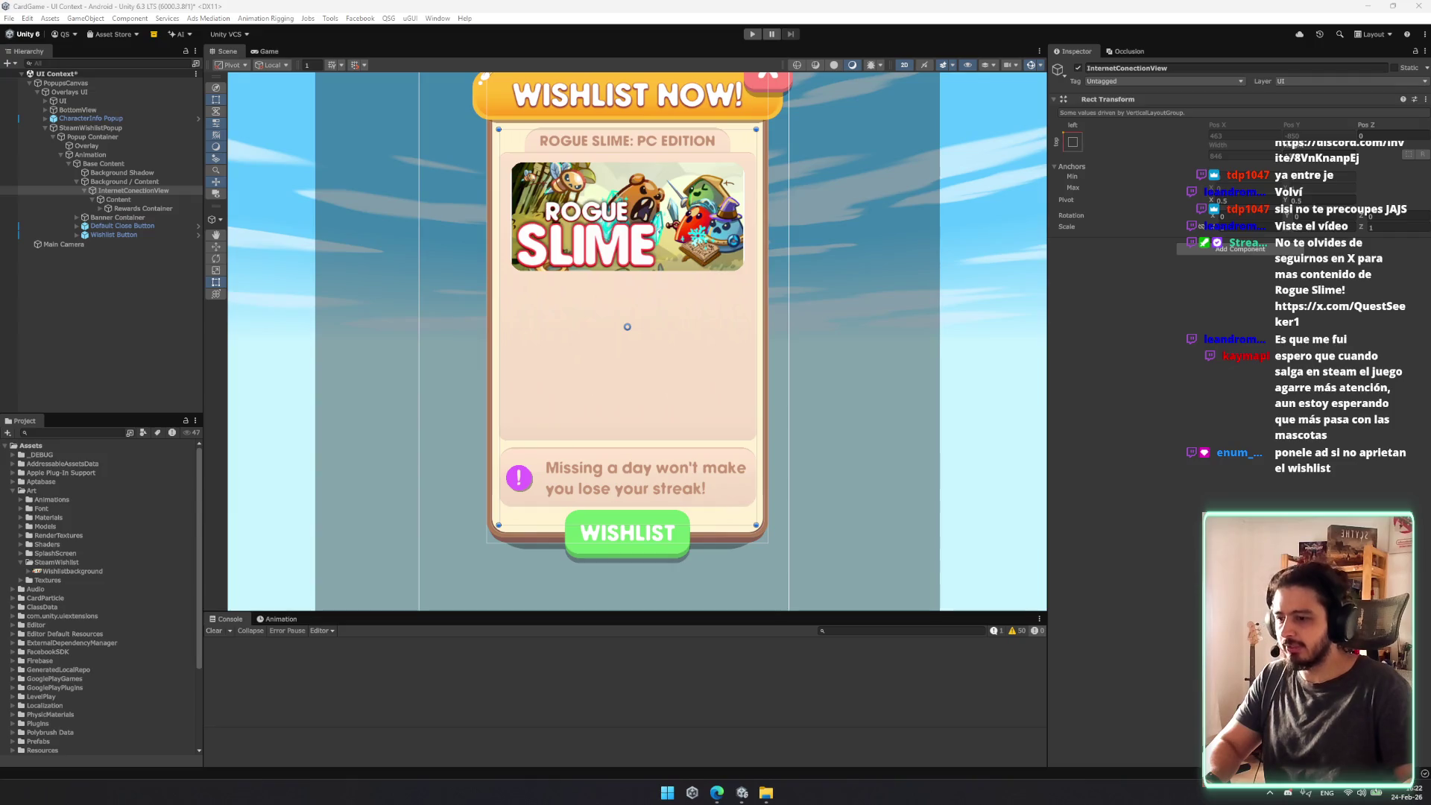
{"action": "left_click_drag", "start_coordinate": [692, 328], "coordinate": [692, 322]}
{"action": "left_click_drag", "start_coordinate": [59, 561], "coordinate": [63, 569]}
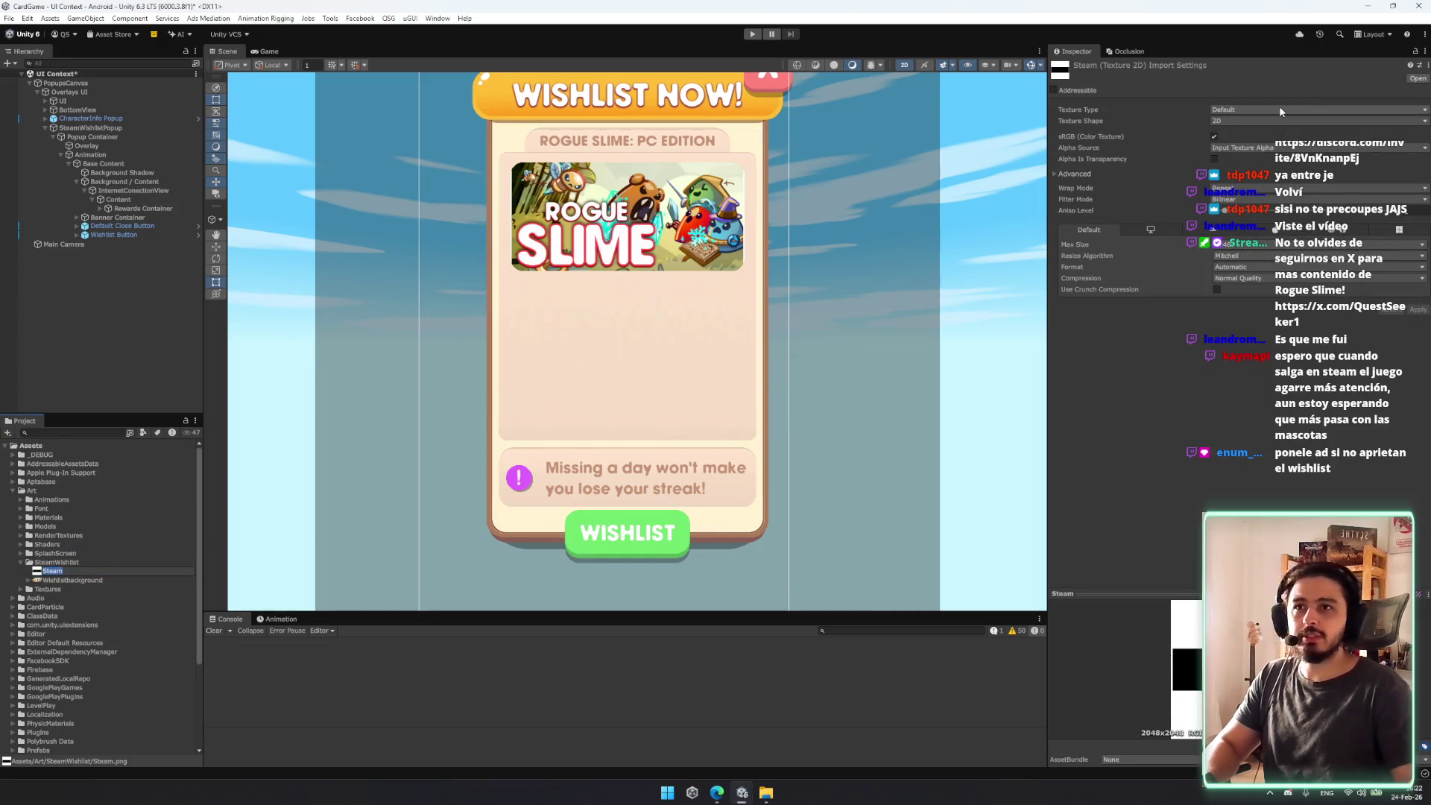
Step: Import the Steam texture as a Single Sprite (2D and UI) with Max Size 256 and apply
{"action": "left_click", "coordinate": [1280, 112]}
{"action": "left_click", "coordinate": [1300, 192]}
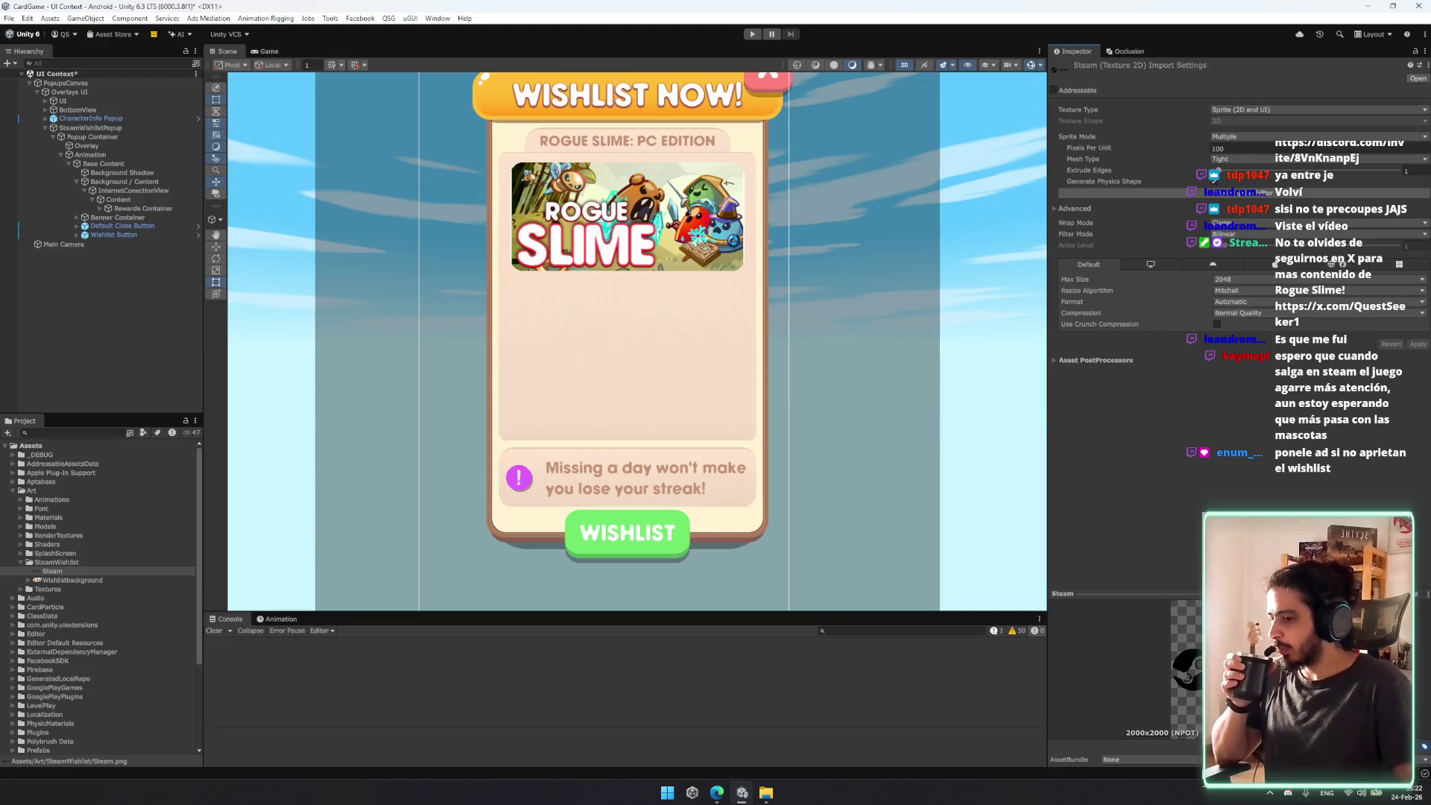
{"action": "mouse_move", "coordinate": [52, 571]}
{"action": "left_mouse_down"}
{"action": "mouse_move", "coordinate": [119, 447]}
{"action": "mouse_move", "coordinate": [167, 287]}
{"action": "left_mouse_up"}
{"action": "left_click", "coordinate": [1265, 136]}
{"action": "left_click", "coordinate": [1237, 143]}
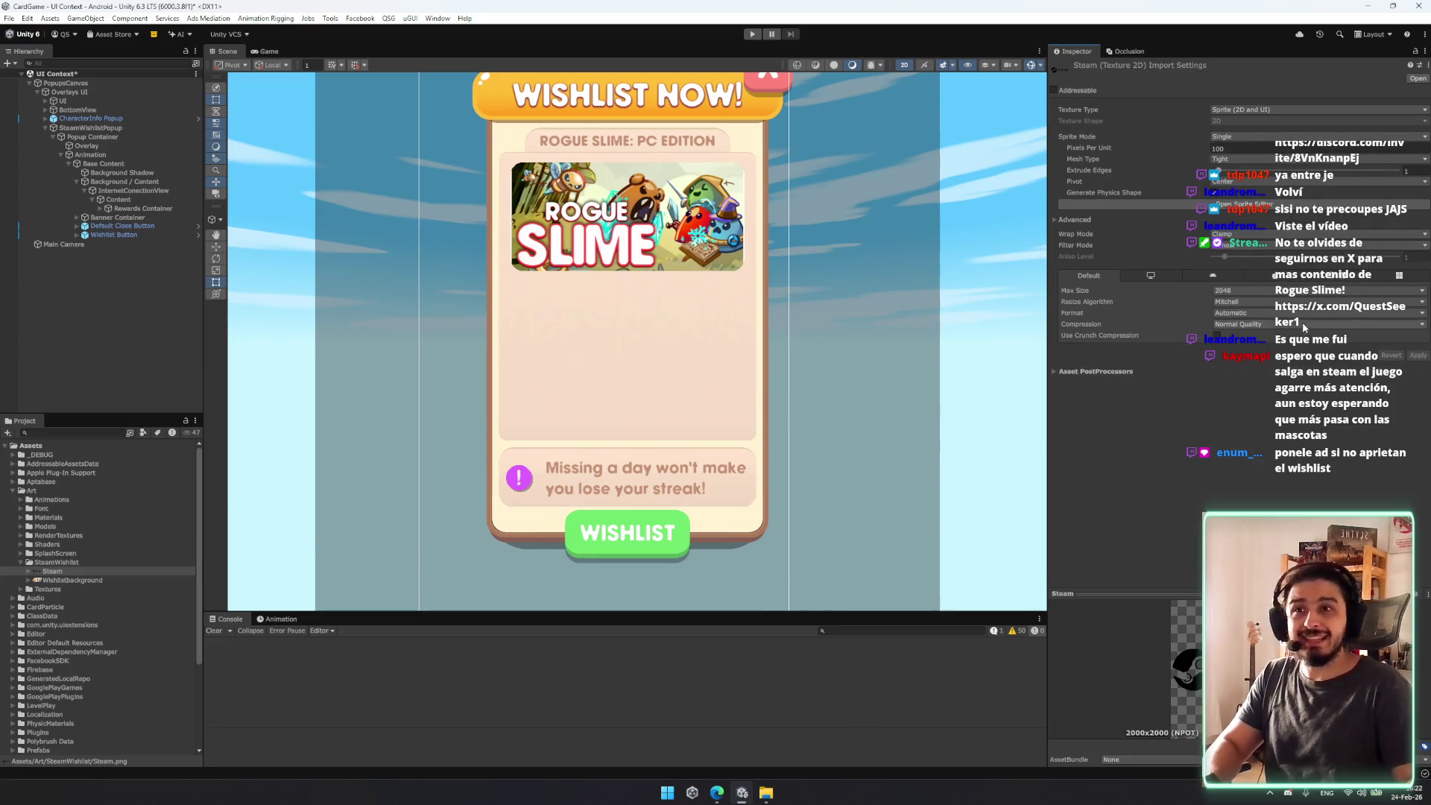
{"action": "left_click", "coordinate": [1264, 291]}
{"action": "left_click", "coordinate": [1241, 341]}
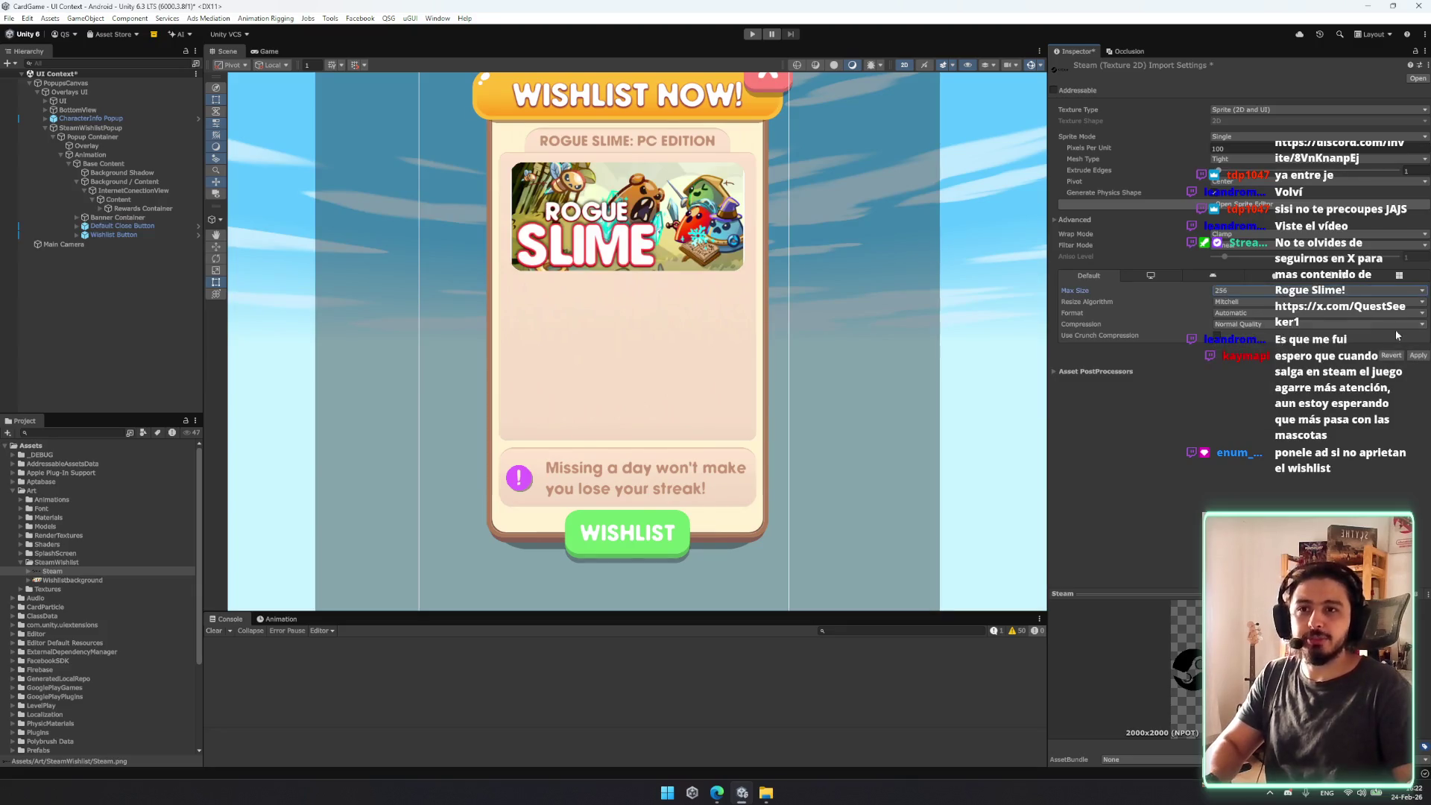
{"action": "left_click", "coordinate": [1416, 356]}
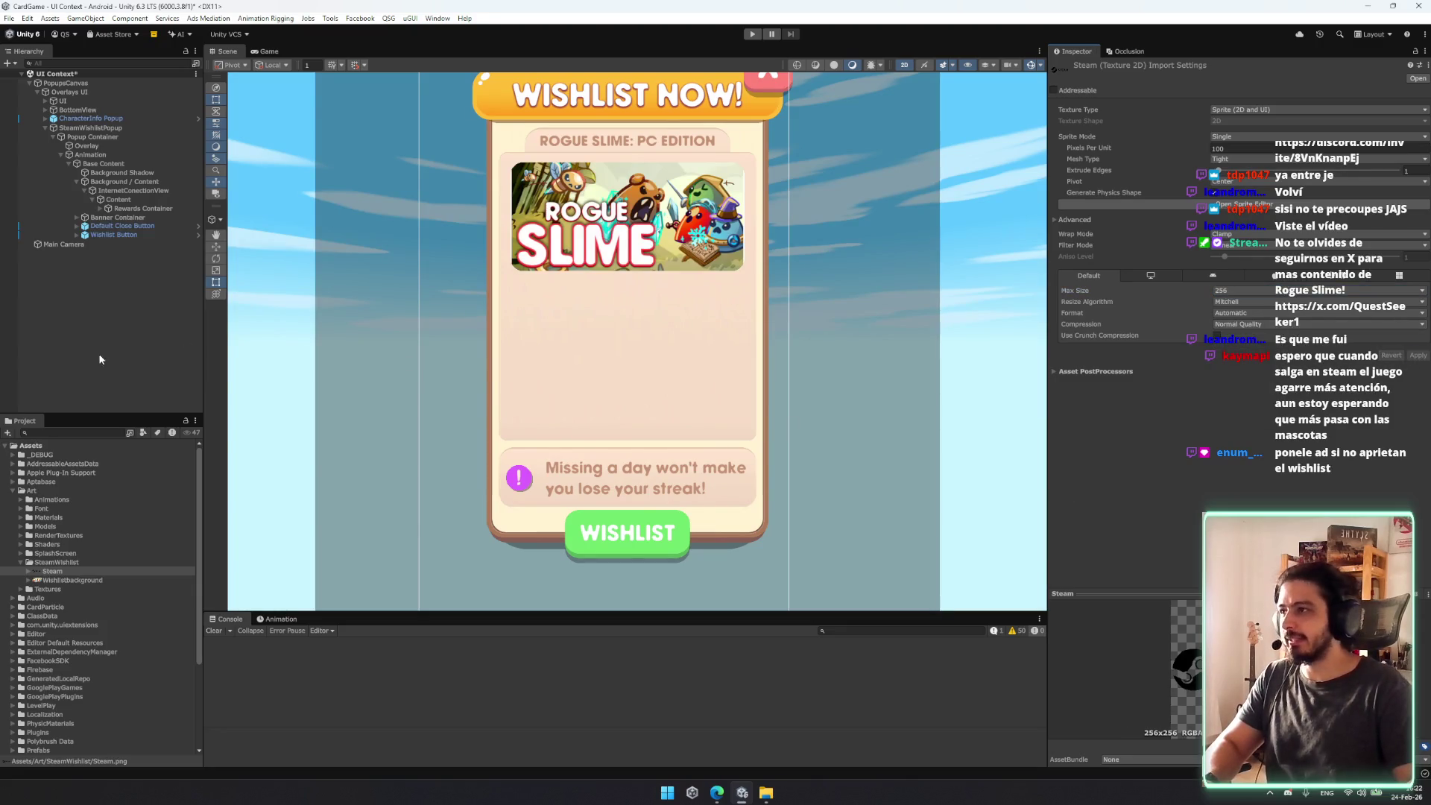
Step: Delete the 'Missing a day' notice banner from the Rewards Container
{"action": "left_click", "coordinate": [134, 208]}
{"action": "key", "text": "Right"}
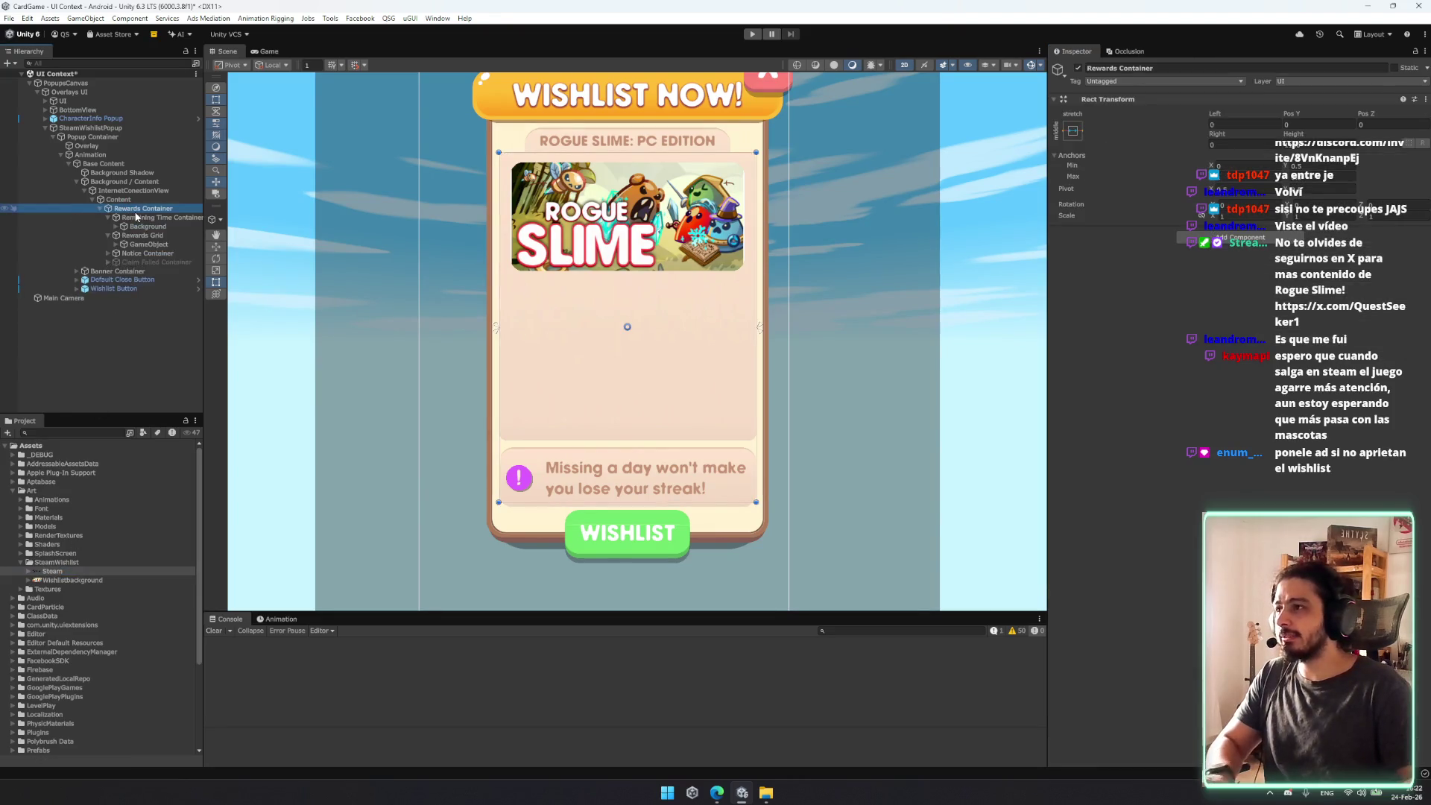
{"action": "left_click", "coordinate": [136, 217]}
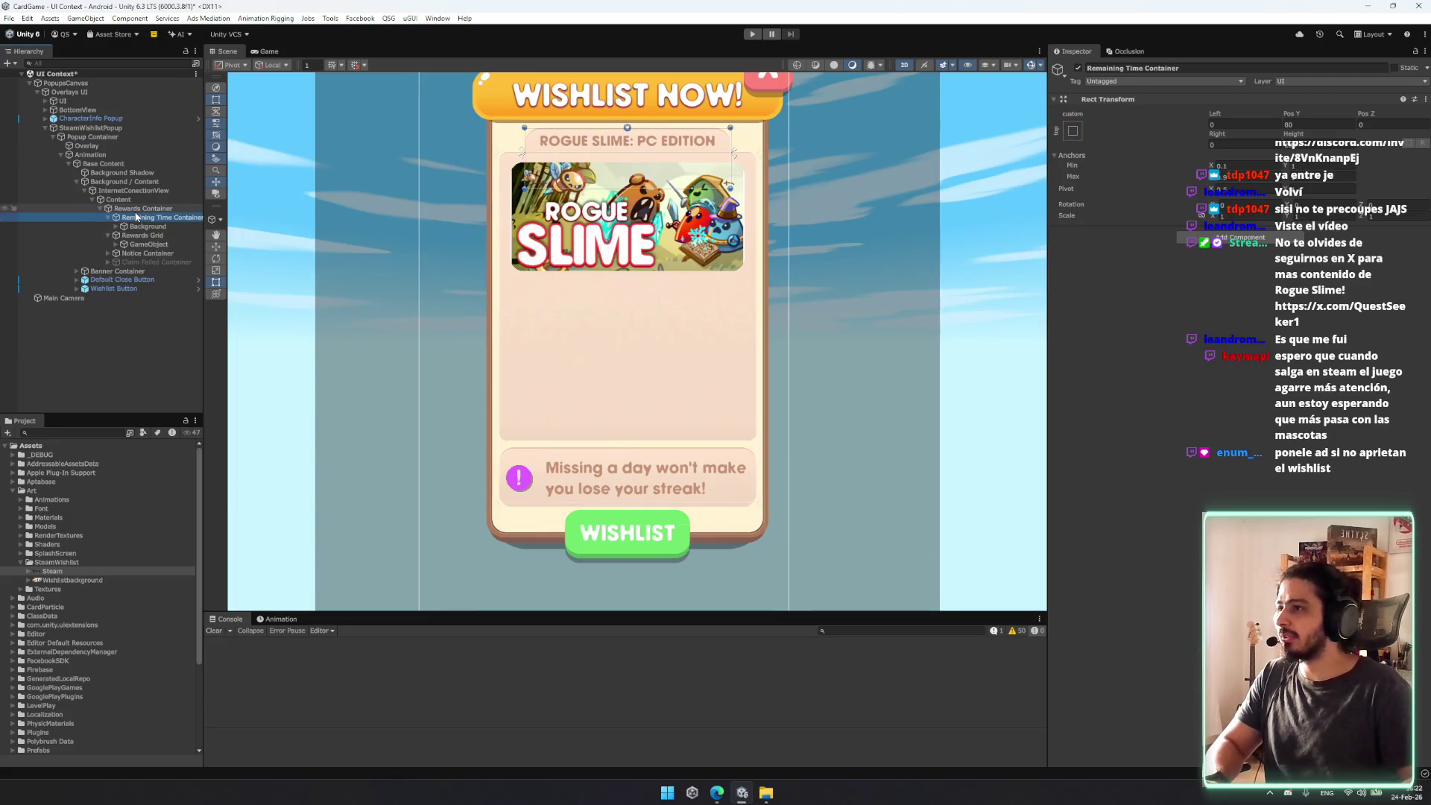
{"action": "key", "text": "Left"}
{"action": "key", "text": "Down"}
{"action": "key", "text": "Left"}
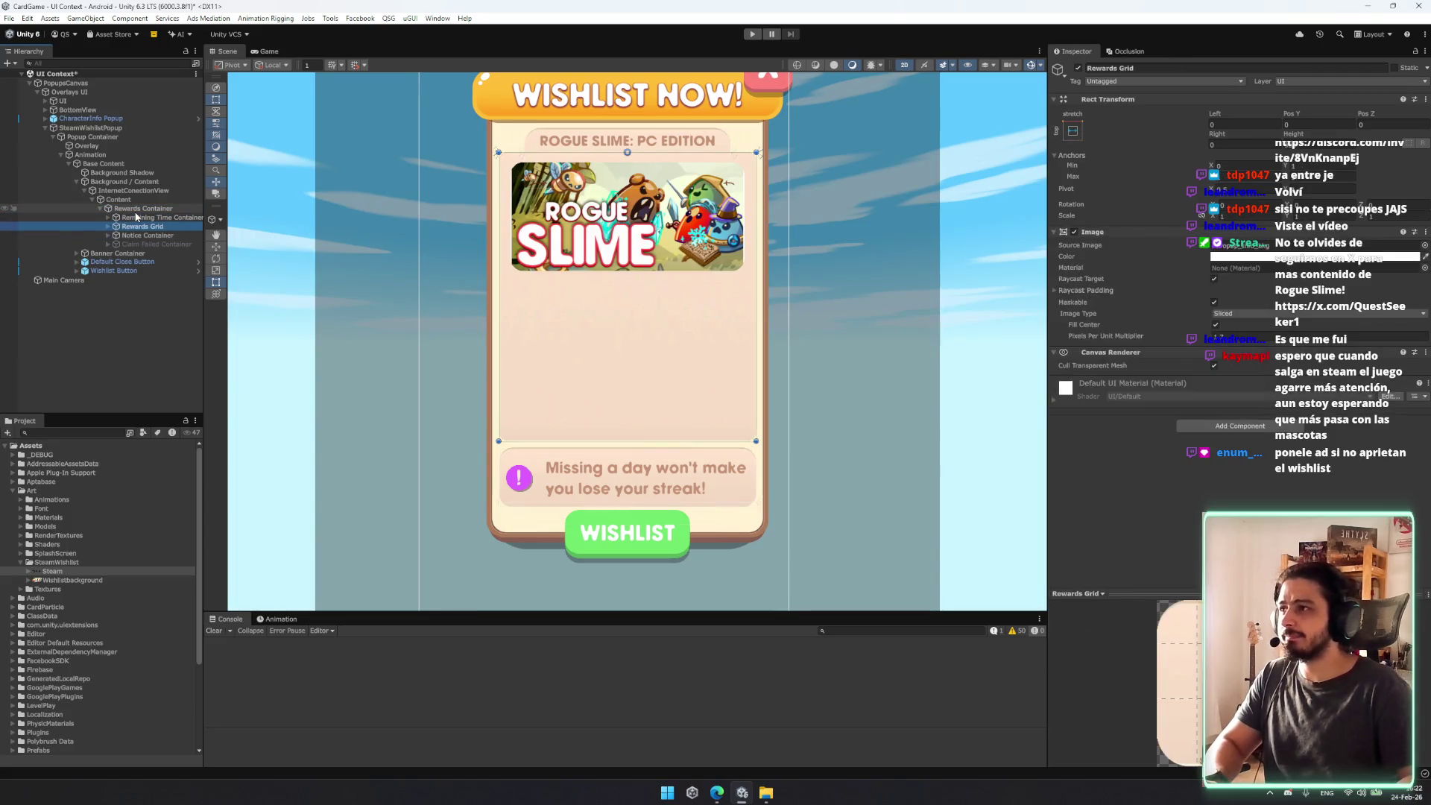
{"action": "key", "text": "Down"}
{"action": "key", "text": "Delete"}
Step: Pull the rewards area's bottom edge up and delete the Claim Failed Container
{"action": "left_click", "coordinate": [161, 217]}
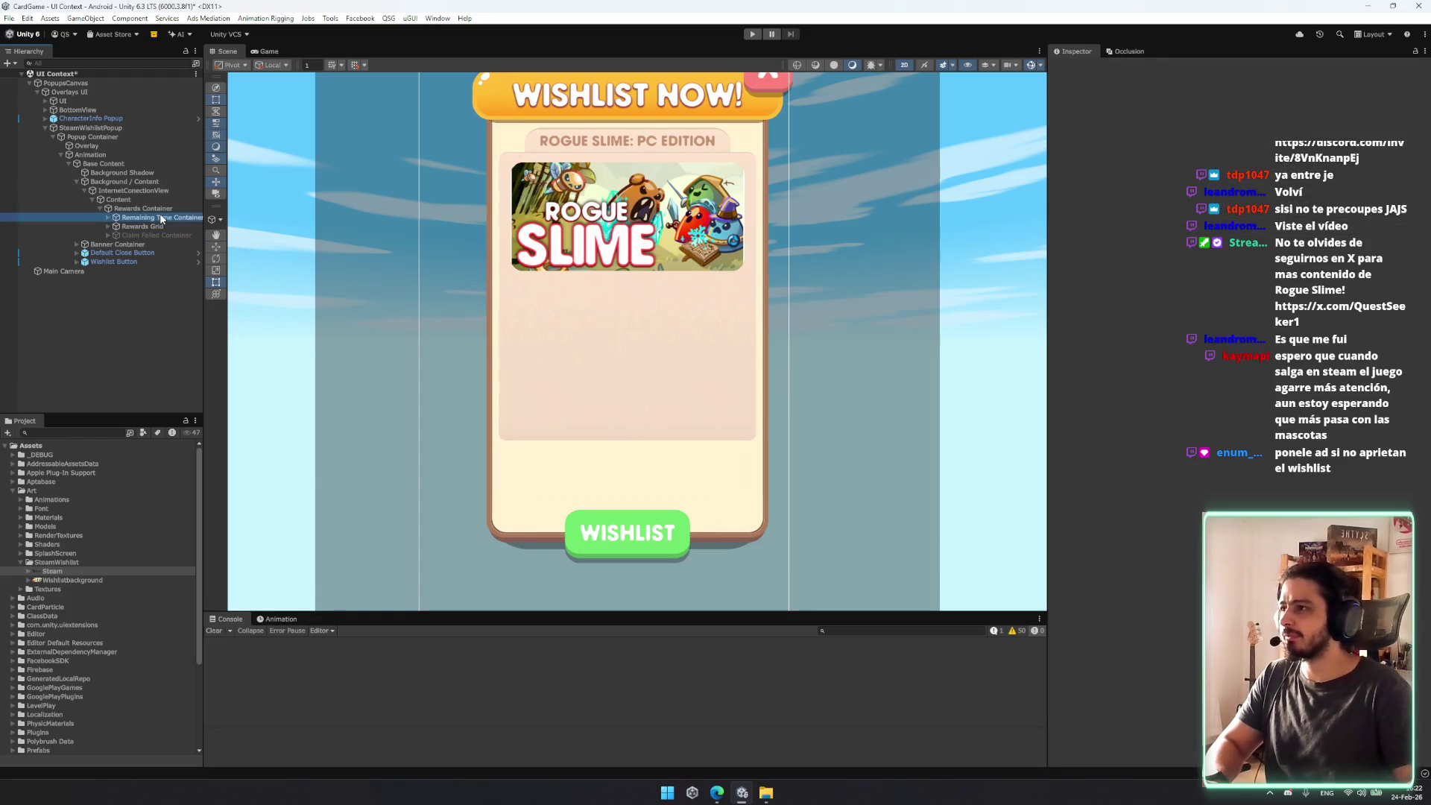
{"action": "key", "text": "Left"}
{"action": "left_click_drag", "start_coordinate": [665, 502], "coordinate": [684, 441]}
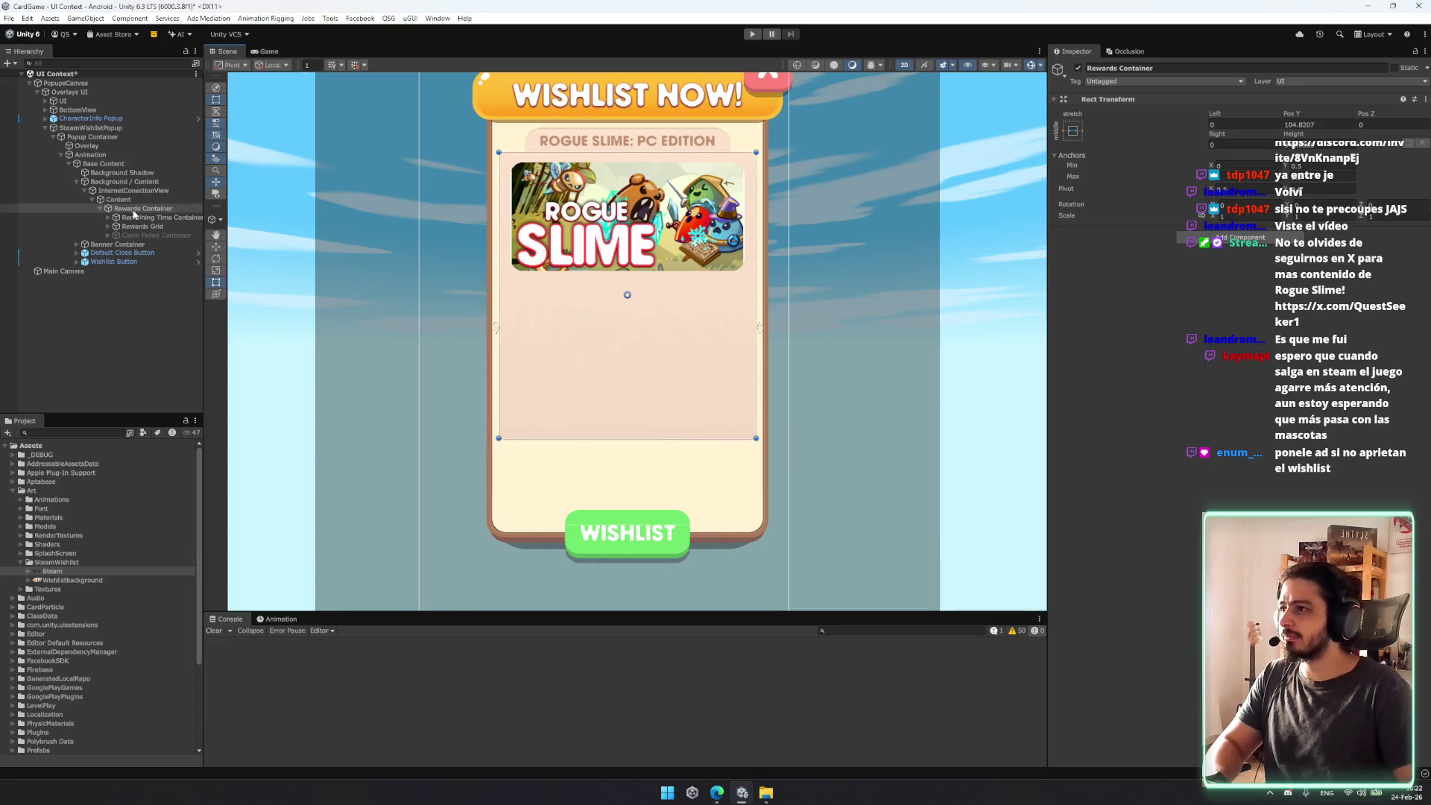
{"action": "left_click", "coordinate": [137, 235]}
{"action": "key", "text": "Delete"}
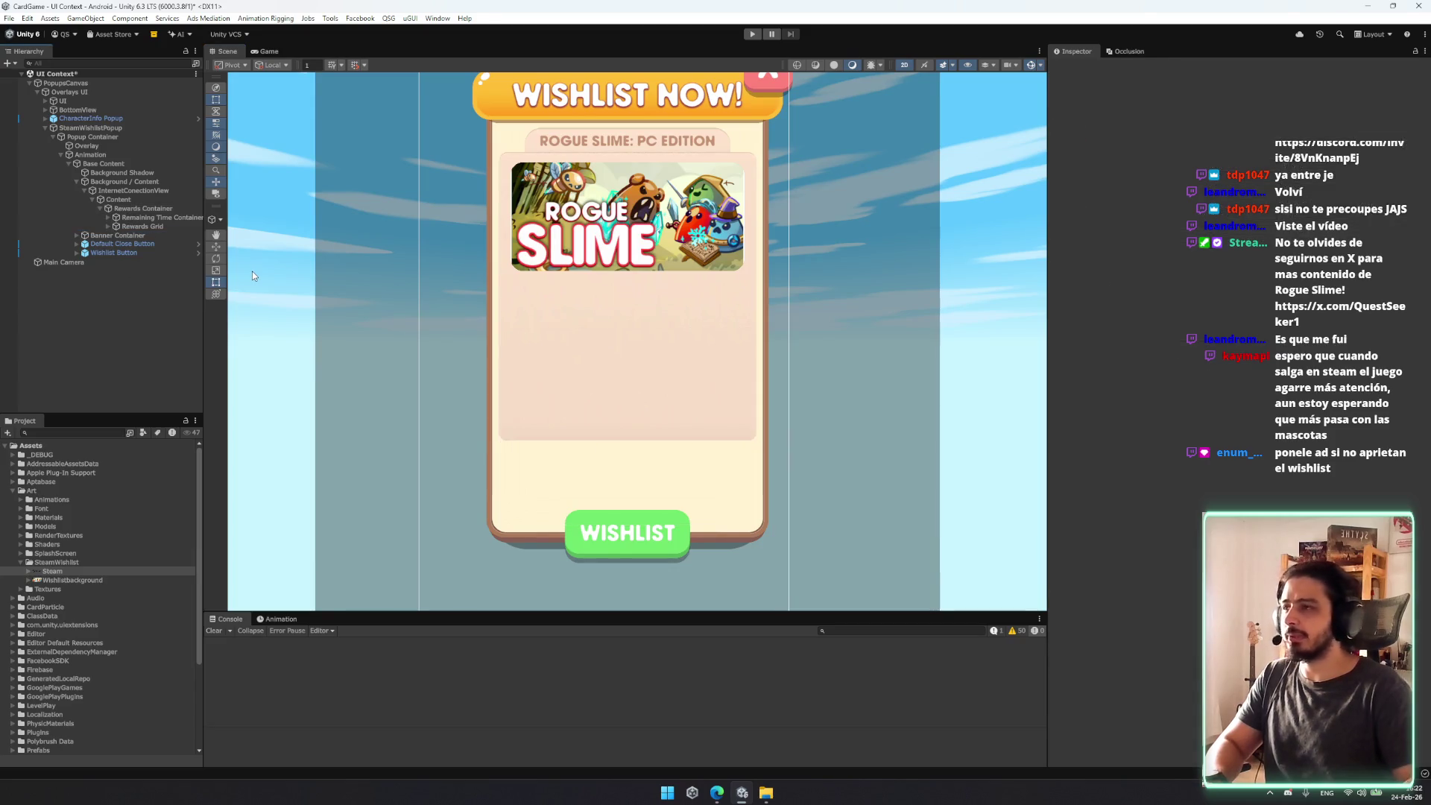
Step: Rename the Rewards Grid to 'Info Grid'
{"action": "left_click", "coordinate": [167, 226]}
{"action": "key", "text": "Right"}
{"action": "left_click", "coordinate": [168, 225]}
{"action": "type", "text": "Info Grid"}
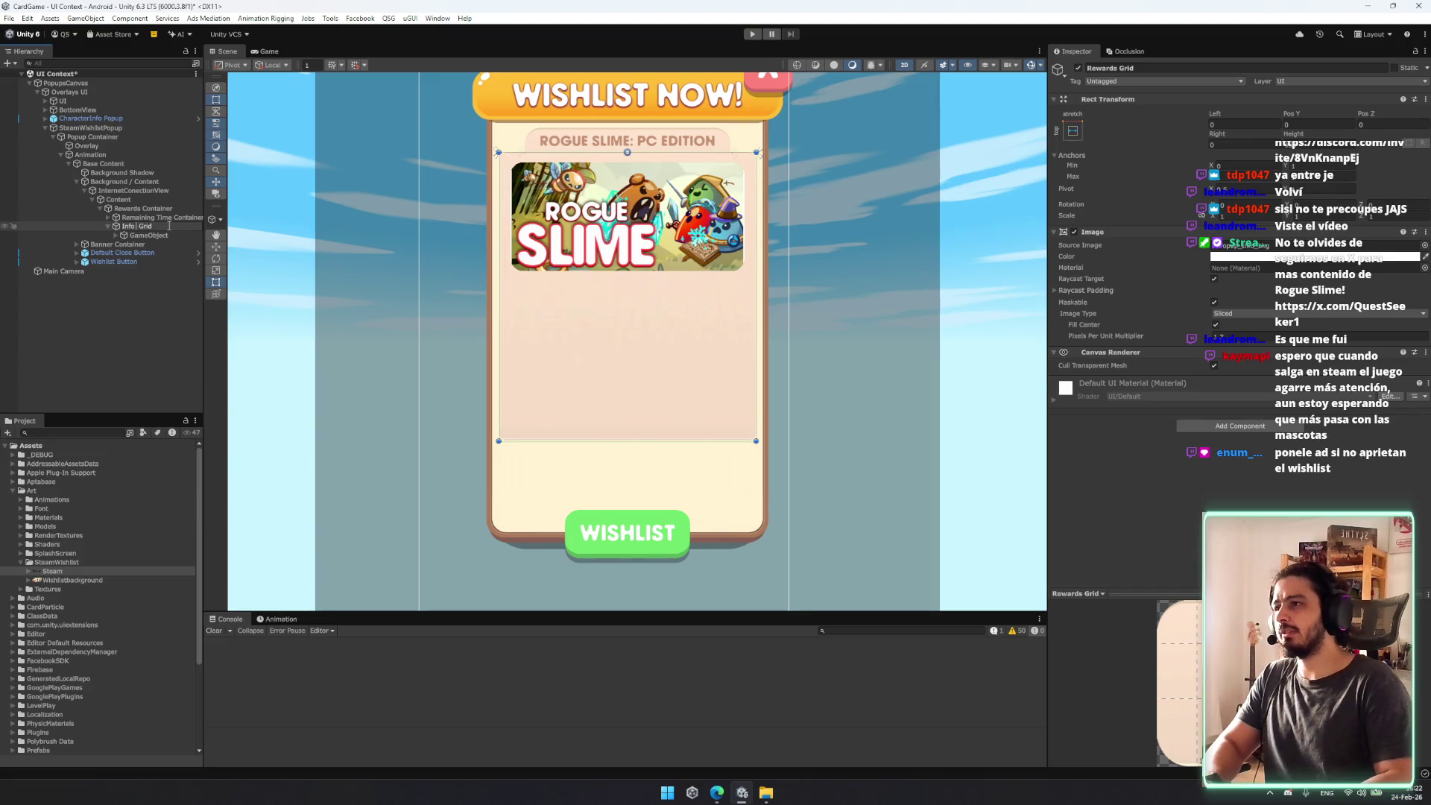
{"action": "key", "text": "Return"}
Step: Shorten Content, anchor it middle-center, and test resizing the popup card
{"action": "left_click", "coordinate": [143, 209]}
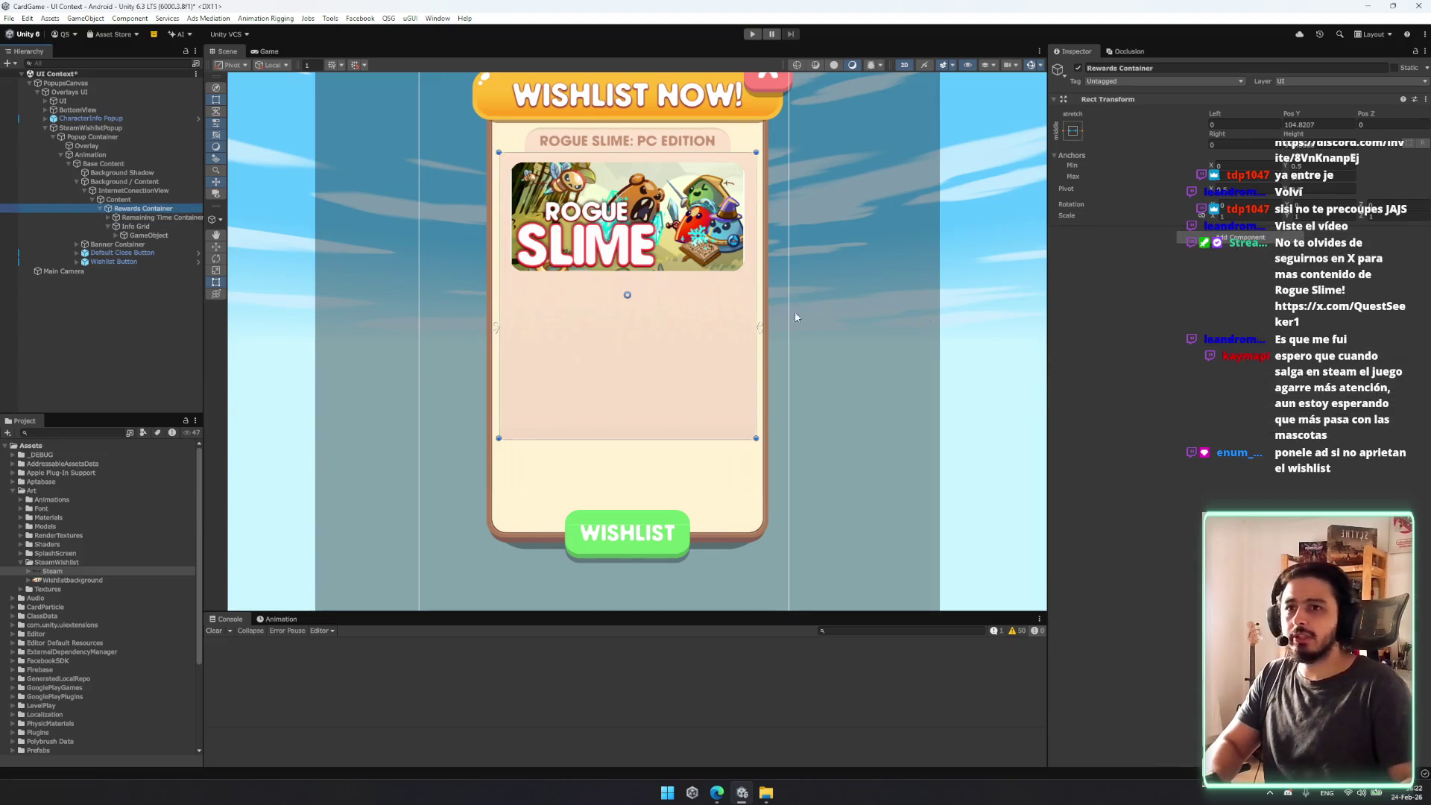
{"action": "left_click", "coordinate": [118, 199]}
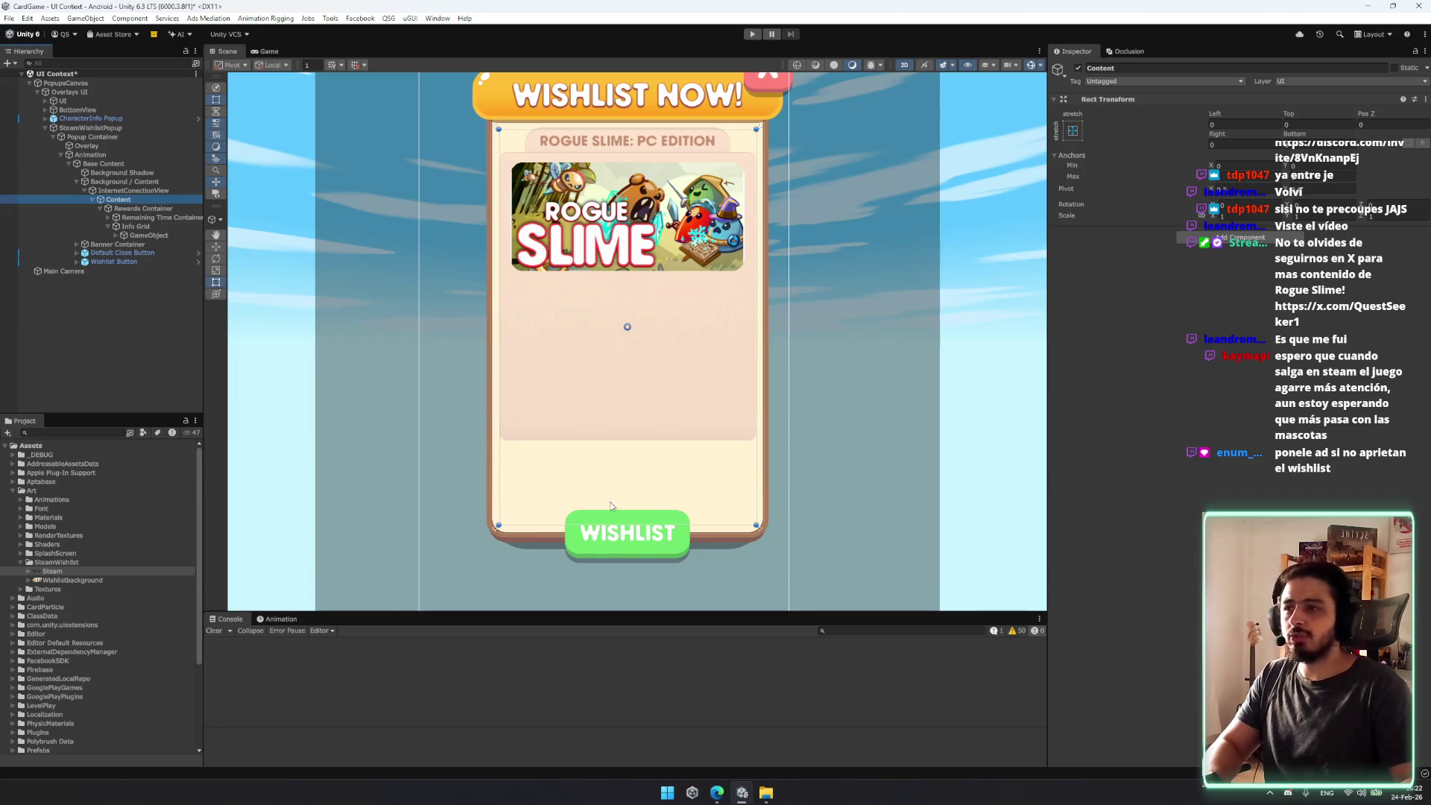
{"action": "left_click_drag", "start_coordinate": [741, 525], "coordinate": [735, 363]}
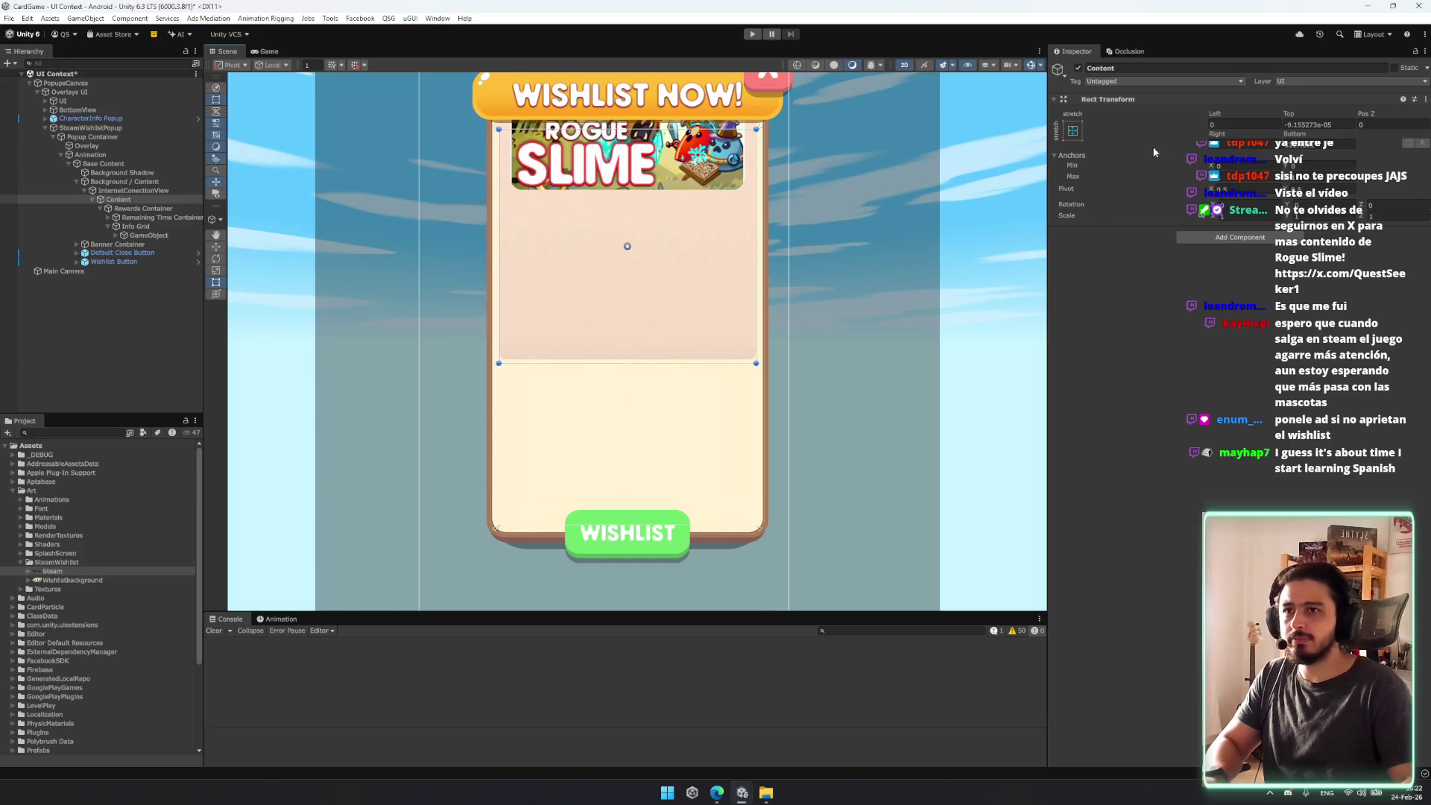
{"action": "left_click", "coordinate": [1073, 130]}
{"action": "left_click", "coordinate": [1135, 242]}
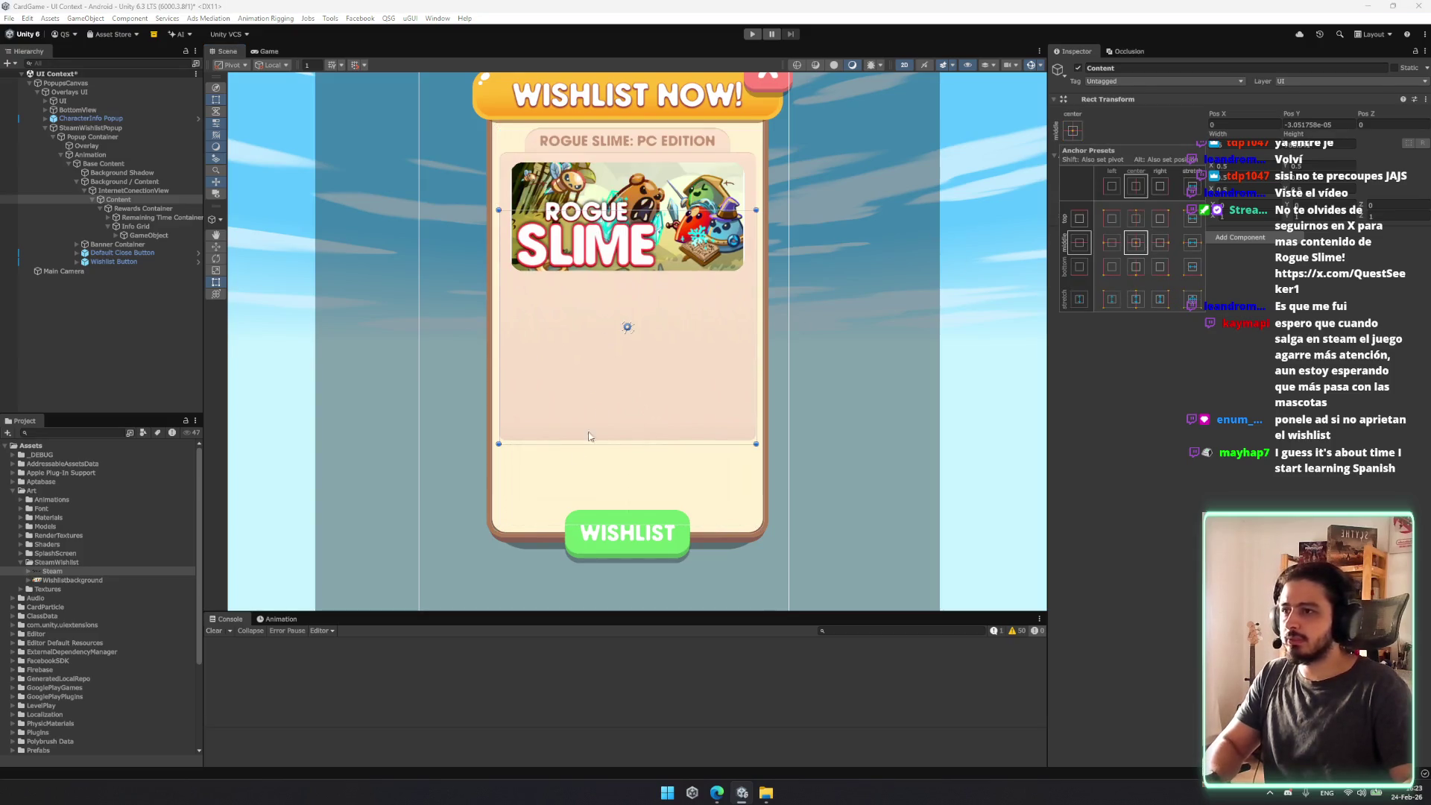
{"action": "left_click", "coordinate": [626, 326]}
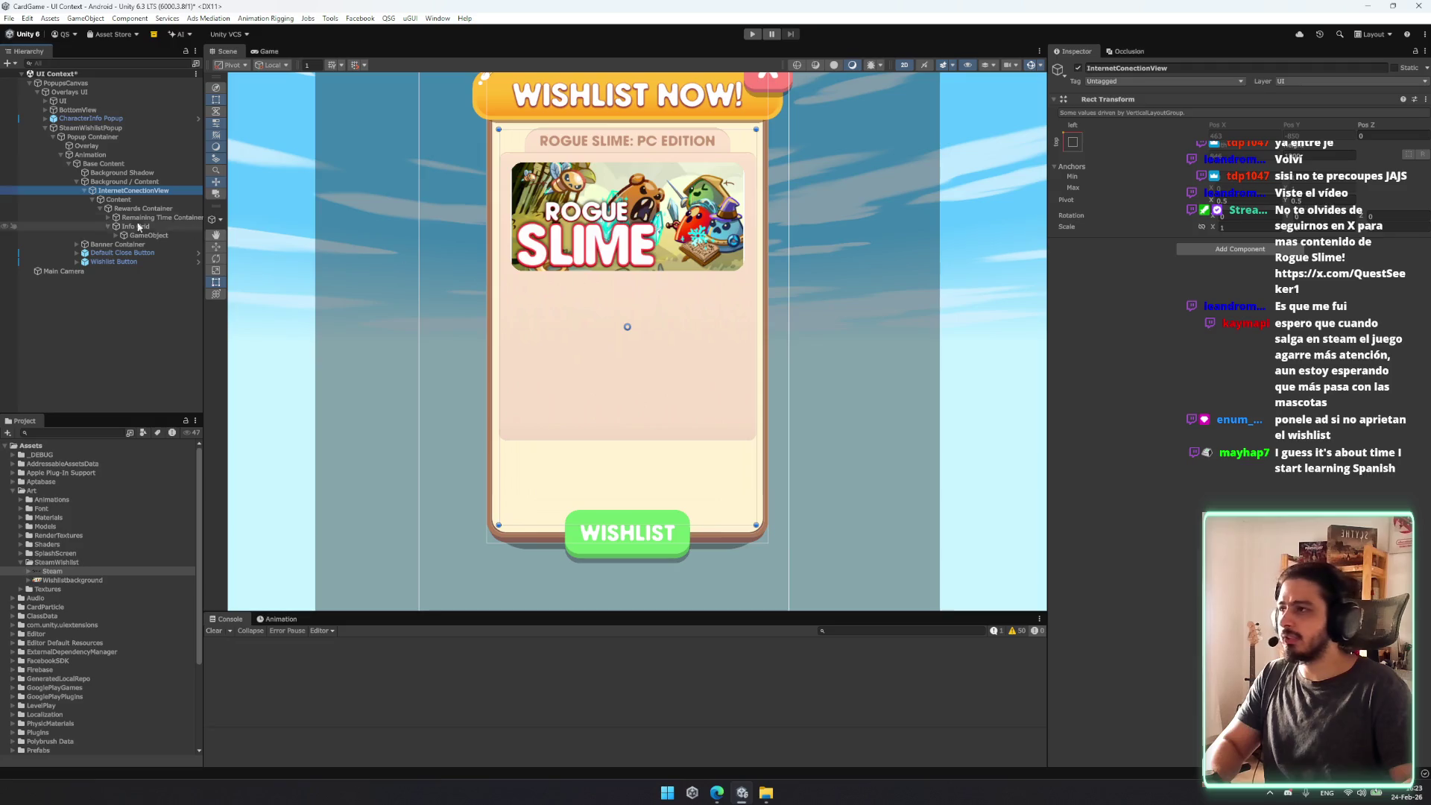
{"action": "mouse_move", "coordinate": [731, 527]}
{"action": "left_mouse_down"}
{"action": "mouse_move", "coordinate": [739, 471]}
{"action": "mouse_move", "coordinate": [752, 527]}
{"action": "left_mouse_up"}
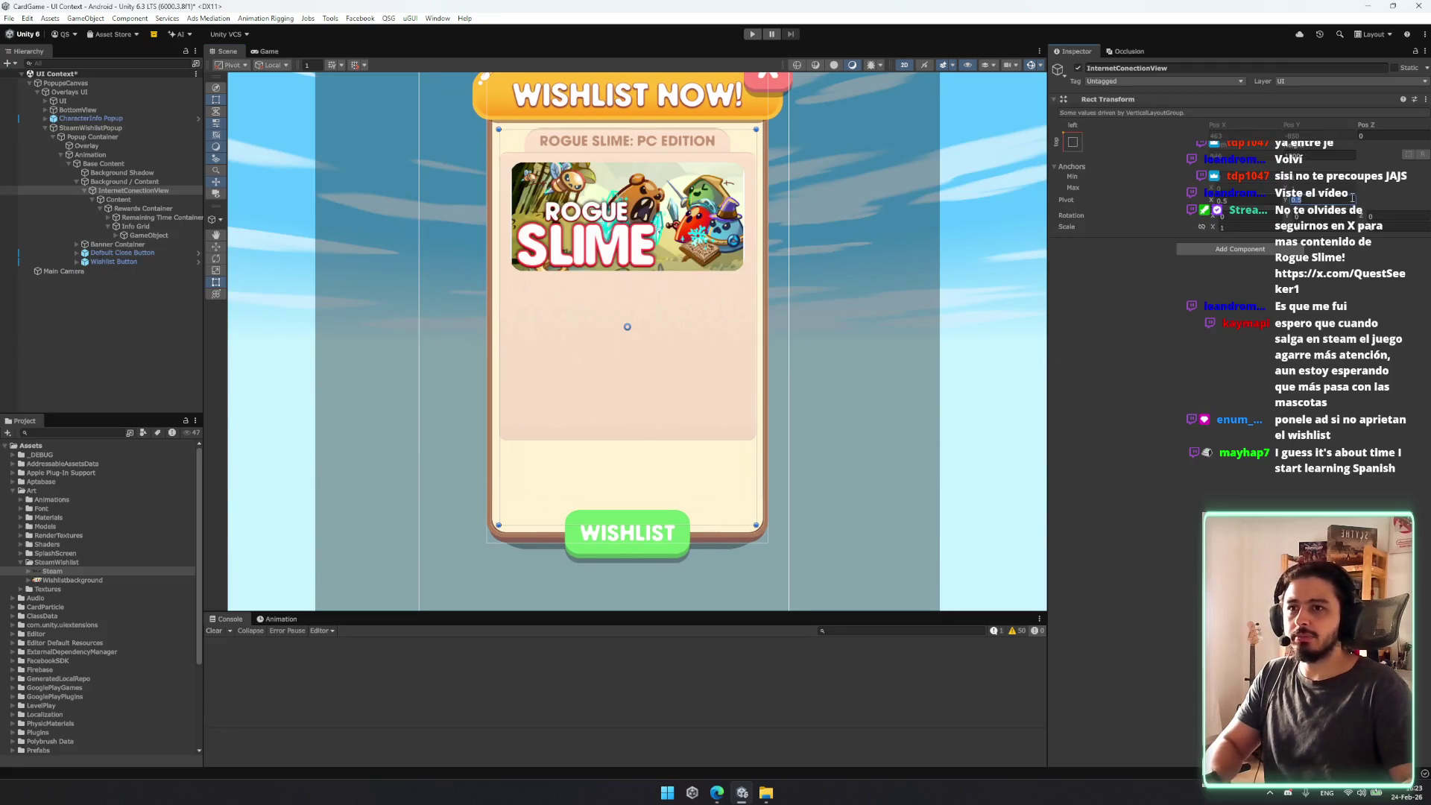
{"action": "mouse_move", "coordinate": [722, 526]}
{"action": "left_mouse_down"}
{"action": "mouse_move", "coordinate": [737, 466]}
{"action": "mouse_move", "coordinate": [736, 517]}
{"action": "left_mouse_up"}
{"action": "left_click", "coordinate": [661, 381]}
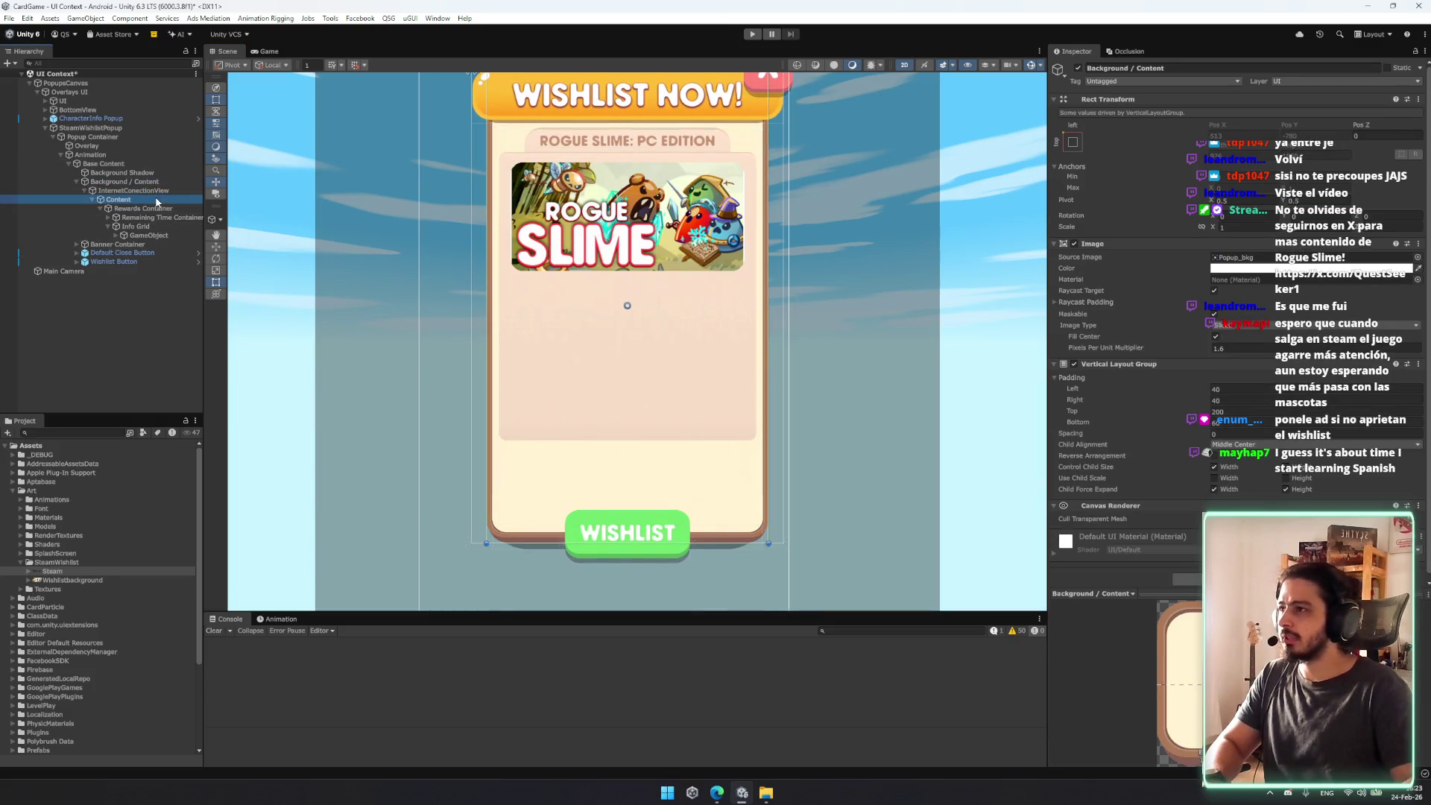
{"action": "left_click", "coordinate": [714, 543]}
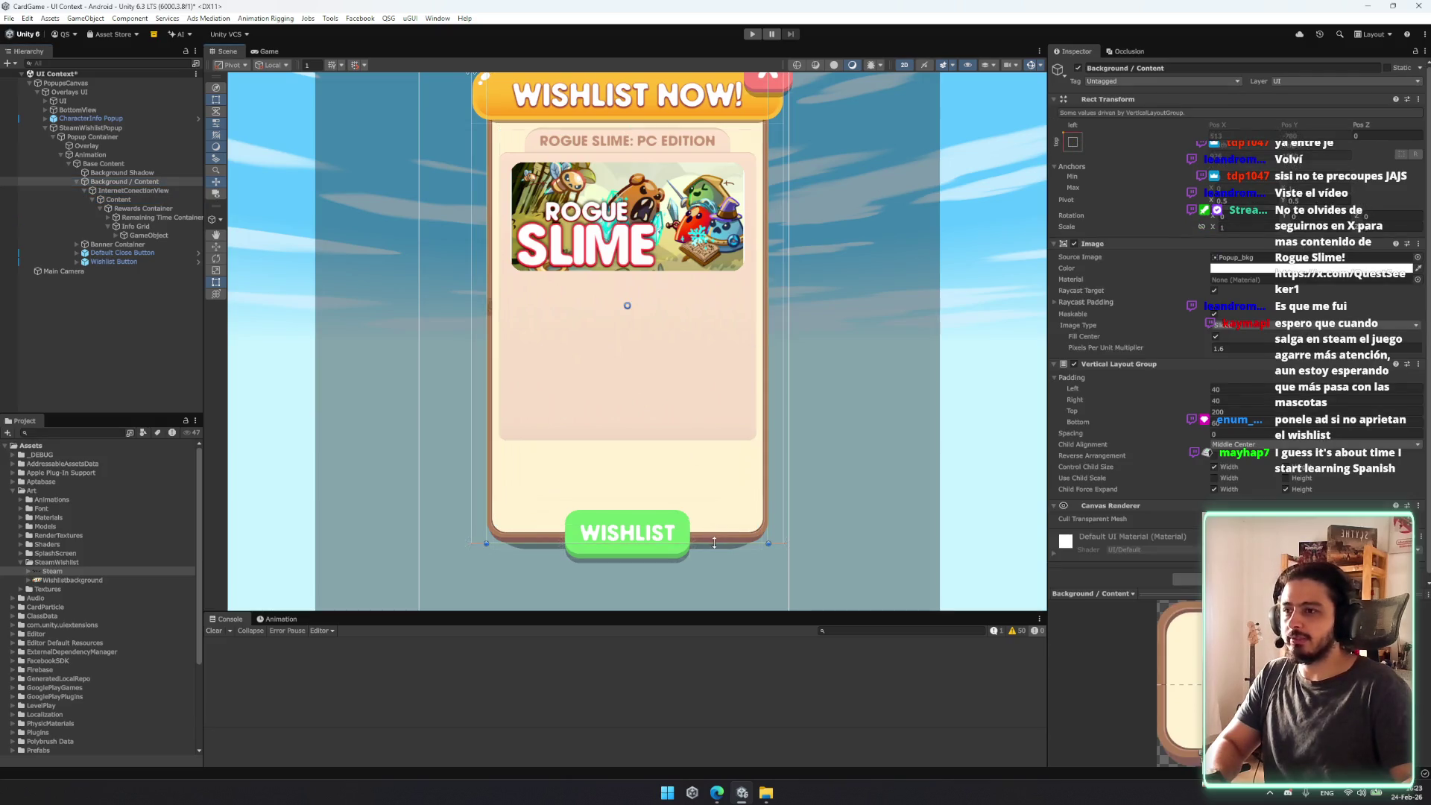
Step: Stretch Content to fill the whole card and resize the card from its bottom edge
{"action": "left_click", "coordinate": [123, 199]}
{"action": "left_click", "coordinate": [1072, 132]}
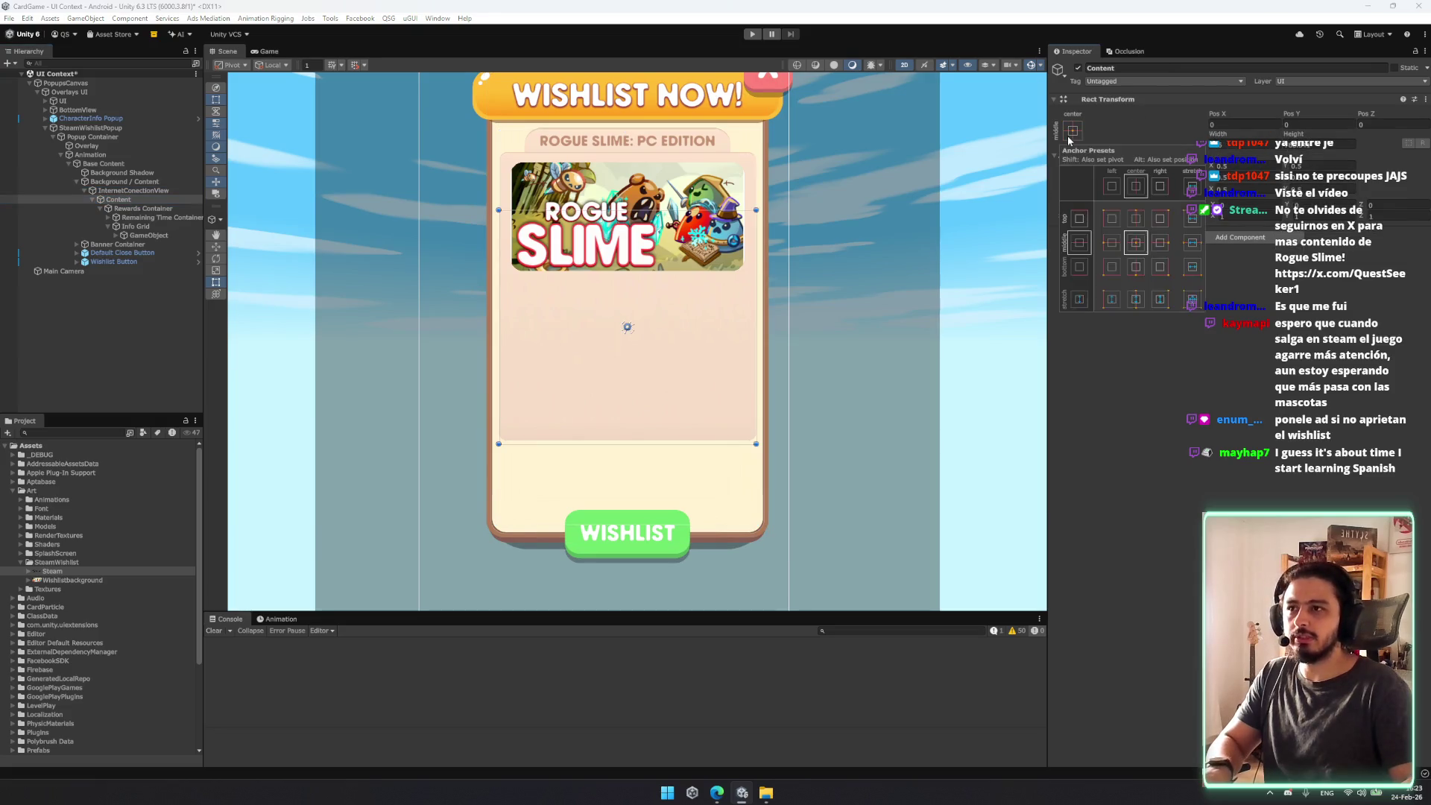
{"action": "left_click", "coordinate": [1191, 299], "text": "alt"}
{"action": "left_click", "coordinate": [144, 191]}
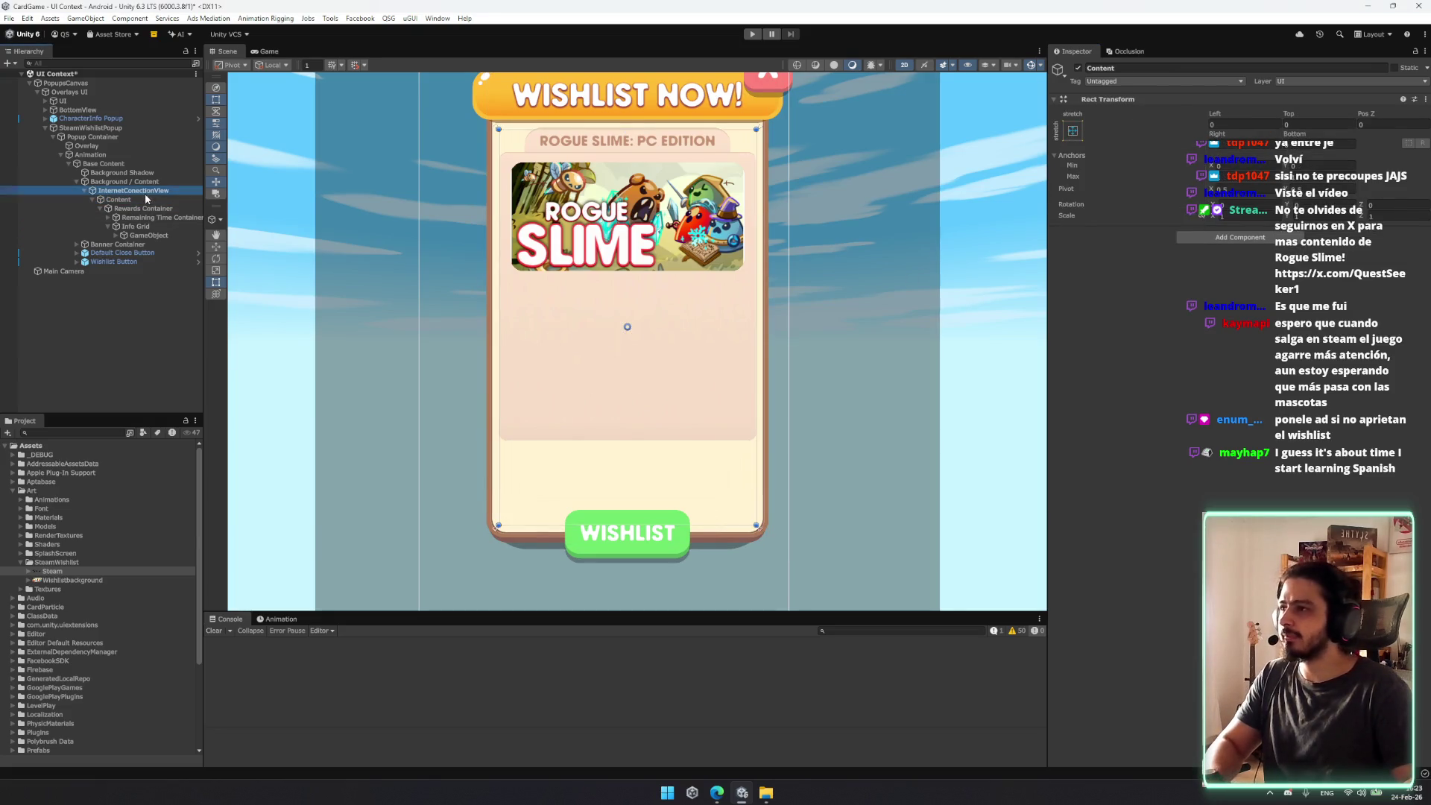
{"action": "left_click_drag", "start_coordinate": [739, 525], "coordinate": [739, 423]}
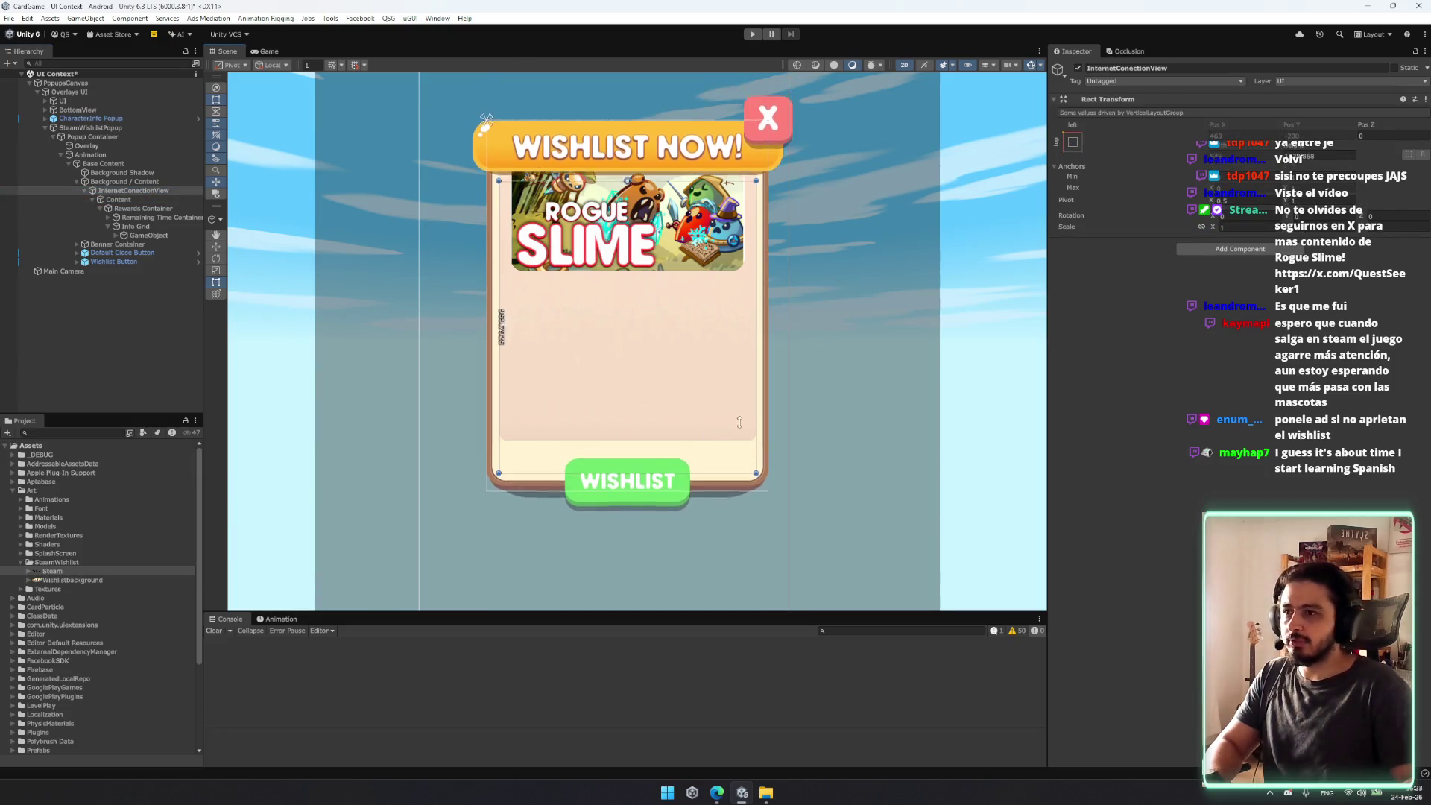
{"action": "key", "text": "w"}
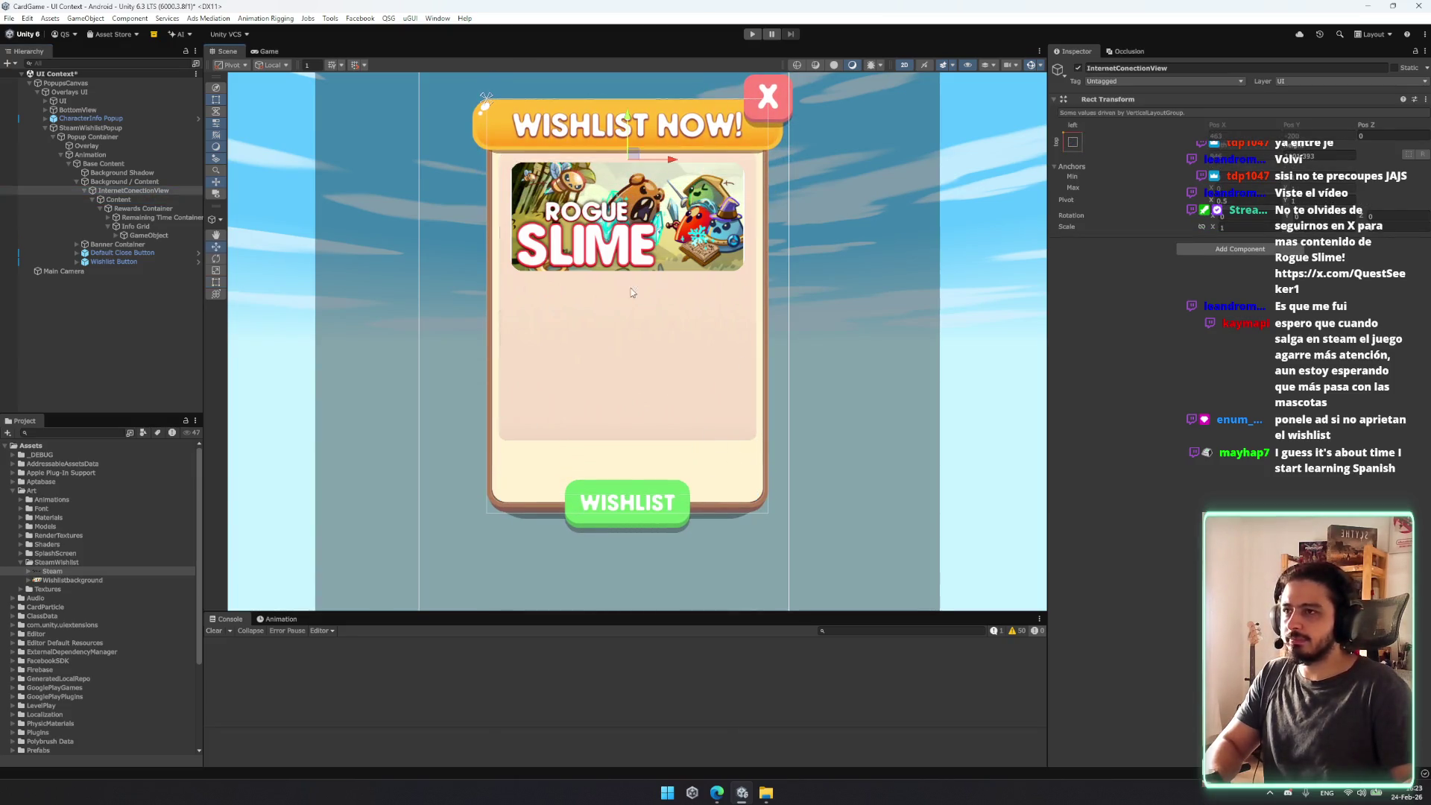
{"action": "left_click", "coordinate": [163, 199]}
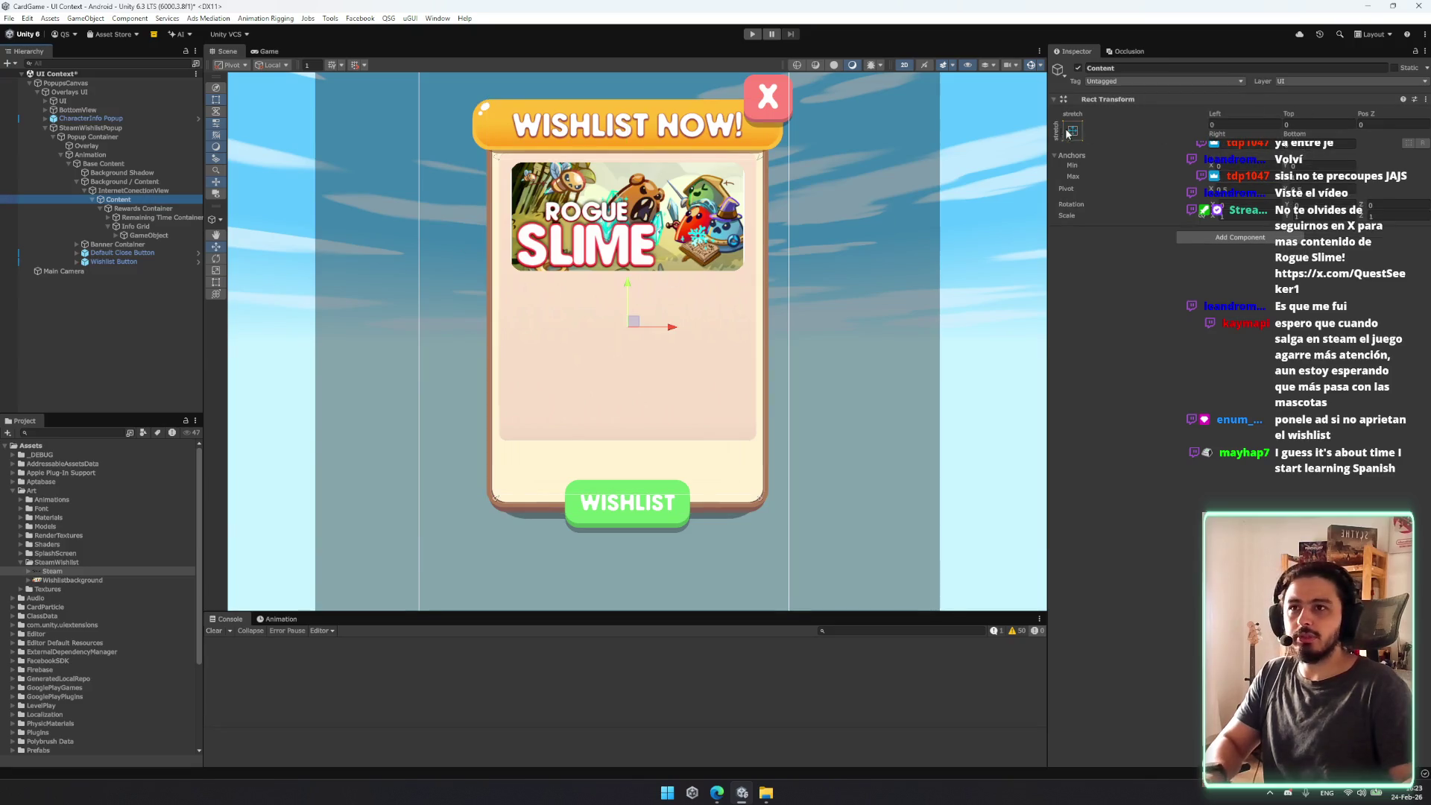
{"action": "key", "text": "t"}
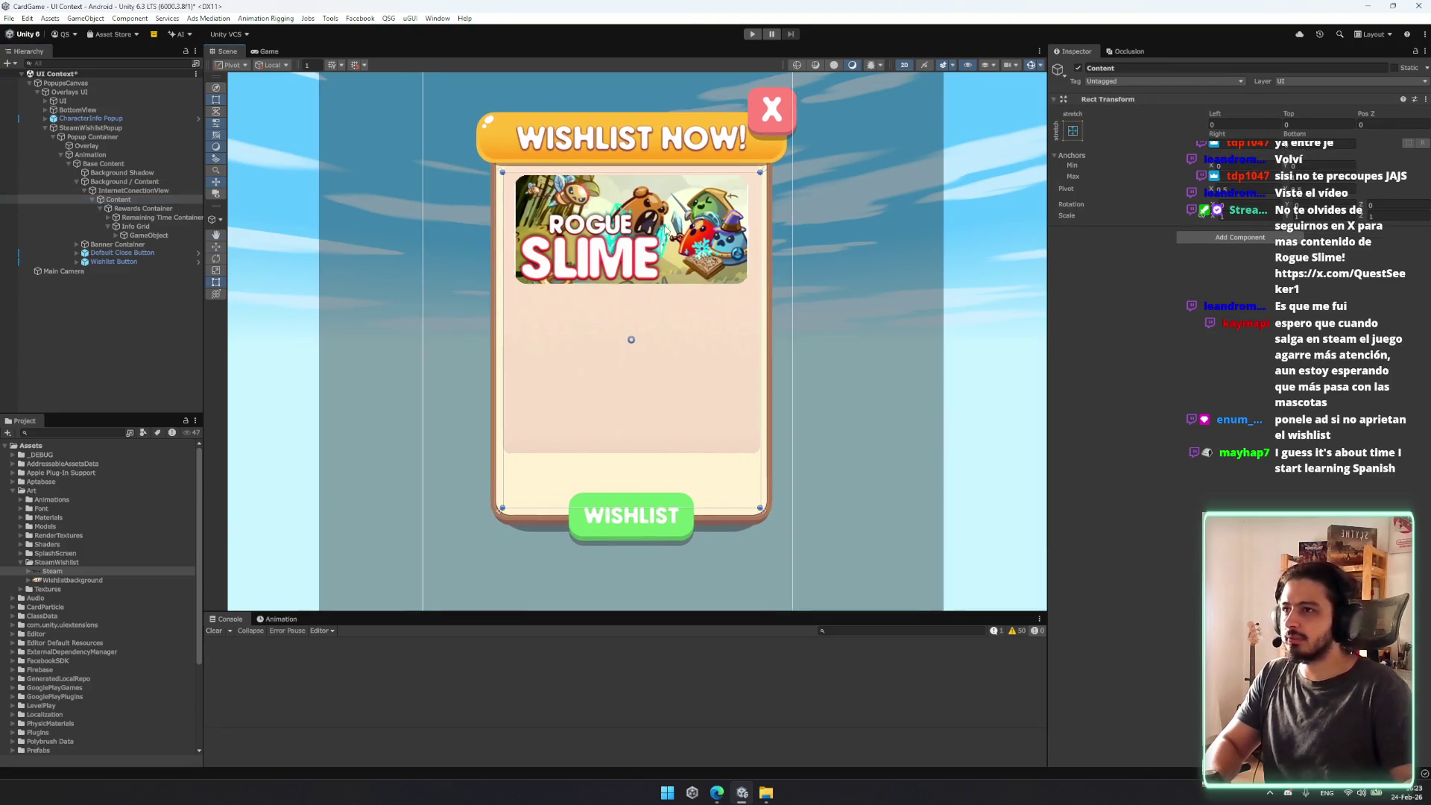
Step: Set the Rewards Container's anchor to stretch-stretch to fill the card
{"action": "left_click", "coordinate": [121, 210]}
{"action": "left_click", "coordinate": [1073, 130]}
{"action": "left_click", "coordinate": [1192, 299], "text": "alt"}
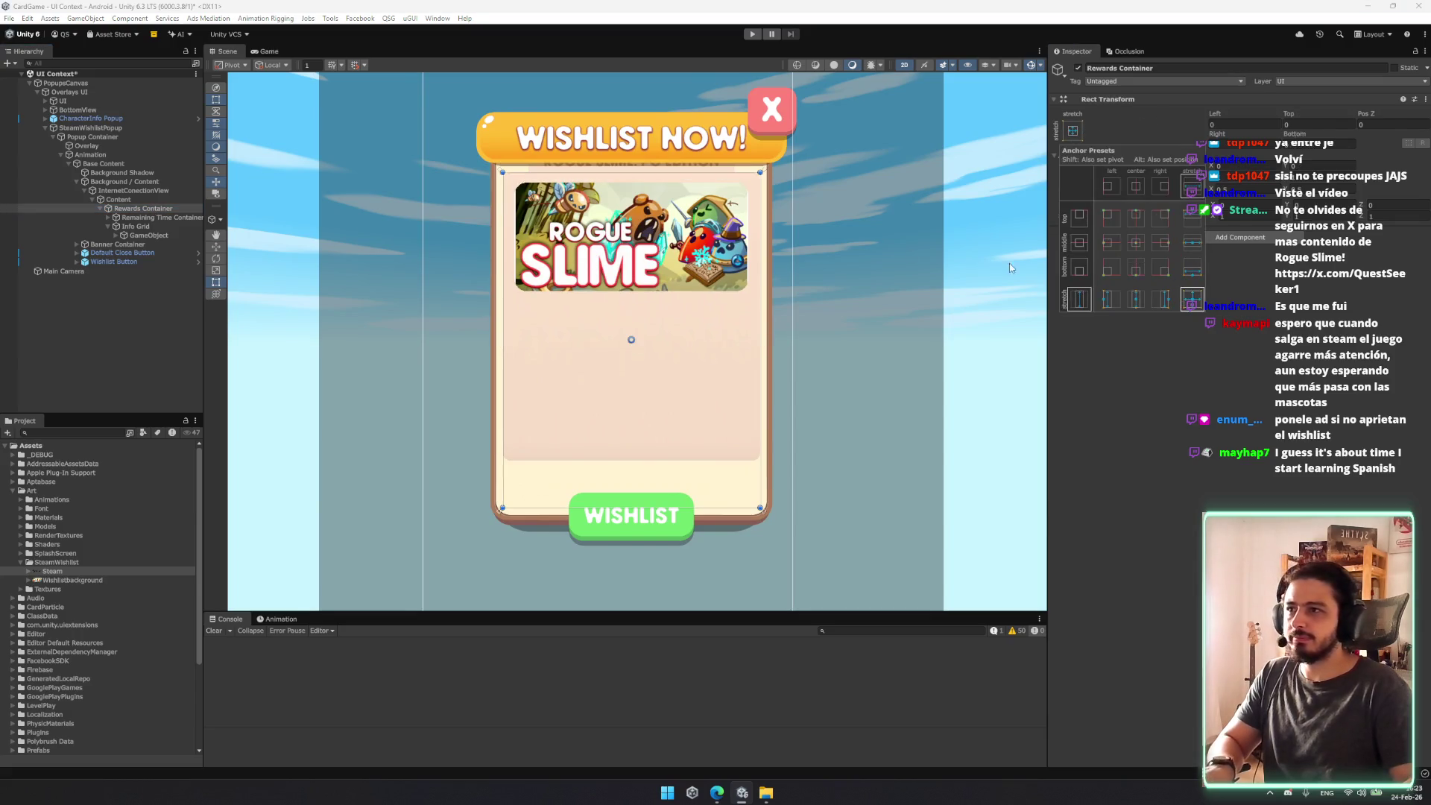
{"action": "left_click", "coordinate": [142, 218]}
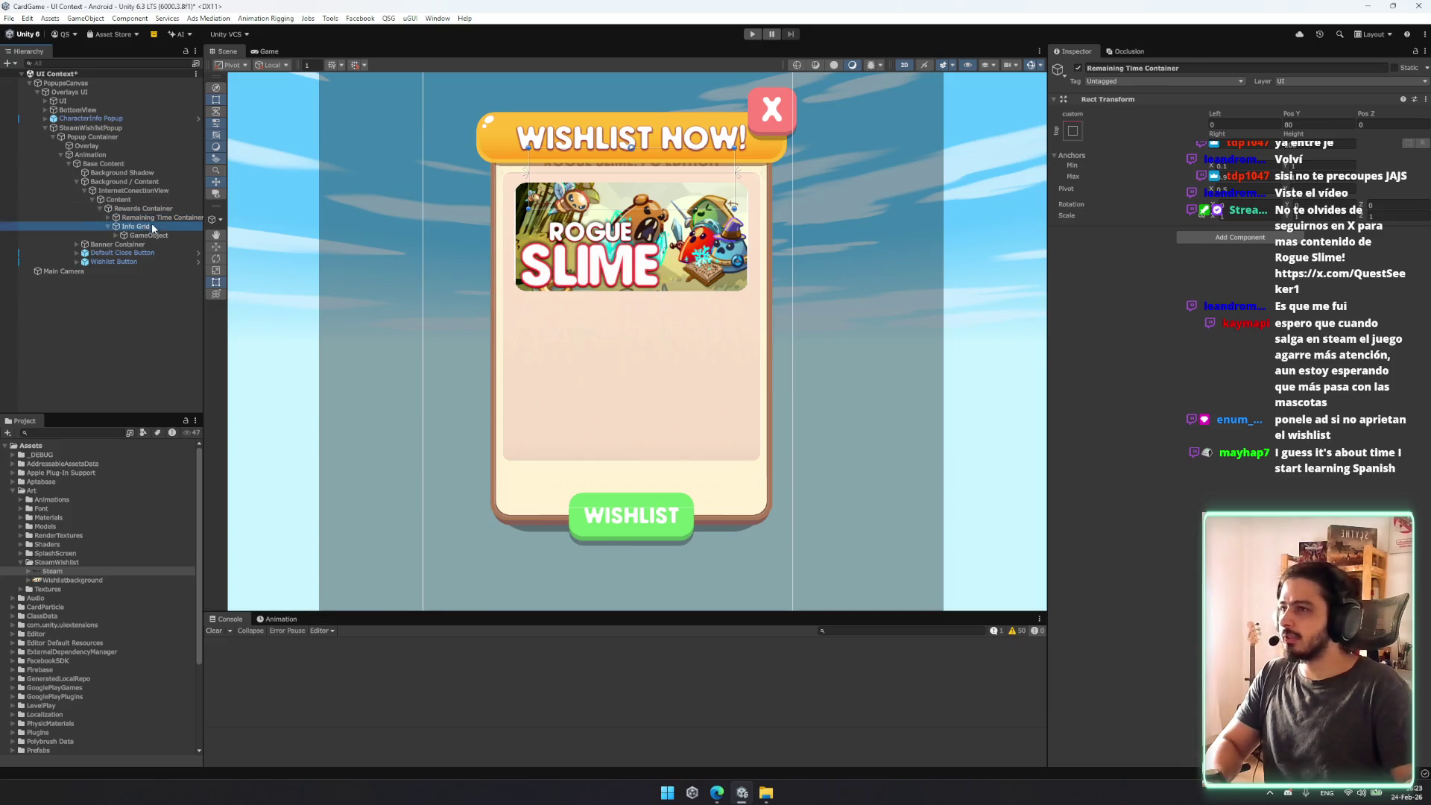
{"action": "left_click", "coordinate": [108, 226]}
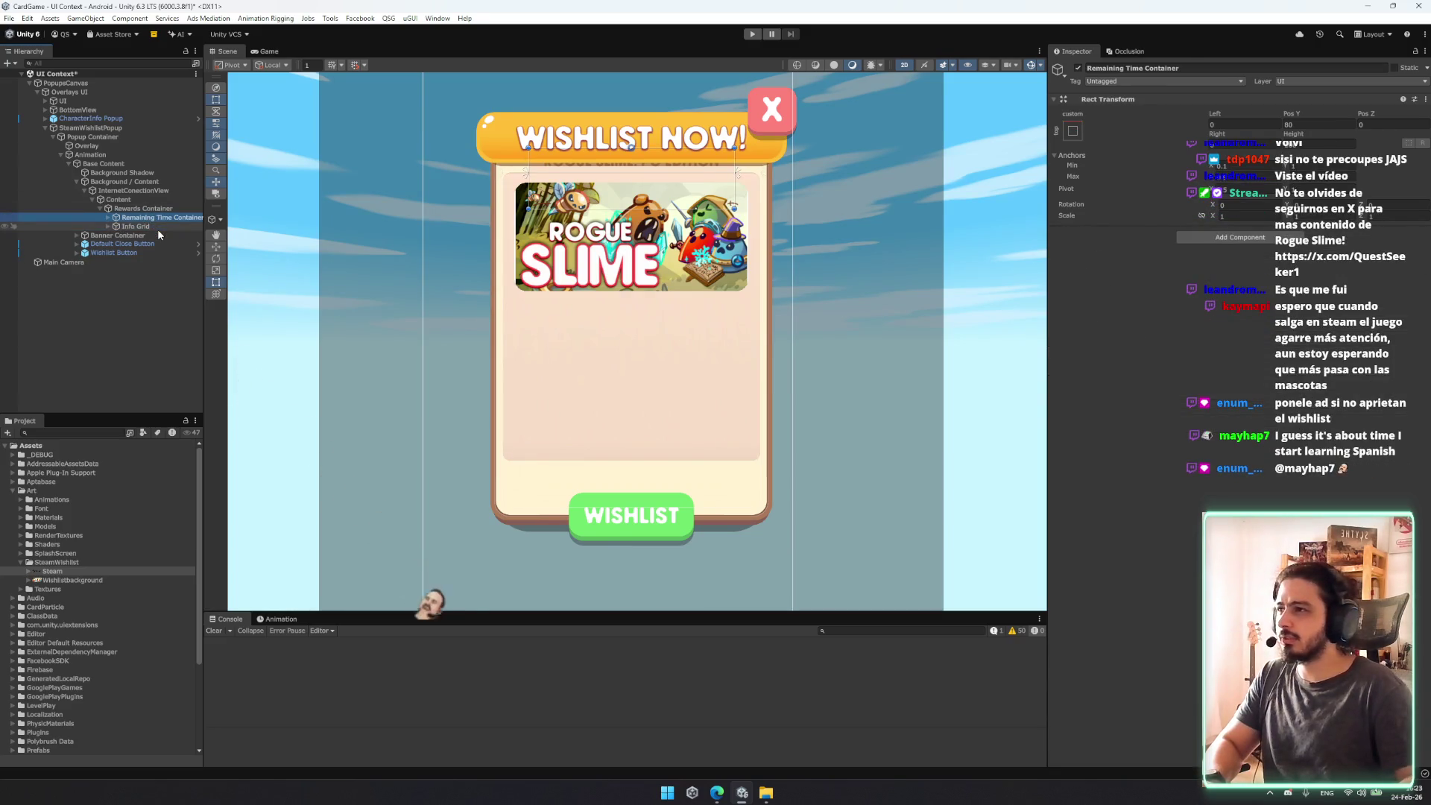
Step: Set Remaining Time Container Pos Y to 0 and lower Info Grid to reveal the title
{"action": "key", "text": "w"}
{"action": "left_click", "coordinate": [1320, 124]}
{"action": "type", "text": "0"}
{"action": "left_click", "coordinate": [134, 225]}
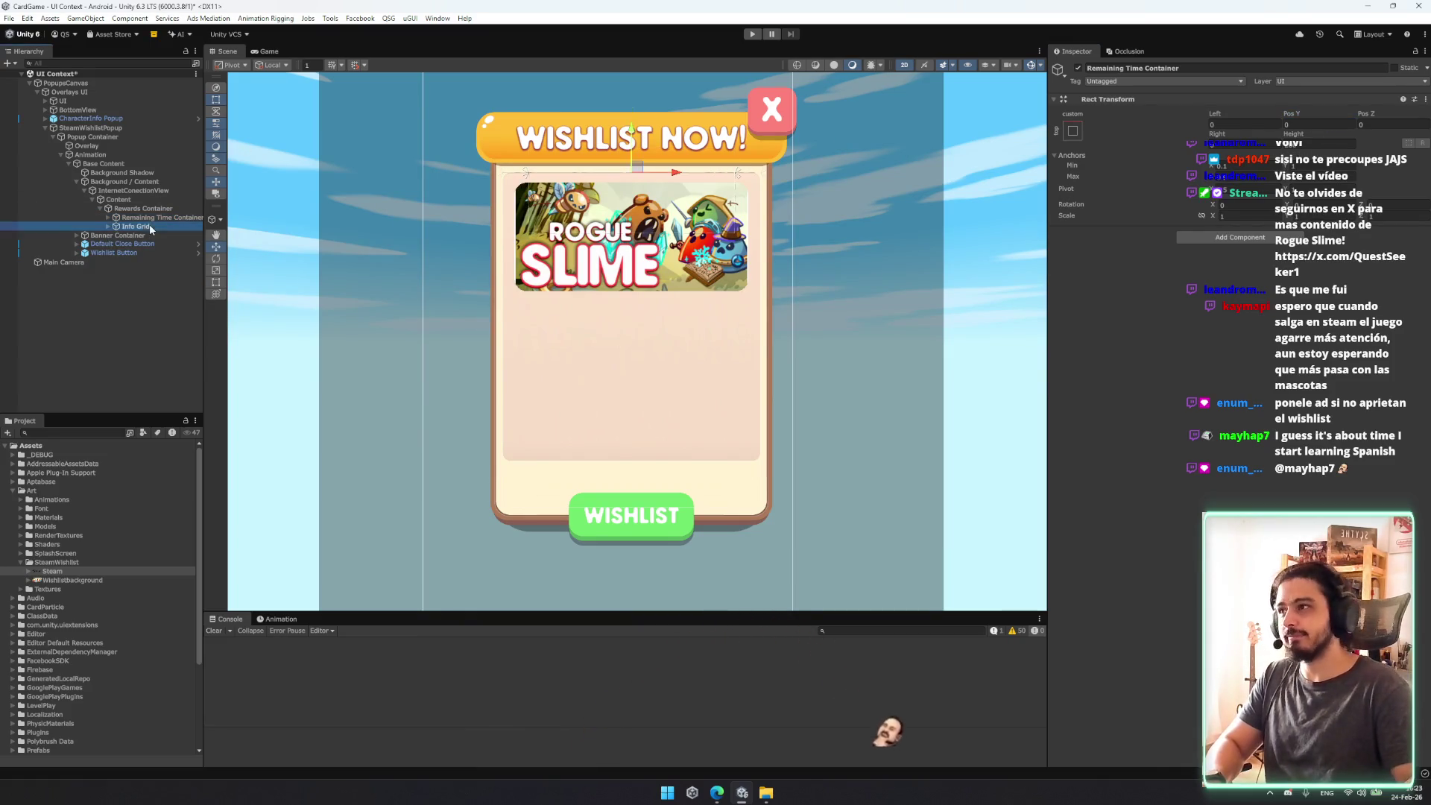
{"action": "left_click_drag", "start_coordinate": [666, 174], "coordinate": [679, 197]}
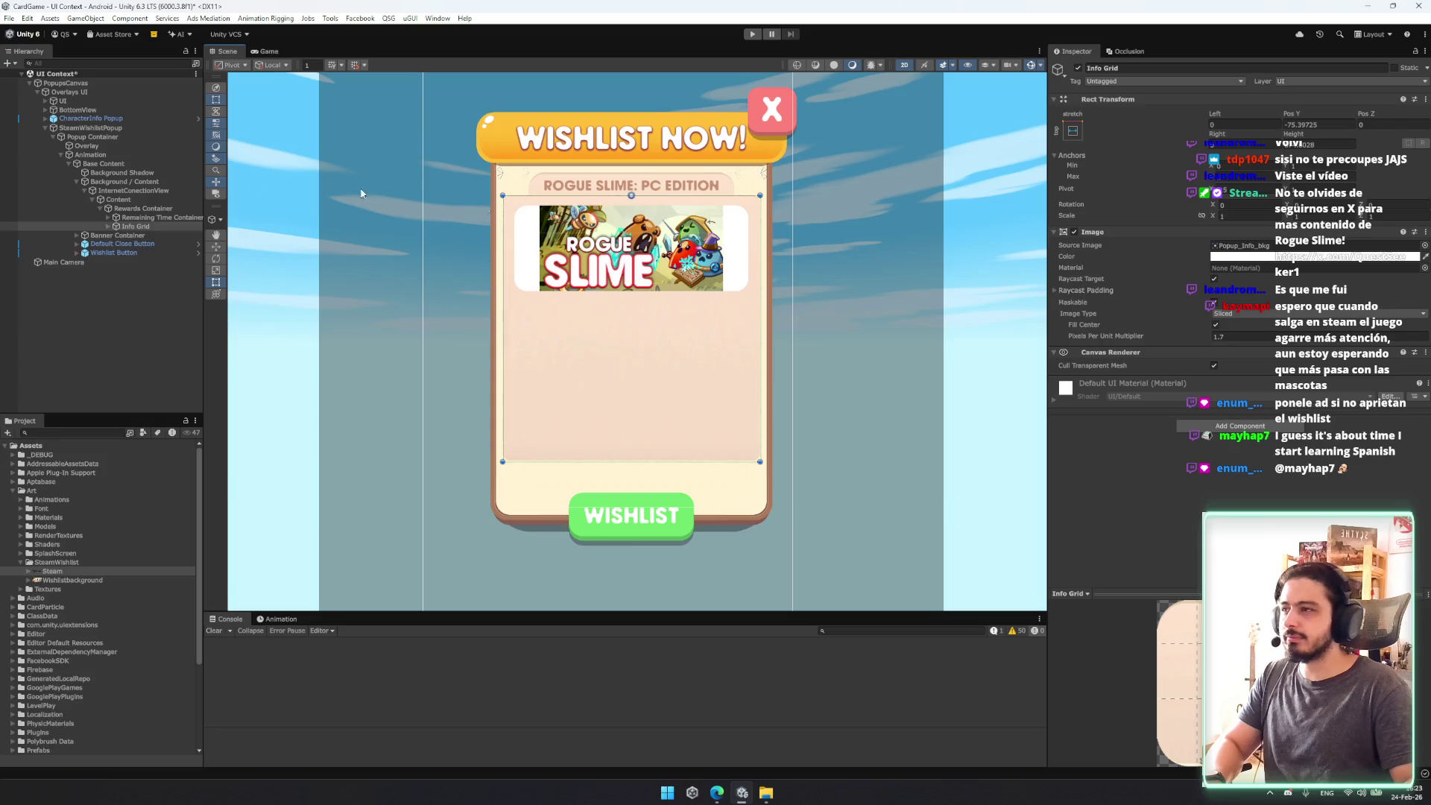
Step: Expand Info Grid and select its mask object and the Rewards Grid image
{"action": "left_click", "coordinate": [165, 218]}
{"action": "key", "text": "Right"}
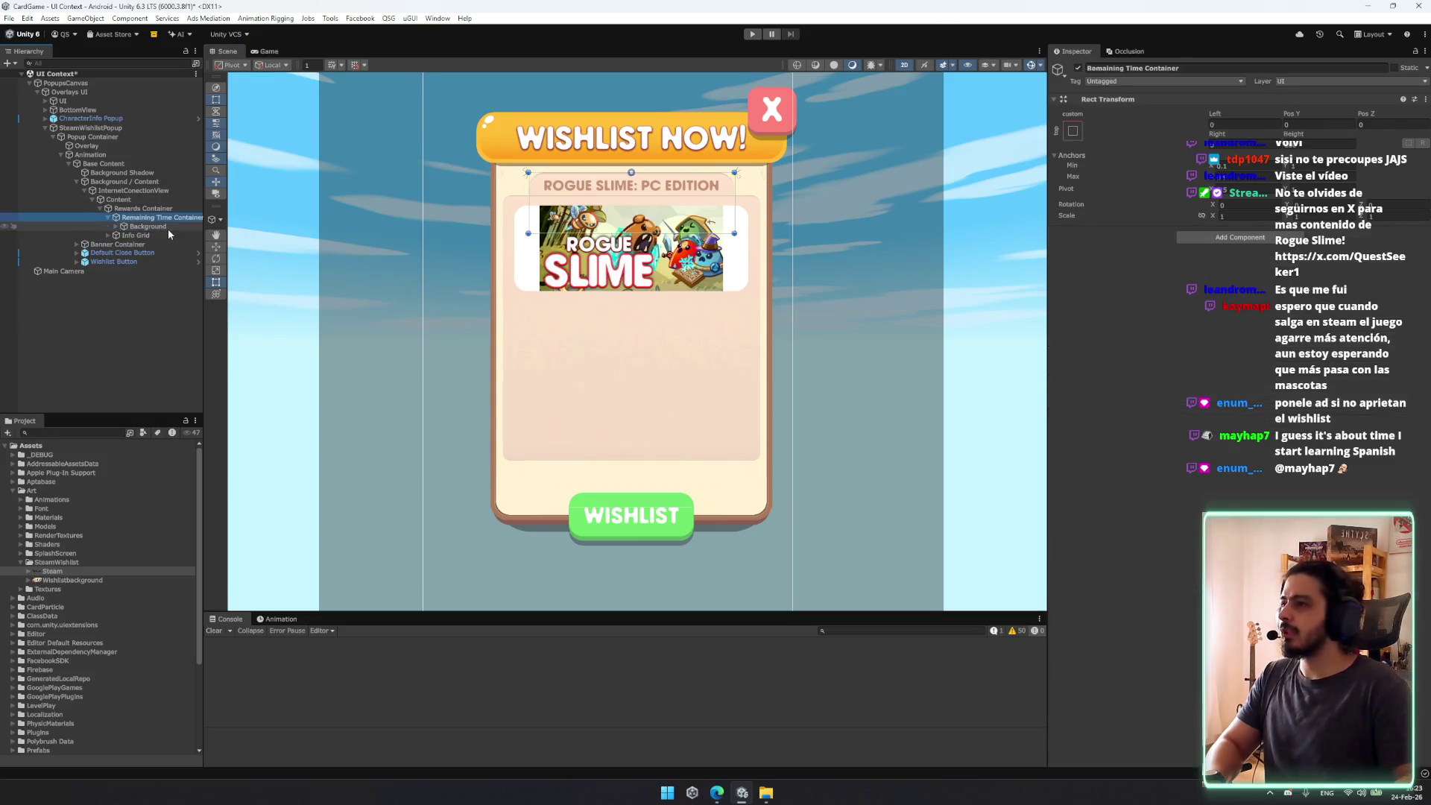
{"action": "key", "text": "Left"}
{"action": "key", "text": "Down"}
{"action": "key", "text": "Right"}
{"action": "key", "text": "Right"}
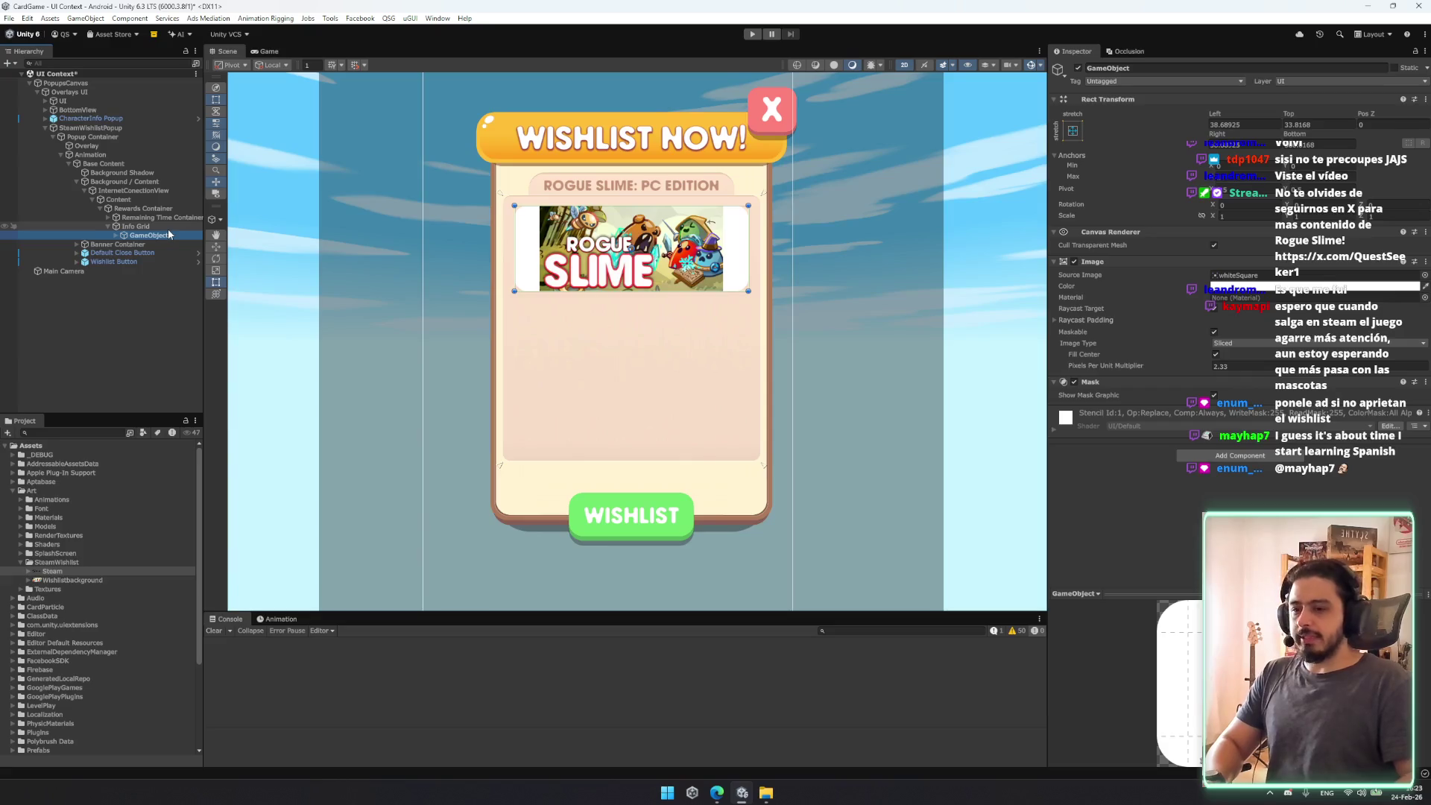
{"action": "key", "text": "alt+Tab"}
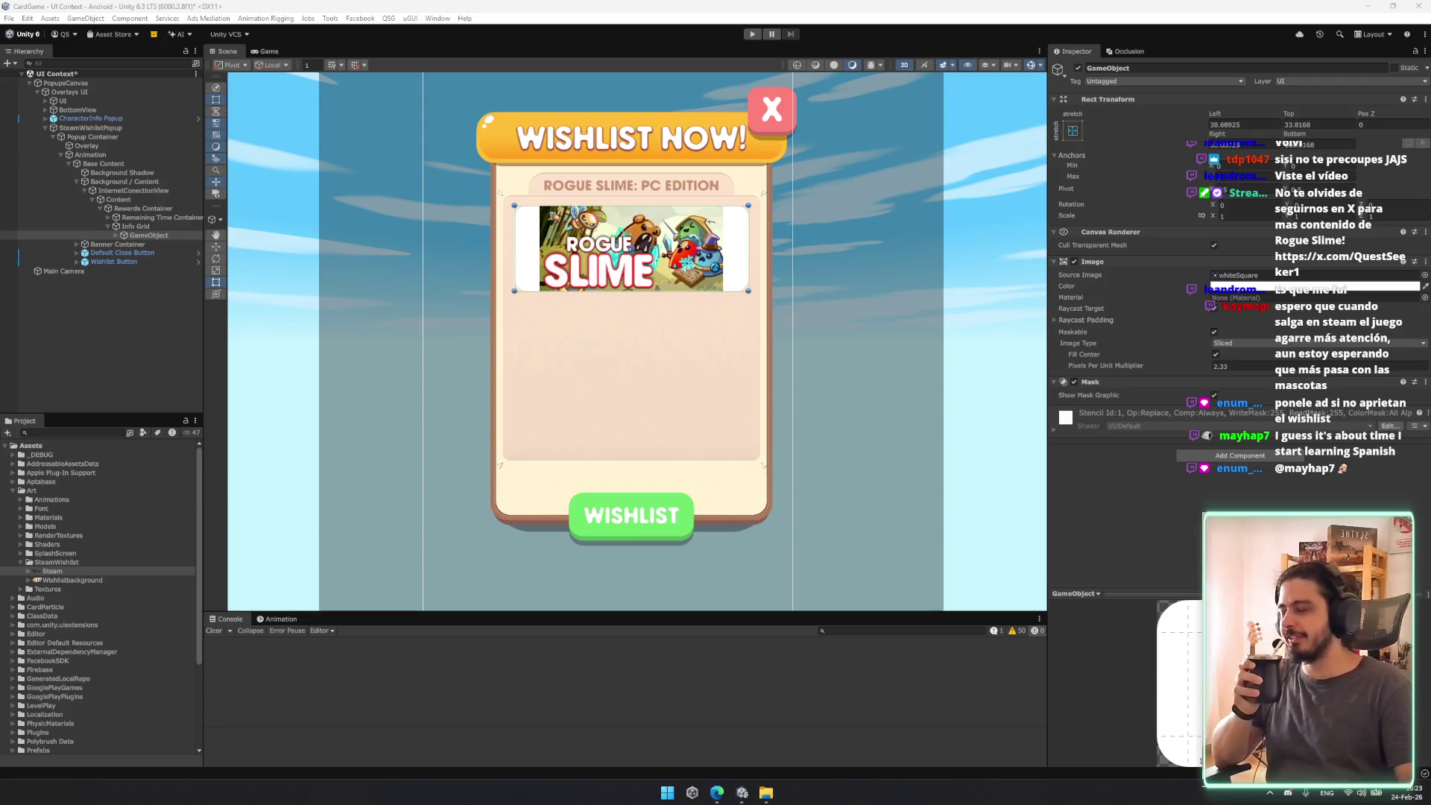
{"action": "left_click", "coordinate": [155, 235]}
{"action": "left_click", "coordinate": [155, 246]}
Step: Shrink the Rewards Grid back to the image edges
{"action": "scroll", "coordinate": [702, 207], "scroll_direction": "up", "scroll_amount": 4}
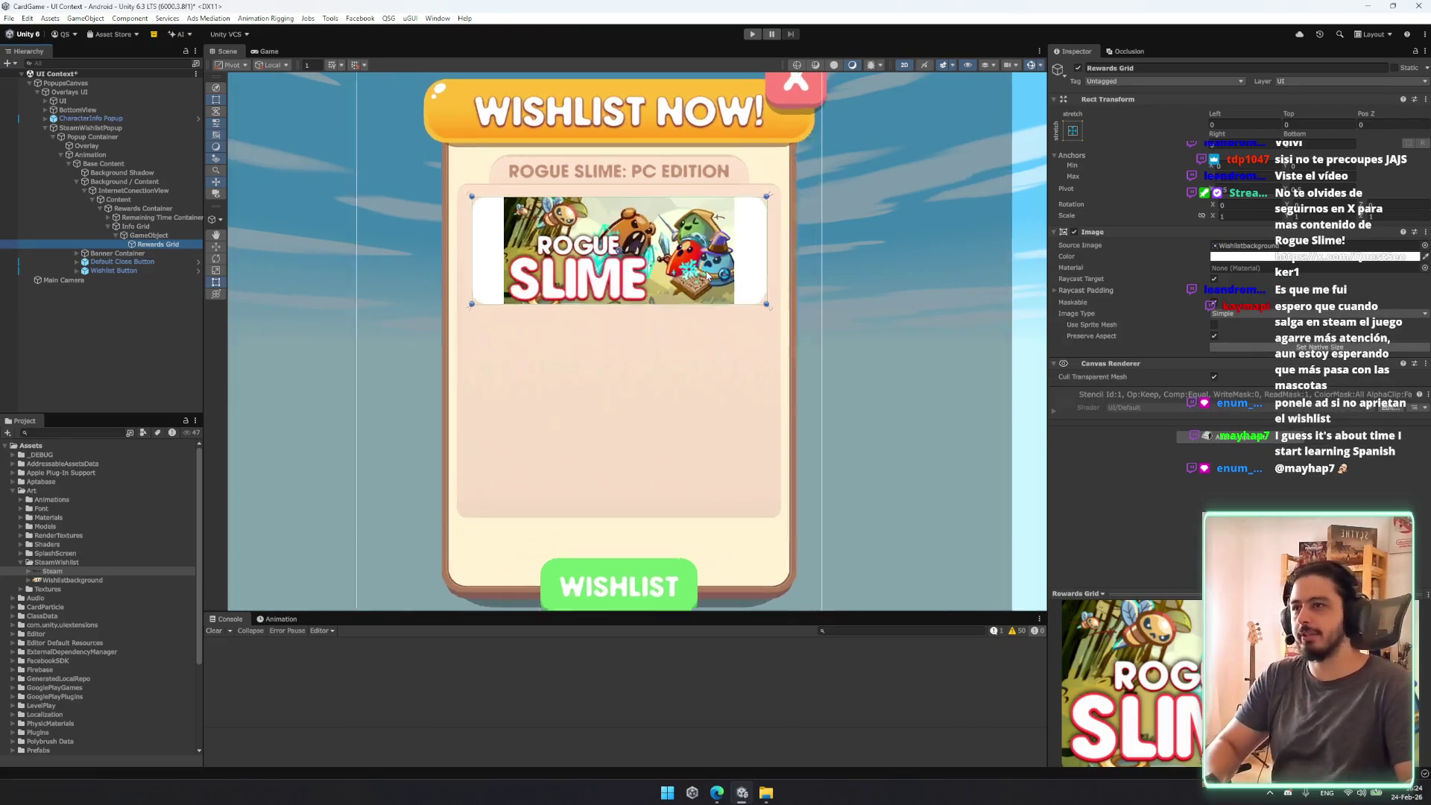
{"action": "scroll", "coordinate": [728, 383], "scroll_direction": "down", "scroll_amount": 2}
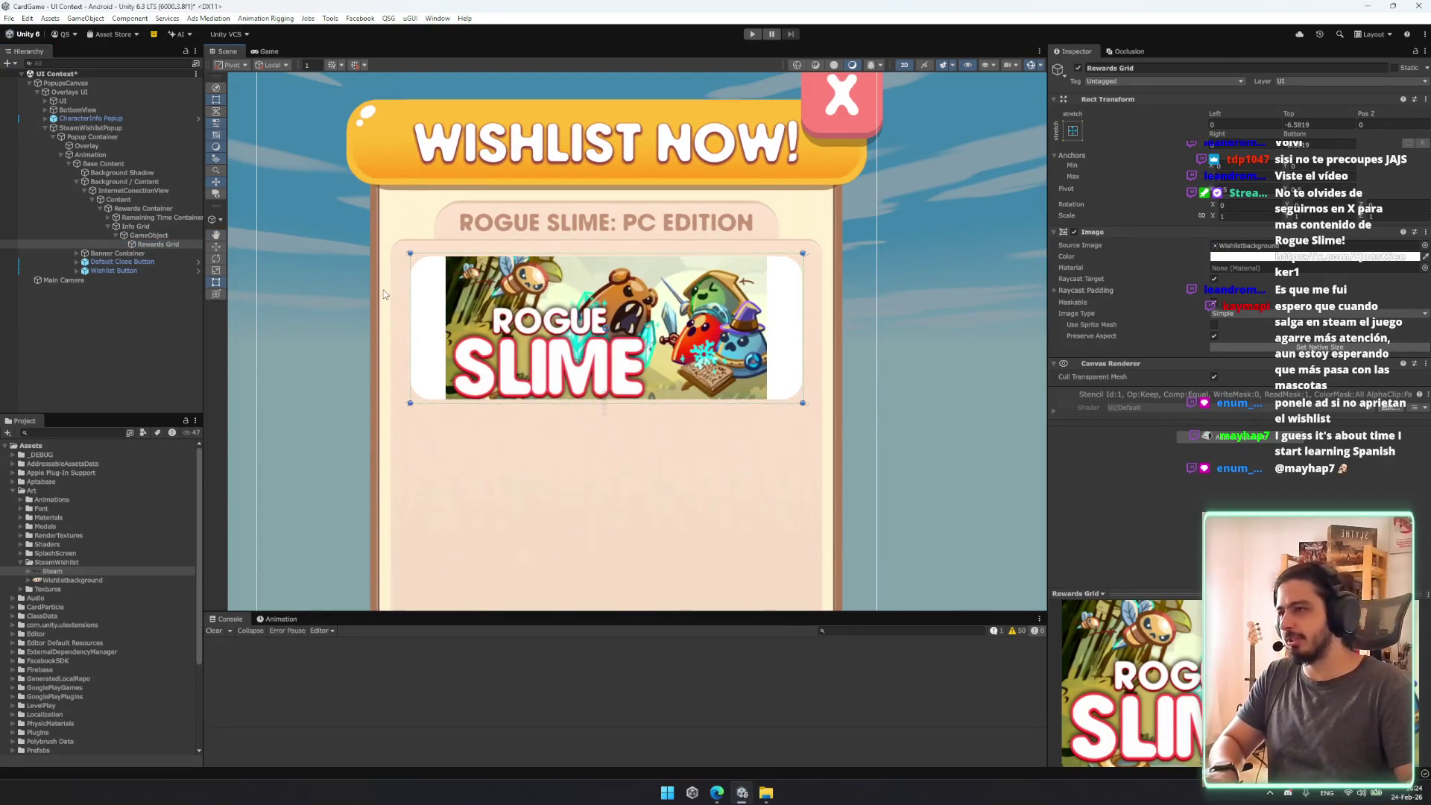
{"action": "left_click", "coordinate": [152, 228]}
{"action": "left_click", "coordinate": [156, 236]}
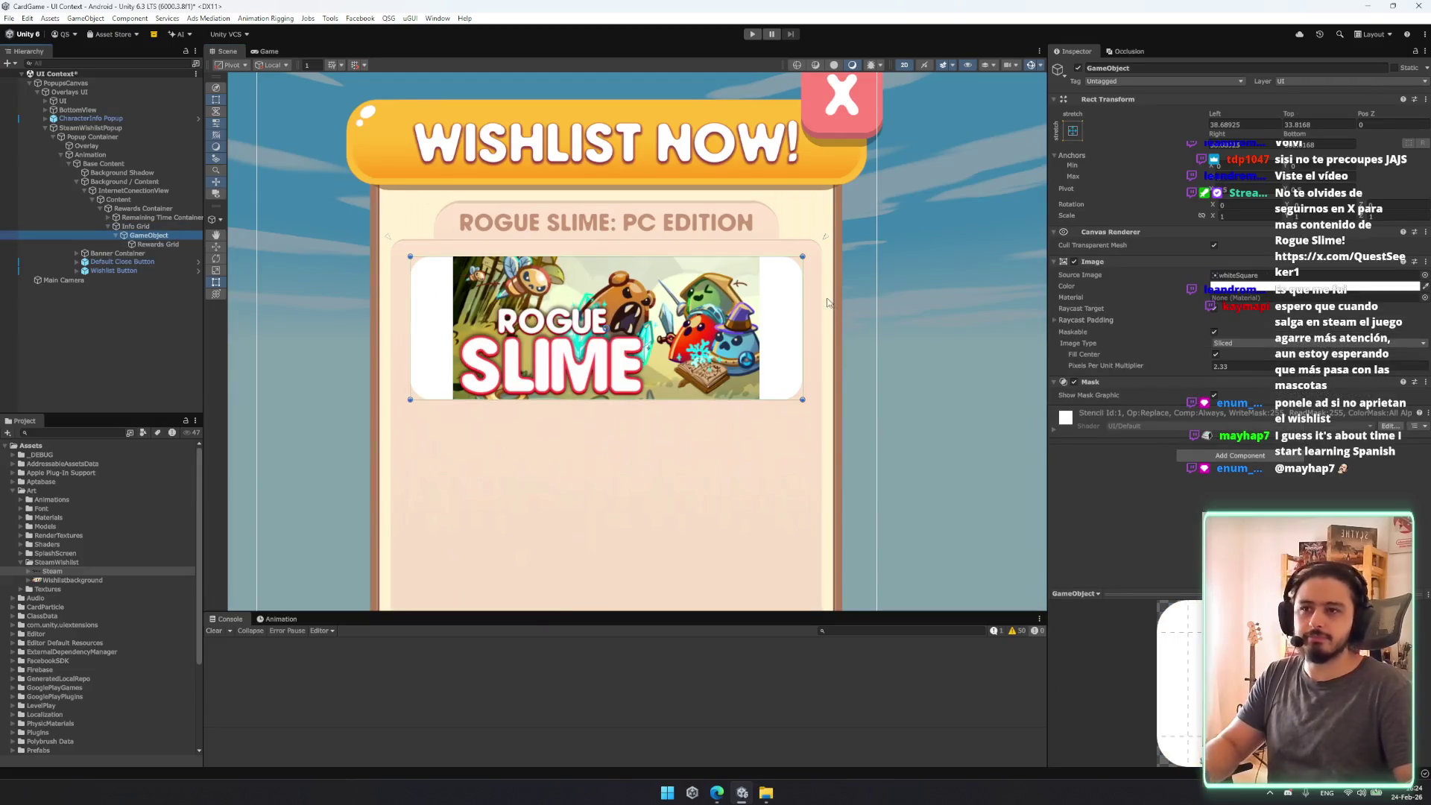
{"action": "left_click", "coordinate": [177, 243]}
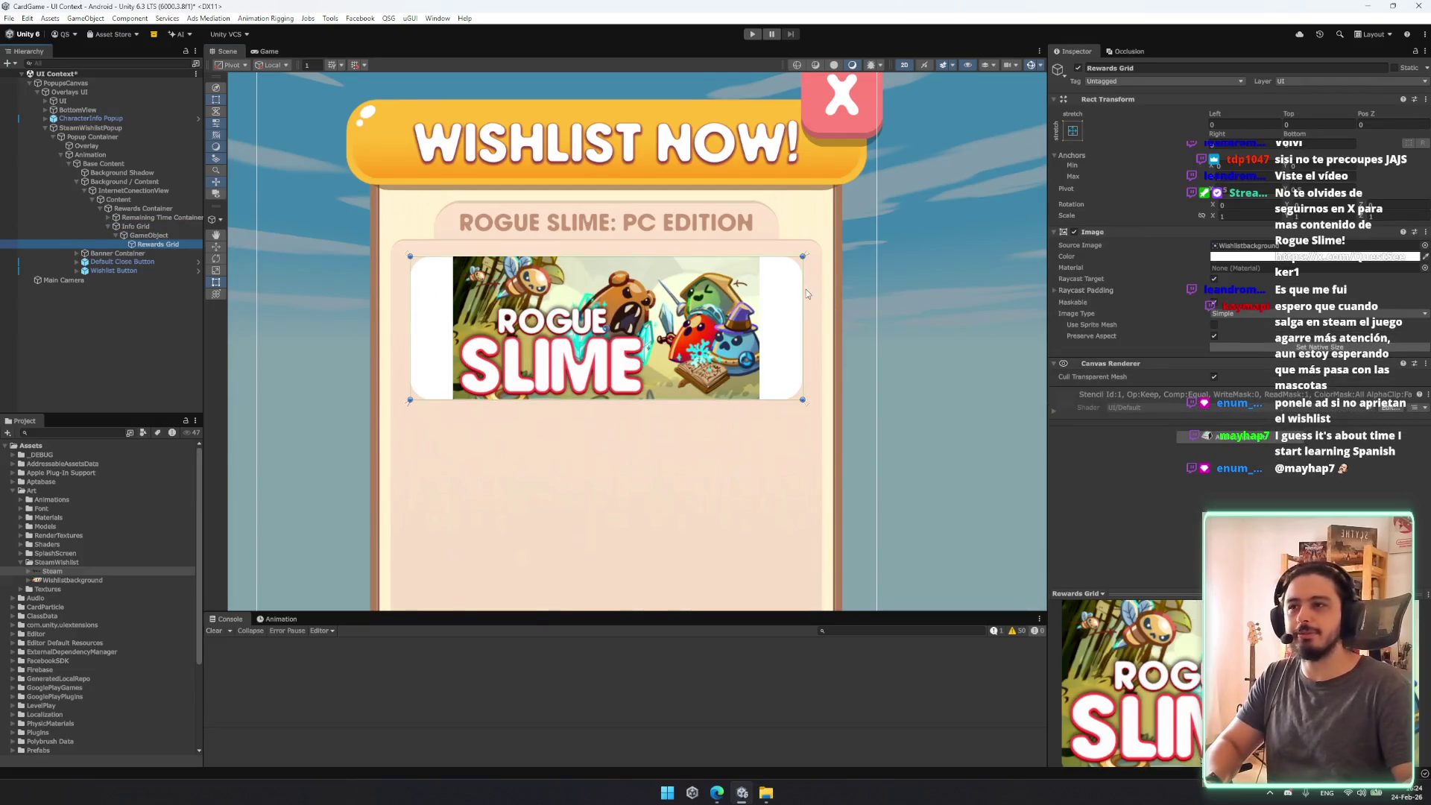
{"action": "left_click_drag", "start_coordinate": [866, 300], "coordinate": [805, 300]}
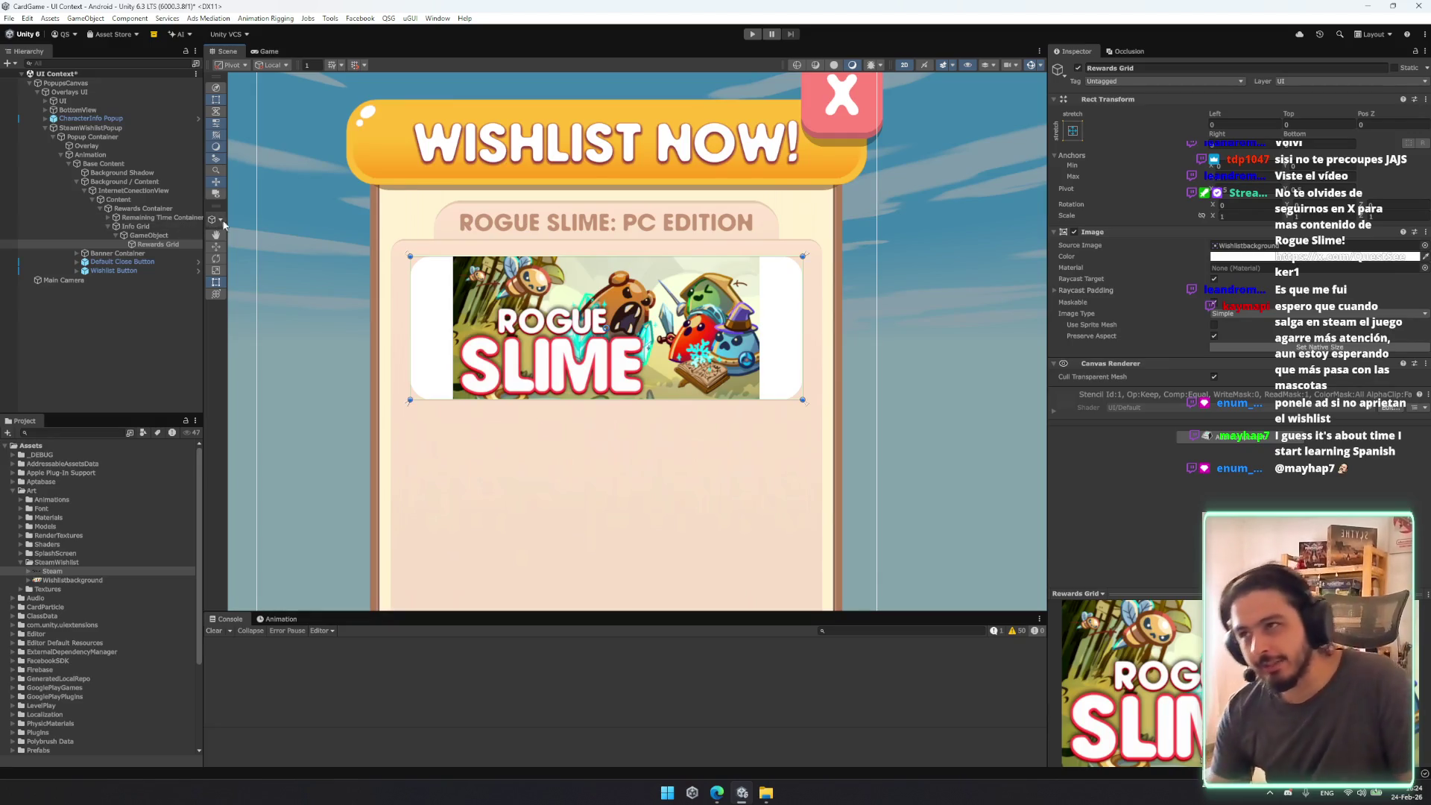
Step: Try stretching the Rewards Grid image taller, then undo the change
{"action": "scroll", "coordinate": [435, 459], "scroll_direction": "down", "scroll_amount": 5}
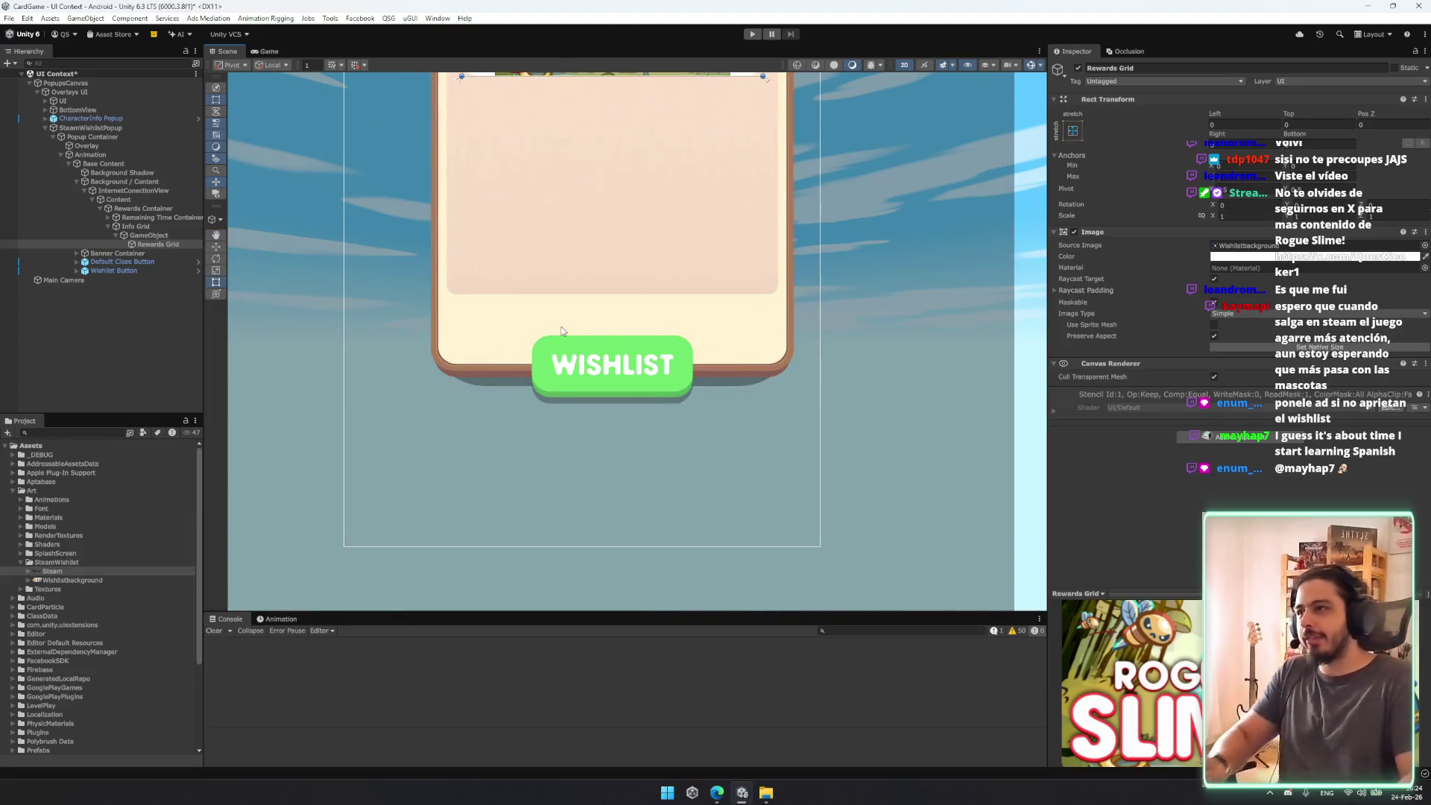
{"action": "scroll", "coordinate": [529, 350], "scroll_direction": "up", "scroll_amount": 2}
{"action": "scroll", "coordinate": [530, 350], "scroll_direction": "down", "scroll_amount": 3}
{"action": "mouse_move", "coordinate": [530, 350]}
{"action": "left_mouse_down"}
{"action": "mouse_move", "coordinate": [629, 408]}
{"action": "mouse_move", "coordinate": [630, 395]}
{"action": "mouse_move", "coordinate": [645, 568]}
{"action": "left_mouse_up"}
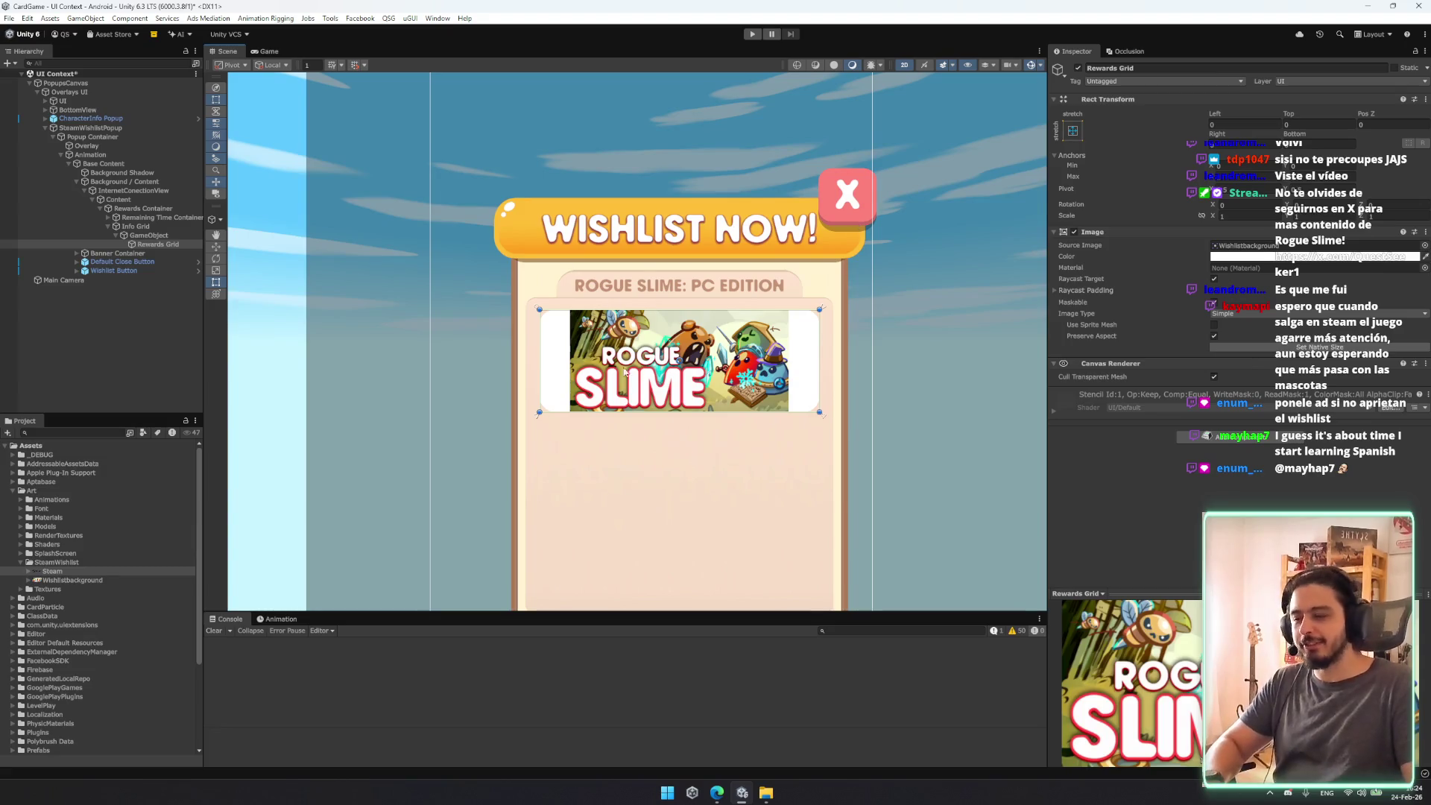
{"action": "left_click", "coordinate": [149, 236]}
{"action": "mouse_move", "coordinate": [733, 413]}
{"action": "left_mouse_down"}
{"action": "mouse_move", "coordinate": [735, 441]}
{"action": "mouse_move", "coordinate": [701, 428]}
{"action": "mouse_move", "coordinate": [707, 455]}
{"action": "mouse_move", "coordinate": [706, 441]}
{"action": "left_mouse_up"}
{"action": "left_click", "coordinate": [148, 235]}
{"action": "key", "text": "ctrl+z"}
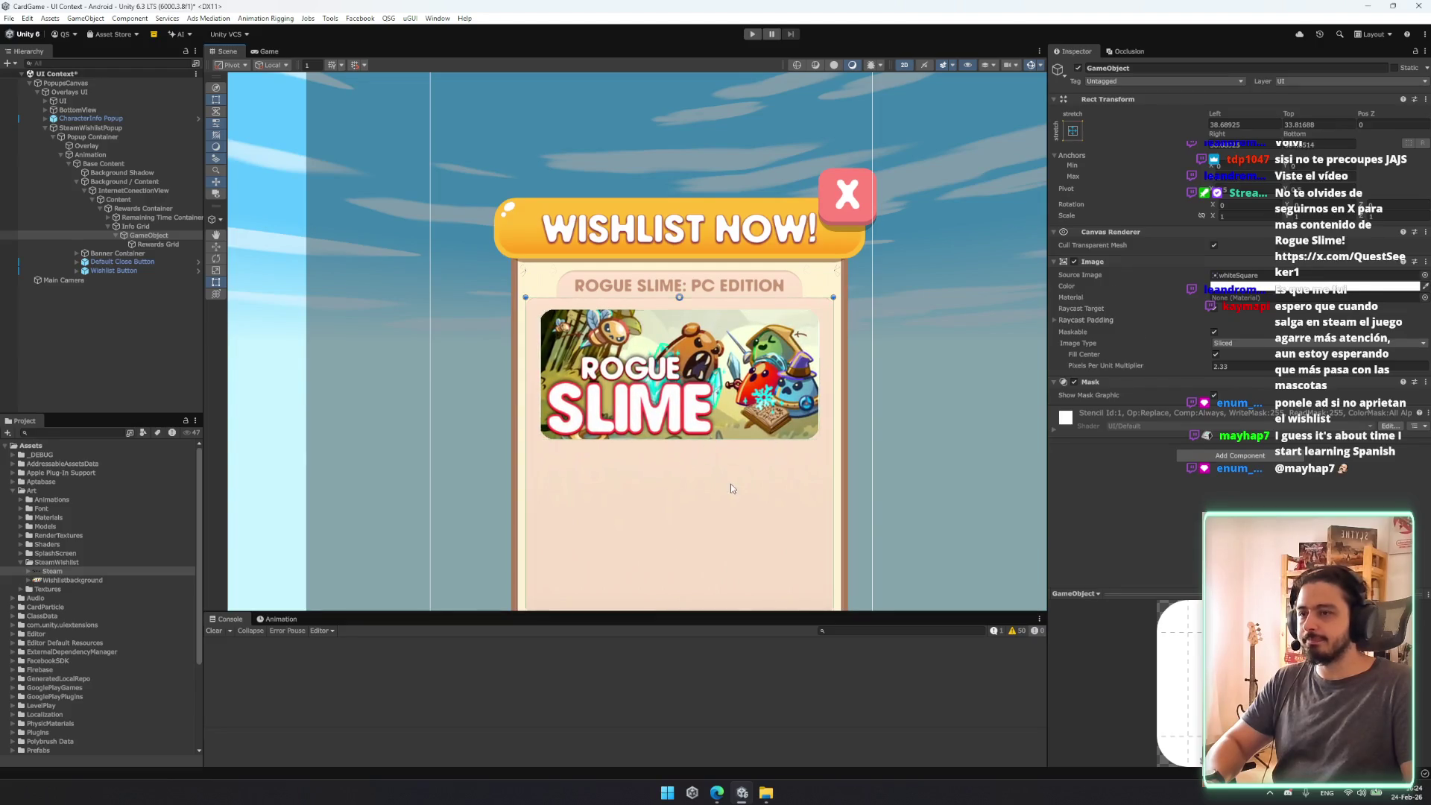
Step: Frame the Rewards Grid and duplicate its masked parent container as GameObject (1)
{"action": "left_click", "coordinate": [167, 247]}
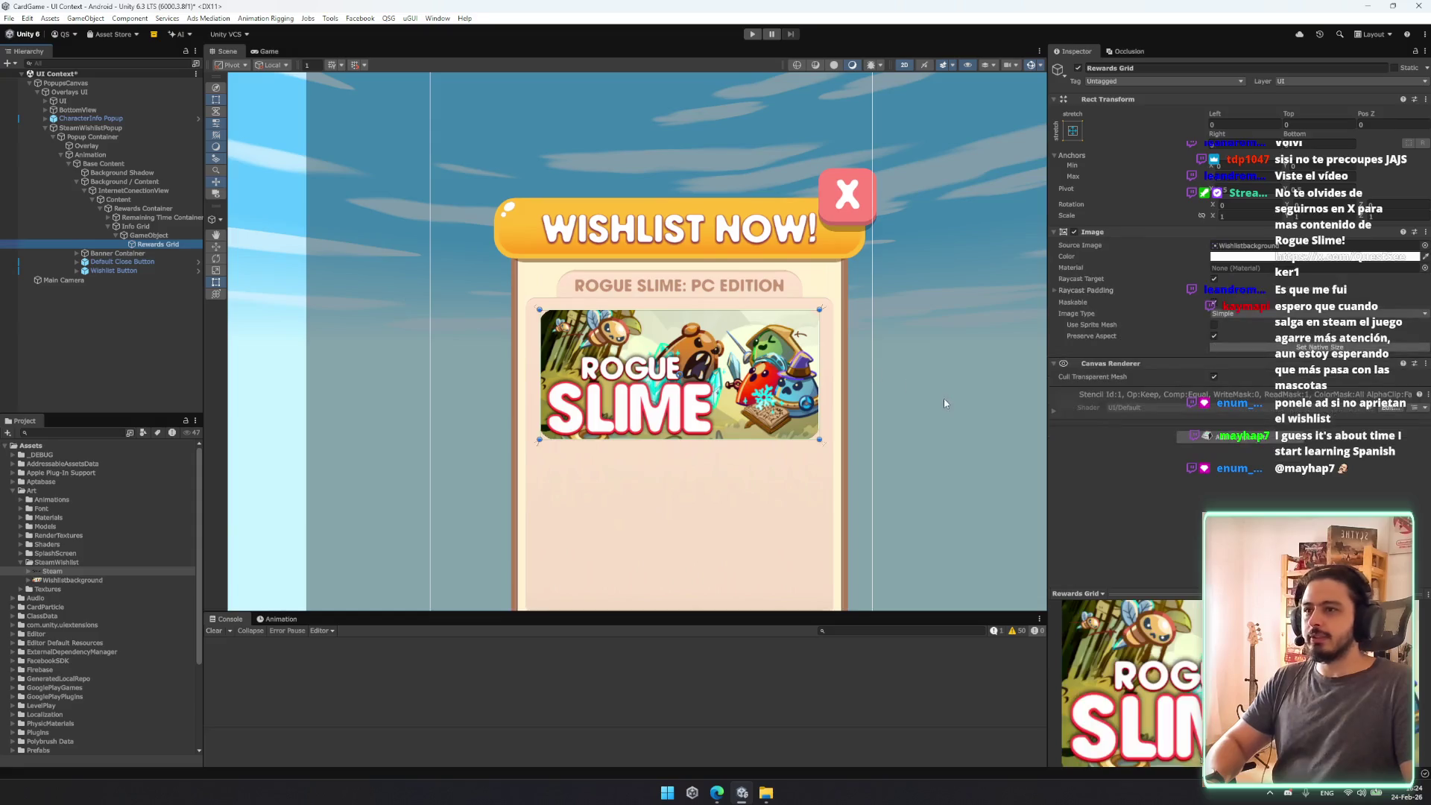
{"action": "double_click", "coordinate": [168, 248]}
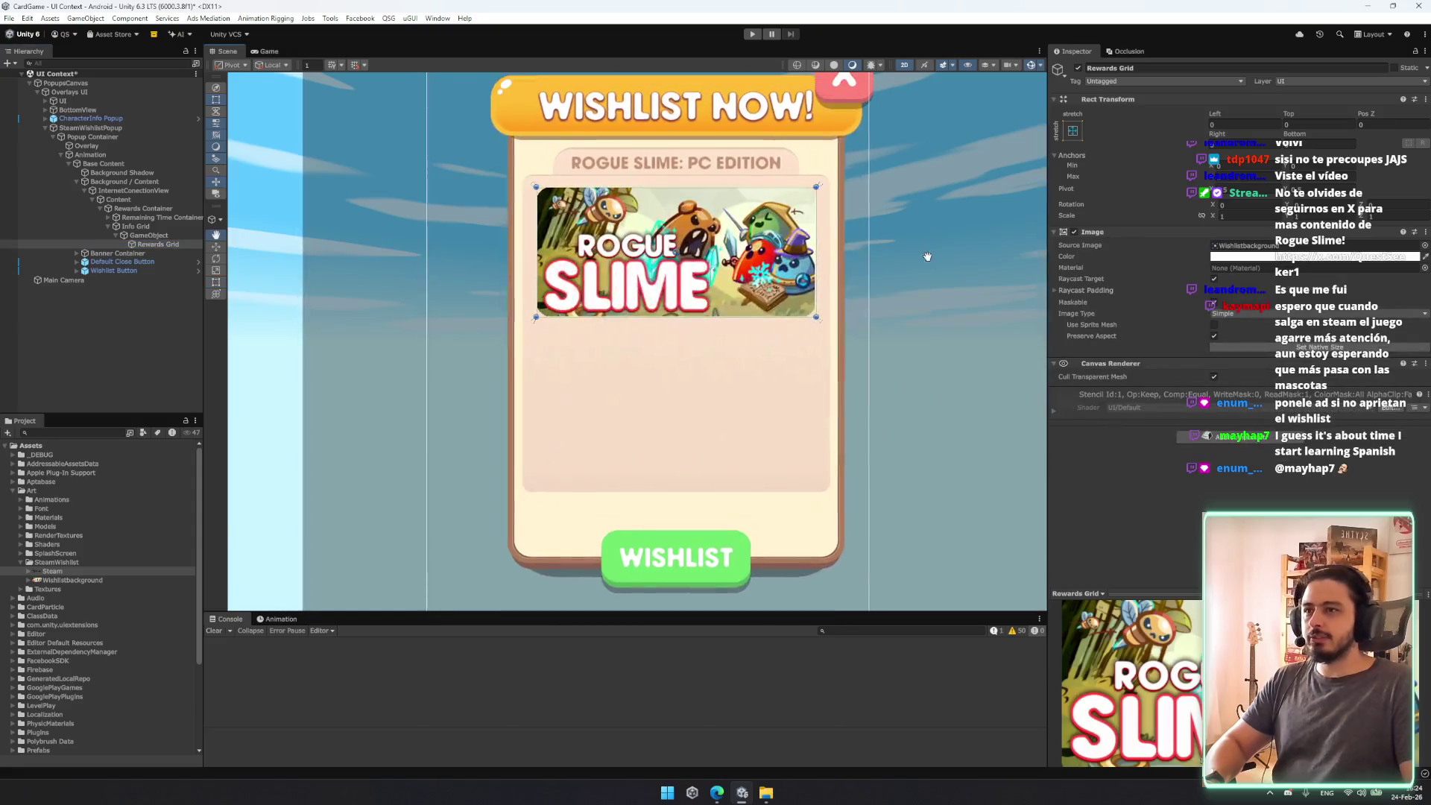
{"action": "left_click", "coordinate": [171, 236]}
{"action": "key", "text": "Left"}
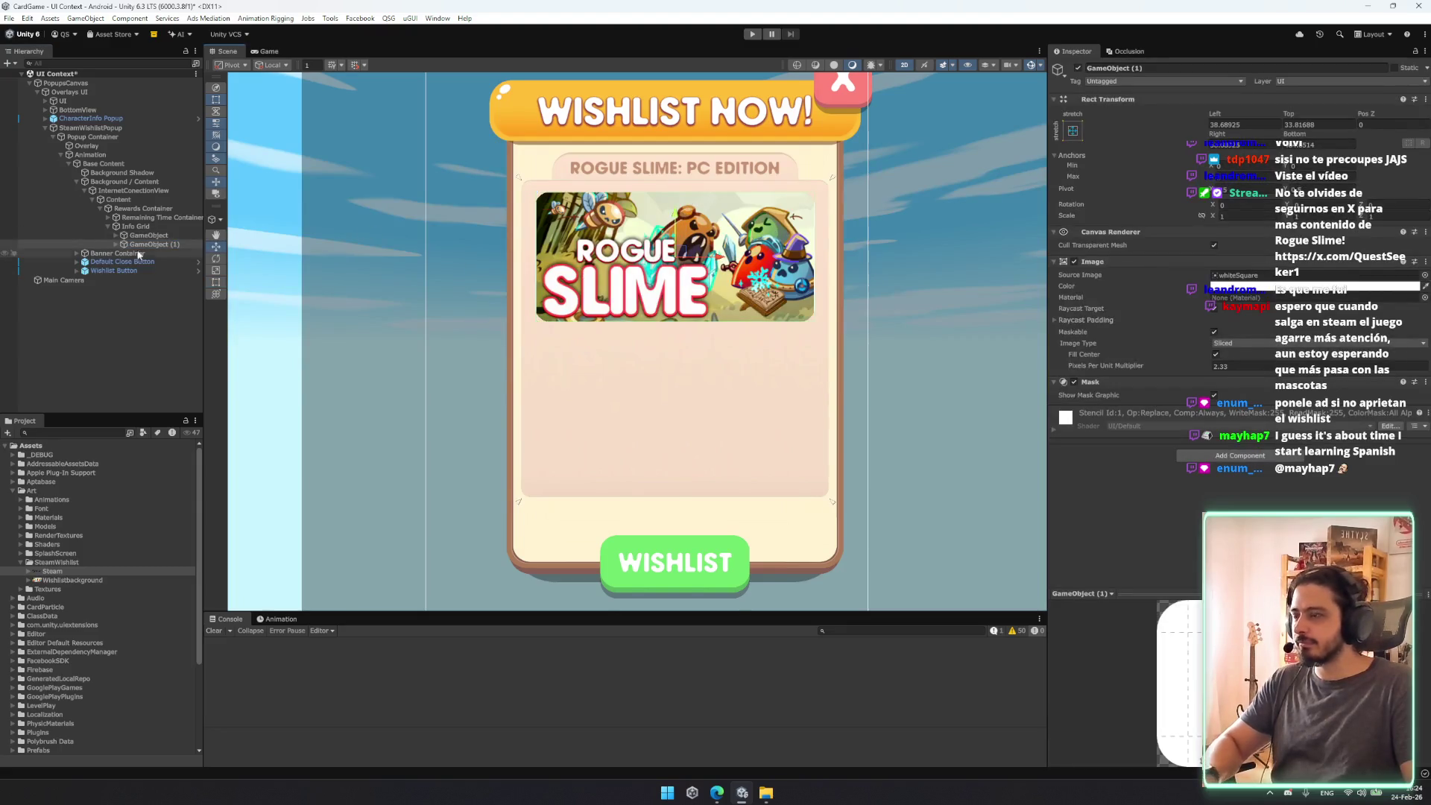
Step: Give GameObject (1) the Steam sprite and move it below the Rogue Slime banner
{"action": "key", "text": "ctrl+z"}
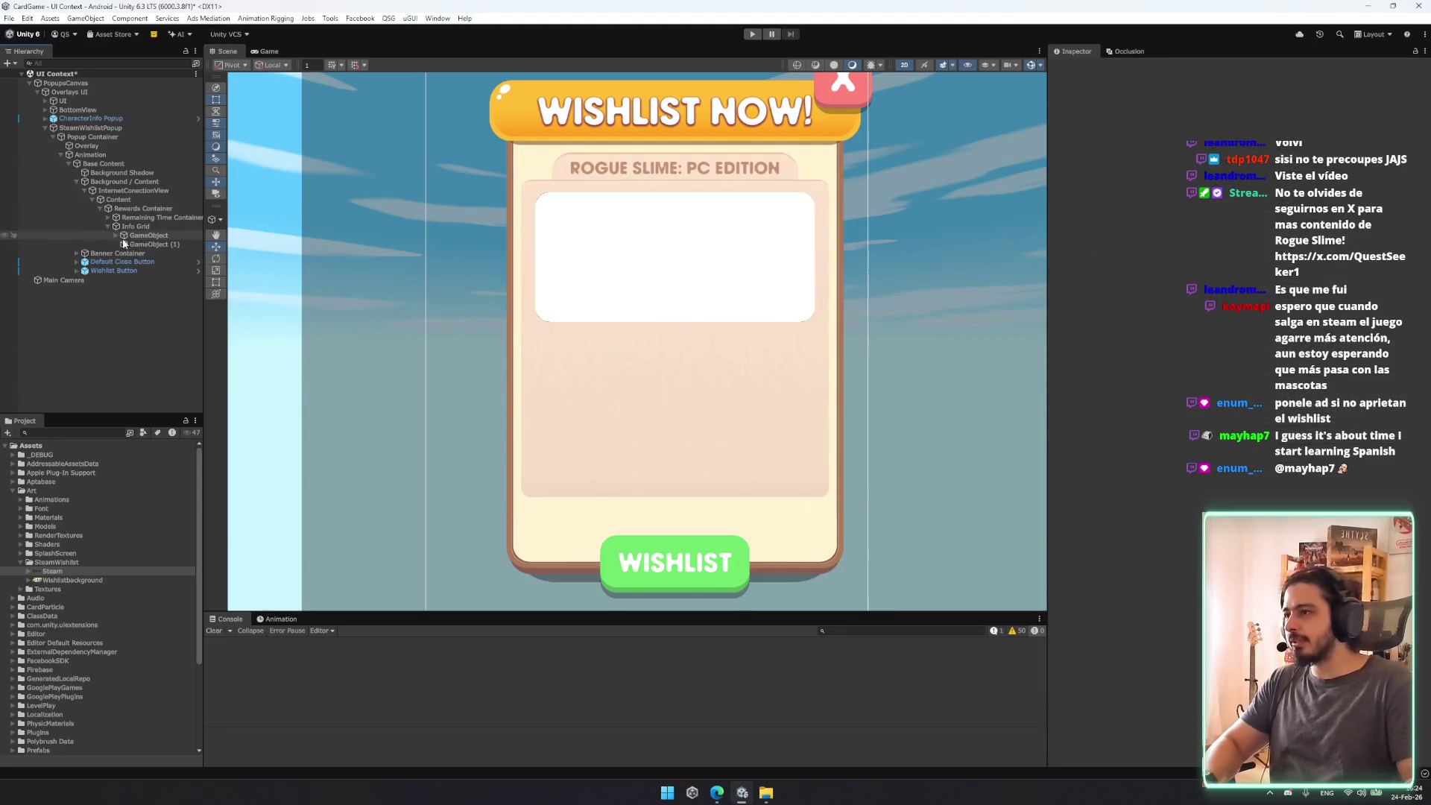
{"action": "left_click", "coordinate": [152, 245]}
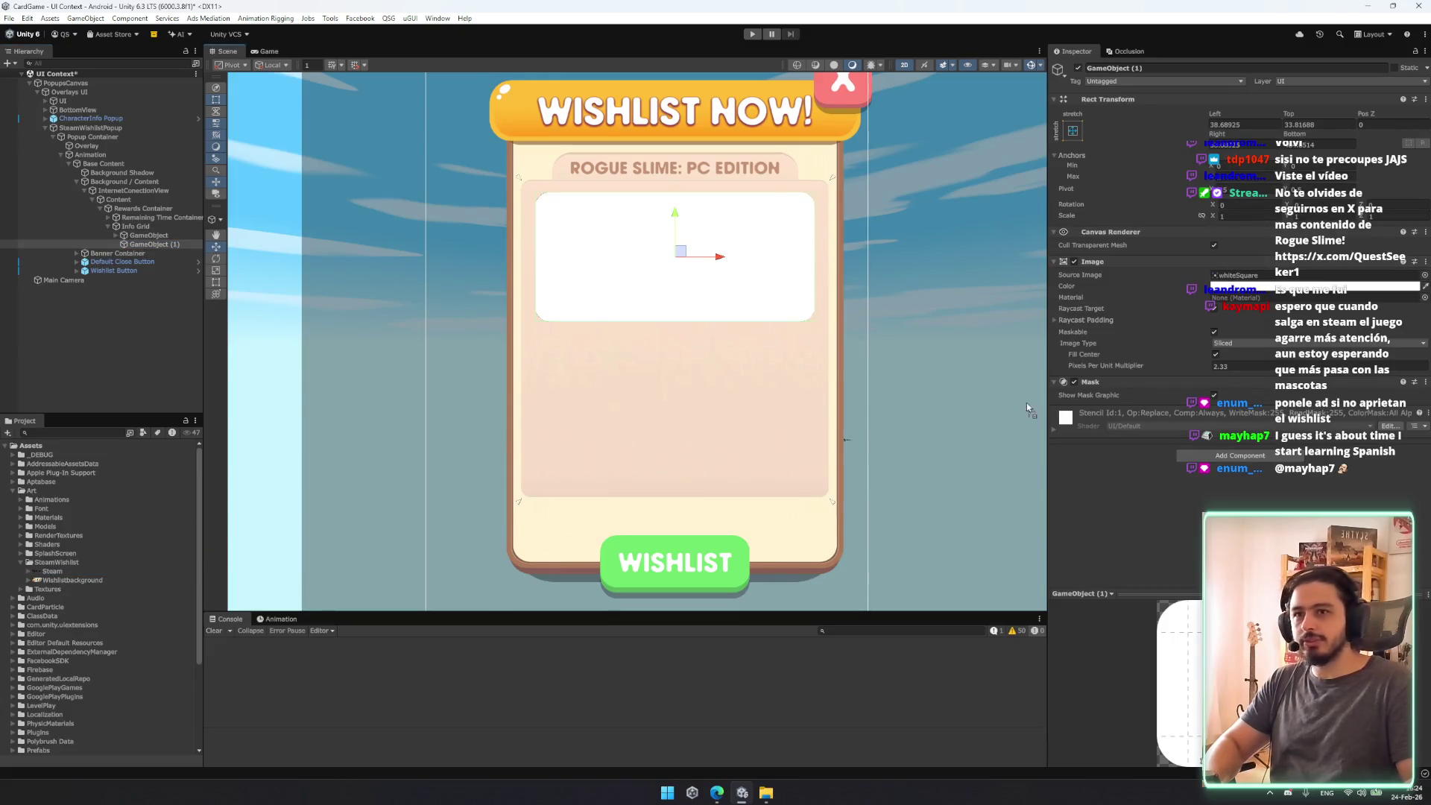
{"action": "left_click_drag", "start_coordinate": [1341, 265], "coordinate": [1339, 276]}
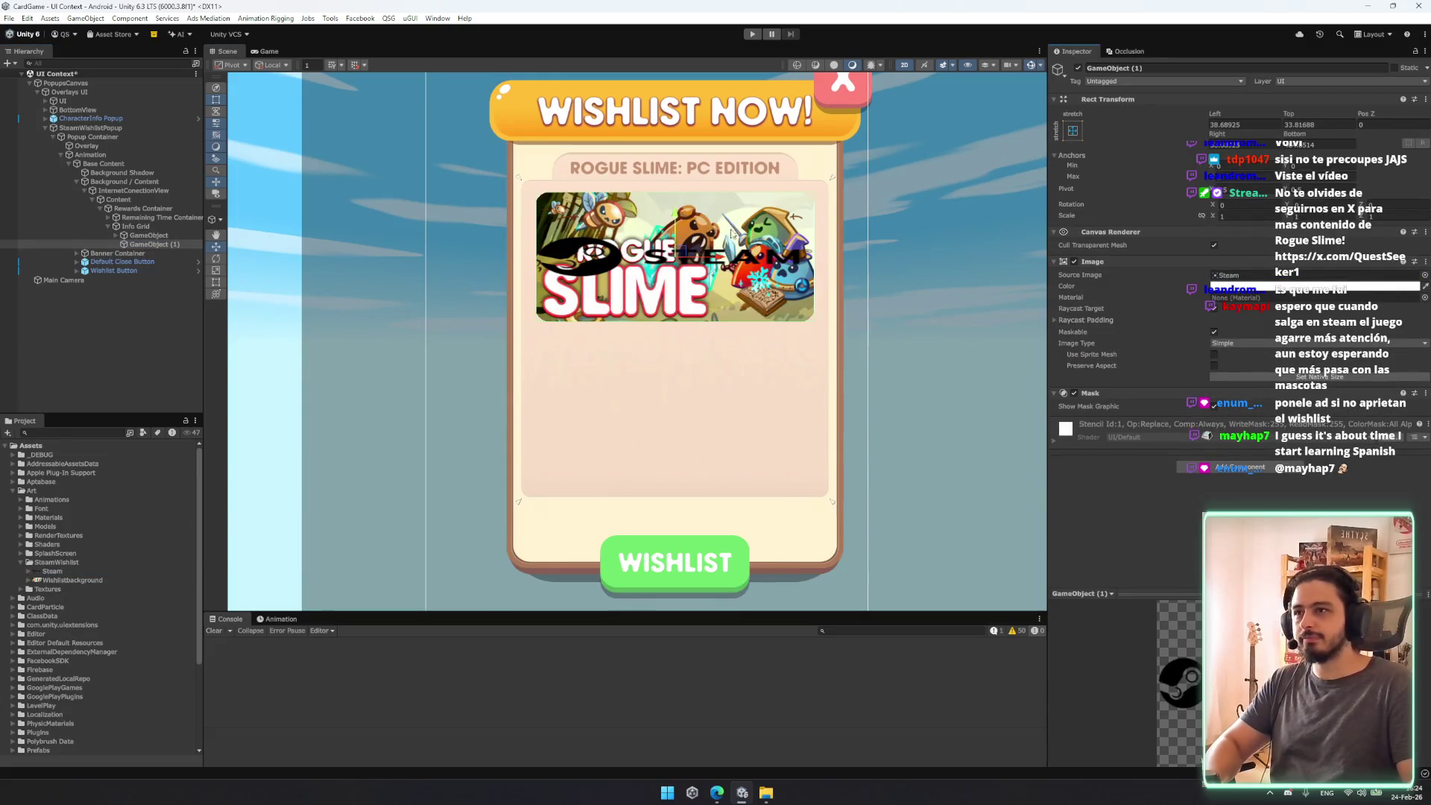
{"action": "left_click", "coordinate": [1214, 366]}
{"action": "key", "text": "t"}
{"action": "key", "text": "w"}
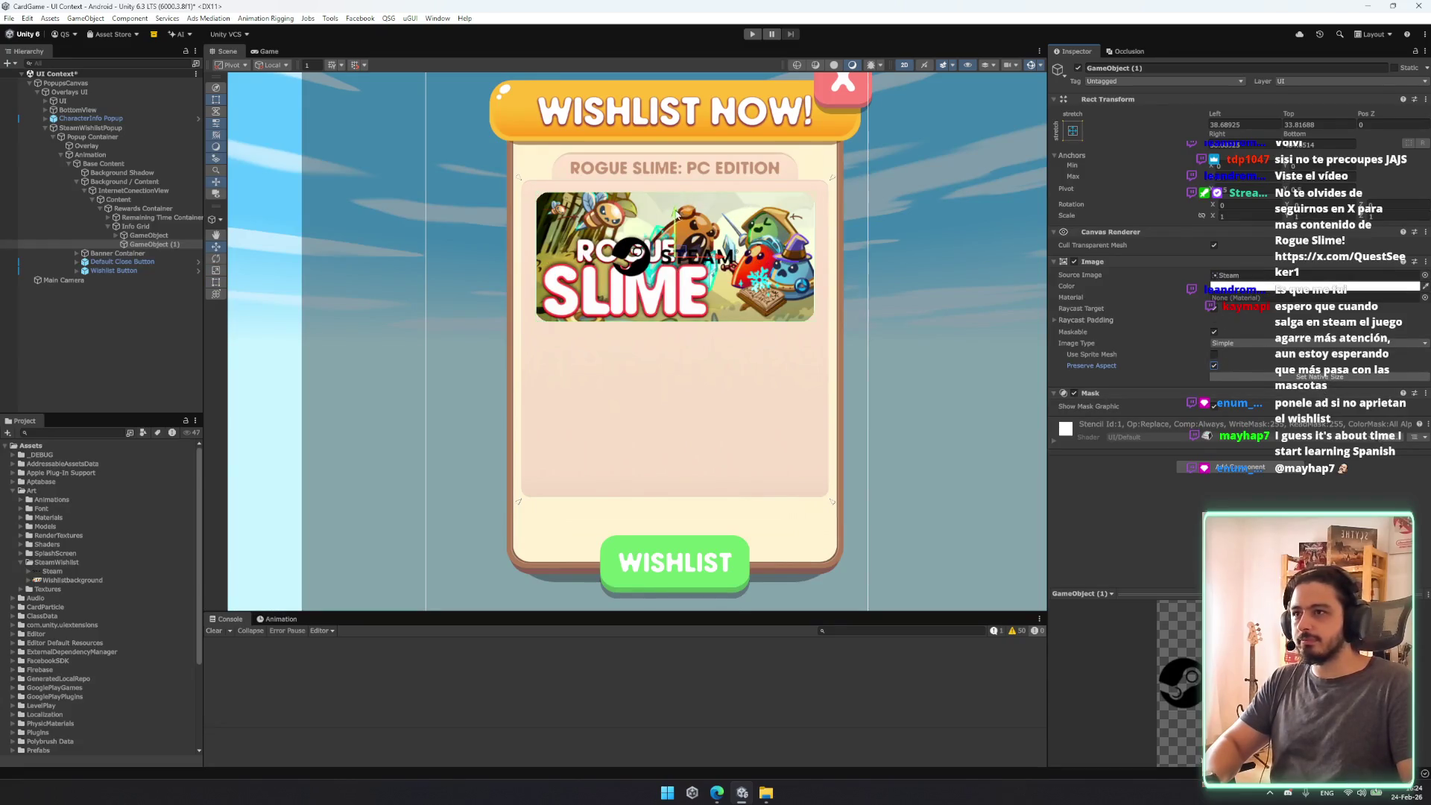
{"action": "left_click_drag", "start_coordinate": [680, 246], "coordinate": [679, 356]}
{"action": "left_click", "coordinate": [1214, 365]}
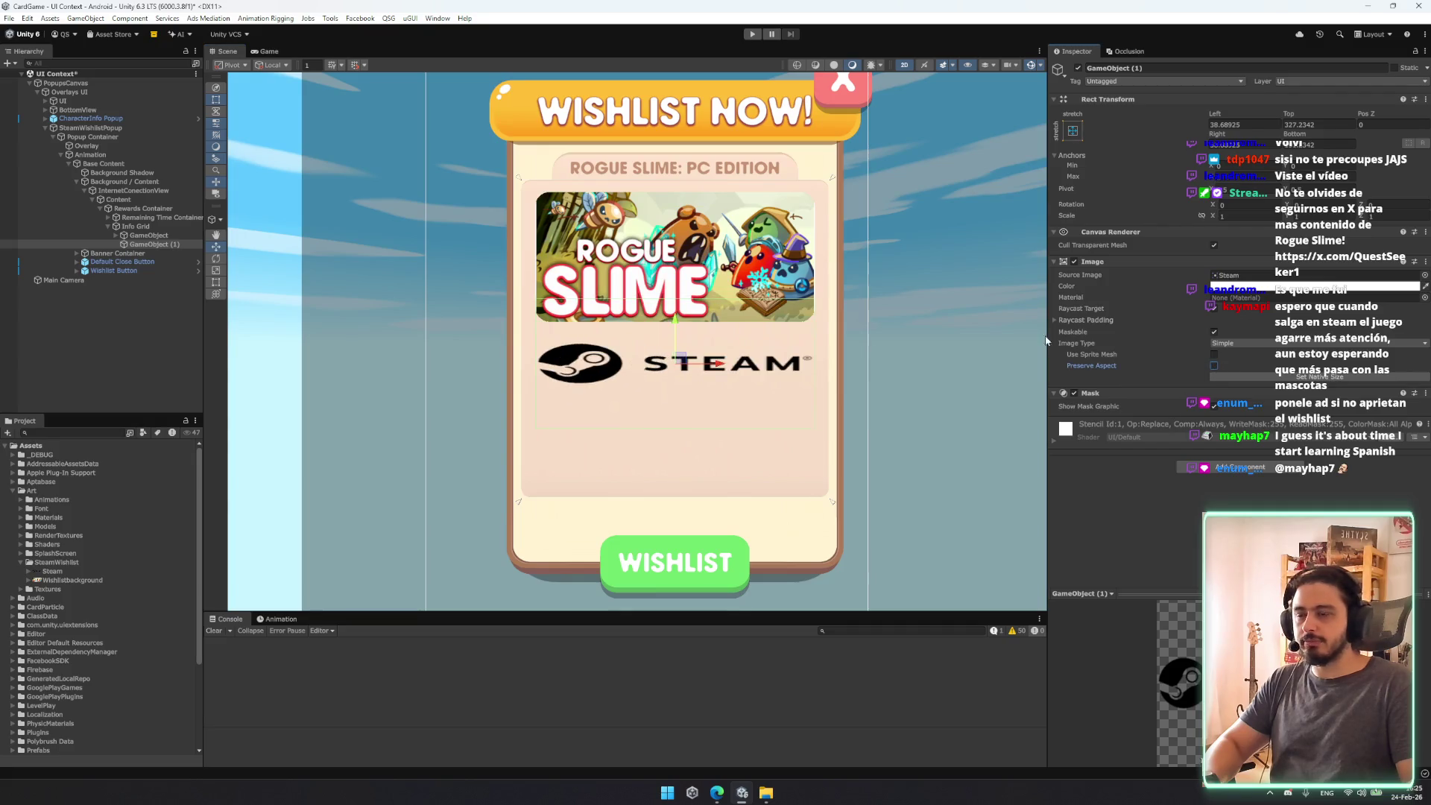
Step: Anchor the Steam logo middle-centre, size it 400x400 and place it just below the banner
{"action": "key", "text": "t"}
{"action": "left_click", "coordinate": [1071, 127]}
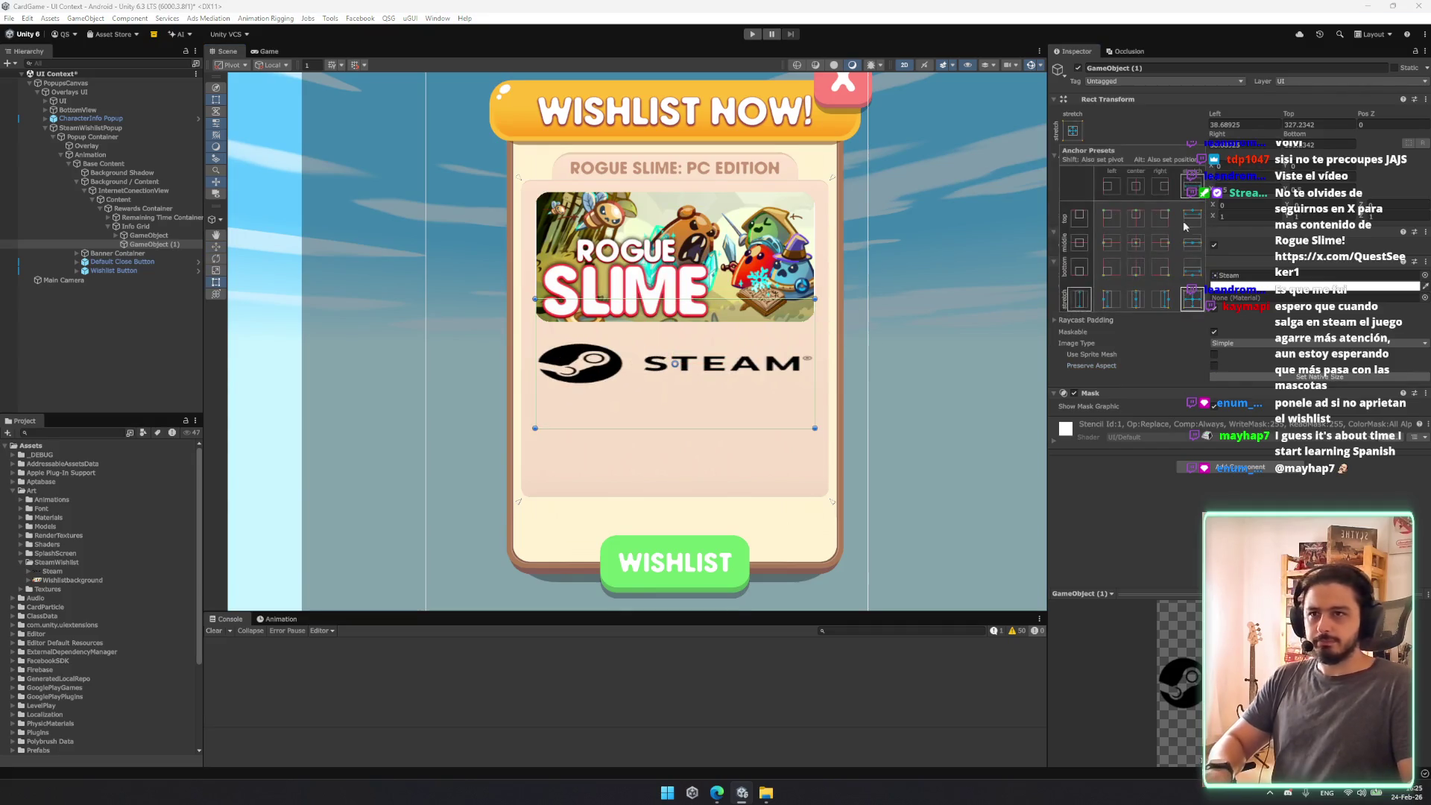
{"action": "left_click", "coordinate": [1133, 224], "text": "alt"}
{"action": "left_click", "coordinate": [1270, 142]}
{"action": "type", "text": "400"}
{"action": "key", "text": "Tab"}
{"action": "type", "text": "400"}
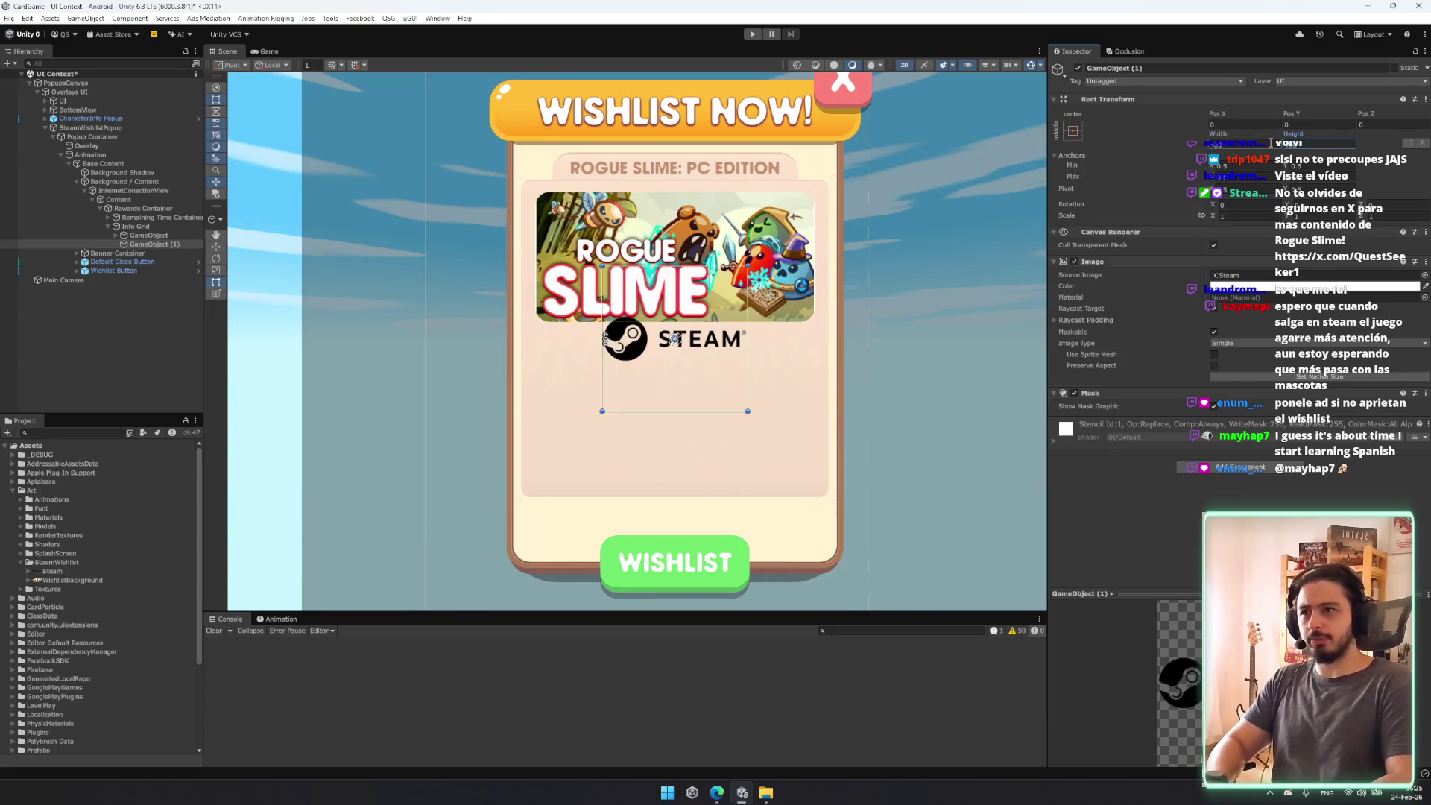
{"action": "left_click_drag", "start_coordinate": [687, 348], "coordinate": [698, 392]}
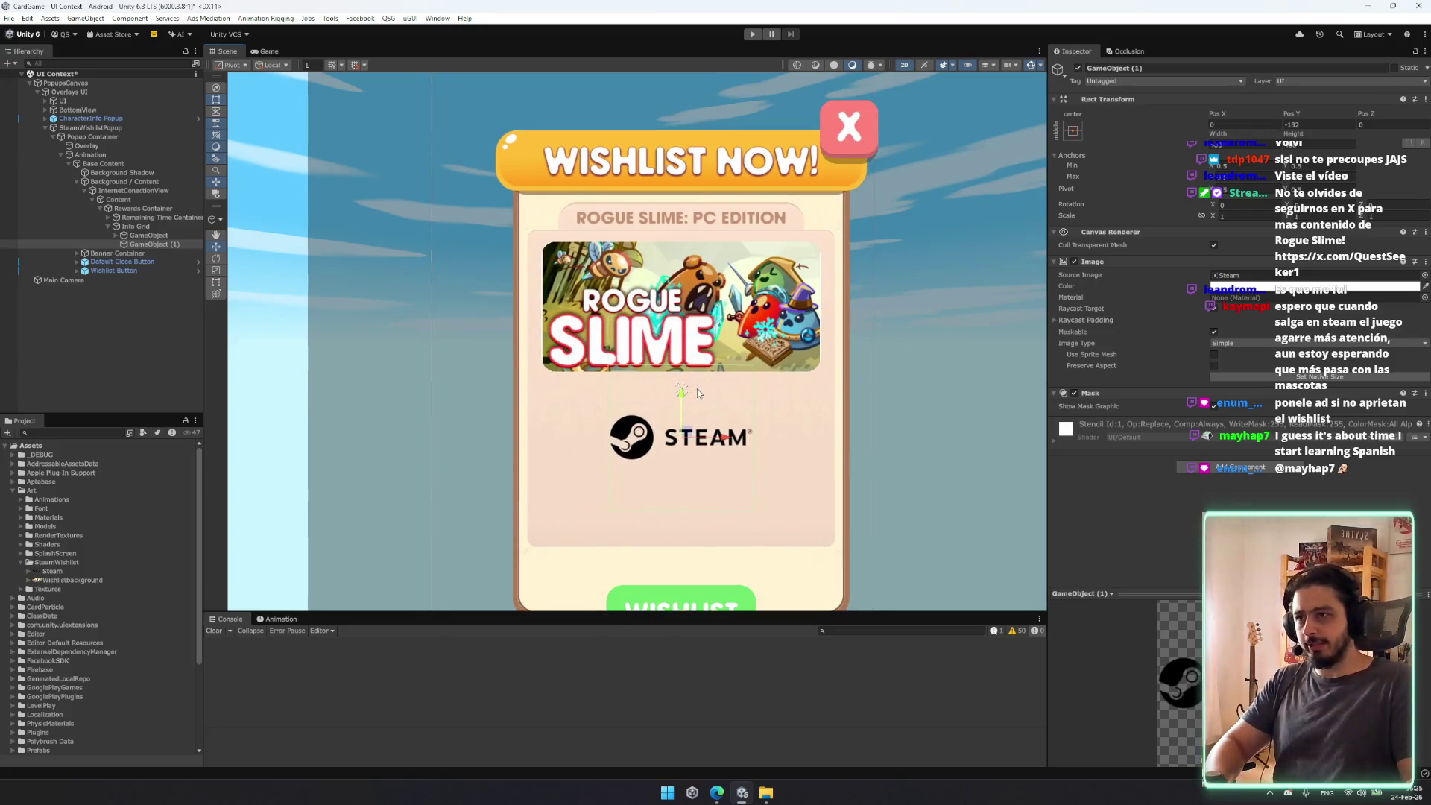
{"action": "key", "text": "t"}
{"action": "mouse_move", "coordinate": [715, 442]}
{"action": "left_mouse_down"}
{"action": "mouse_move", "coordinate": [714, 463]}
{"action": "mouse_move", "coordinate": [717, 450]}
{"action": "left_mouse_up"}
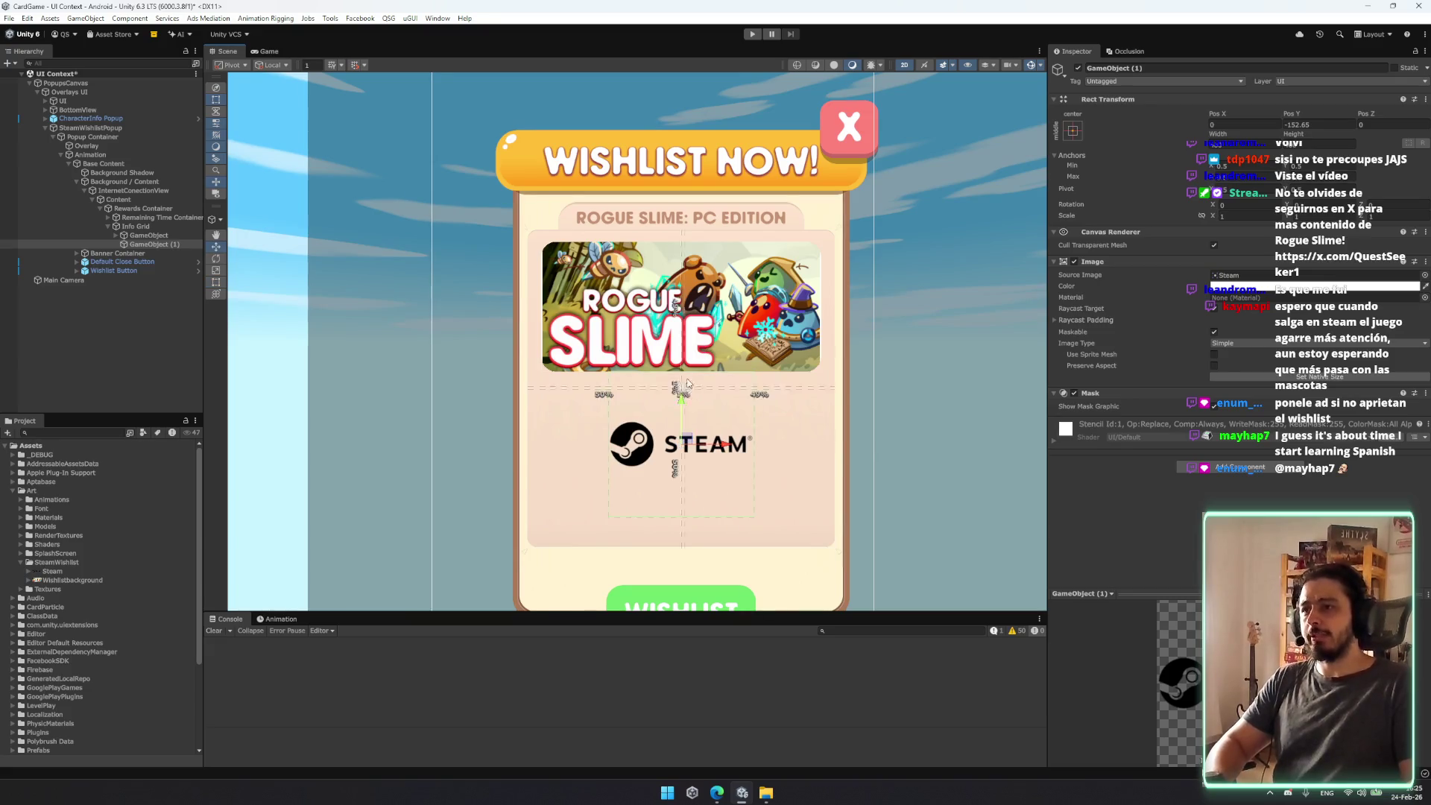
{"action": "mouse_move", "coordinate": [686, 415]}
{"action": "left_mouse_down"}
{"action": "mouse_move", "coordinate": [687, 363]}
{"action": "mouse_move", "coordinate": [704, 407]}
{"action": "left_mouse_up"}
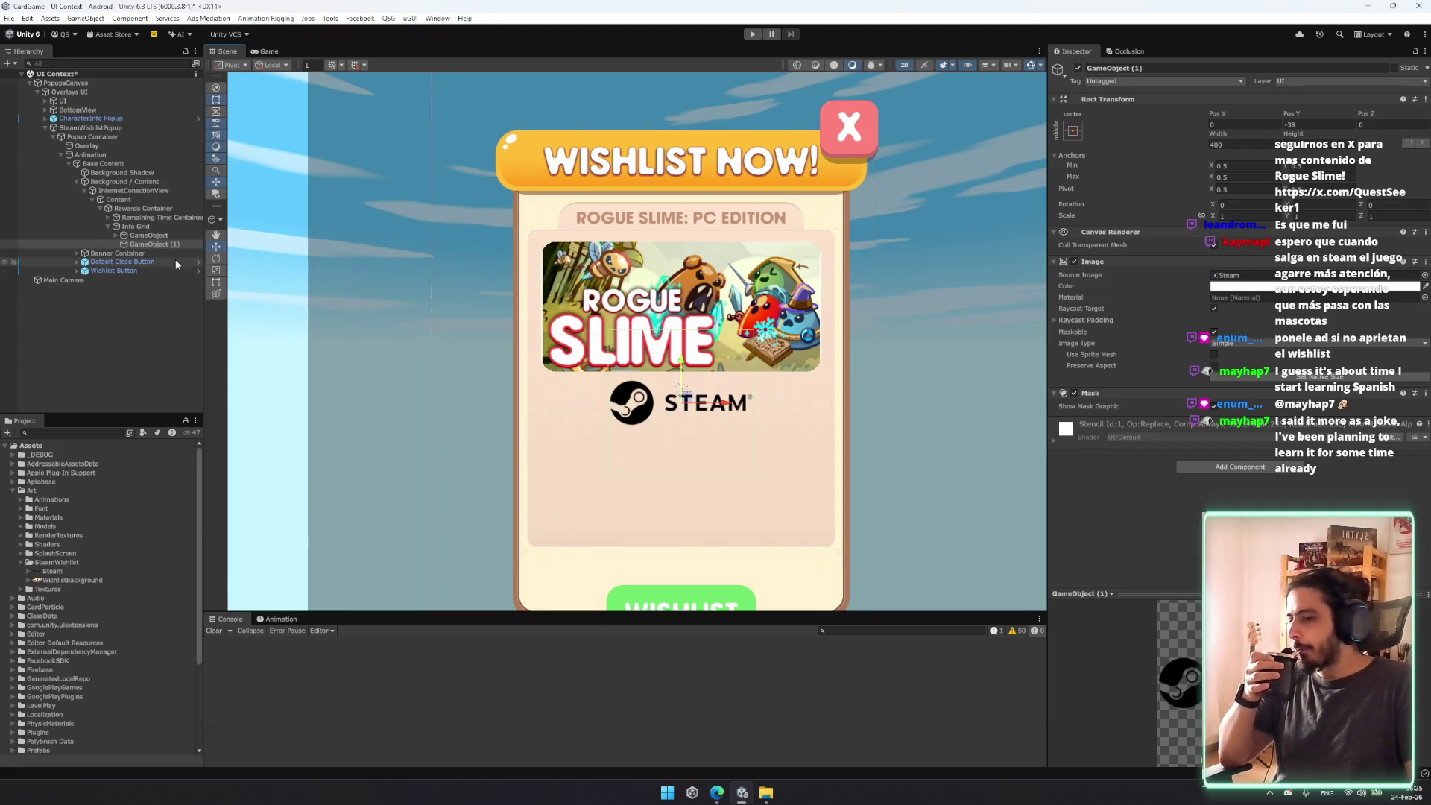
Step: Rename GameObject (1) to SteamLogo
{"action": "left_click", "coordinate": [162, 242]}
{"action": "type", "text": "Steam"}
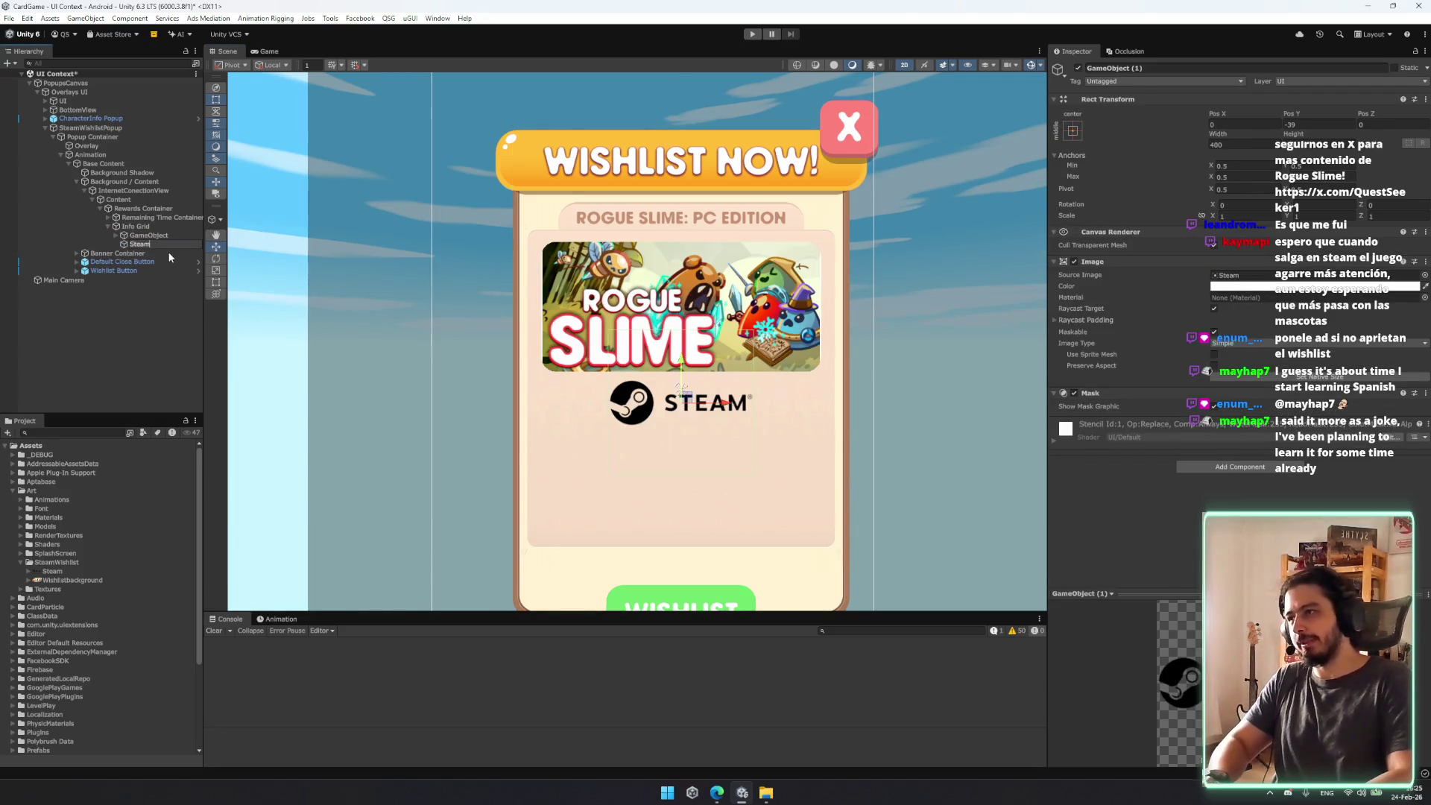
{"action": "type", "text": "Logo"}
{"action": "key", "text": "Return"}
Step: Duplicate SteamLogo with Ctrl+D to create SteamLogo (1)
{"action": "scroll", "coordinate": [769, 281], "scroll_direction": "down", "scroll_amount": 3}
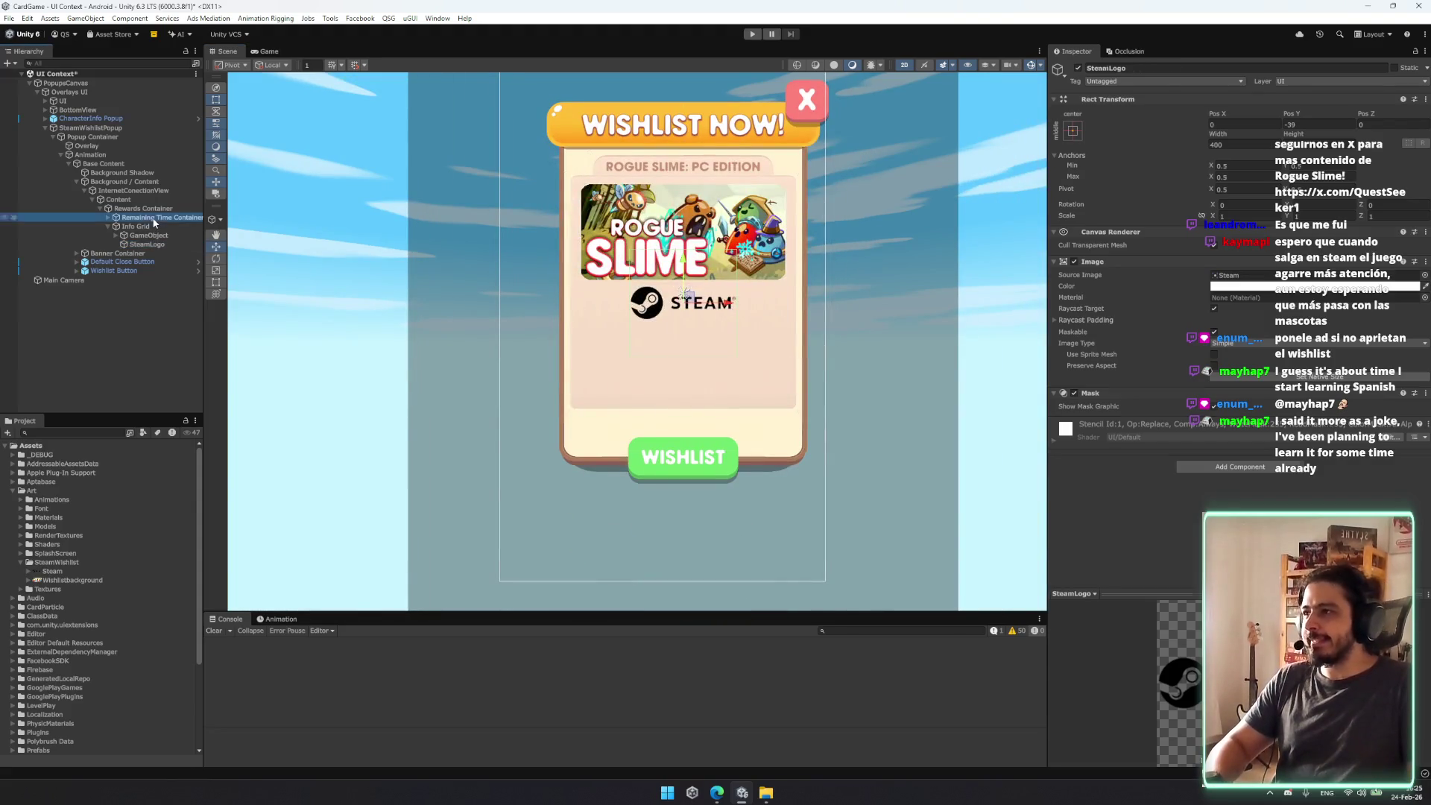
{"action": "left_click", "coordinate": [727, 419]}
{"action": "left_click", "coordinate": [158, 210]}
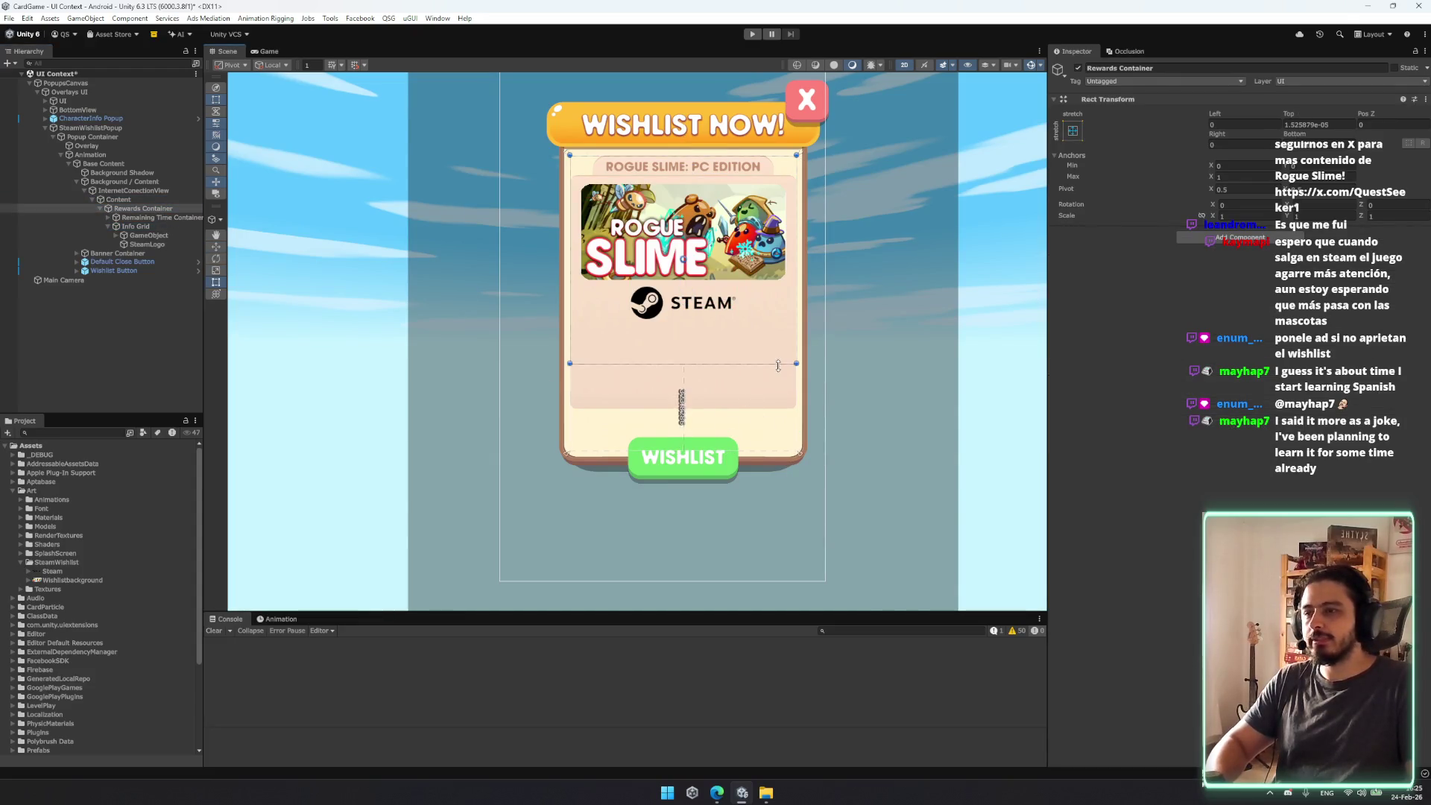
{"action": "left_click", "coordinate": [155, 245]}
{"action": "key", "text": "ctrl+d"}
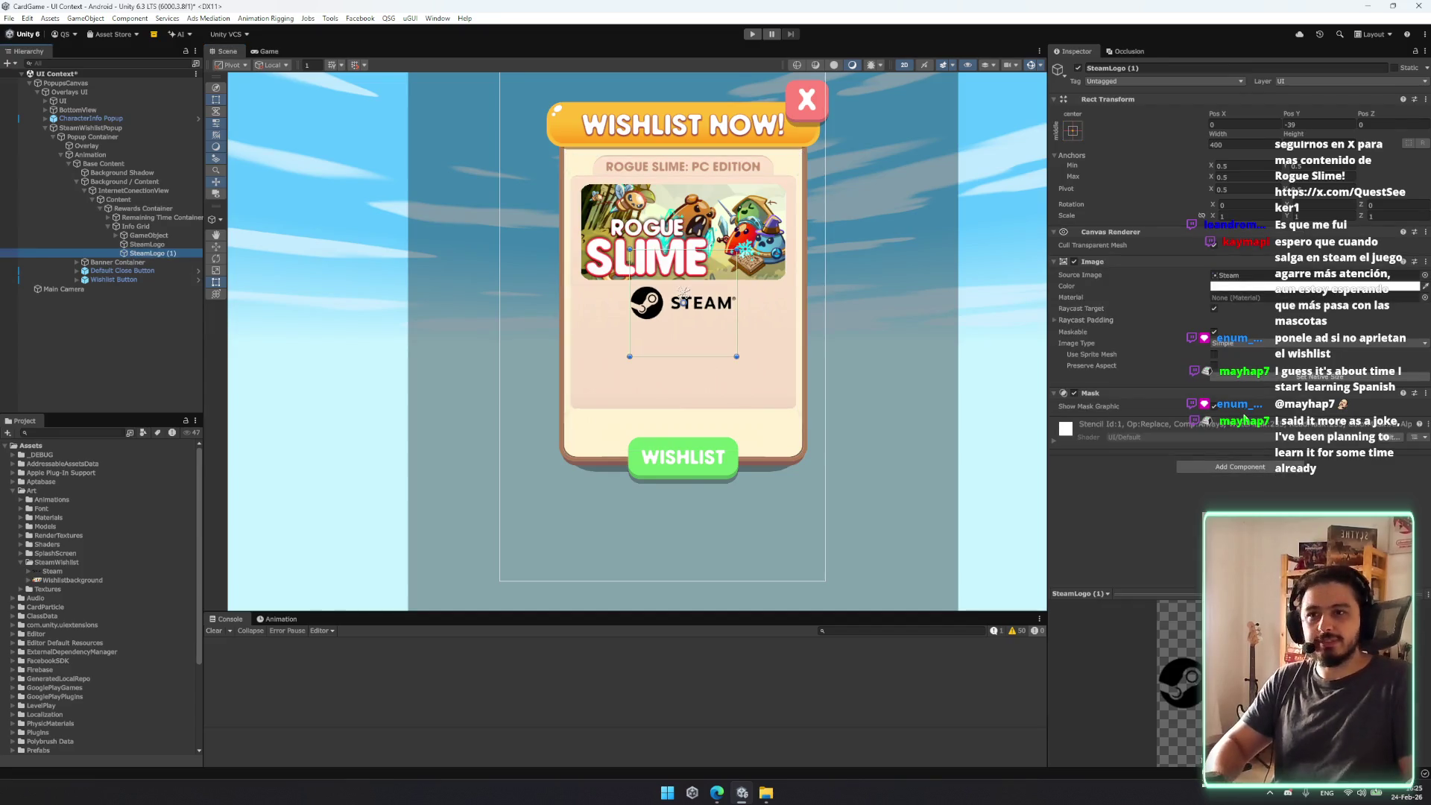
{"action": "right_click", "coordinate": [1125, 402]}
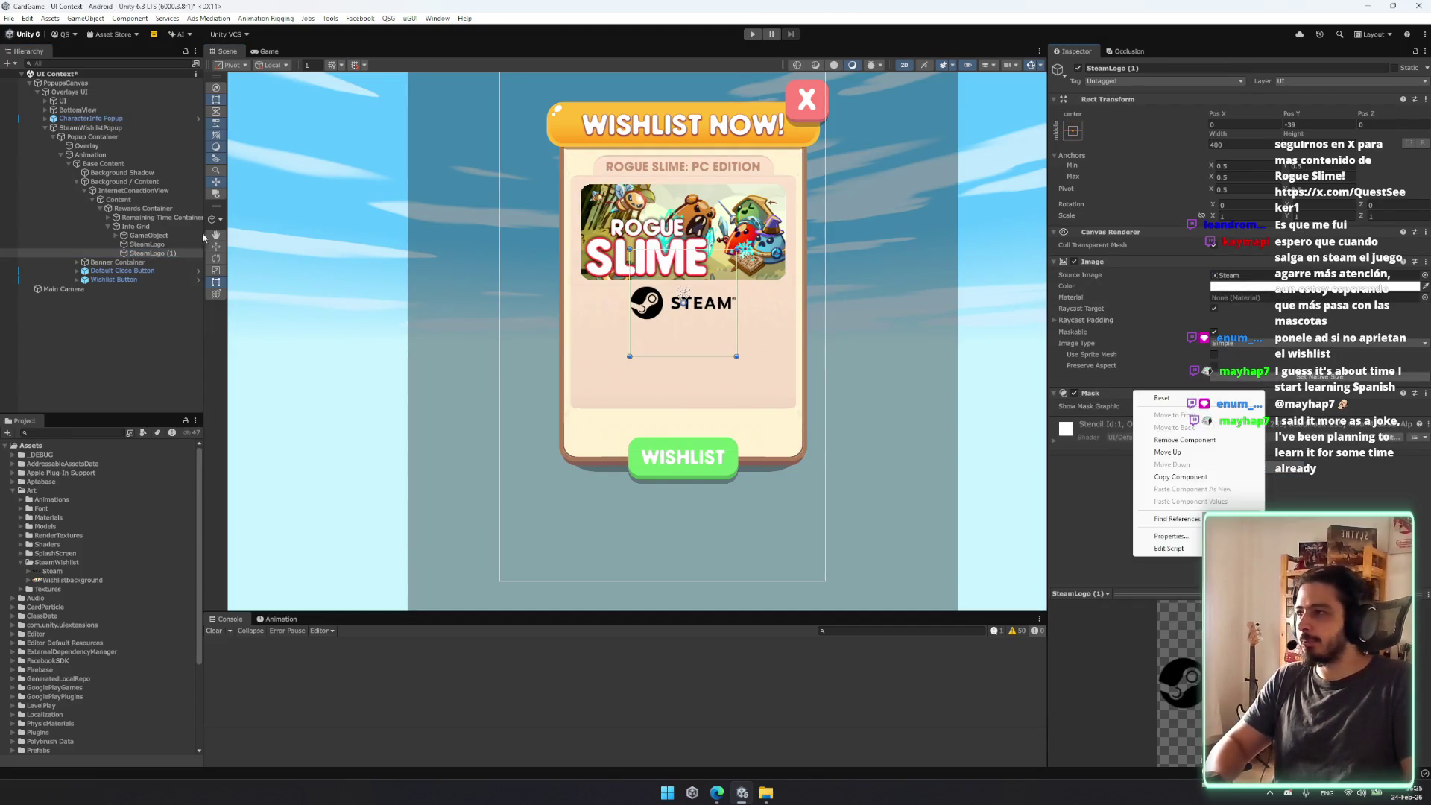
Step: Remove the Mask component and rename the SteamLogo copy to Godrays
{"action": "left_click", "coordinate": [152, 249]}
{"action": "right_click", "coordinate": [1187, 393]}
{"action": "left_click", "coordinate": [1200, 440]}
{"action": "left_click", "coordinate": [152, 253]}
{"action": "key", "text": "F2"}
{"action": "type", "text": "Goo"}
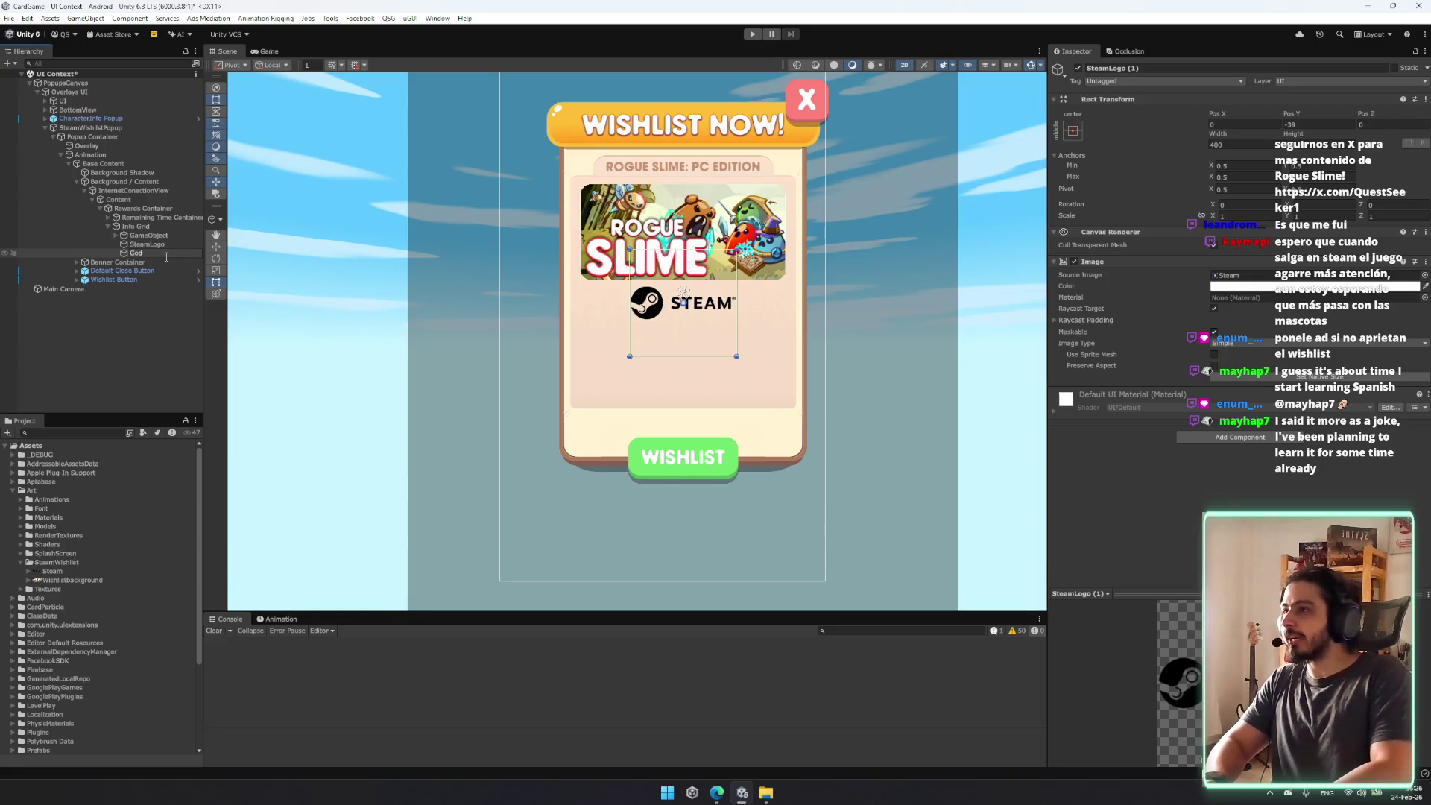
{"action": "type", "text": "ys"}
{"action": "key", "text": "Return"}
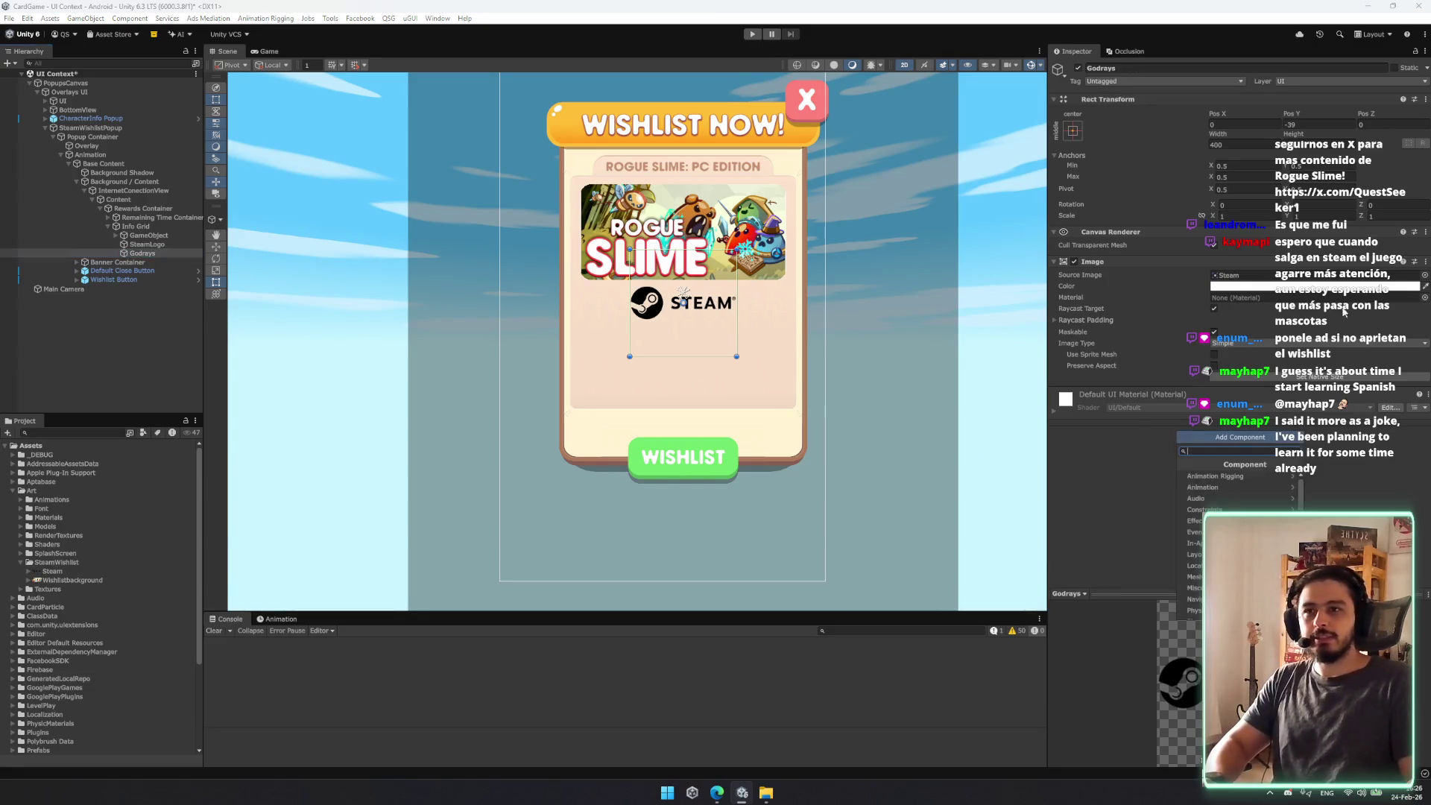
Step: Assign the godrays sprite, enlarge it, and make Godrays the first child of Info Grid
{"action": "left_click", "coordinate": [1424, 276]}
{"action": "type", "text": "god"}
{"action": "double_click", "coordinate": [1199, 395]}
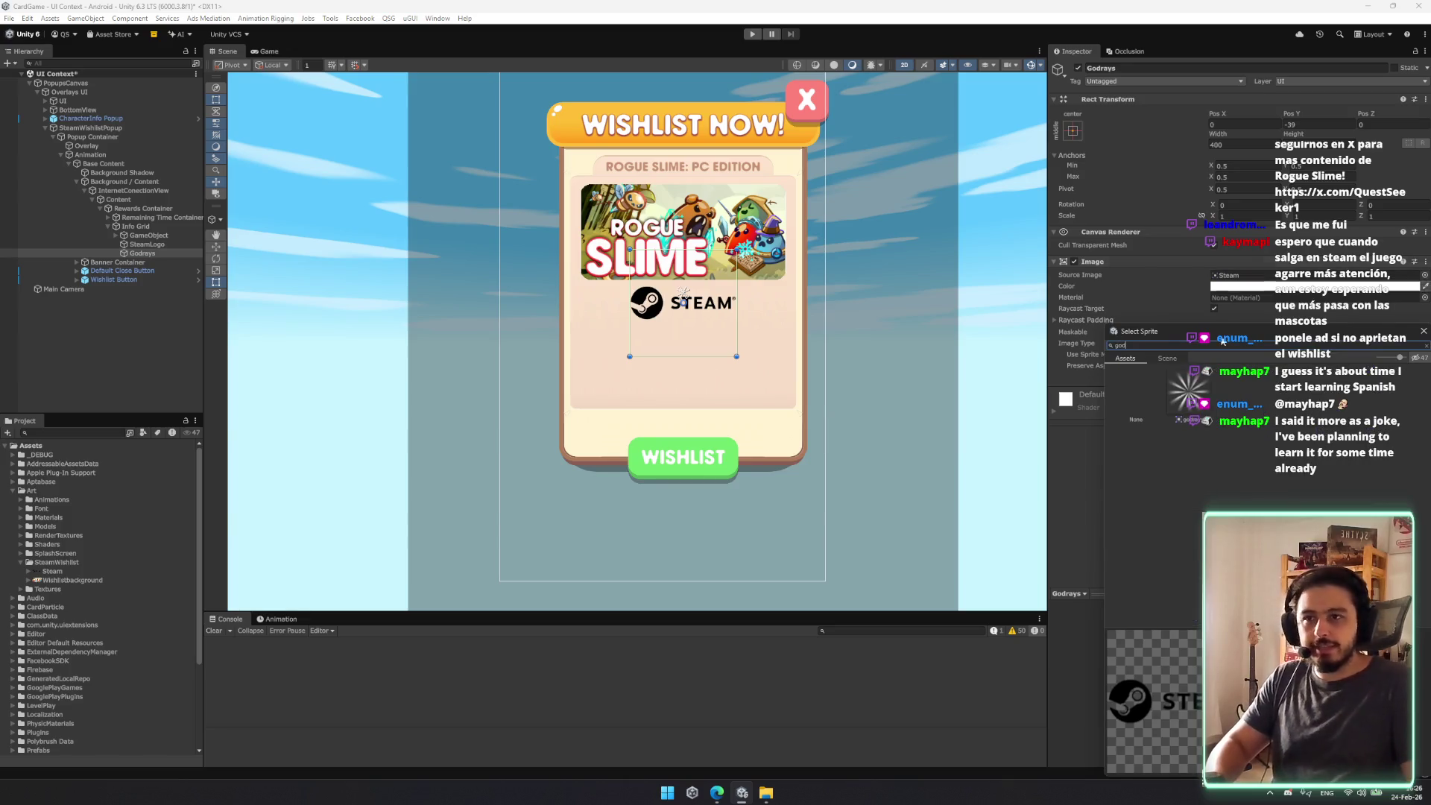
{"action": "left_click_drag", "start_coordinate": [736, 251], "coordinate": [947, 111]}
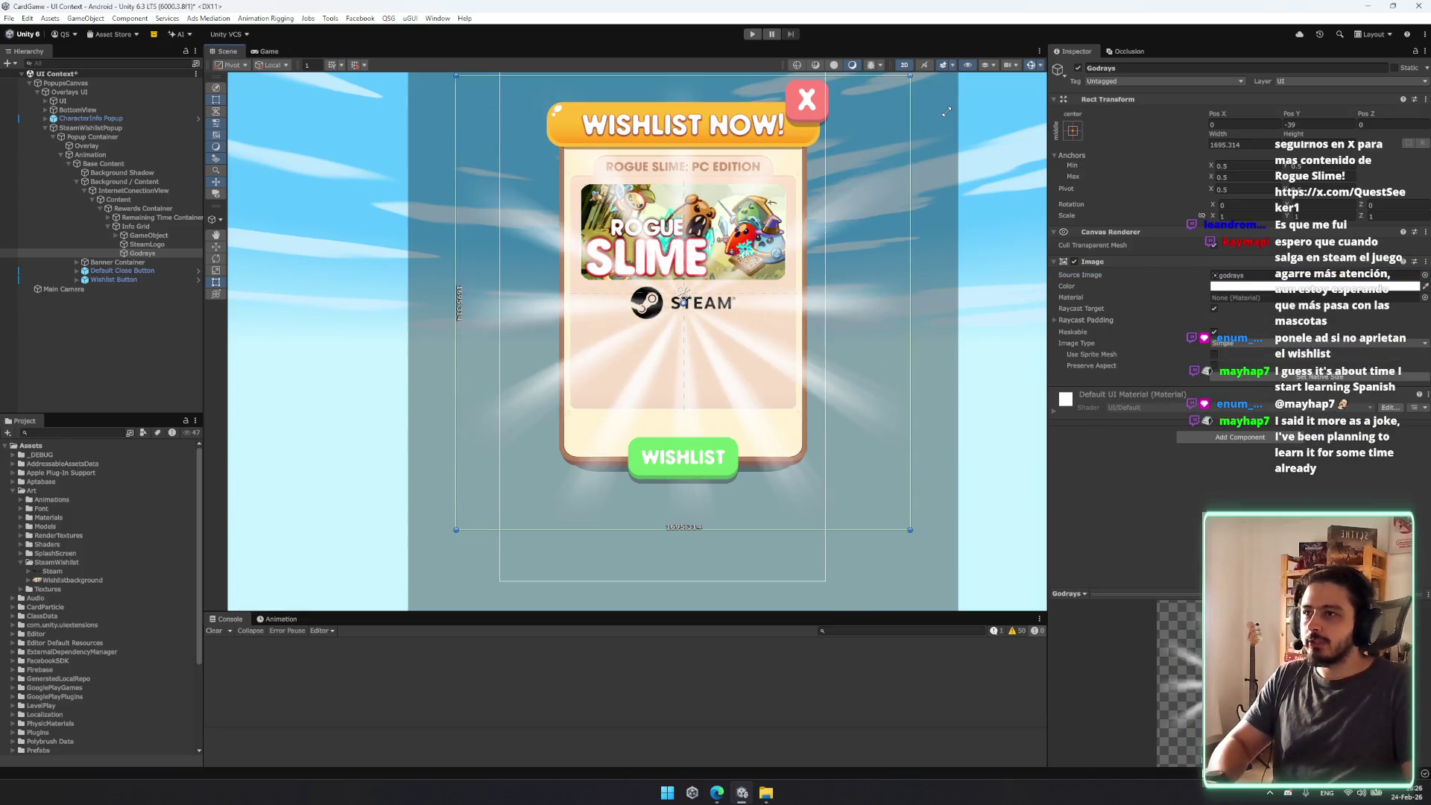
{"action": "left_click_drag", "start_coordinate": [147, 254], "coordinate": [158, 233]}
{"action": "key", "text": "e"}
{"action": "left_click", "coordinate": [704, 260]}
Step: Add Auto Animate to Godrays rotating Z 360, Linear, Incremental, with time 1
{"action": "left_click", "coordinate": [1210, 440]}
{"action": "type", "text": "animate"}
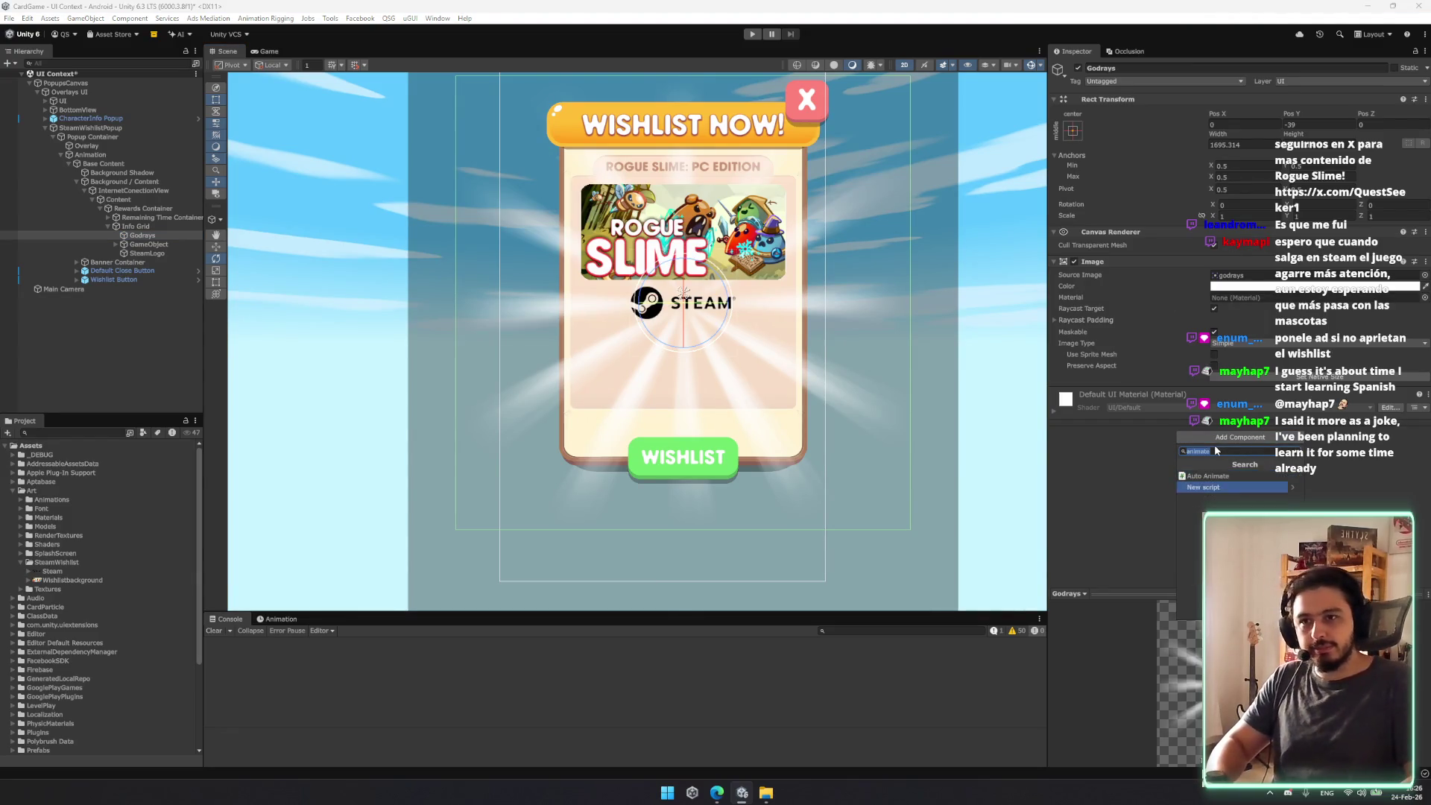
{"action": "left_click", "coordinate": [1207, 498]}
{"action": "left_click", "coordinate": [1400, 417]}
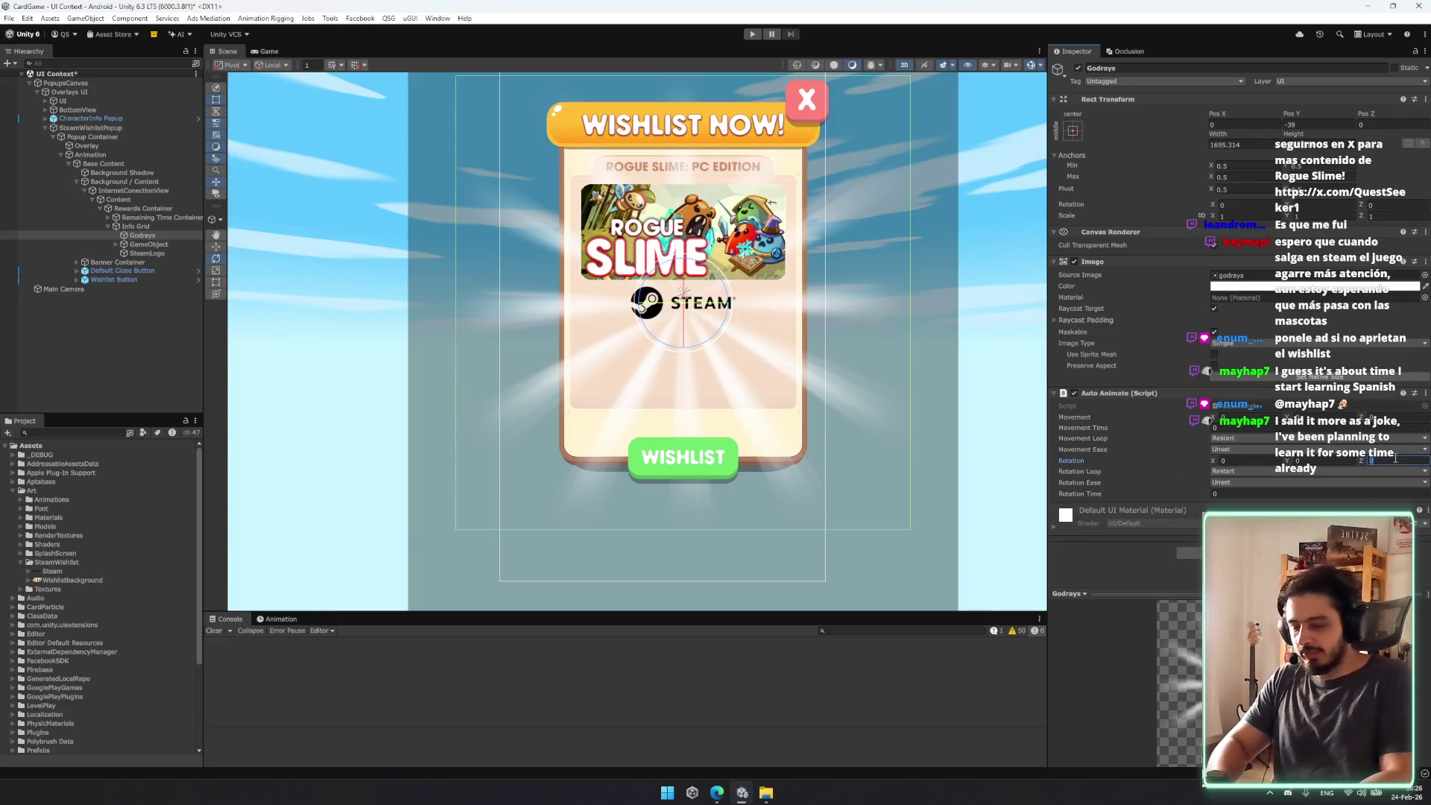
{"action": "left_click", "coordinate": [1261, 481]}
{"action": "left_click", "coordinate": [1241, 37]}
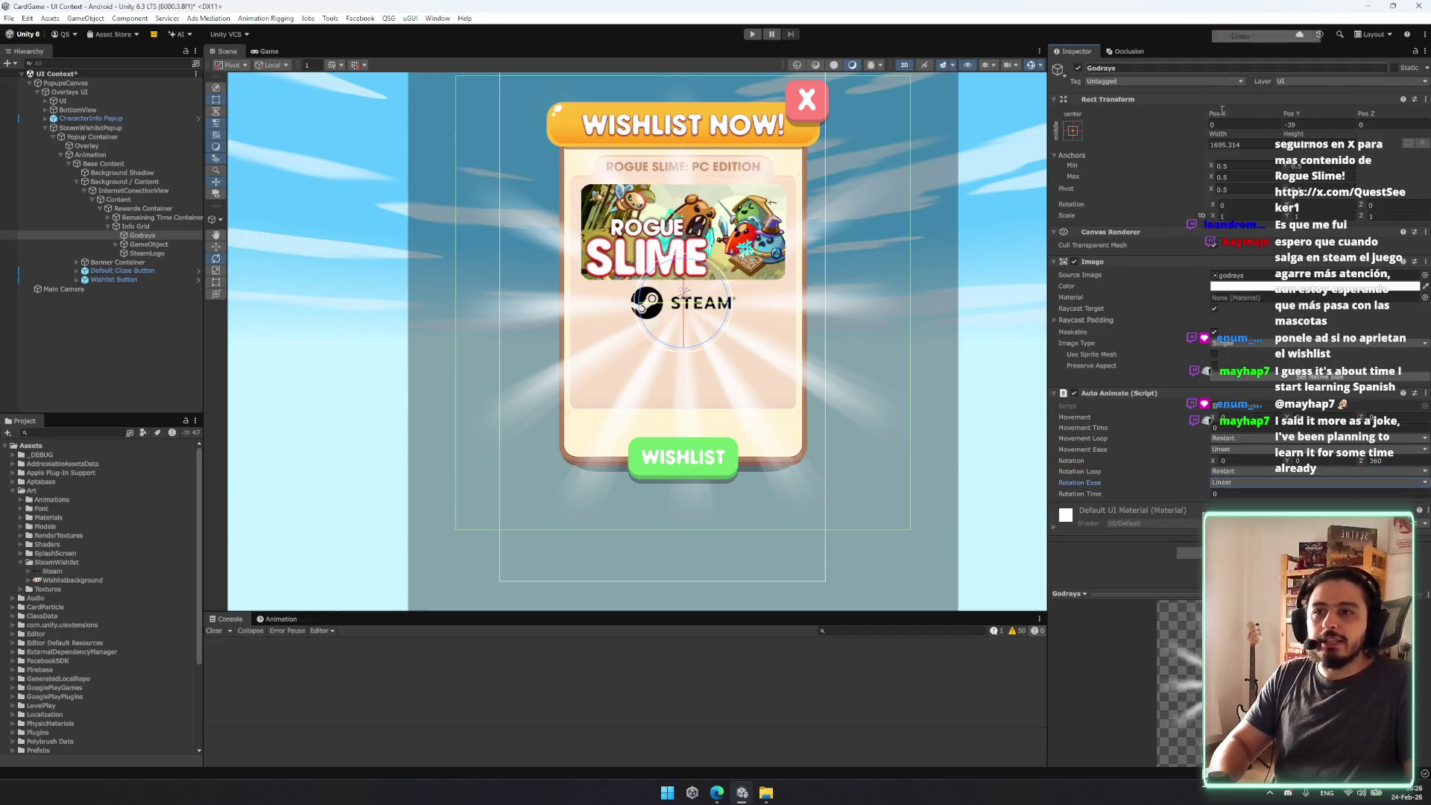
{"action": "left_click", "coordinate": [1230, 471]}
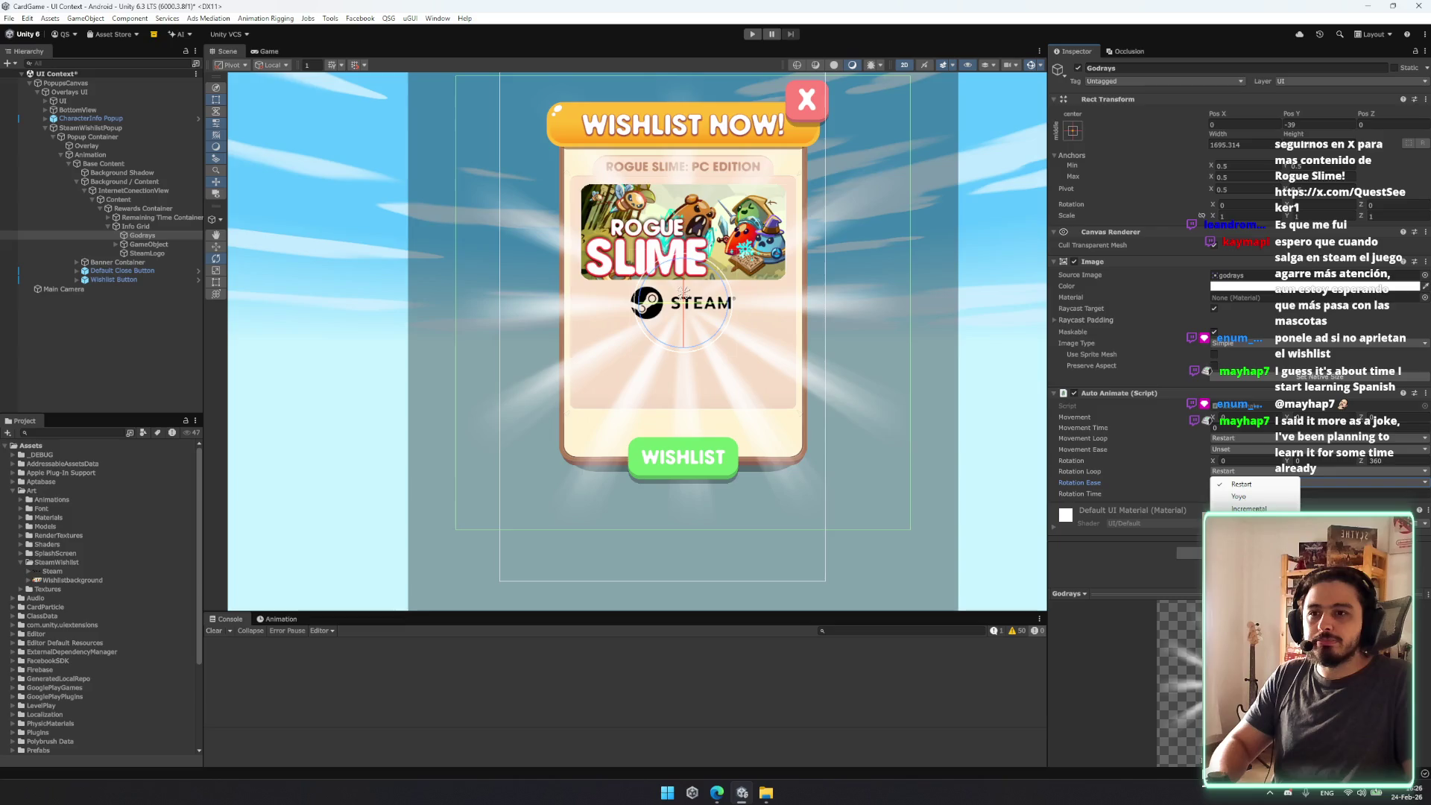
{"action": "left_click", "coordinate": [1241, 484]}
{"action": "left_click", "coordinate": [1248, 494]}
{"action": "type", "text": "1"}
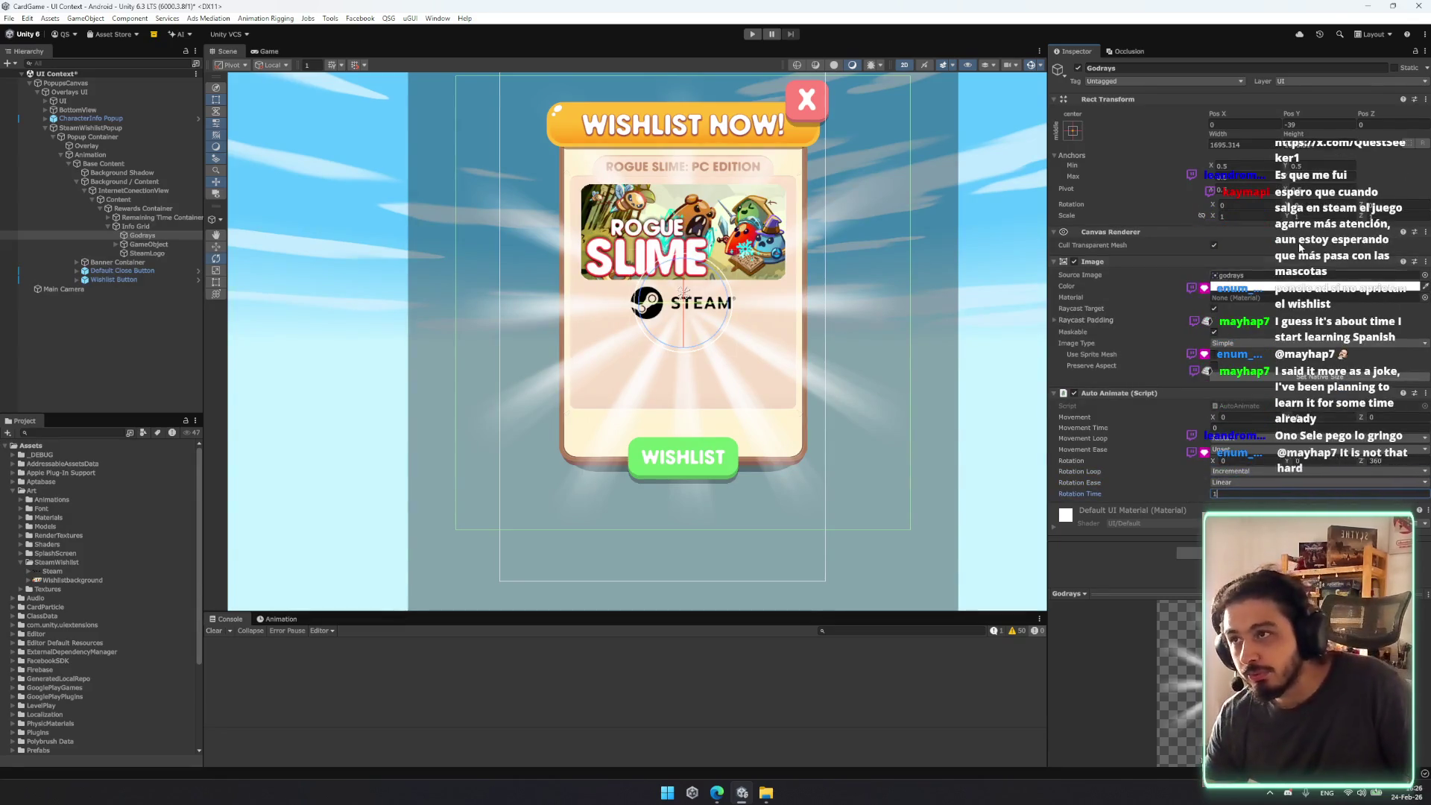
{"action": "key", "text": "Return"}
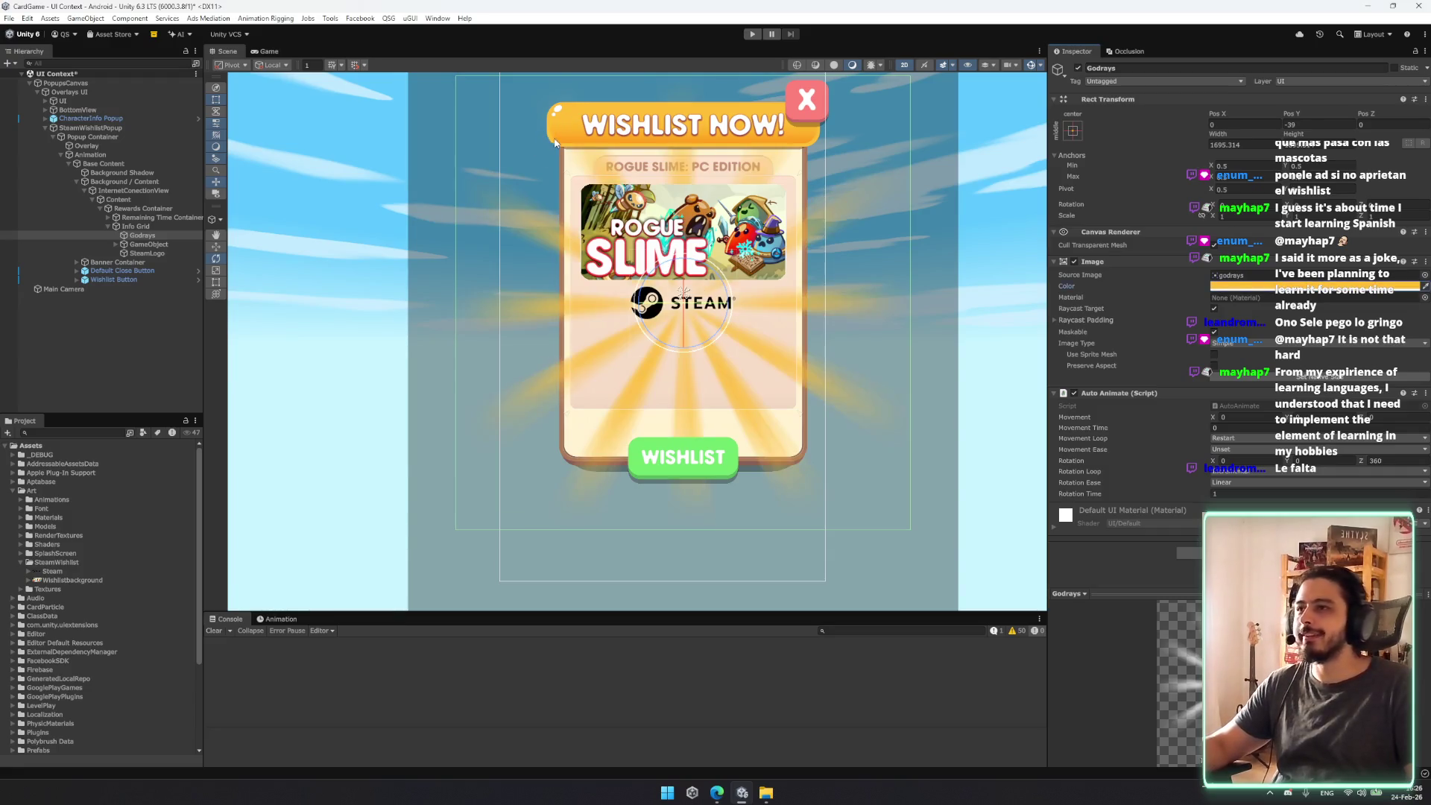
{"action": "scroll", "coordinate": [790, 217], "scroll_direction": "up", "scroll_amount": 2}
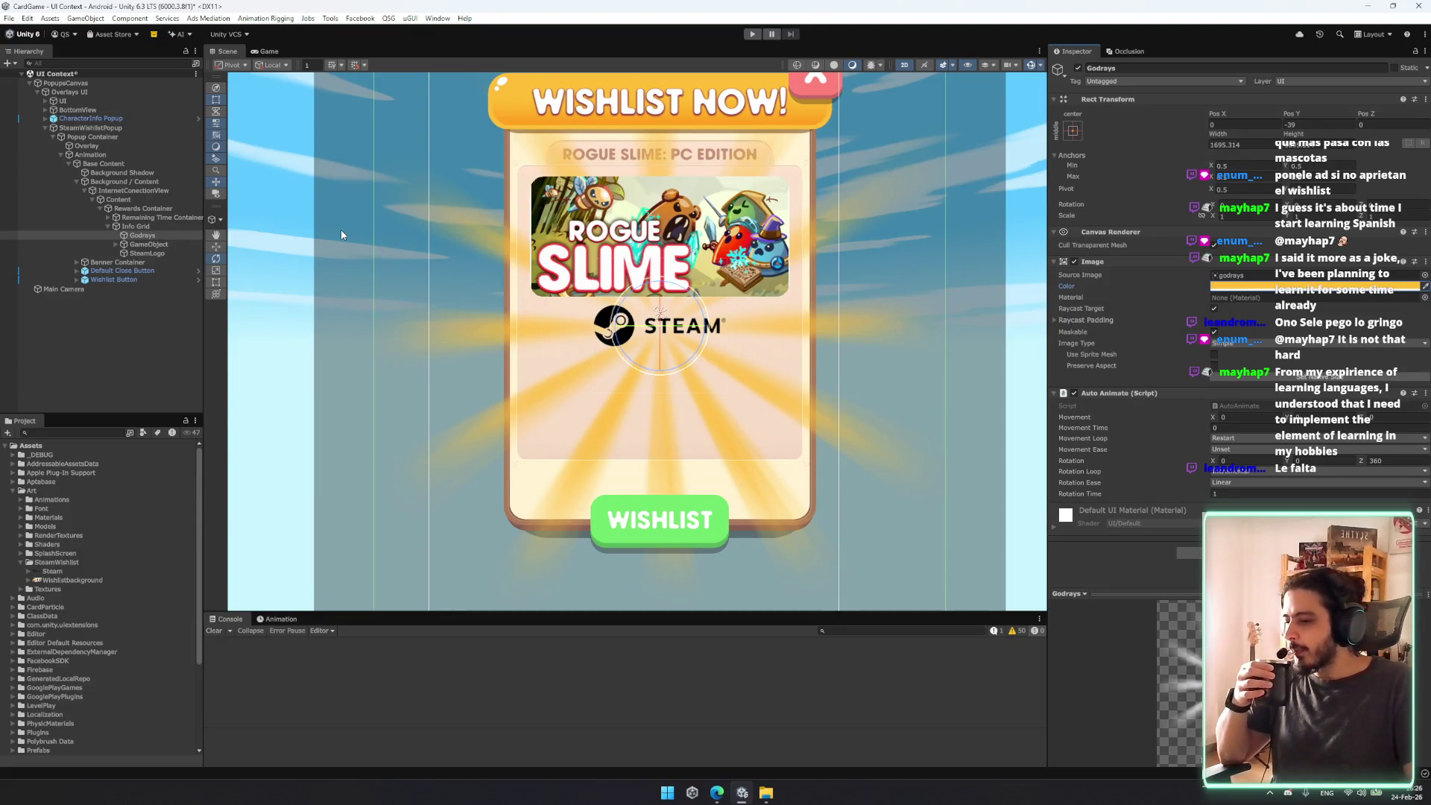
Step: Tint the Godrays image pale yellow and lower its alpha to 85
{"action": "left_click", "coordinate": [1341, 286]}
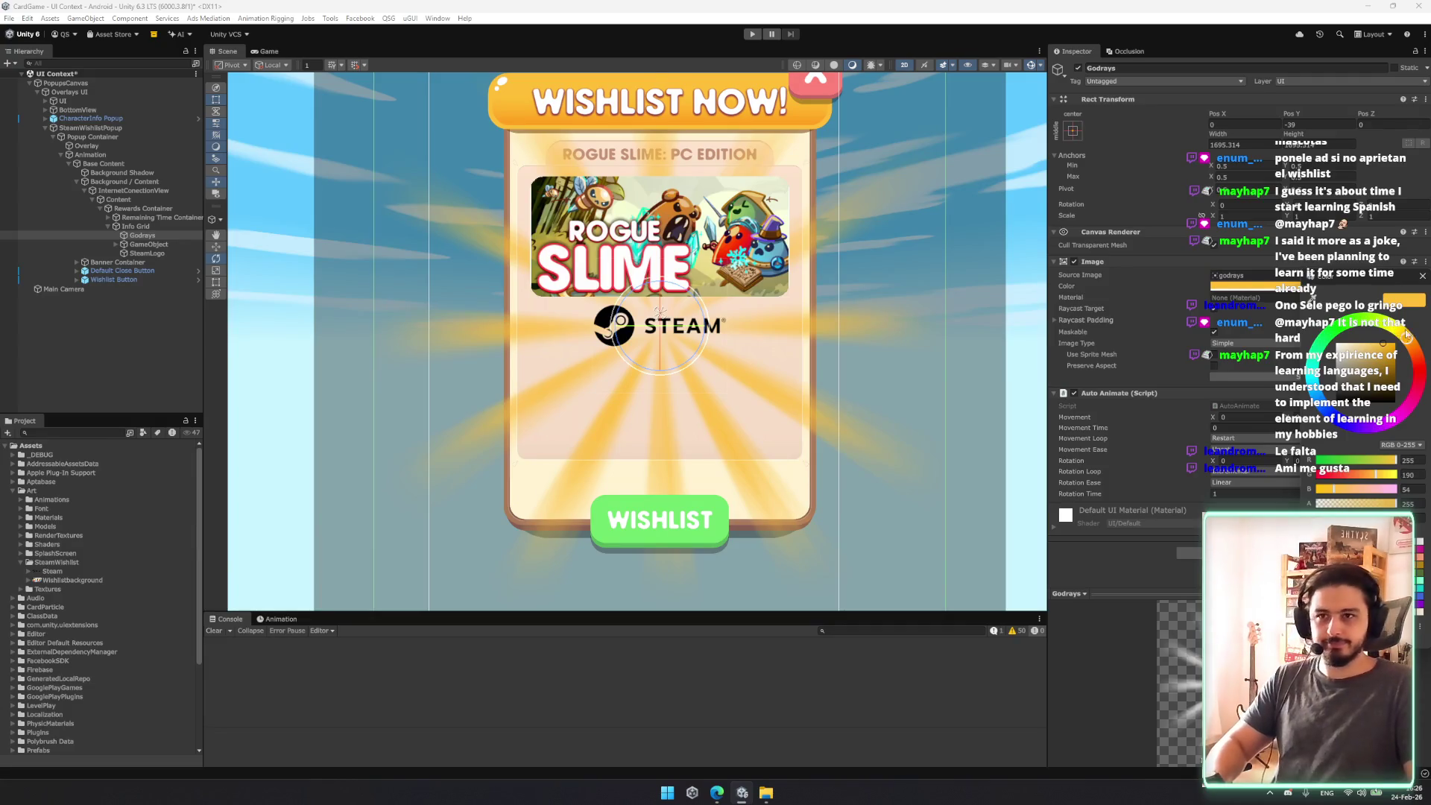
{"action": "left_click_drag", "start_coordinate": [1411, 343], "coordinate": [1395, 333]}
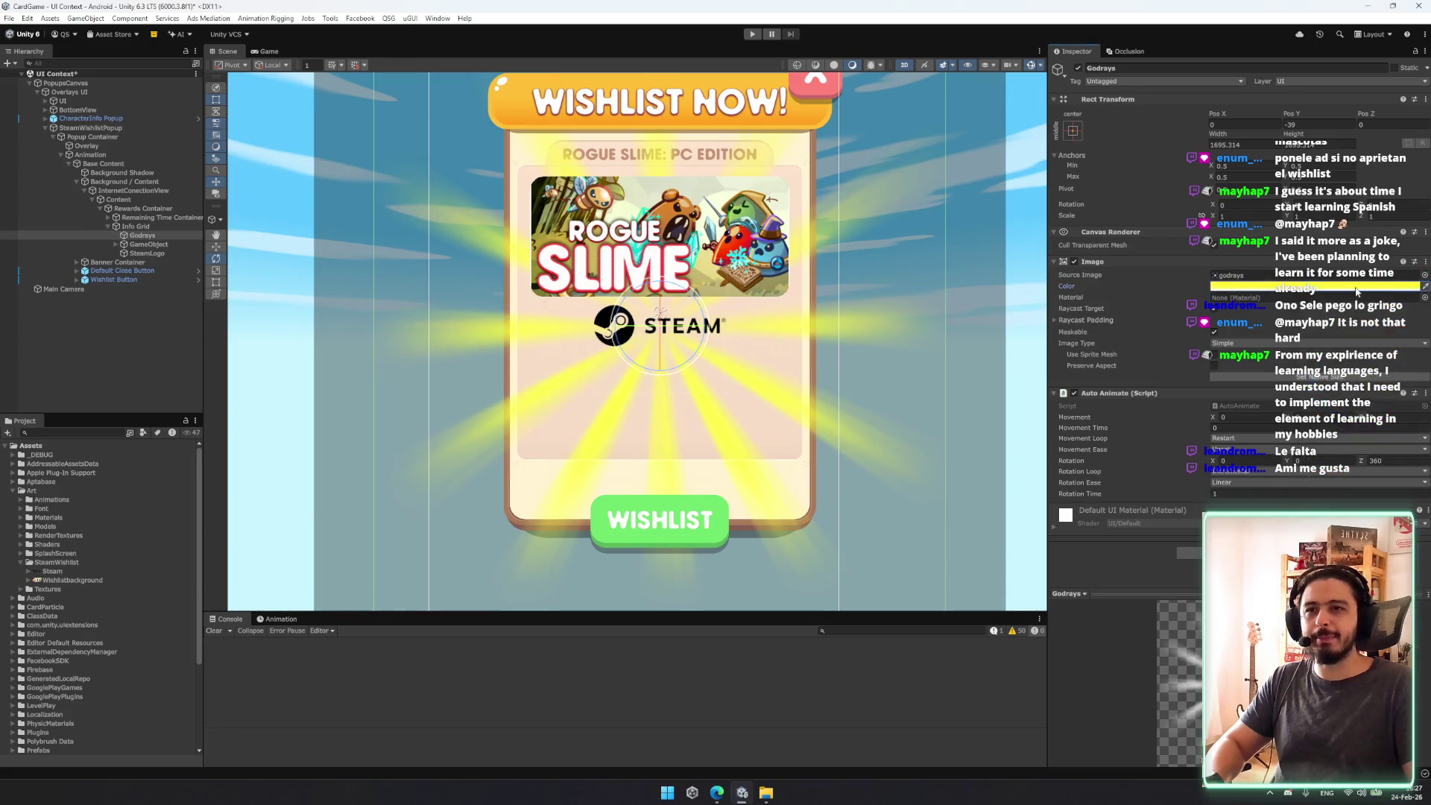
{"action": "left_click", "coordinate": [1344, 506]}
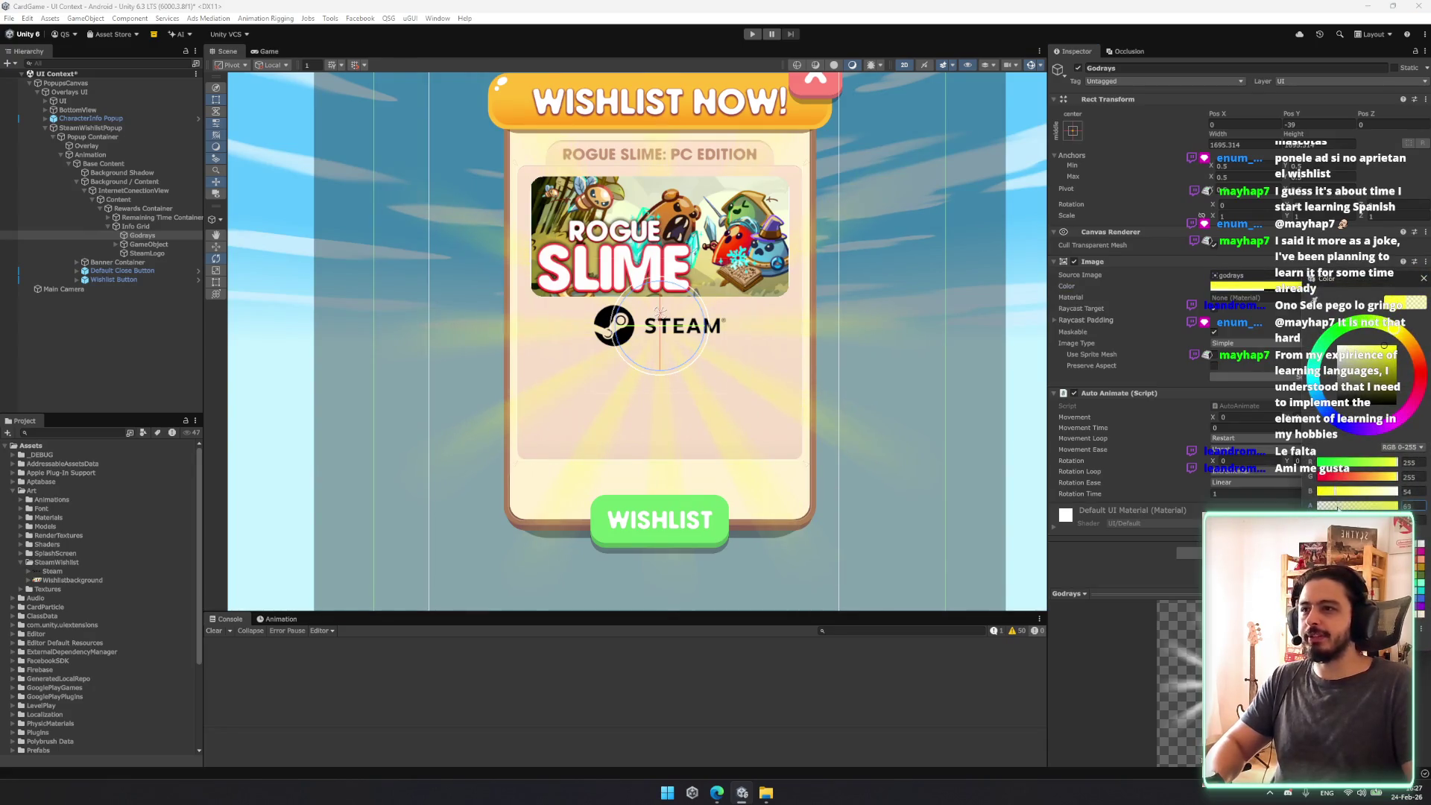
{"action": "left_click", "coordinate": [736, 308]}
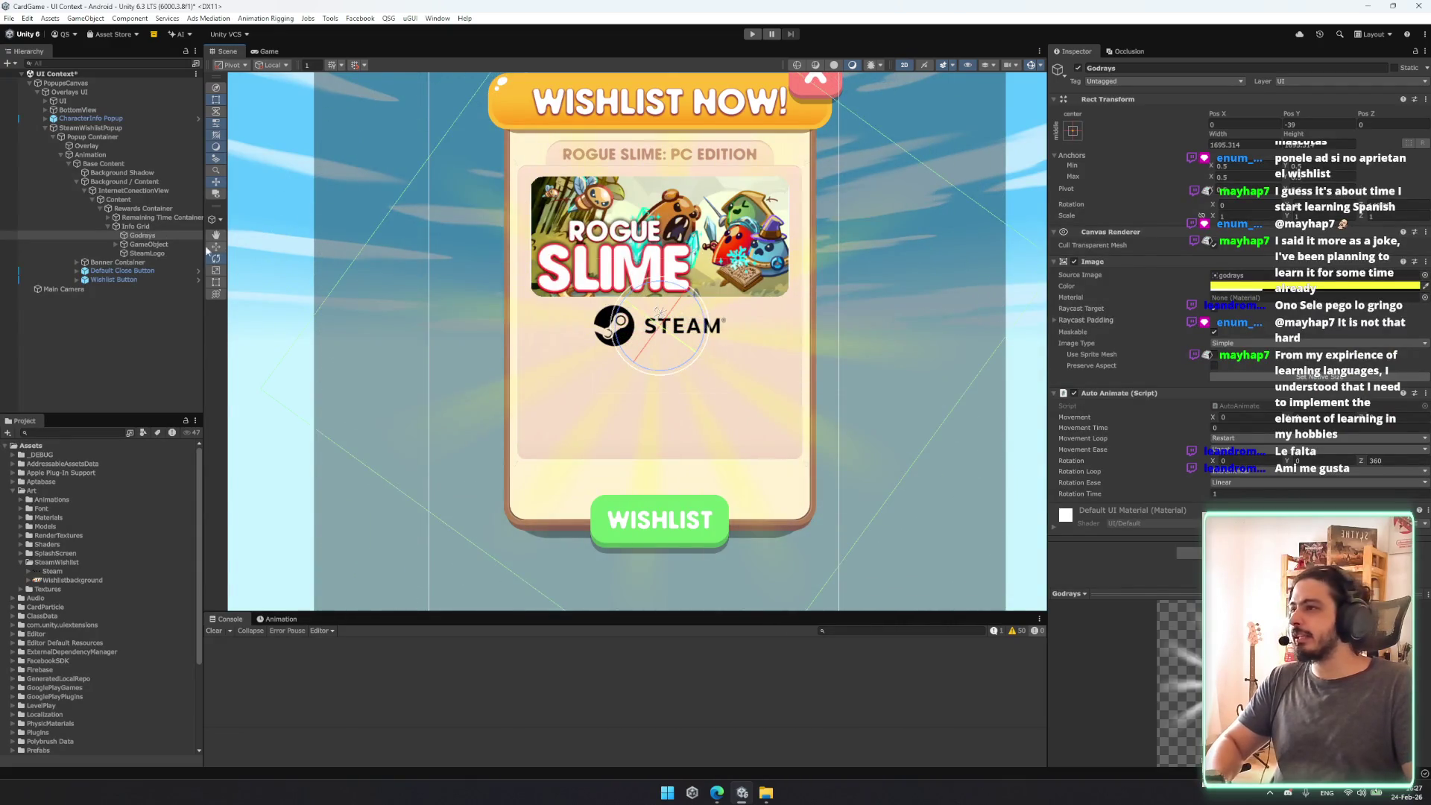
{"action": "left_click", "coordinate": [143, 209]}
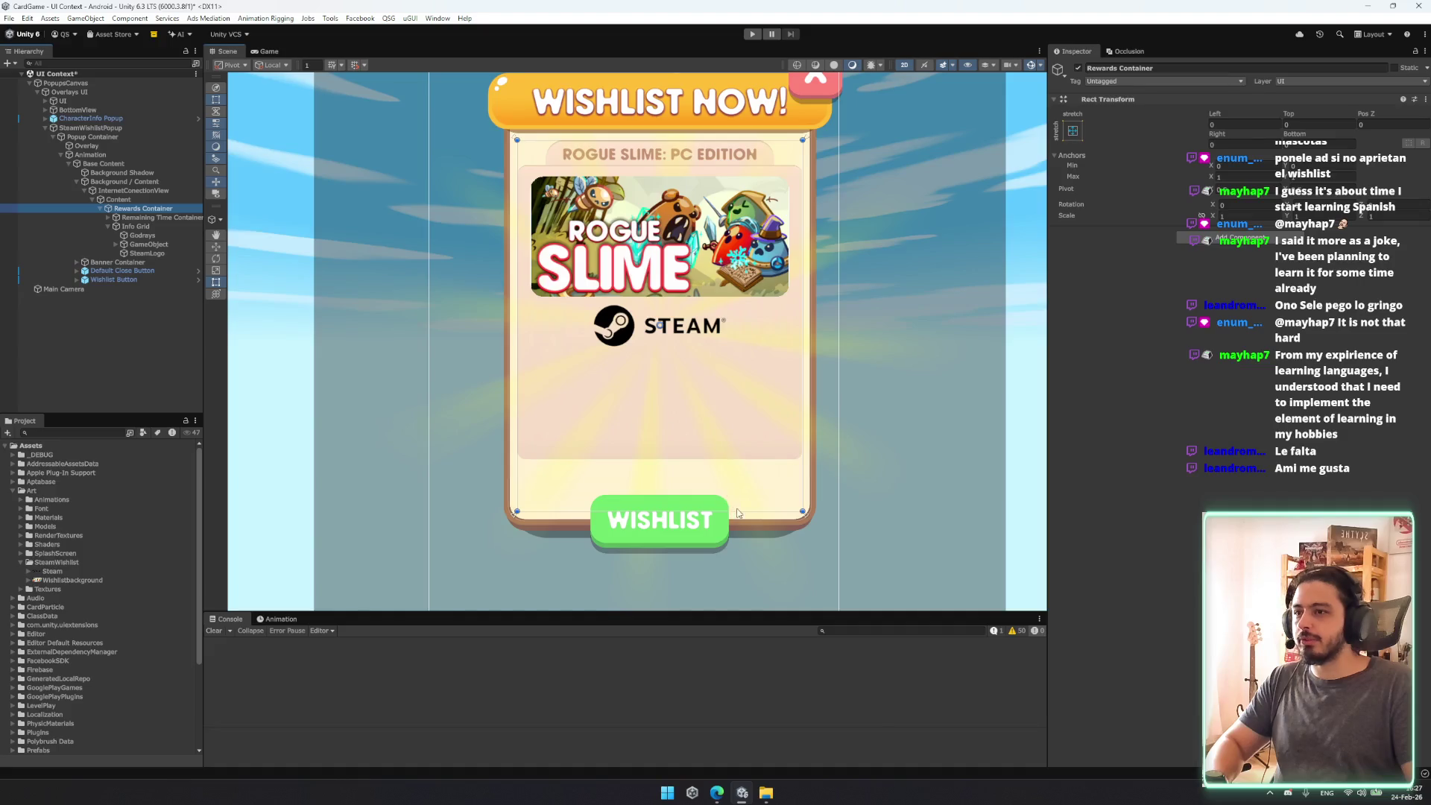
Step: Try shortening Info Grid, undo it, and check how the image objects are anchored
{"action": "left_click", "coordinate": [143, 227]}
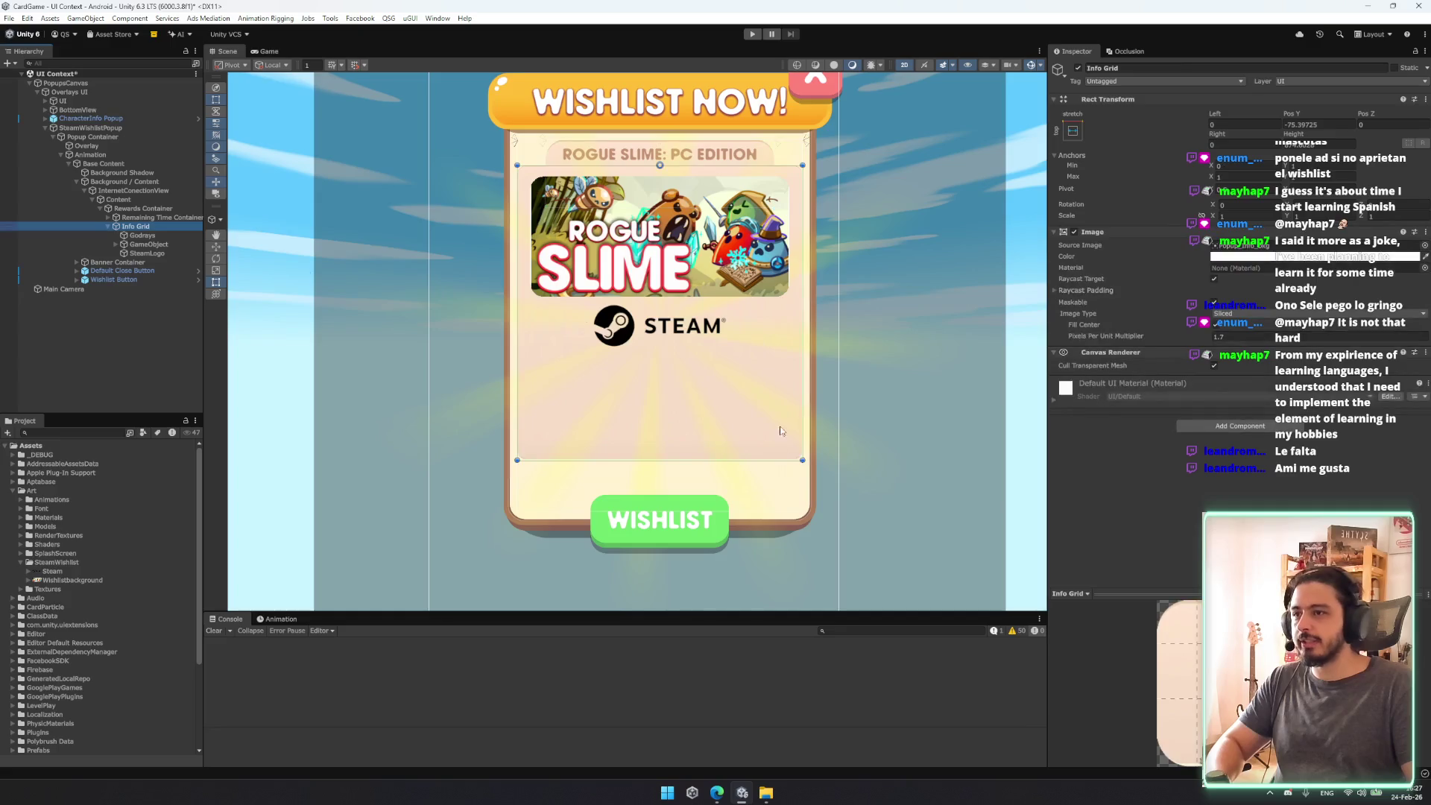
{"action": "mouse_move", "coordinate": [761, 462]}
{"action": "left_mouse_down"}
{"action": "mouse_move", "coordinate": [760, 341]}
{"action": "mouse_move", "coordinate": [759, 380]}
{"action": "left_mouse_up"}
{"action": "key", "text": "ctrl+z"}
{"action": "left_click", "coordinate": [142, 235]}
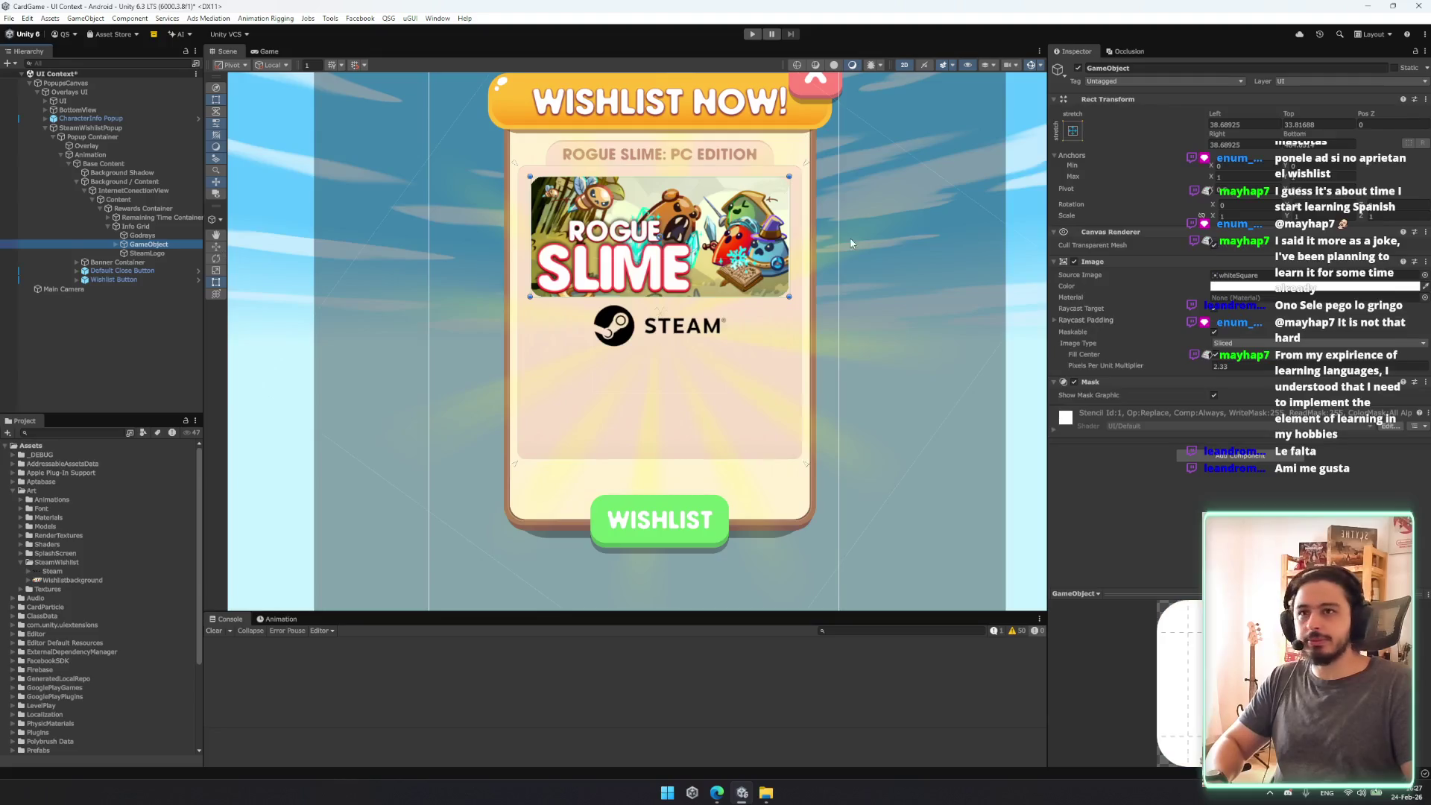
{"action": "left_click", "coordinate": [149, 244]}
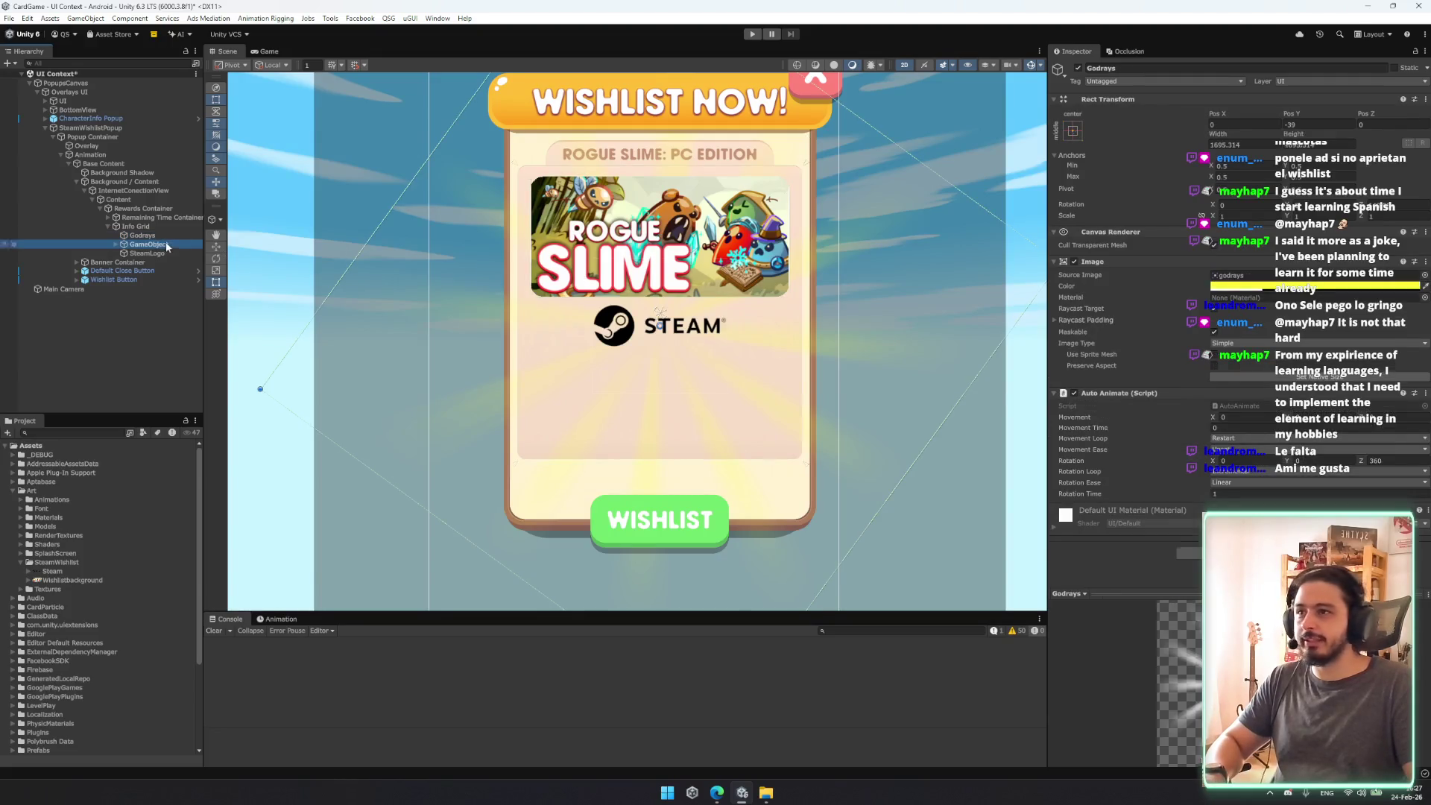
{"action": "left_click", "coordinate": [1072, 131]}
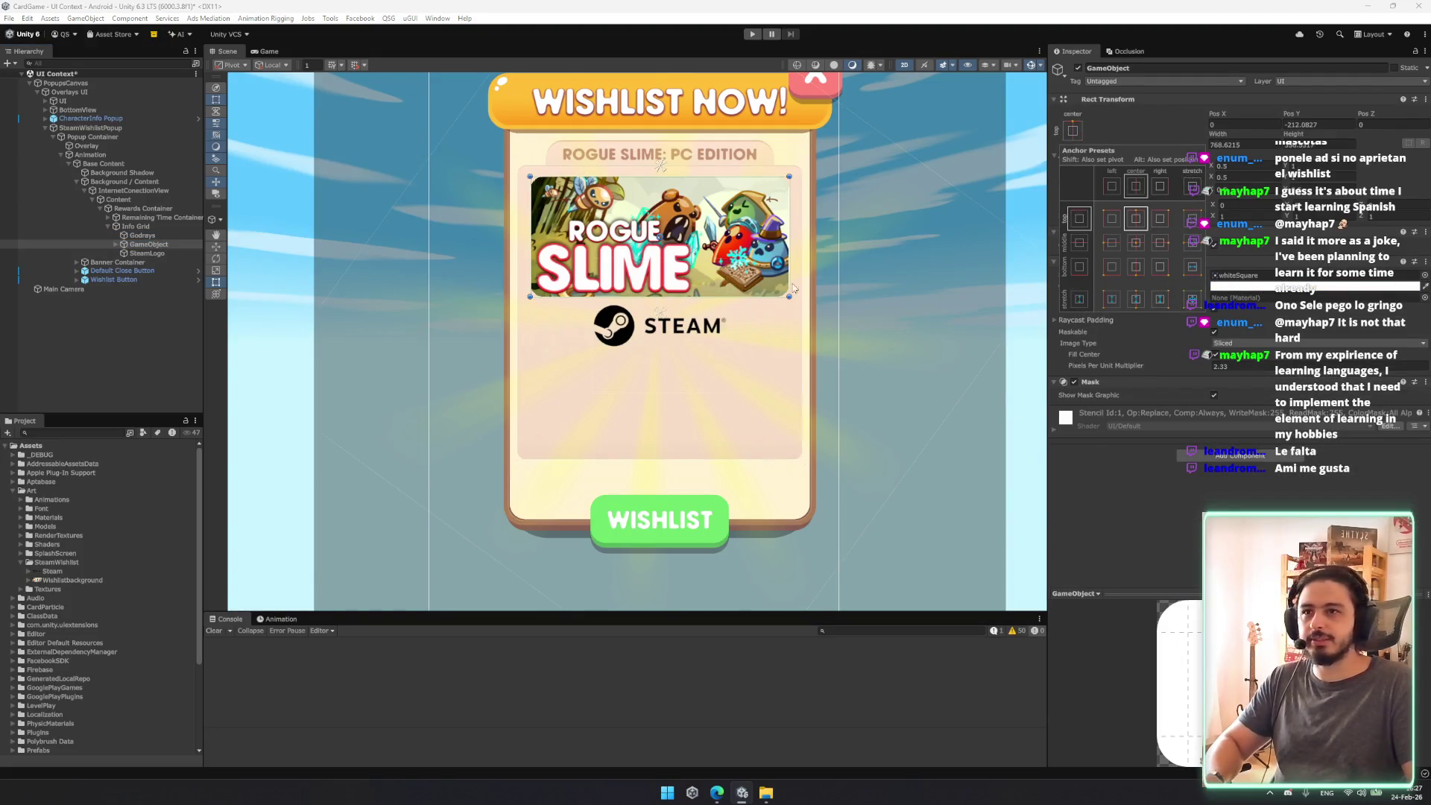
{"action": "left_click", "coordinate": [145, 235]}
{"action": "left_click", "coordinate": [148, 253]}
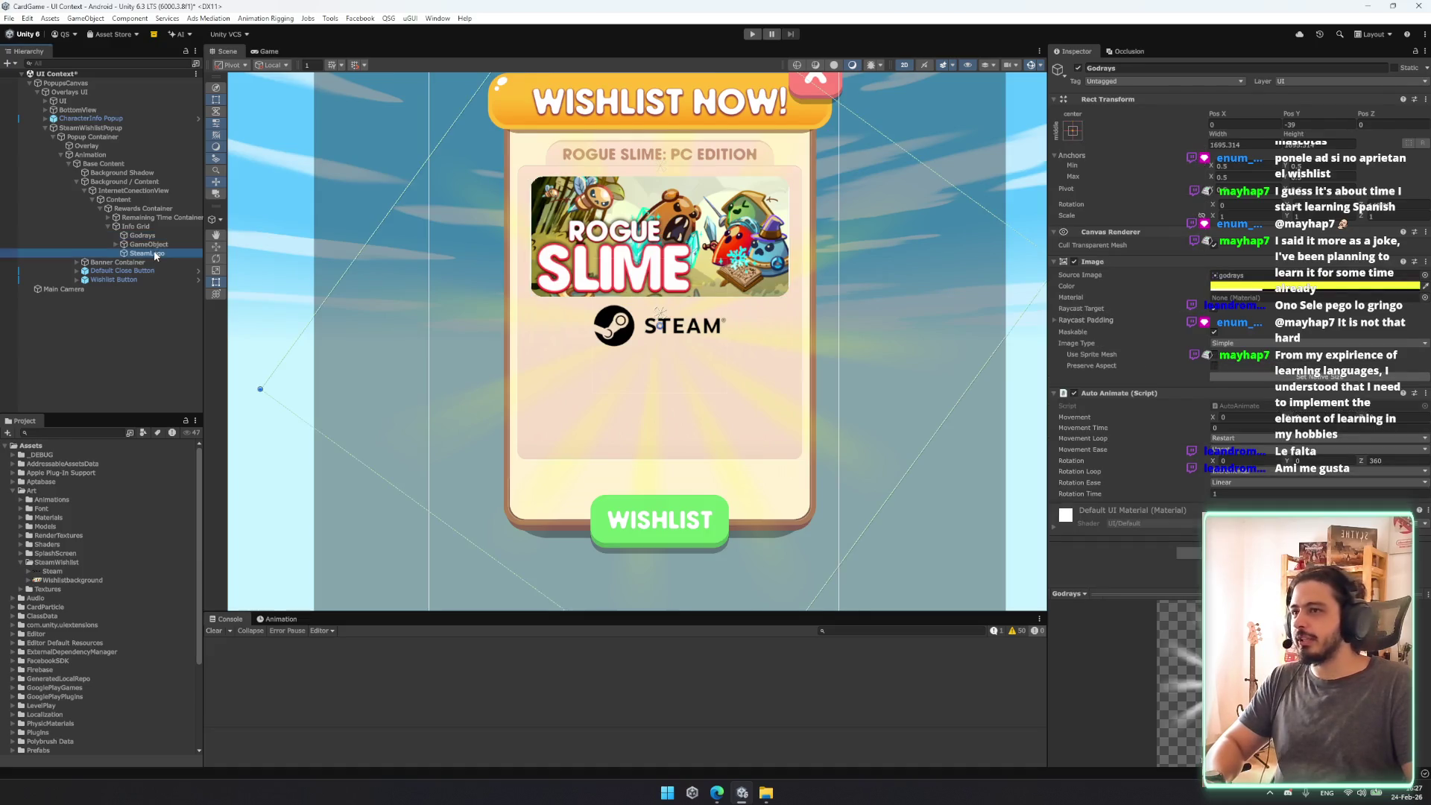
Step: Drag Info Grid's bottom edge up so it ends just below the Steam logo
{"action": "left_click", "coordinate": [149, 226]}
{"action": "mouse_move", "coordinate": [695, 460]}
{"action": "left_mouse_down"}
{"action": "mouse_move", "coordinate": [702, 298]}
{"action": "mouse_move", "coordinate": [708, 350]}
{"action": "left_mouse_up"}
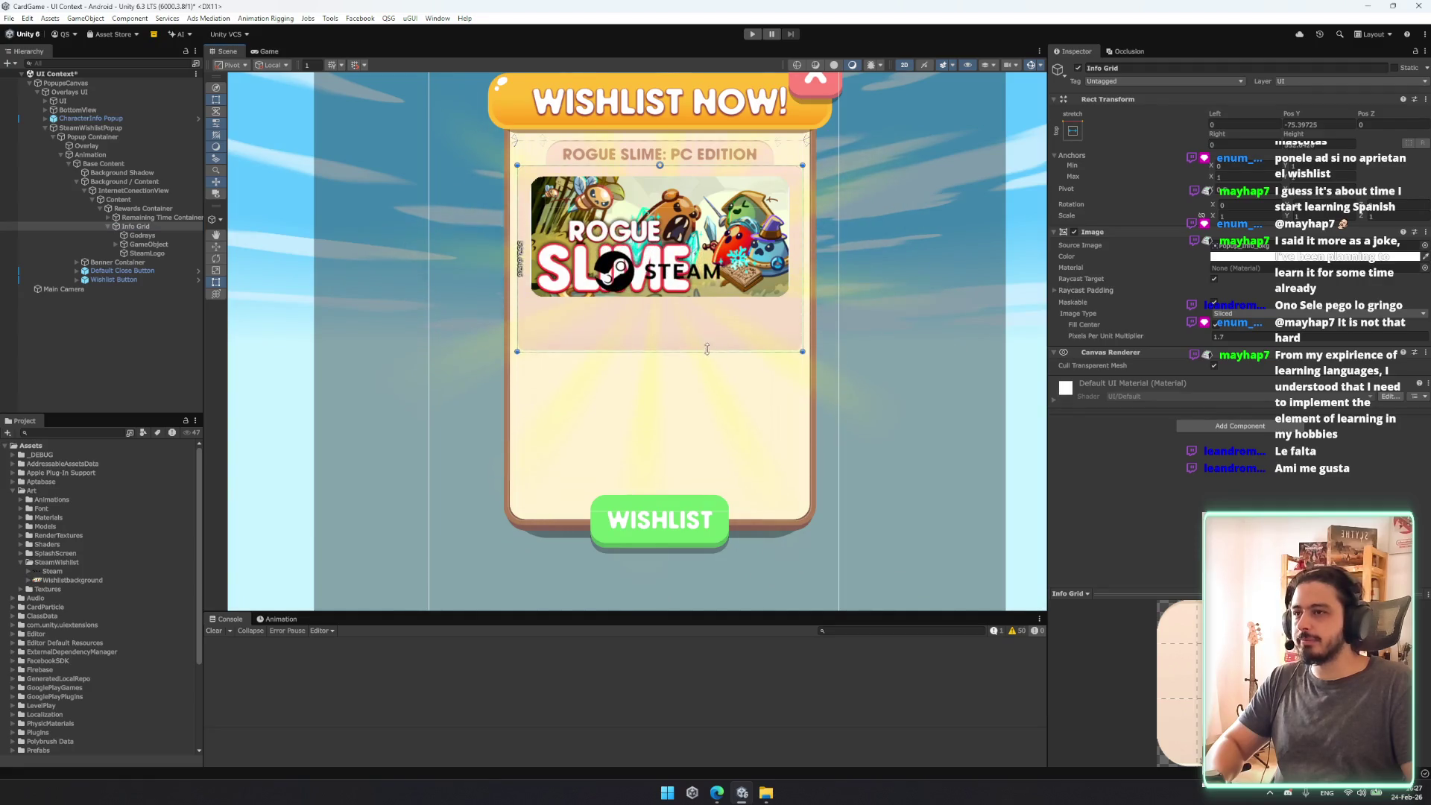
{"action": "key", "text": "ctrl+z"}
{"action": "left_click", "coordinate": [141, 235]}
{"action": "left_click", "coordinate": [149, 244], "text": "ctrl"}
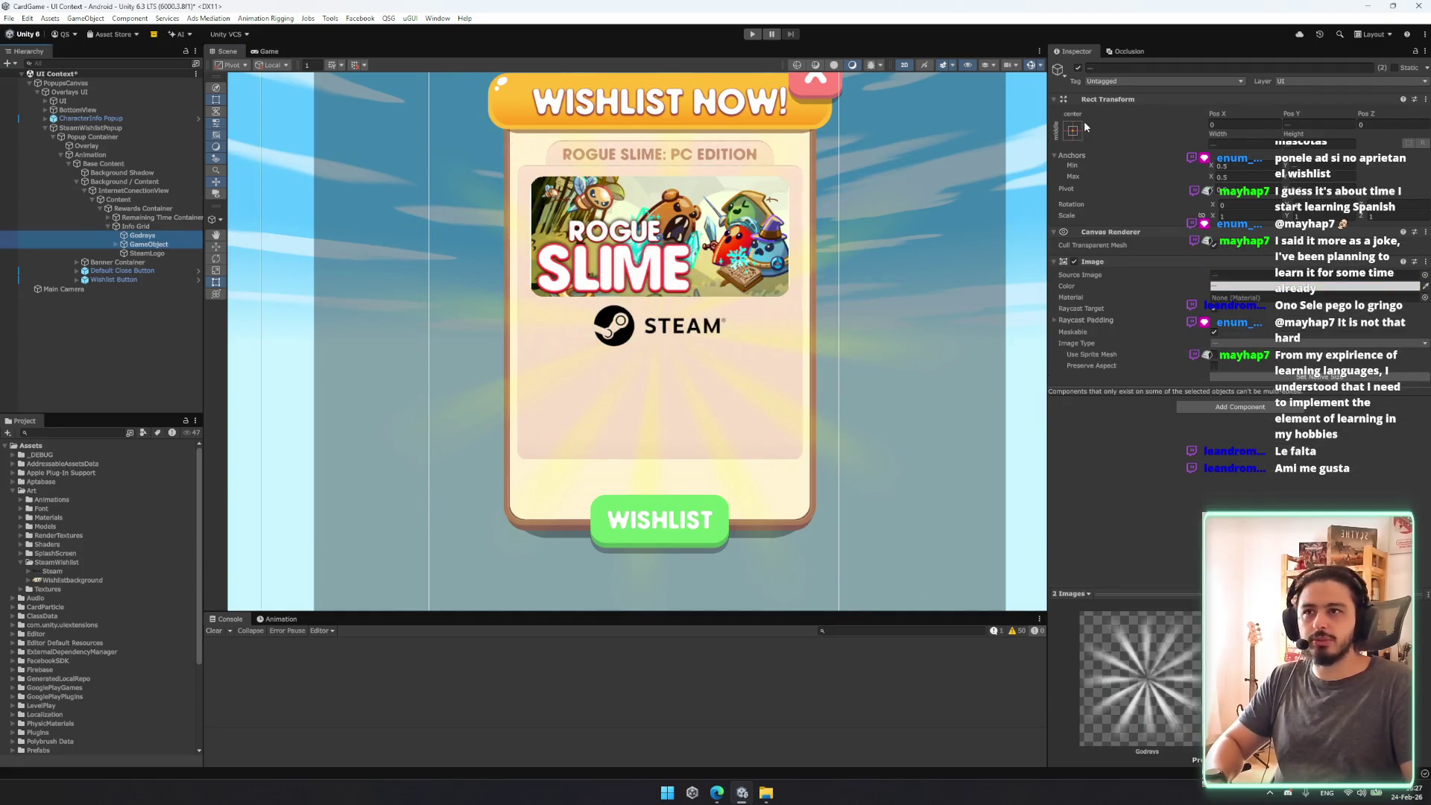
{"action": "left_click", "coordinate": [146, 253]}
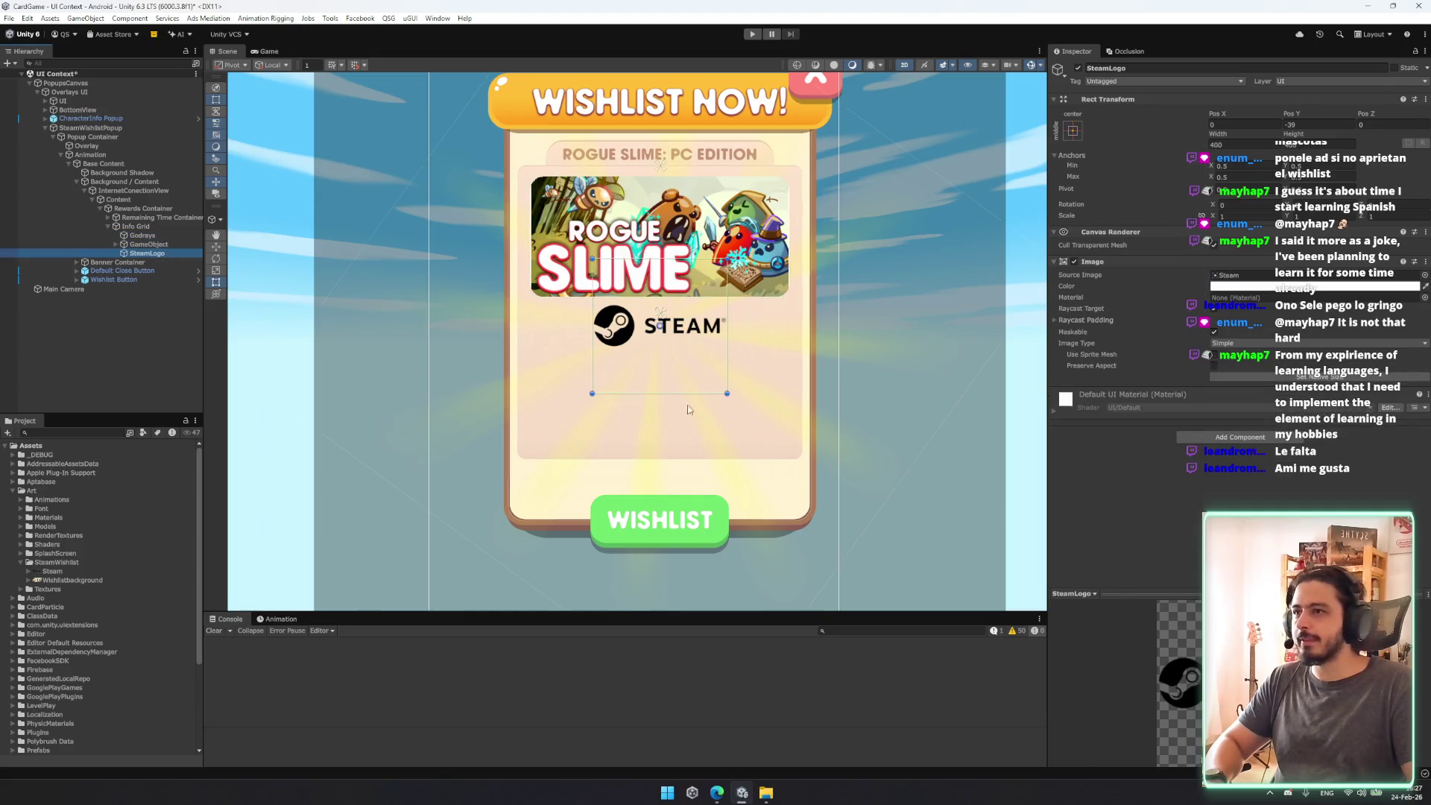
{"action": "left_click", "coordinate": [1073, 132]}
{"action": "left_click", "coordinate": [160, 217]}
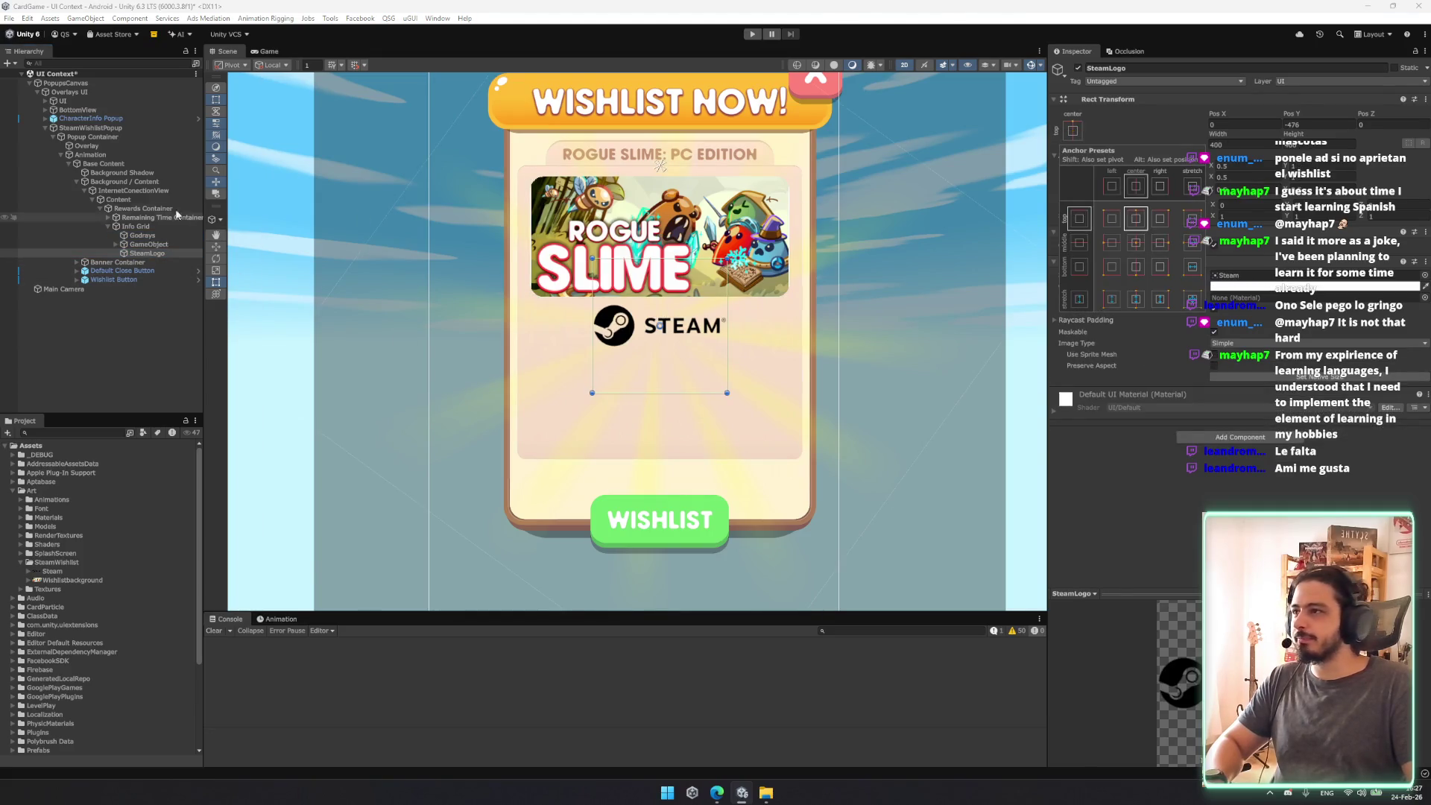
{"action": "left_click", "coordinate": [162, 226]}
{"action": "left_click_drag", "start_coordinate": [725, 461], "coordinate": [723, 368]}
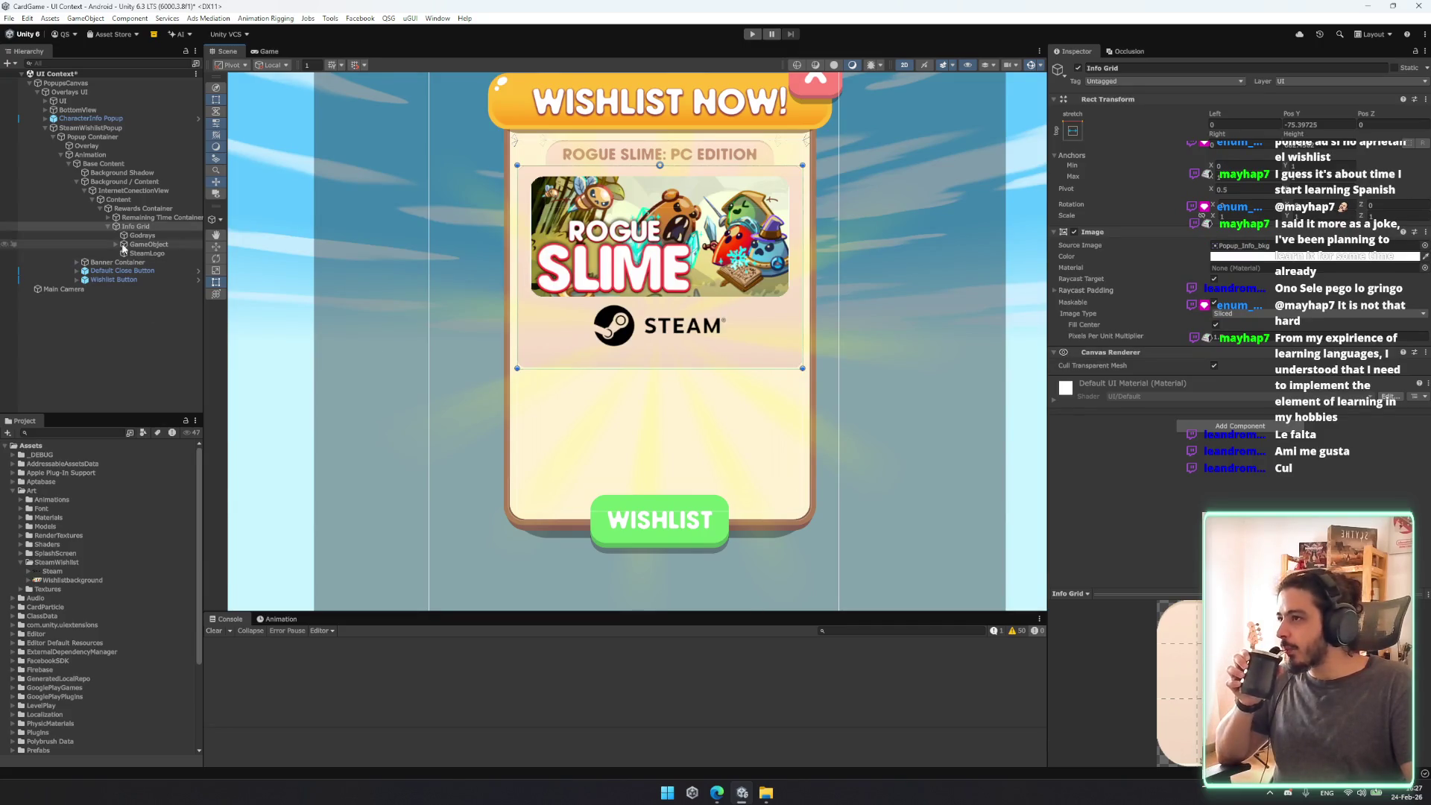
{"action": "left_click", "coordinate": [119, 200]}
{"action": "left_click", "coordinate": [132, 191]}
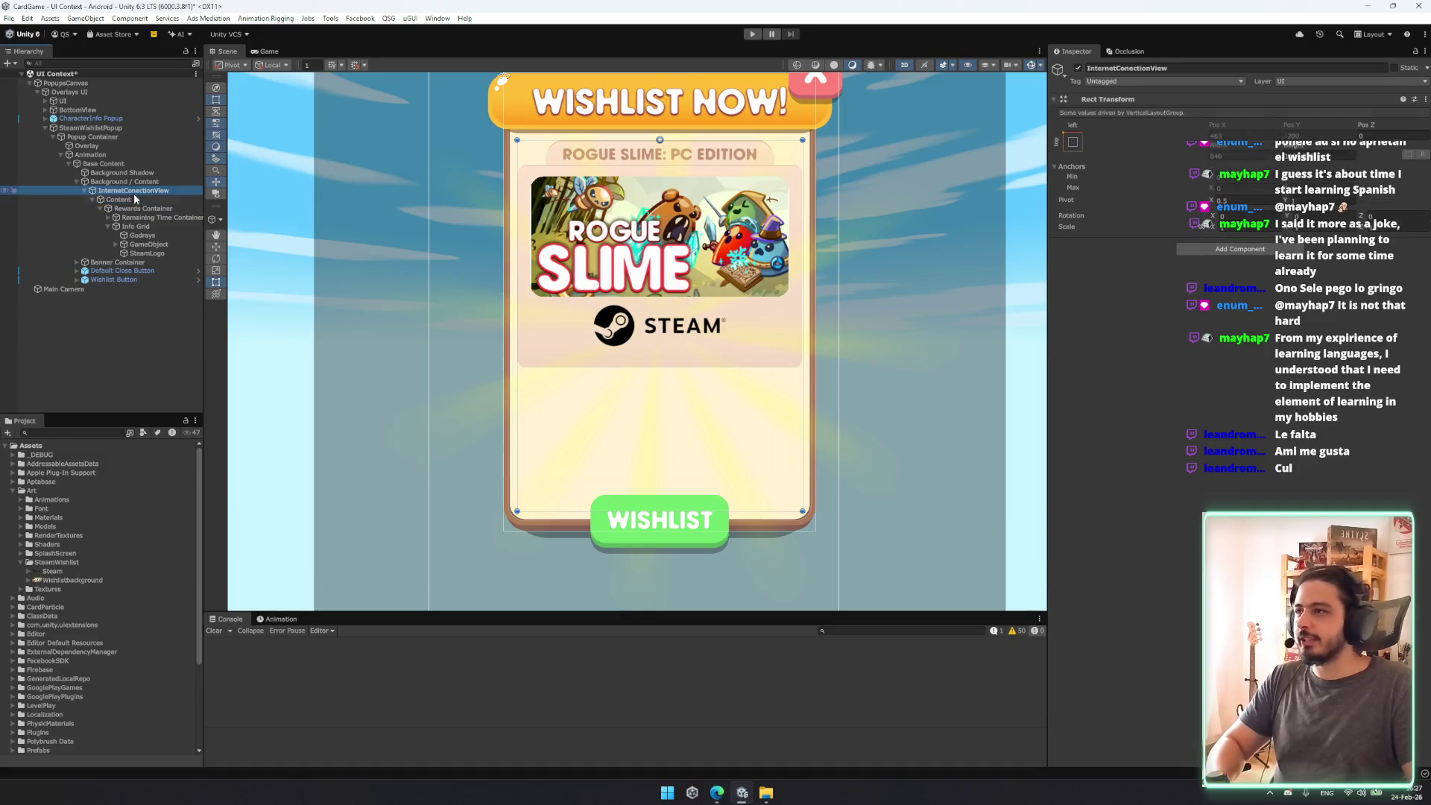
Step: Extend Info Grid back down to the Wishlist button and duplicate it
{"action": "mouse_move", "coordinate": [720, 512]}
{"action": "left_mouse_down"}
{"action": "mouse_move", "coordinate": [744, 366]}
{"action": "mouse_move", "coordinate": [735, 435]}
{"action": "left_mouse_up"}
{"action": "left_click_drag", "start_coordinate": [734, 454], "coordinate": [734, 468]}
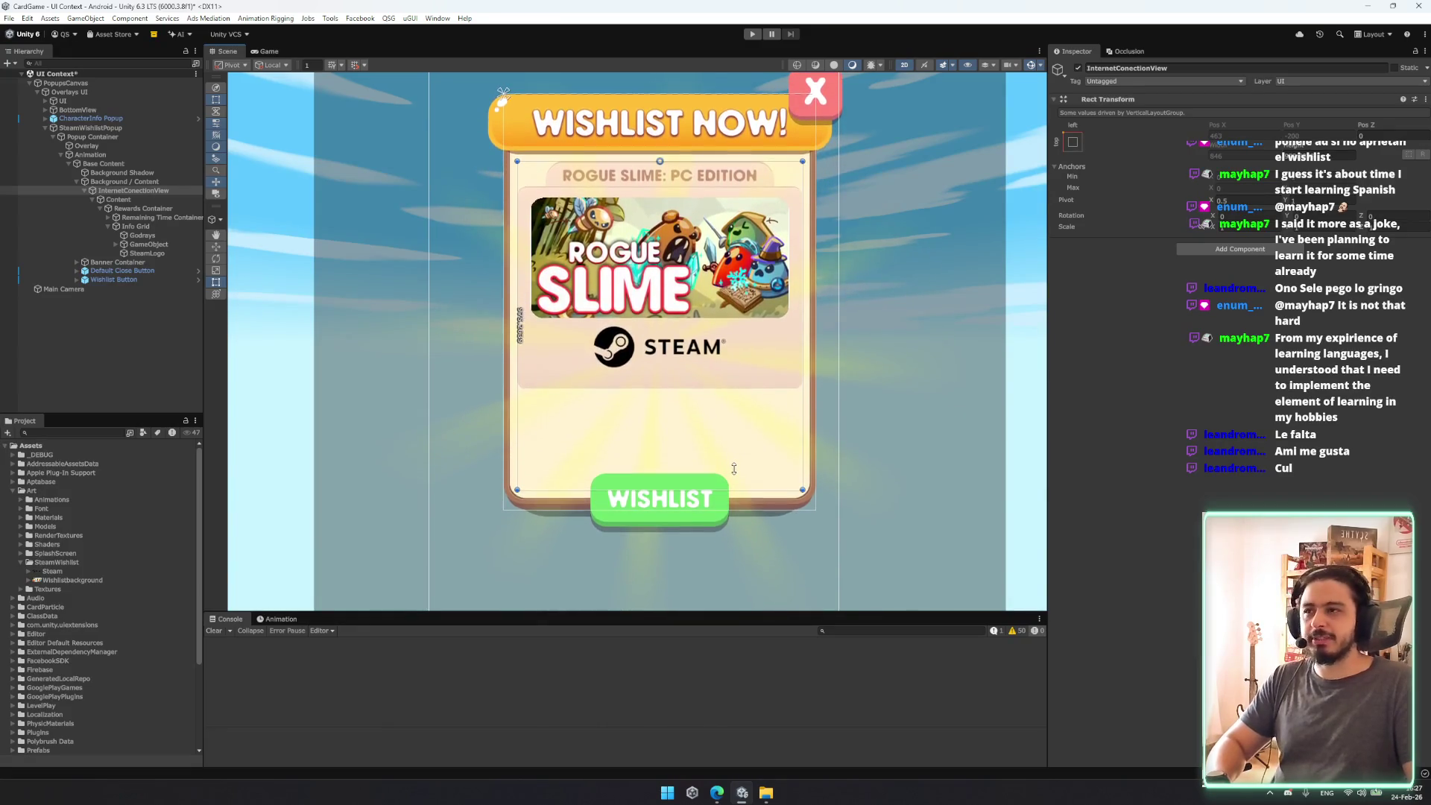
{"action": "left_click", "coordinate": [142, 236]}
{"action": "left_click", "coordinate": [135, 226]}
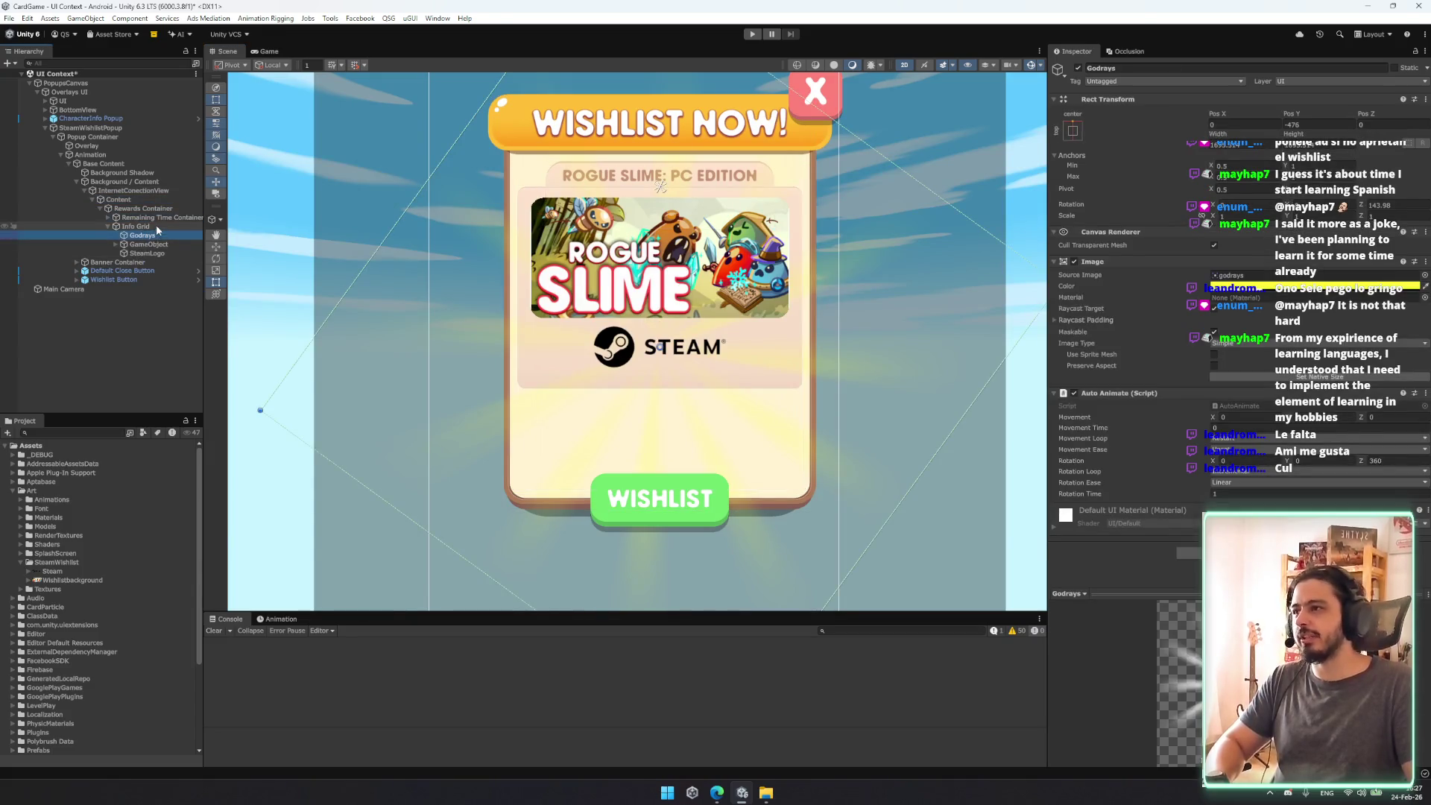
{"action": "left_click_drag", "start_coordinate": [713, 389], "coordinate": [719, 484]}
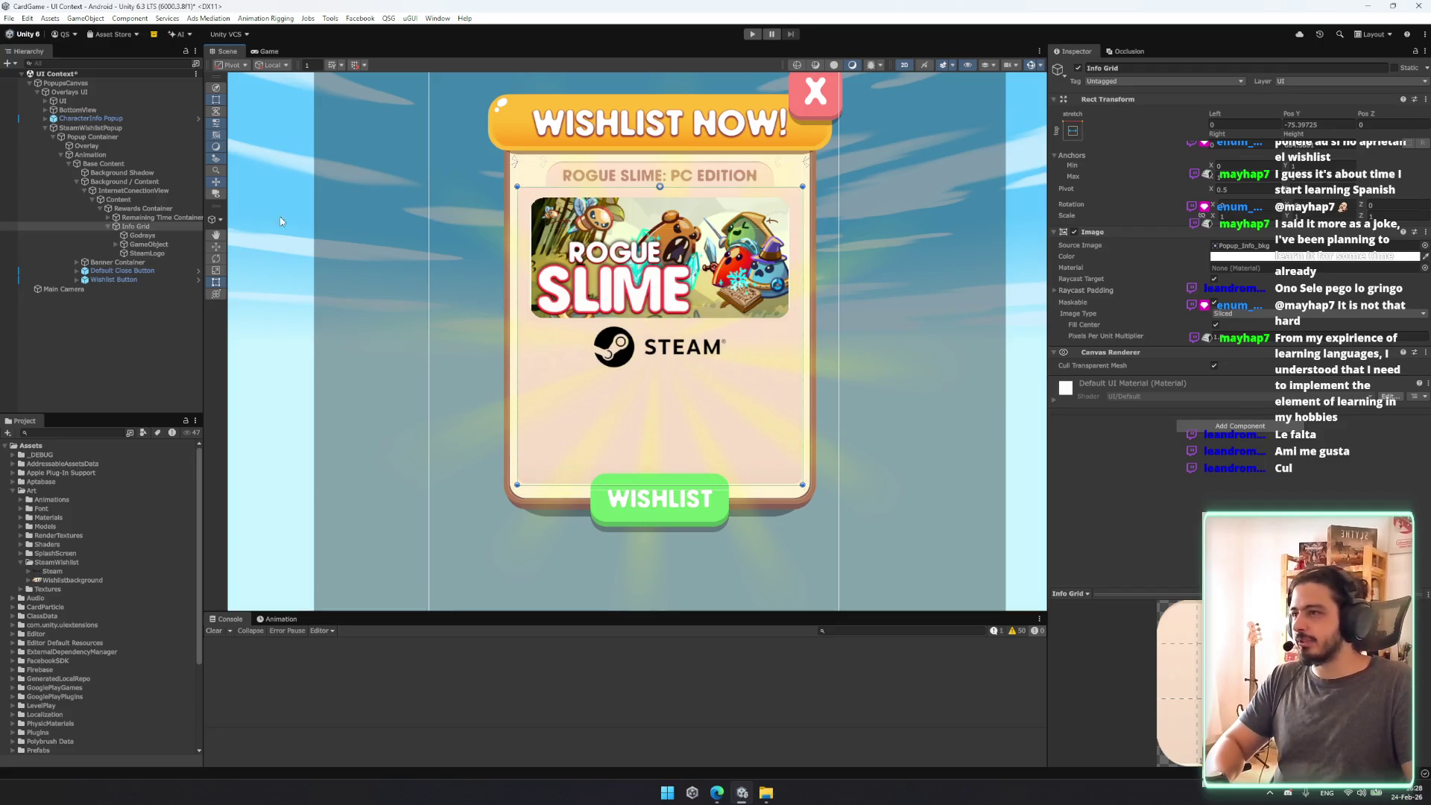
{"action": "key", "text": "ctrl+d"}
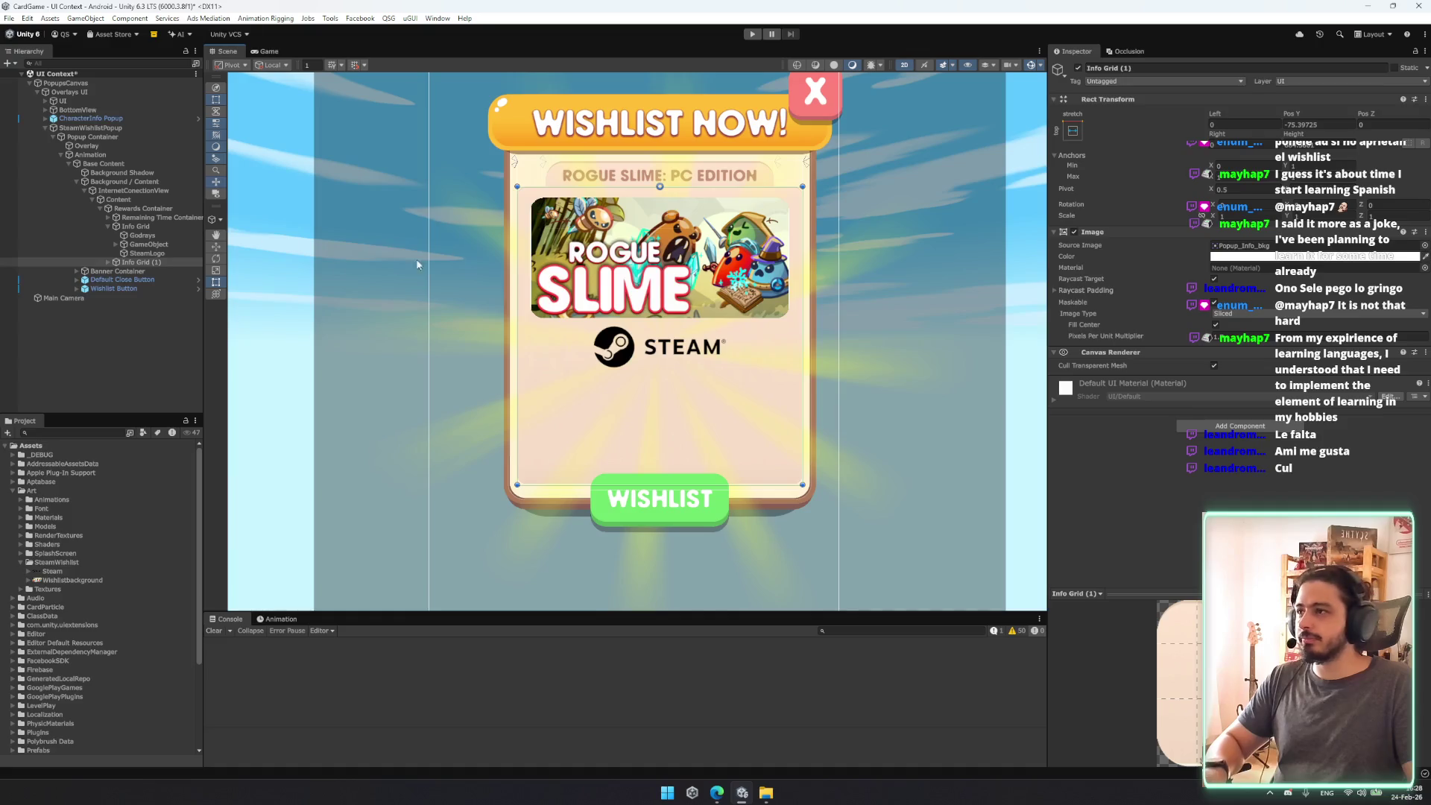
Step: Anchor Info Grid (1) middle-centre and resize it to fit below the Steam logo
{"action": "left_click", "coordinate": [160, 262], "text": "ctrl"}
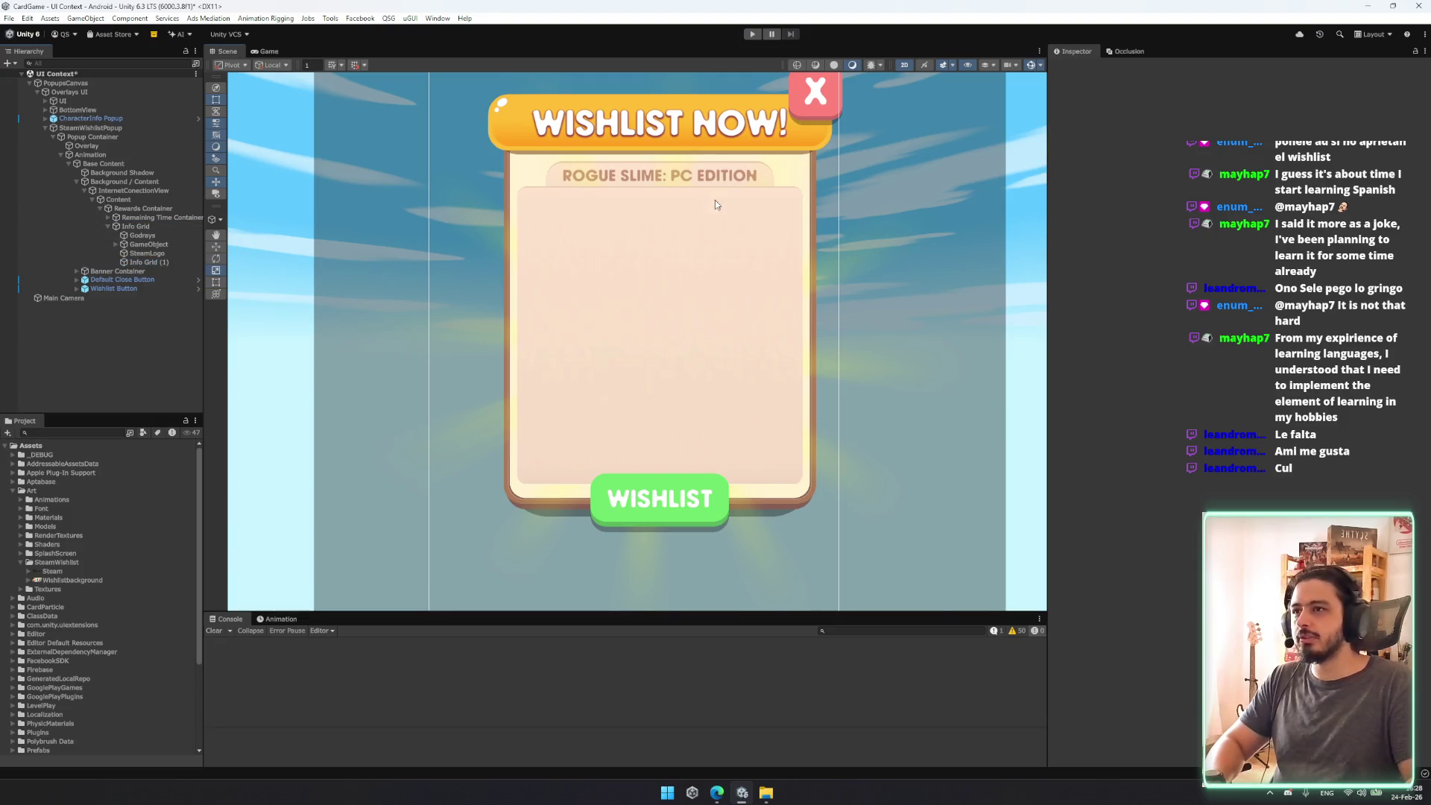
{"action": "left_click_drag", "start_coordinate": [714, 205], "coordinate": [621, 239]}
{"action": "left_click", "coordinate": [618, 237]}
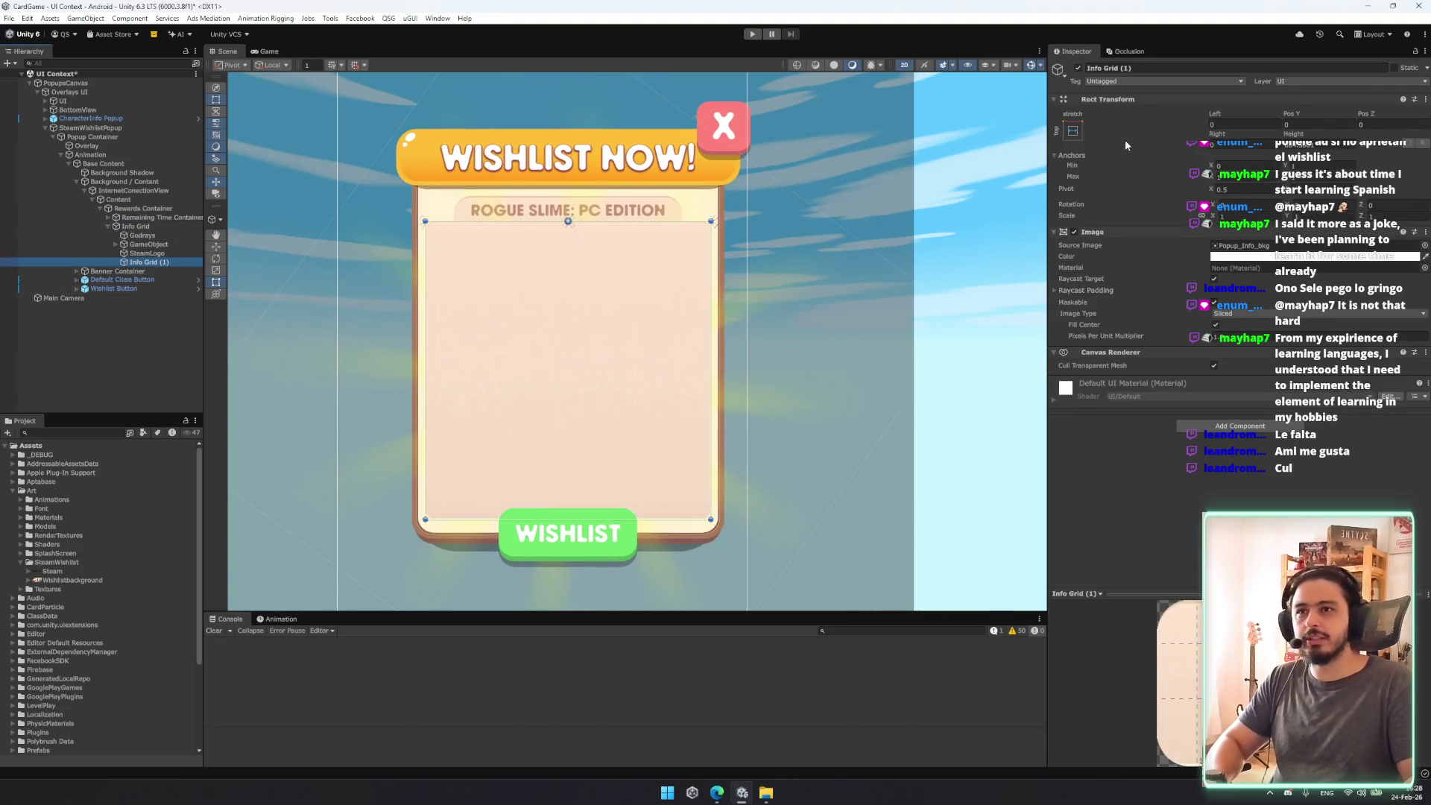
{"action": "left_click", "coordinate": [1072, 131]}
{"action": "left_click", "coordinate": [1136, 243]}
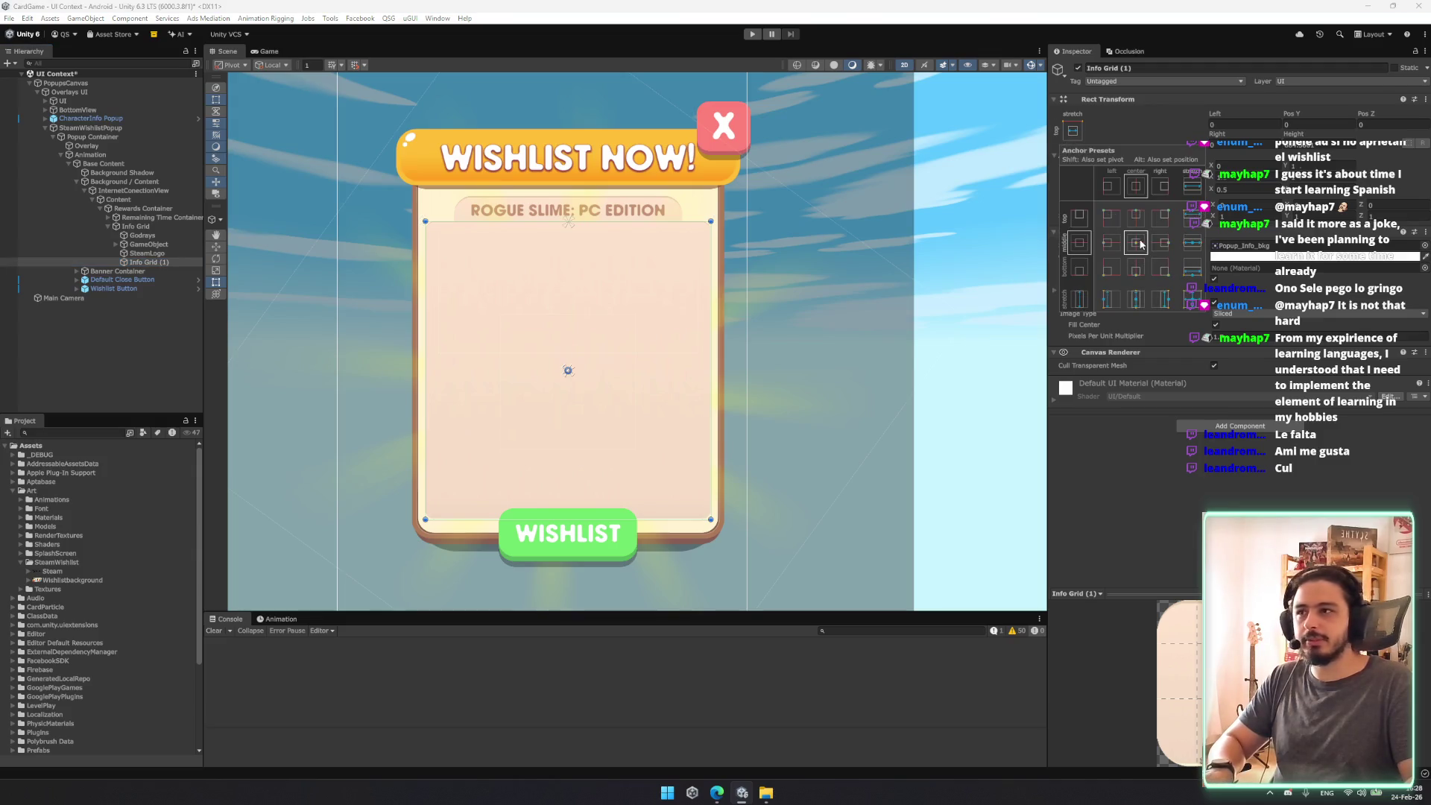
{"action": "left_click", "coordinate": [545, 229]}
{"action": "mouse_move", "coordinate": [557, 221]}
{"action": "left_mouse_down"}
{"action": "mouse_move", "coordinate": [593, 410]}
{"action": "mouse_move", "coordinate": [593, 398]}
{"action": "left_mouse_up"}
{"action": "left_click_drag", "start_coordinate": [711, 398], "coordinate": [692, 405]}
{"action": "left_click_drag", "start_coordinate": [669, 510], "coordinate": [669, 498]}
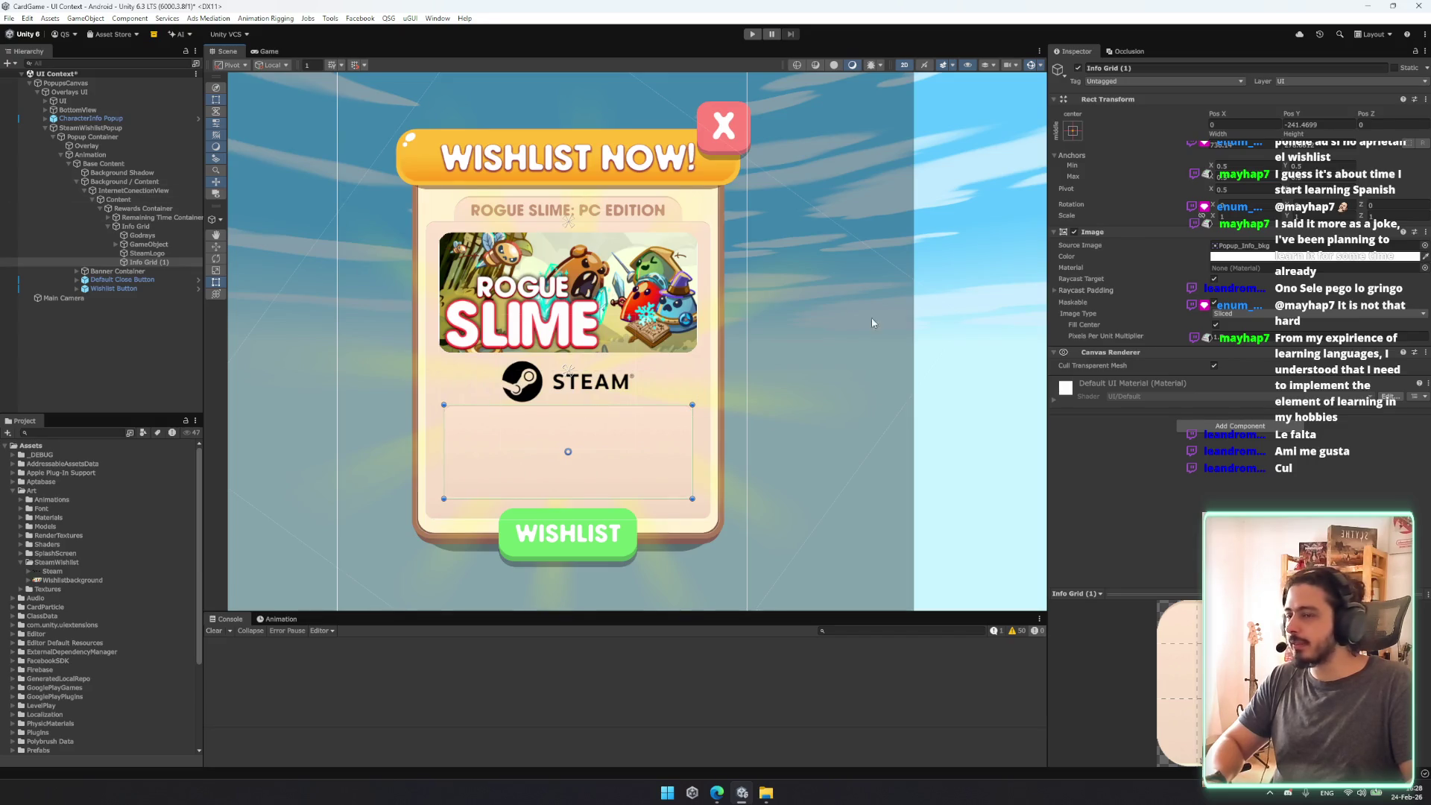
{"action": "double_click", "coordinate": [141, 235]}
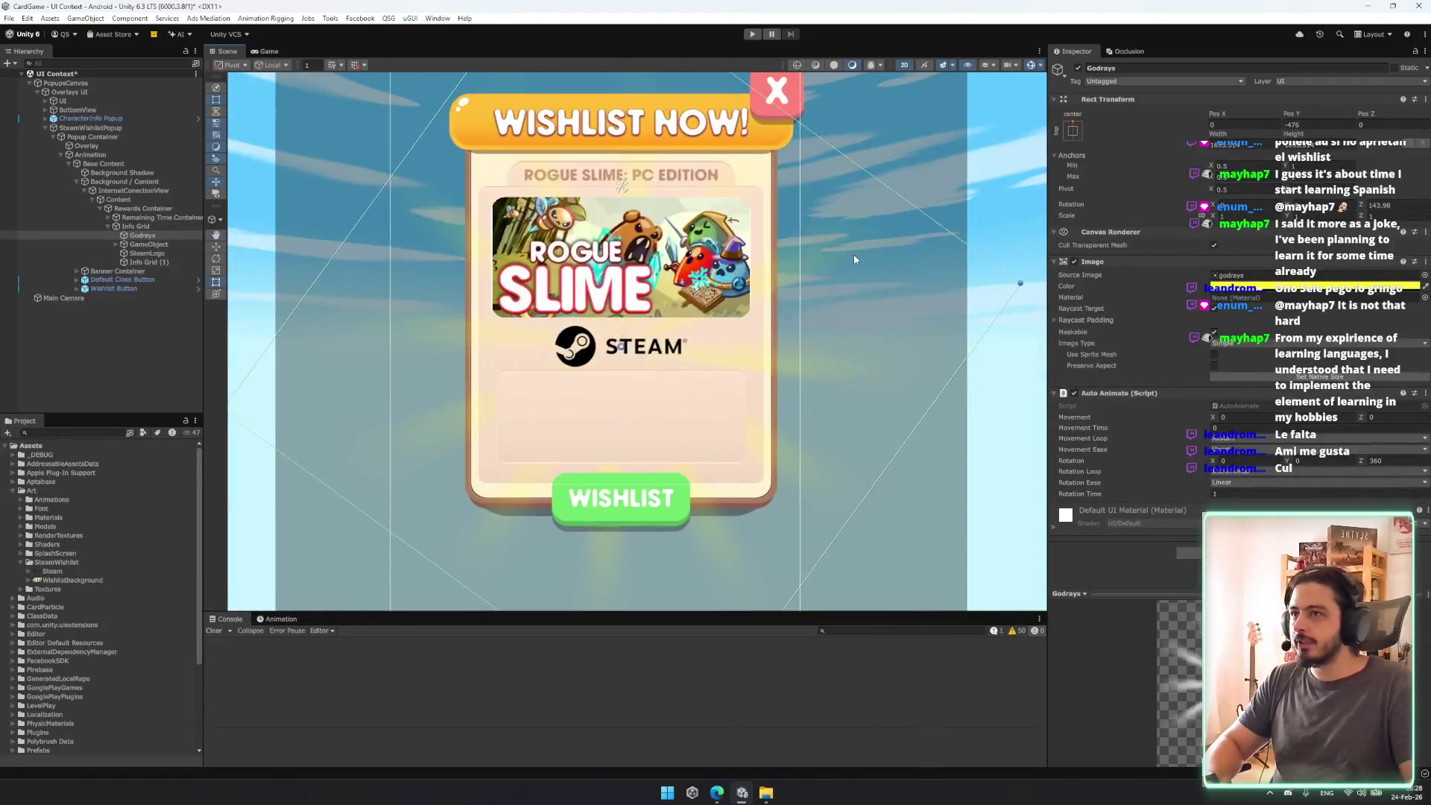
Step: Add a Layout Element with Ignore Layout to Godrays and make it Base Content's first child
{"action": "left_click", "coordinate": [146, 236]}
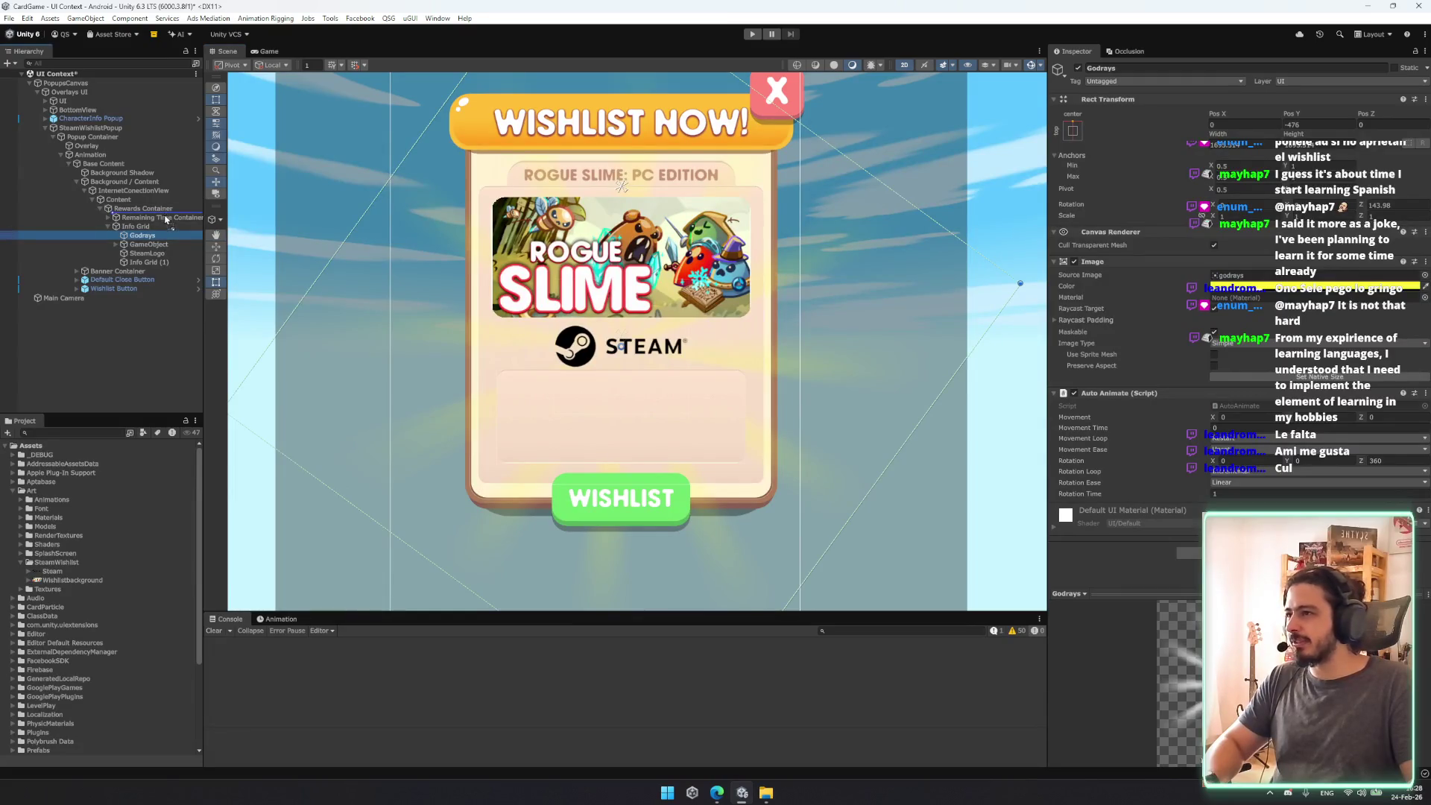
{"action": "left_click_drag", "start_coordinate": [166, 209], "coordinate": [166, 206]}
{"action": "scroll", "coordinate": [781, 280], "scroll_direction": "down", "scroll_amount": 4}
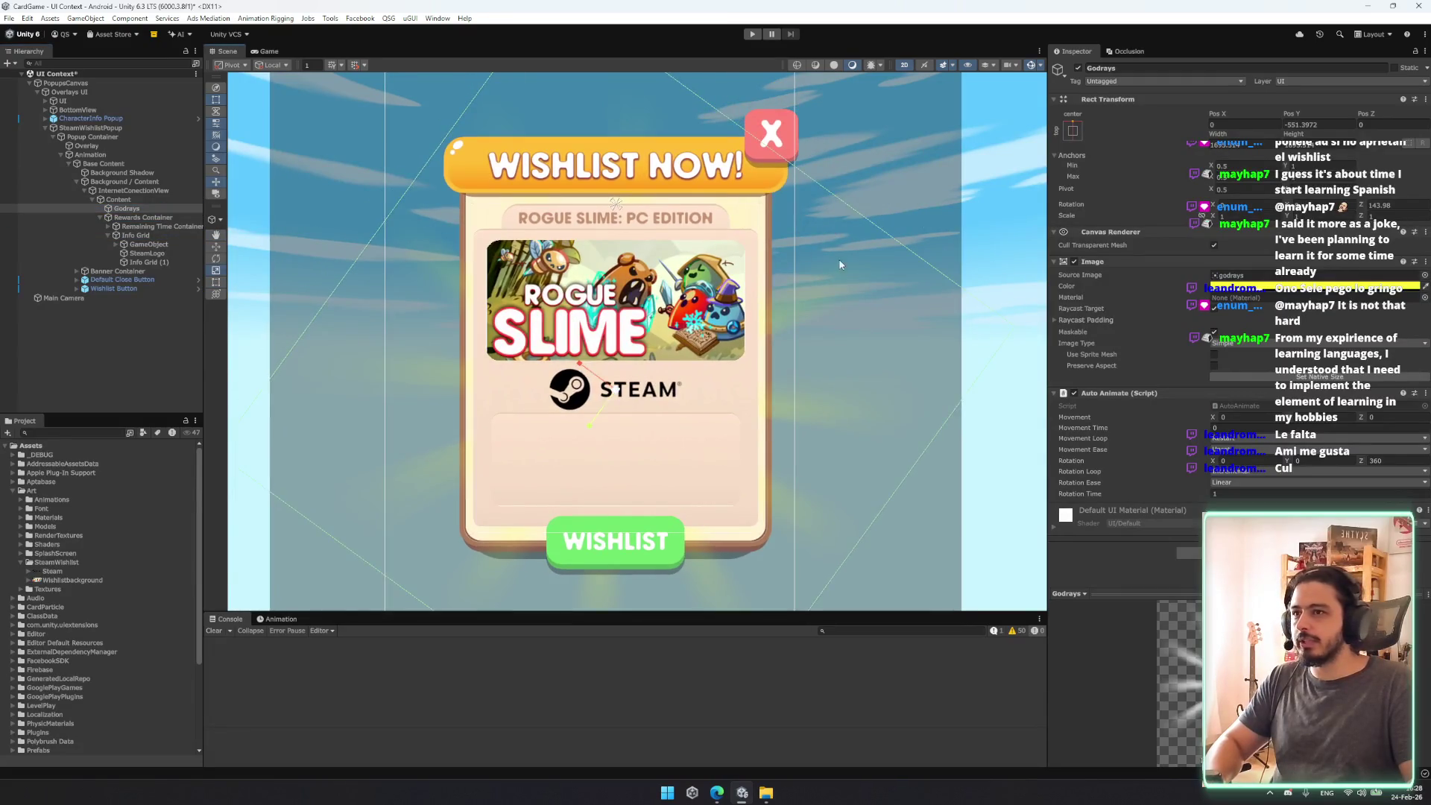
{"action": "left_click_drag", "start_coordinate": [140, 211], "coordinate": [138, 173]}
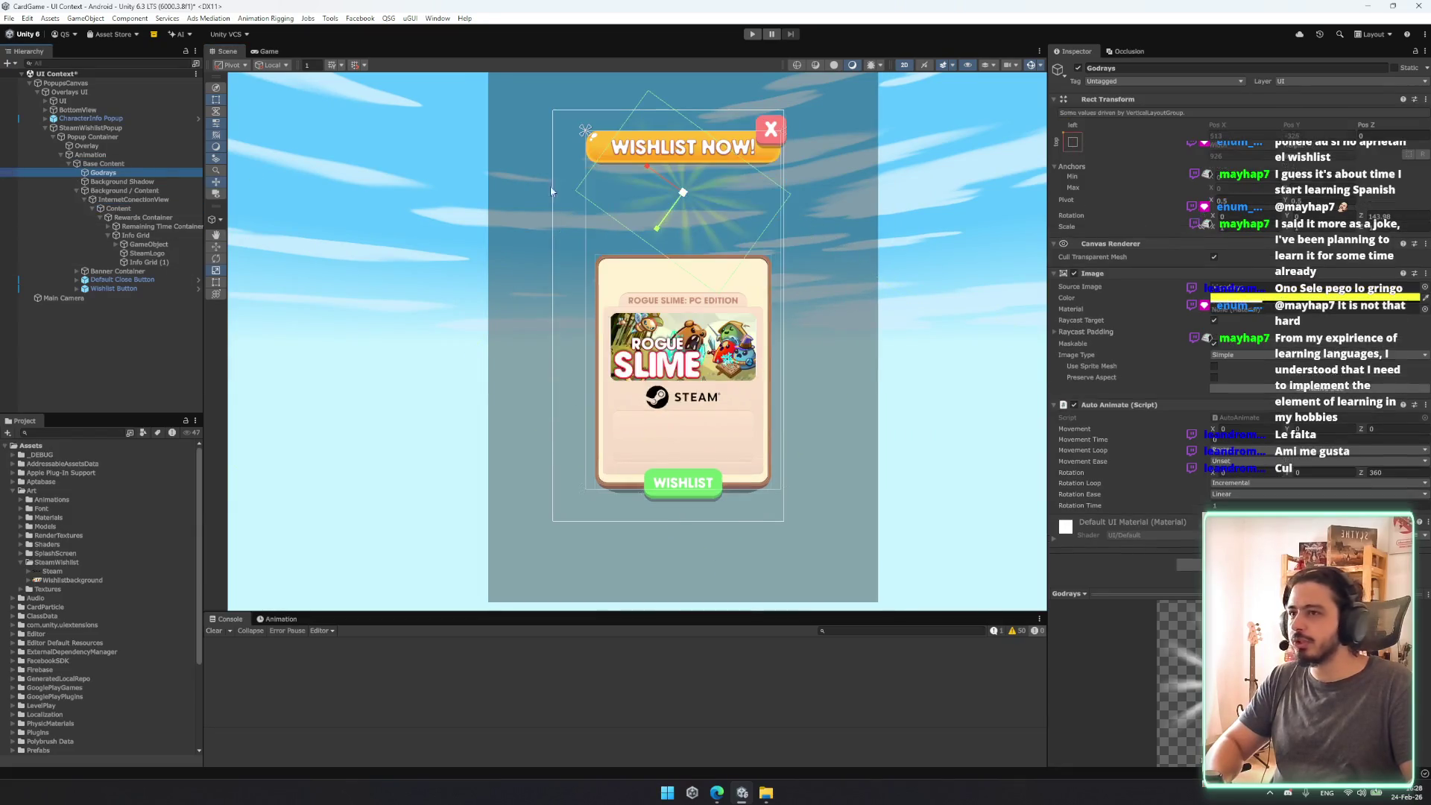
{"action": "key", "text": "ctrl+z"}
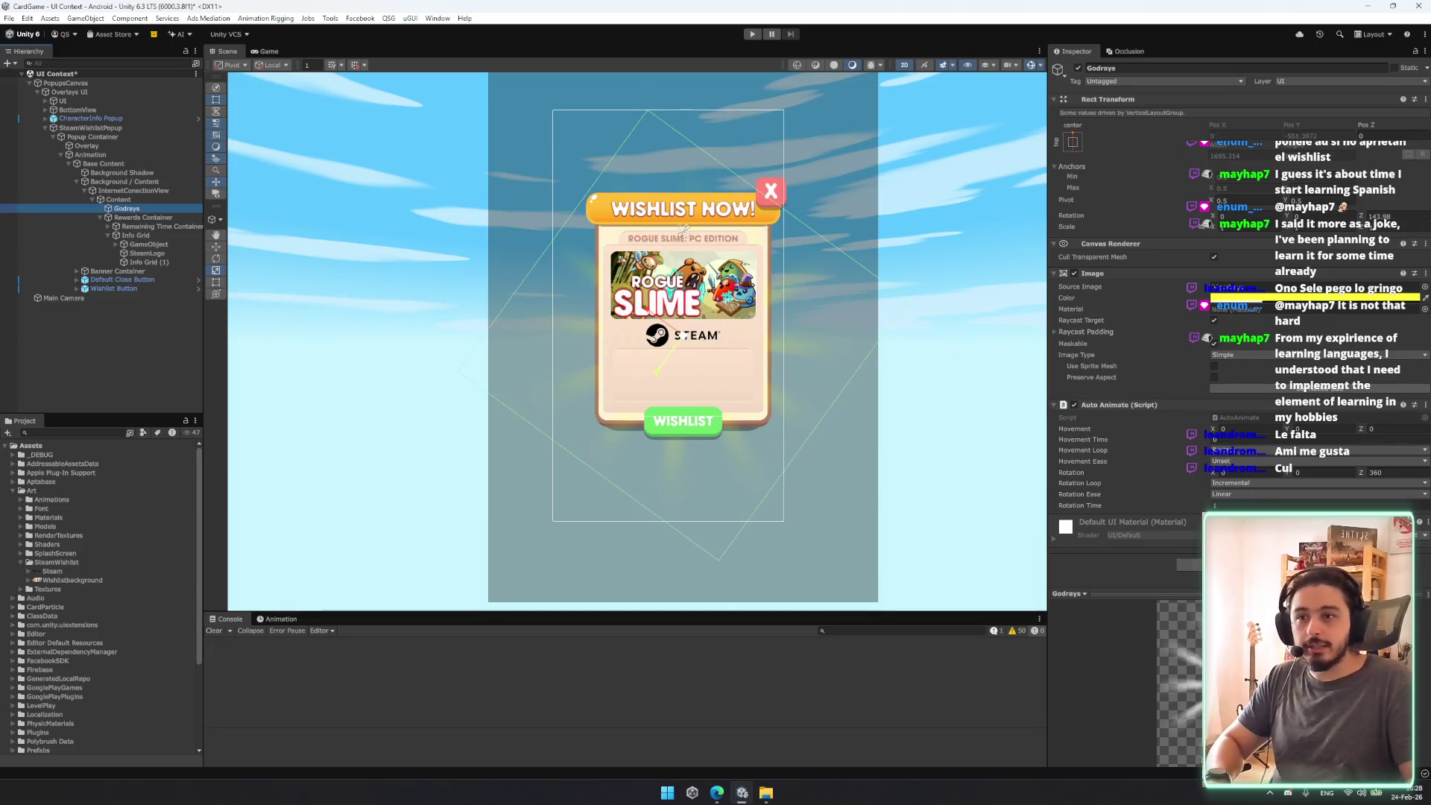
{"action": "key", "text": "ctrl+shift+a"}
{"action": "type", "text": "lay"}
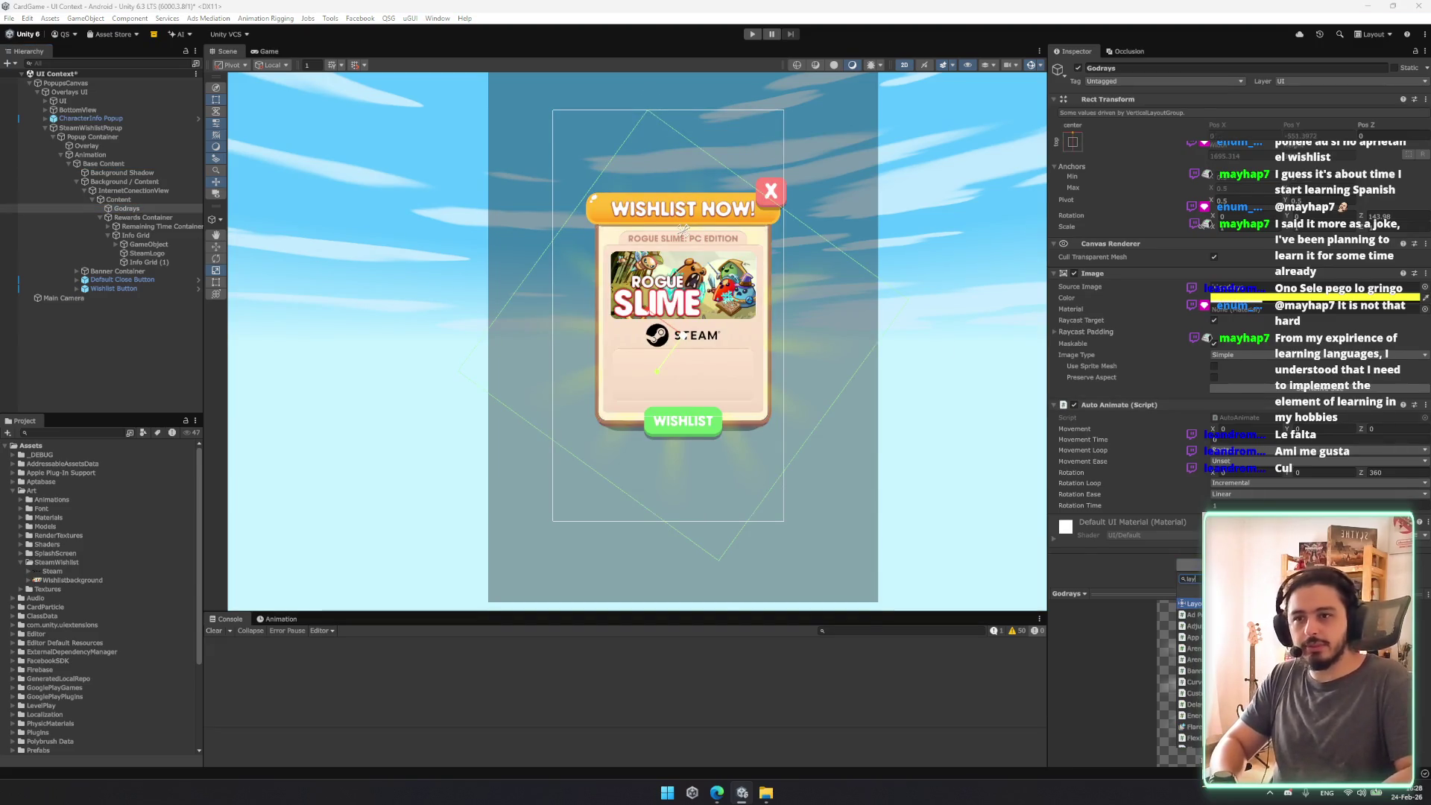
{"action": "key", "text": "Return"}
{"action": "left_click", "coordinate": [1212, 535]}
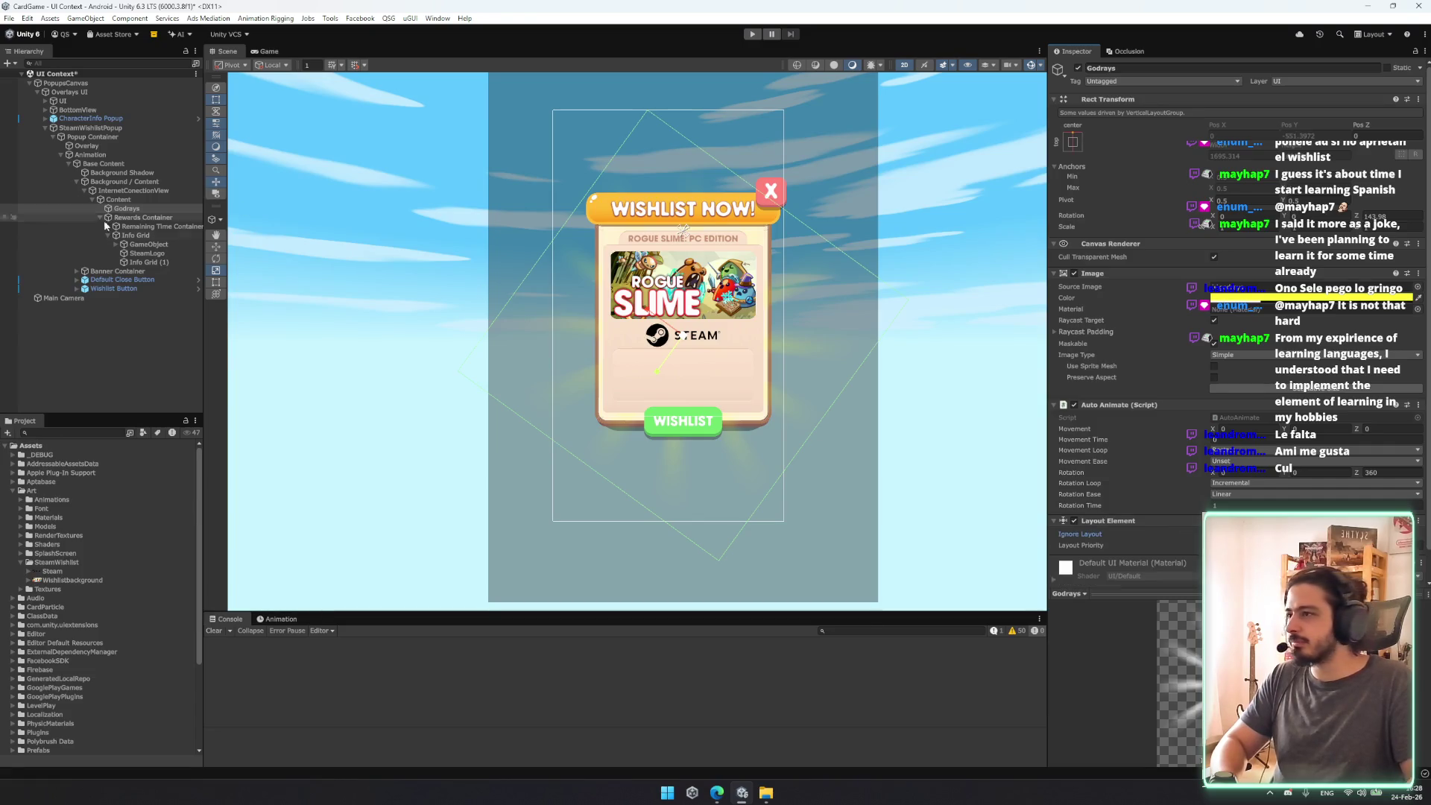
{"action": "left_click_drag", "start_coordinate": [145, 172], "coordinate": [145, 170]}
Step: Reset Godrays' Z rotation to 0
{"action": "key", "text": "t"}
{"action": "double_click", "coordinate": [1386, 216]}
{"action": "type", "text": "0"}
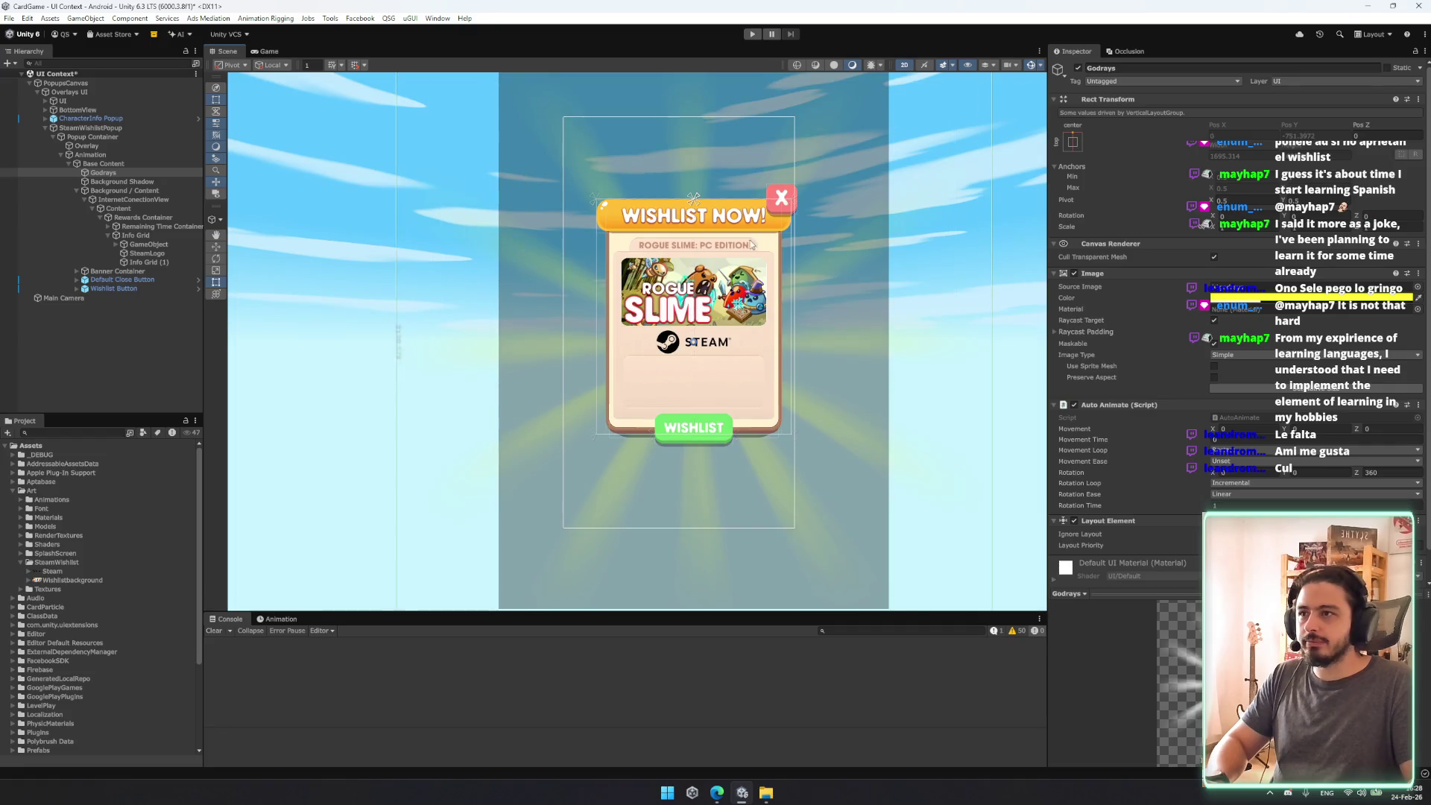
{"action": "scroll", "coordinate": [841, 253], "scroll_direction": "down", "scroll_amount": 3}
{"action": "left_click", "coordinate": [139, 136]}
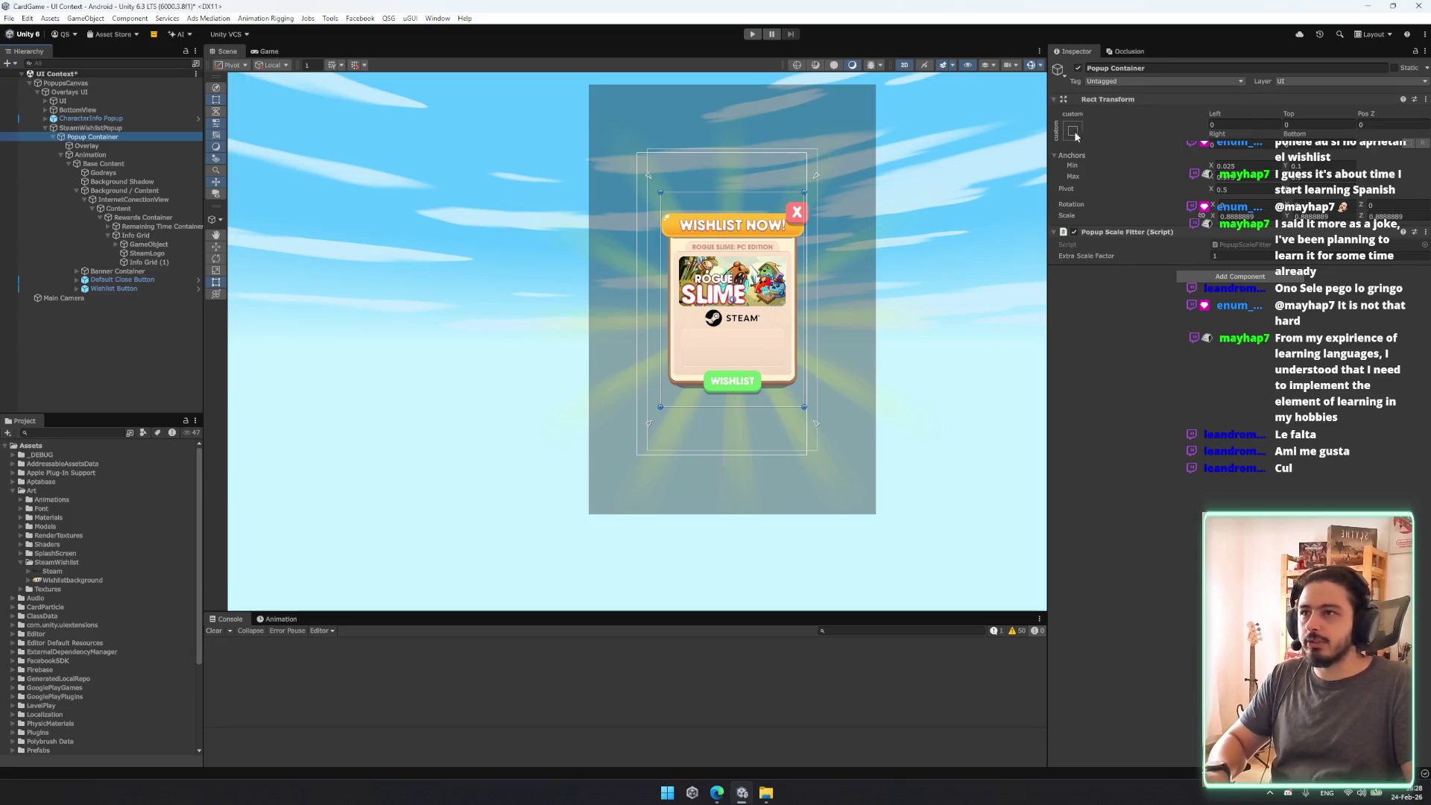
Step: Zero the SteamWishlistPopup offsets with an anchor preset
{"action": "left_click", "coordinate": [120, 128]}
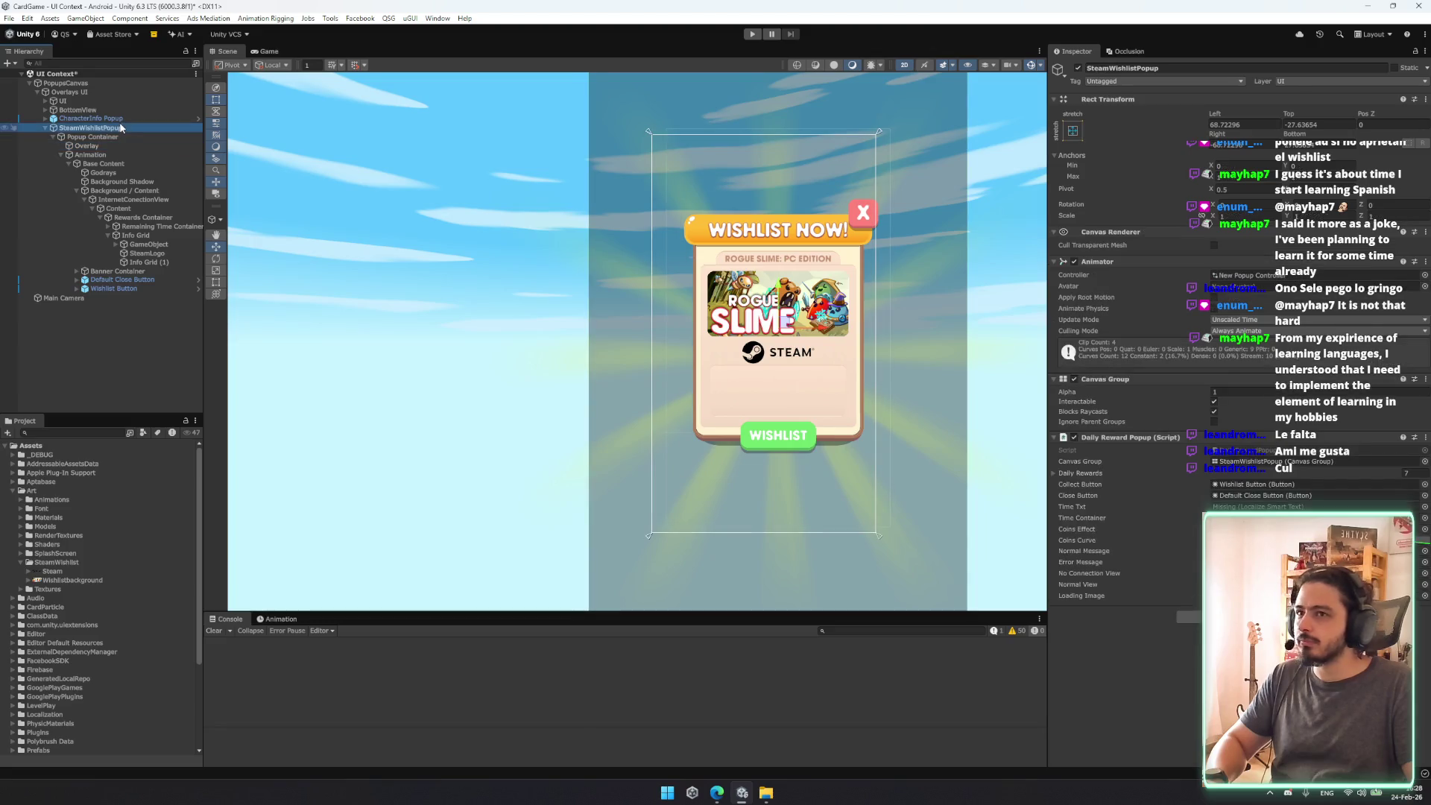
{"action": "left_click", "coordinate": [1074, 133]}
{"action": "left_click", "coordinate": [1327, 309], "text": "alt+shift"}
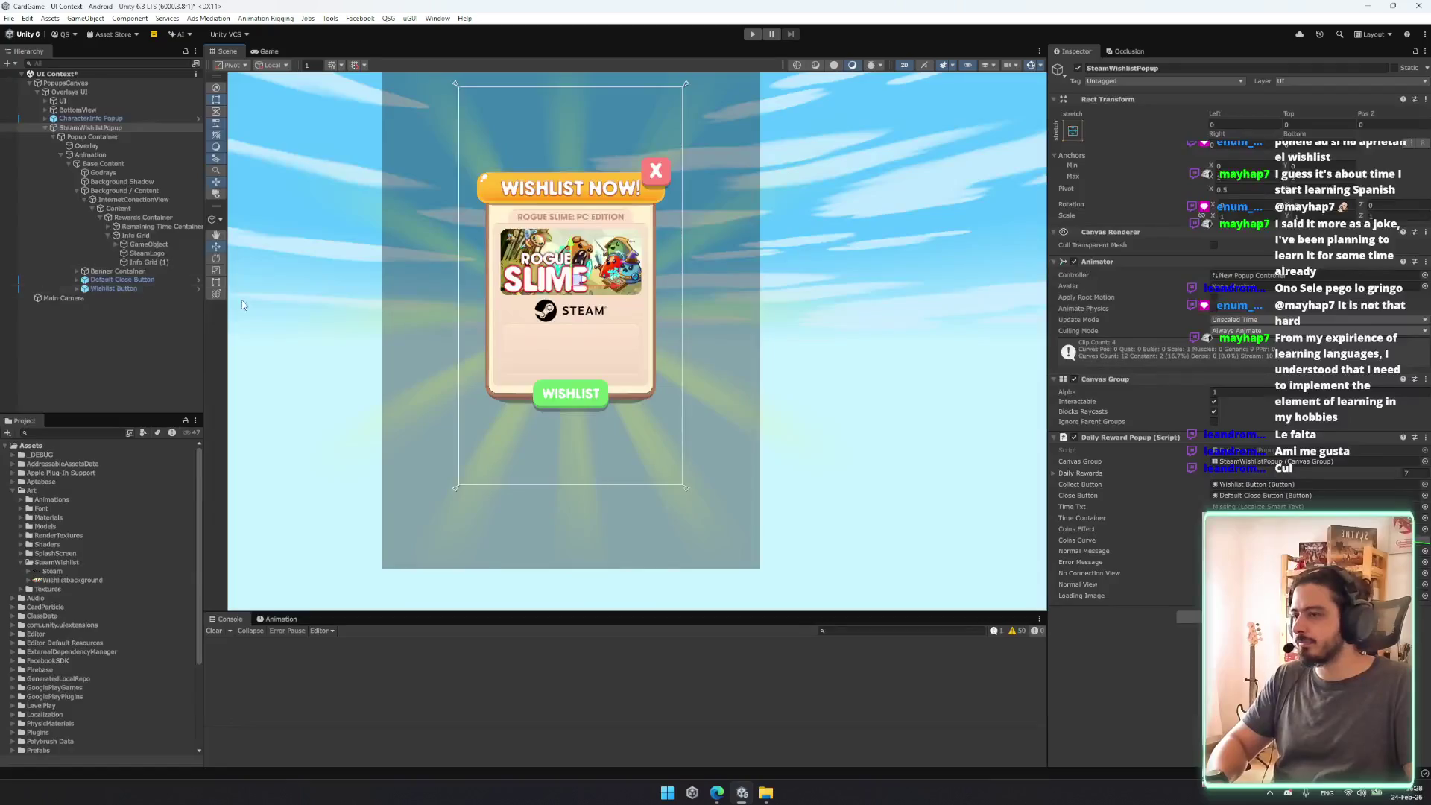
{"action": "scroll", "coordinate": [564, 286], "scroll_direction": "up", "scroll_amount": 3}
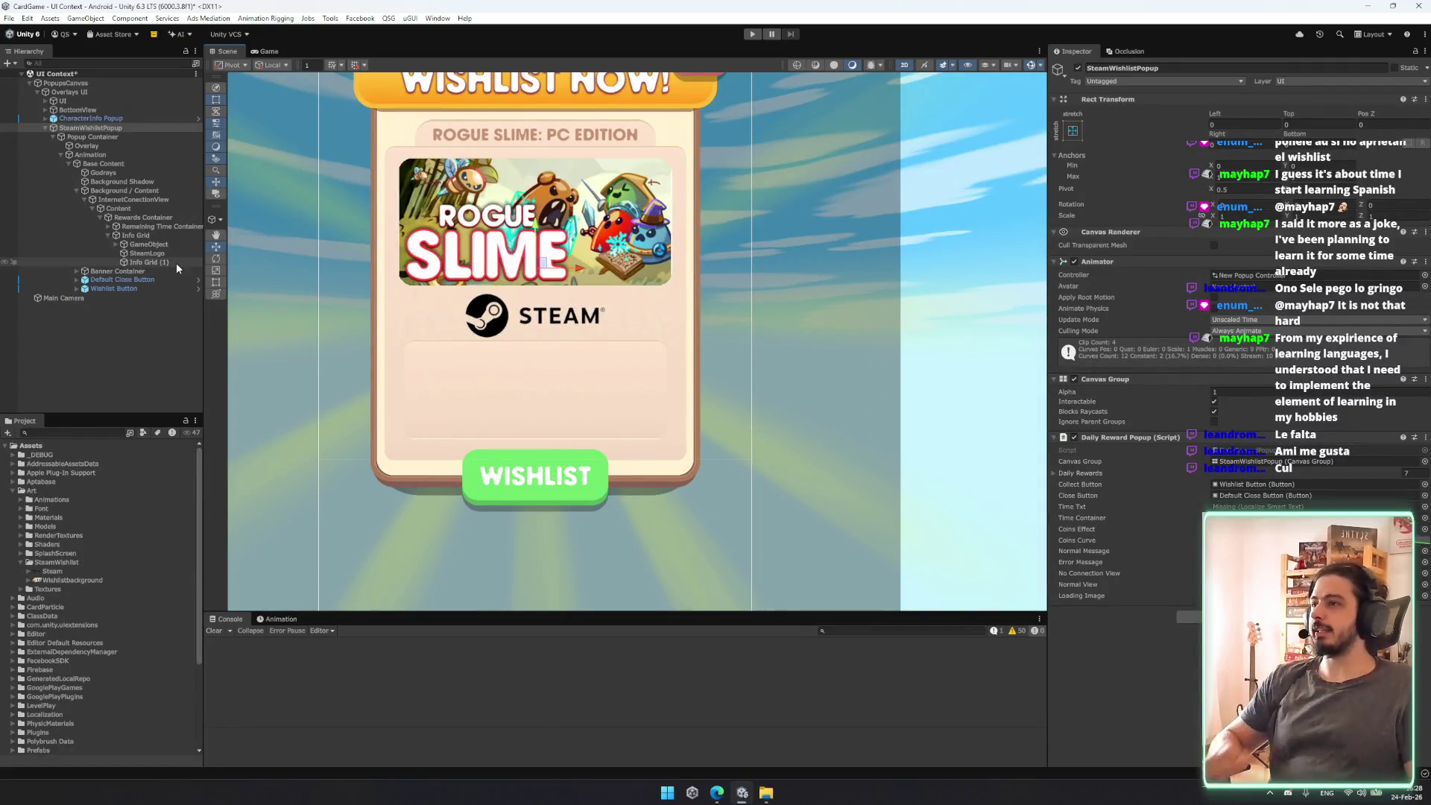
Step: Rename Info Grid (1) to Info Grid
{"action": "left_click", "coordinate": [177, 271]}
{"action": "left_click", "coordinate": [149, 261]}
{"action": "key", "text": "Return"}
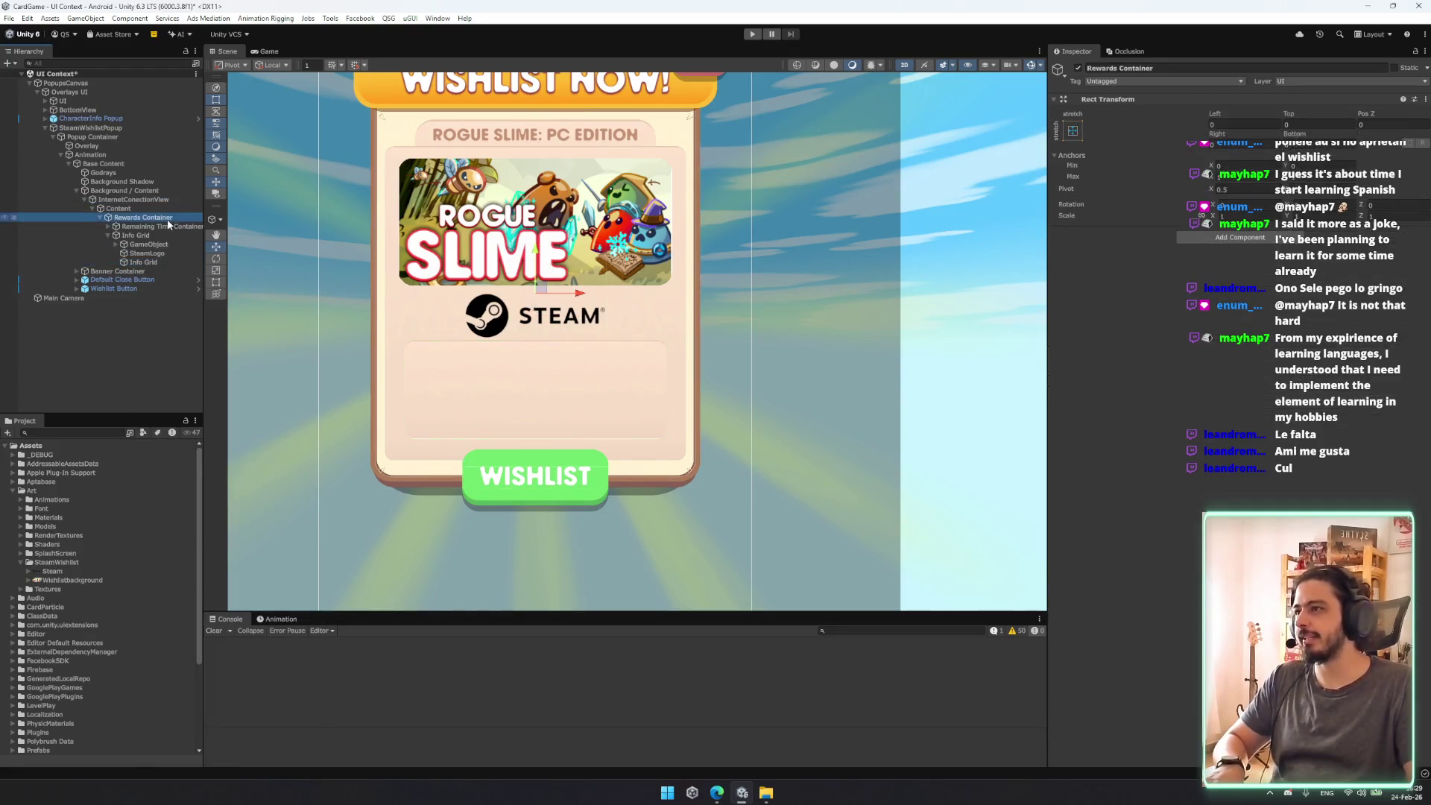
Step: Move Game Title Label (1) into Info Grid, stretch it to fill, and type 'THIS IS THE PROYTE'
{"action": "left_click", "coordinate": [107, 226]}
{"action": "left_click", "coordinate": [148, 235]}
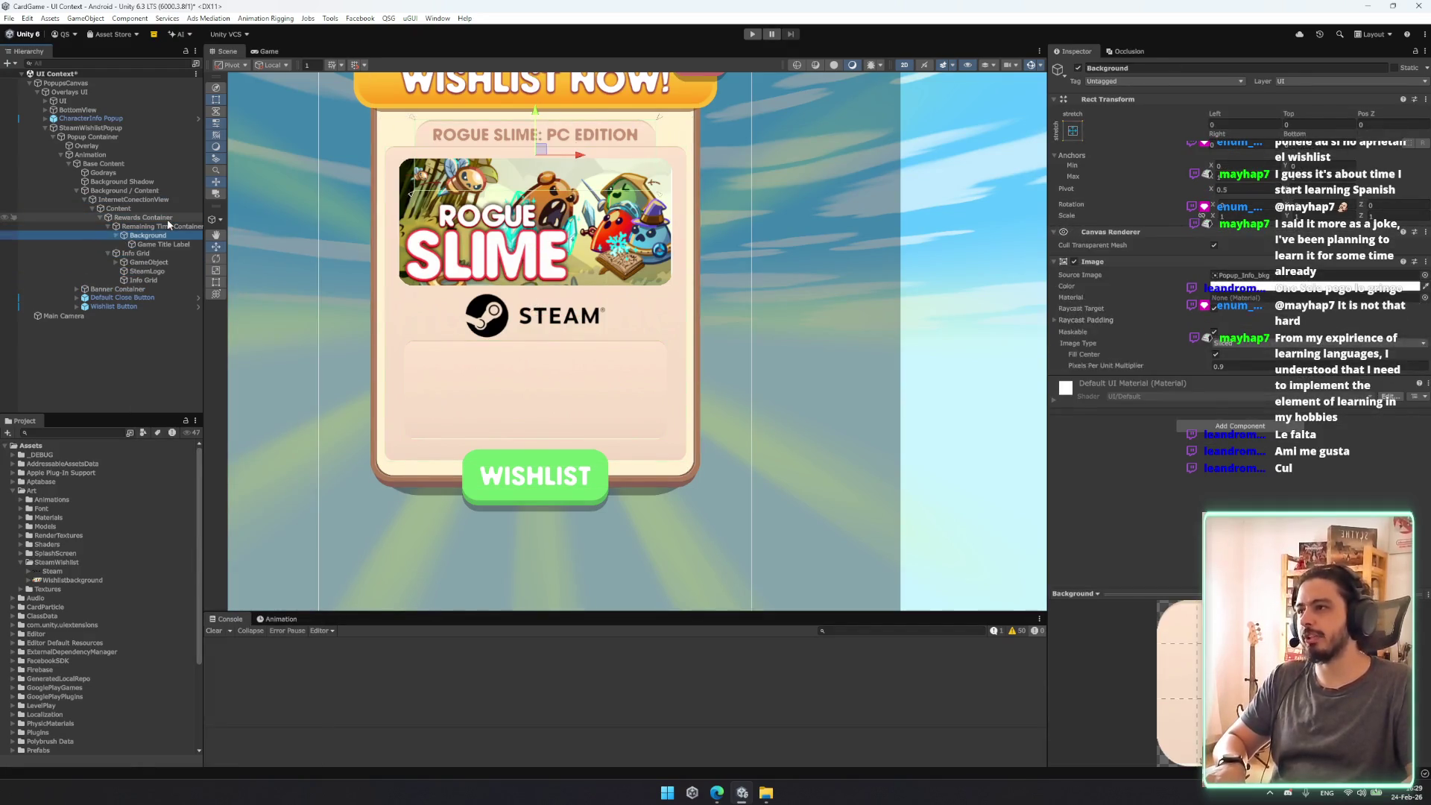
{"action": "key", "text": "Right"}
{"action": "key", "text": "Down"}
{"action": "left_click", "coordinate": [172, 252]}
{"action": "left_click_drag", "start_coordinate": [172, 253], "coordinate": [143, 289]}
{"action": "left_click", "coordinate": [1072, 131]}
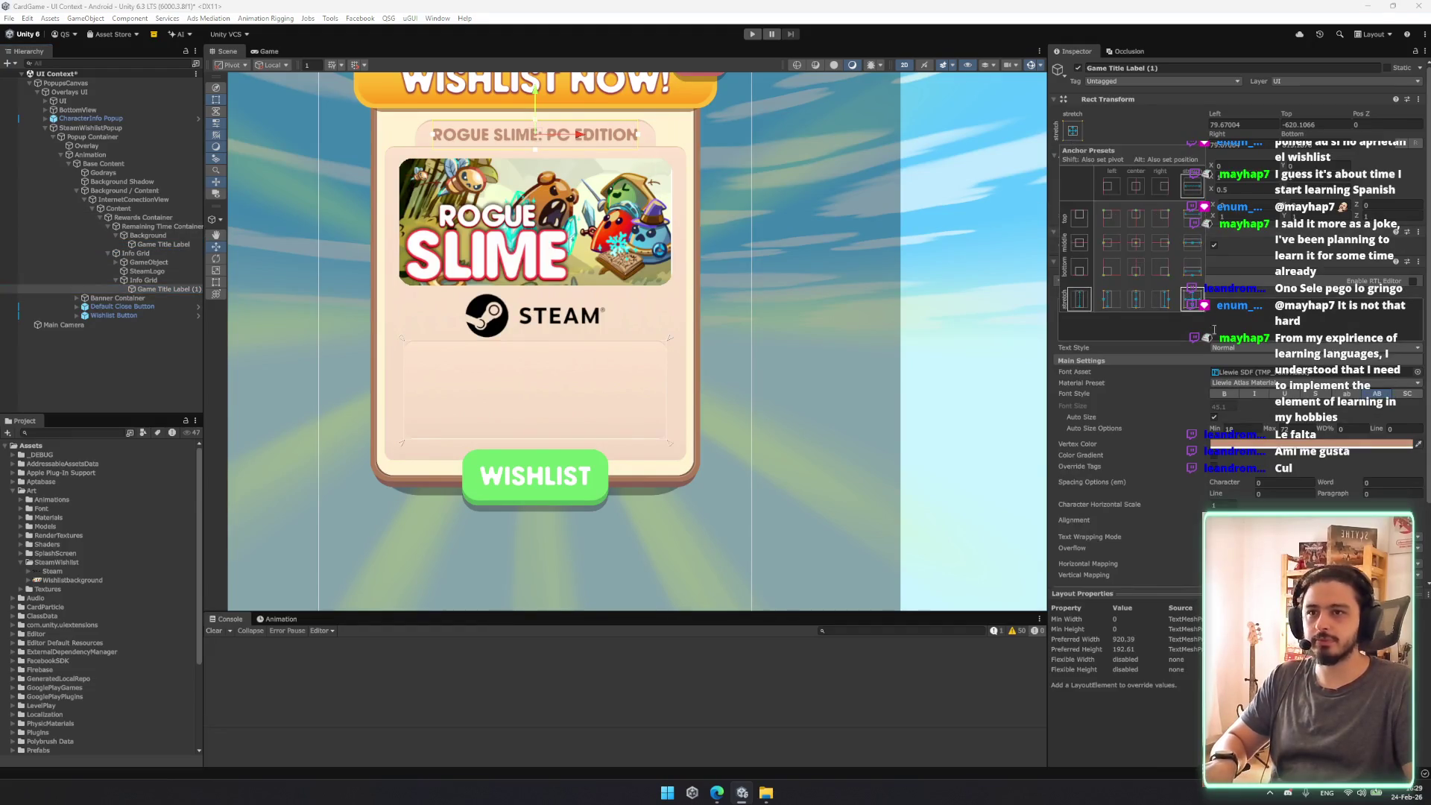
{"action": "left_click", "coordinate": [1260, 332], "text": "alt"}
{"action": "left_click", "coordinate": [1317, 327]}
{"action": "type", "text": "THIS"}
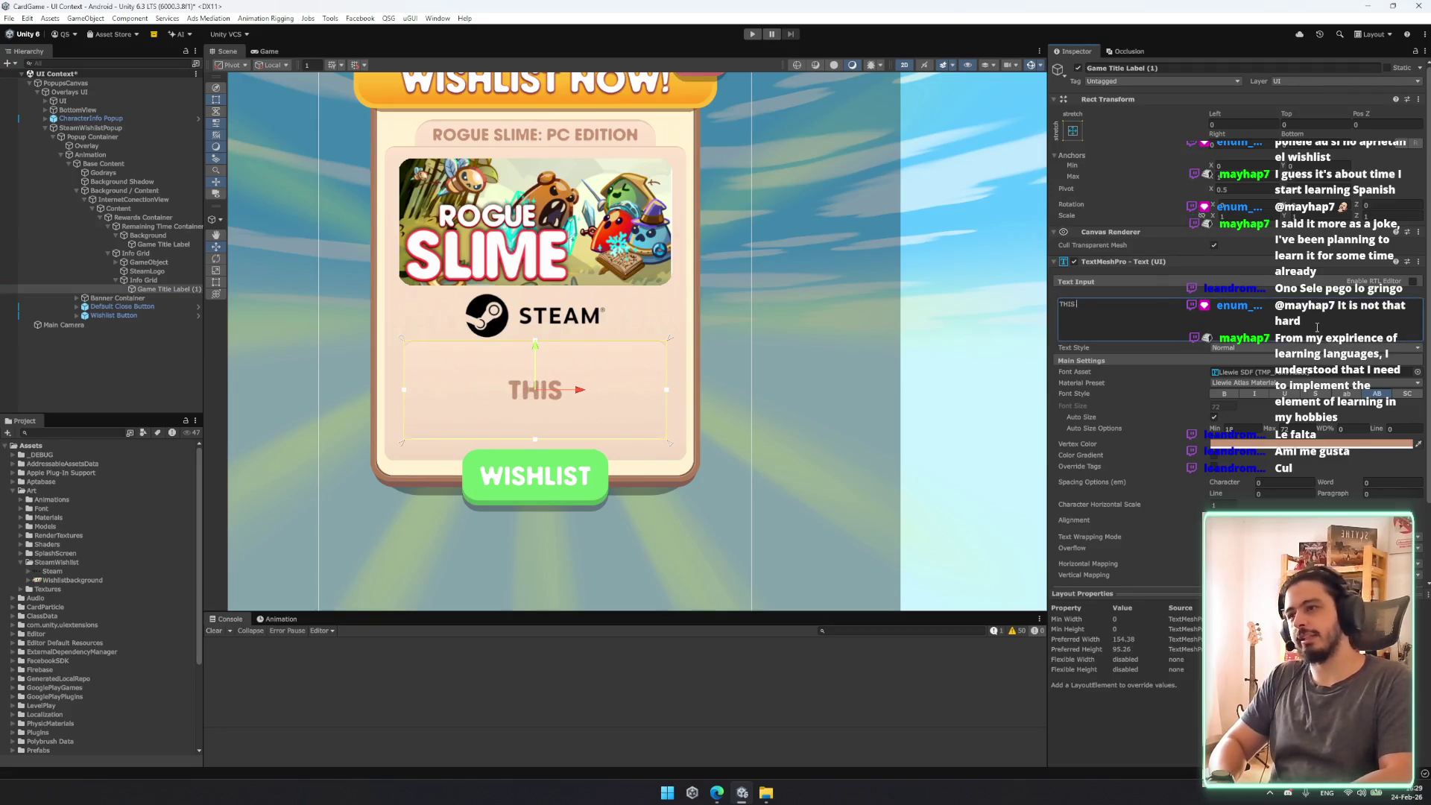
{"action": "type", "text": " IS THE PROYTE"}
Step: Type 'PROJECT THAT TOOK US TIME.... BLALBALBAL' into the label, fix the stray quote, and keep vertical alignment at Middle
{"action": "key", "text": "BackSpace"}
{"action": "key", "text": "BackSpace"}
{"action": "type", "text": "ECT THAT TOOK"}
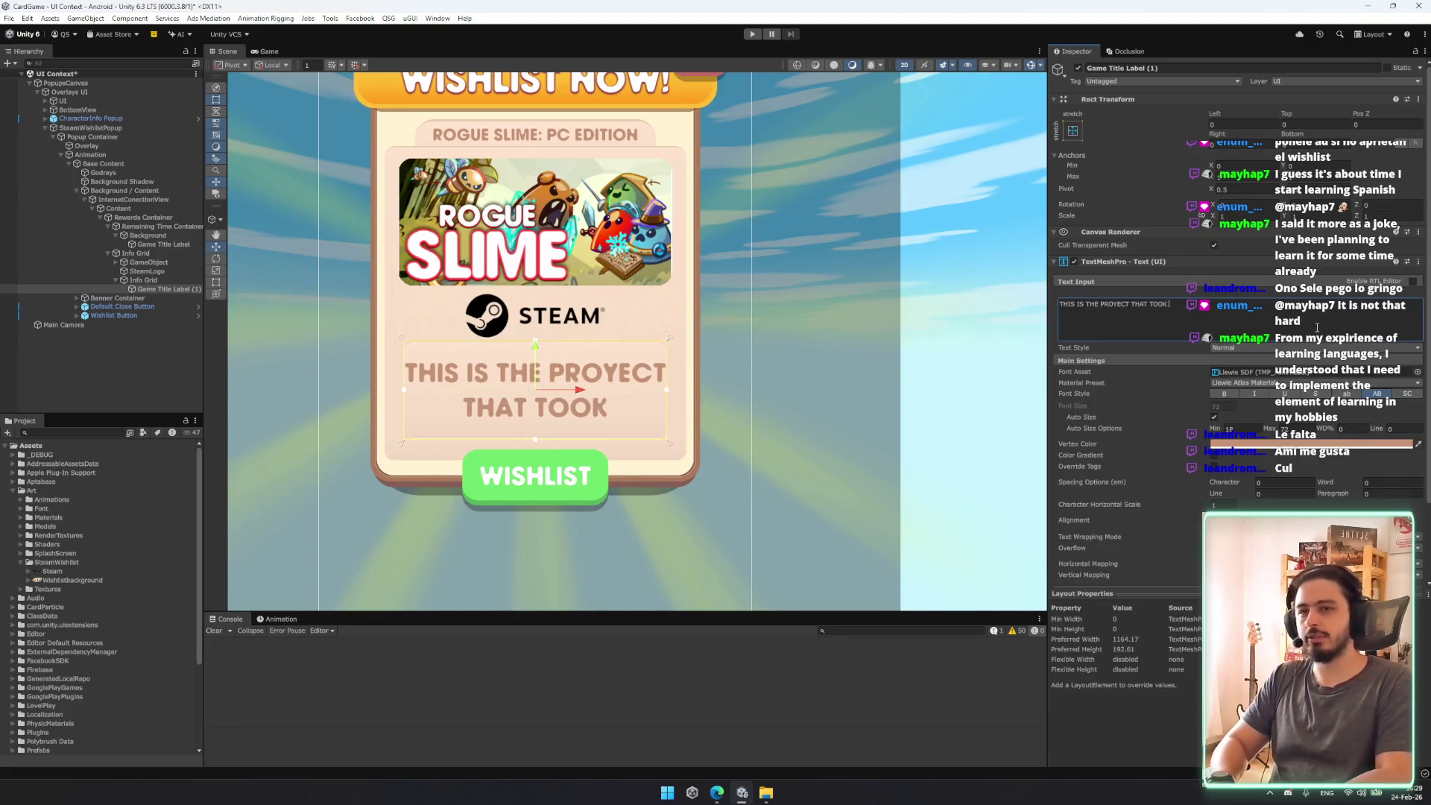
{"action": "type", "text": " US TIME.."}
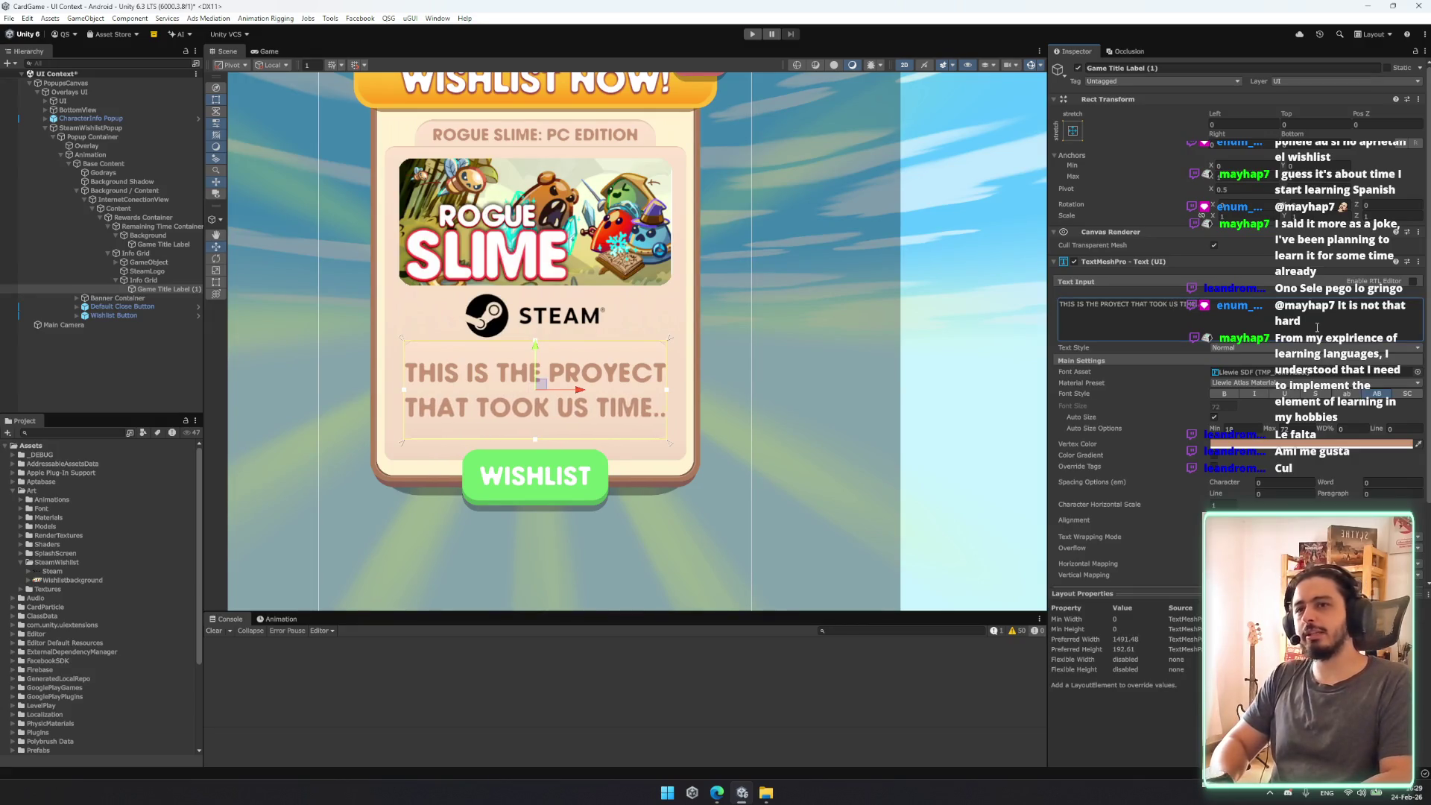
{"action": "type", "text": ".. BLALBALBAL ."}
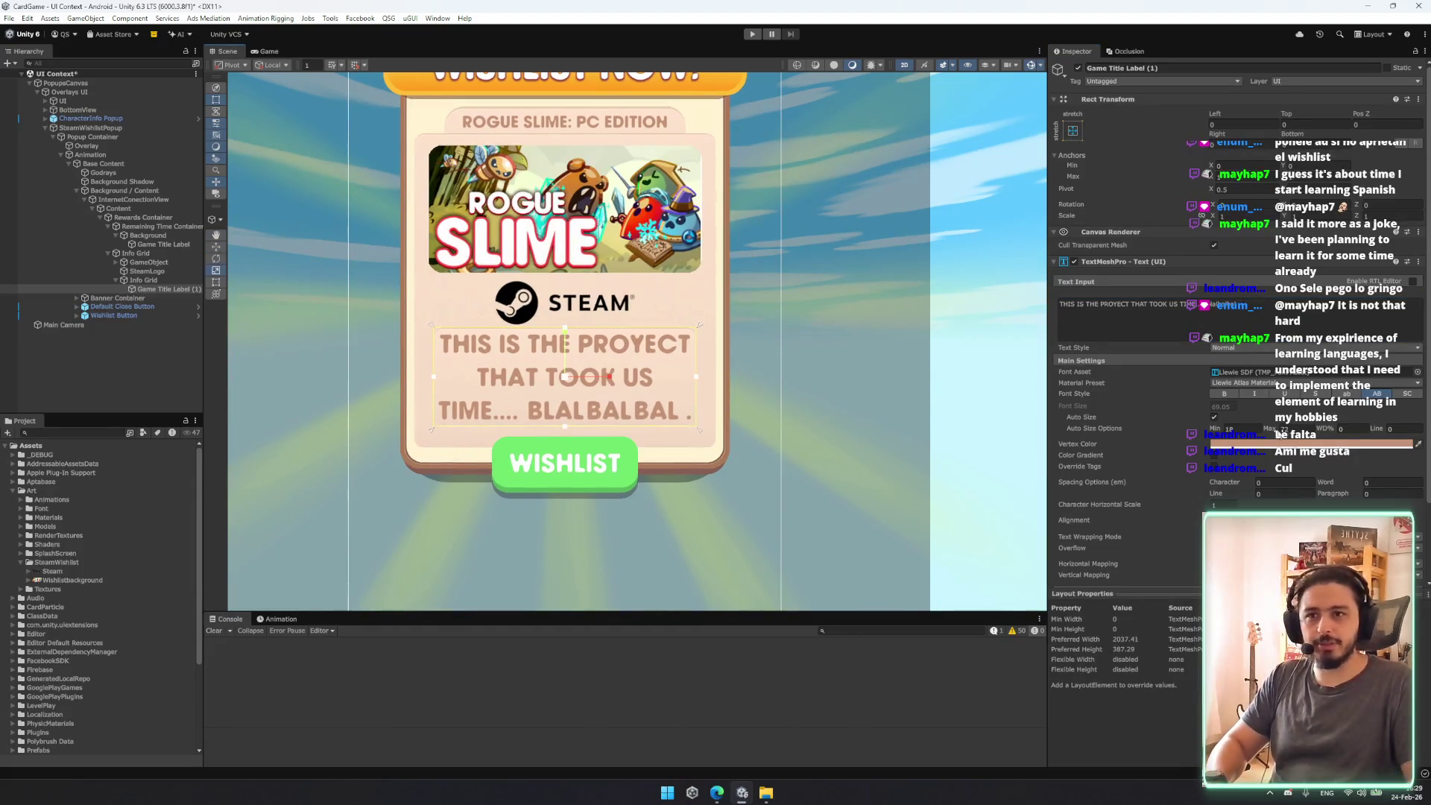
{"action": "type", "text": "30"}
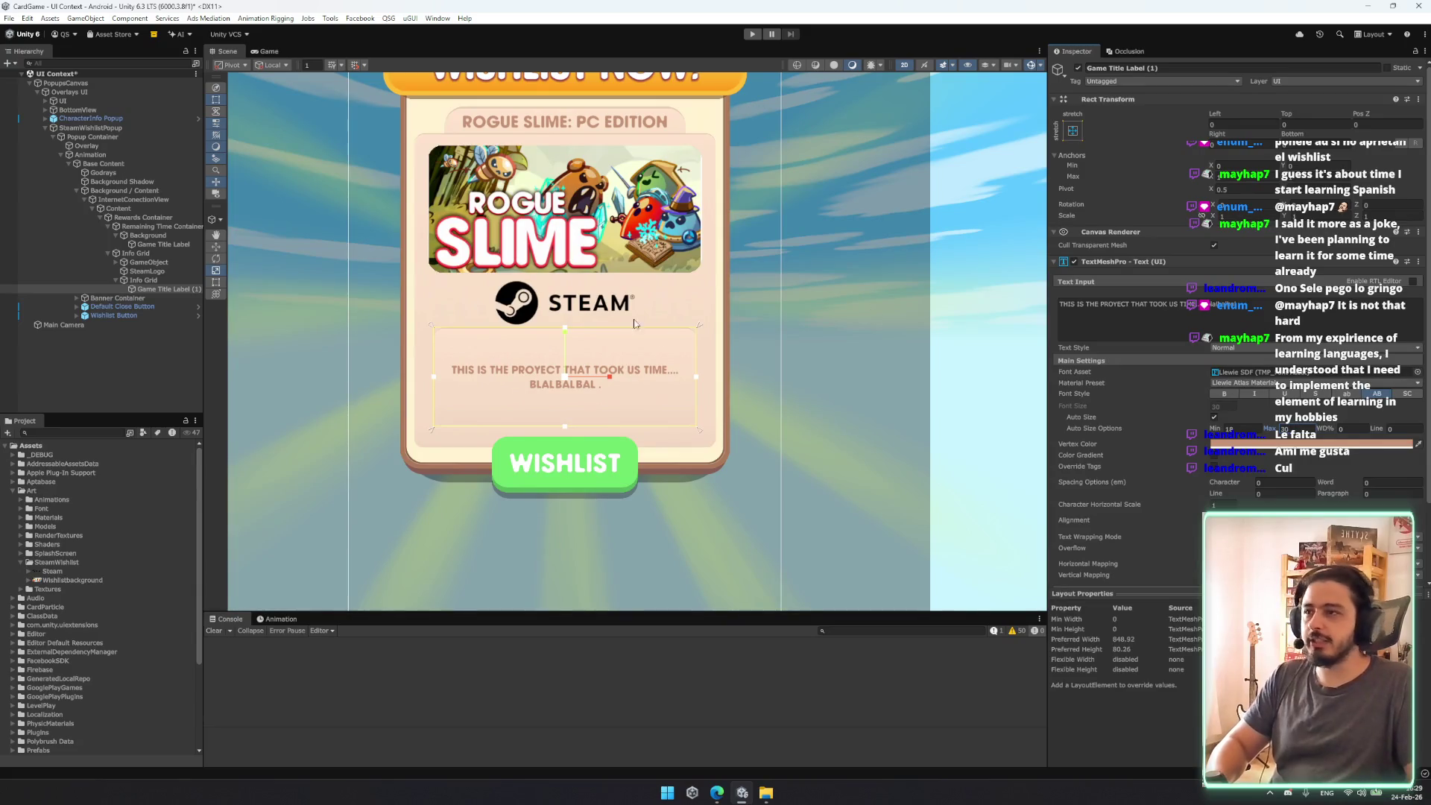
{"action": "scroll", "coordinate": [838, 372], "scroll_direction": "up", "scroll_amount": 2}
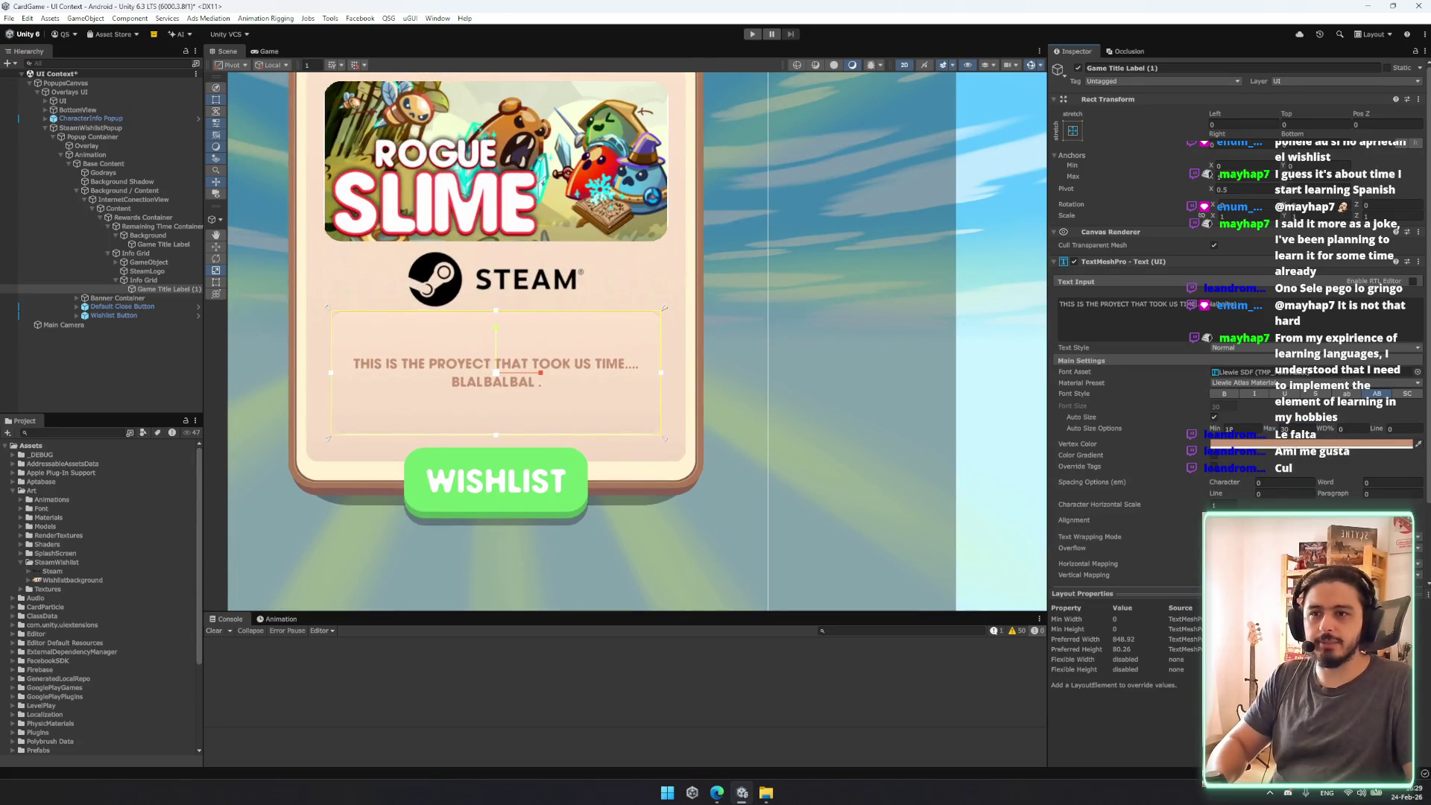
{"action": "left_click", "coordinate": [1223, 530]}
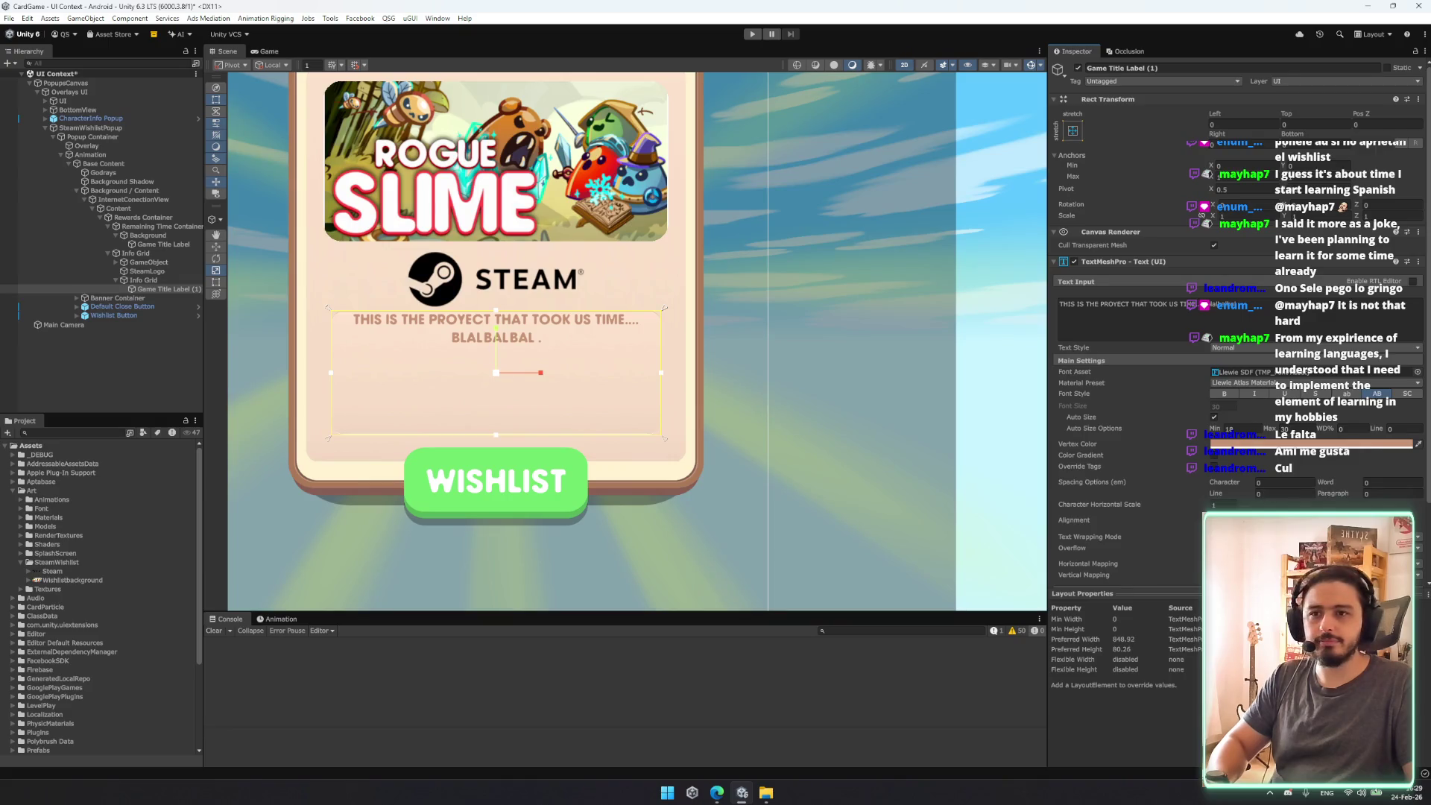
{"action": "left_click", "coordinate": [1237, 530]}
Step: Clean up the end of the label text and correct PROYECT to PROJECT
{"action": "left_click", "coordinate": [1269, 337]}
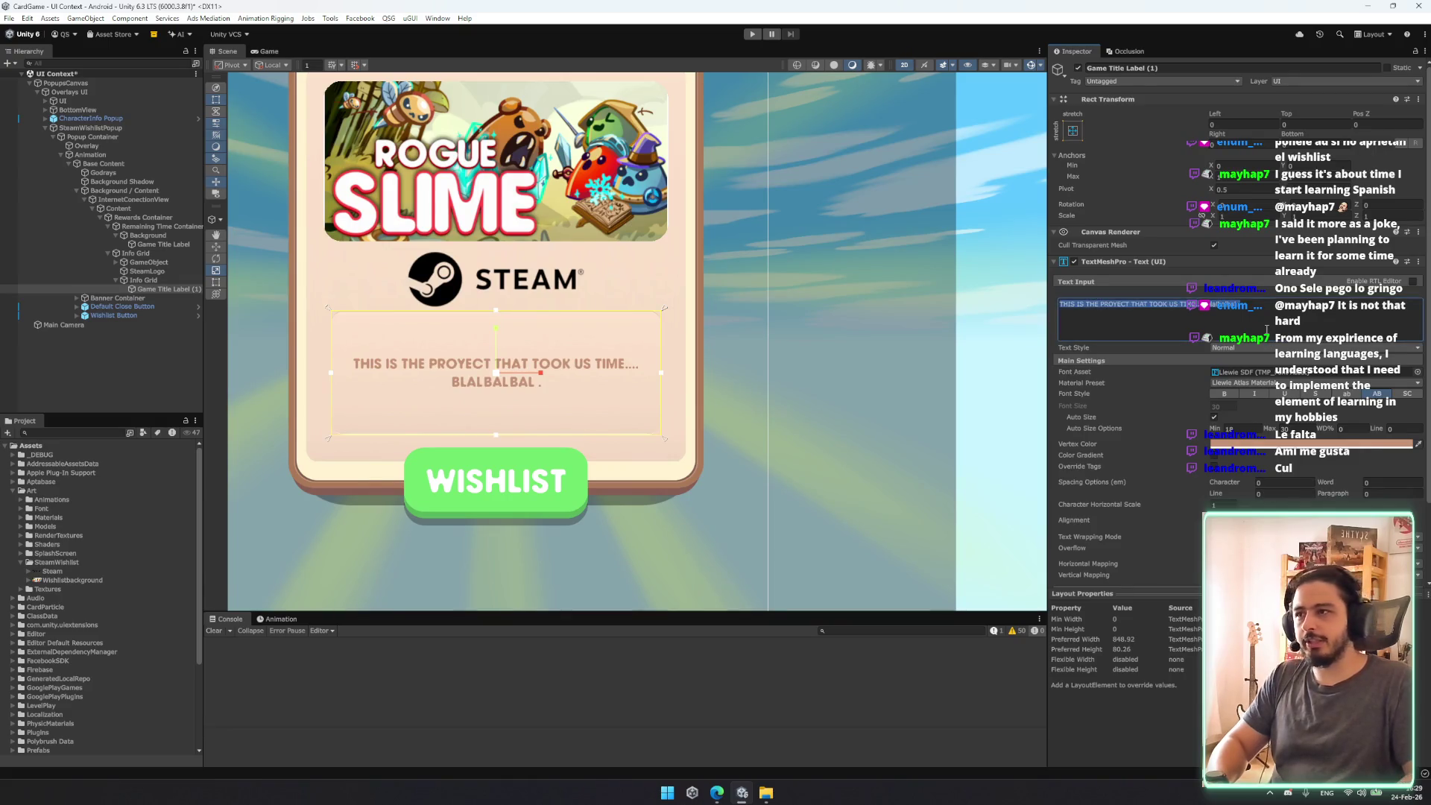
{"action": "left_click", "coordinate": [1266, 329]}
{"action": "key", "text": "BackSpace"}
{"action": "key", "text": "BackSpace"}
{"action": "type", "text": "please wiushg"}
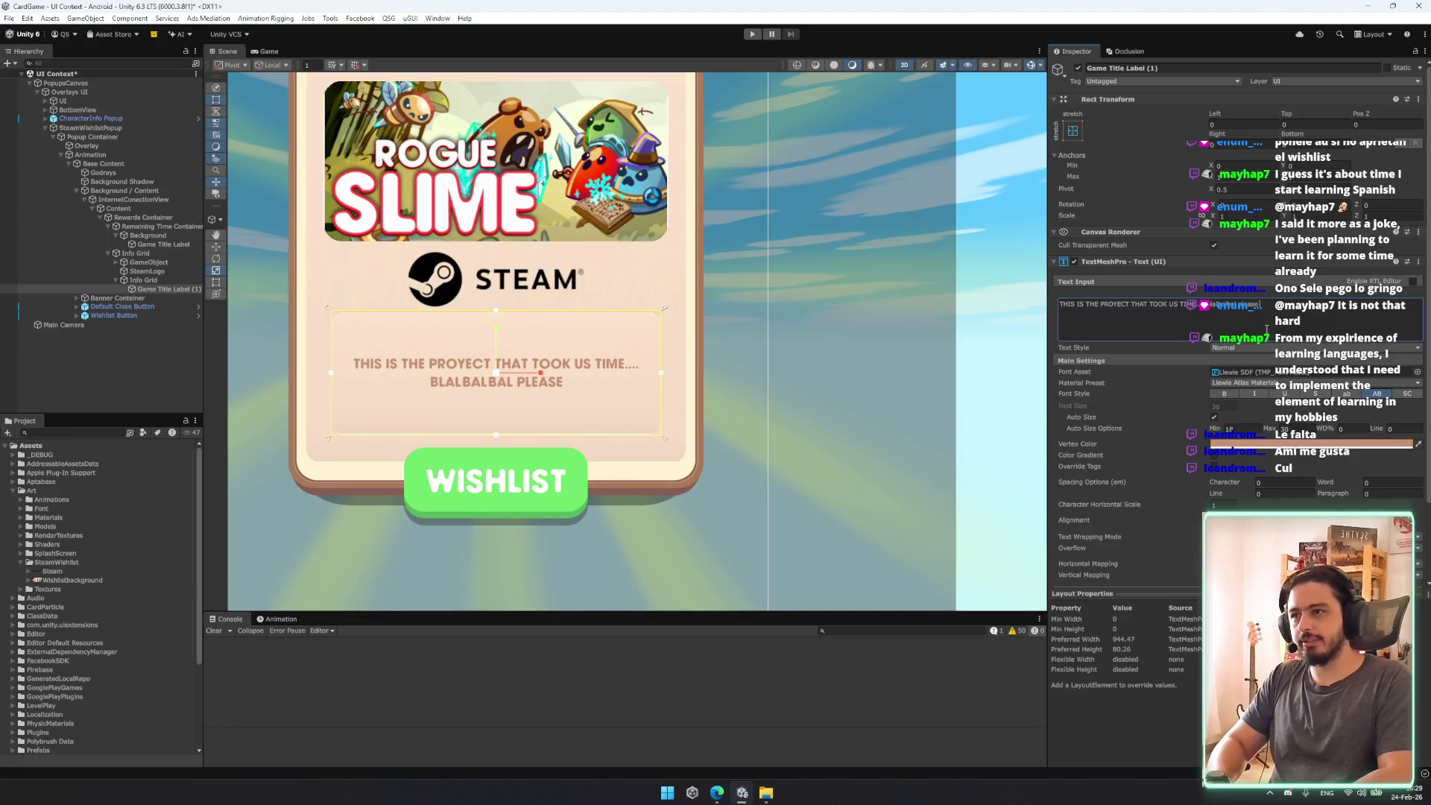
{"action": "key", "text": "BackSpace"}
{"action": "key", "text": "BackSpace"}
{"action": "key", "text": "BackSpace"}
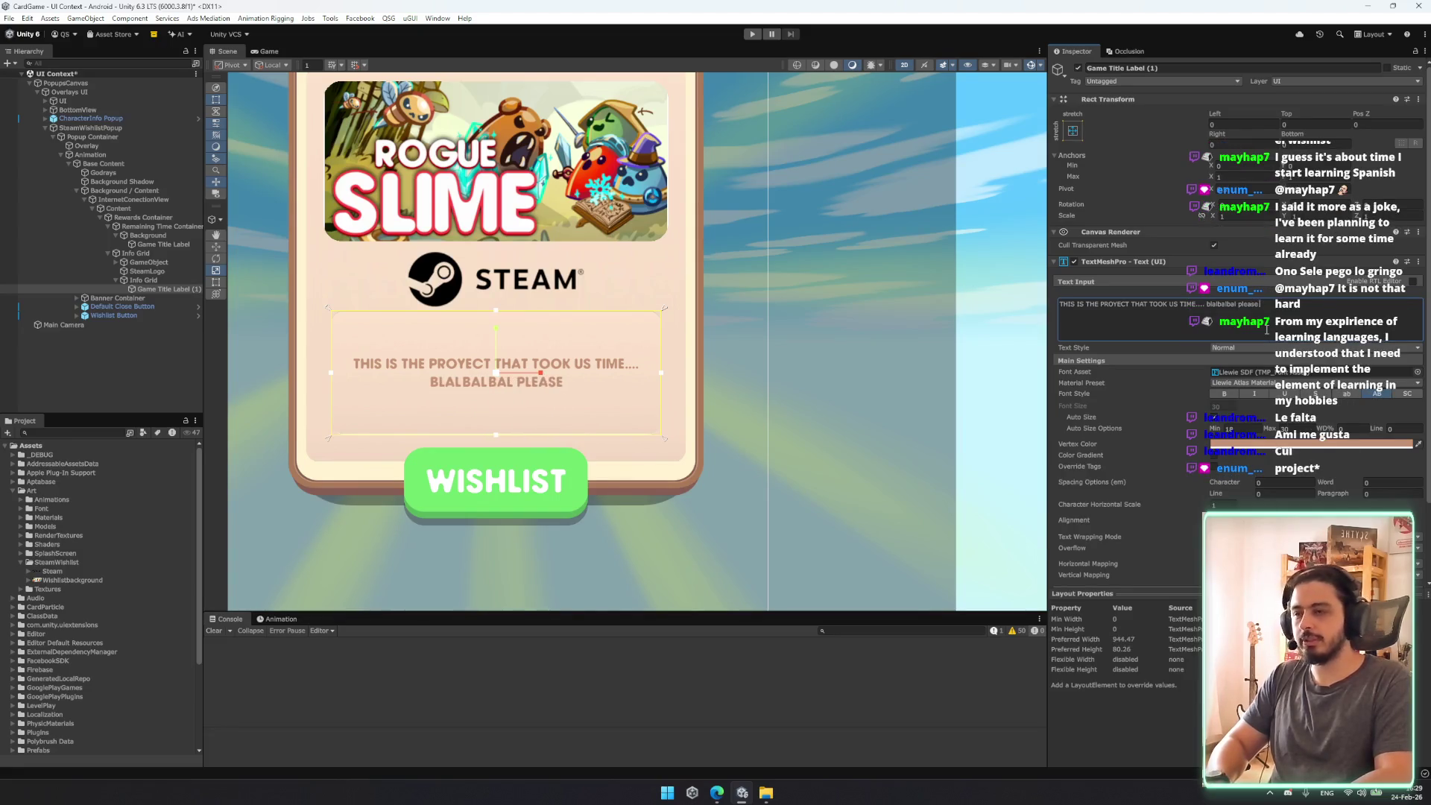
{"action": "key", "text": "ctrl+z"}
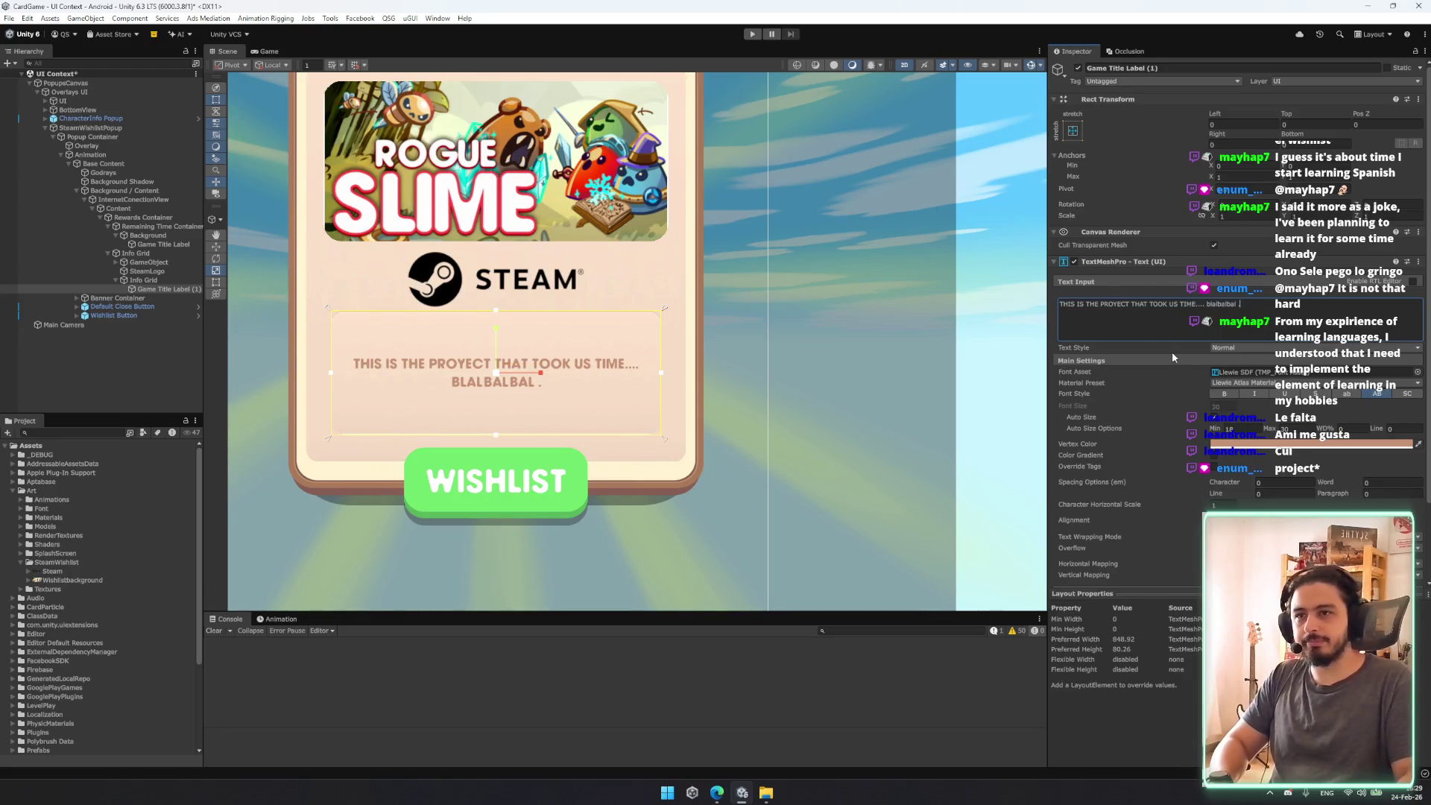
{"action": "key", "text": "BackSpace"}
{"action": "type", "text": "J"}
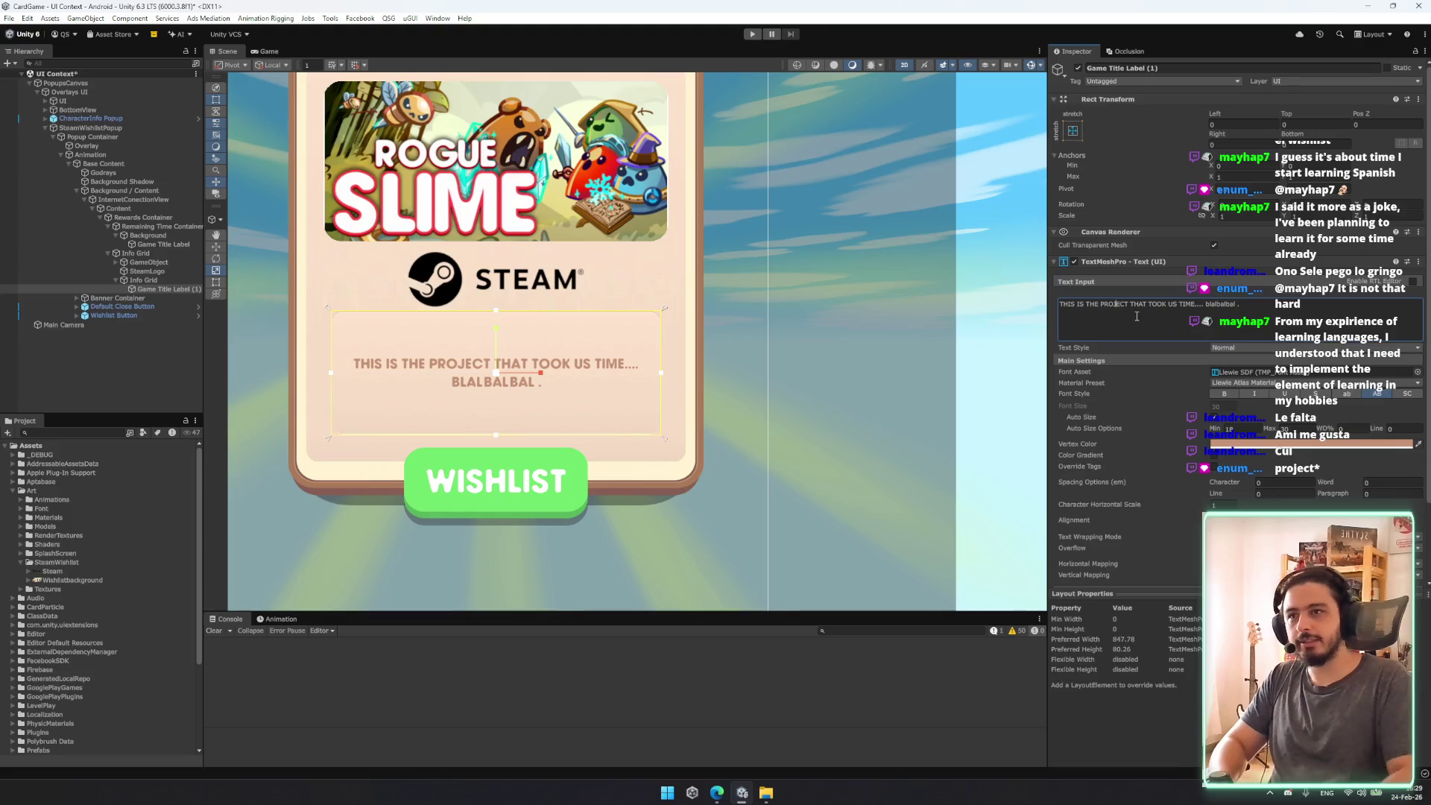
Step: Append 'WISHLIST PLEASE HELP US' to the label, fixing the HLEP typo, then select Info Grid
{"action": "key", "text": "ctrl+a"}
{"action": "key", "text": "End"}
{"action": "key", "text": "BackSpace"}
{"action": "type", "text": "y"}
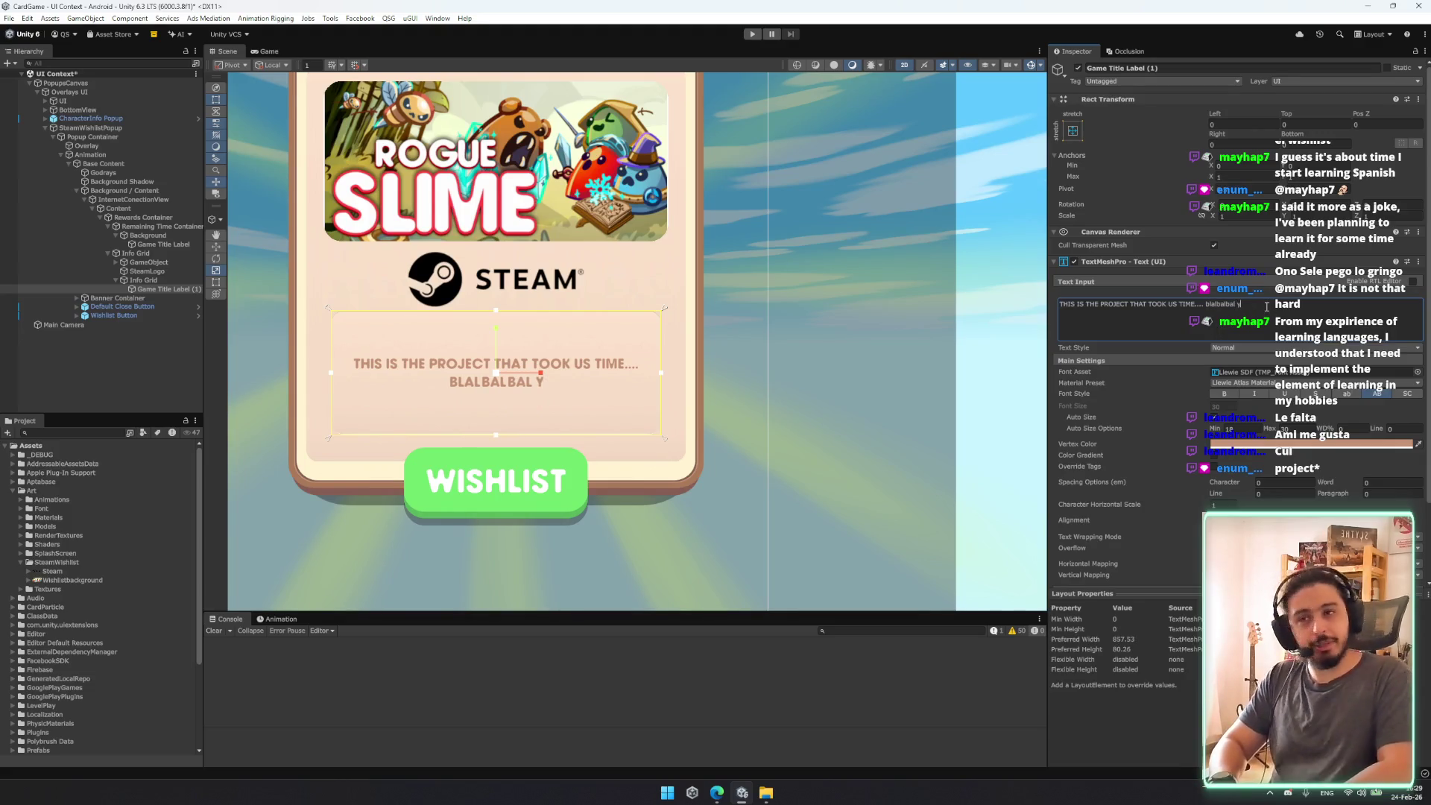
{"action": "key", "text": "BackSpace"}
{"action": "type", "text": "wish"}
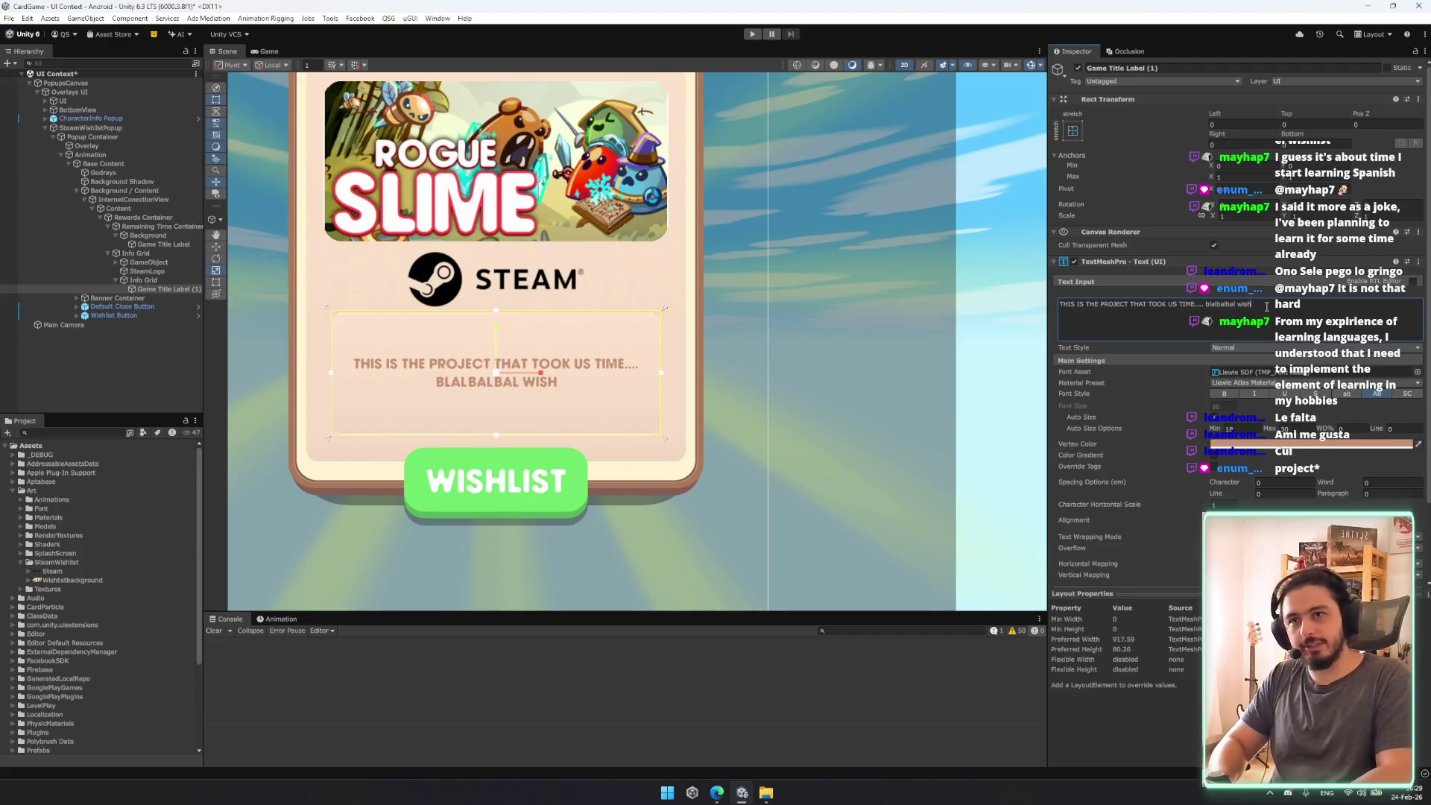
{"action": "type", "text": "list please"}
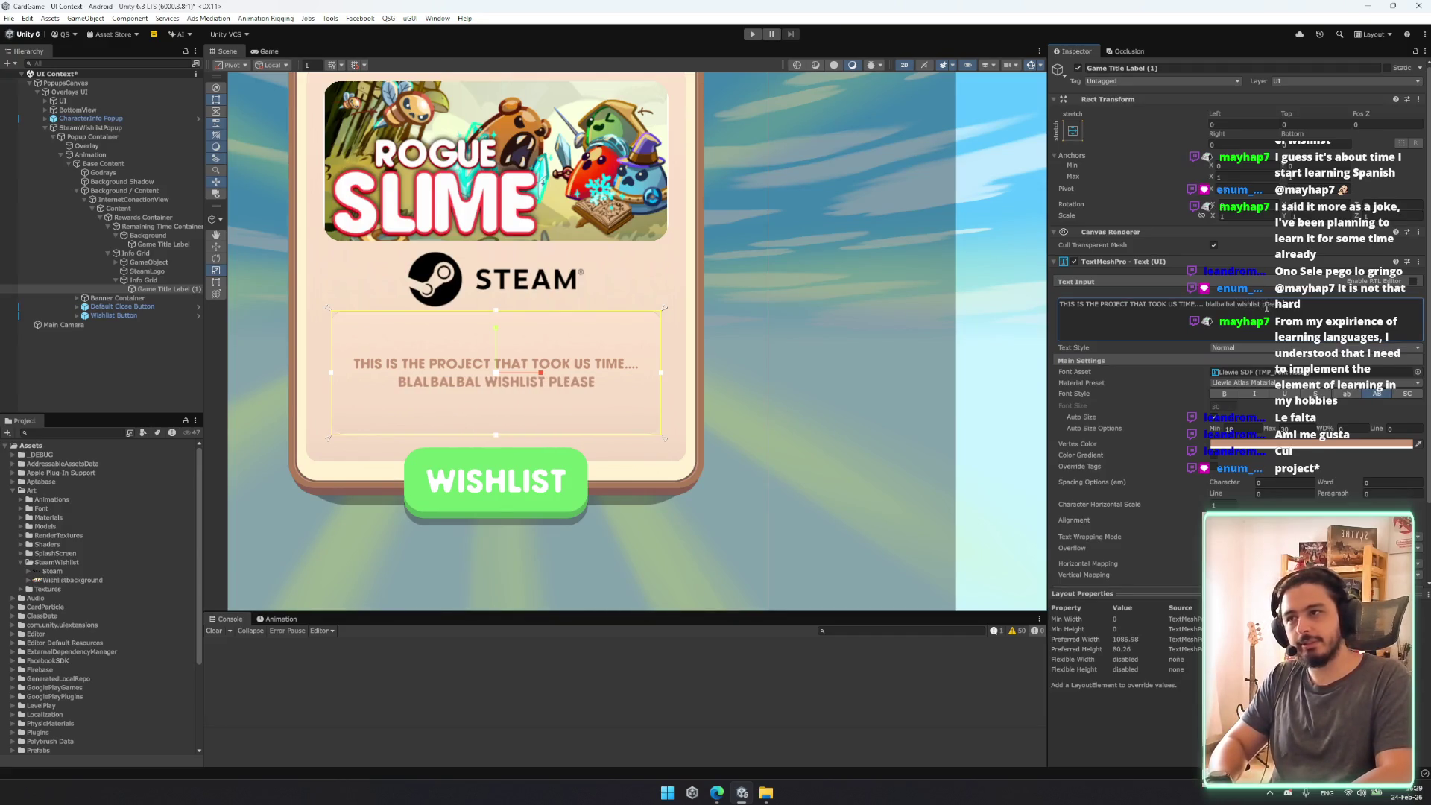
{"action": "type", "text": " hlep us"}
{"action": "key", "text": "BackSpace"}
{"action": "key", "text": "BackSpace"}
{"action": "key", "text": "BackSpace"}
{"action": "type", "text": "elp us"}
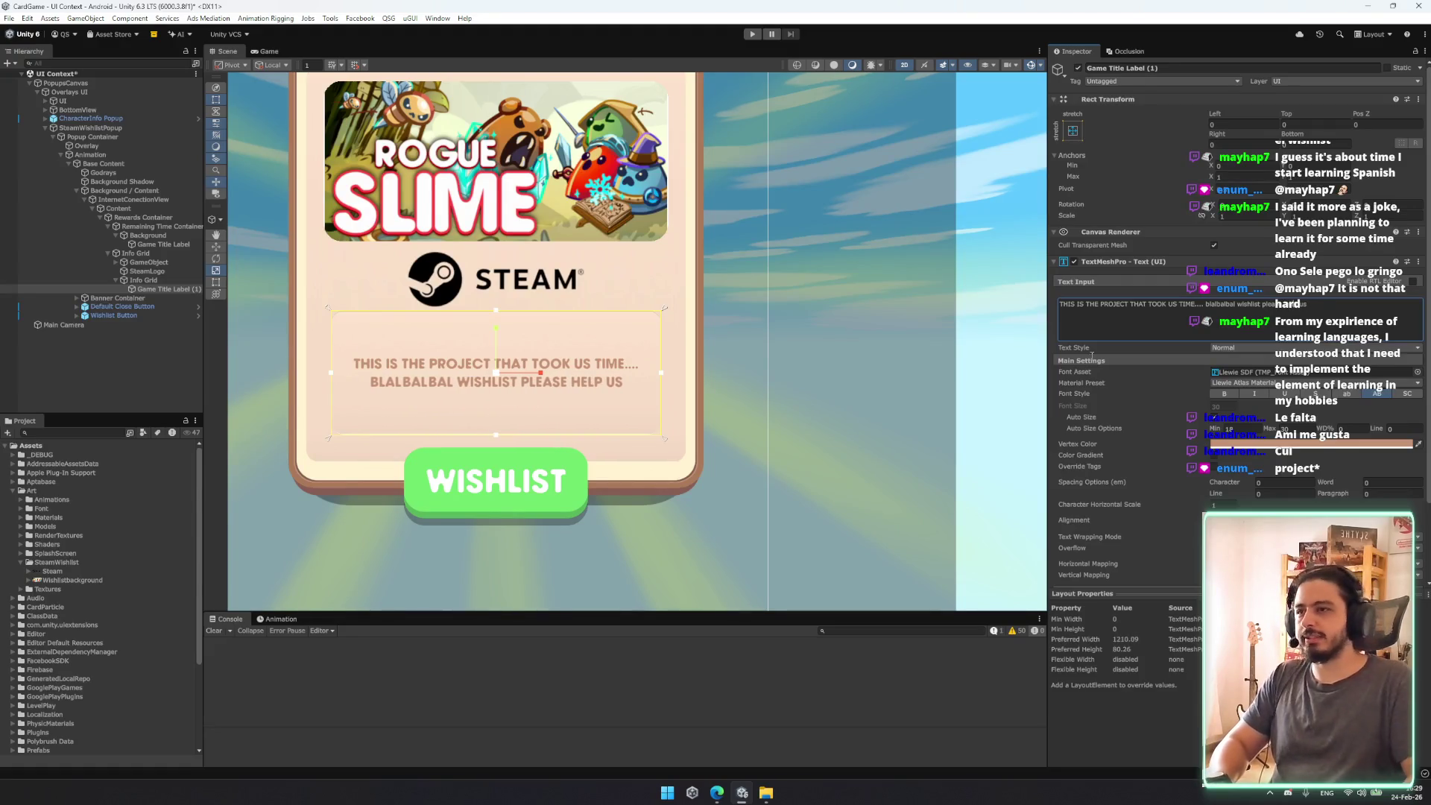
{"action": "scroll", "coordinate": [626, 343], "scroll_direction": "down", "scroll_amount": 2}
{"action": "left_click", "coordinate": [179, 280]}
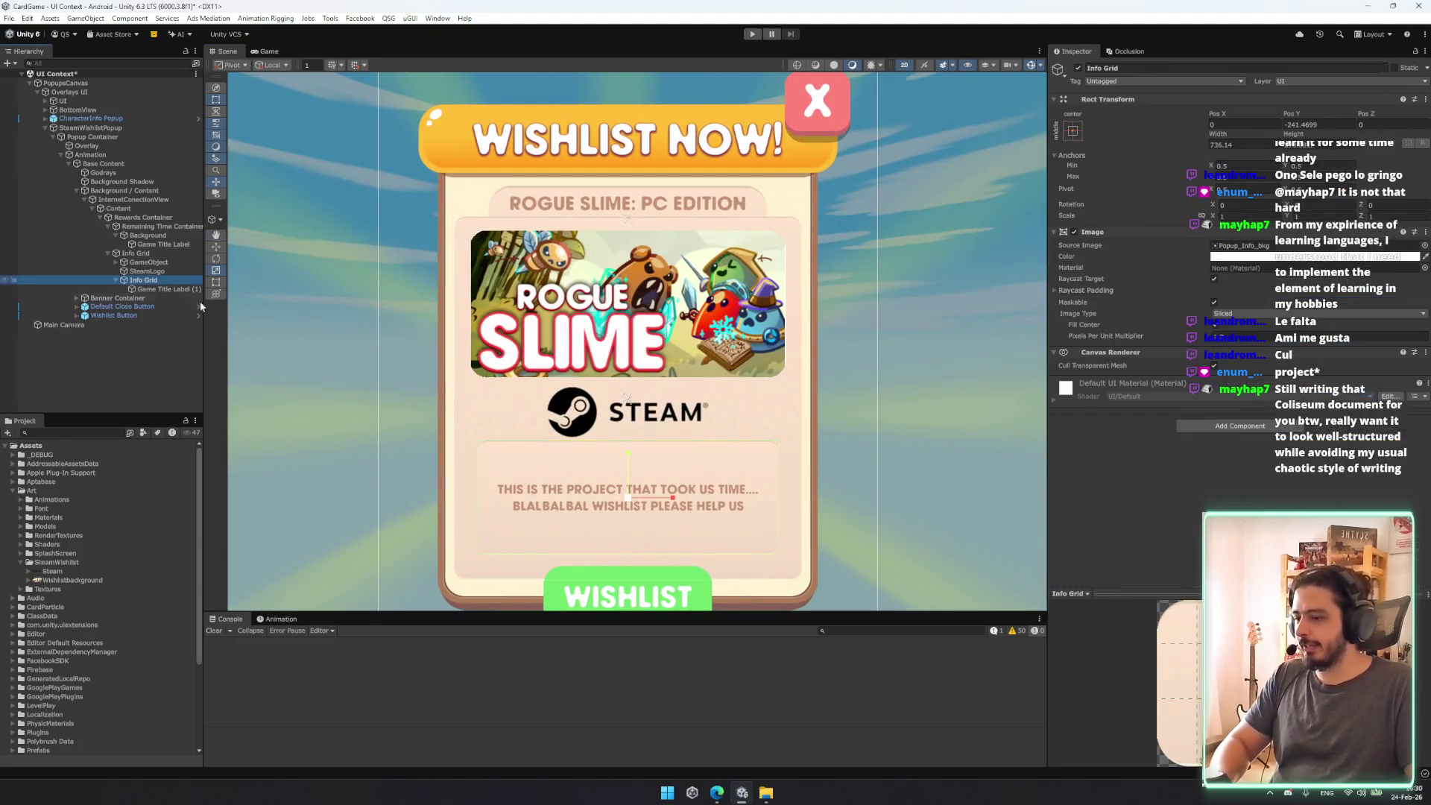
Step: Frame Info Grid and use the Rect Tool to shrink its height evenly from top and bottom
{"action": "left_click_drag", "start_coordinate": [872, 529], "coordinate": [877, 475]}
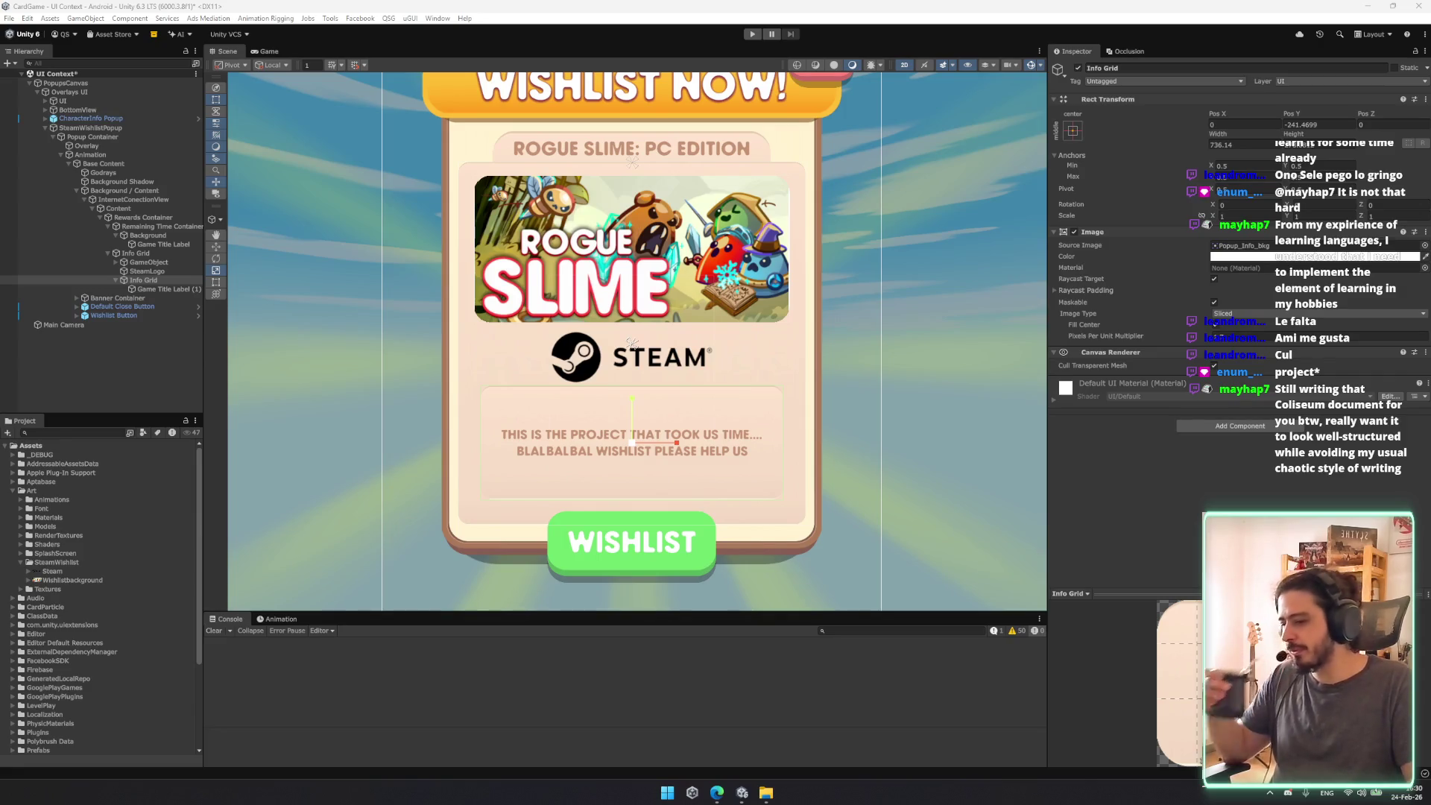
{"action": "key", "text": "f"}
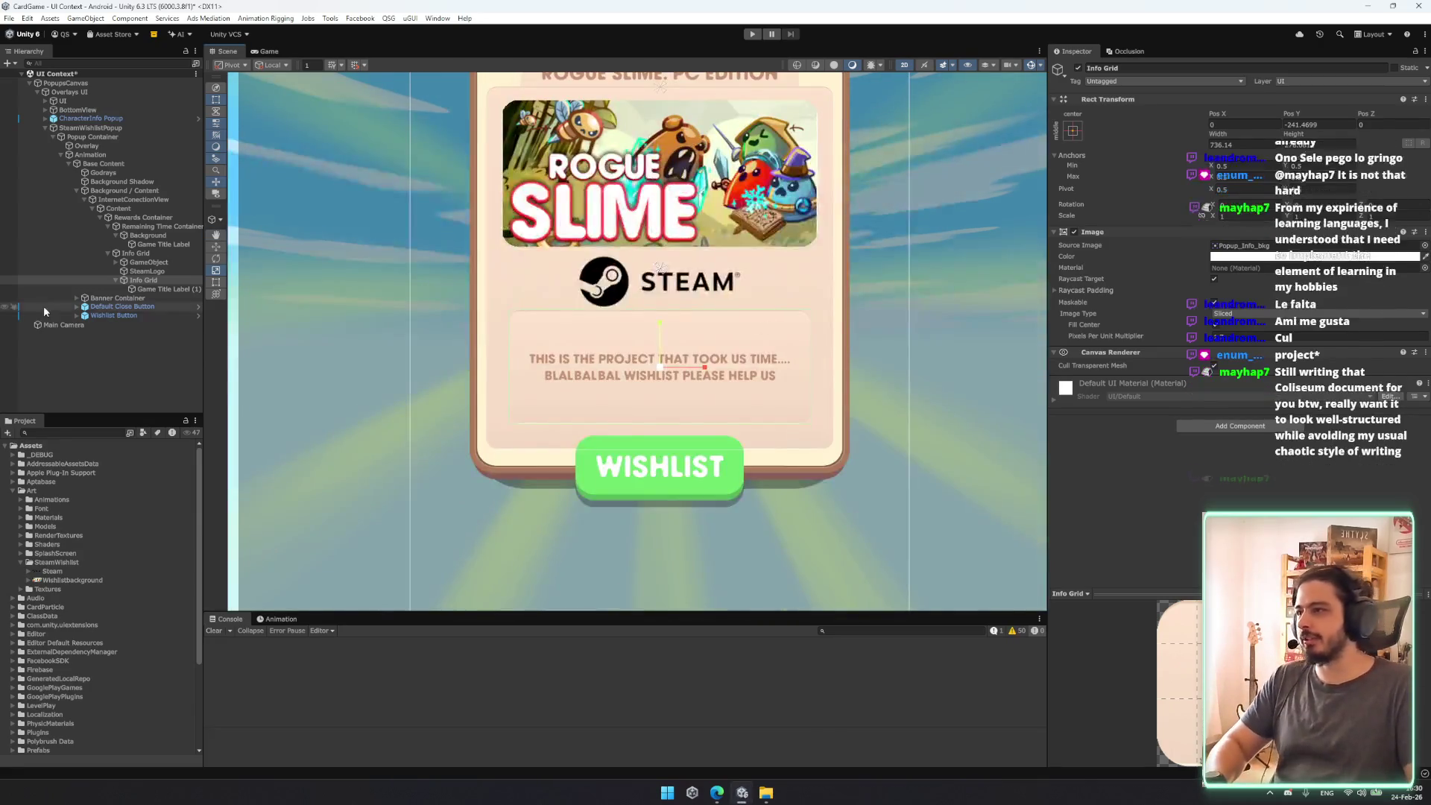
{"action": "scroll", "coordinate": [662, 438], "scroll_direction": "down", "scroll_amount": 2}
{"action": "scroll", "coordinate": [671, 440], "scroll_direction": "up", "scroll_amount": 2}
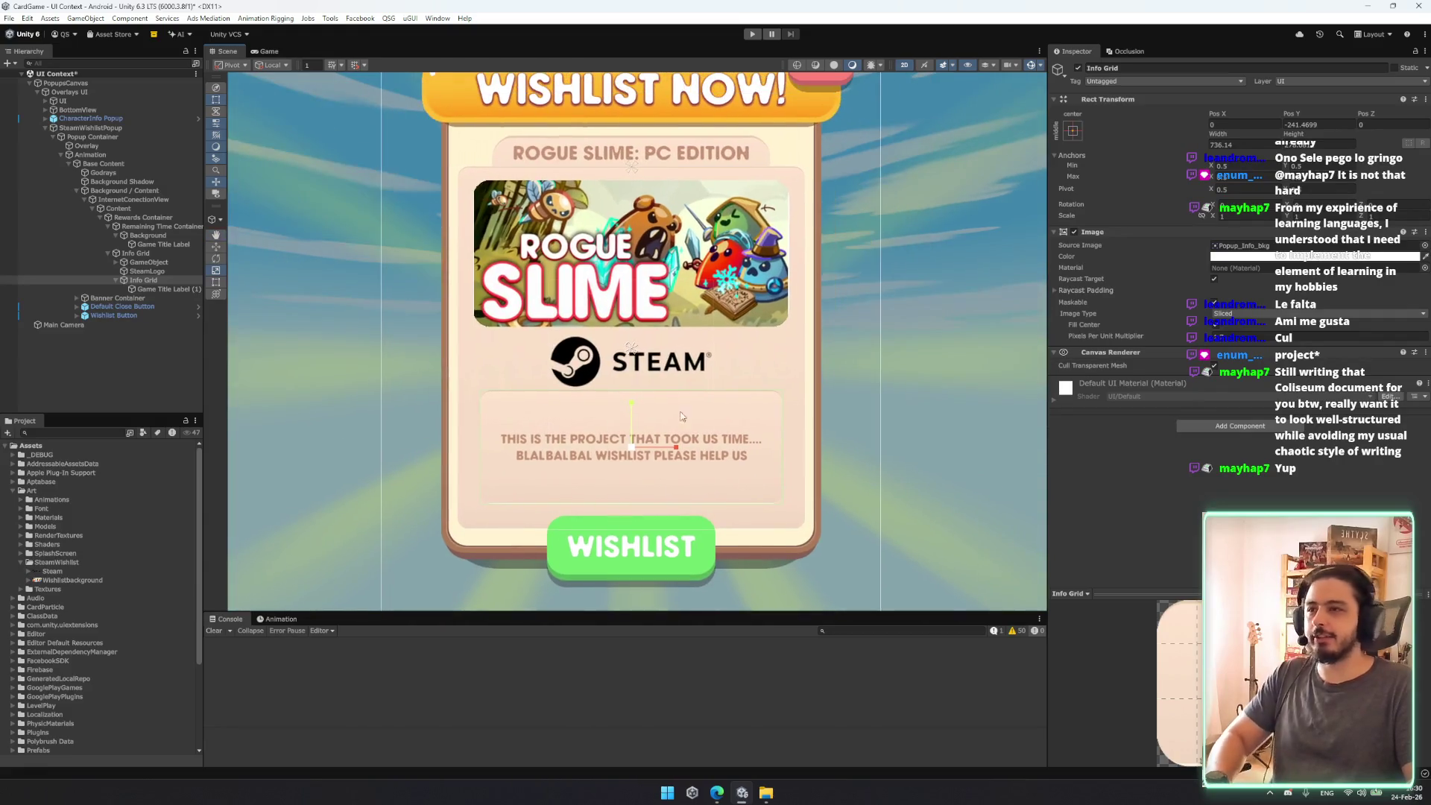
{"action": "key", "text": "Left"}
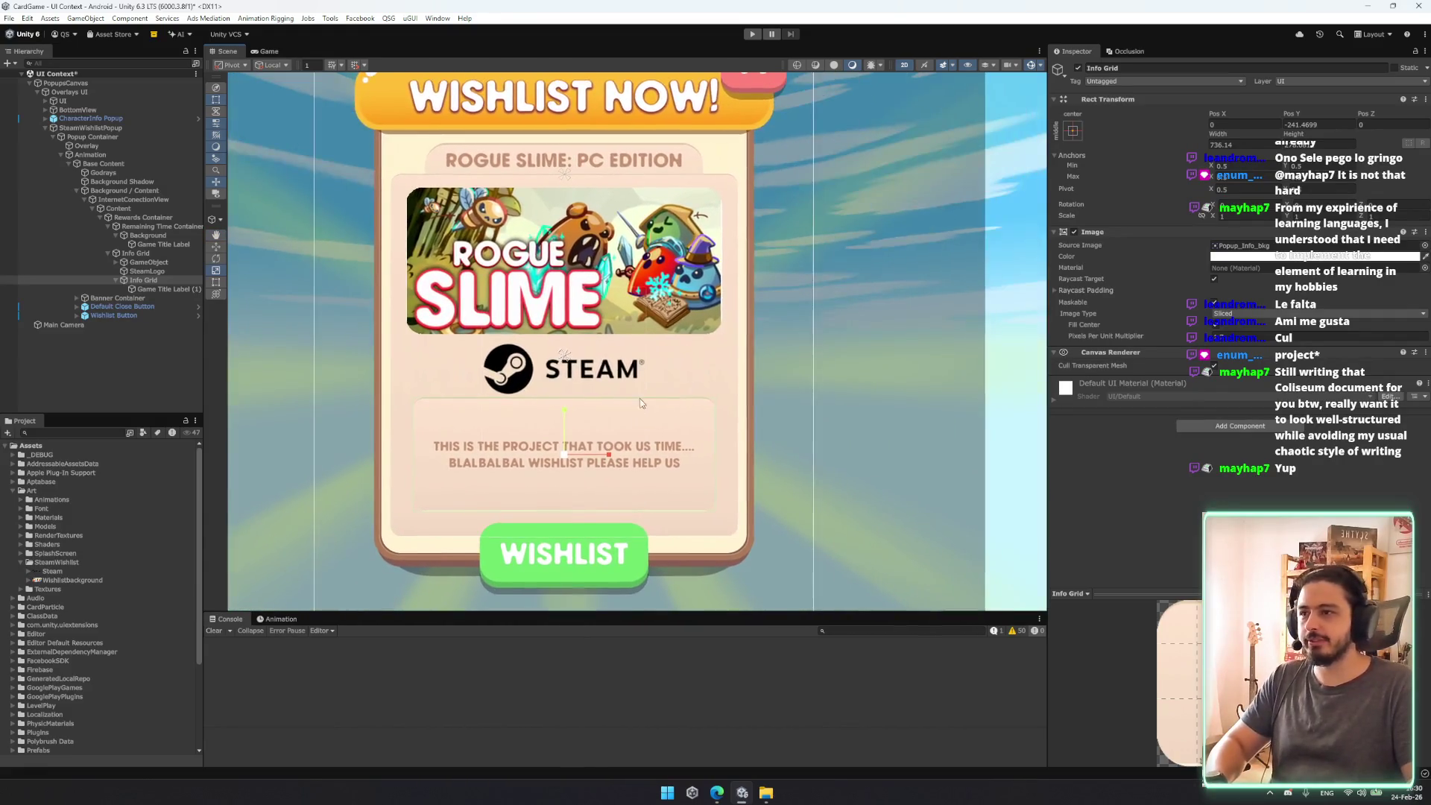
{"action": "key", "text": "Right"}
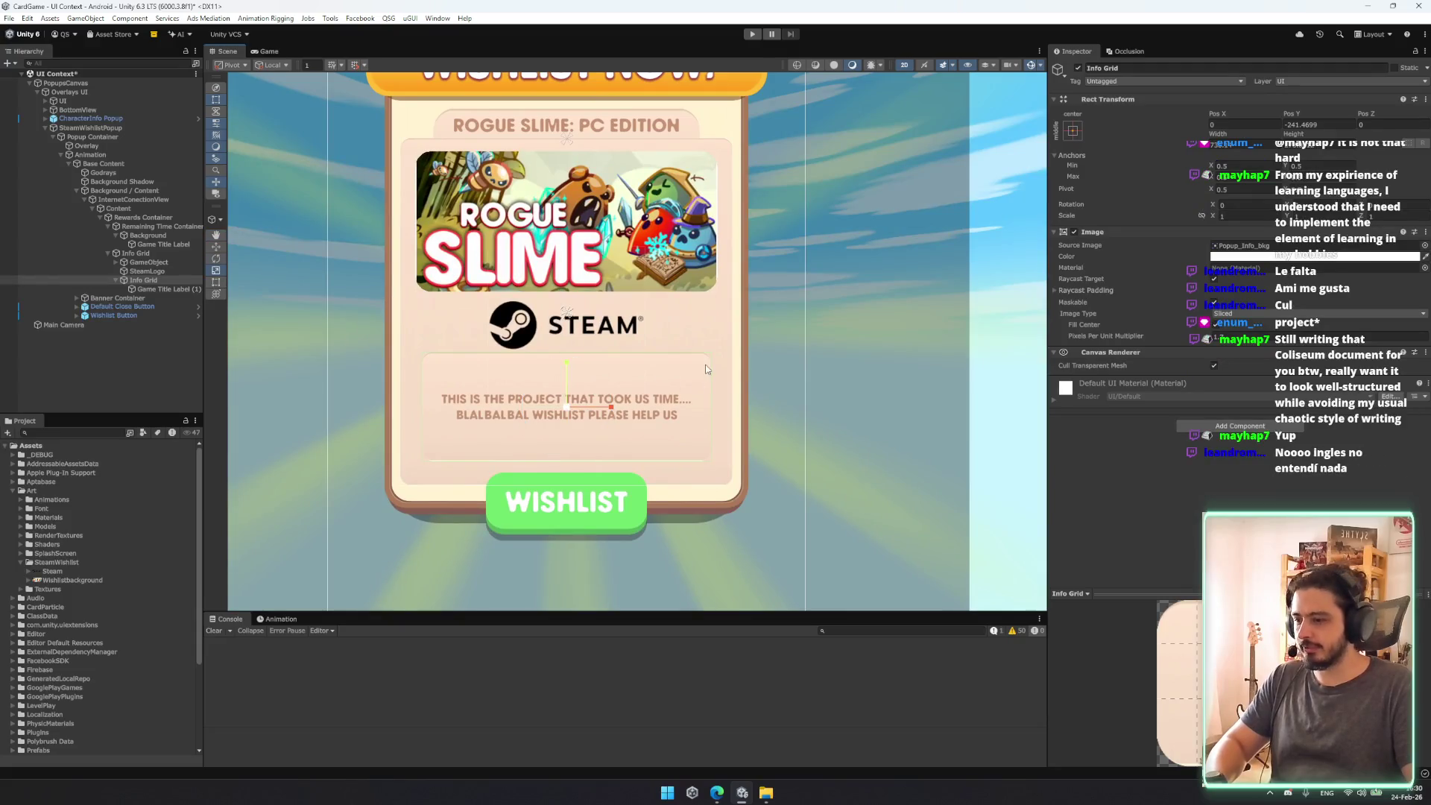
{"action": "scroll", "coordinate": [752, 465], "scroll_direction": "up", "scroll_amount": 5}
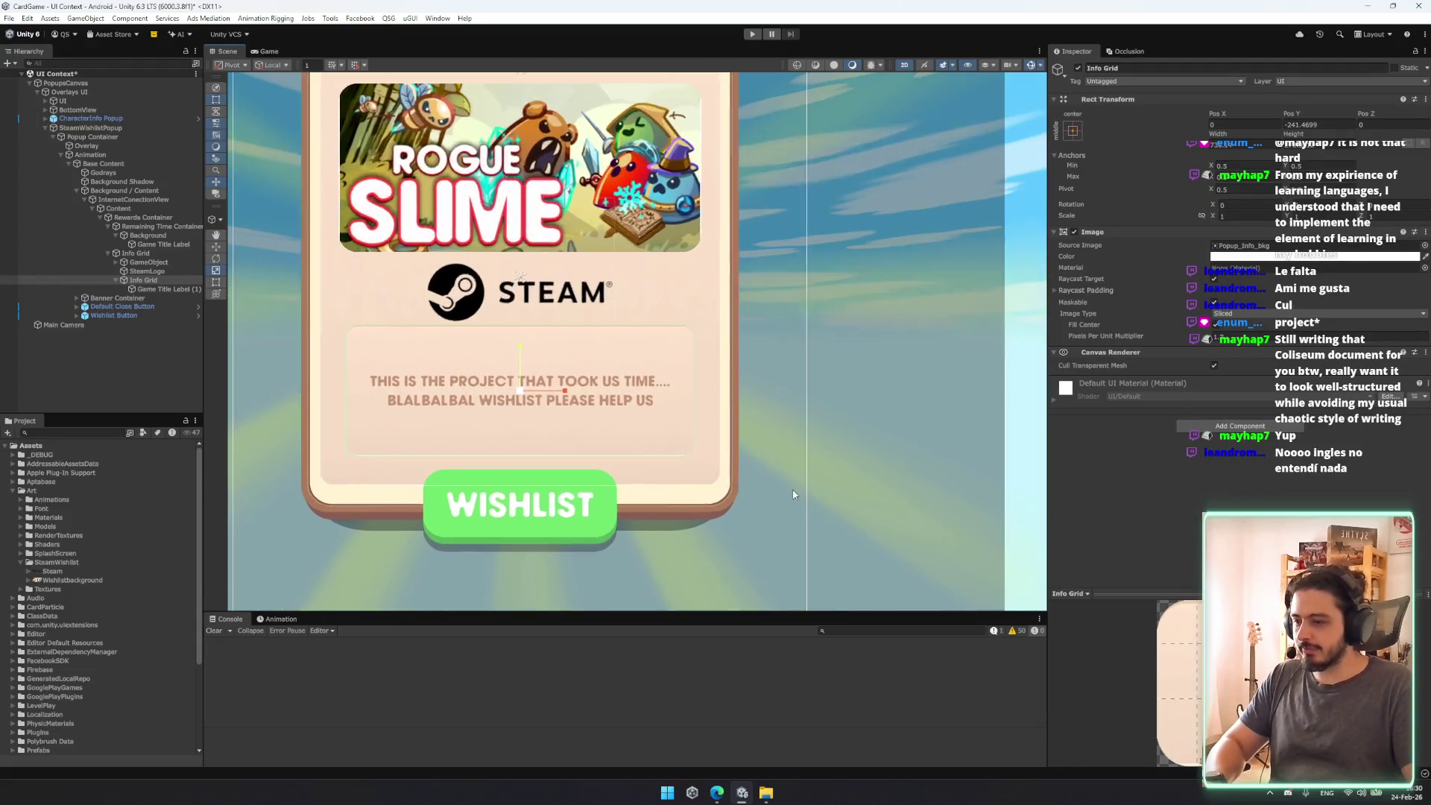
{"action": "key", "text": "t"}
{"action": "key", "text": "Left"}
{"action": "left_click_drag", "start_coordinate": [706, 344], "coordinate": [707, 362]}
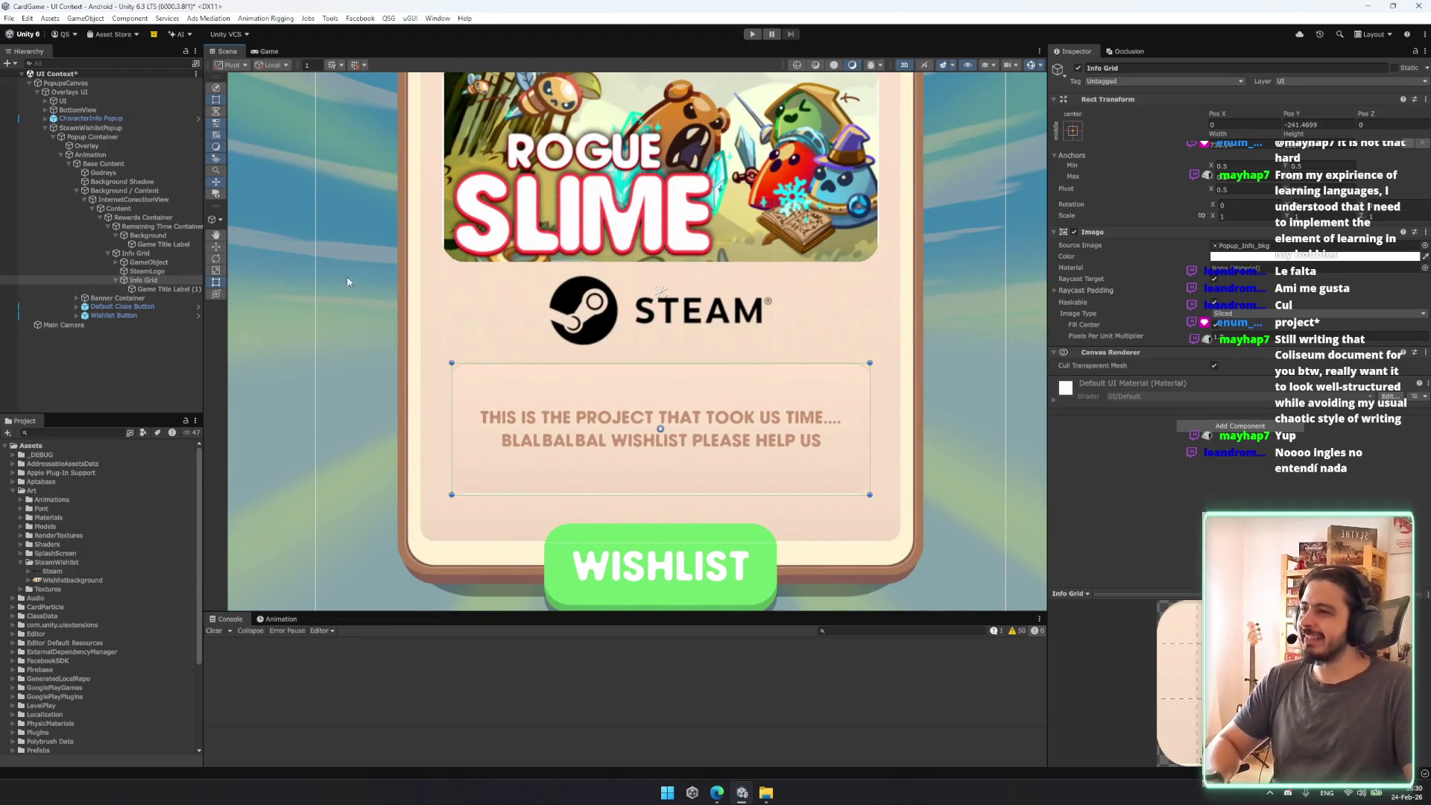
Step: Select Game Title Label (1), Info Grid and SteamLogo in turn in the Hierarchy
{"action": "double_click", "coordinate": [165, 290]}
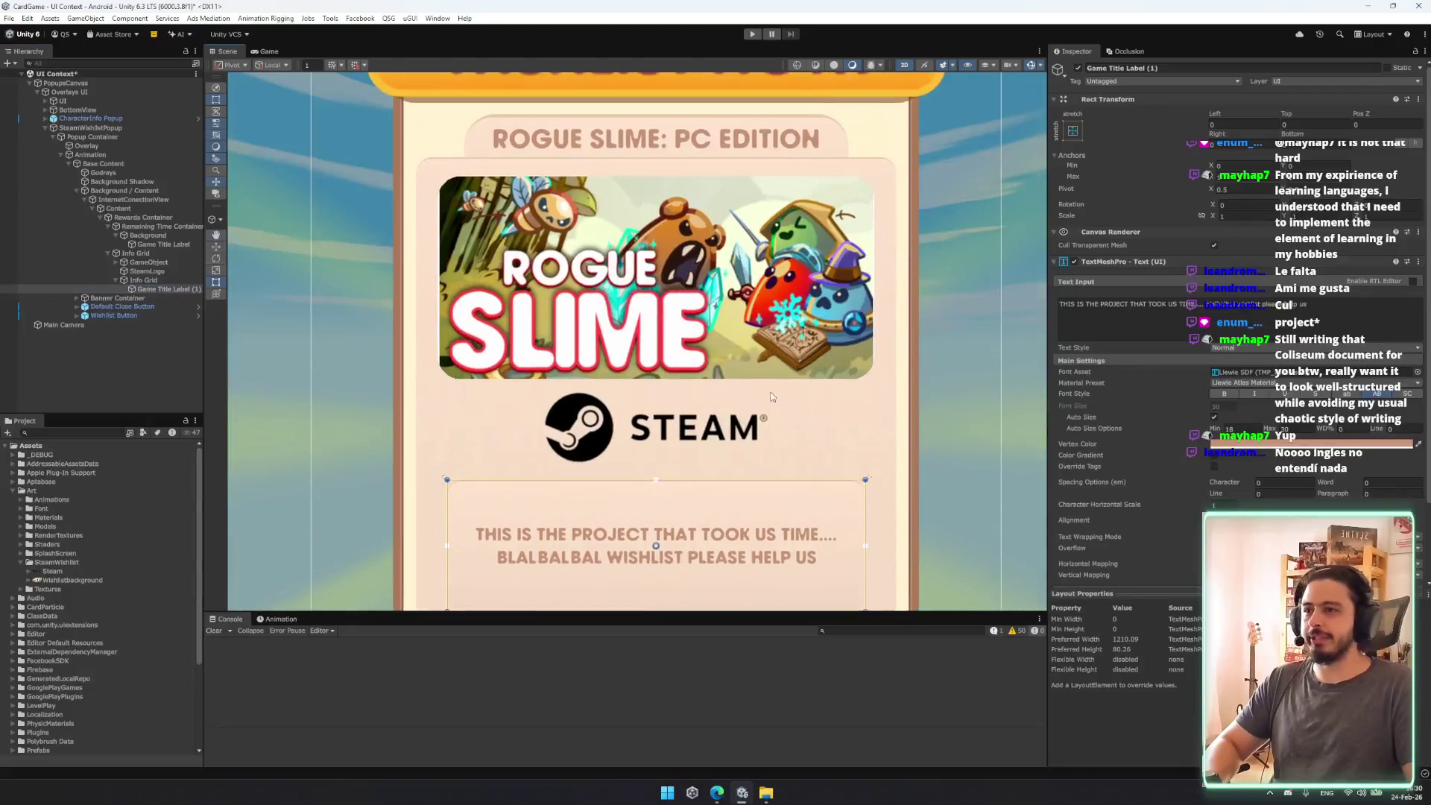
{"action": "left_click", "coordinate": [145, 279]}
{"action": "left_click", "coordinate": [147, 271]}
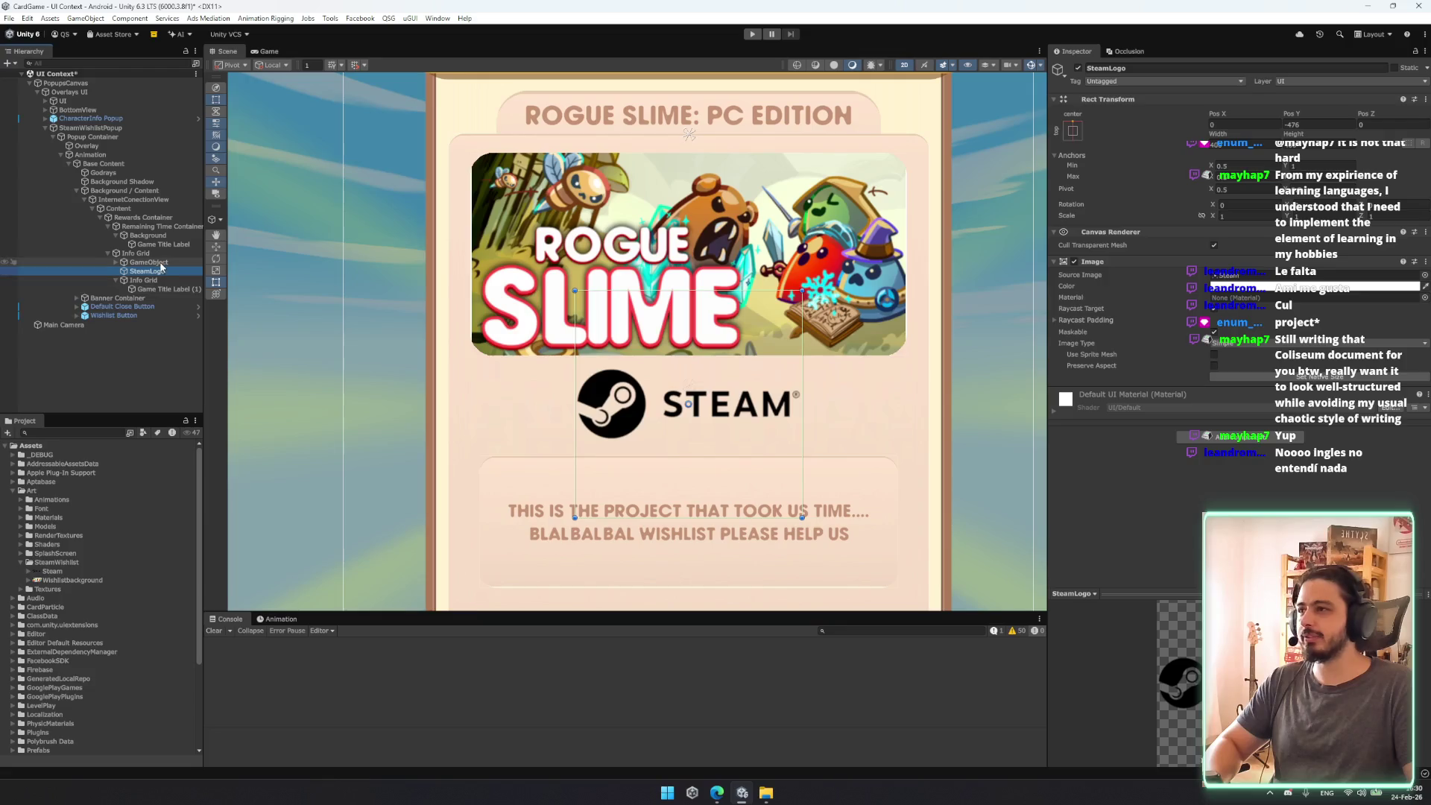
{"action": "left_click", "coordinate": [158, 263]}
{"action": "left_click_drag", "start_coordinate": [691, 216], "coordinate": [695, 302]}
{"action": "left_click", "coordinate": [147, 270]}
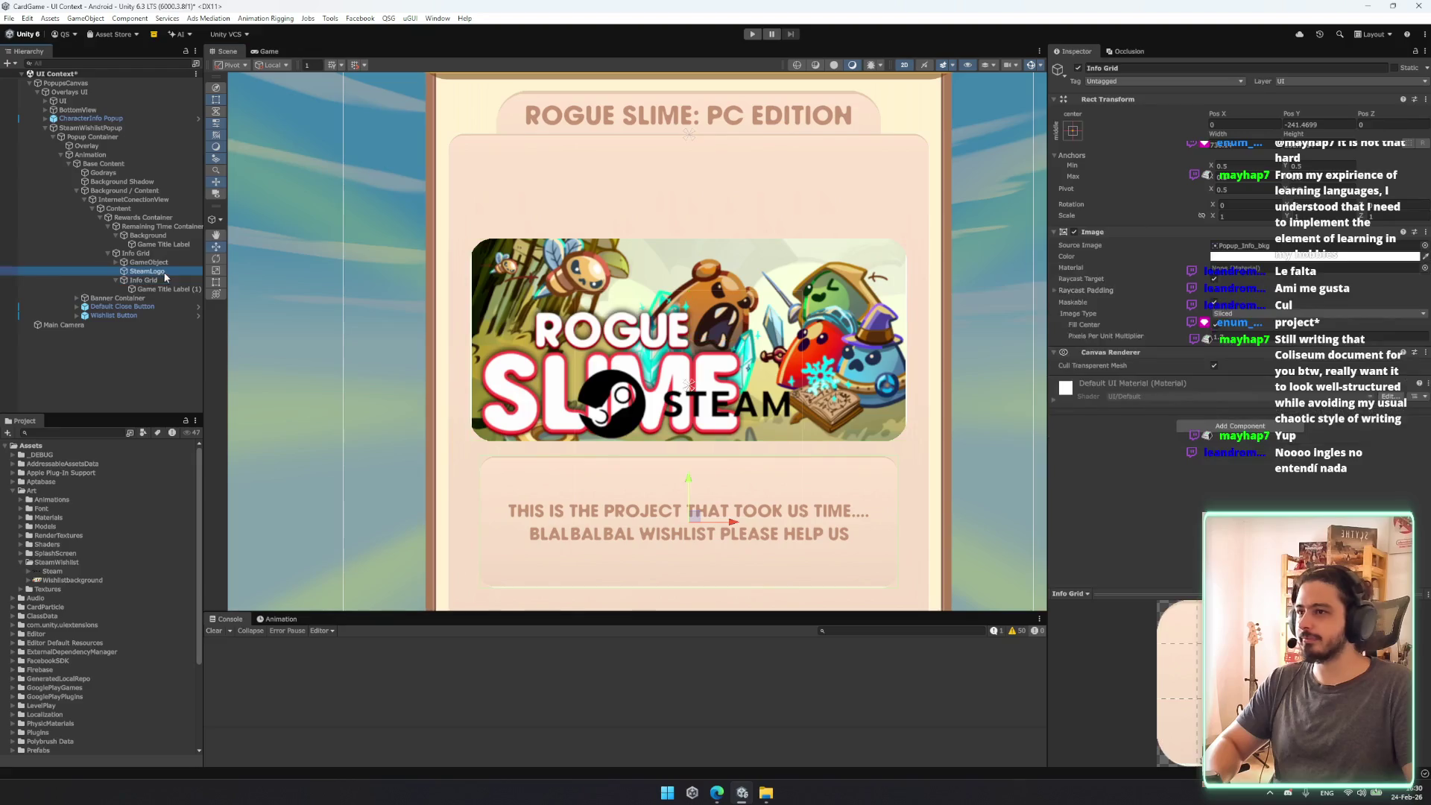
{"action": "left_click_drag", "start_coordinate": [690, 359], "coordinate": [703, 149]}
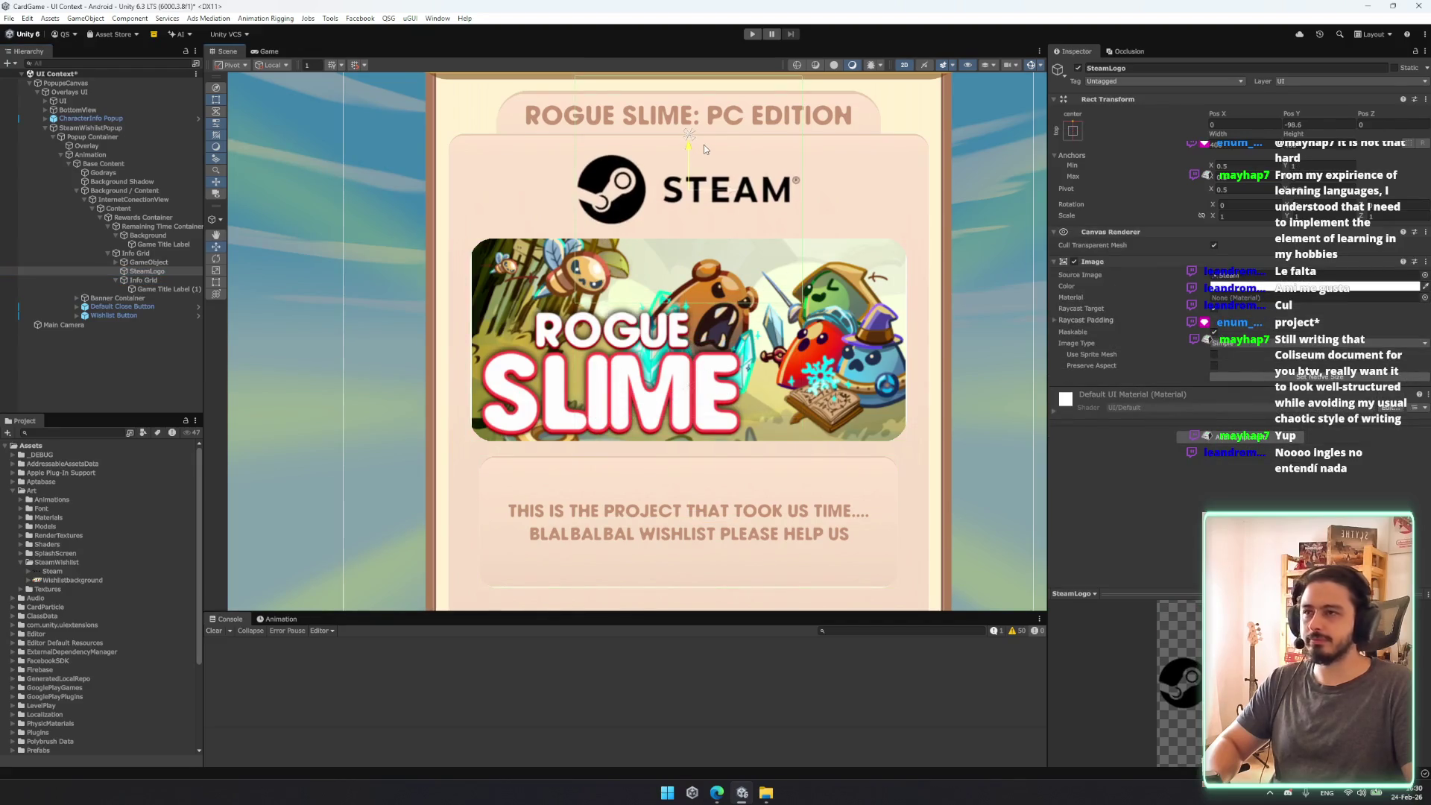
{"action": "scroll", "coordinate": [990, 257], "scroll_direction": "down", "scroll_amount": 3}
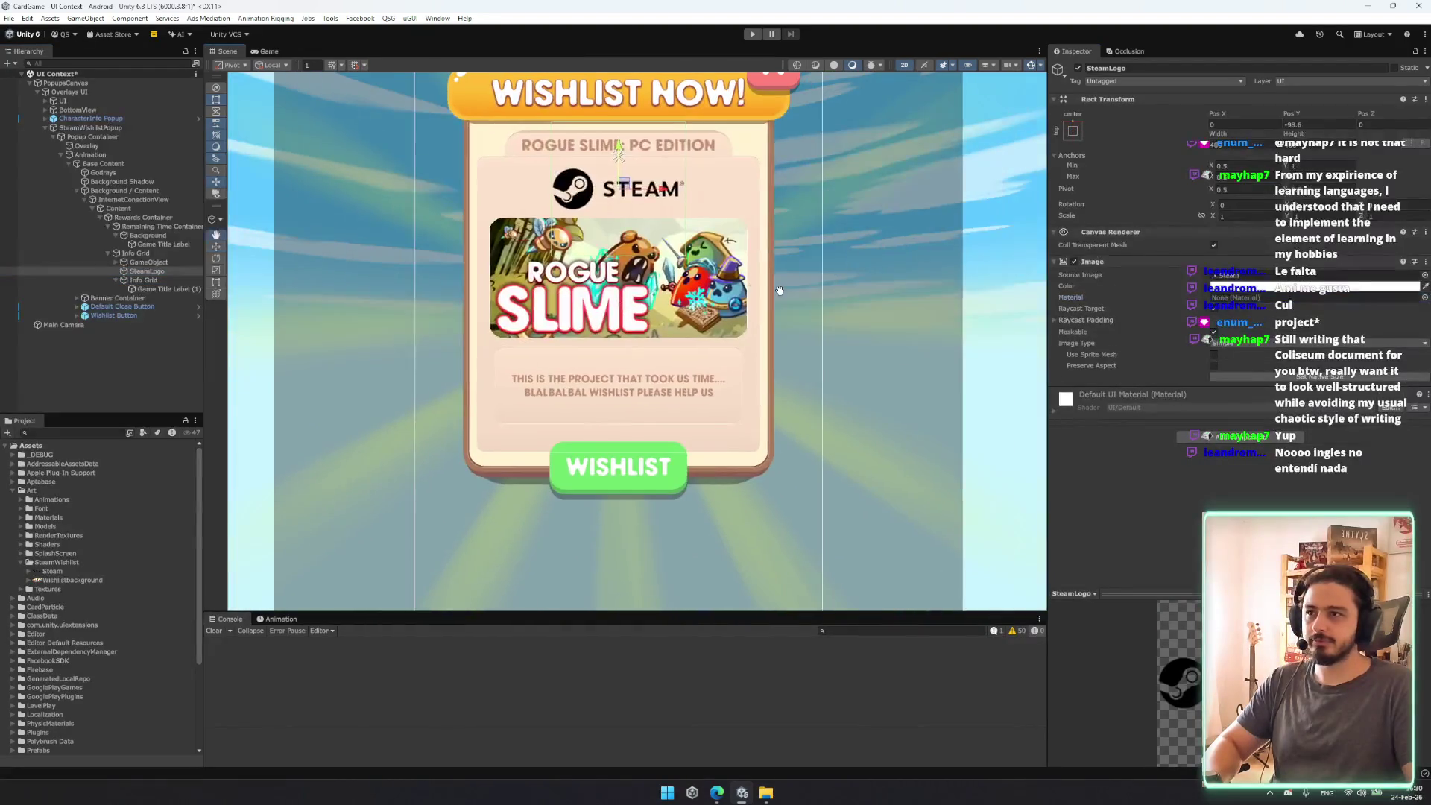
{"action": "key", "text": "ctrl+z"}
{"action": "key", "text": "ctrl+z"}
{"action": "key", "text": "ctrl+z"}
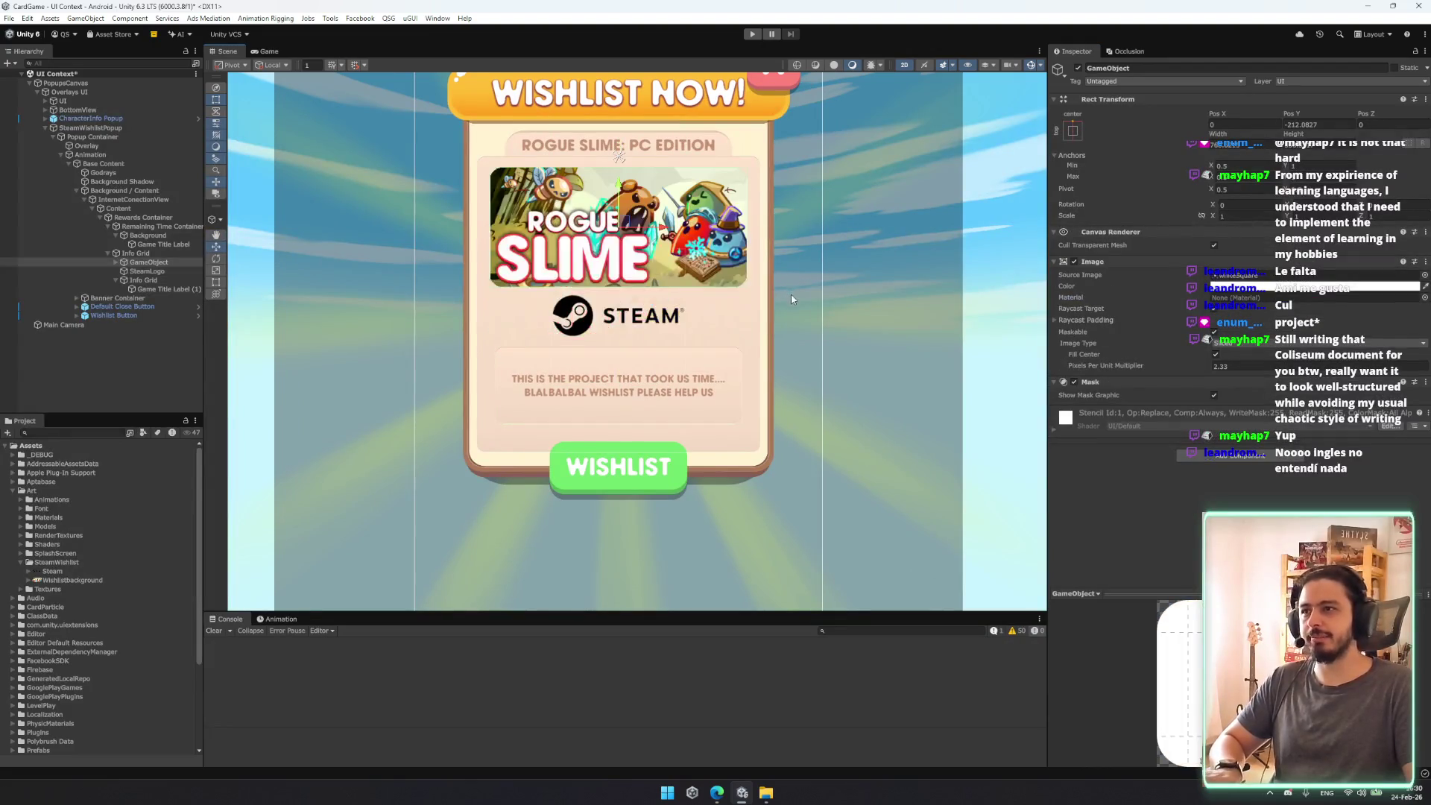
{"action": "key", "text": "ctrl+z"}
{"action": "key", "text": "ctrl+z"}
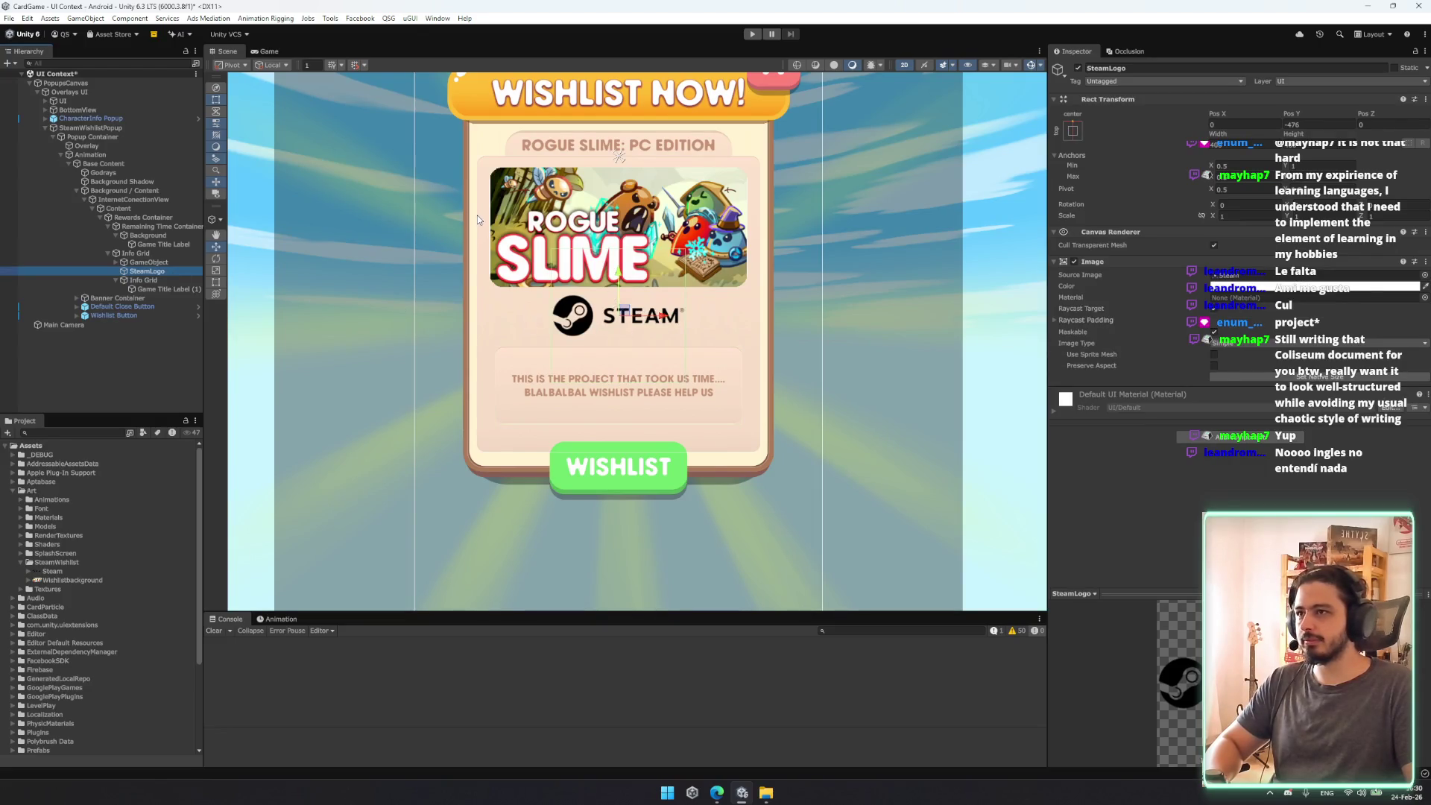
{"action": "scroll", "coordinate": [477, 216], "scroll_direction": "down", "scroll_amount": 2}
{"action": "scroll", "coordinate": [477, 216], "scroll_direction": "up", "scroll_amount": 2}
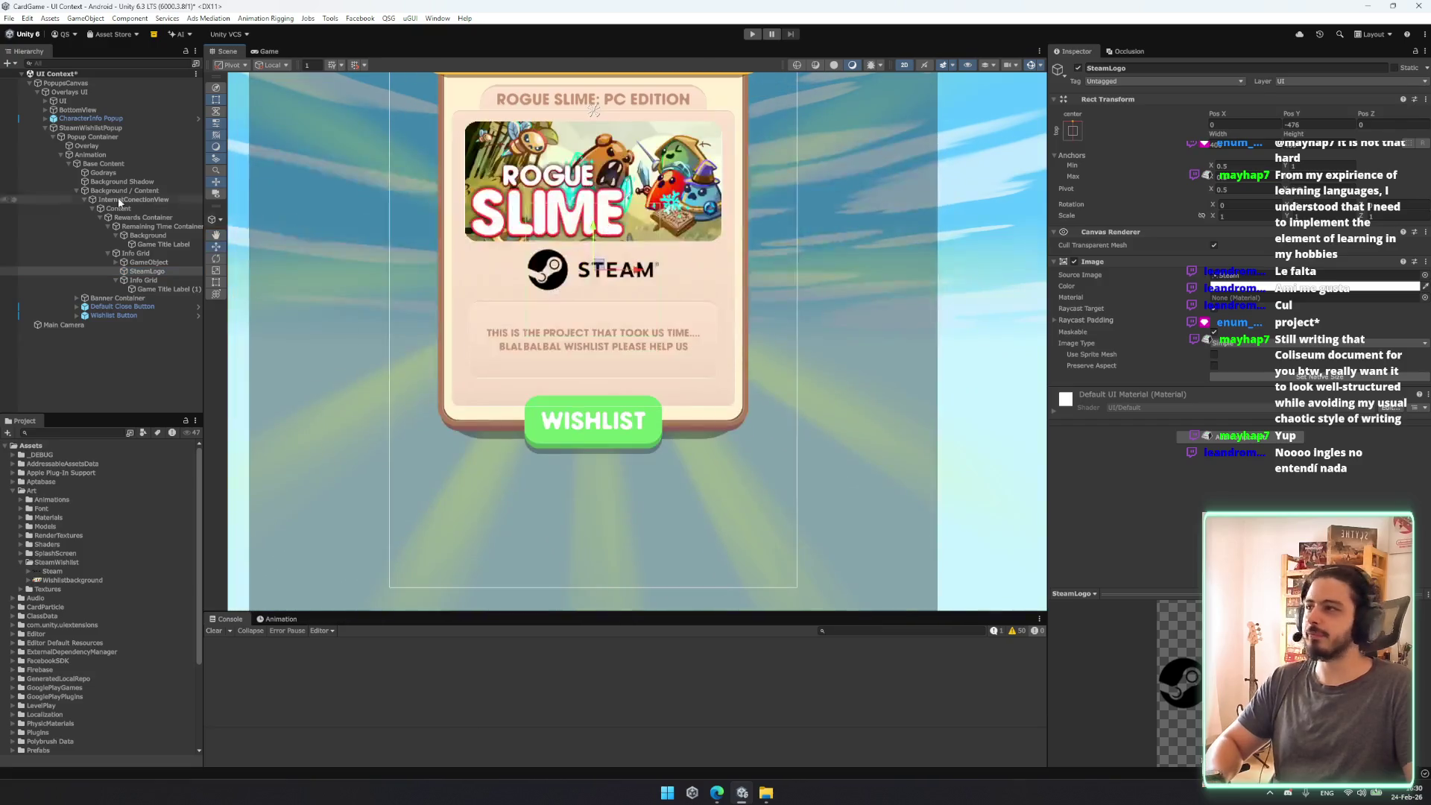
Step: Remove the Daily Reward Popup (Script) component from SteamWishlistPopup
{"action": "left_click", "coordinate": [90, 127]}
{"action": "right_click", "coordinate": [1212, 438]}
{"action": "left_click", "coordinate": [1263, 488]}
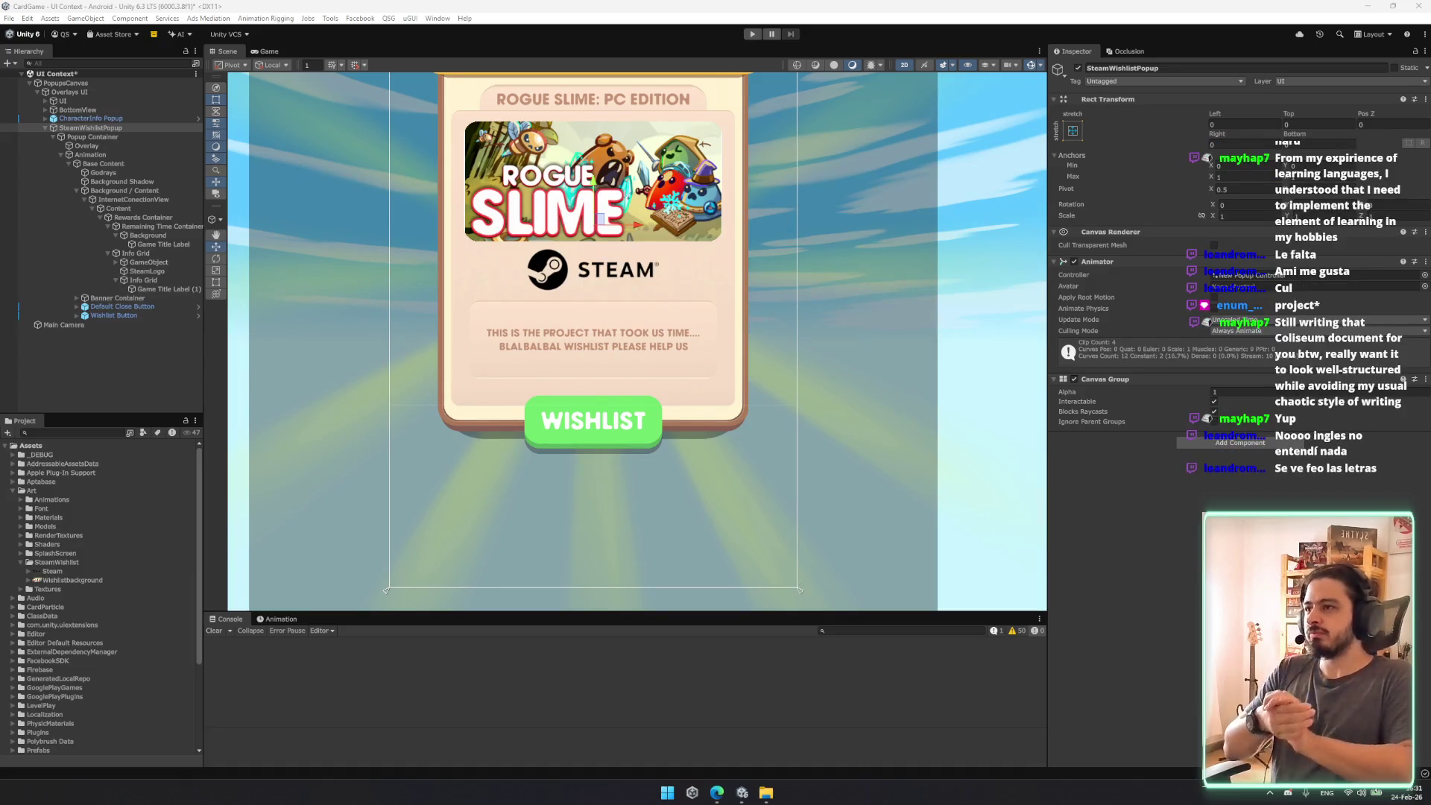
Step: Collapse the SteamWishlist folder, centre the whole popup in view, and select Godrays
{"action": "left_click", "coordinate": [20, 565]}
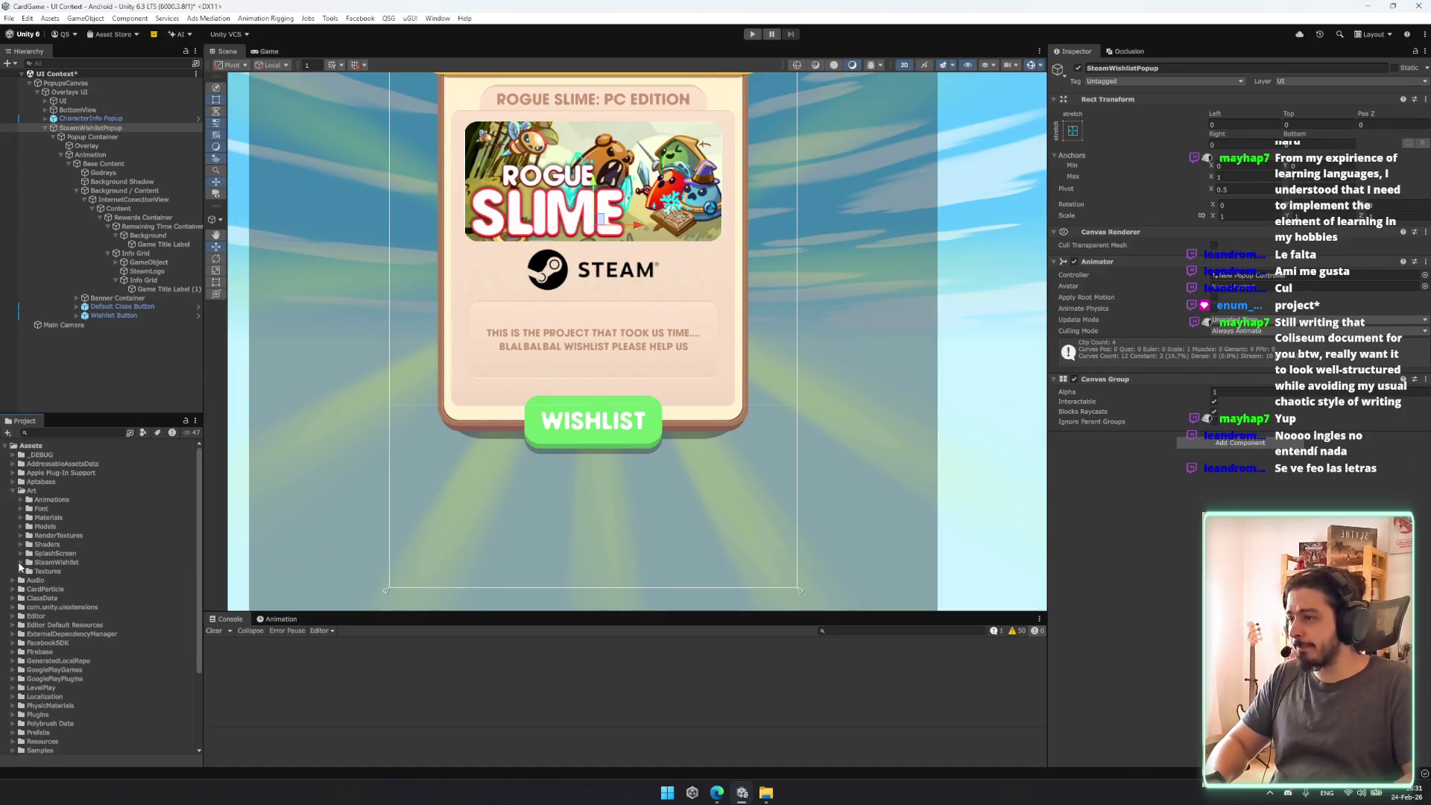
{"action": "scroll", "coordinate": [793, 356], "scroll_direction": "down", "scroll_amount": 2}
{"action": "left_click_drag", "start_coordinate": [660, 490], "coordinate": [763, 430]}
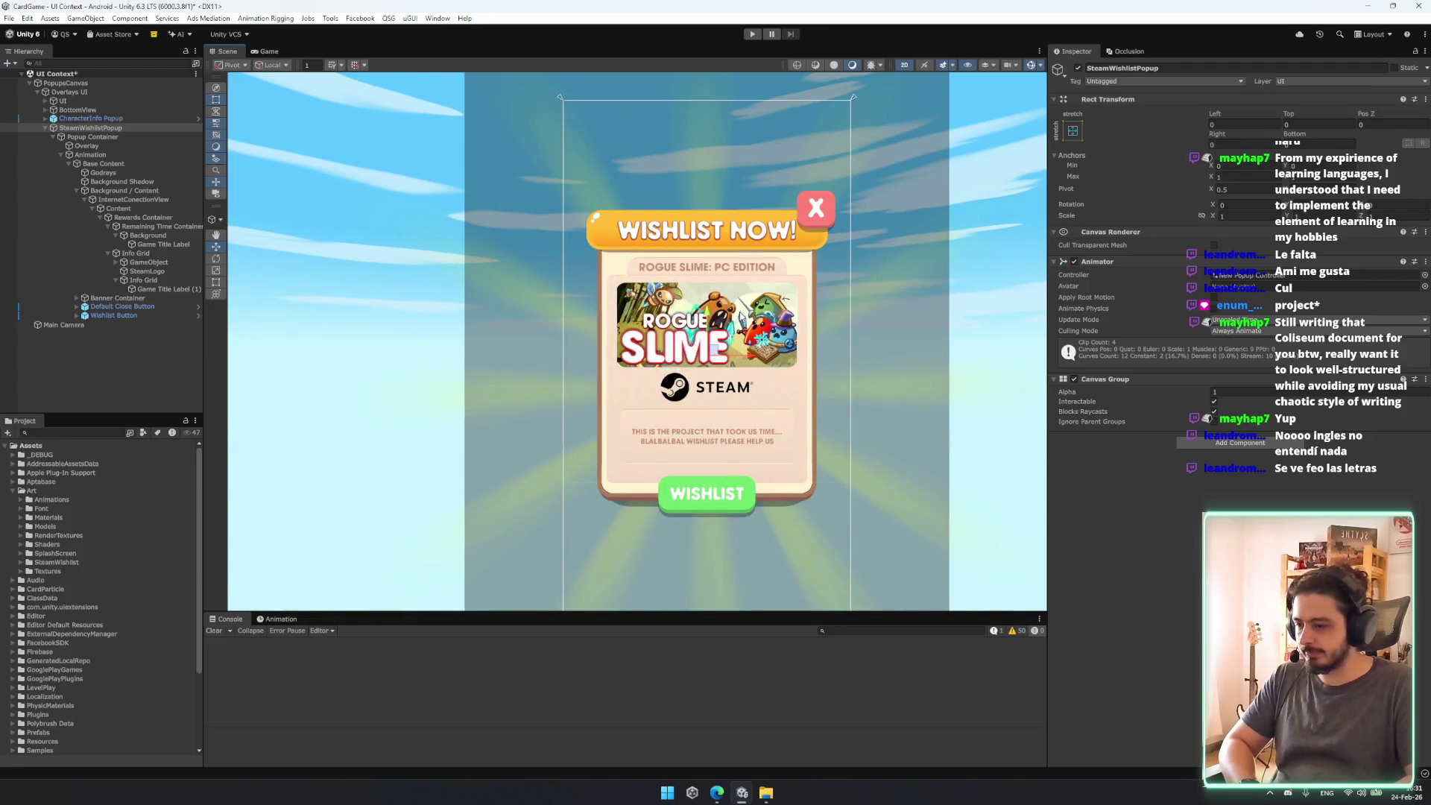
{"action": "left_click", "coordinate": [699, 299]}
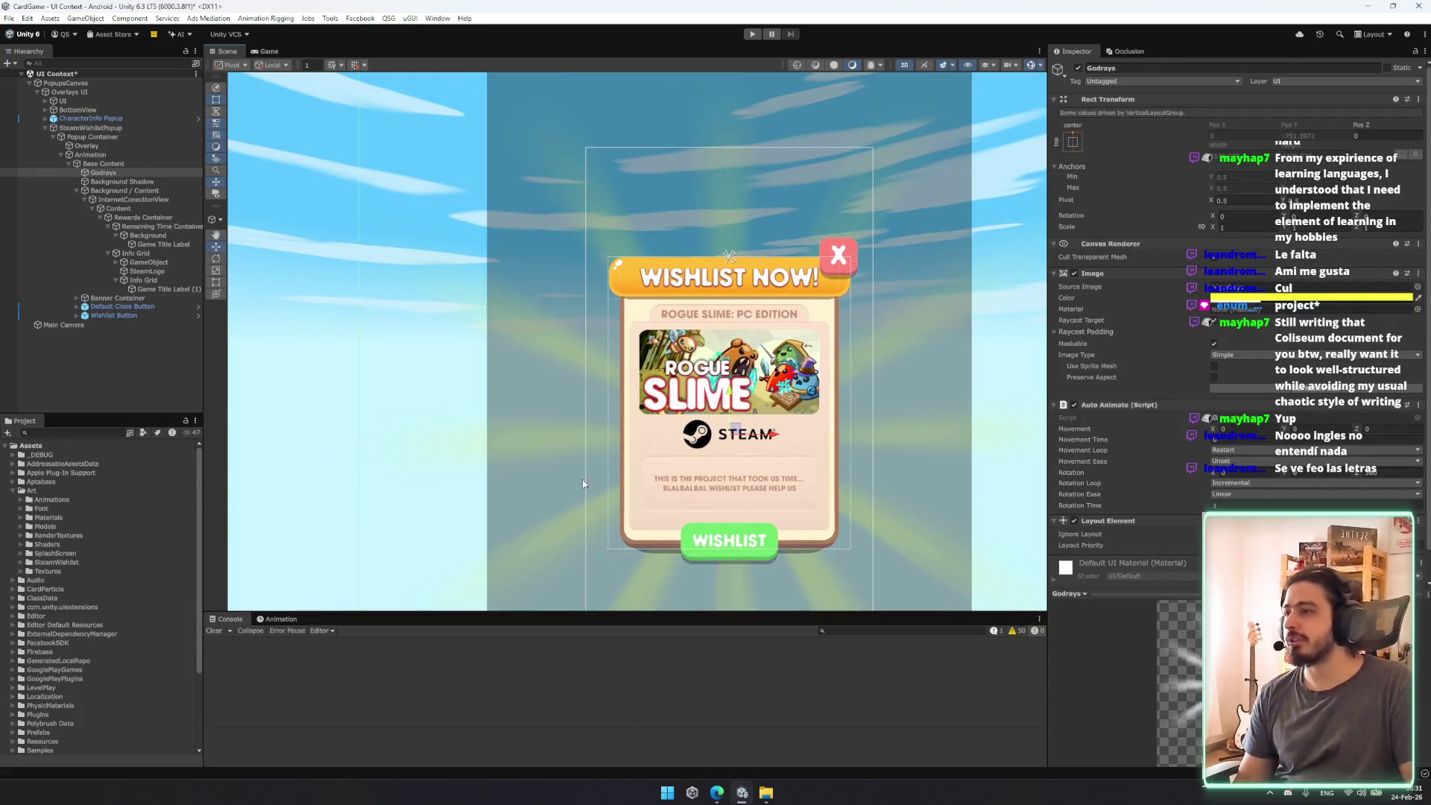
Step: Step through Game Title Label, Banner Container and Info Grid, frame Info Grid, and expand GameObject to reveal Rewards Grid
{"action": "left_click", "coordinate": [157, 288]}
{"action": "left_click", "coordinate": [152, 298]}
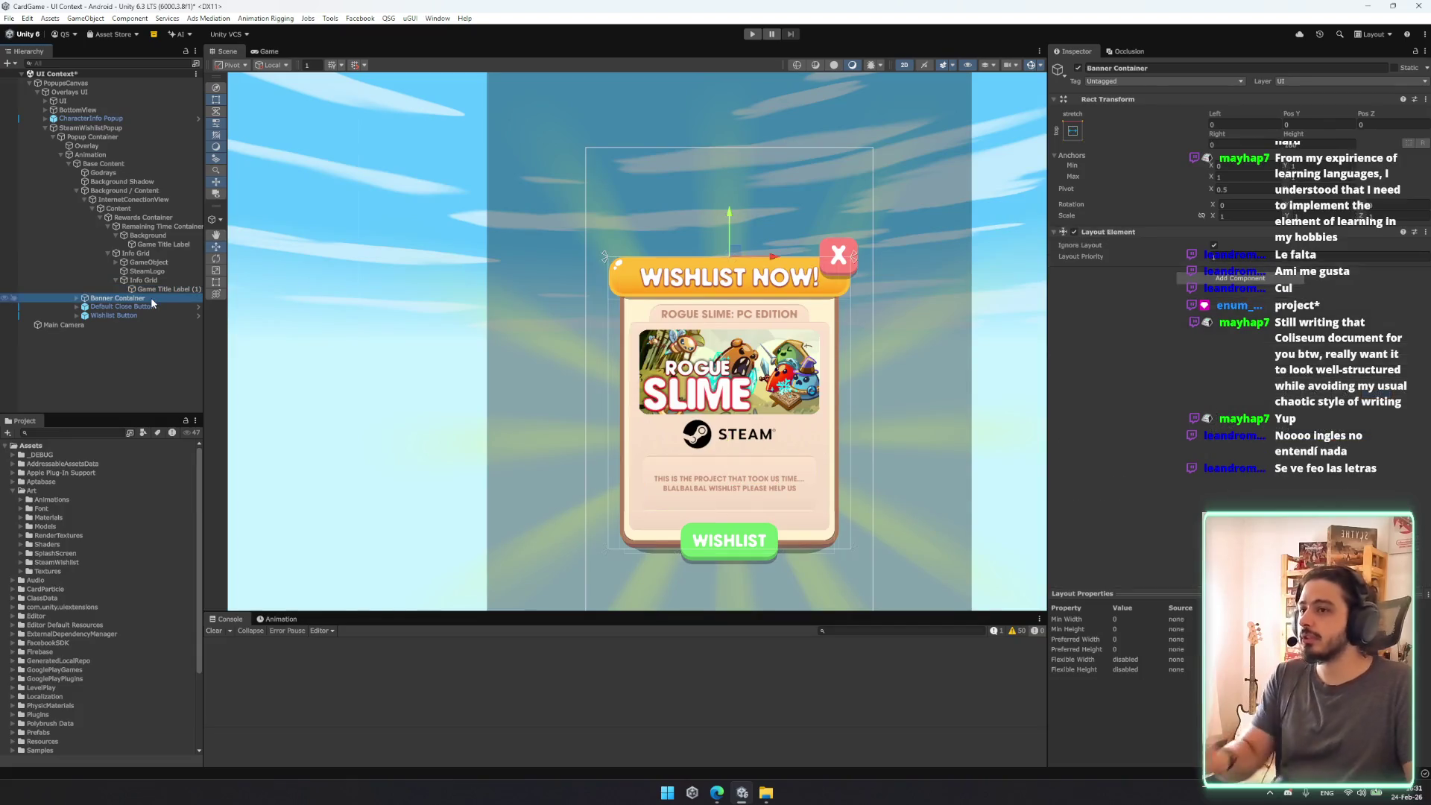
{"action": "key", "text": "Up"}
{"action": "key", "text": "Up"}
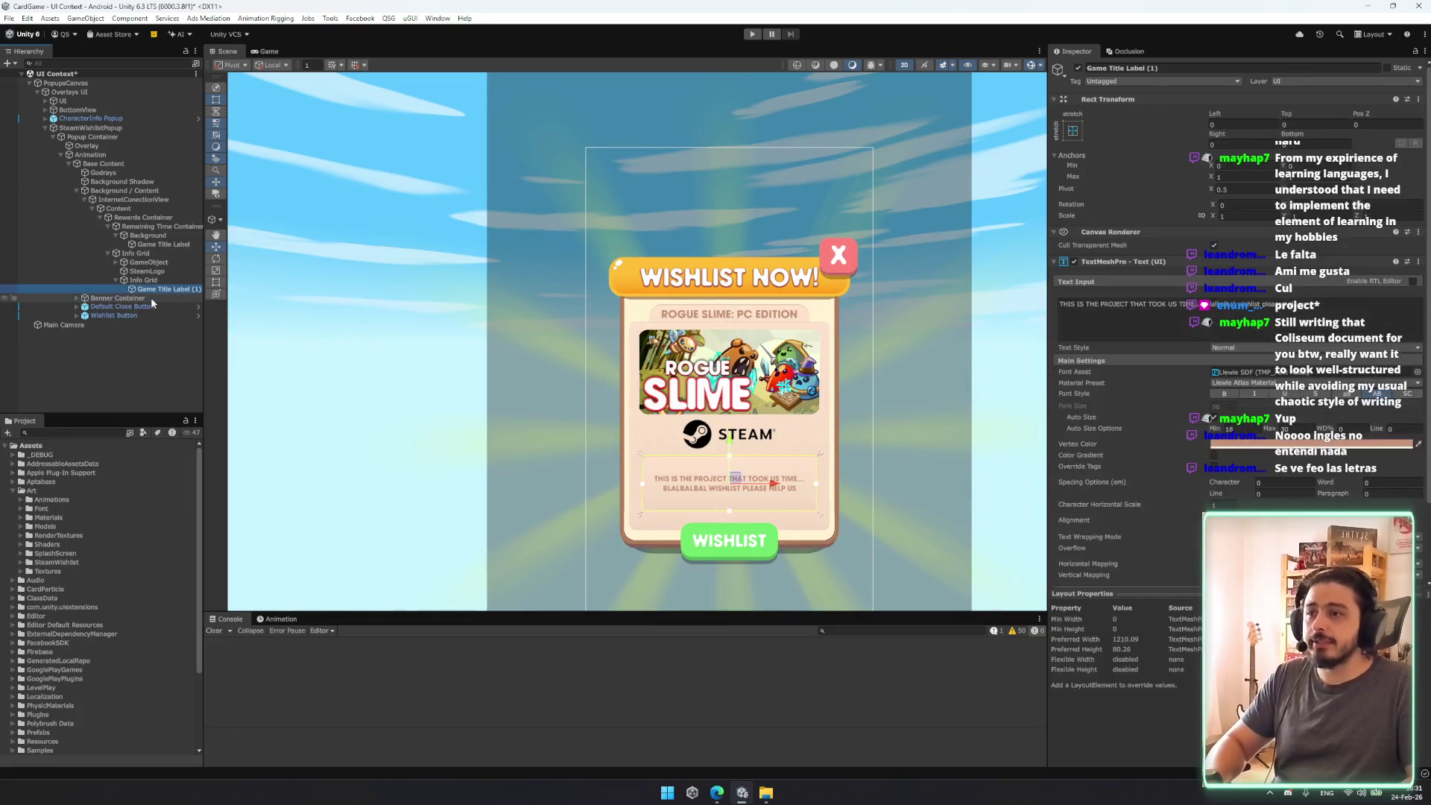
{"action": "key", "text": "Left"}
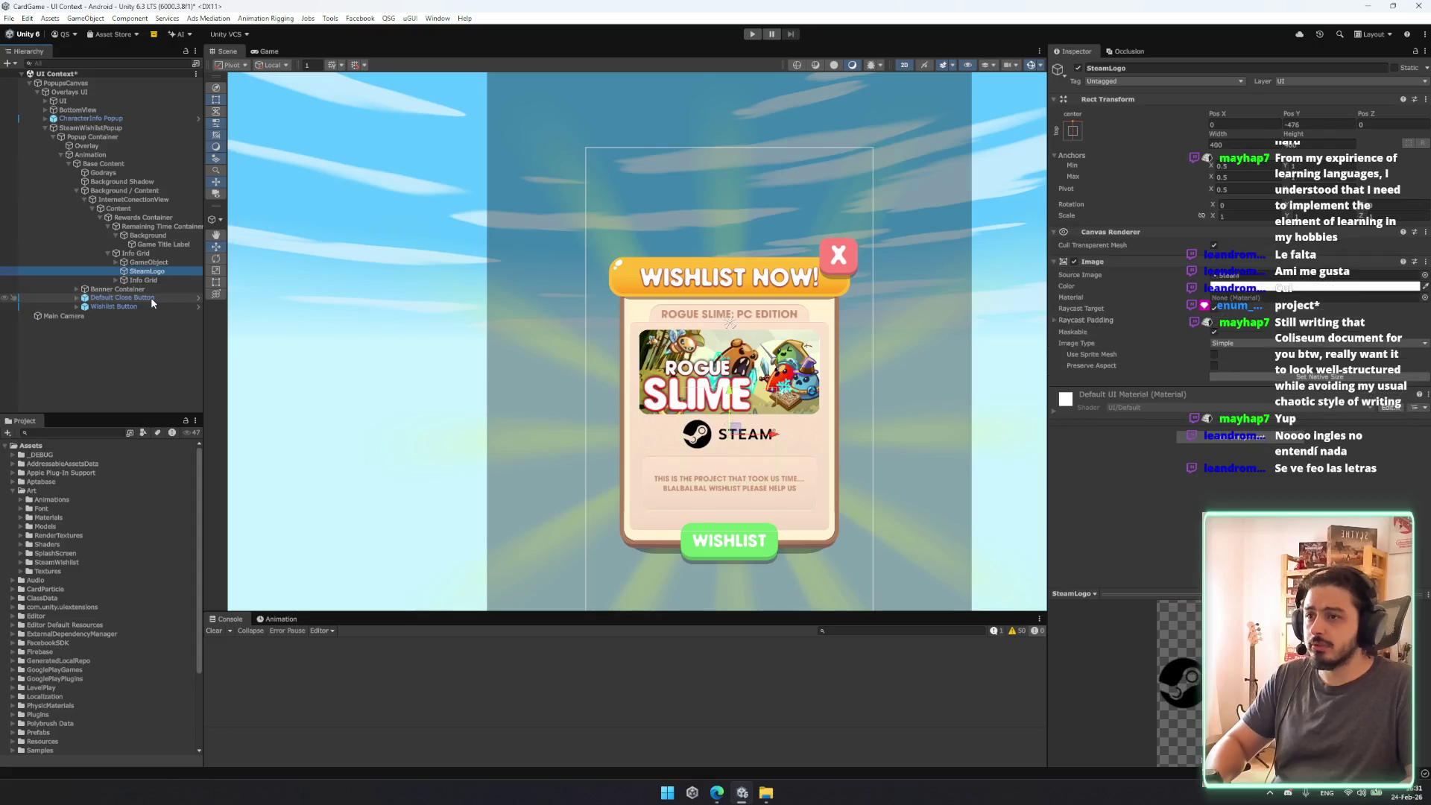
{"action": "key", "text": "f"}
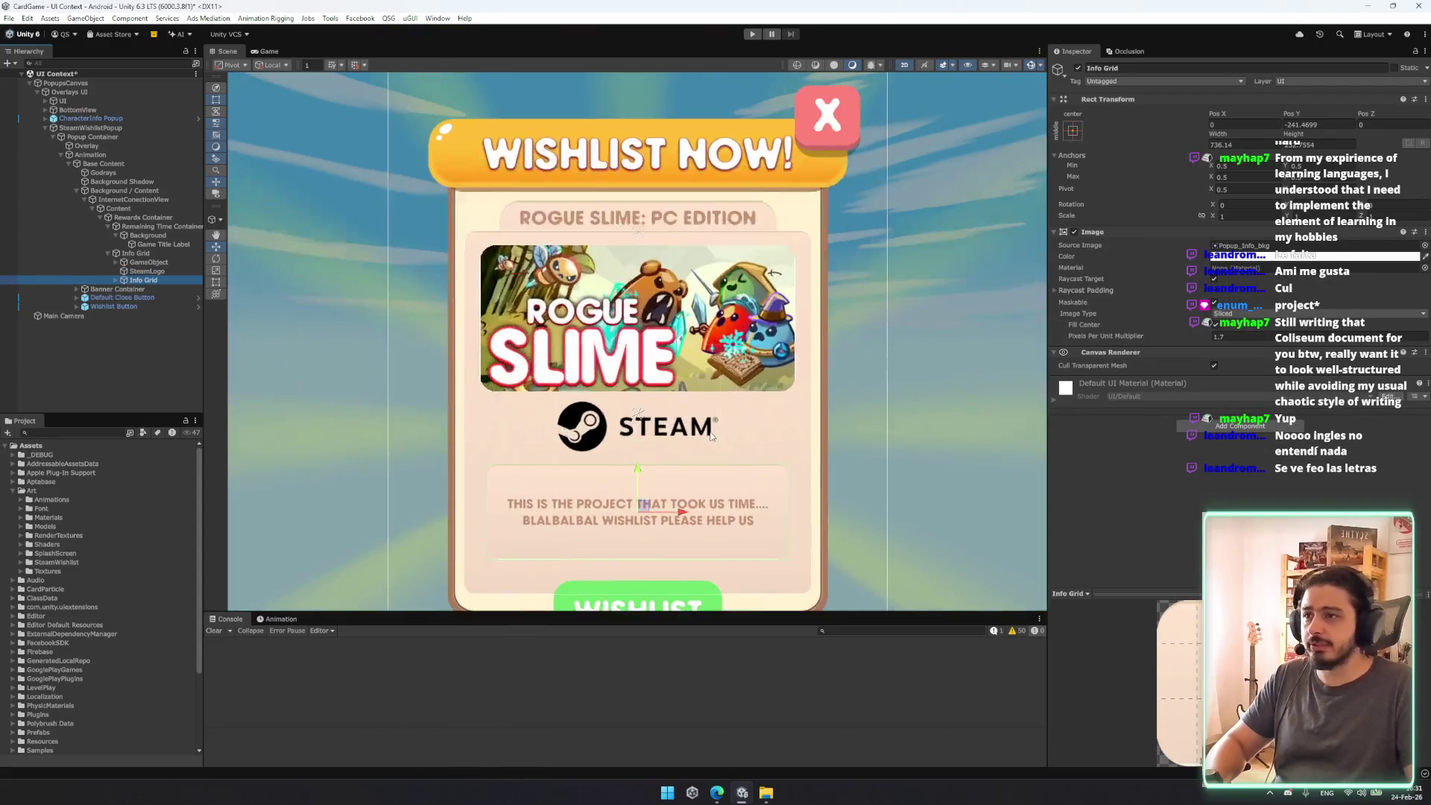
{"action": "scroll", "coordinate": [633, 417], "scroll_direction": "down", "scroll_amount": 3}
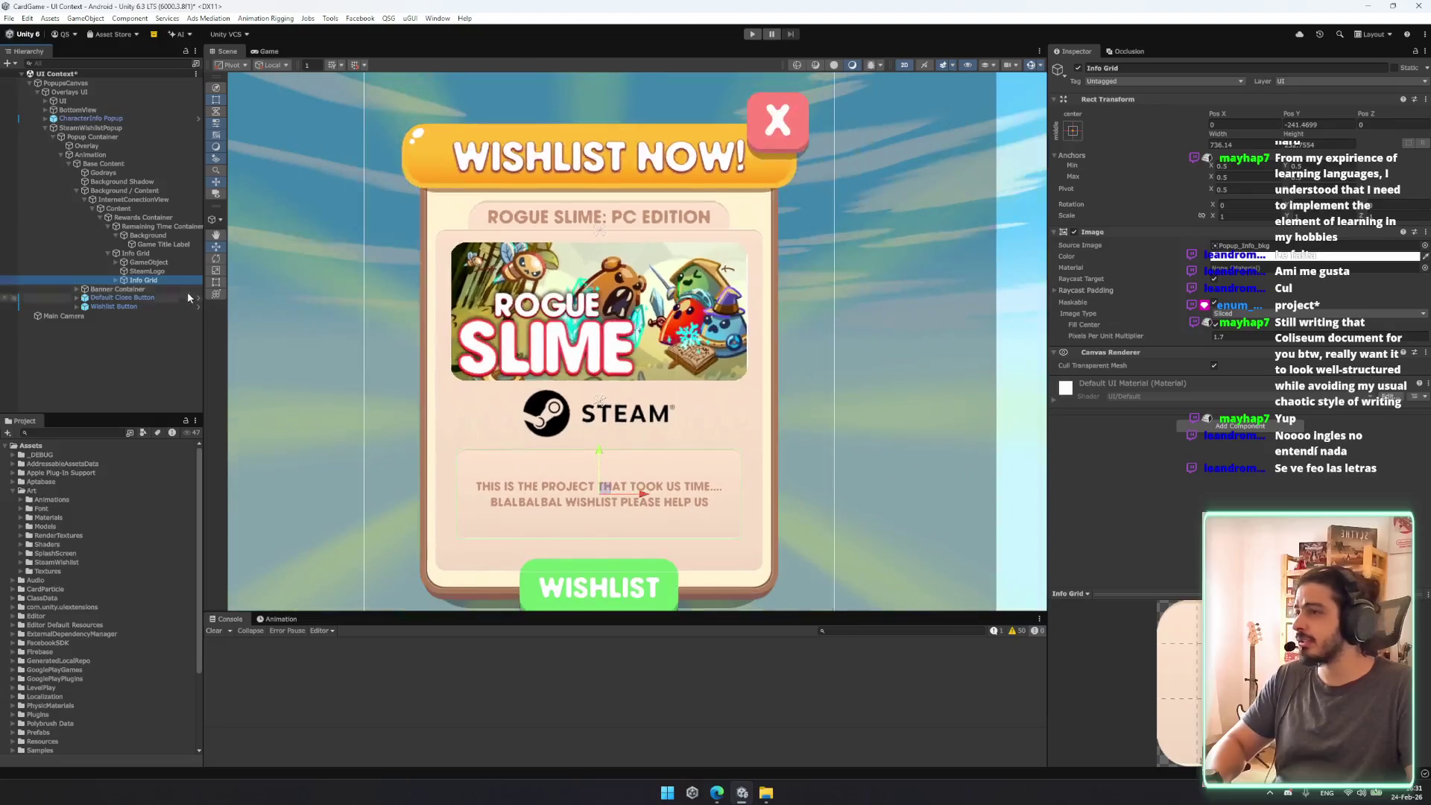
{"action": "left_click", "coordinate": [167, 246]}
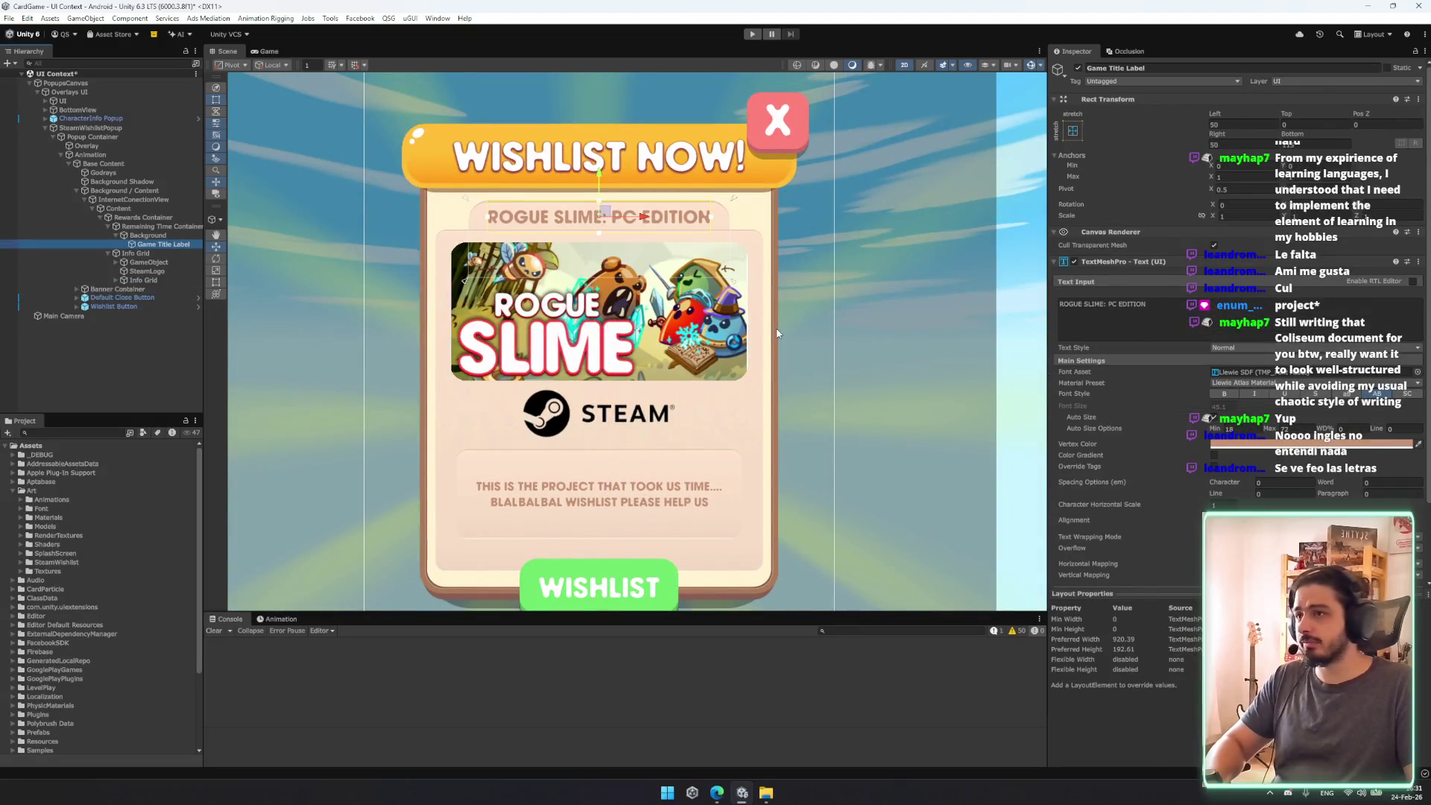
{"action": "left_click", "coordinate": [149, 272]}
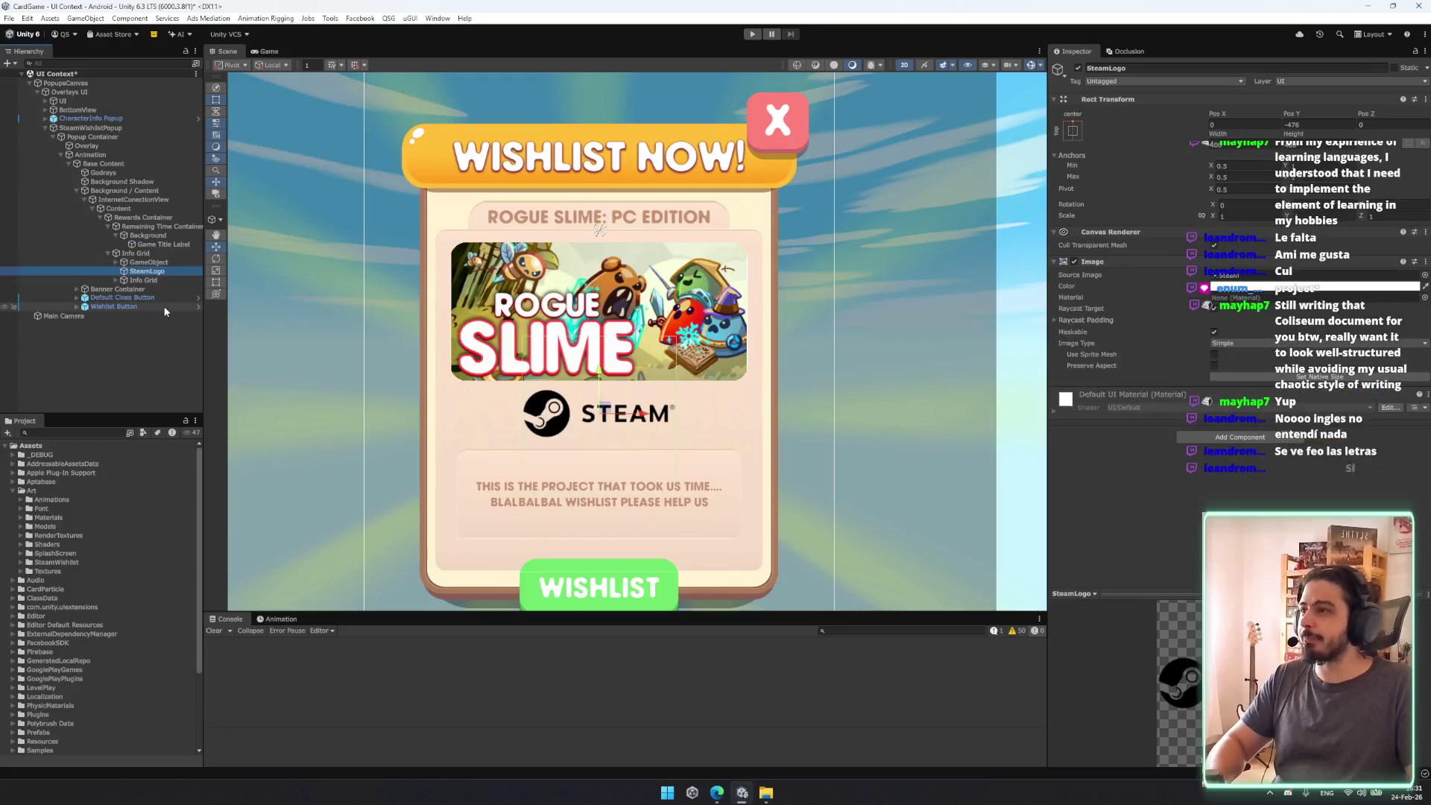
{"action": "key", "text": "ctrl+z"}
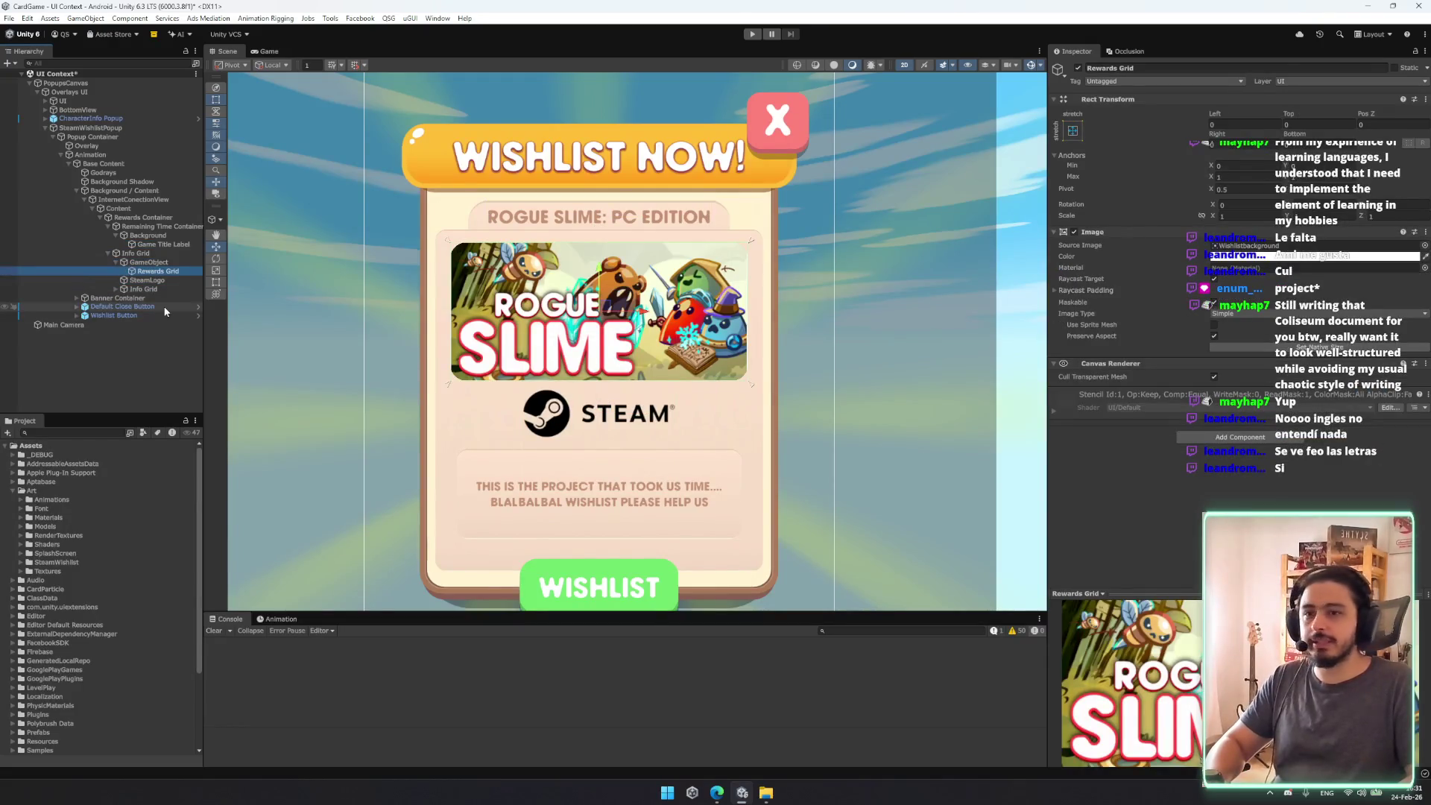
Step: Delete the Wishlistbackground image asset from the SteamWishlist folder
{"action": "left_click", "coordinate": [80, 560]}
{"action": "key", "text": "Right"}
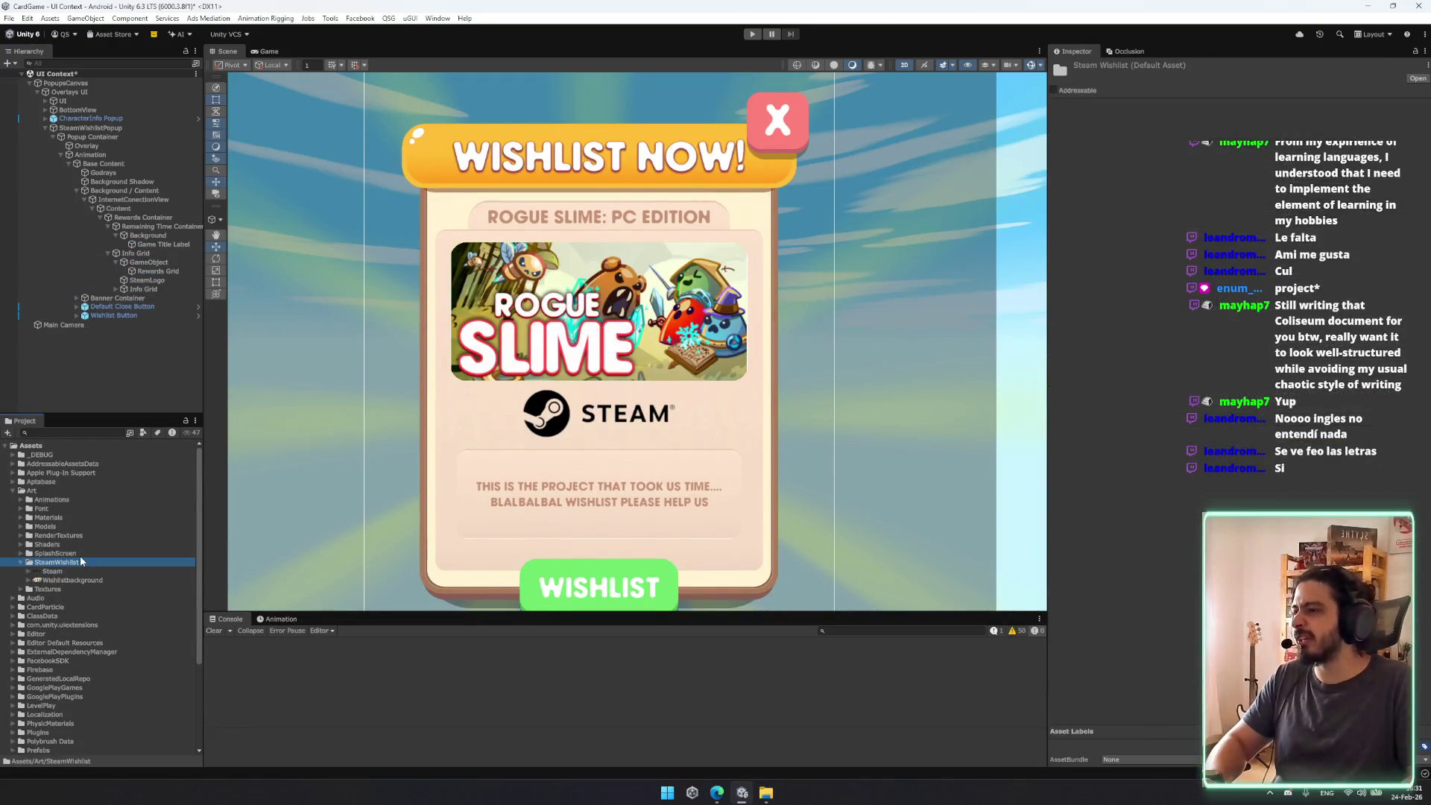
{"action": "key", "text": "Down"}
{"action": "key", "text": "Down"}
{"action": "key", "text": "Delete"}
{"action": "key", "text": "Return"}
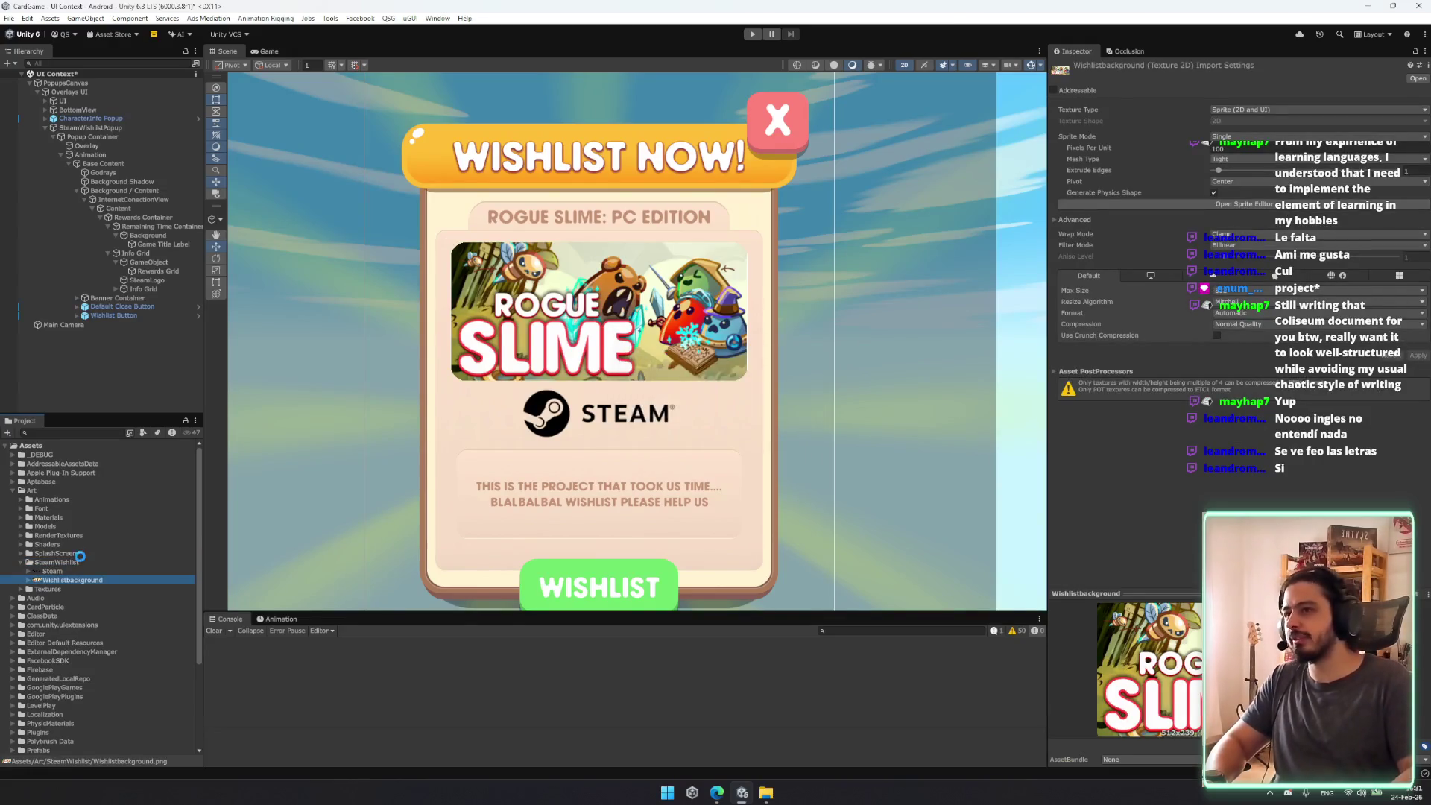
Step: Select Rewards Grid, search its sprite picker for 'cash', and open the SplashScreen sprites folder
{"action": "left_click", "coordinate": [160, 244]}
{"action": "left_click", "coordinate": [158, 271]}
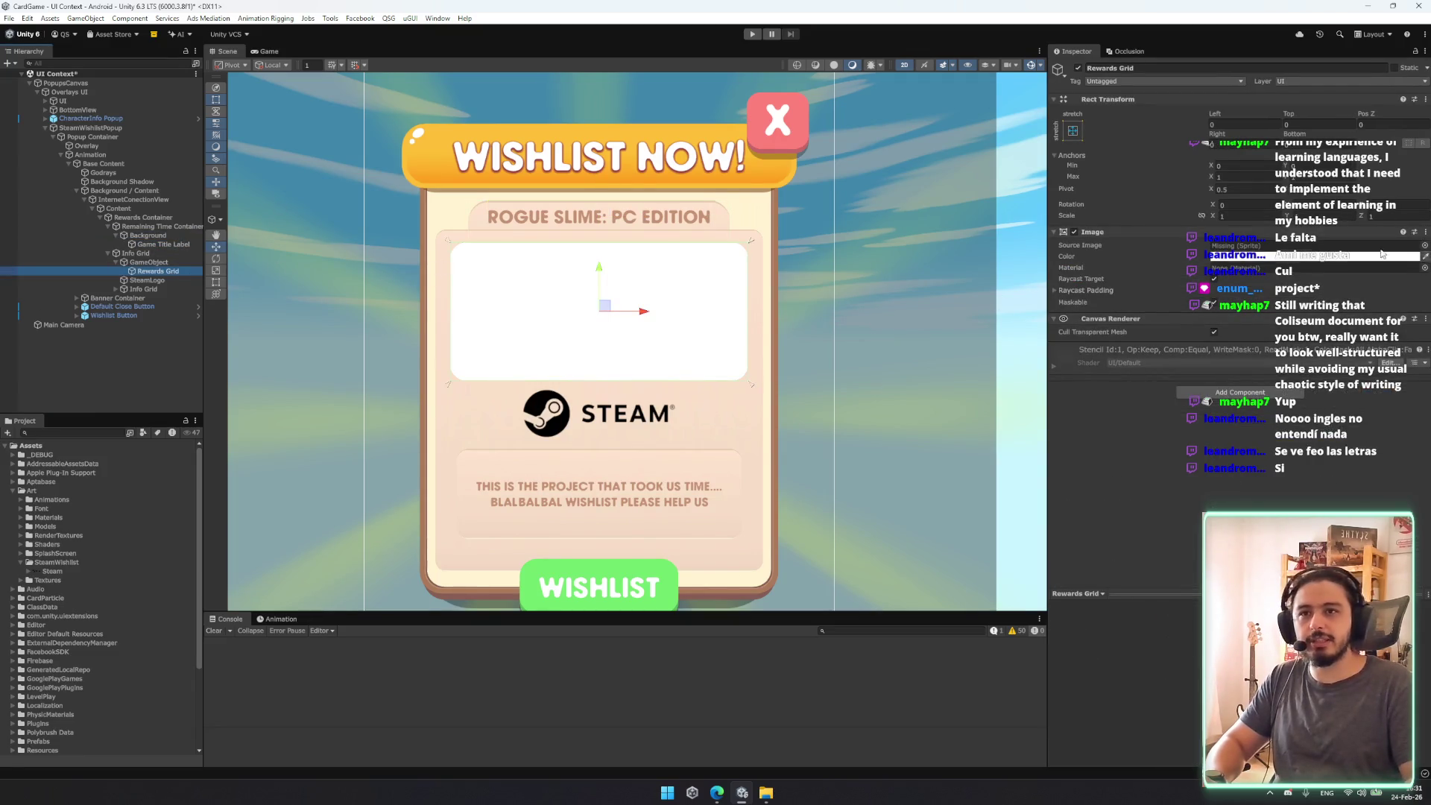
{"action": "left_click", "coordinate": [1424, 244]}
{"action": "type", "text": "c"}
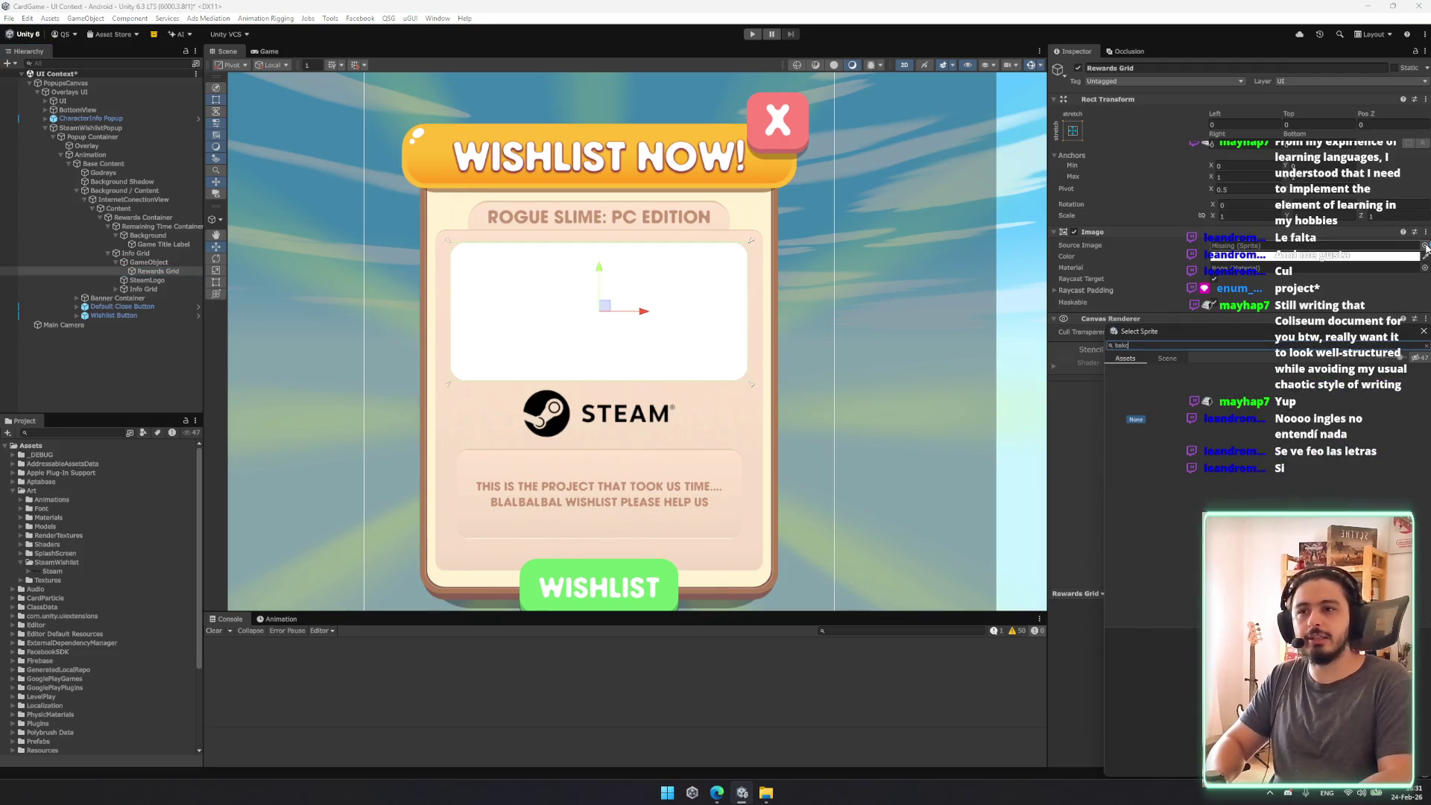
{"action": "type", "text": "ash"}
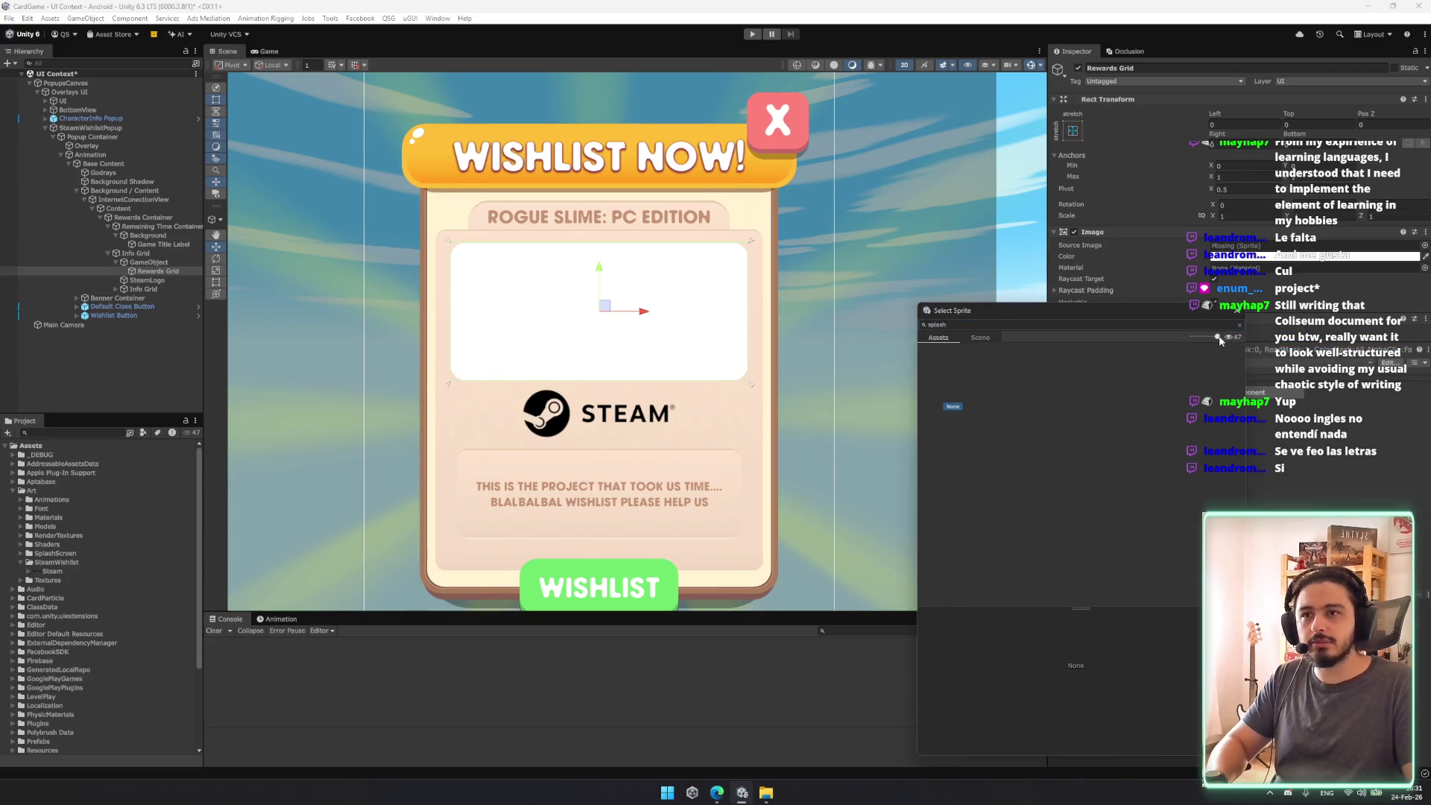
{"action": "double_click", "coordinate": [81, 558]}
{"action": "scroll", "coordinate": [82, 554], "scroll_direction": "up", "scroll_amount": 5}
Step: Drag the SplashScreen forest background sprite into Rewards Grid's Source Image
{"action": "left_click", "coordinate": [157, 271]}
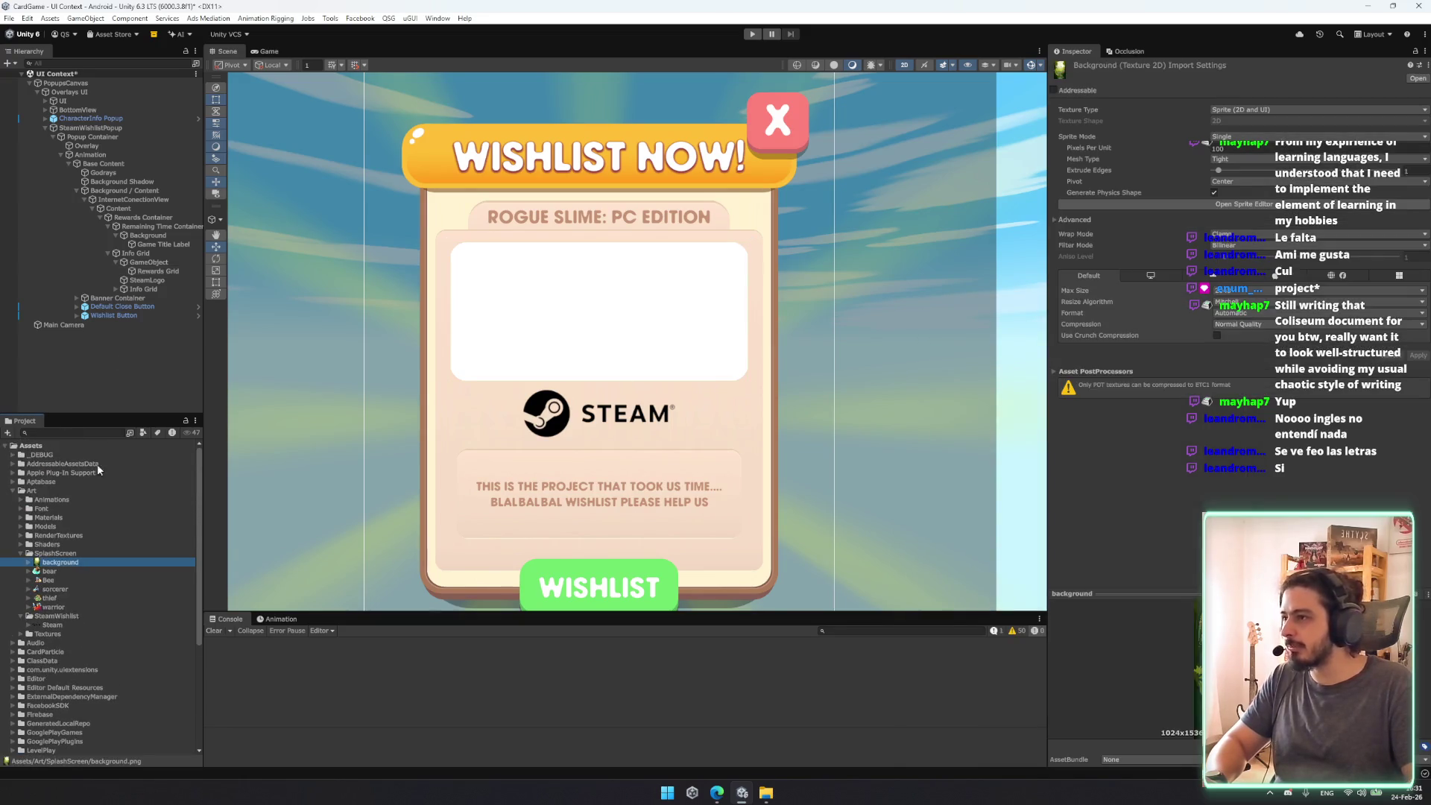
{"action": "left_click", "coordinate": [161, 244]}
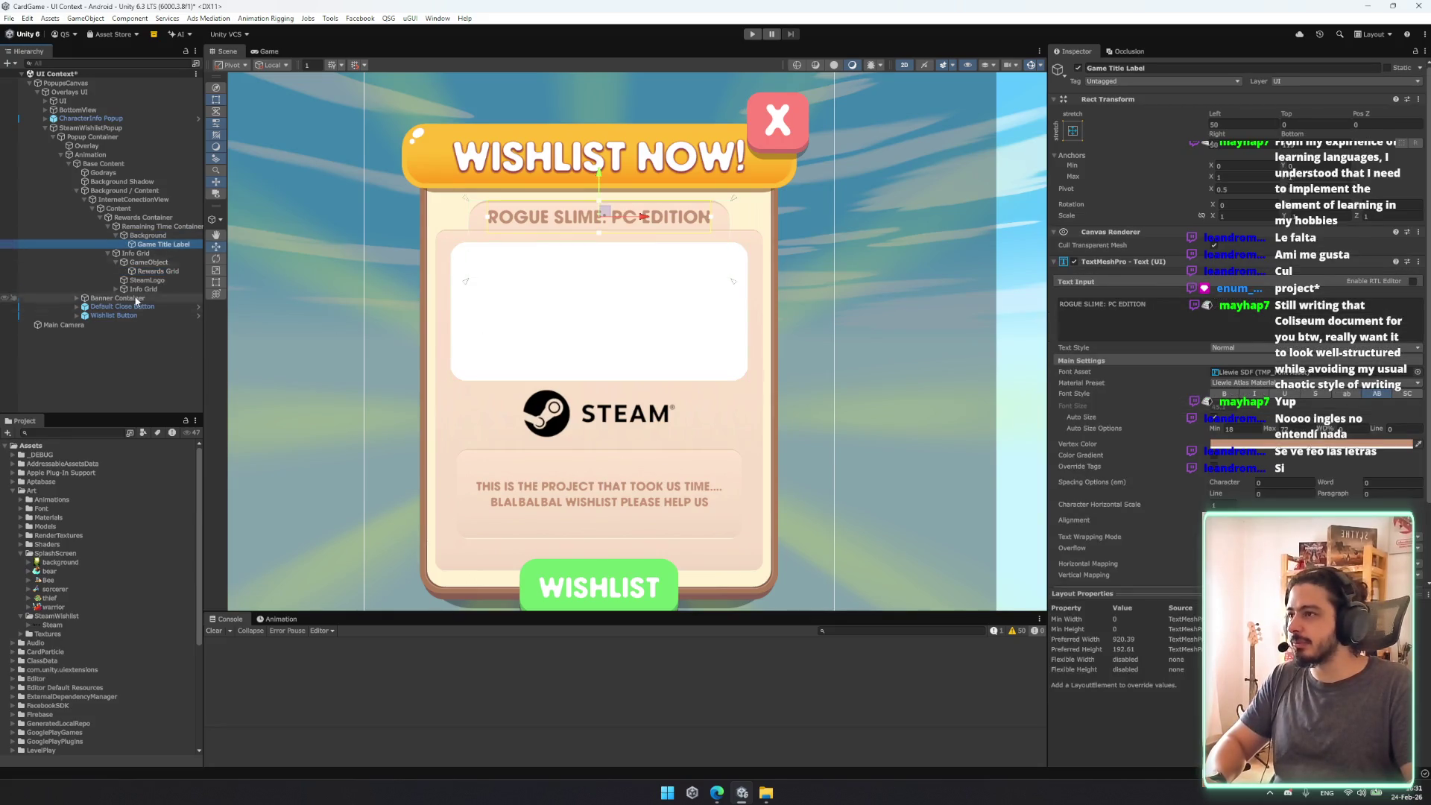
{"action": "left_click", "coordinate": [149, 235]}
{"action": "left_click", "coordinate": [165, 270]}
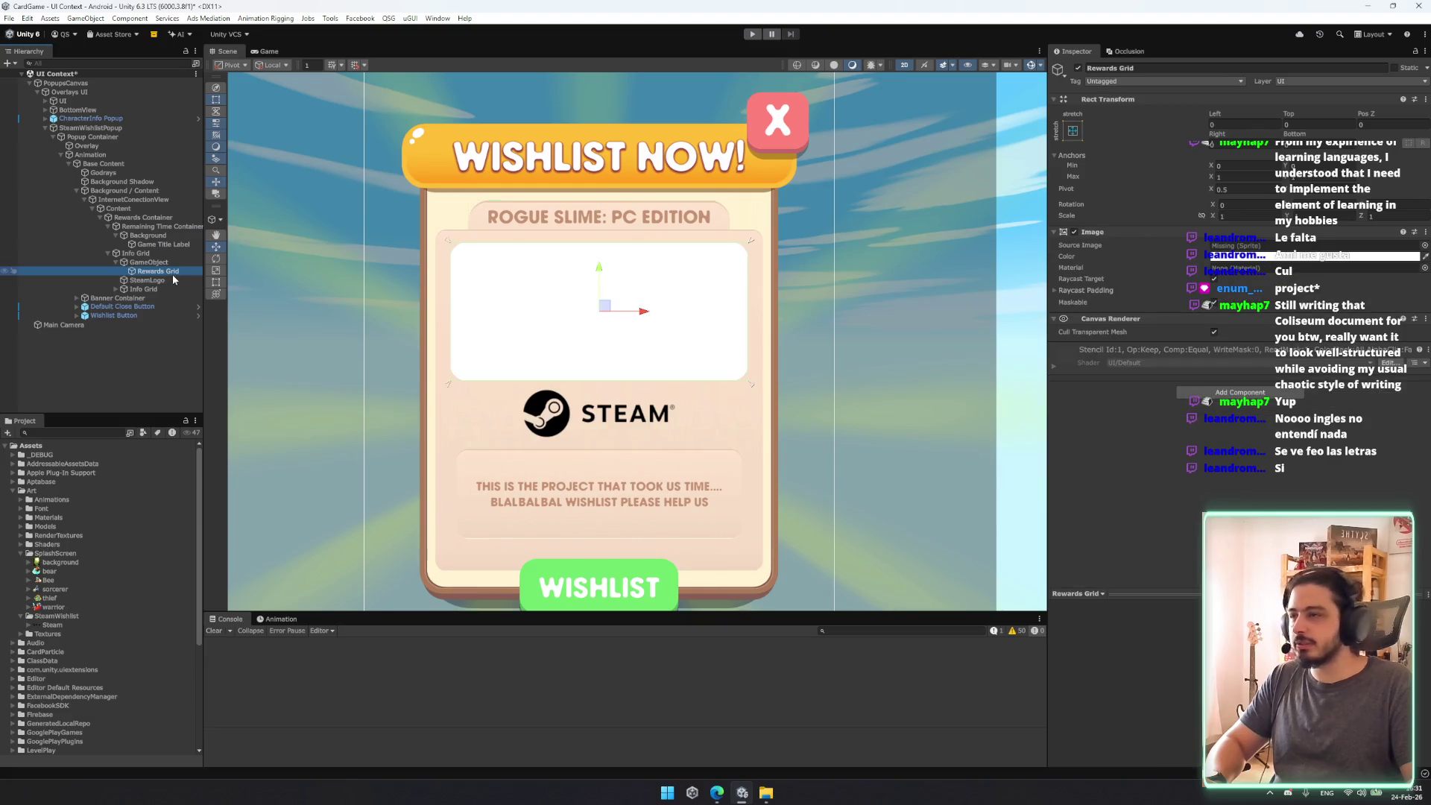
{"action": "left_click", "coordinate": [171, 244]}
{"action": "left_click", "coordinate": [161, 271]}
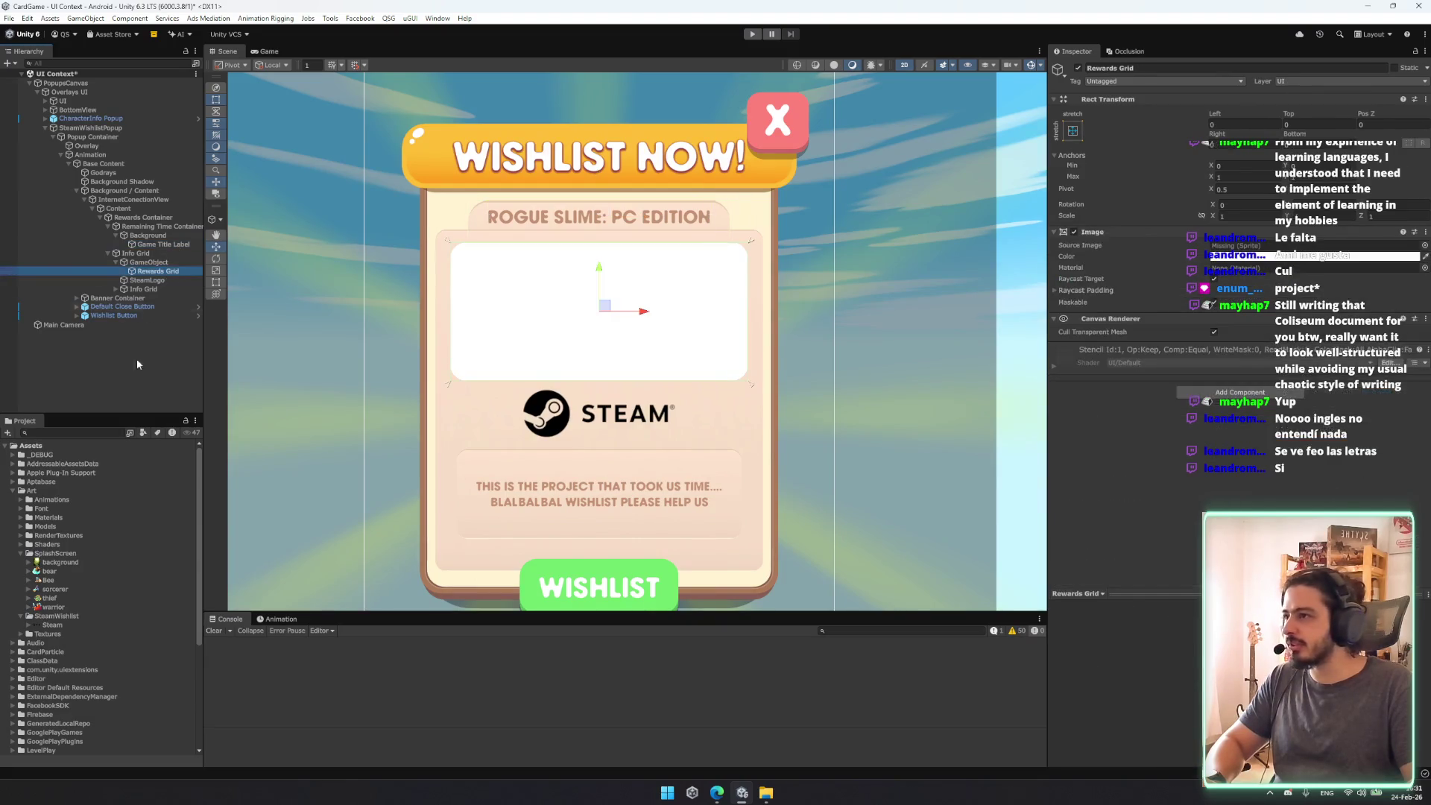
{"action": "left_click_drag", "start_coordinate": [1249, 248], "coordinate": [1249, 246]}
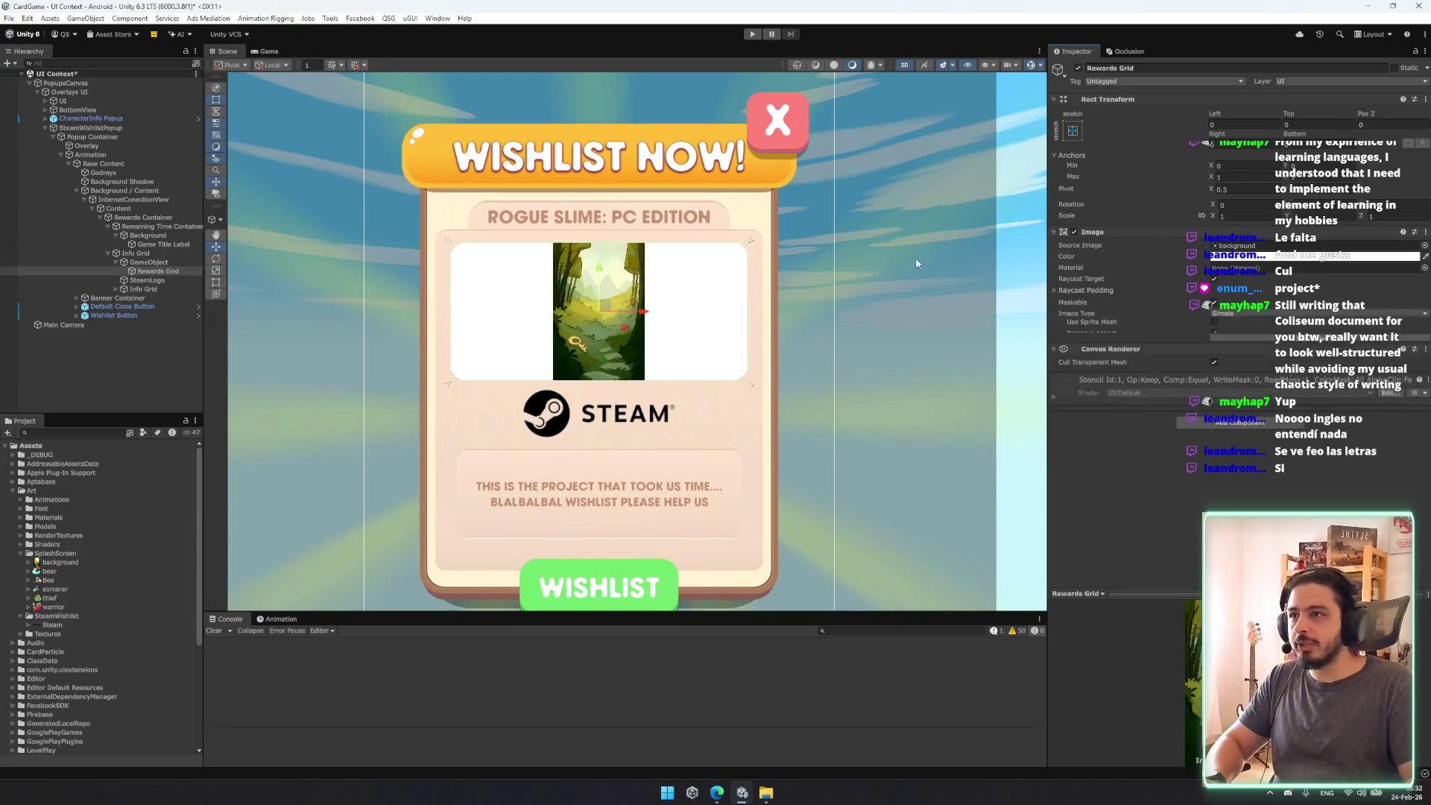
Step: Enlarge the Rewards Grid forest image with the Rect tool to fill the card's banner area
{"action": "key", "text": "t"}
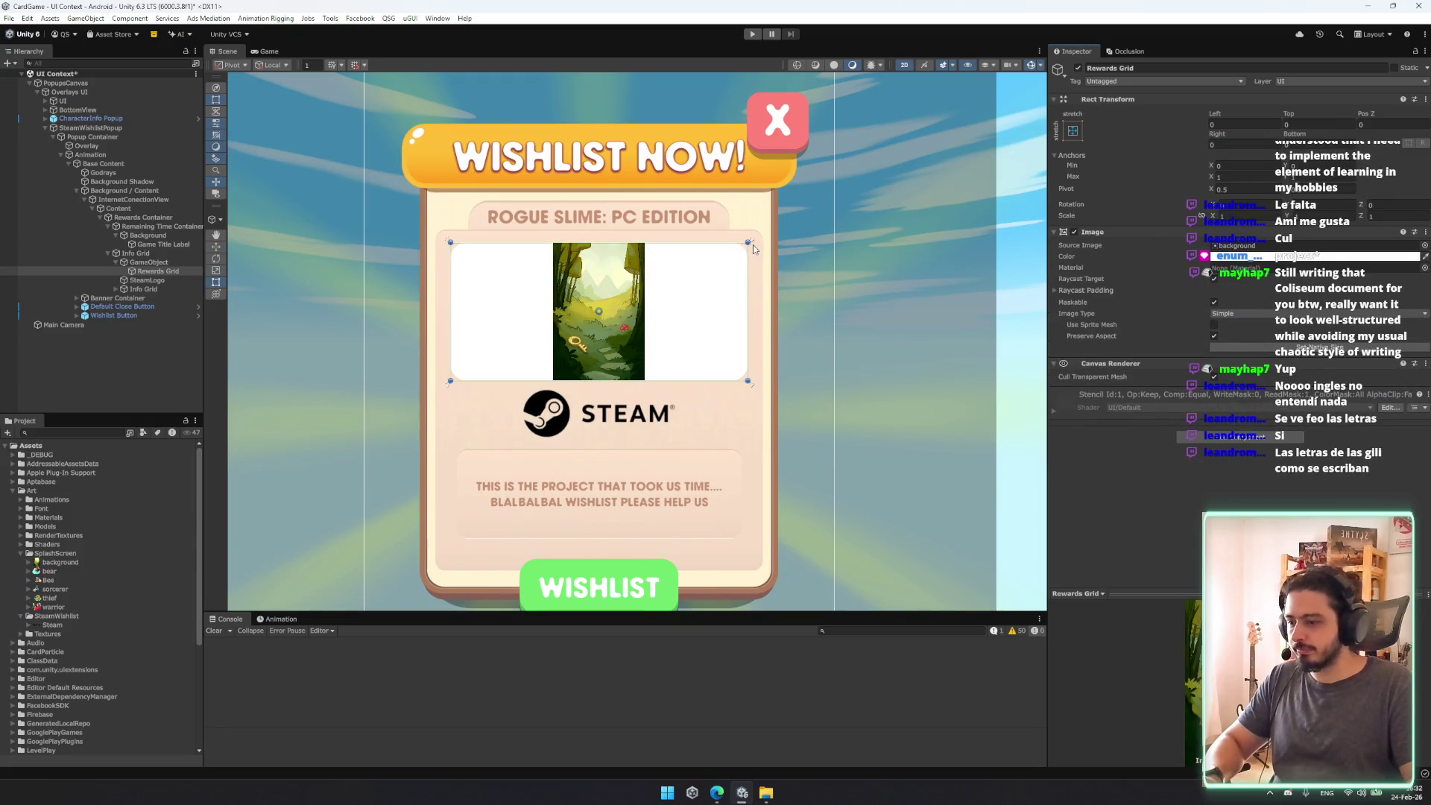
{"action": "scroll", "coordinate": [752, 248], "scroll_direction": "down", "scroll_amount": 3}
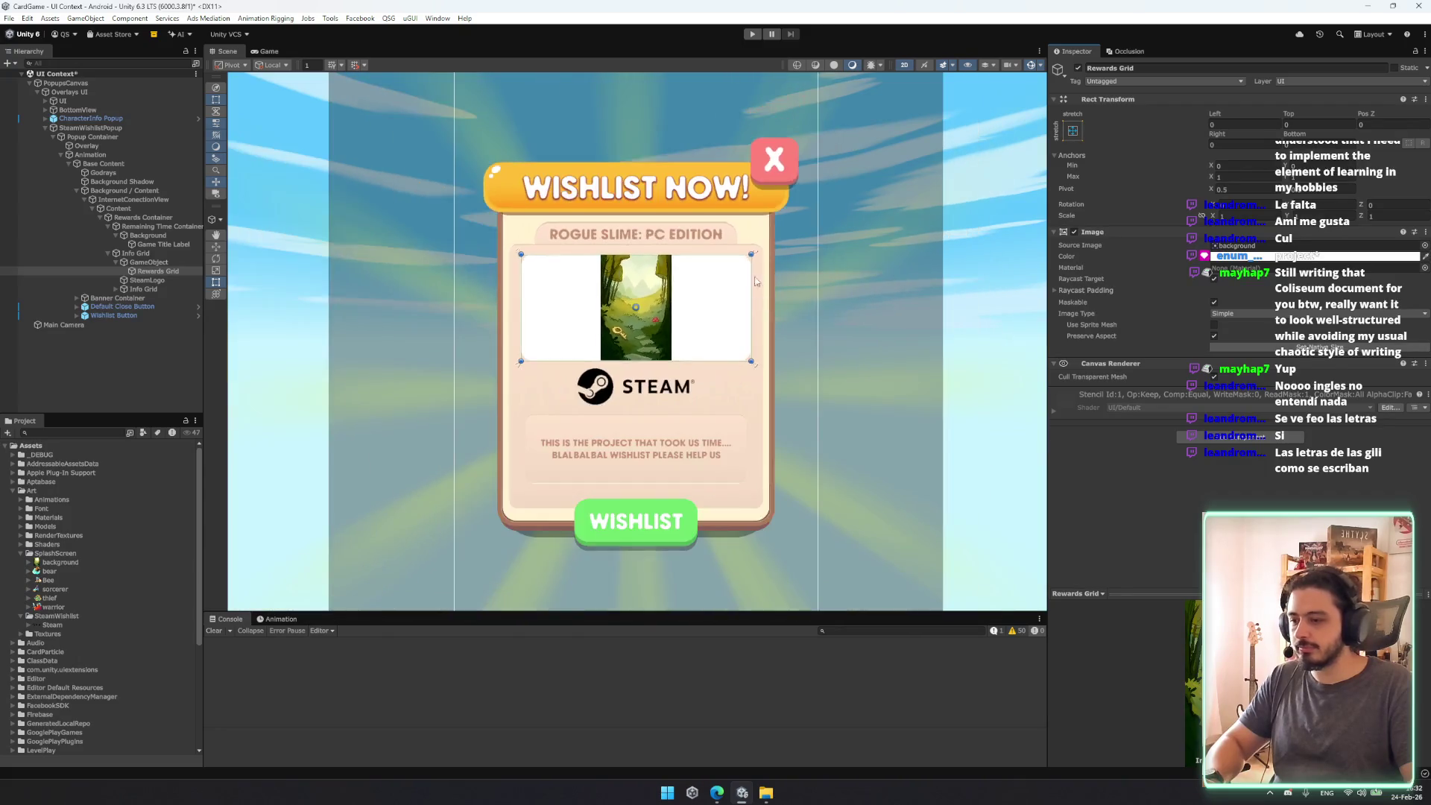
{"action": "left_click_drag", "start_coordinate": [760, 344], "coordinate": [961, 206]}
Step: Move the forest image slightly down in the card and duplicate Rewards Grid
{"action": "scroll", "coordinate": [726, 326], "scroll_direction": "down", "scroll_amount": 2}
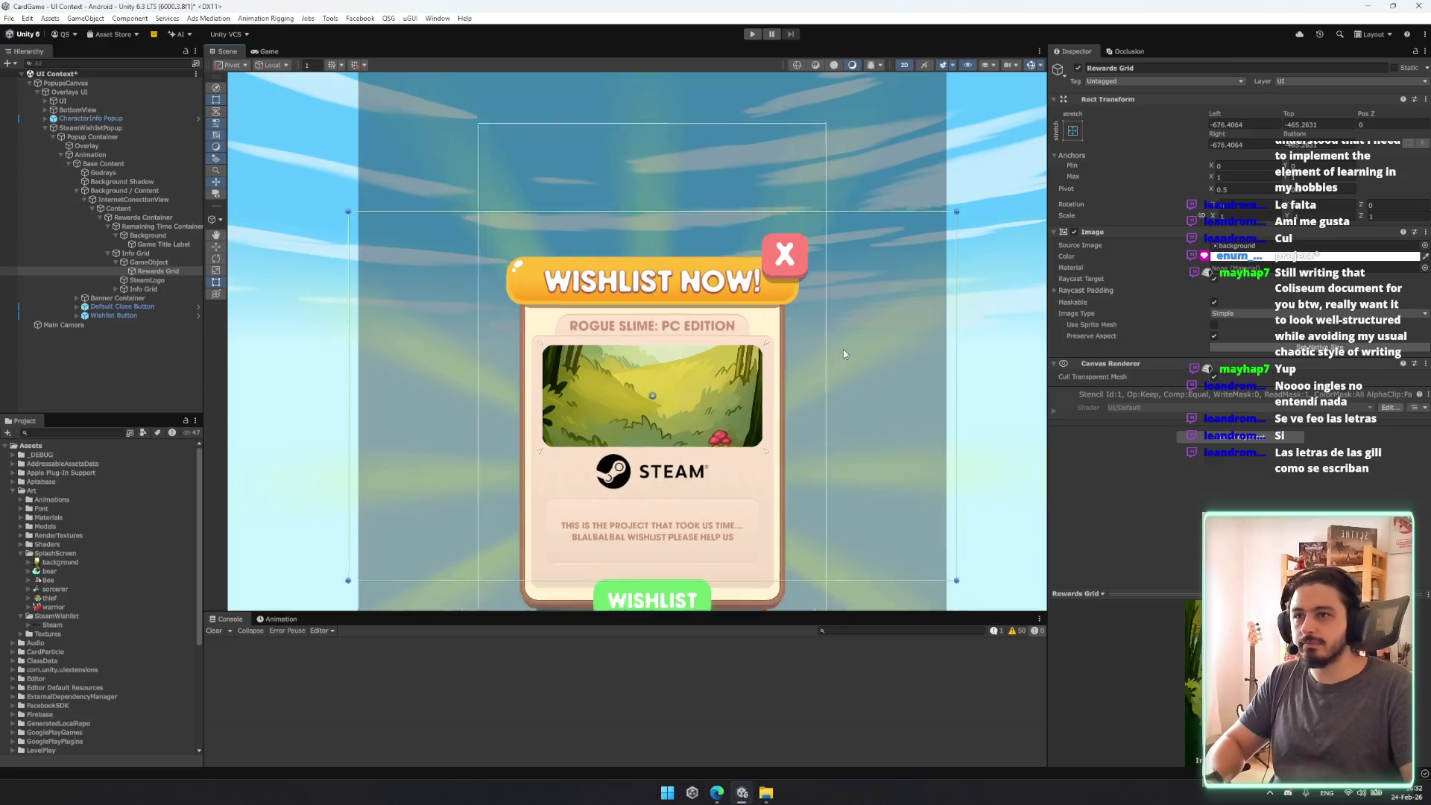
{"action": "key", "text": "w"}
{"action": "left_click_drag", "start_coordinate": [679, 348], "coordinate": [686, 383]}
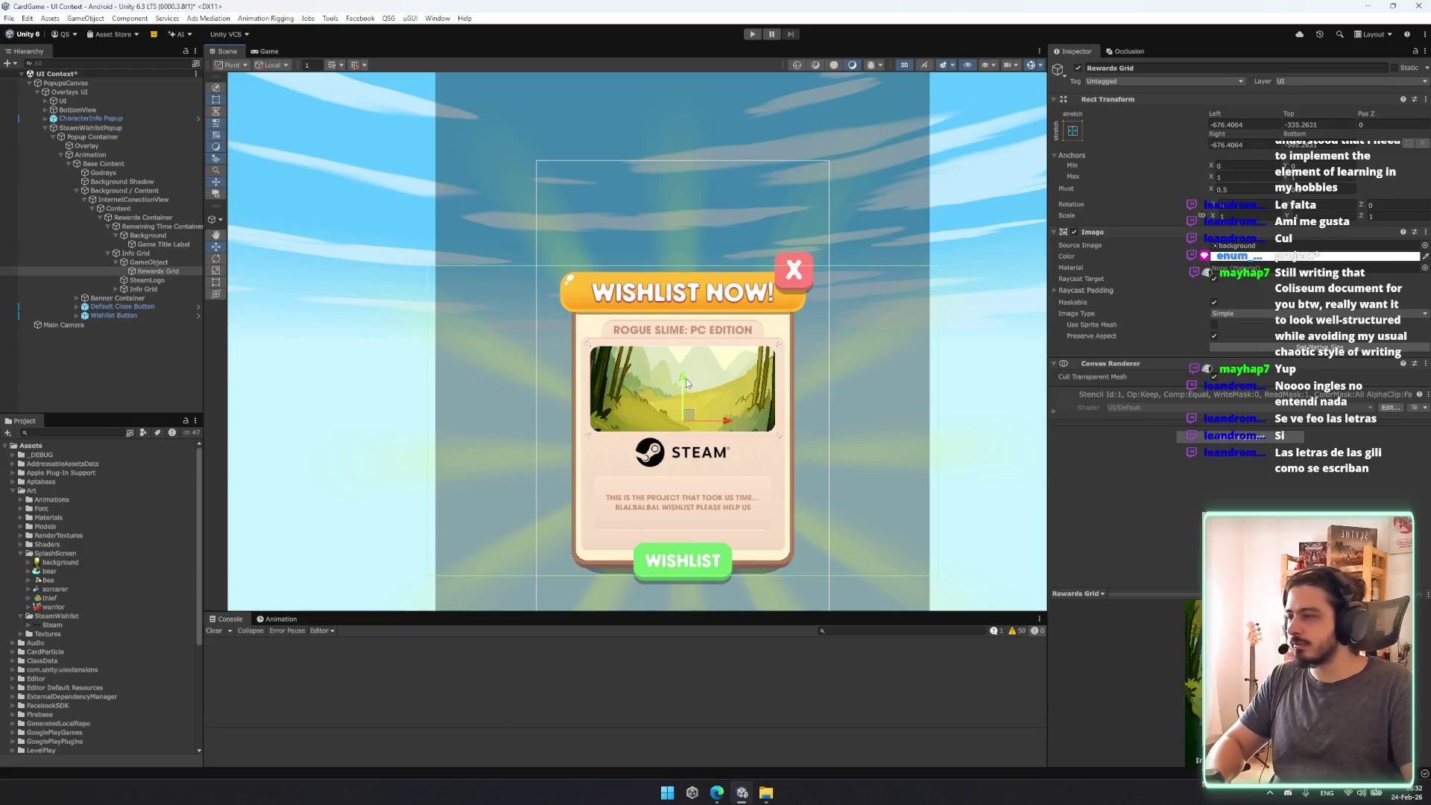
{"action": "left_click_drag", "start_coordinate": [66, 588], "coordinate": [160, 275]}
{"action": "key", "text": "ctrl+d"}
{"action": "key", "text": "ctrl+d"}
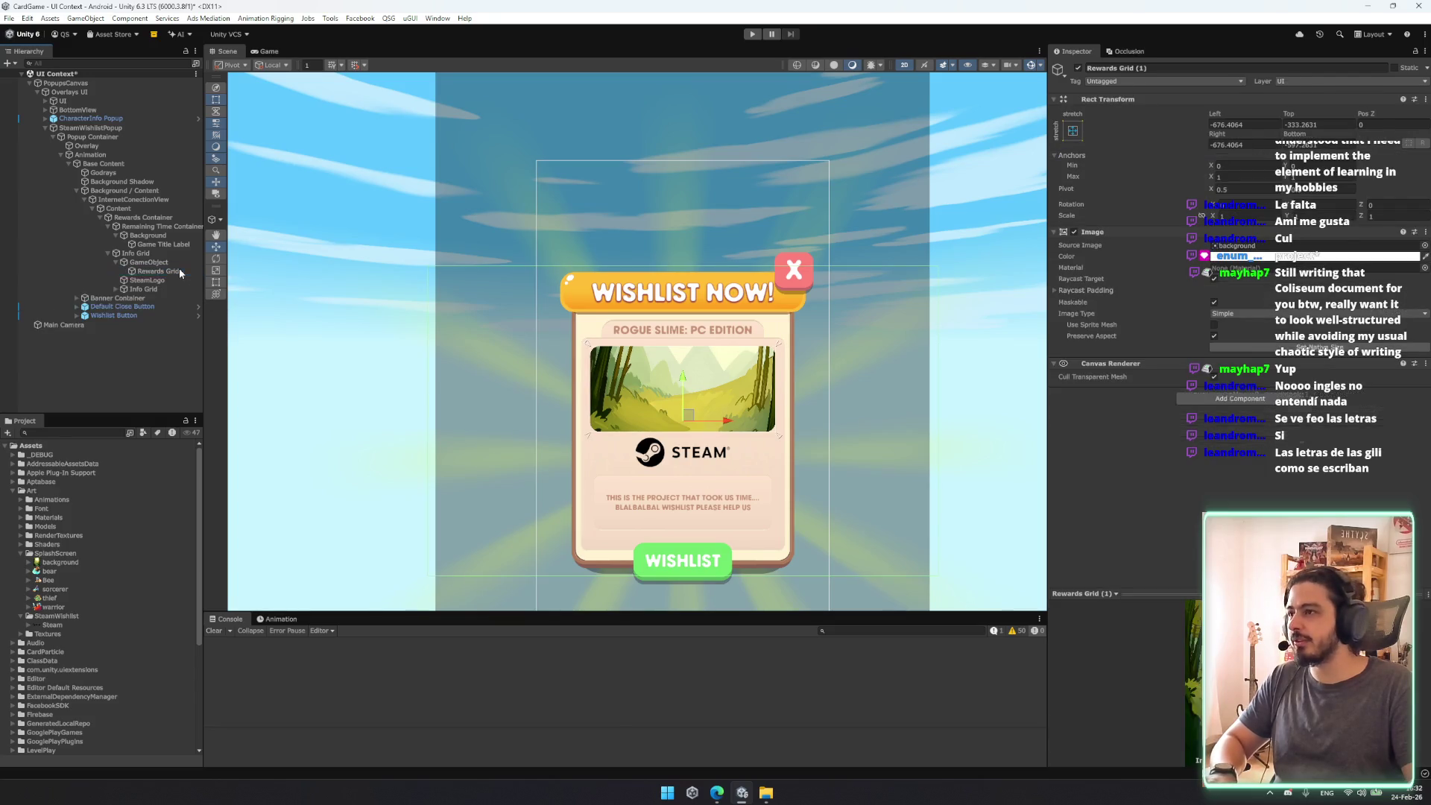
Step: Give Rewards Grid (1) the bear sprite and Rewards Grid (2) the warrior sprite
{"action": "left_click", "coordinate": [181, 280]}
{"action": "mouse_move", "coordinate": [56, 570]}
{"action": "left_mouse_down"}
{"action": "mouse_move", "coordinate": [820, 373]}
{"action": "mouse_move", "coordinate": [1241, 245]}
{"action": "left_mouse_up"}
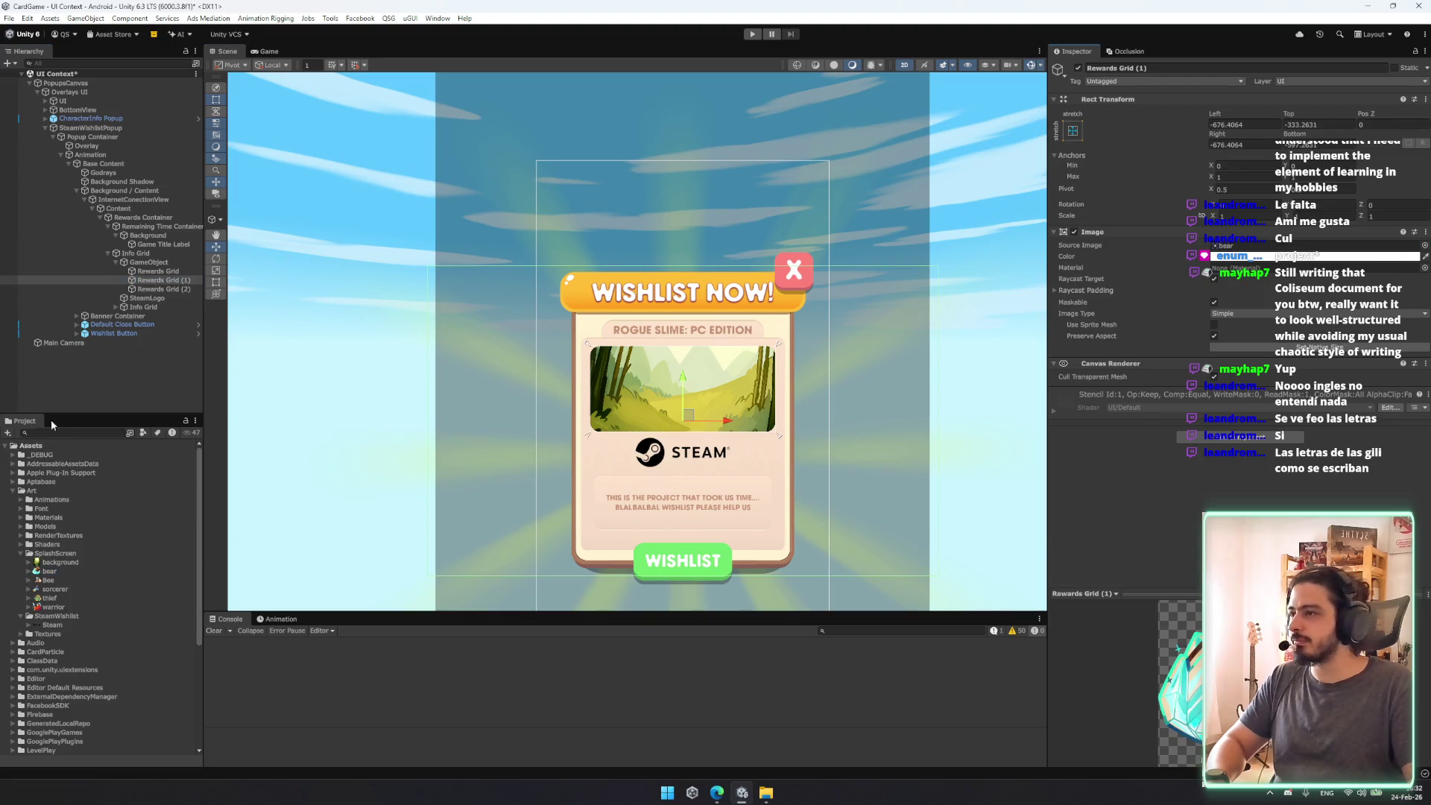
{"action": "left_click", "coordinate": [160, 289]}
{"action": "mouse_move", "coordinate": [52, 607]}
{"action": "left_mouse_down"}
{"action": "mouse_move", "coordinate": [596, 410]}
{"action": "mouse_move", "coordinate": [1241, 246]}
{"action": "left_mouse_up"}
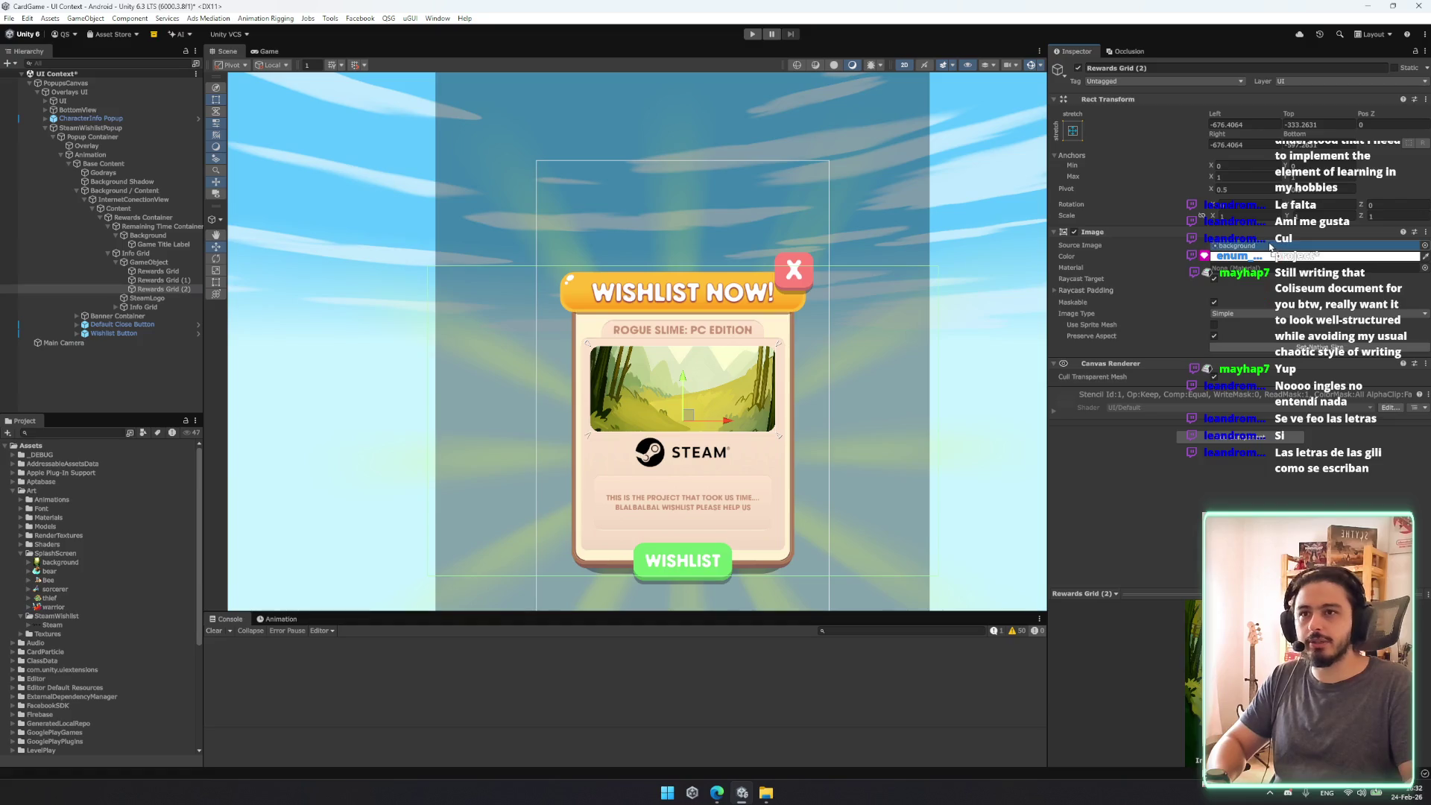
Step: Shrink both character images, move them up and left, and nest them under Rewards Grid
{"action": "left_click", "coordinate": [161, 280], "text": "ctrl"}
{"action": "scroll", "coordinate": [885, 246], "scroll_direction": "down", "scroll_amount": 1}
{"action": "left_click_drag", "start_coordinate": [932, 265], "coordinate": [758, 371]}
{"action": "scroll", "coordinate": [719, 402], "scroll_direction": "up", "scroll_amount": 3}
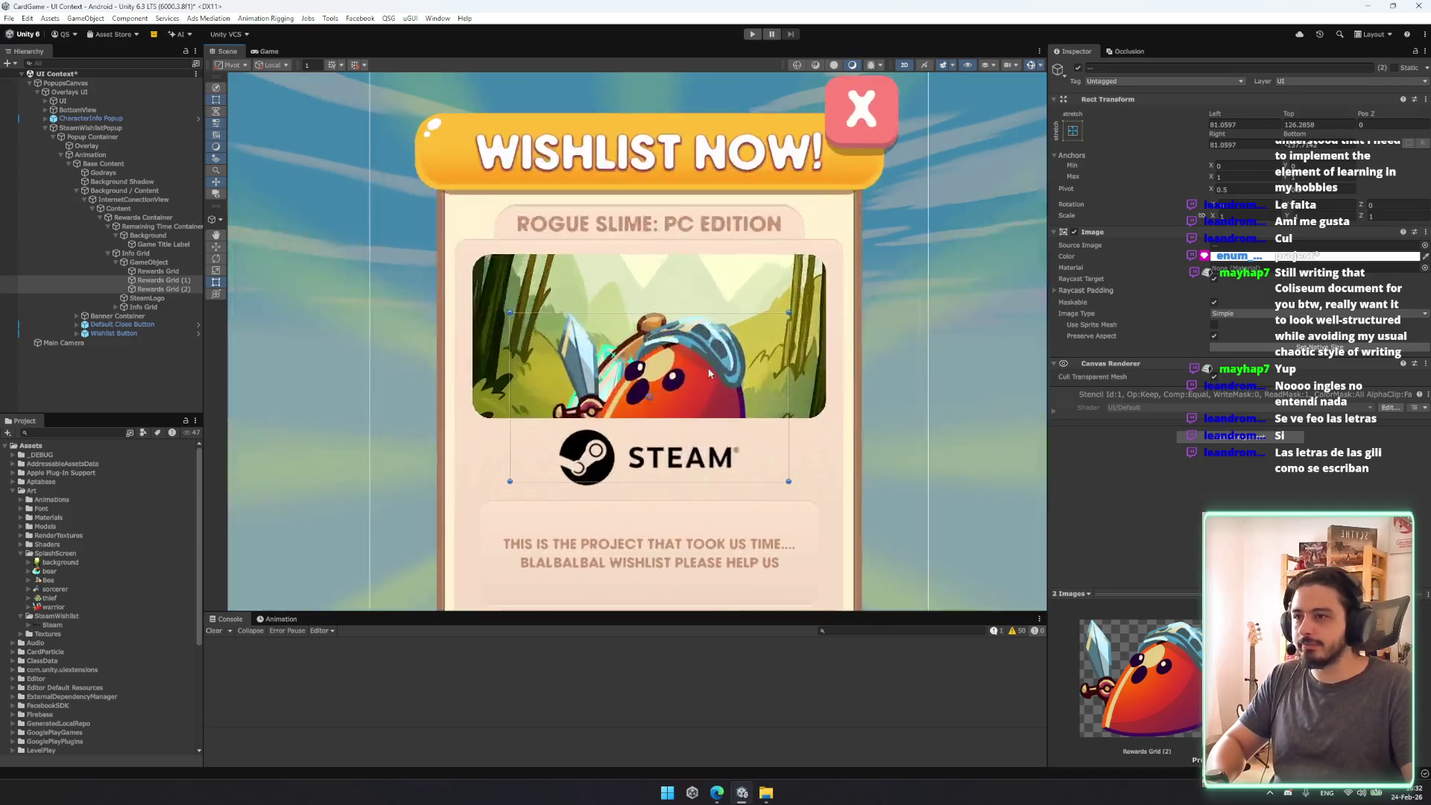
{"action": "scroll", "coordinate": [708, 372], "scroll_direction": "up", "scroll_amount": 2}
{"action": "mouse_move", "coordinate": [656, 380]}
{"action": "left_mouse_down"}
{"action": "mouse_move", "coordinate": [557, 316]}
{"action": "mouse_move", "coordinate": [550, 341]}
{"action": "left_mouse_up"}
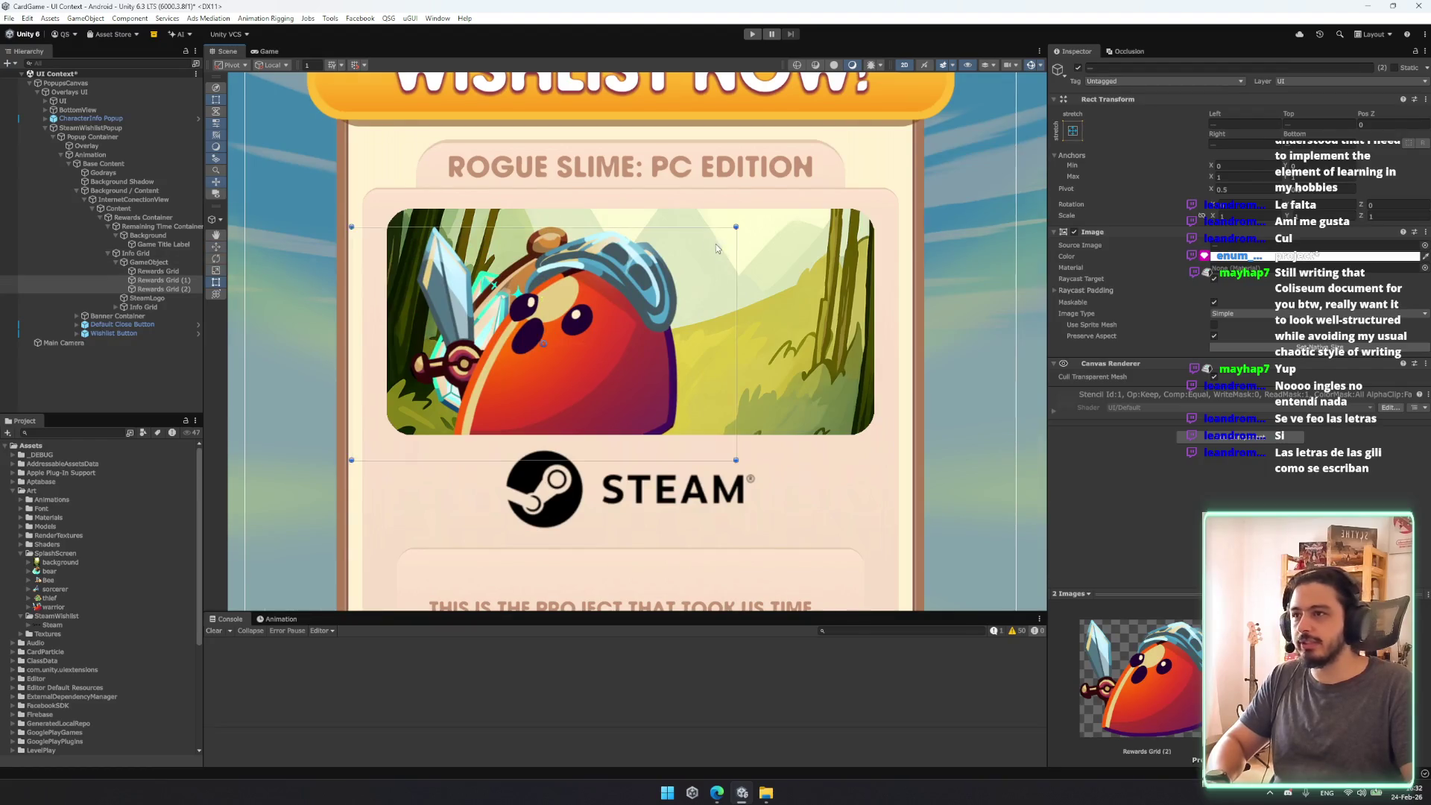
{"action": "scroll", "coordinate": [719, 246], "scroll_direction": "down", "scroll_amount": 2}
{"action": "left_click_drag", "start_coordinate": [166, 283], "coordinate": [157, 271]}
Step: Resize and reposition the slime warrior beside the bear, then frame Godrays
{"action": "left_click", "coordinate": [174, 288]}
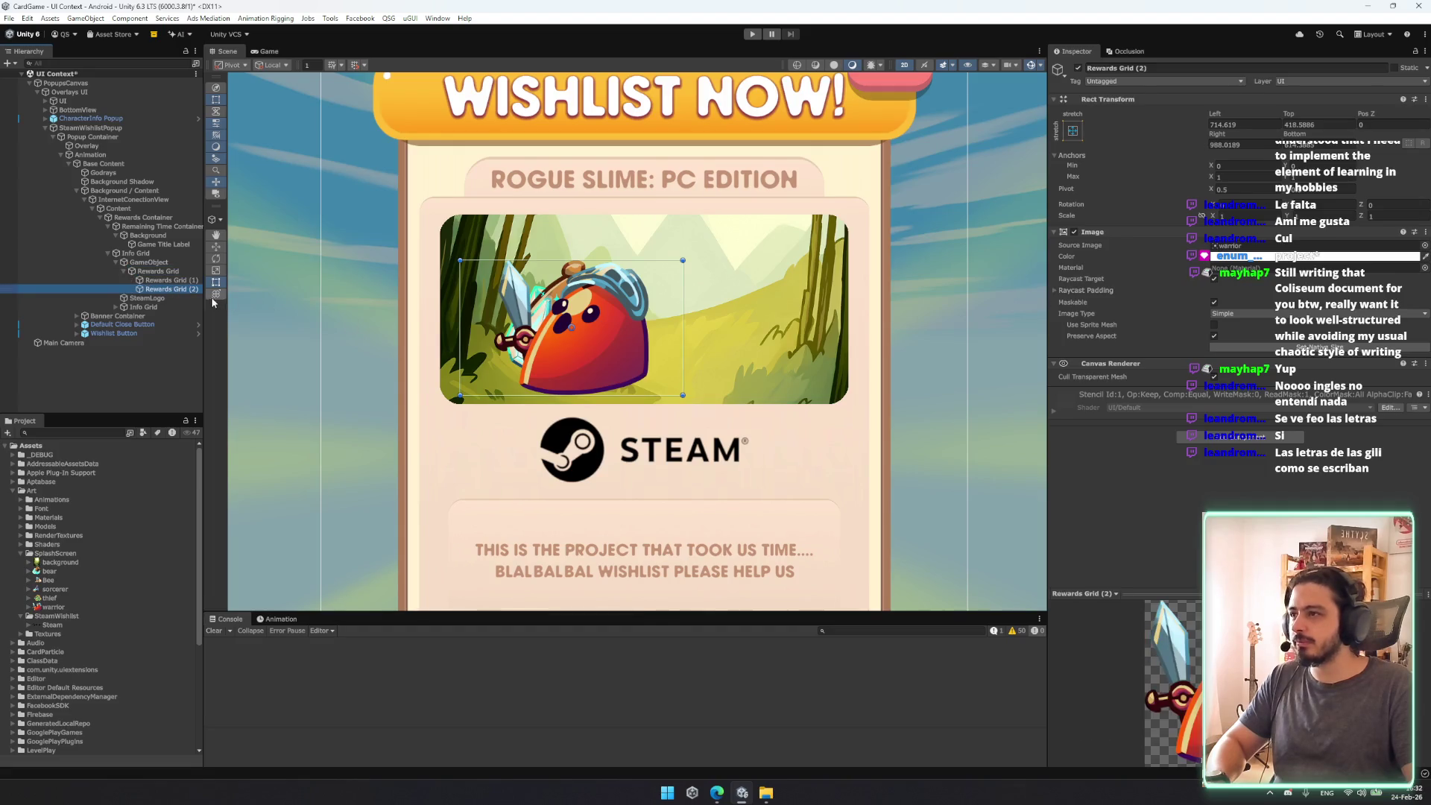
{"action": "mouse_move", "coordinate": [559, 319]}
{"action": "left_mouse_down"}
{"action": "mouse_move", "coordinate": [754, 316]}
{"action": "mouse_move", "coordinate": [687, 319]}
{"action": "left_mouse_up"}
{"action": "key", "text": "t"}
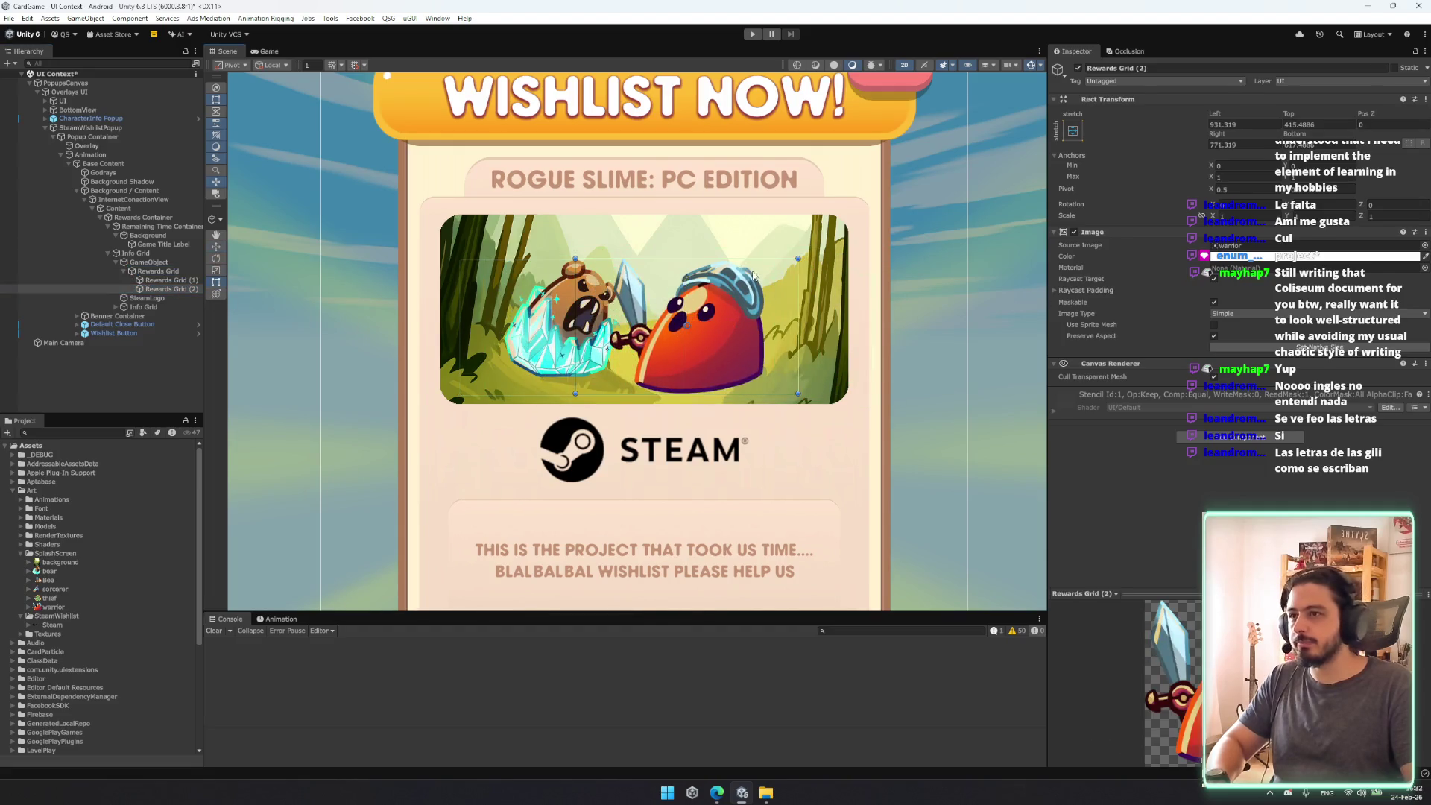
{"action": "mouse_move", "coordinate": [792, 255]}
{"action": "left_mouse_down"}
{"action": "mouse_move", "coordinate": [624, 306]}
{"action": "mouse_move", "coordinate": [682, 328]}
{"action": "mouse_move", "coordinate": [619, 306]}
{"action": "mouse_move", "coordinate": [735, 341]}
{"action": "left_mouse_up"}
{"action": "key", "text": "w"}
{"action": "scroll", "coordinate": [594, 398], "scroll_direction": "down", "scroll_amount": 5}
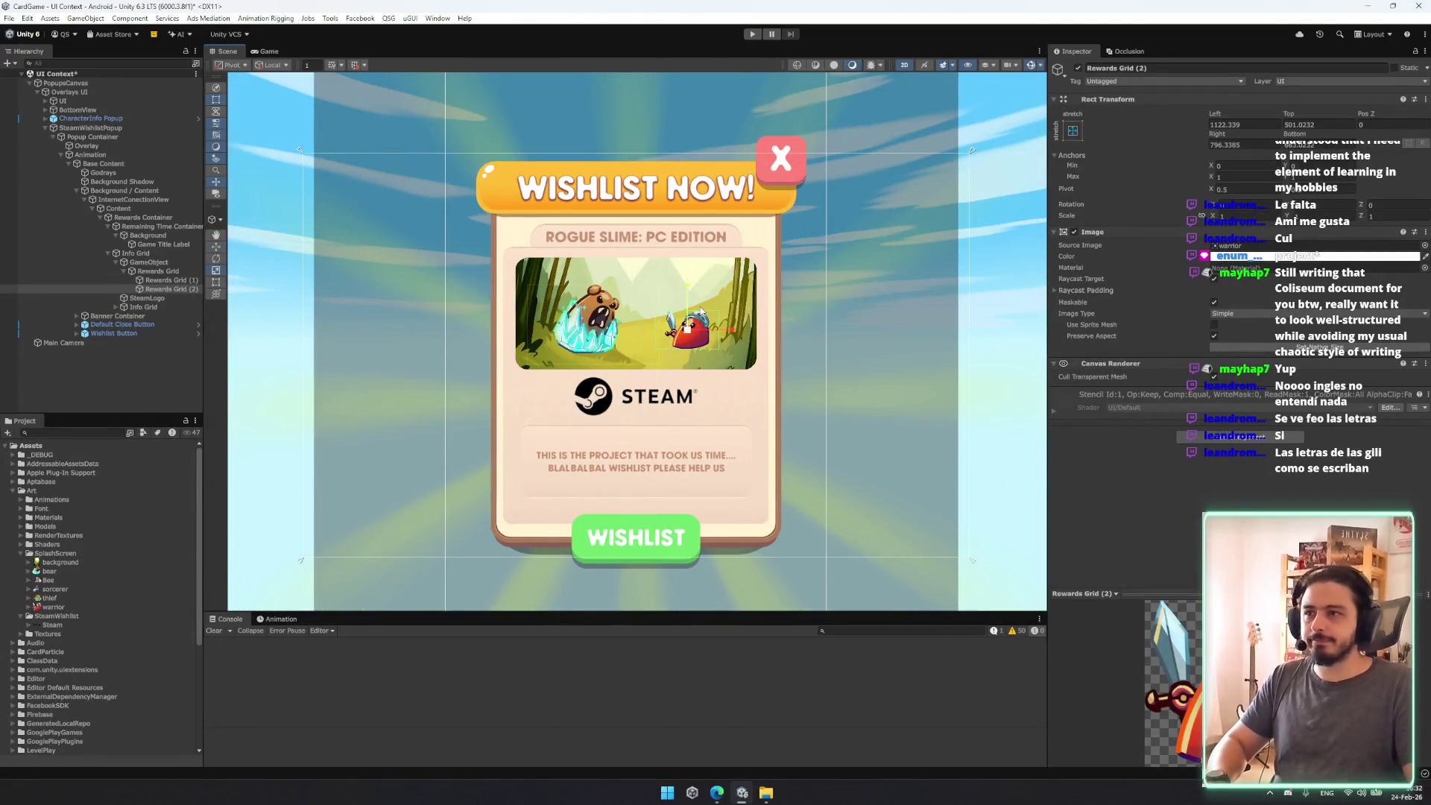
{"action": "mouse_move", "coordinate": [718, 309]}
{"action": "left_mouse_down"}
{"action": "mouse_move", "coordinate": [754, 343]}
{"action": "mouse_move", "coordinate": [656, 313]}
{"action": "mouse_move", "coordinate": [677, 322]}
{"action": "left_mouse_up"}
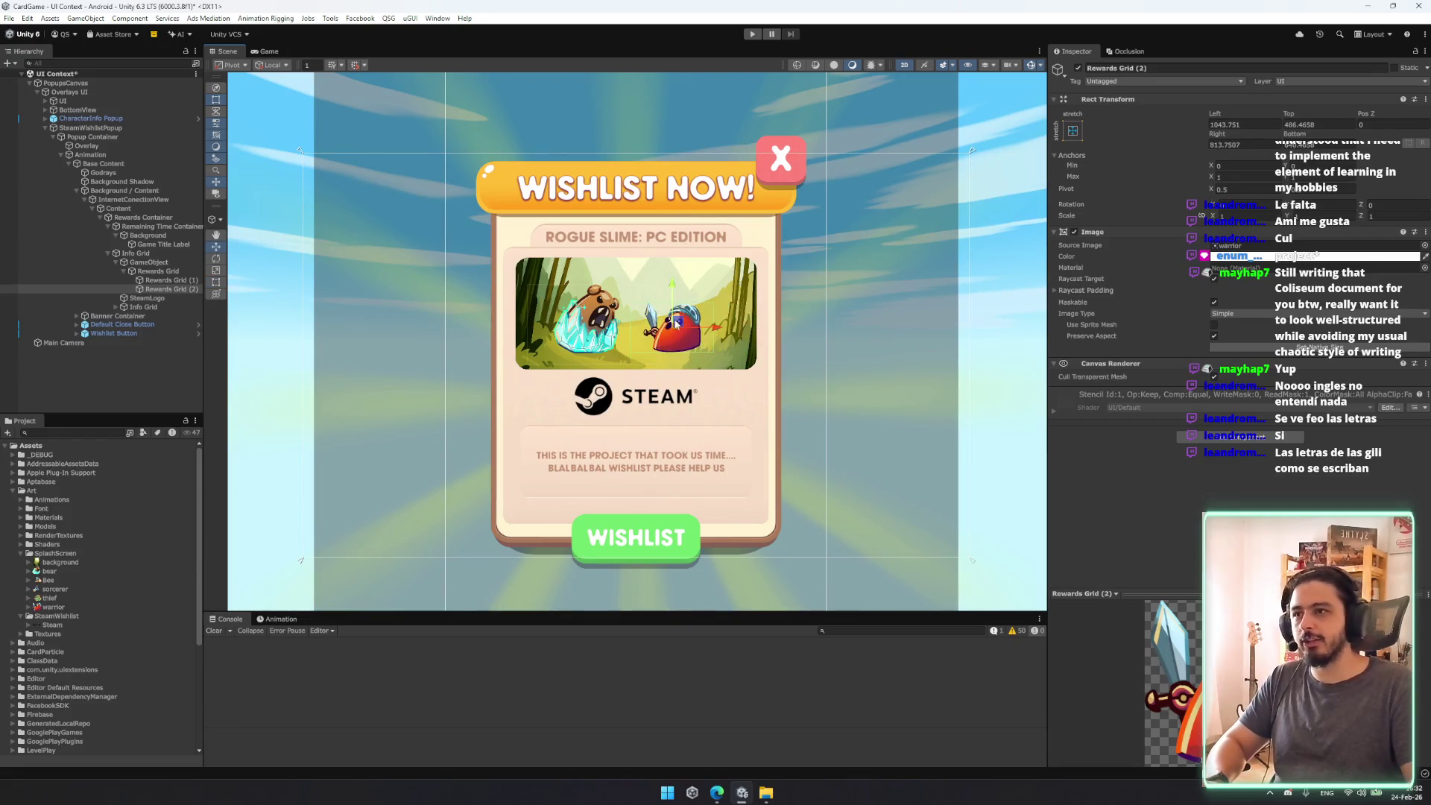
{"action": "left_click", "coordinate": [995, 394]}
{"action": "key", "text": "f"}
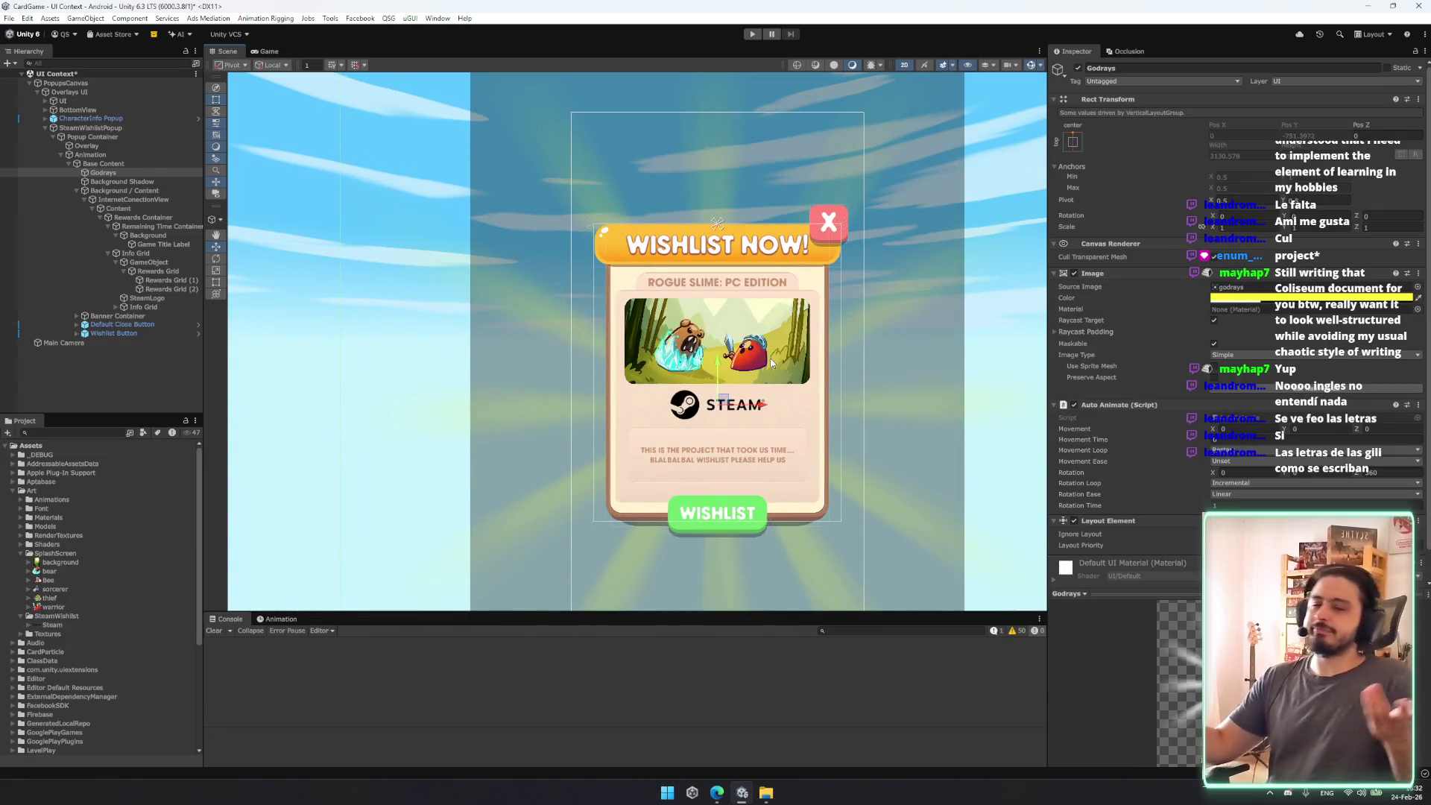
Step: Nudge Rewards Grid (2) slightly left toward the bear, undoing a further trial move
{"action": "scroll", "coordinate": [771, 357], "scroll_direction": "down", "scroll_amount": 5}
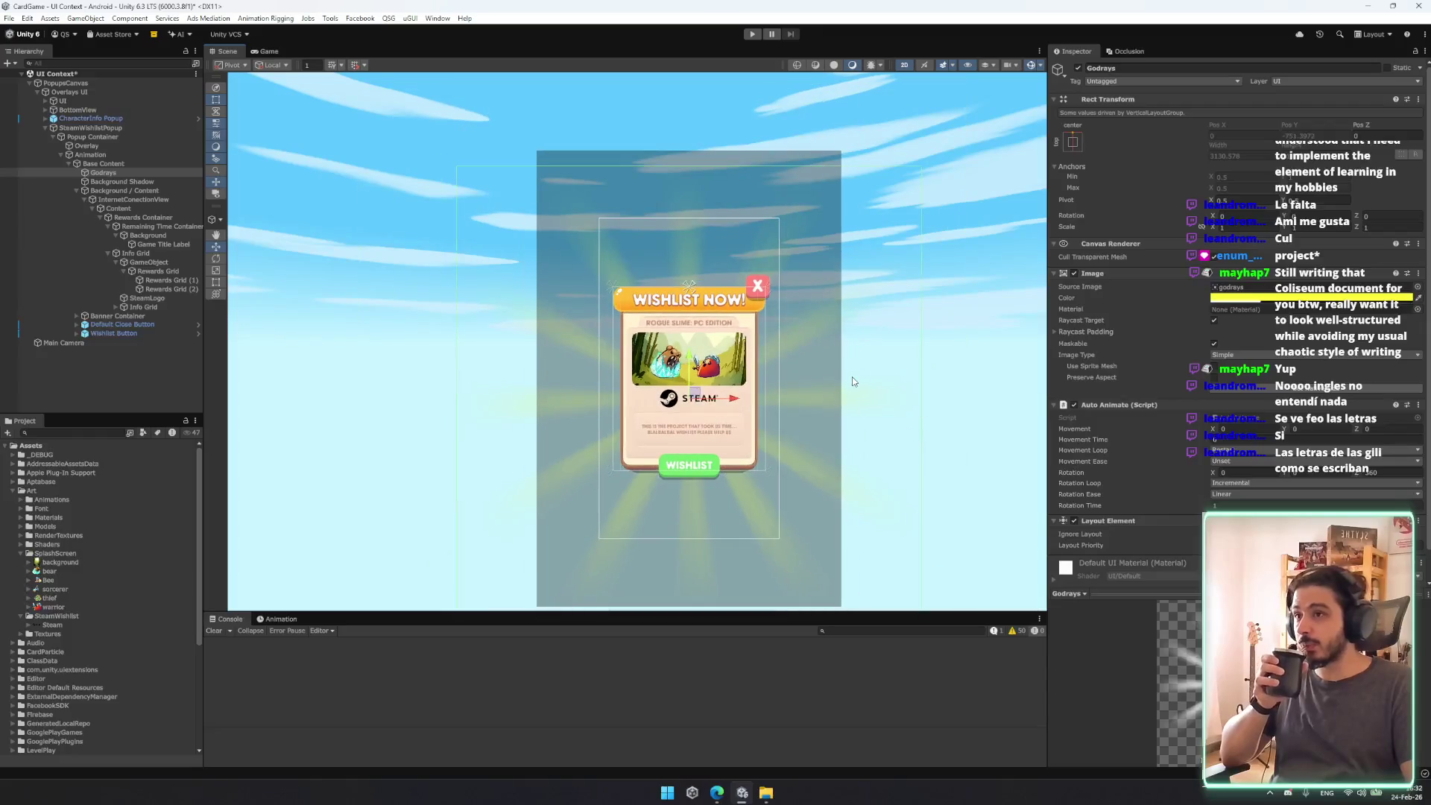
{"action": "left_click", "coordinate": [172, 288]}
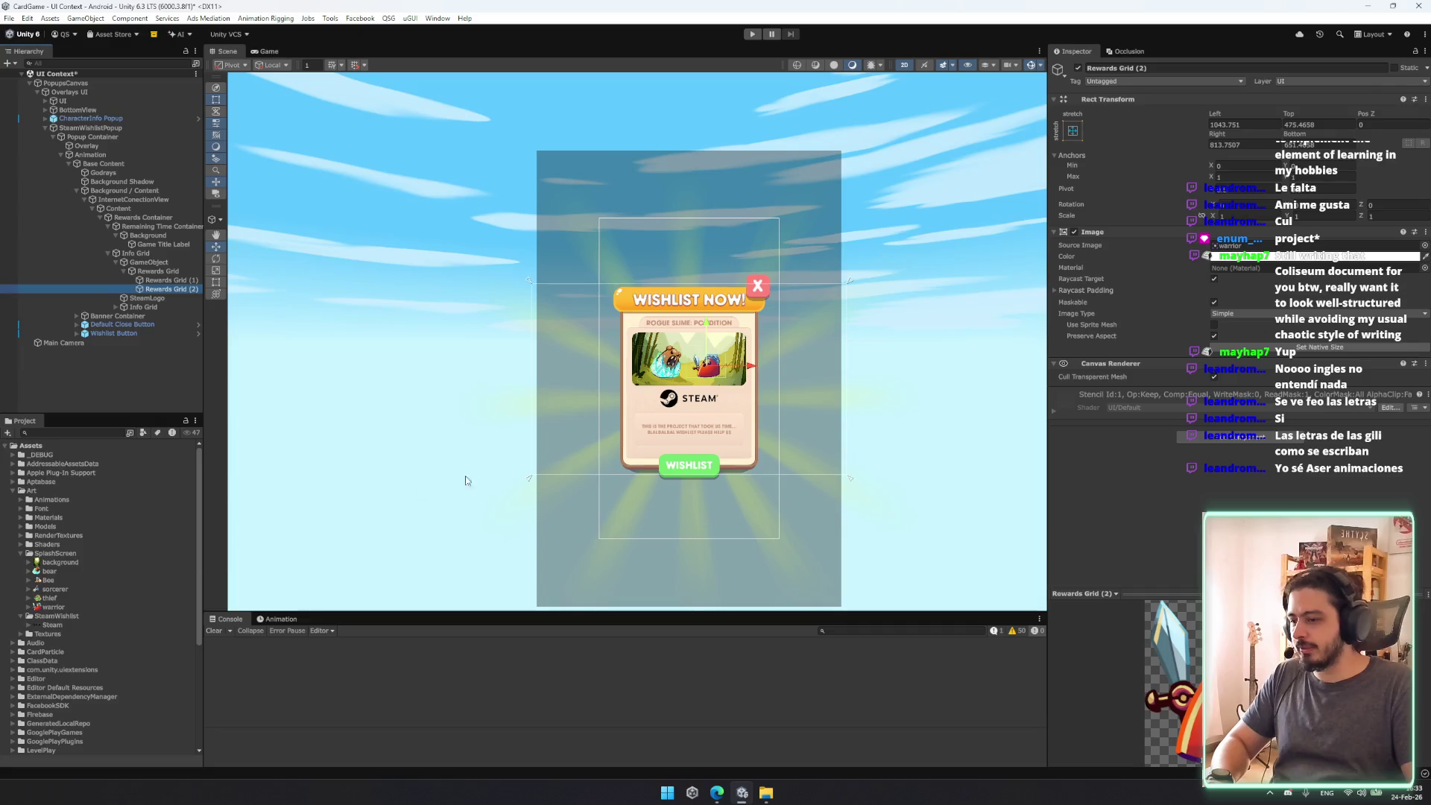
{"action": "scroll", "coordinate": [673, 302], "scroll_direction": "up", "scroll_amount": 3}
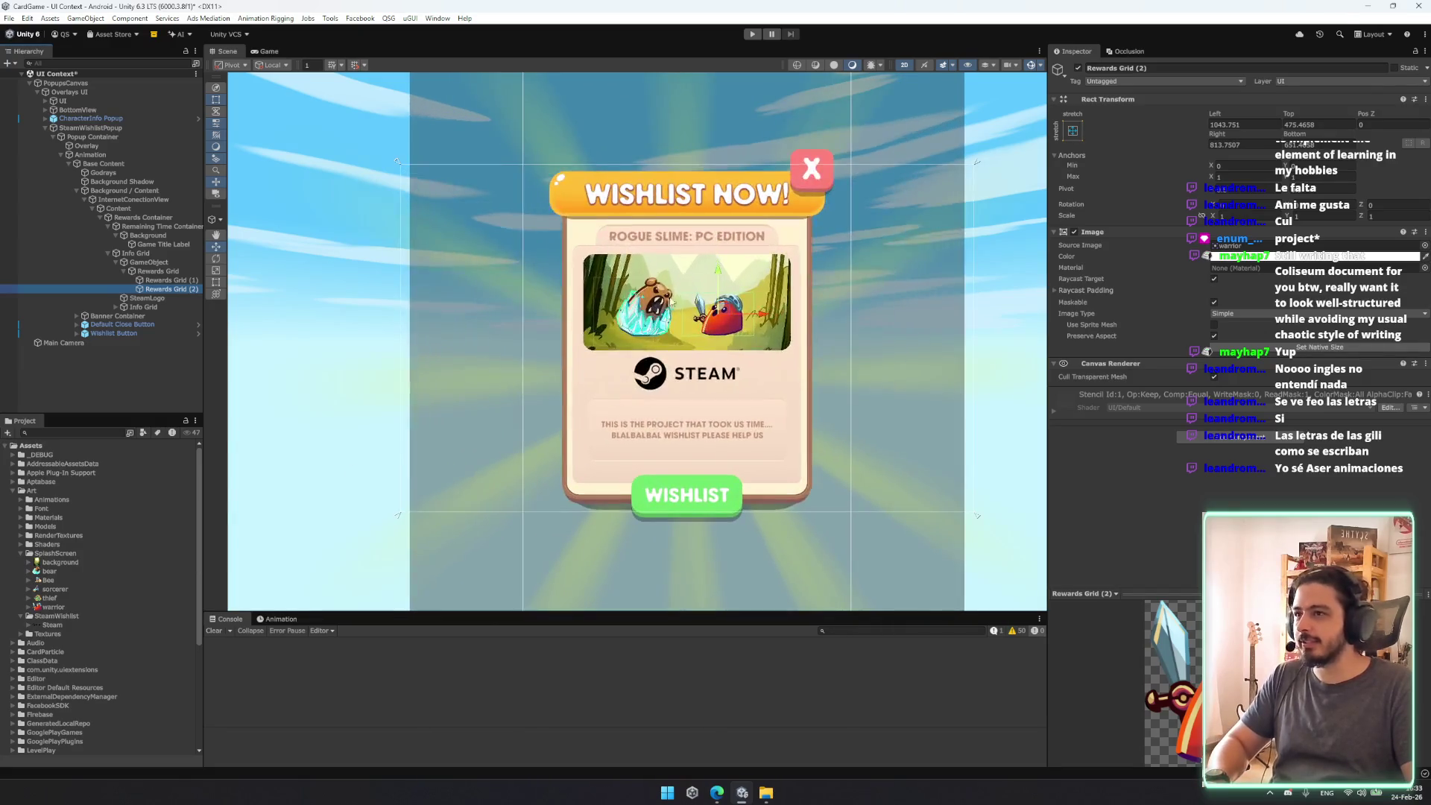
{"action": "left_click_drag", "start_coordinate": [738, 316], "coordinate": [717, 315]}
{"action": "key", "text": "t"}
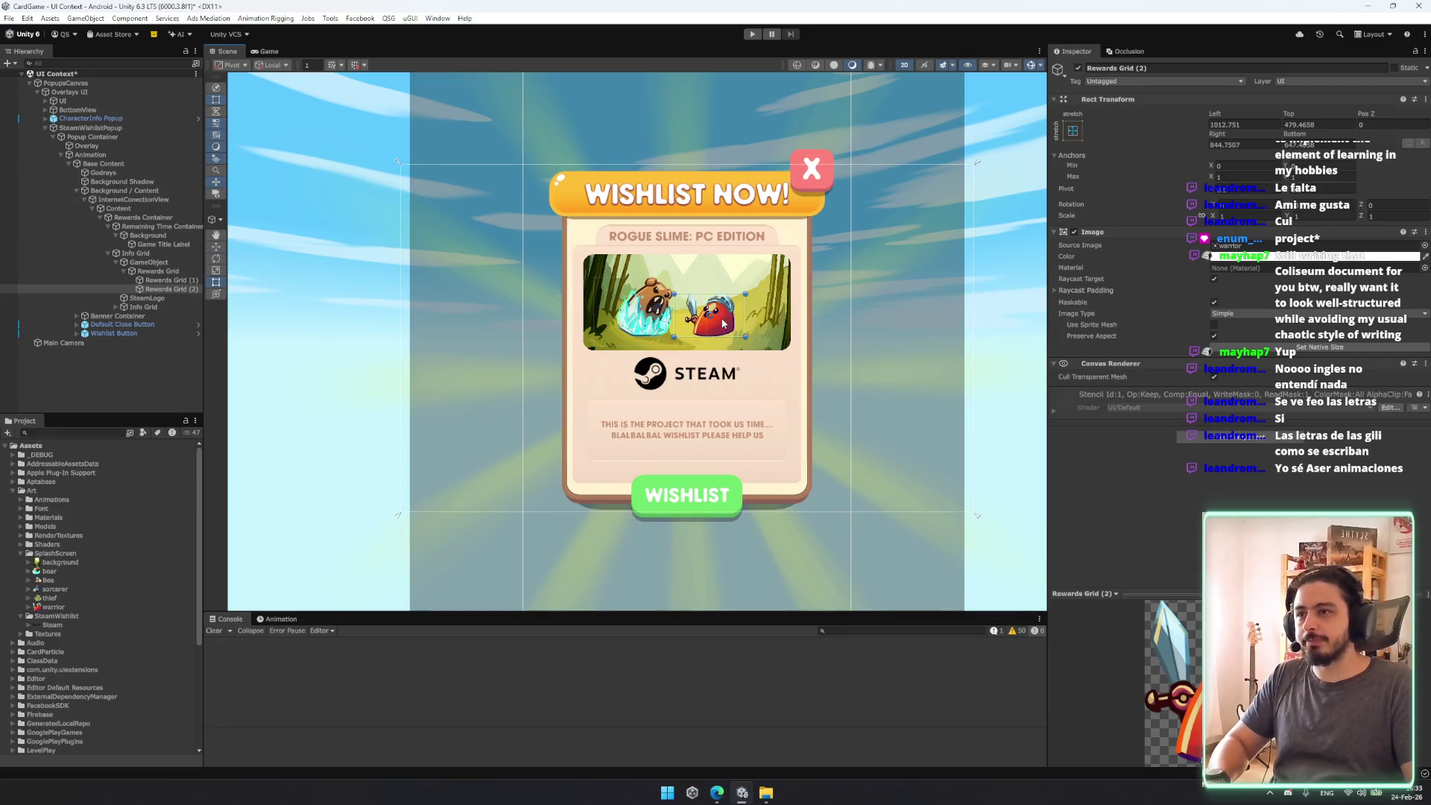
{"action": "left_click_drag", "start_coordinate": [716, 316], "coordinate": [692, 323]}
{"action": "key", "text": "ctrl+z"}
{"action": "left_click_drag", "start_coordinate": [489, 356], "coordinate": [467, 362]}
Step: Frame Rewards Grid (1), then select CharacterInfo Popup and SteamWishlistPopup
{"action": "left_click", "coordinate": [168, 279]}
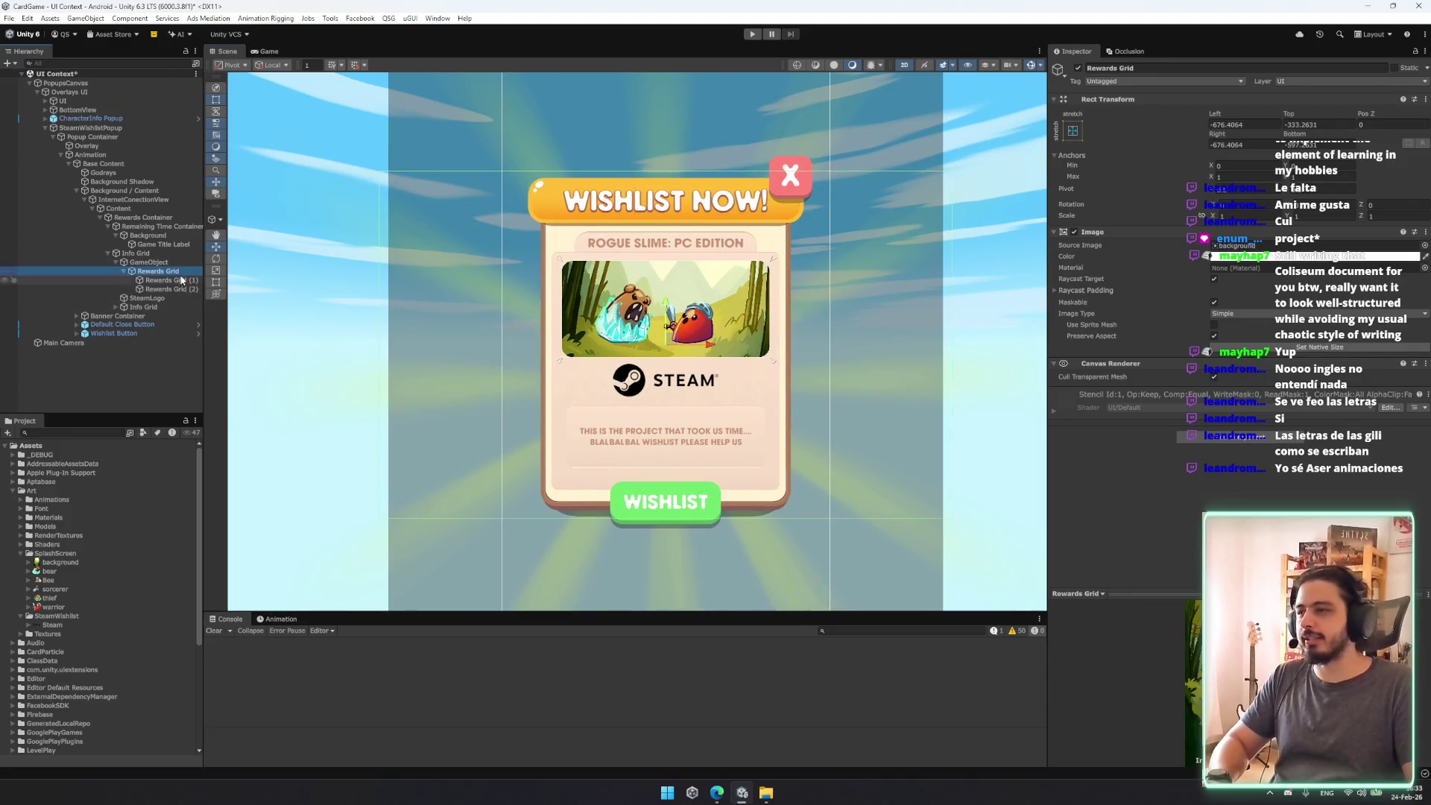
{"action": "key", "text": "f"}
{"action": "left_click", "coordinate": [126, 119]}
{"action": "left_click", "coordinate": [96, 129]}
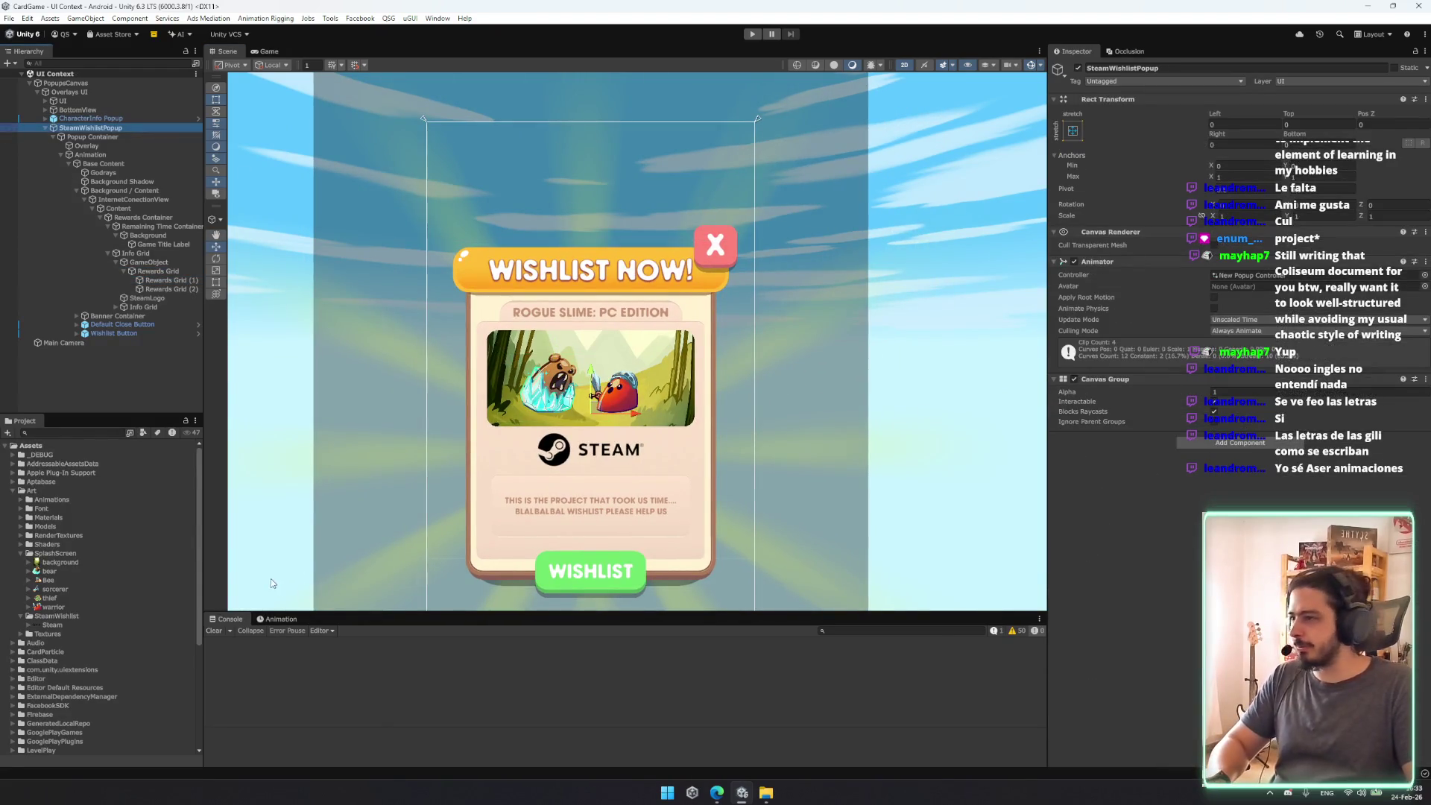
Step: Collapse the SteamWishlist art folders and expand the Scripts folder in the Project window
{"action": "scroll", "coordinate": [97, 559], "scroll_direction": "down", "scroll_amount": 2}
{"action": "left_click", "coordinate": [69, 529]}
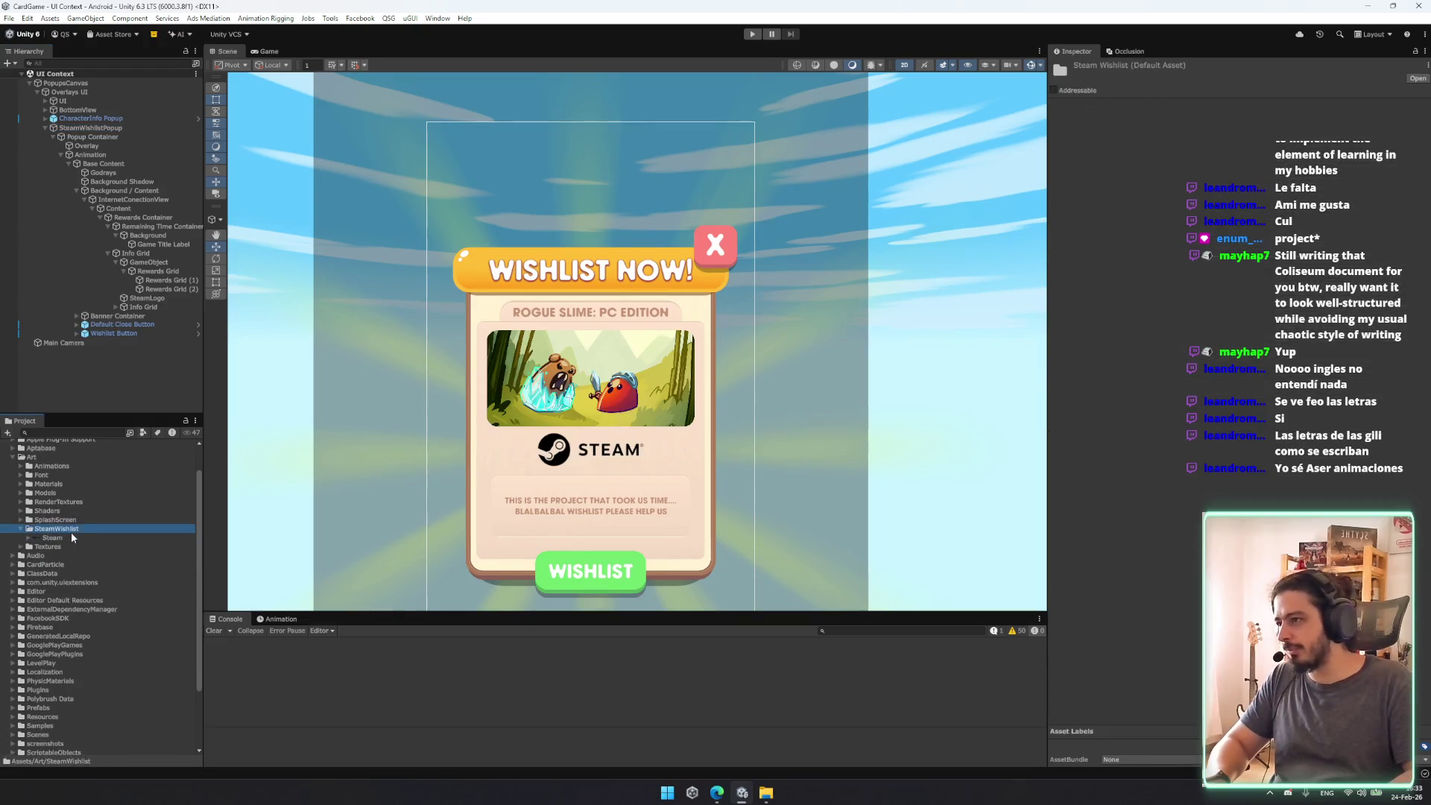
{"action": "key", "text": "Left"}
{"action": "key", "text": "Left"}
{"action": "key", "text": "Left"}
{"action": "left_click", "coordinate": [66, 626]}
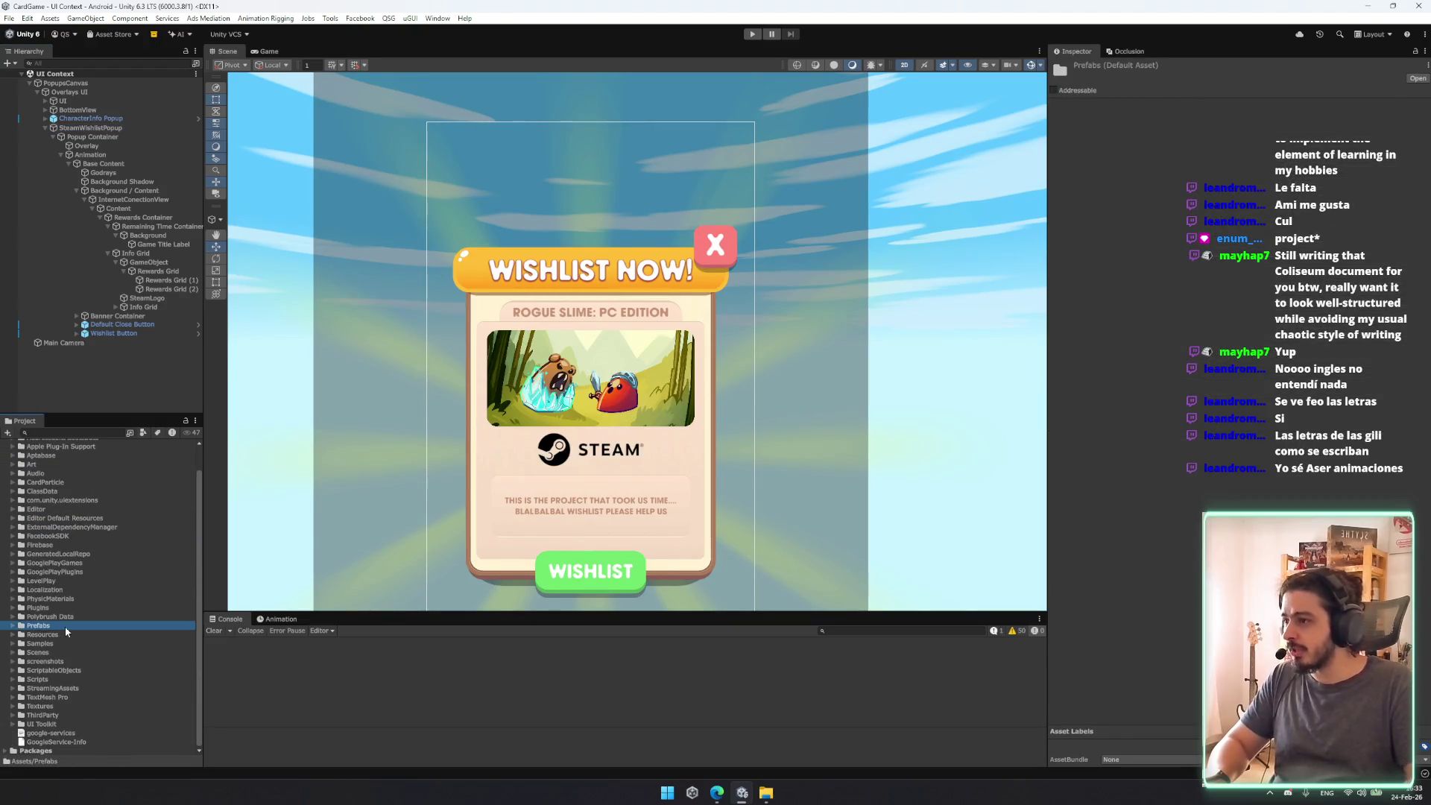
{"action": "key", "text": "Down"}
{"action": "key", "text": "Down"}
{"action": "key", "text": "Down"}
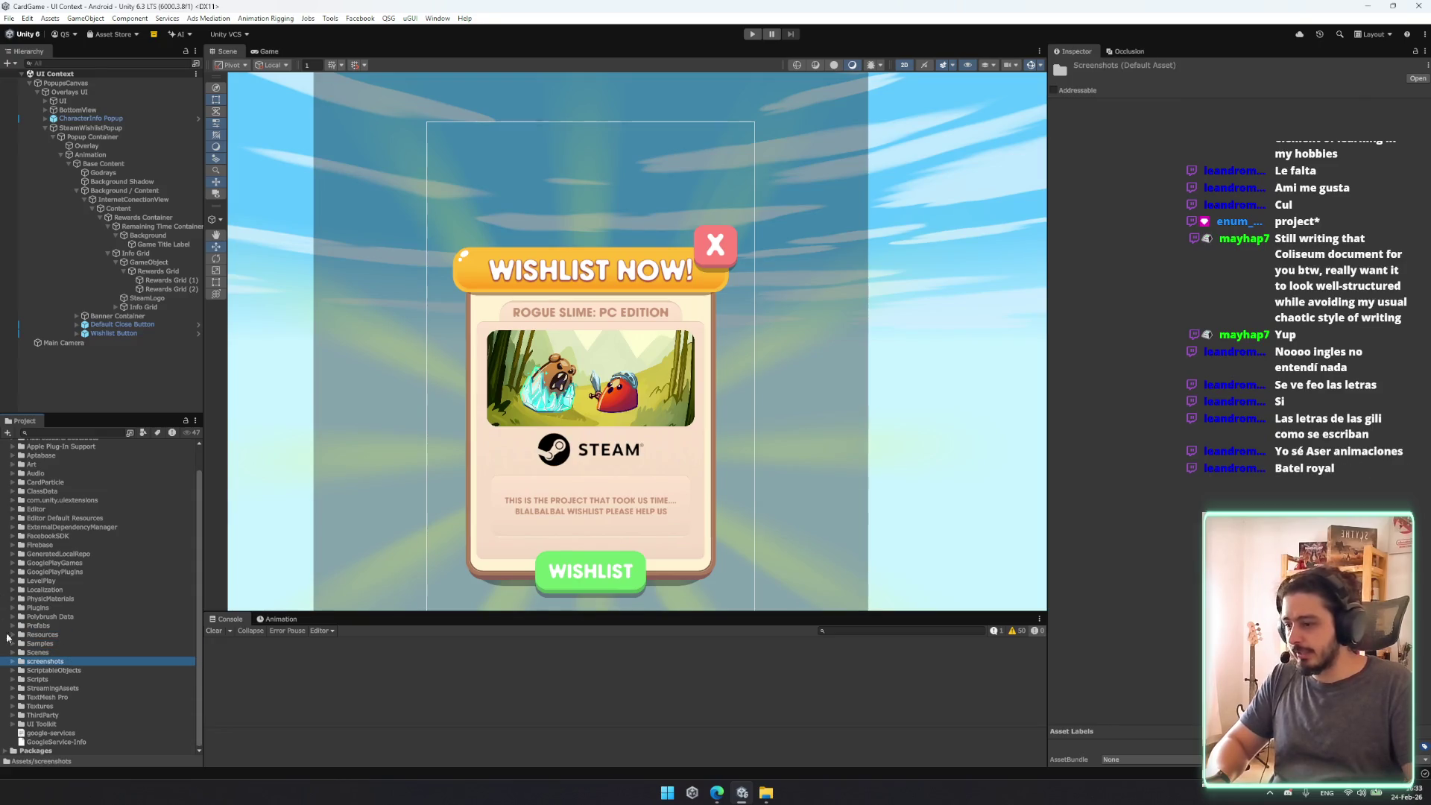
{"action": "key", "text": "Down"}
{"action": "key", "text": "Down"}
{"action": "key", "text": "Right"}
{"action": "key", "text": "Down"}
{"action": "scroll", "coordinate": [99, 628], "scroll_direction": "down", "scroll_amount": 10}
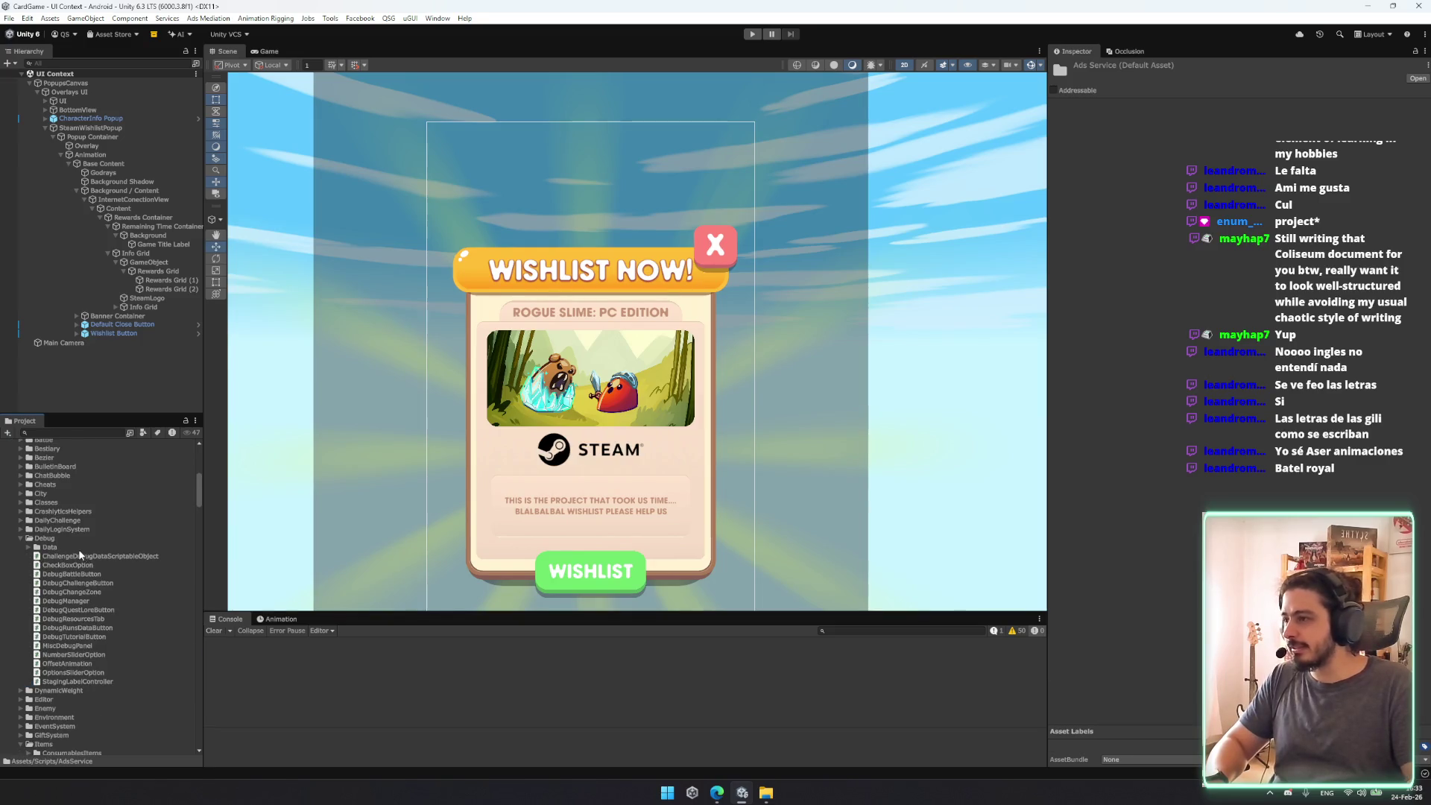
{"action": "scroll", "coordinate": [80, 555], "scroll_direction": "down", "scroll_amount": 1}
Step: Browse the Items and ItemLogics script subfolders, then collapse back to Scripts
{"action": "left_click", "coordinate": [82, 513]}
{"action": "key", "text": "Left"}
{"action": "key", "text": "Left"}
{"action": "key", "text": "Down"}
{"action": "left_click", "coordinate": [88, 604]}
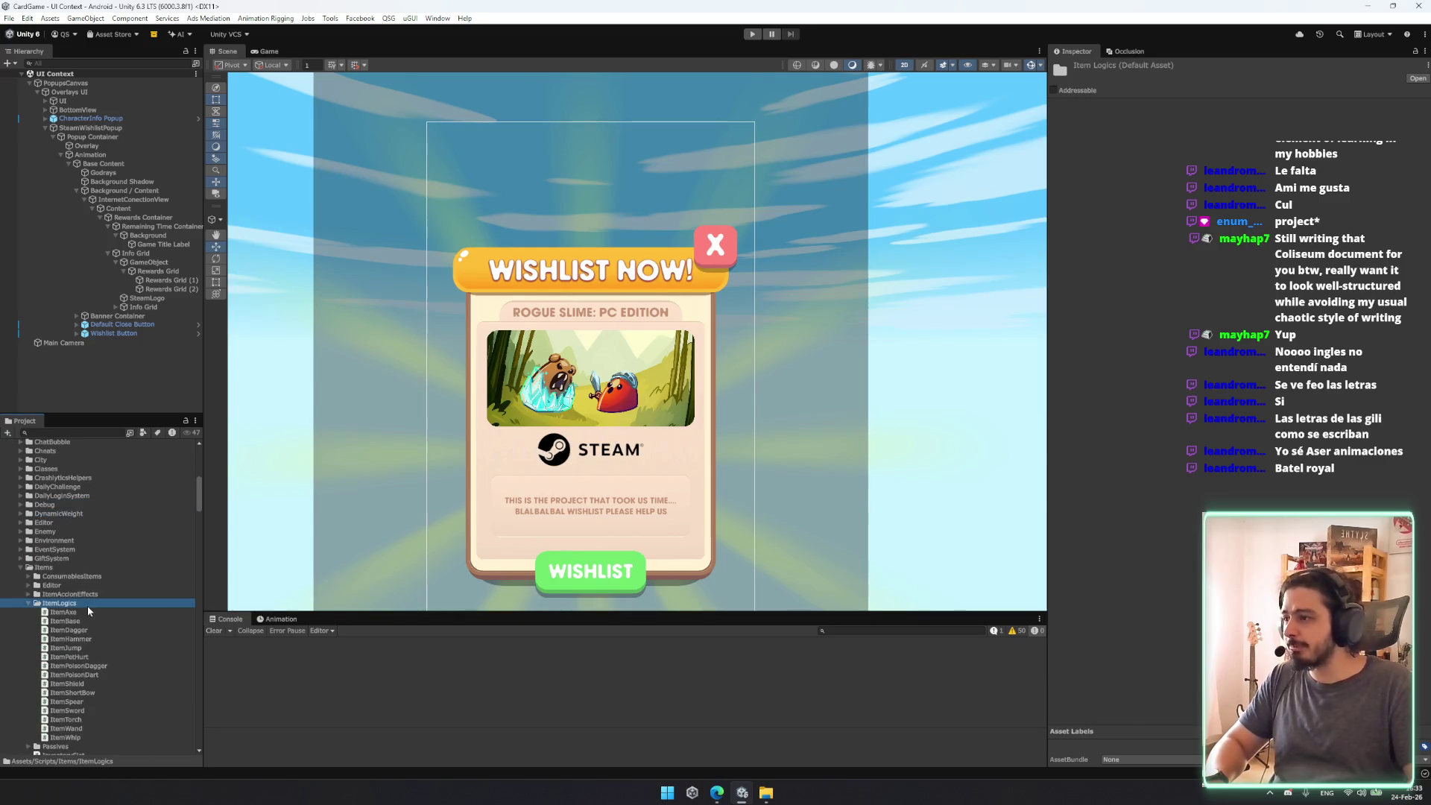
{"action": "key", "text": "Left"}
{"action": "key", "text": "Left"}
{"action": "key", "text": "Left"}
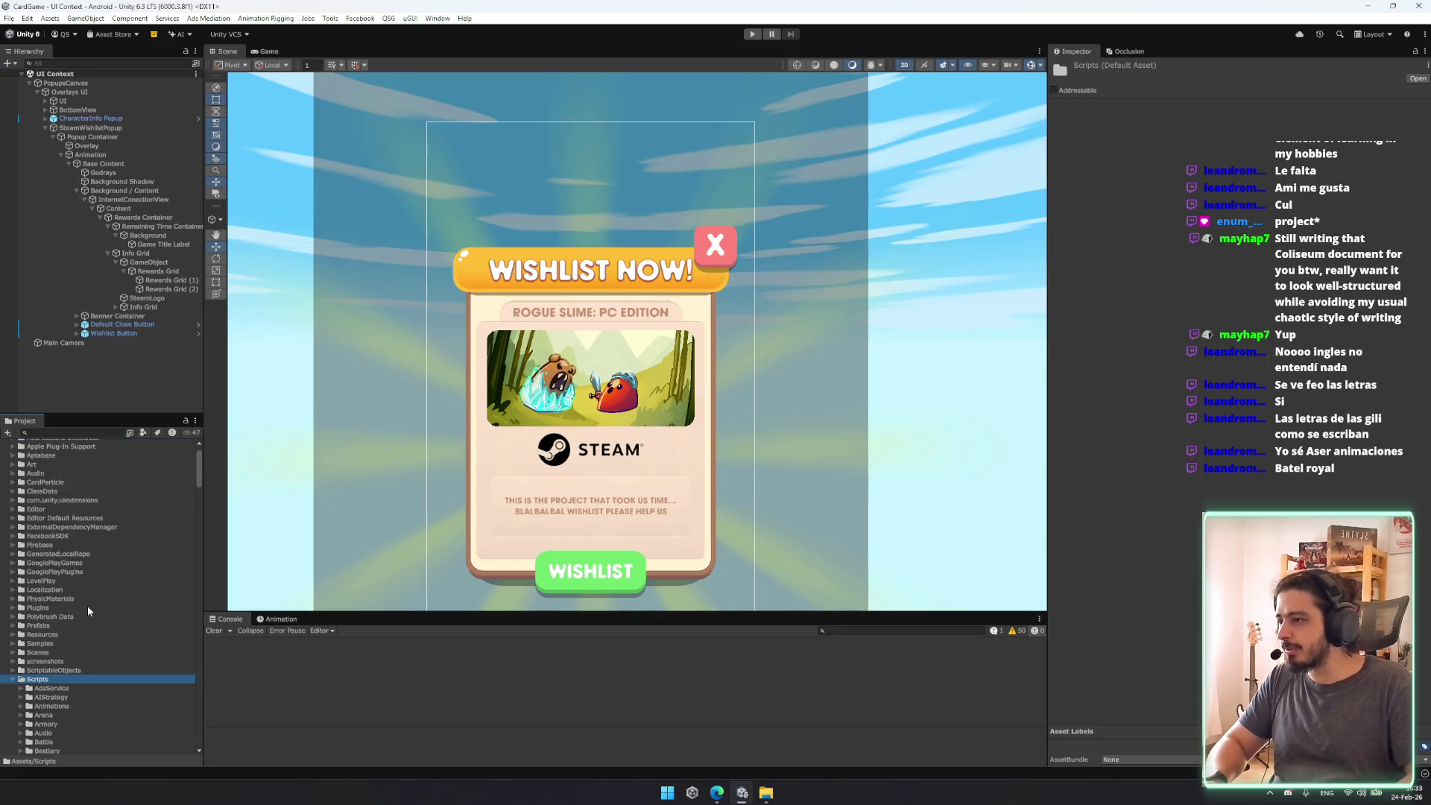
{"action": "scroll", "coordinate": [87, 605], "scroll_direction": "down", "scroll_amount": 7}
{"action": "left_click", "coordinate": [79, 603]}
{"action": "scroll", "coordinate": [100, 619], "scroll_direction": "down", "scroll_amount": 6}
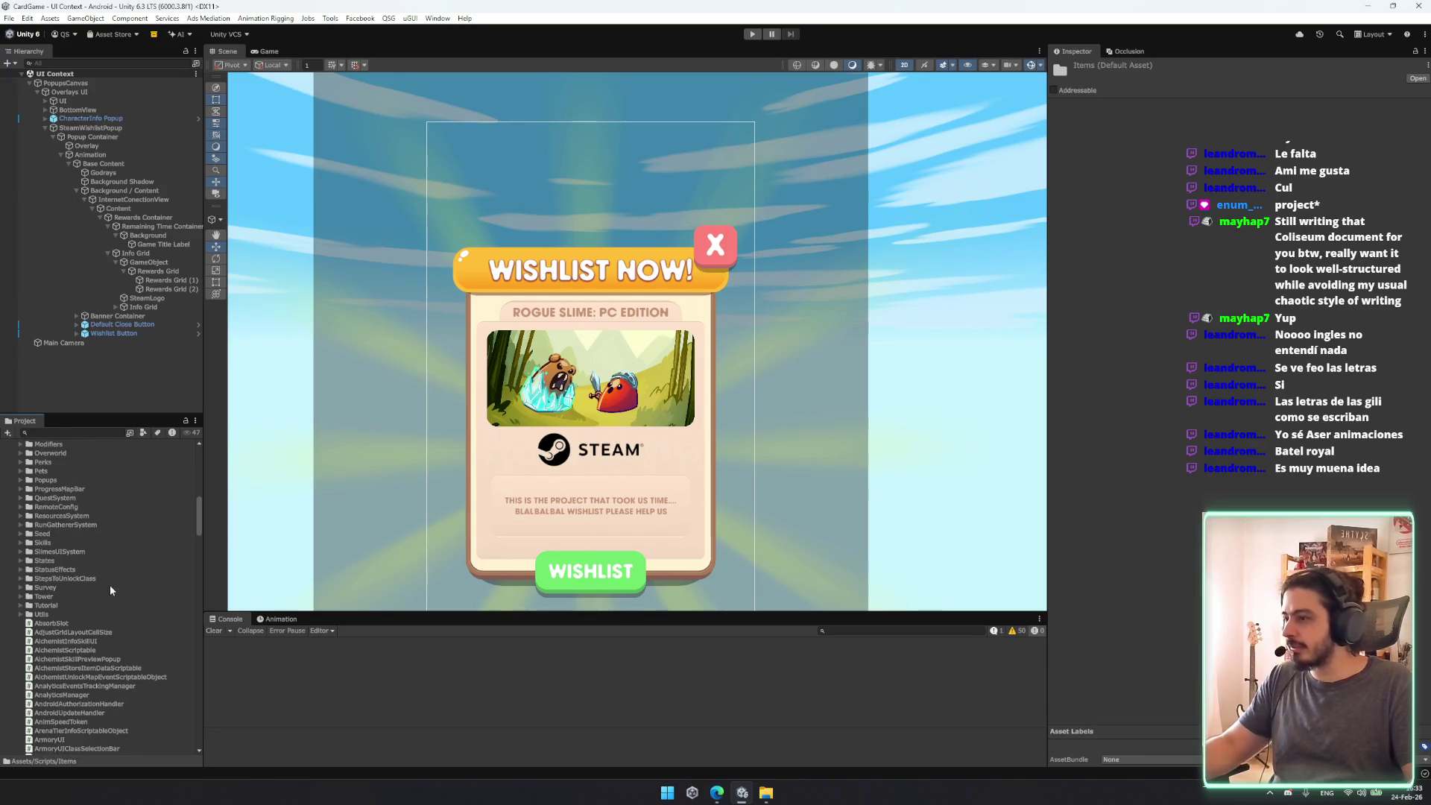
{"action": "scroll", "coordinate": [107, 578], "scroll_direction": "down", "scroll_amount": 3}
{"action": "scroll", "coordinate": [89, 596], "scroll_direction": "up", "scroll_amount": 3}
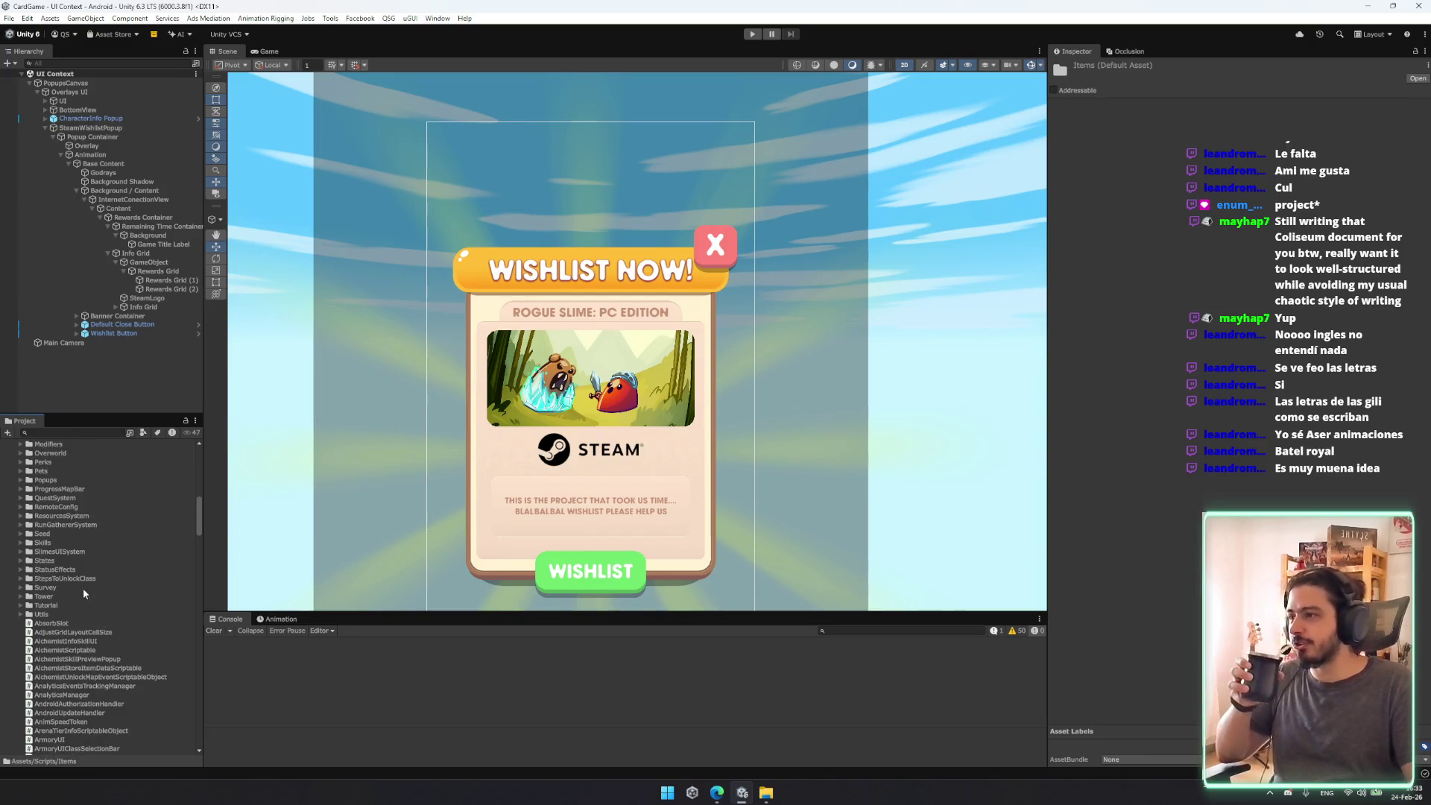
{"action": "scroll", "coordinate": [60, 535], "scroll_direction": "up", "scroll_amount": 3}
Step: Expand the Popups folder and bring up its Create submenu
{"action": "left_click", "coordinate": [53, 547]}
{"action": "key", "text": "Right"}
{"action": "right_click", "coordinate": [51, 548]}
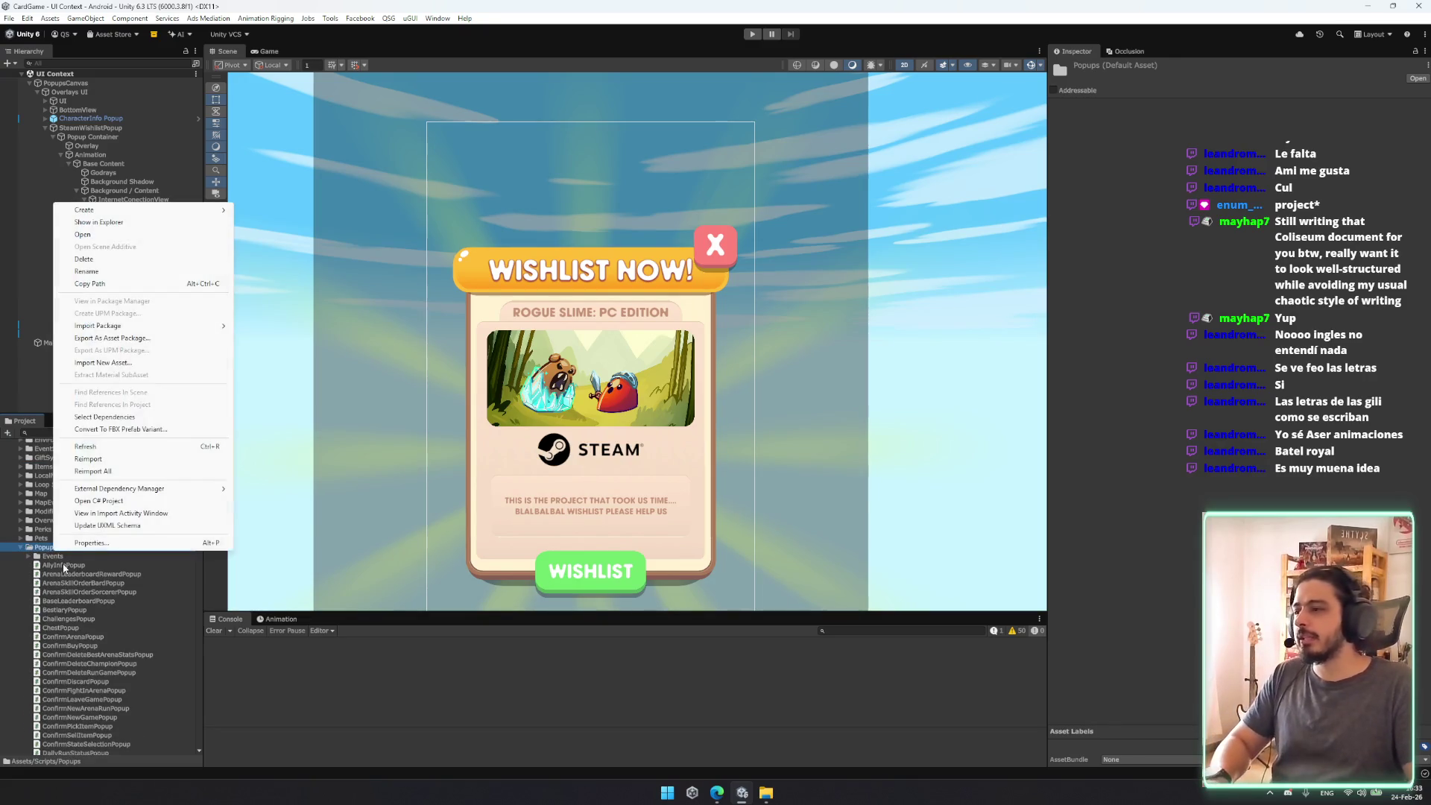
{"action": "mouse_move", "coordinate": [149, 210]}
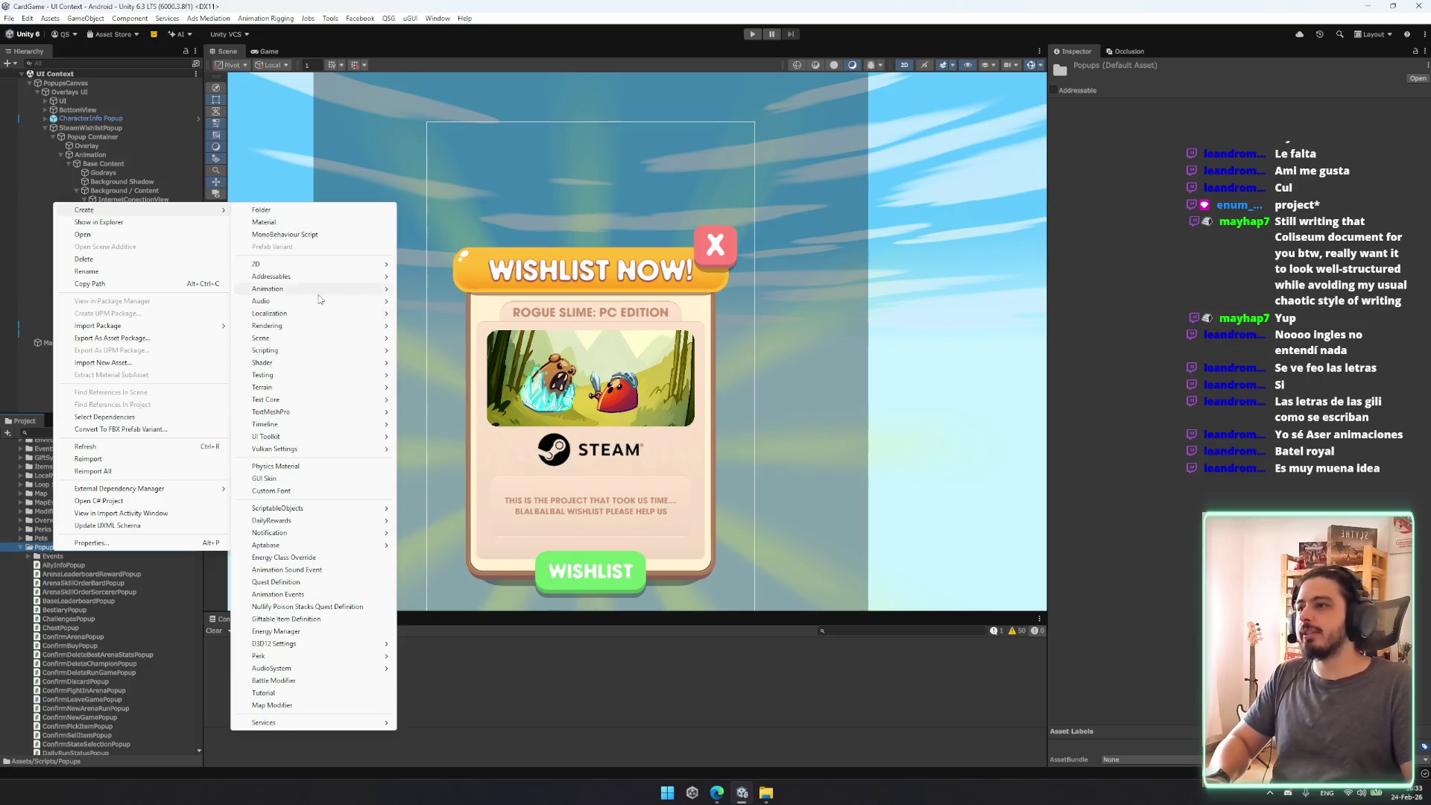
{"action": "mouse_move", "coordinate": [298, 509]}
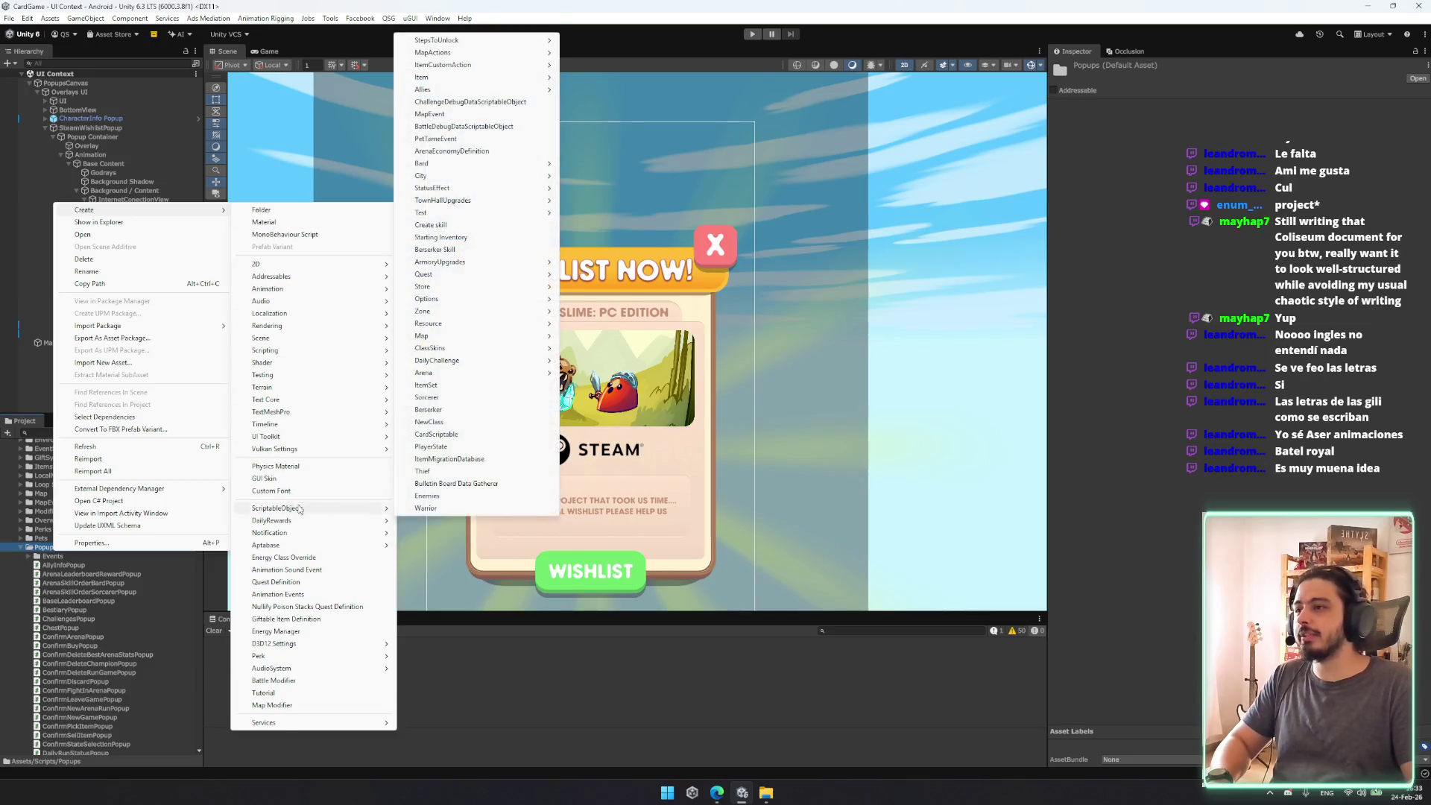
{"action": "mouse_move", "coordinate": [298, 301]}
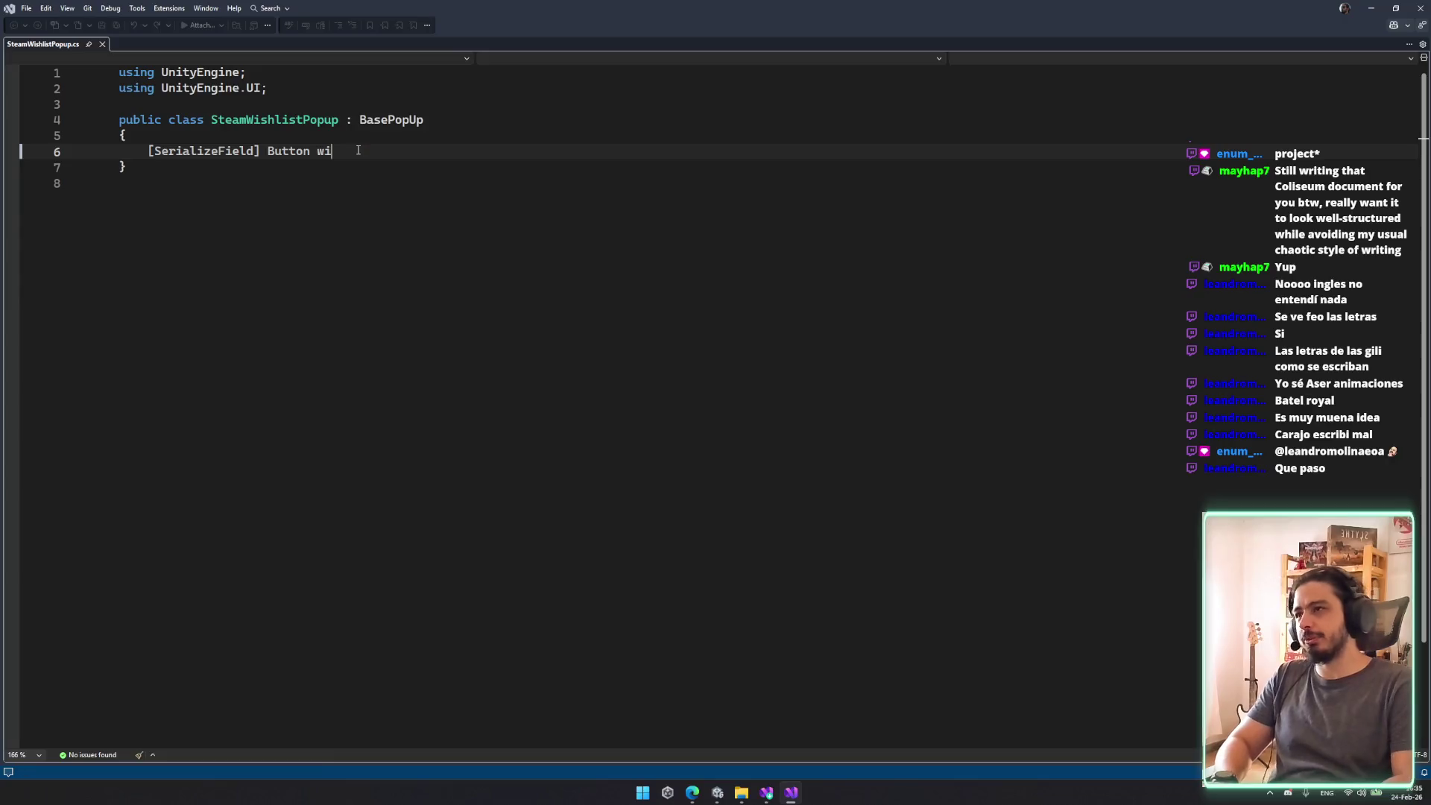
Step: Rename the serialized Button field to wishlistButton and save the script
{"action": "key", "text": "Up"}
{"action": "key", "text": "Up"}
{"action": "key", "text": "End"}
{"action": "key", "text": "BackSpace"}
{"action": "key", "text": "BackSpace"}
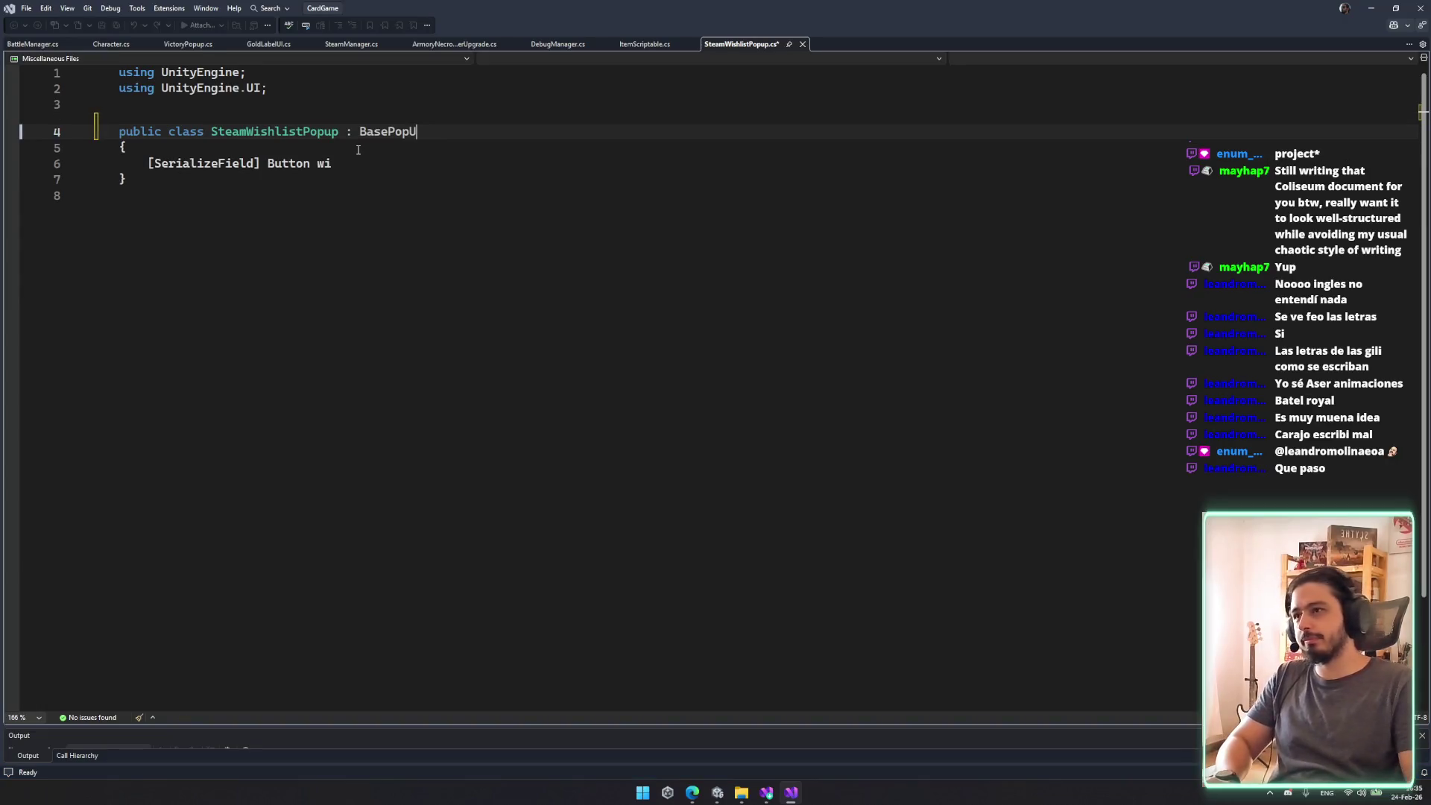
{"action": "left_click", "coordinate": [371, 165]}
{"action": "type", "text": "Wis"}
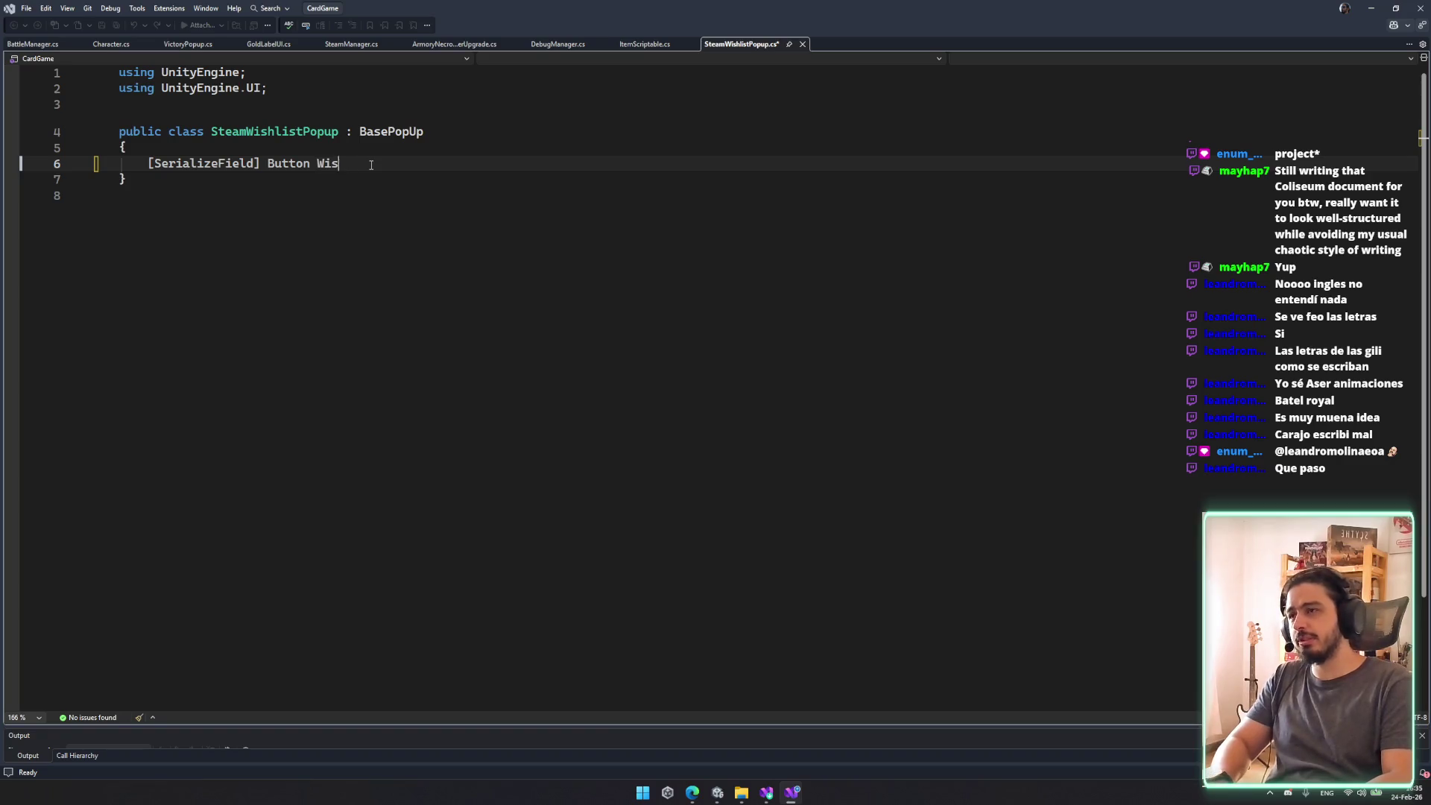
{"action": "key", "text": "BackSpace"}
{"action": "key", "text": "BackSpace"}
{"action": "key", "text": "BackSpace"}
{"action": "type", "text": "wishli"}
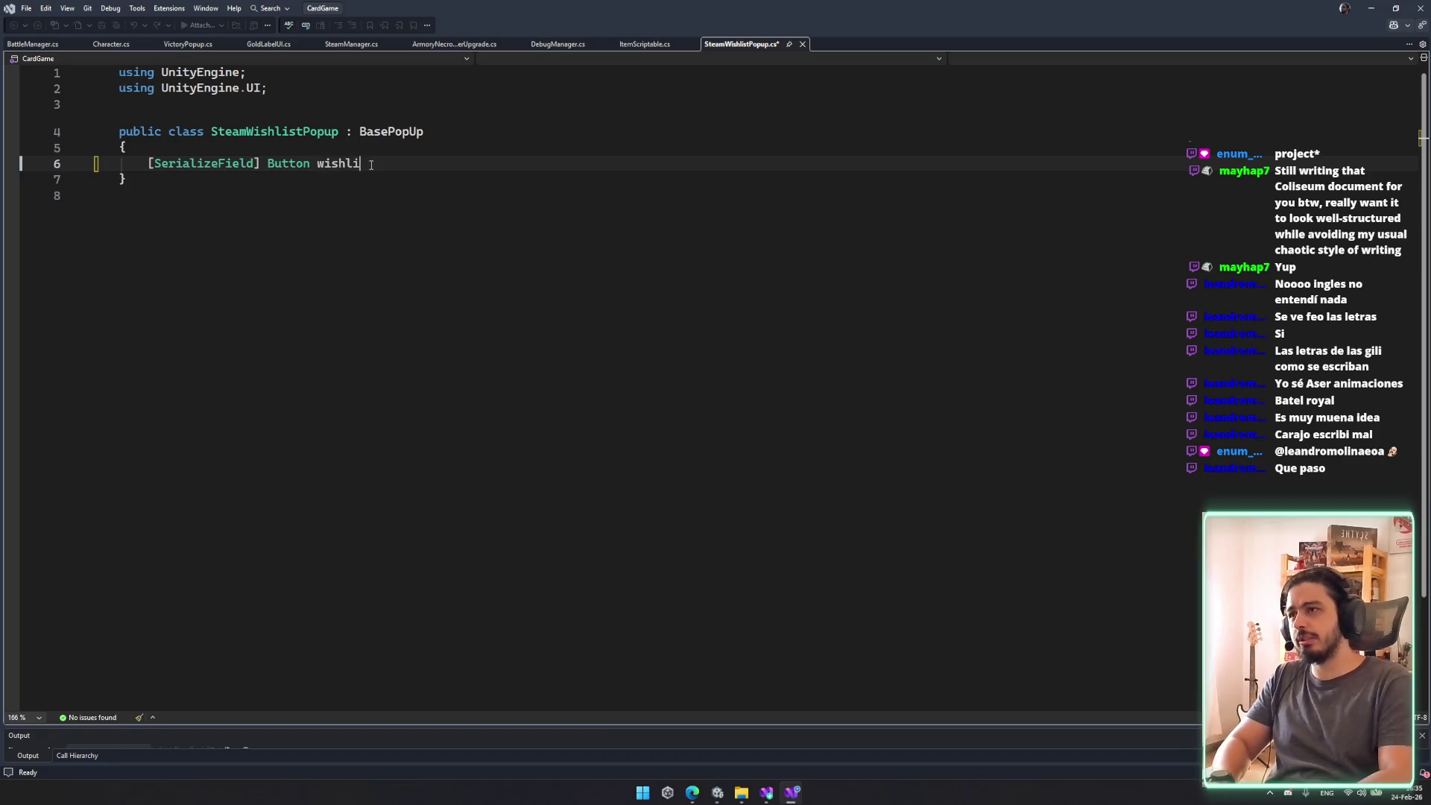
{"action": "type", "text": "stButton;"}
{"action": "key", "text": "ctrl+s"}
Step: Add an override of the Open() method below the wishlistButton field
{"action": "key", "text": "Return"}
{"action": "key", "text": "Return"}
{"action": "key", "text": "Up"}
{"action": "key", "text": "BackSpace"}
{"action": "key", "text": "BackSpace"}
{"action": "key", "text": "BackSpace"}
{"action": "key", "text": "Return"}
{"action": "key", "text": "Return"}
{"action": "key", "text": "BackSpace"}
{"action": "key", "text": "BackSpace"}
{"action": "type", "text": "v"}
{"action": "key", "text": "Tab"}
{"action": "type", "text": "onop"}
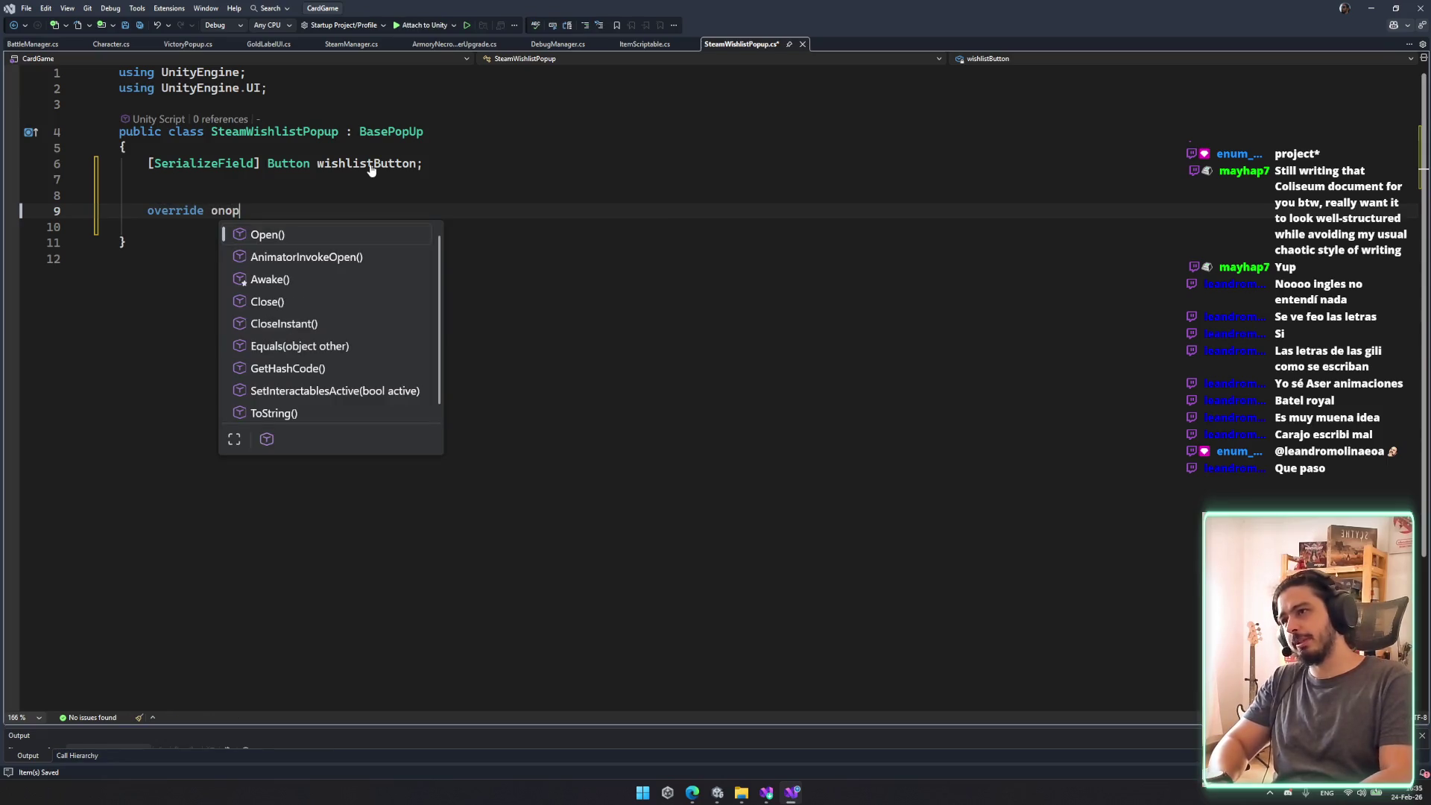
{"action": "key", "text": "BackSpace"}
{"action": "key", "text": "BackSpace"}
{"action": "type", "text": "open"}
{"action": "key", "text": "Tab"}
Step: Inside Open(), accept Copilot's wishlistButton.onClick.AddListener block that opens a Steam URL
{"action": "key", "text": "ctrl+Return"}
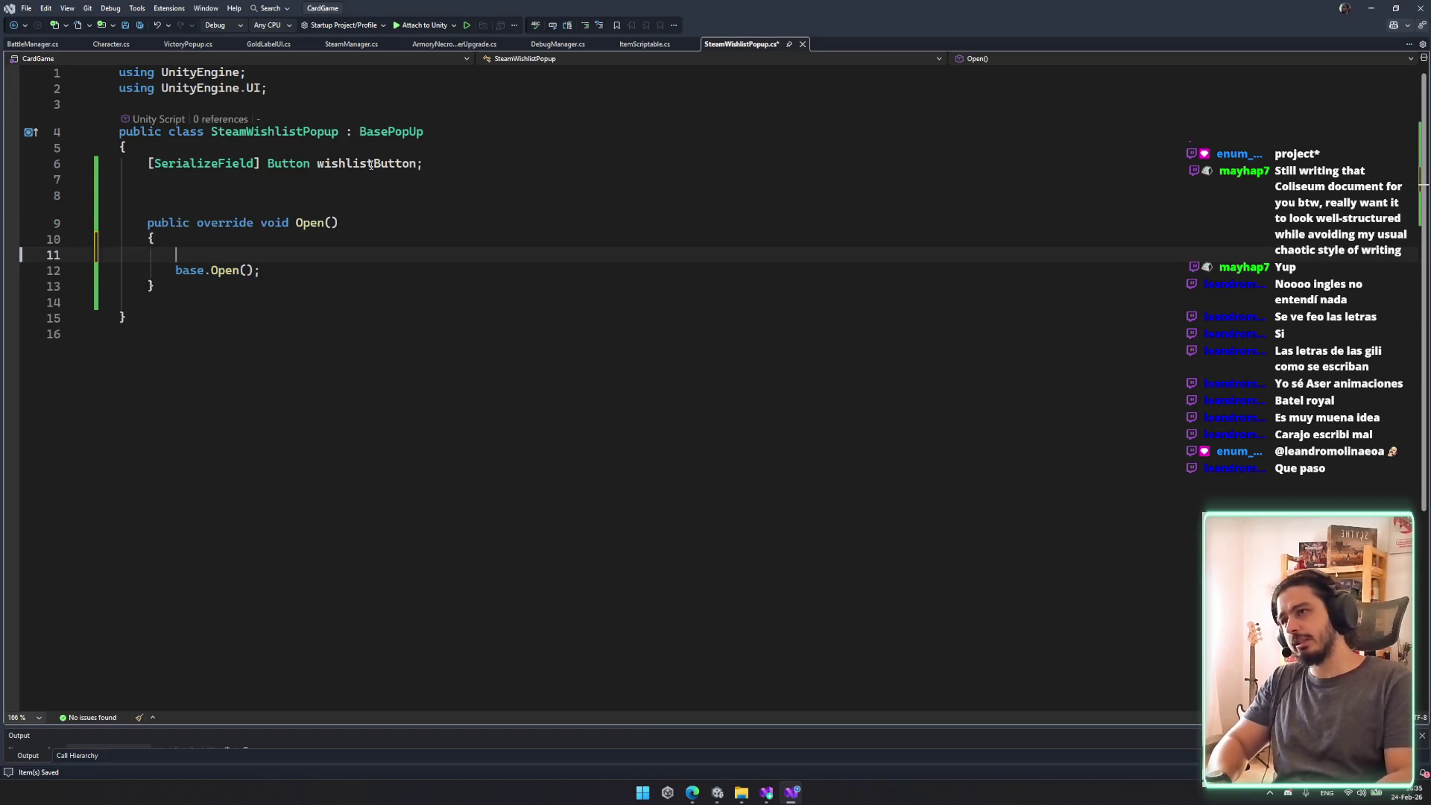
{"action": "type", "text": "wisghlist"}
{"action": "scroll", "coordinate": [371, 165], "scroll_direction": "down", "scroll_amount": 1}
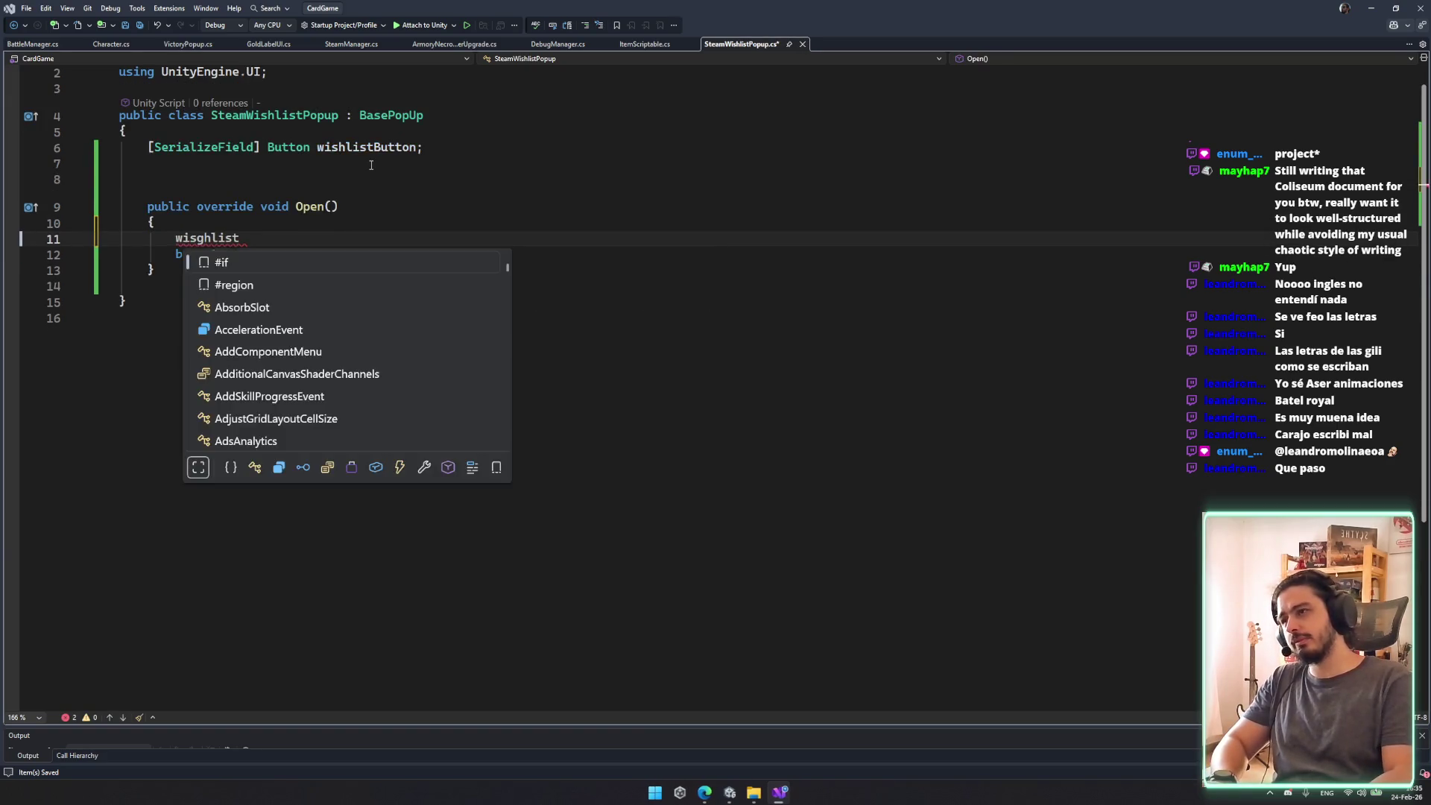
{"action": "key", "text": "ctrl+BackSpace"}
{"action": "type", "text": "wishlist\\"}
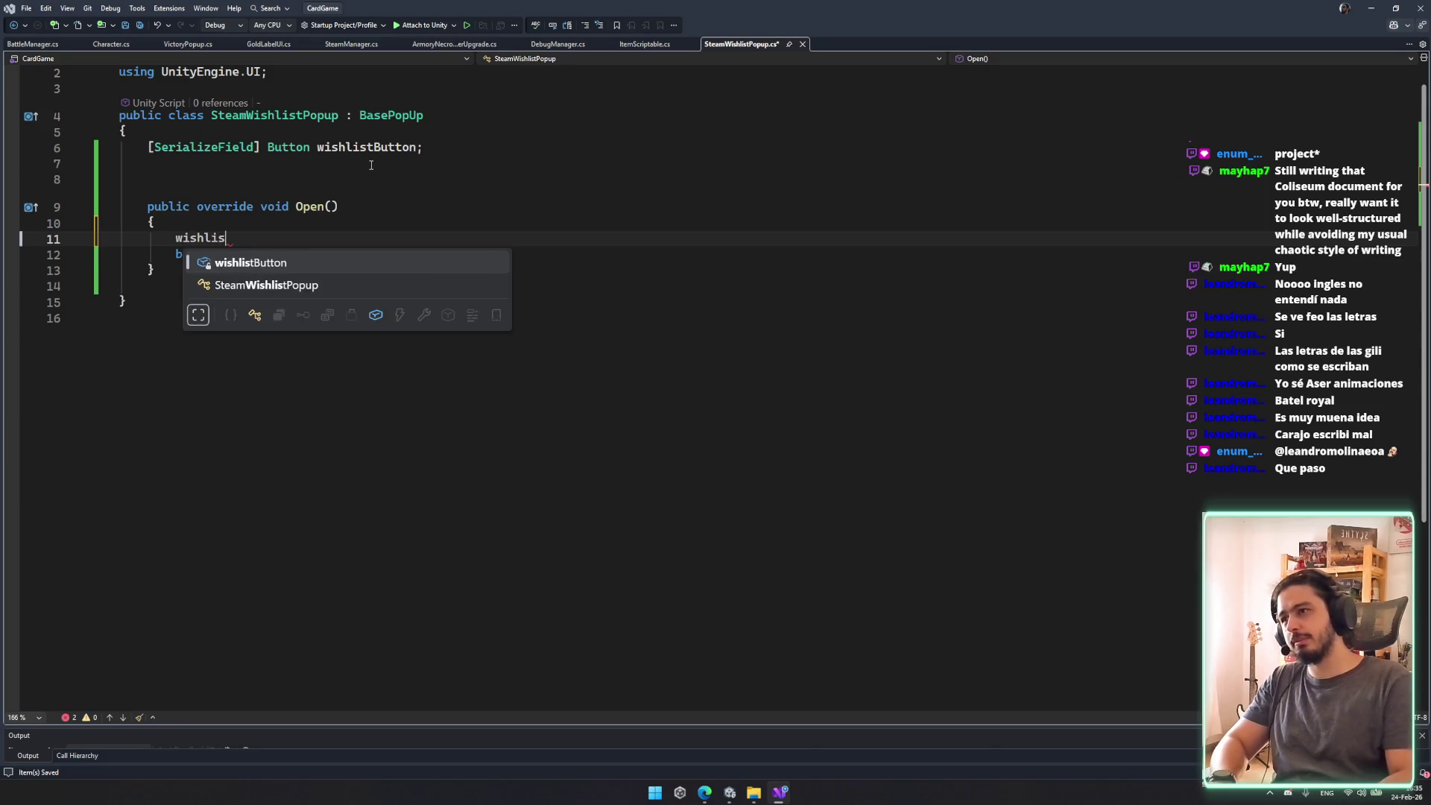
{"action": "key", "text": "Return"}
{"action": "type", "text": "."}
{"action": "key", "text": "BackSpace"}
{"action": "key", "text": "BackSpace"}
{"action": "type", "text": ".onCl"}
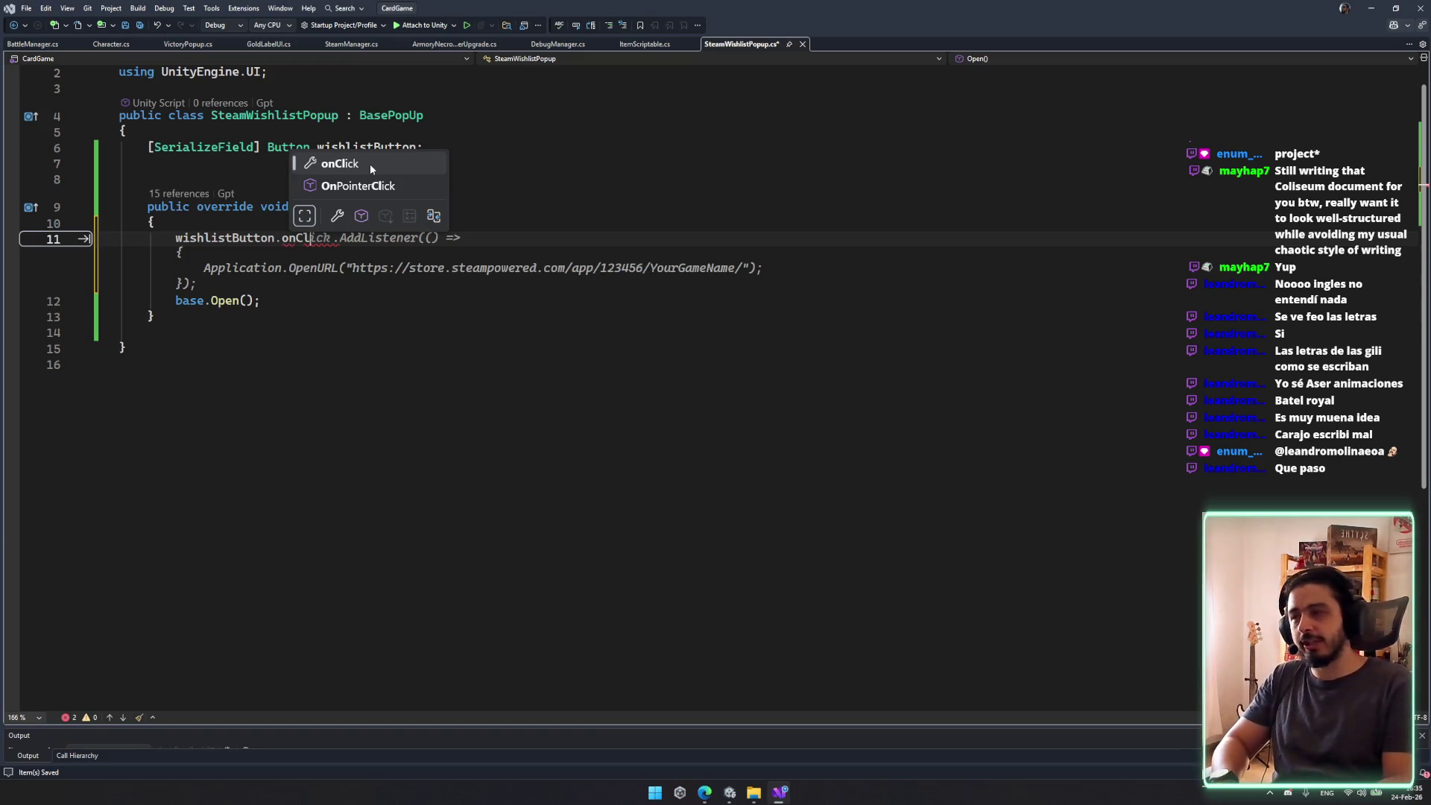
{"action": "key", "text": "Tab"}
{"action": "key", "text": "Tab"}
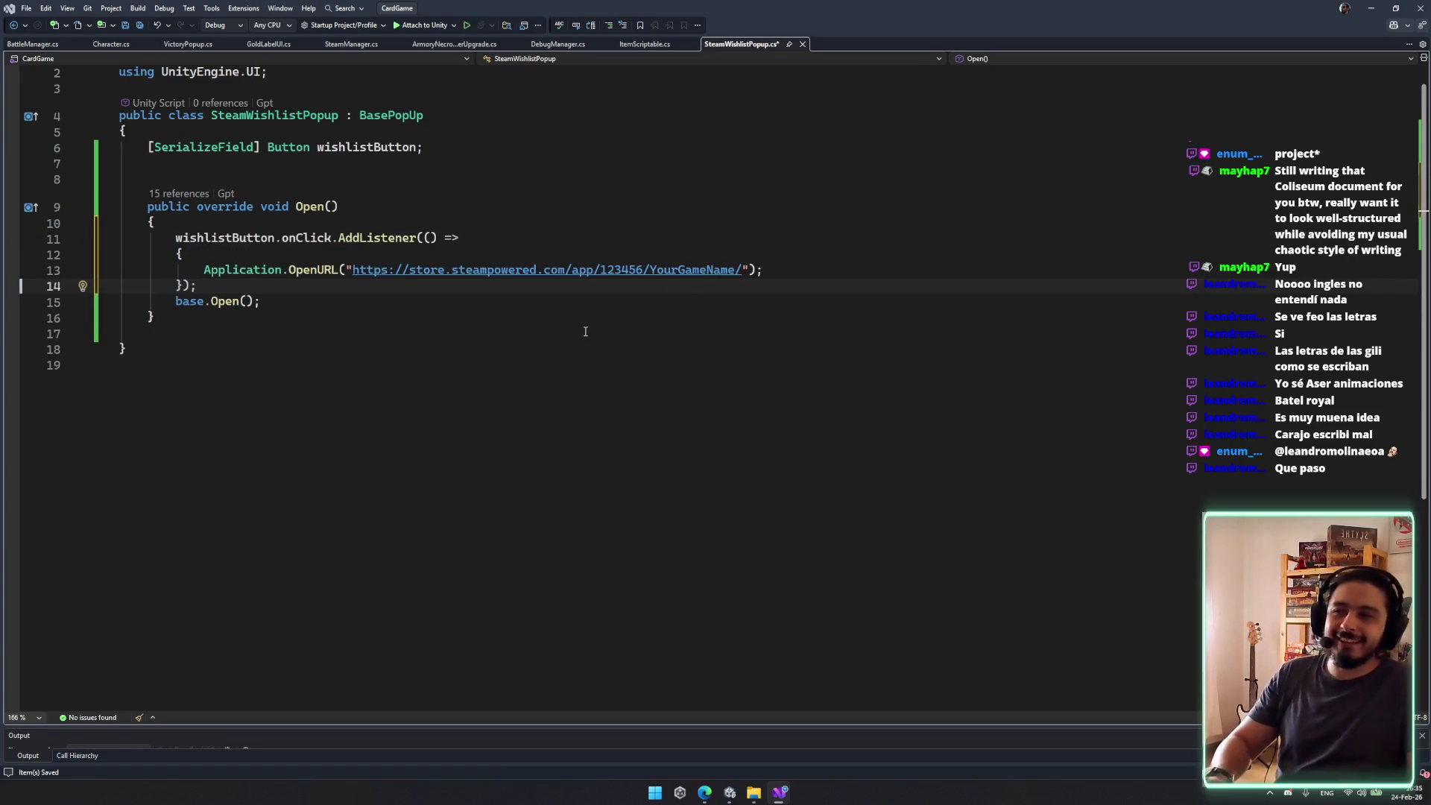
Step: Remove the blank line above Open() and review the placeholder Steam URL in the listener
{"action": "left_click", "coordinate": [314, 325]}
{"action": "left_click", "coordinate": [326, 323]}
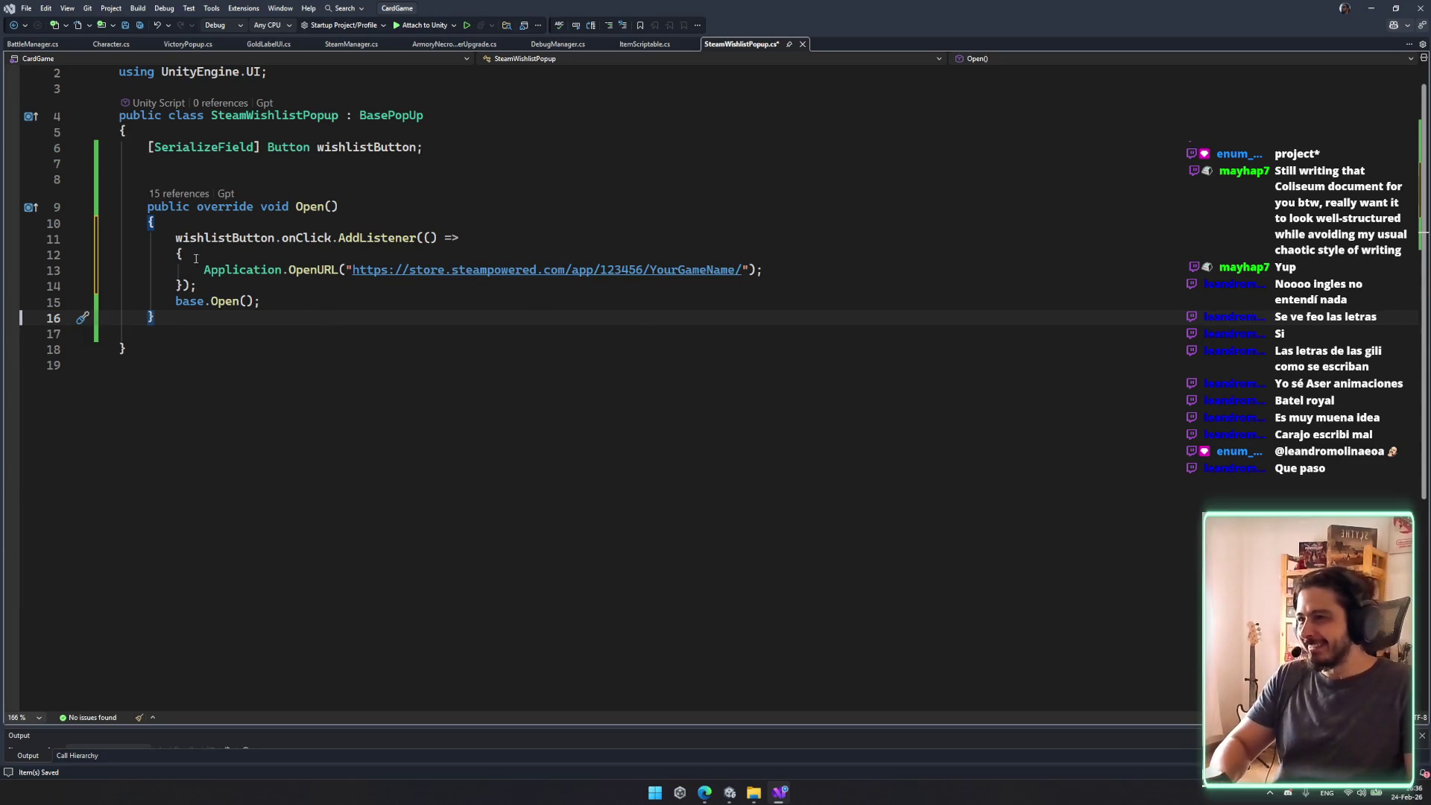
{"action": "left_click_drag", "start_coordinate": [183, 254], "coordinate": [614, 243]}
{"action": "left_click", "coordinate": [688, 332]}
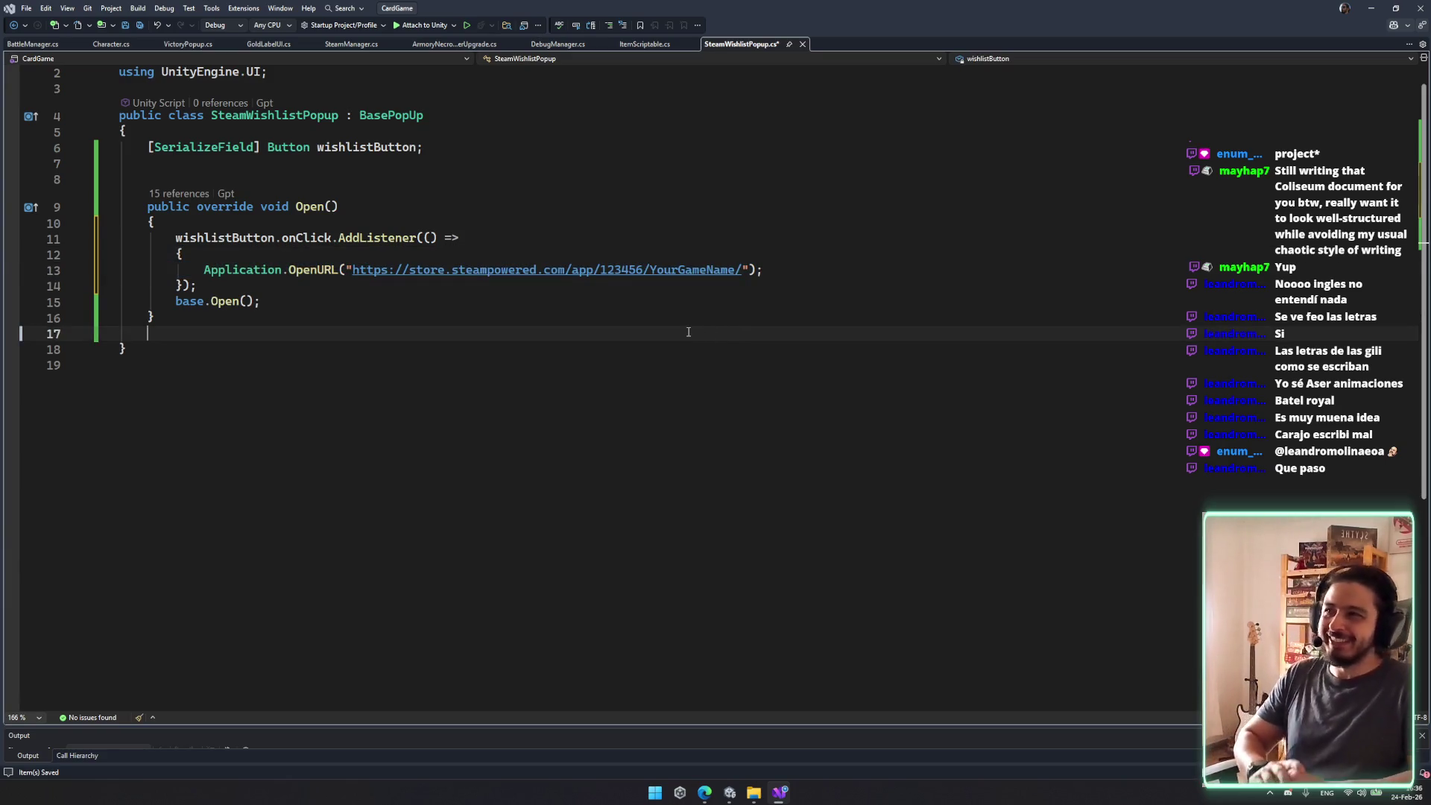
{"action": "left_click", "coordinate": [386, 183]}
{"action": "key", "text": "BackSpace"}
{"action": "left_click", "coordinate": [247, 116]}
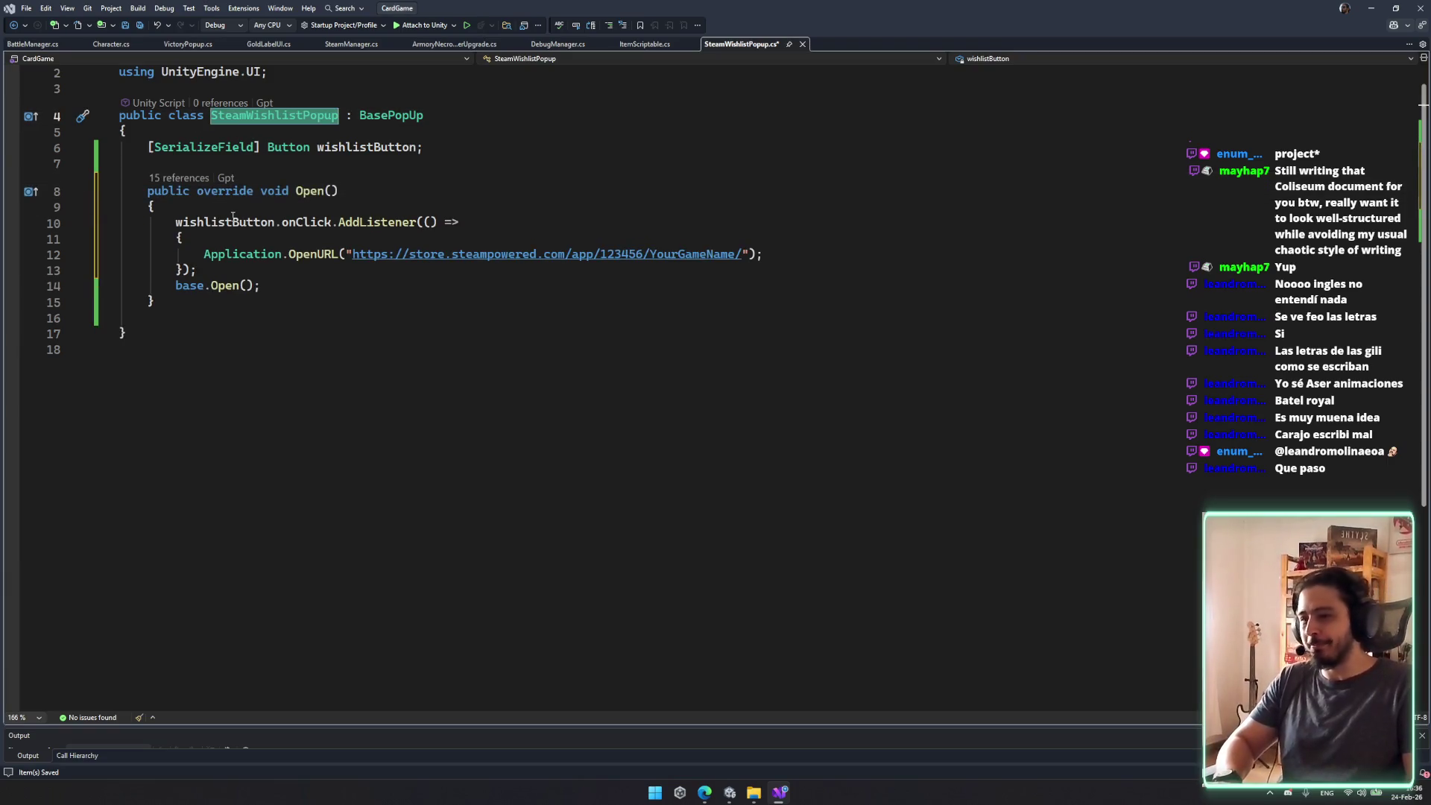
{"action": "left_click_drag", "start_coordinate": [350, 255], "coordinate": [767, 254]}
{"action": "left_click", "coordinate": [447, 350]}
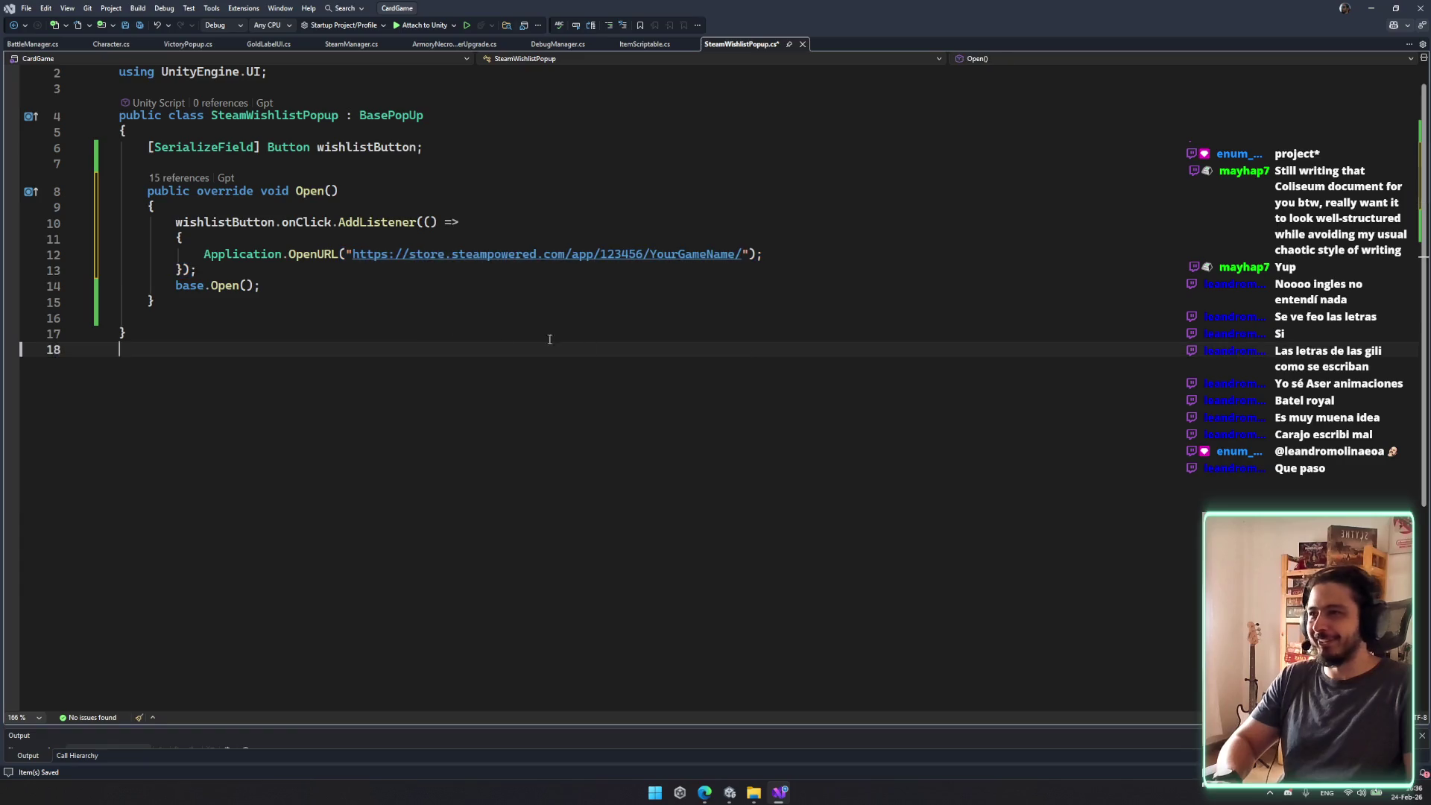
{"action": "left_click", "coordinate": [419, 299]}
Step: Add an empty void OpenSteamURL() method below Open() and save
{"action": "key", "text": "Return"}
{"action": "key", "text": "Return"}
{"action": "type", "text": "voiud"}
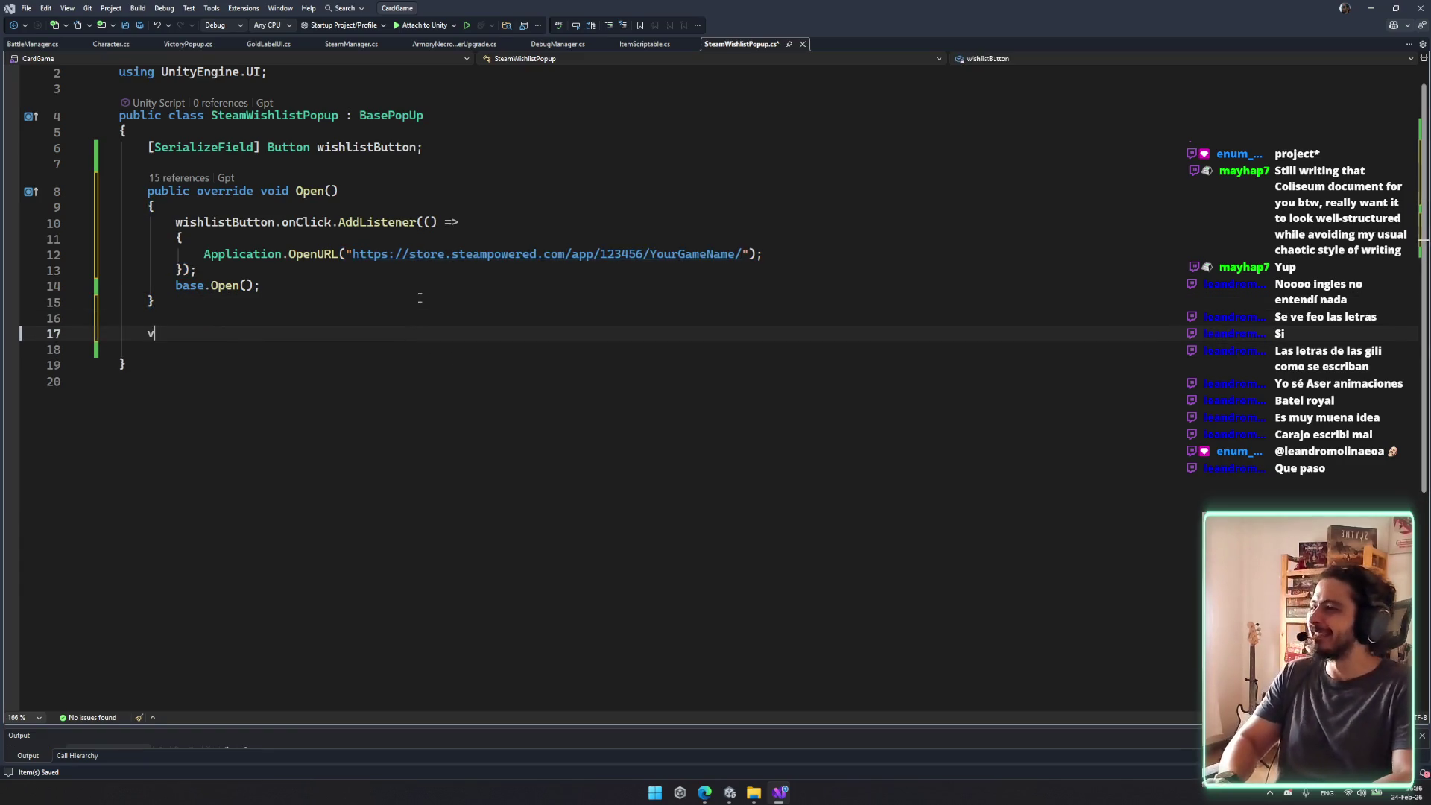
{"action": "key", "text": "BackSpace"}
{"action": "type", "text": "d"}
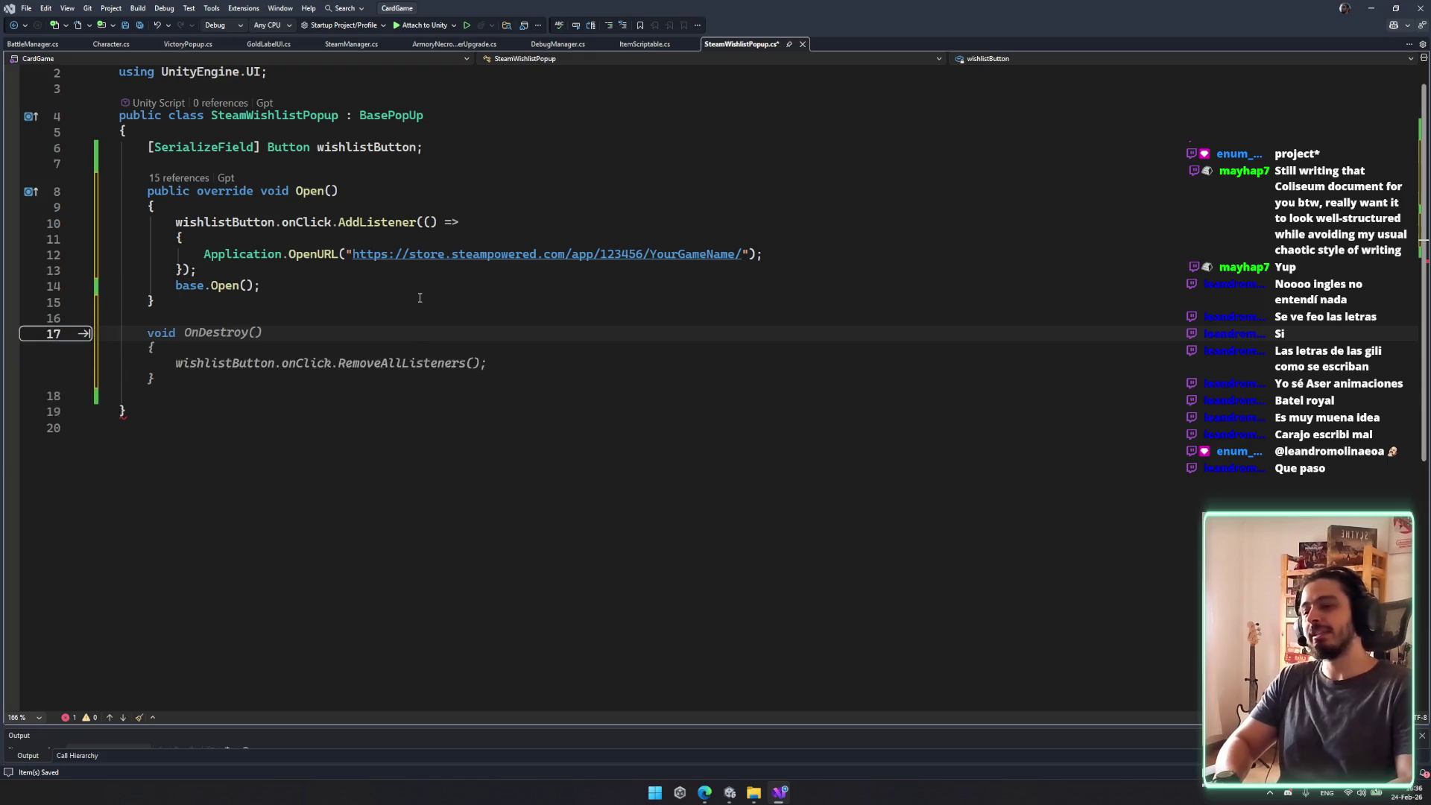
{"action": "type", "text": " OpenURL()"}
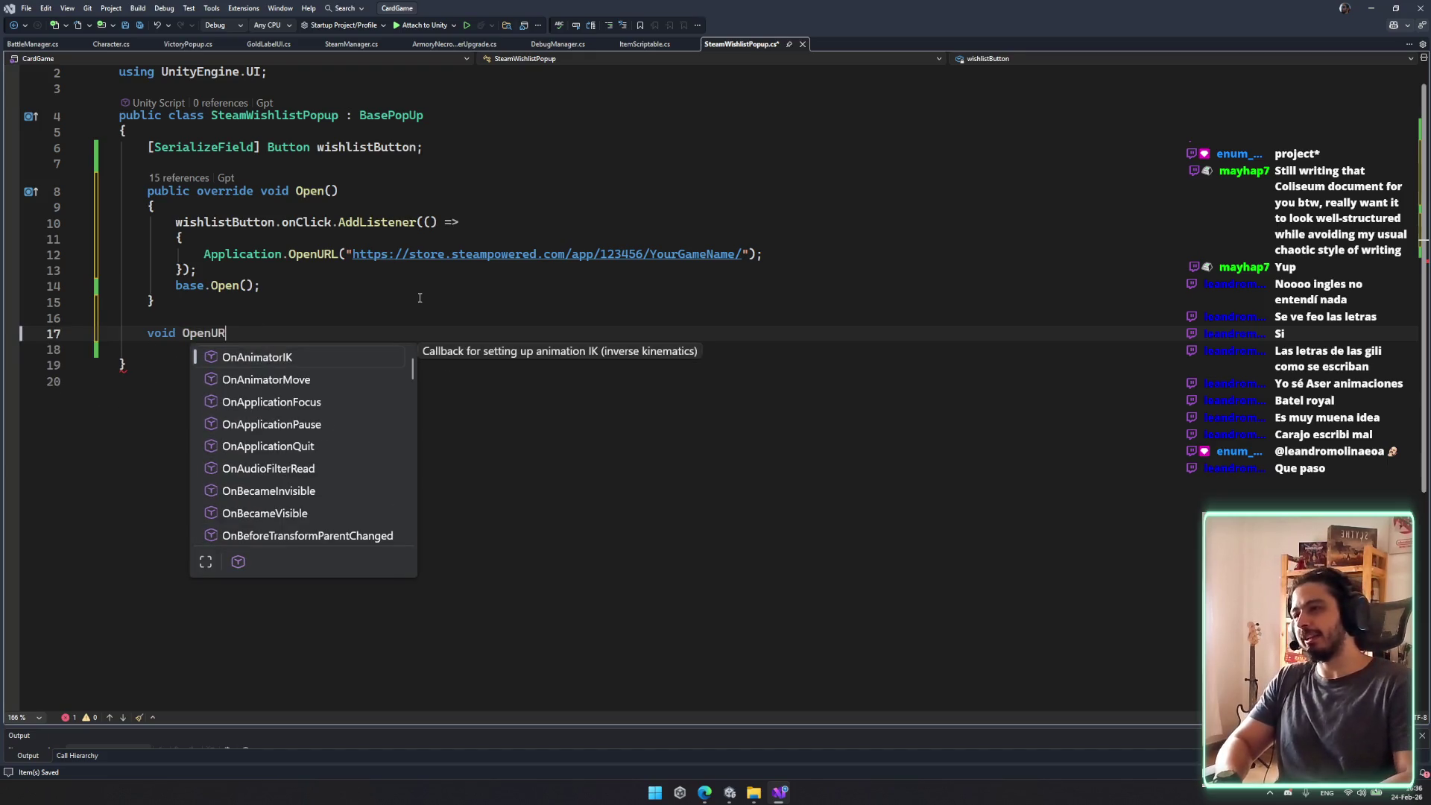
{"action": "key", "text": "Return"}
{"action": "type", "text": "{"}
{"action": "key", "text": "Return"}
{"action": "left_click", "coordinate": [211, 344]}
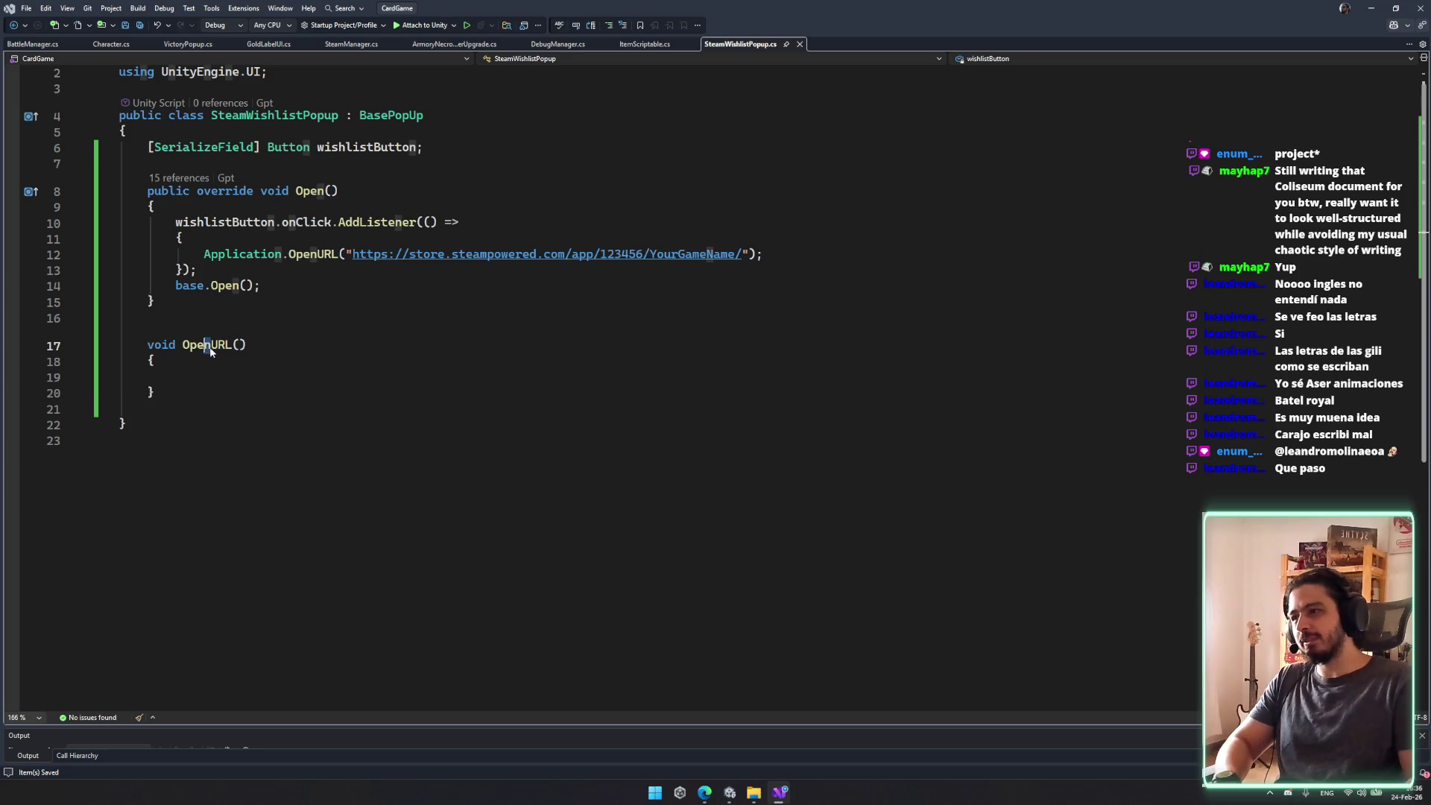
{"action": "type", "text": "Ste"}
{"action": "type", "text": "am"}
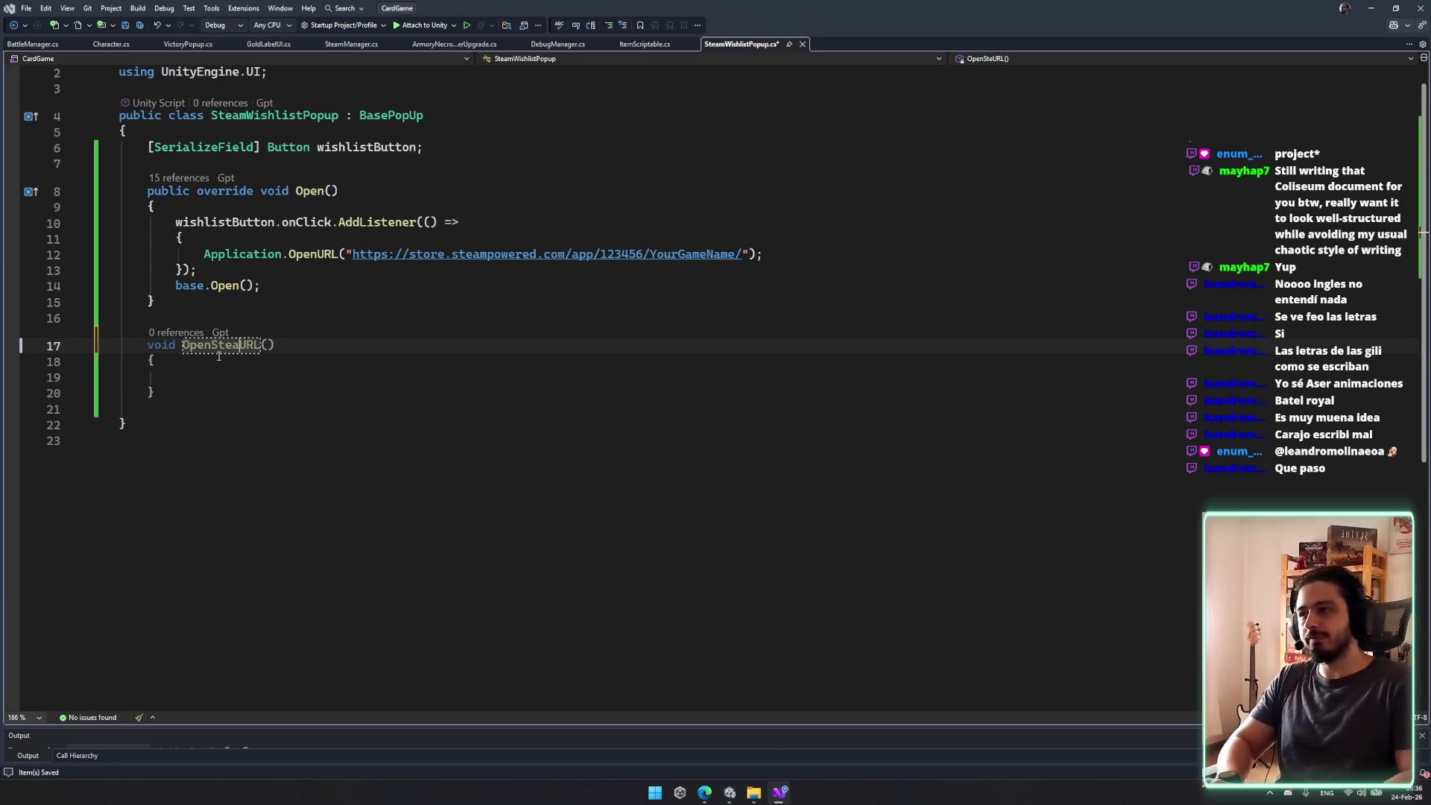
{"action": "key", "text": "ctrl+s"}
Step: Copy the Application.OpenURL line into OpenSteamURL's body and save
{"action": "key", "text": "Up"}
{"action": "key", "text": "Up"}
{"action": "key", "text": "Up"}
{"action": "key", "text": "ctrl+c"}
{"action": "left_click", "coordinate": [270, 376]}
{"action": "key", "text": "ctrl+v"}
{"action": "key", "text": "Delete"}
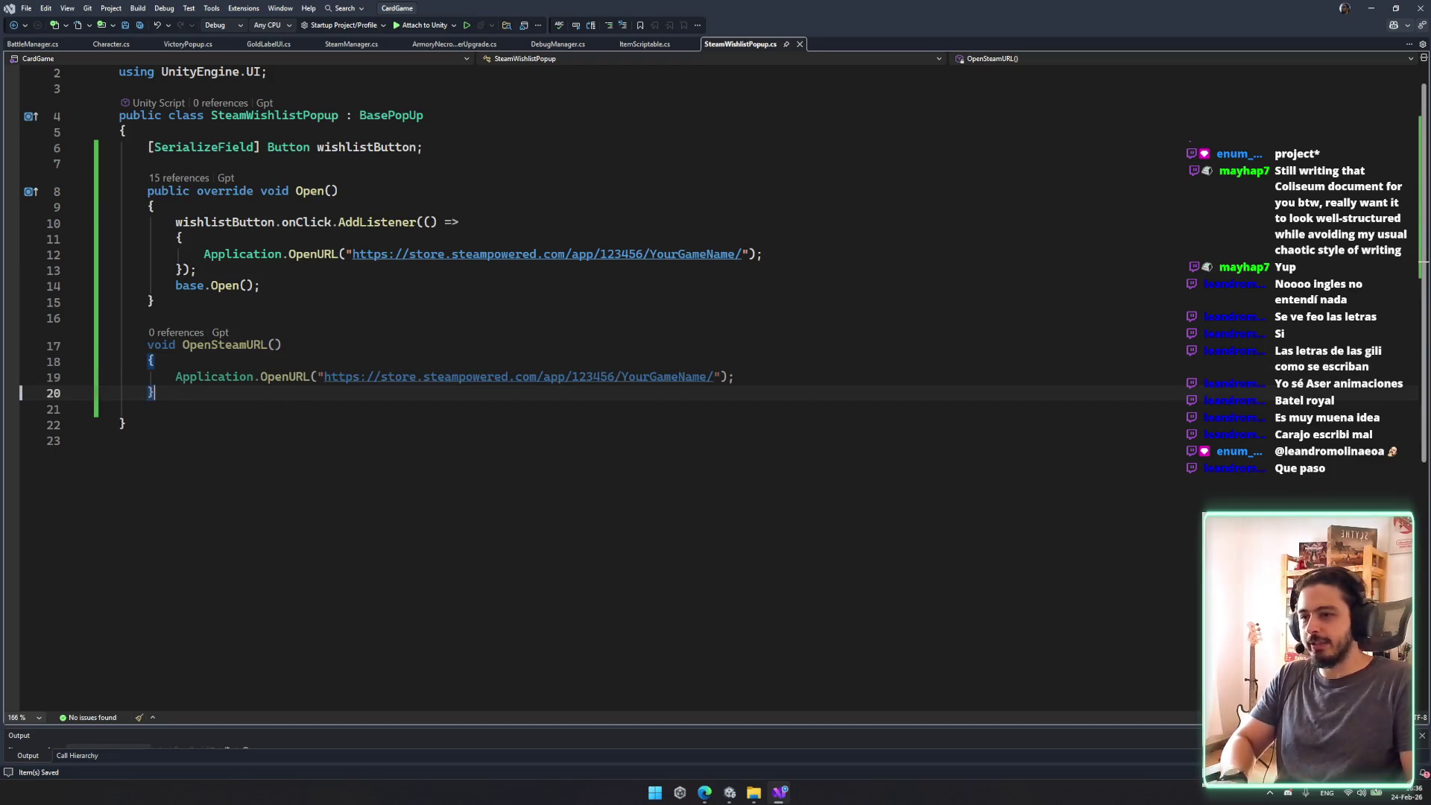
{"action": "key", "text": "ctrl+s"}
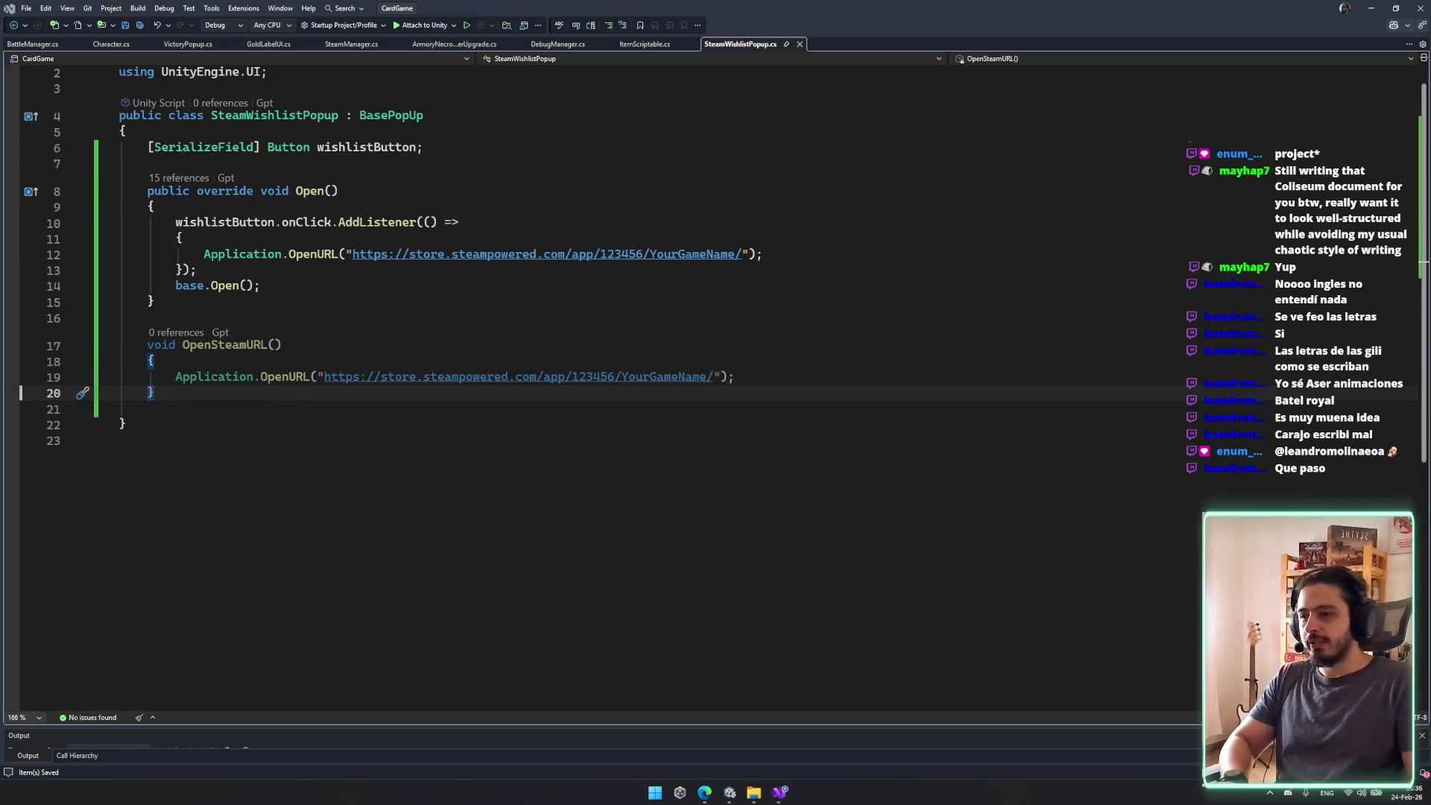
Step: Replace the placeholder URL in OpenSteamURL with the Rogue_Slime_PC_Edition store URL and save
{"action": "left_click_drag", "start_coordinate": [714, 377], "coordinate": [329, 377]}
{"action": "key", "text": "ctrl+v"}
{"action": "left_click", "coordinate": [702, 287]}
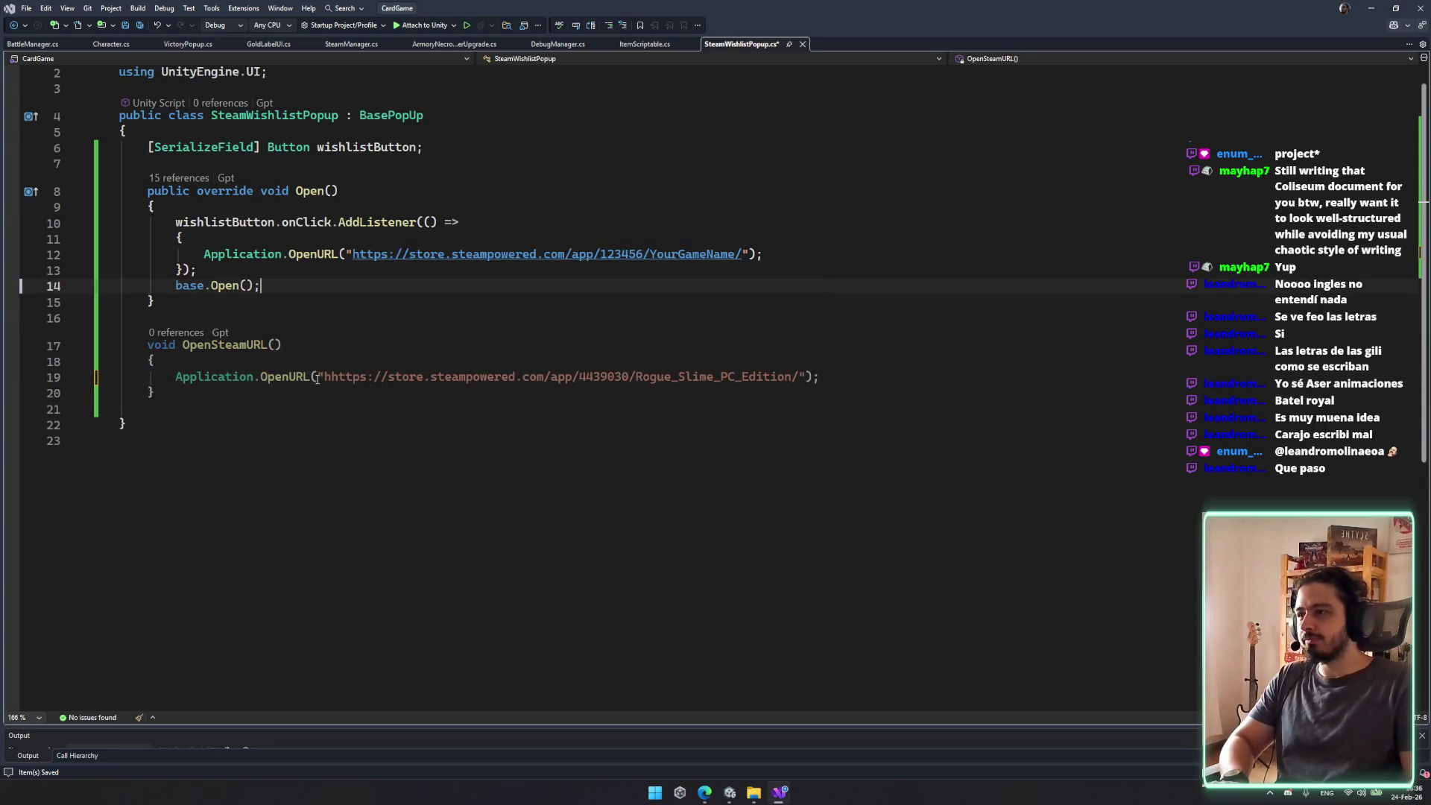
{"action": "left_click", "coordinate": [331, 376]}
{"action": "key", "text": "BackSpace"}
{"action": "key", "text": "ctrl+s"}
Step: Replace the inline AddListener lambda with OpenSteamURL and save
{"action": "left_click", "coordinate": [225, 363]}
{"action": "double_click", "coordinate": [223, 344]}
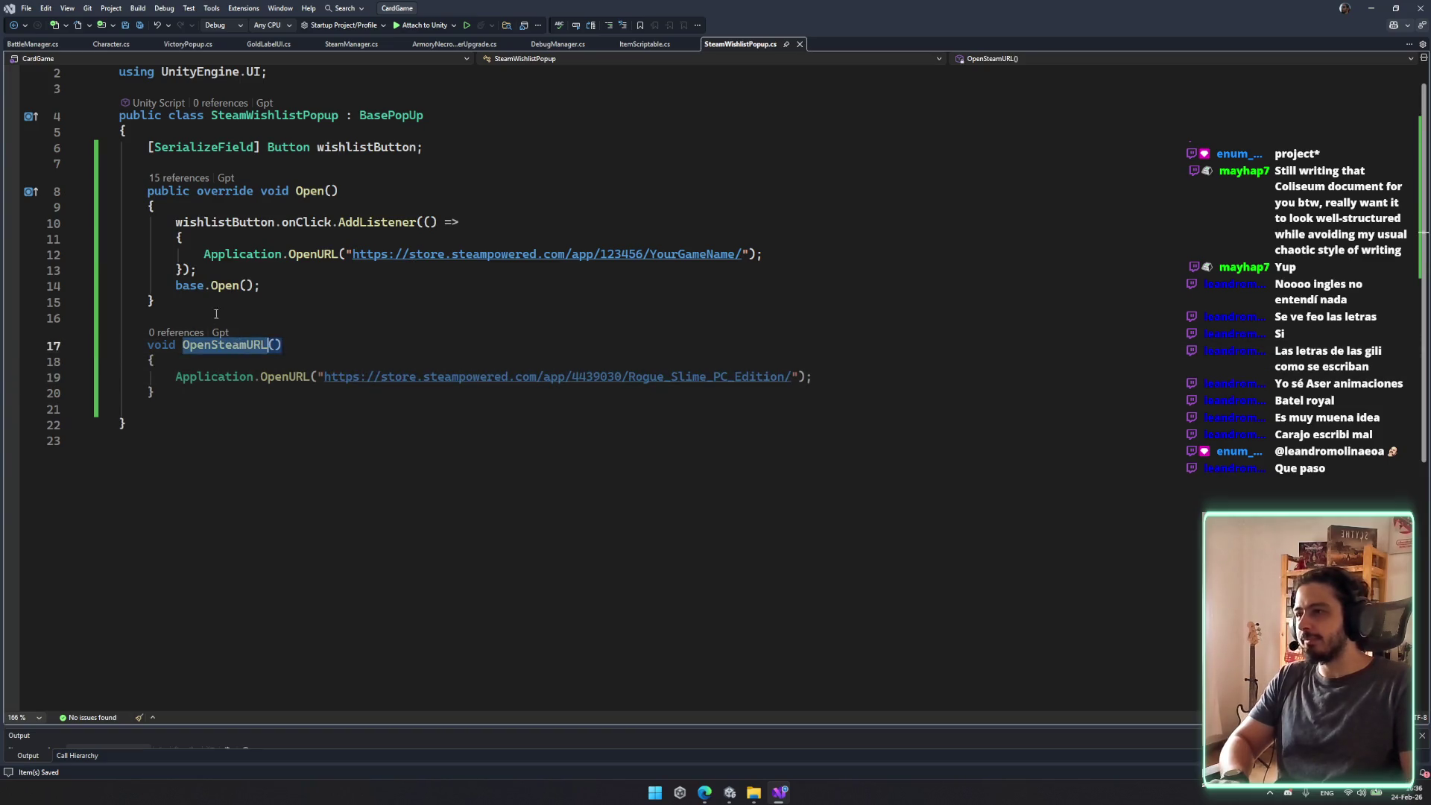
{"action": "mouse_move", "coordinate": [175, 221]}
{"action": "left_mouse_down"}
{"action": "mouse_move", "coordinate": [421, 255]}
{"action": "mouse_move", "coordinate": [423, 221]}
{"action": "left_mouse_up"}
{"action": "left_click", "coordinate": [421, 254]}
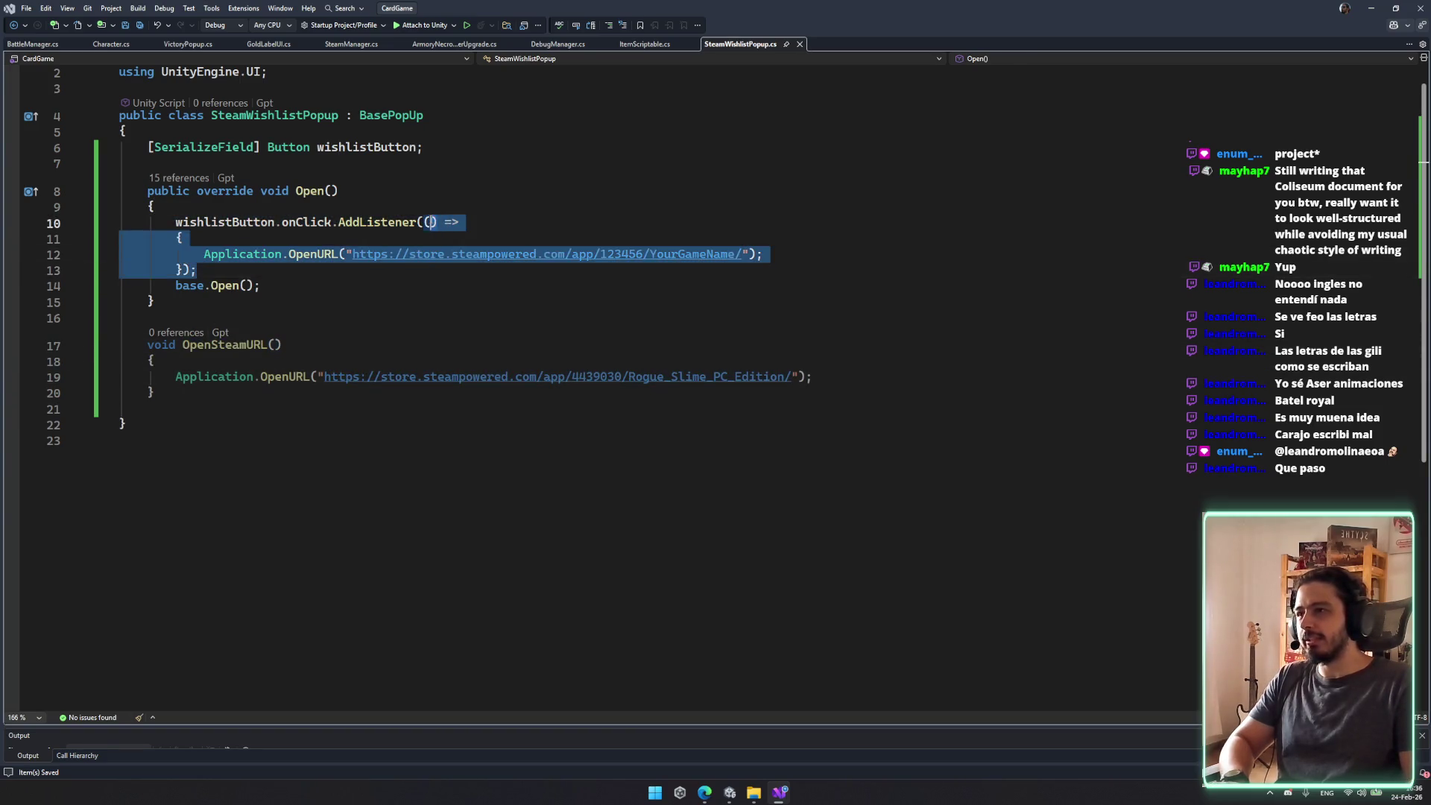
{"action": "key", "text": "BackSpace"}
{"action": "type", "text": "OpenSteamURL()"}
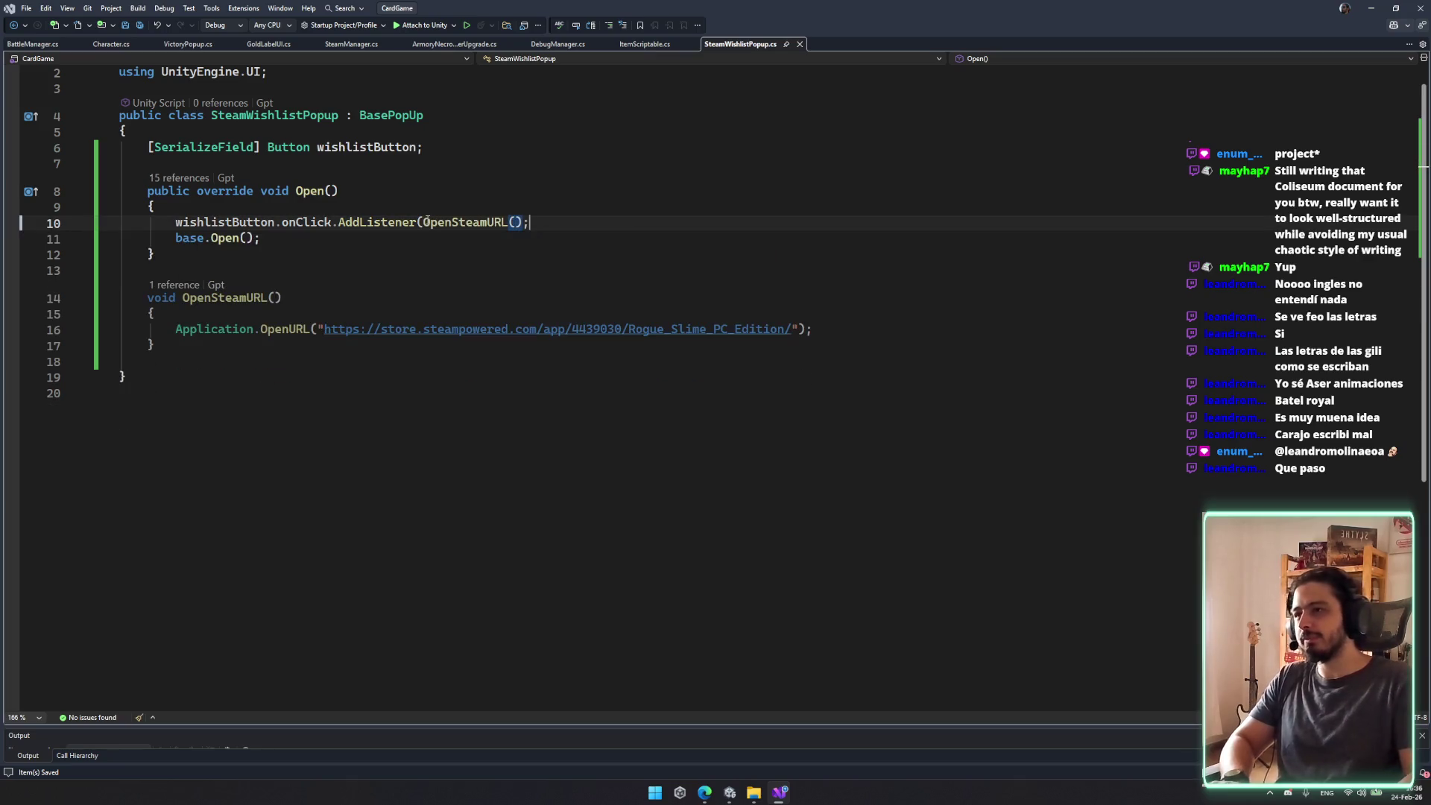
{"action": "key", "text": "BackSpace"}
{"action": "key", "text": "BackSpace"}
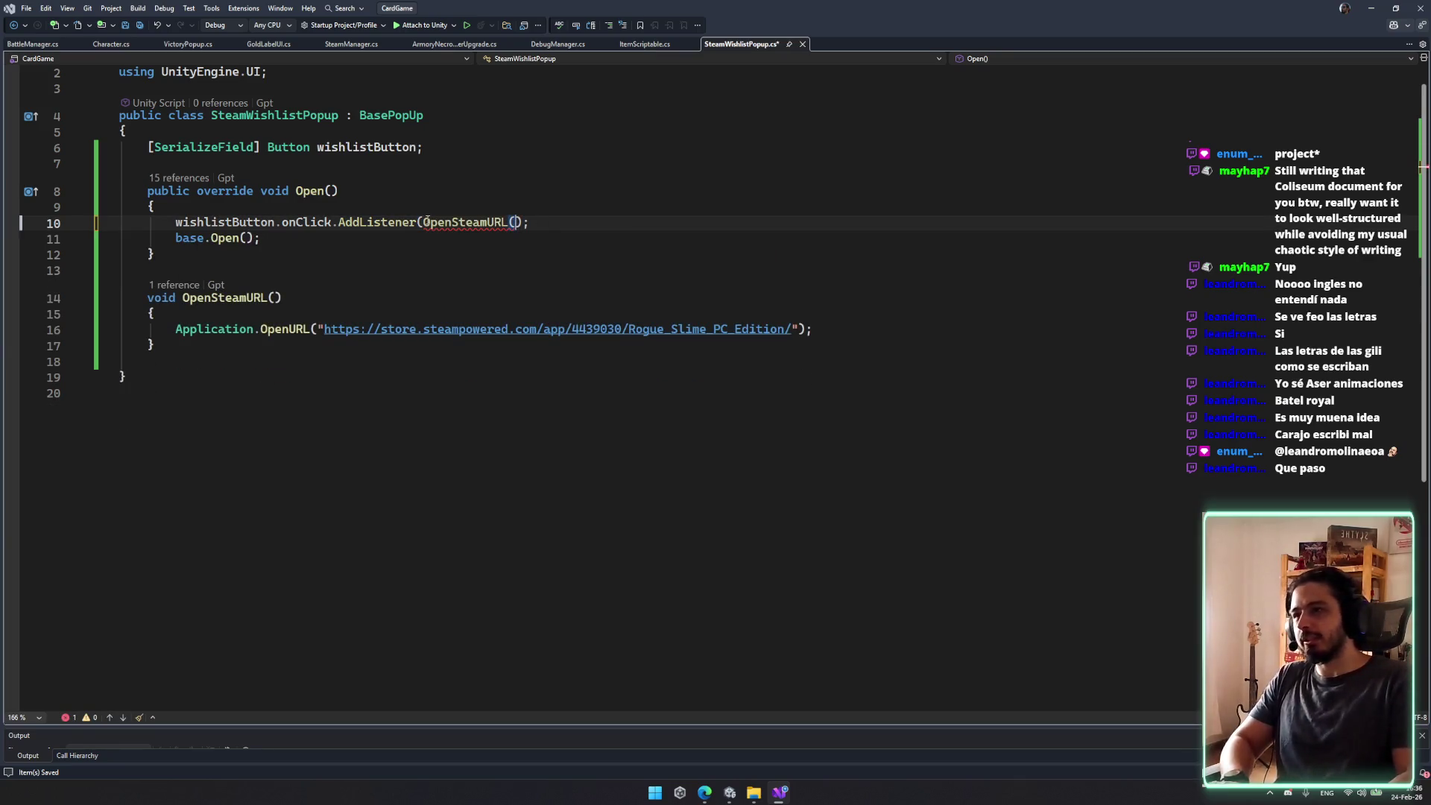
{"action": "key", "text": "ctrl+s"}
Step: Add a Close(); call at the end of OpenSteamURL
{"action": "left_click", "coordinate": [305, 392]}
{"action": "left_click", "coordinate": [1014, 324]}
{"action": "key", "text": "Return"}
{"action": "type", "text": "vlose"}
{"action": "key", "text": "Return"}
{"action": "type", "text": "(;"}
{"action": "key", "text": "ctrl+z"}
{"action": "key", "text": "BackSpace"}
{"action": "key", "text": "BackSpace"}
{"action": "key", "text": "BackSpace"}
{"action": "type", "text": "clsoe"}
{"action": "key", "text": "ctrl+BackSpace"}
{"action": "type", "text": "Close"}
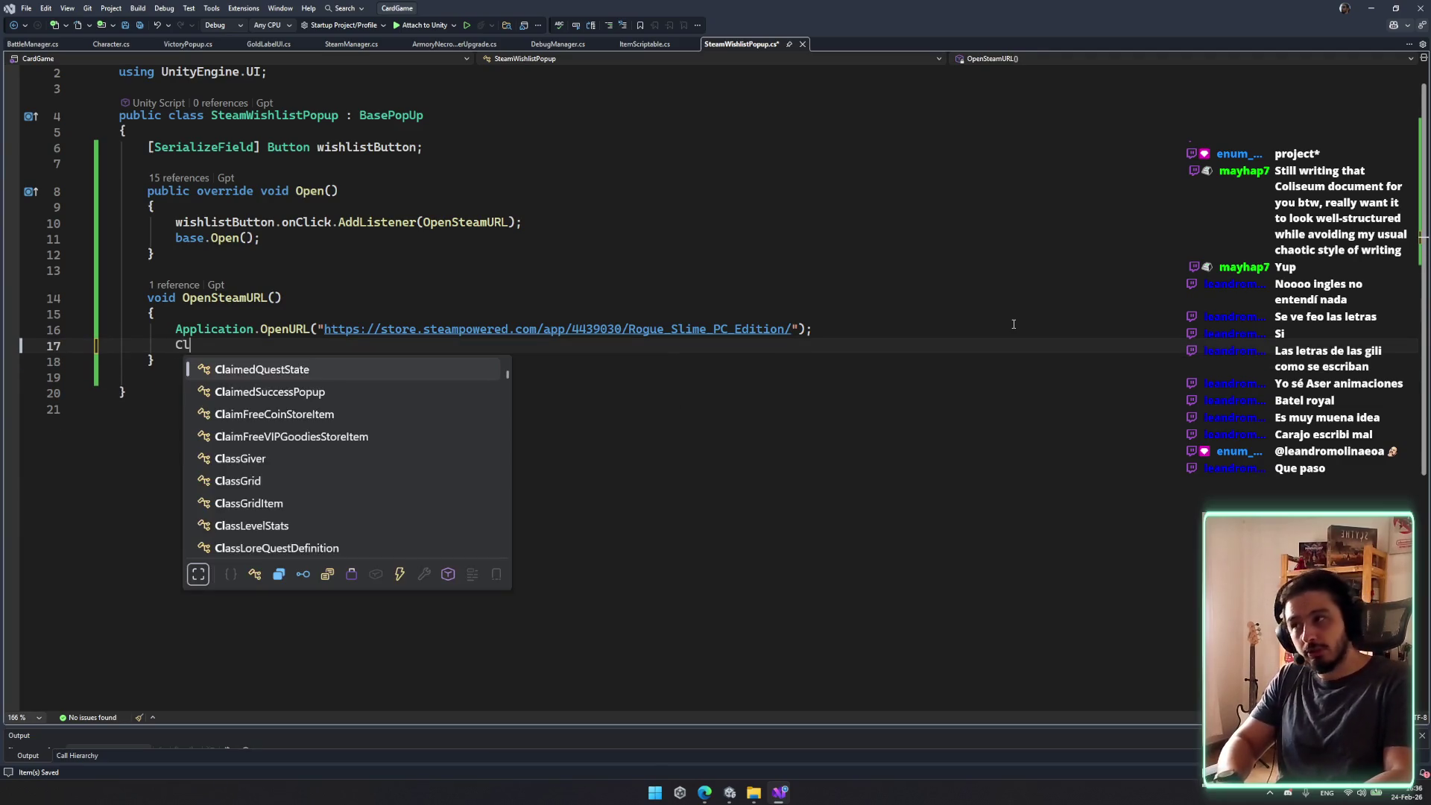
{"action": "key", "text": "Escape"}
{"action": "type", "text": "();"}
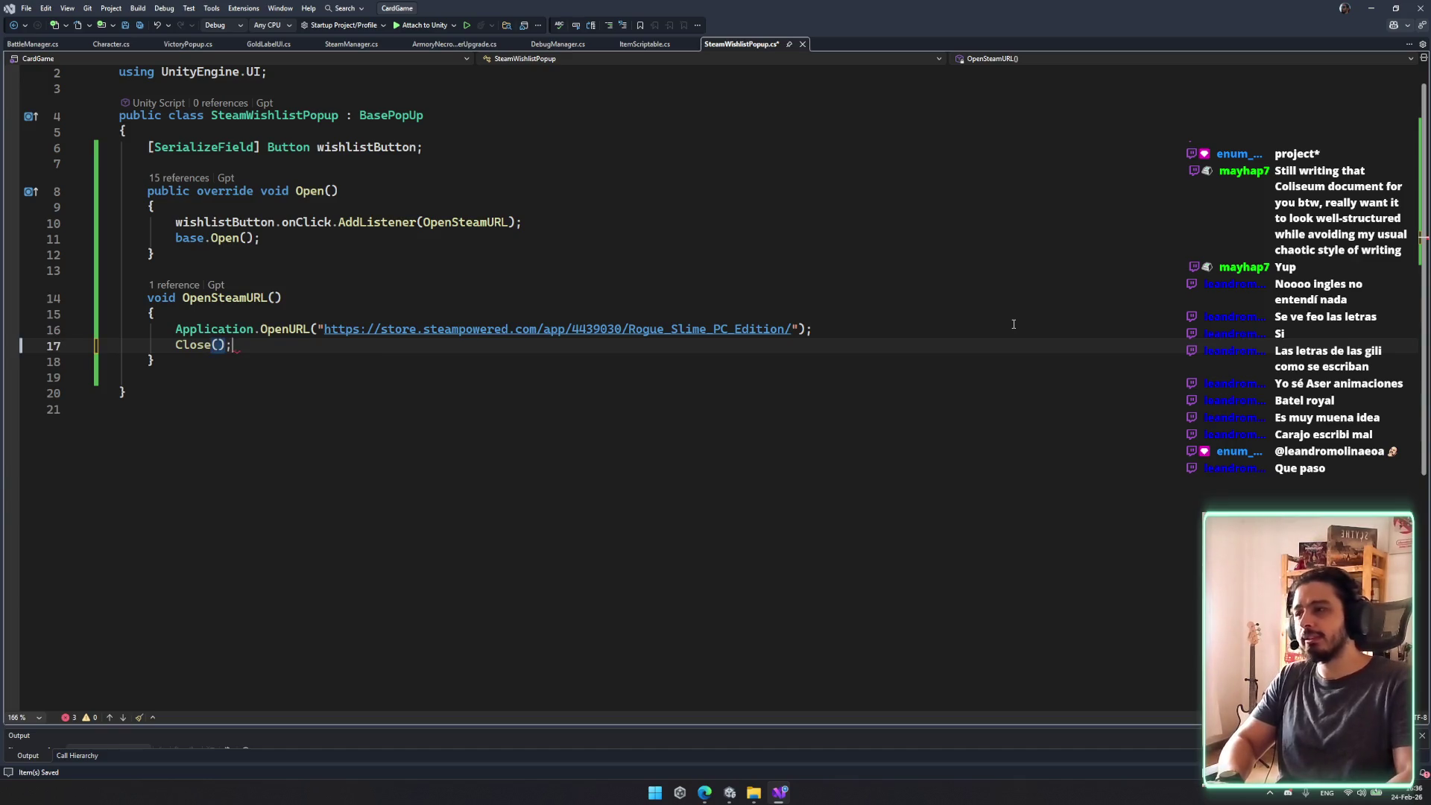
Step: Duplicate the wishlistButton field declaration as a new closeButton field
{"action": "left_click", "coordinate": [455, 151]}
{"action": "key", "text": "ctrl+d"}
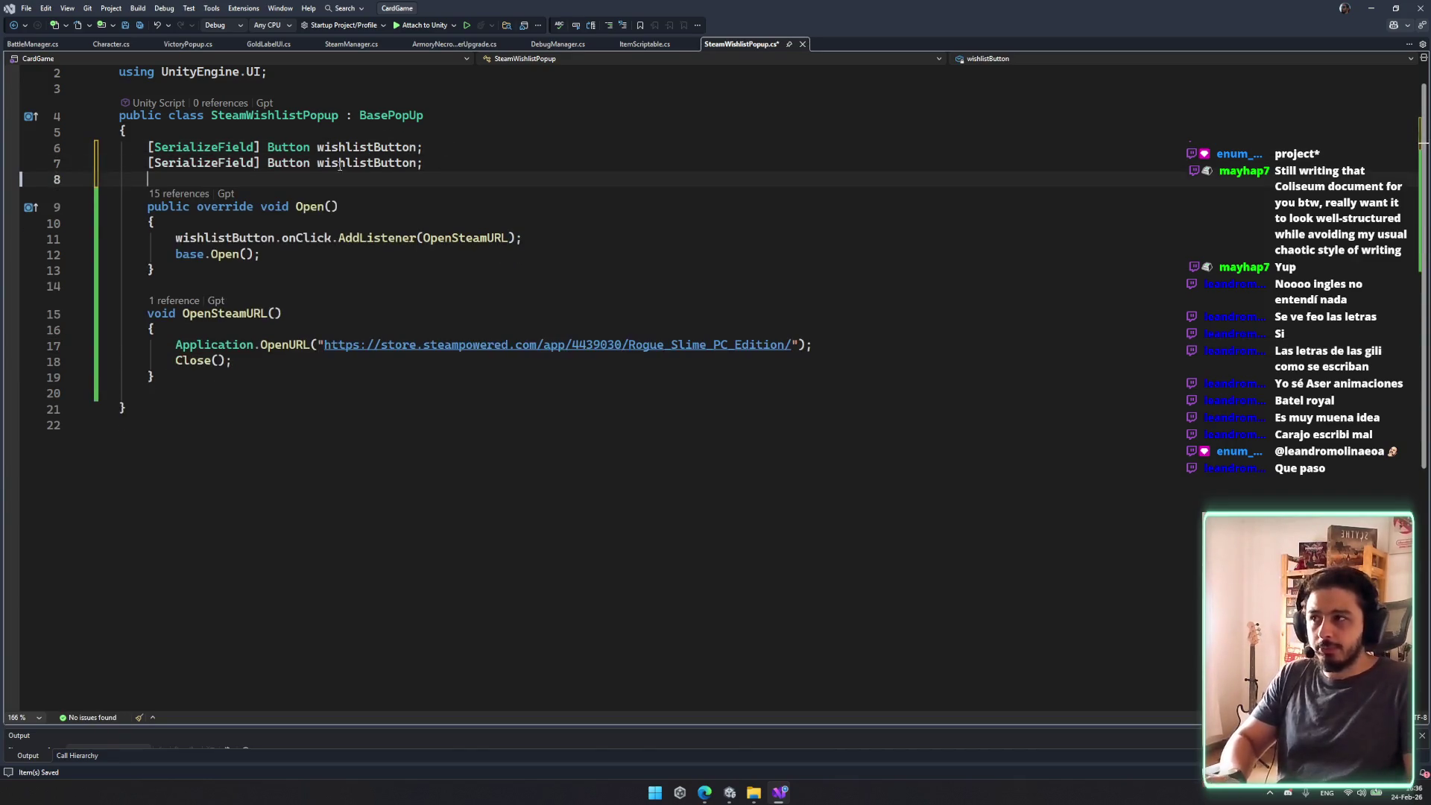
{"action": "double_click", "coordinate": [355, 164]}
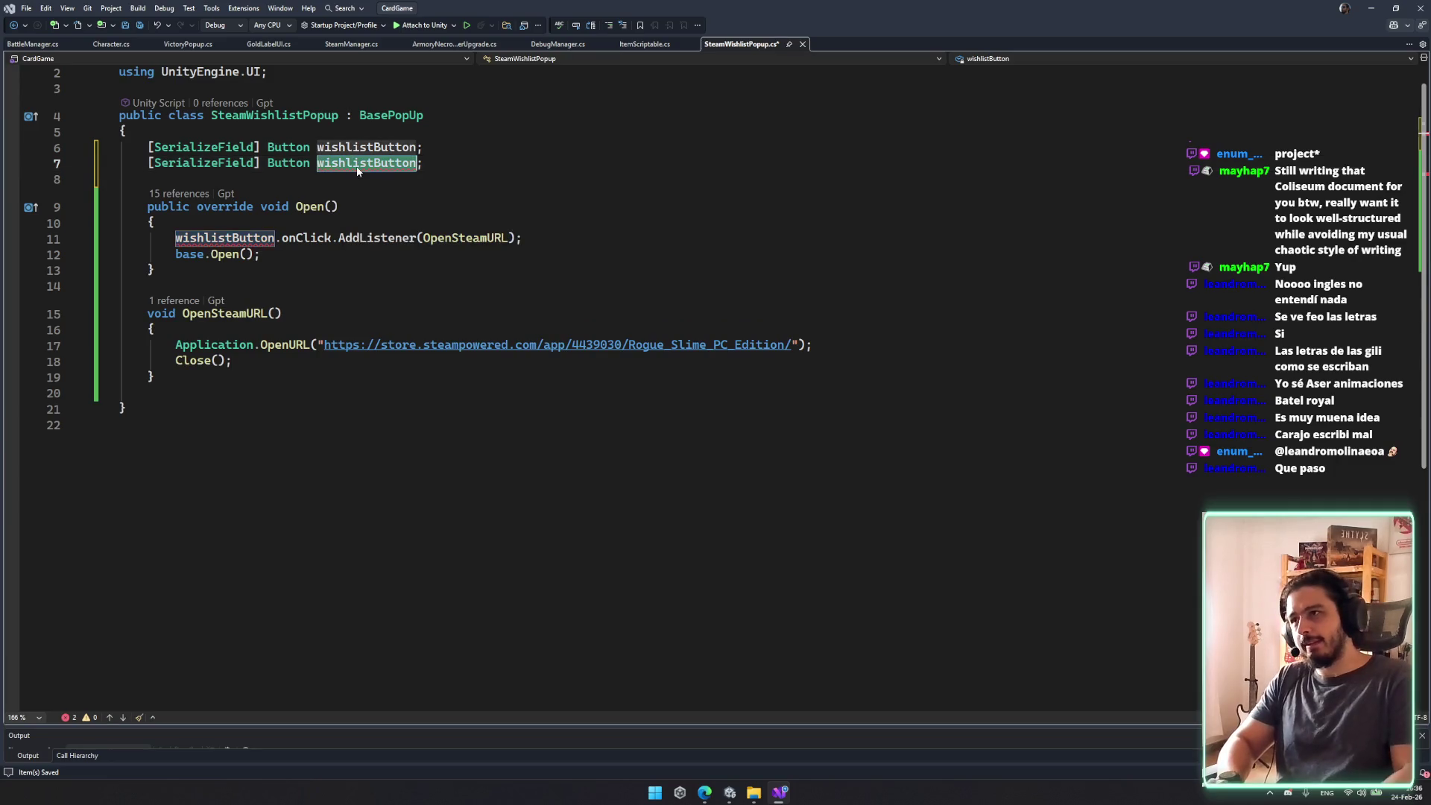
{"action": "type", "text": "closeButton"}
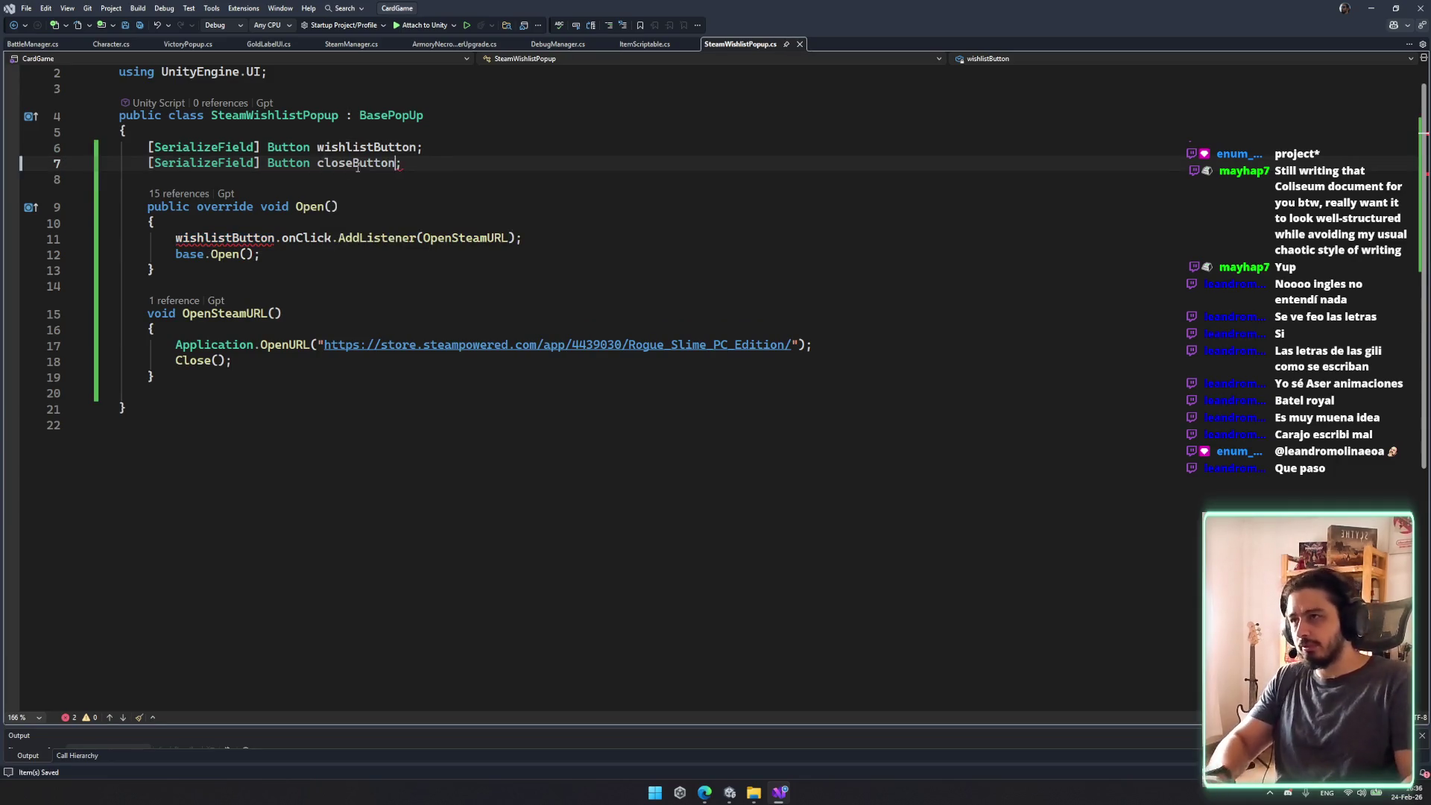
{"action": "left_click", "coordinate": [586, 230]}
Step: In Open(), add closeButton.onClick.AddListener(Close); and save the script
{"action": "left_click", "coordinate": [580, 237]}
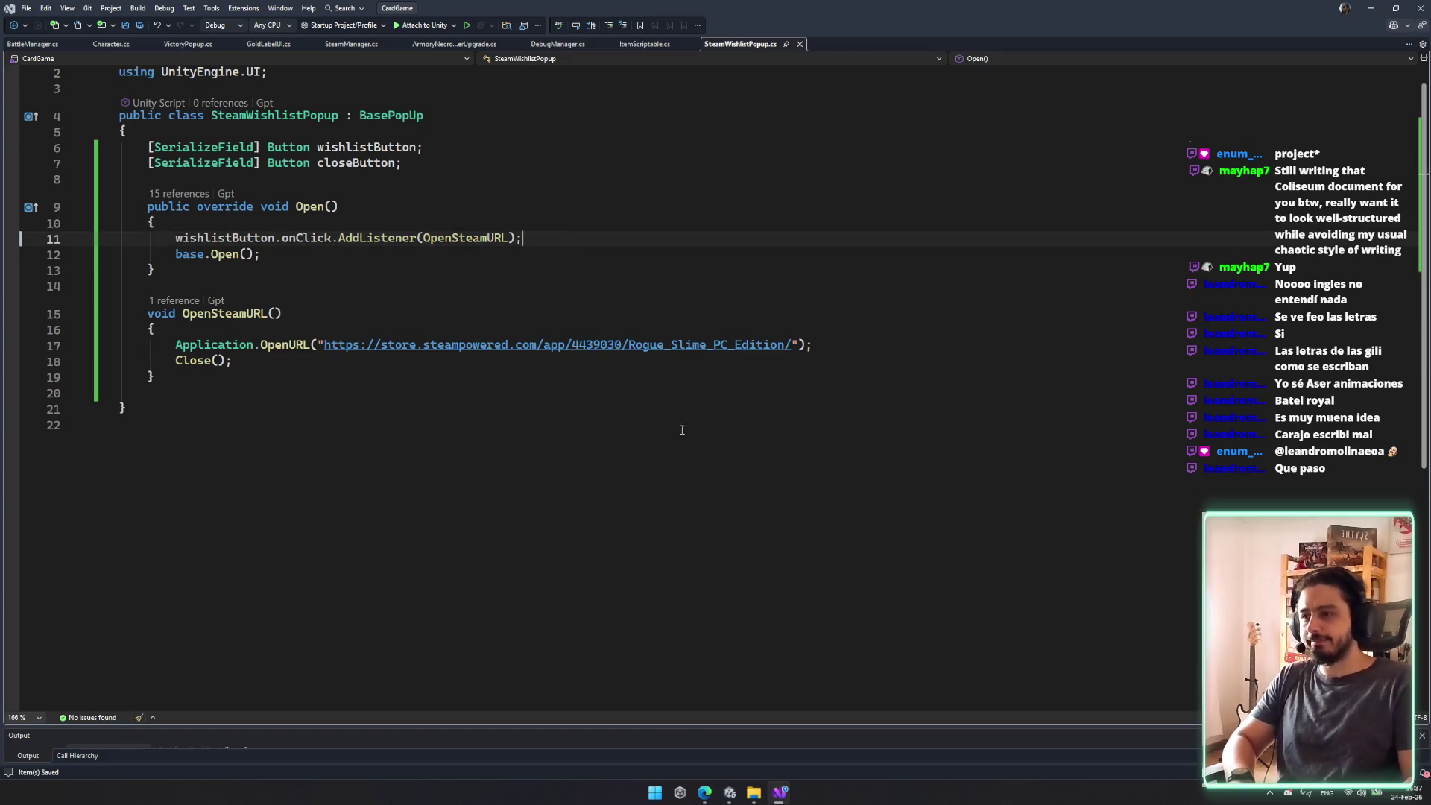
{"action": "left_click", "coordinate": [667, 238]}
{"action": "key", "text": "Return"}
{"action": "type", "text": "Close()."}
{"action": "key", "text": "BackSpace"}
{"action": "key", "text": "BackSpace"}
{"action": "key", "text": "BackSpace"}
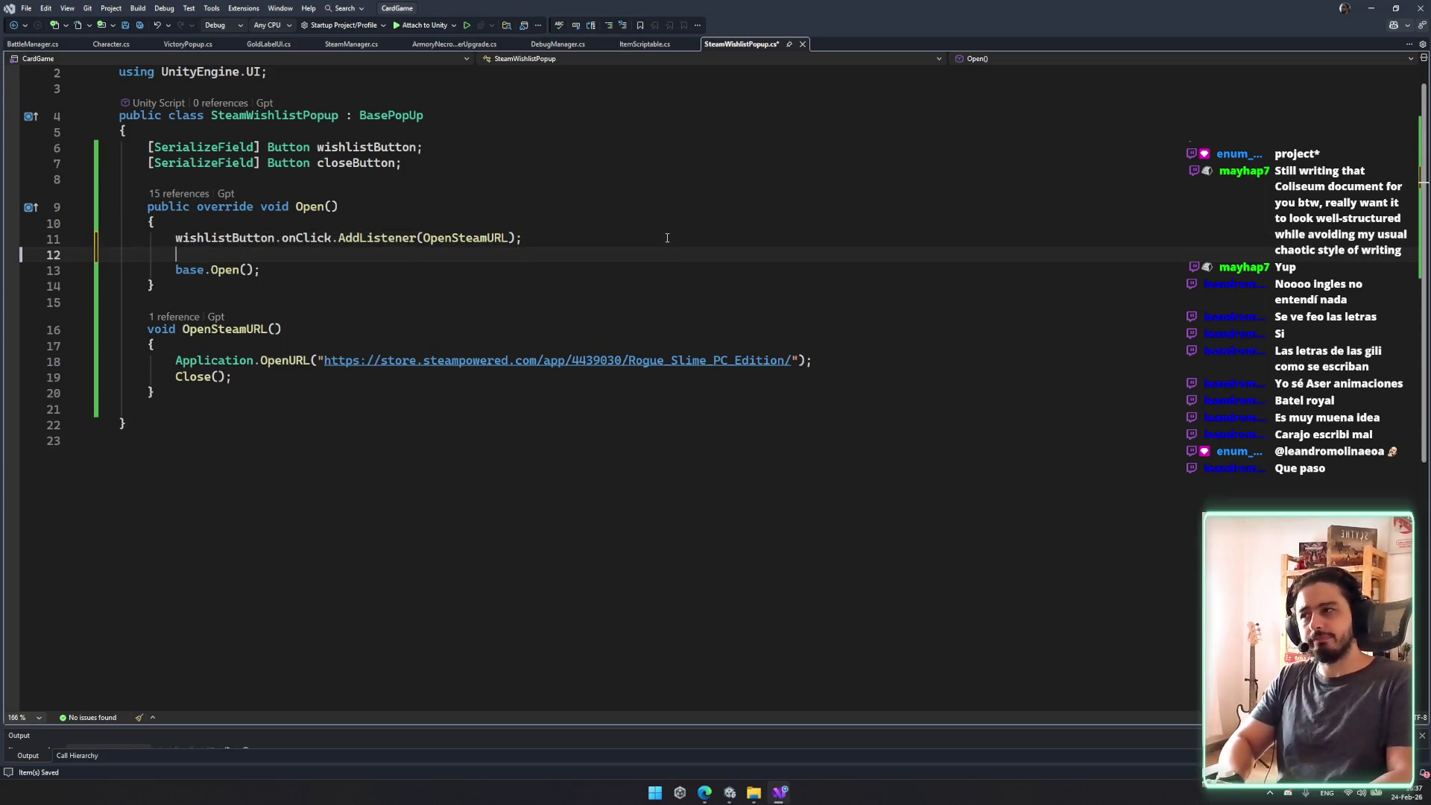
{"action": "type", "text": "closeButton.onClick"}
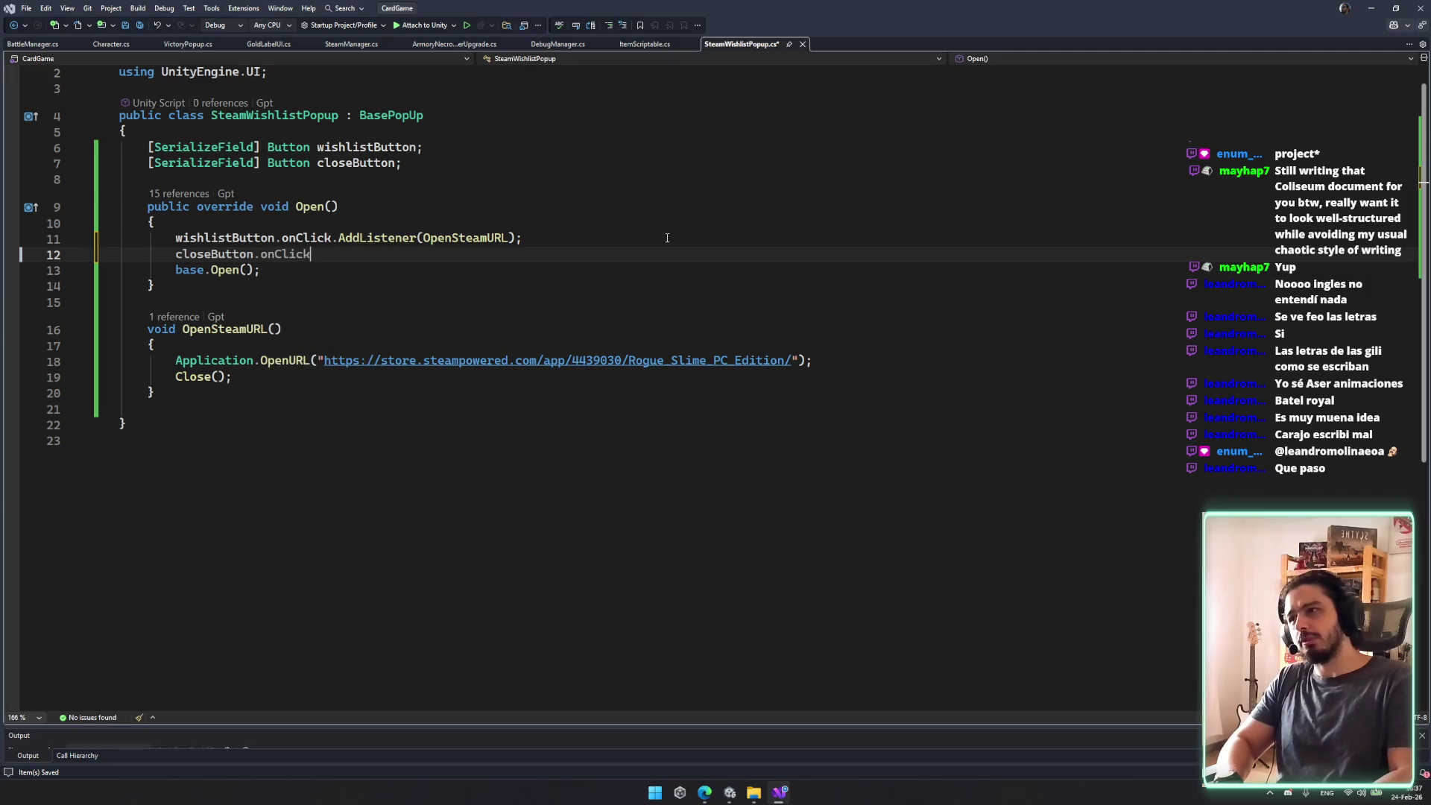
{"action": "type", "text": ".AddListener(cl"}
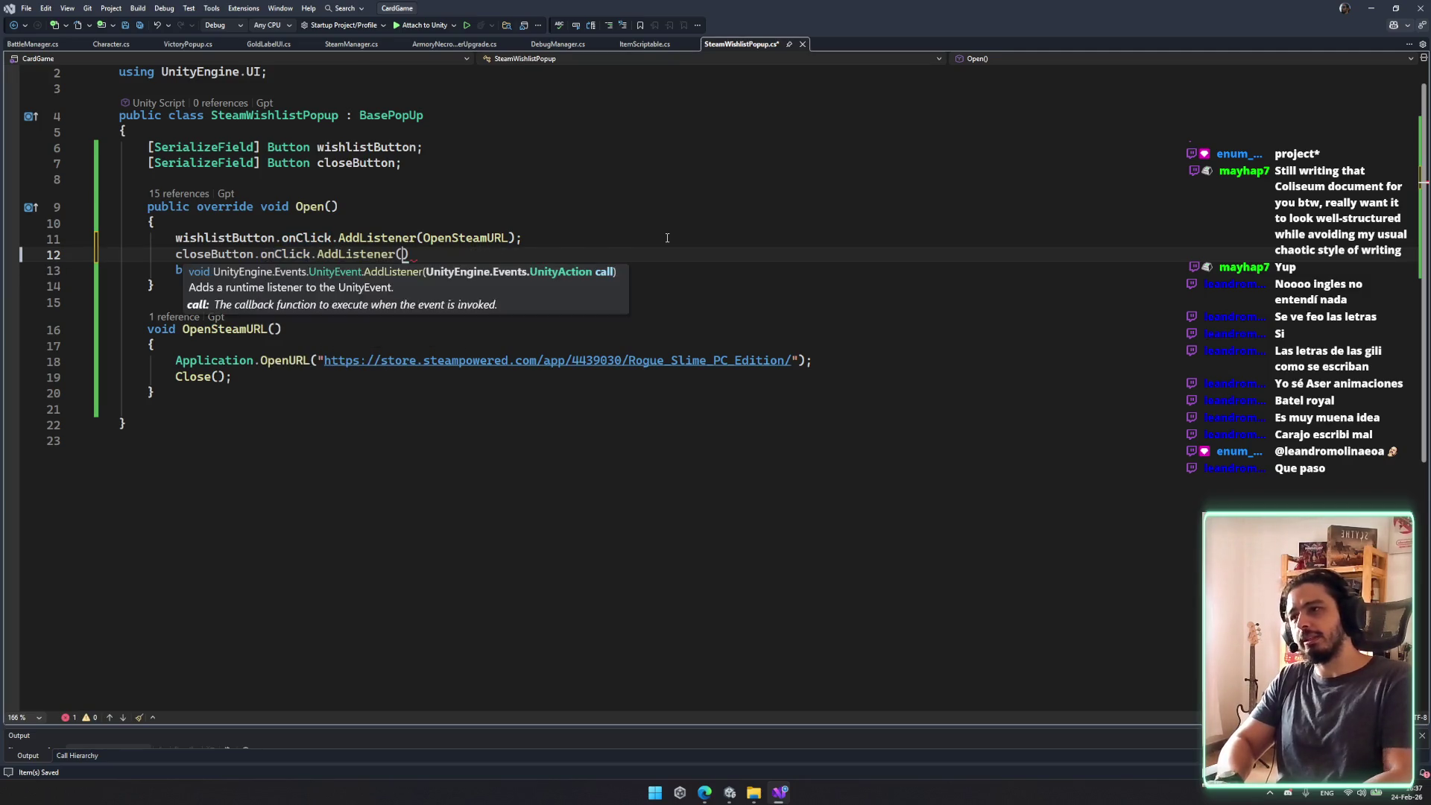
{"action": "key", "text": "BackSpace"}
{"action": "key", "text": "BackSpace"}
{"action": "type", "text": "close"}
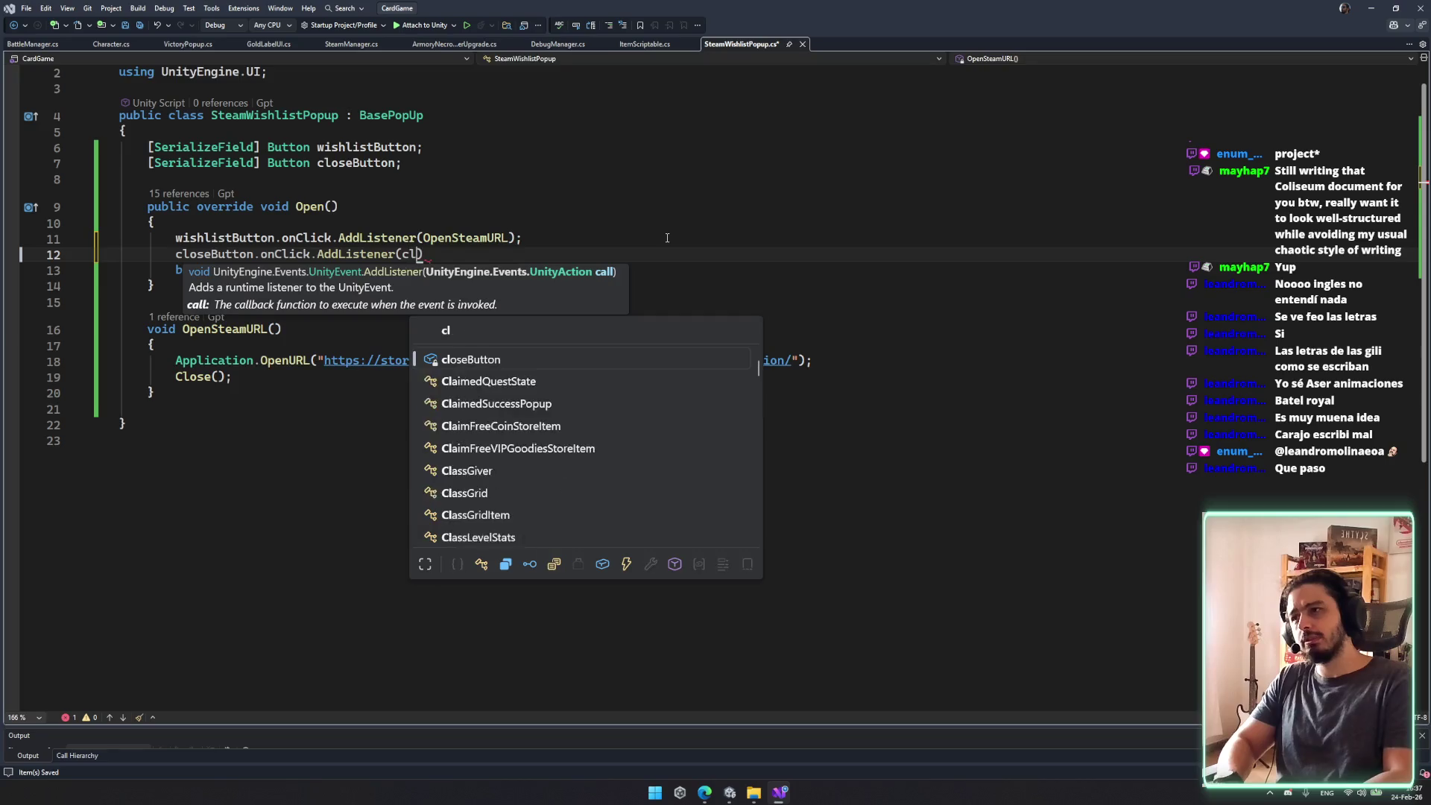
{"action": "key", "text": "Return"}
{"action": "key", "text": "BackSpace"}
{"action": "key", "text": "BackSpace"}
{"action": "key", "text": "BackSpace"}
{"action": "type", "text": "Close"}
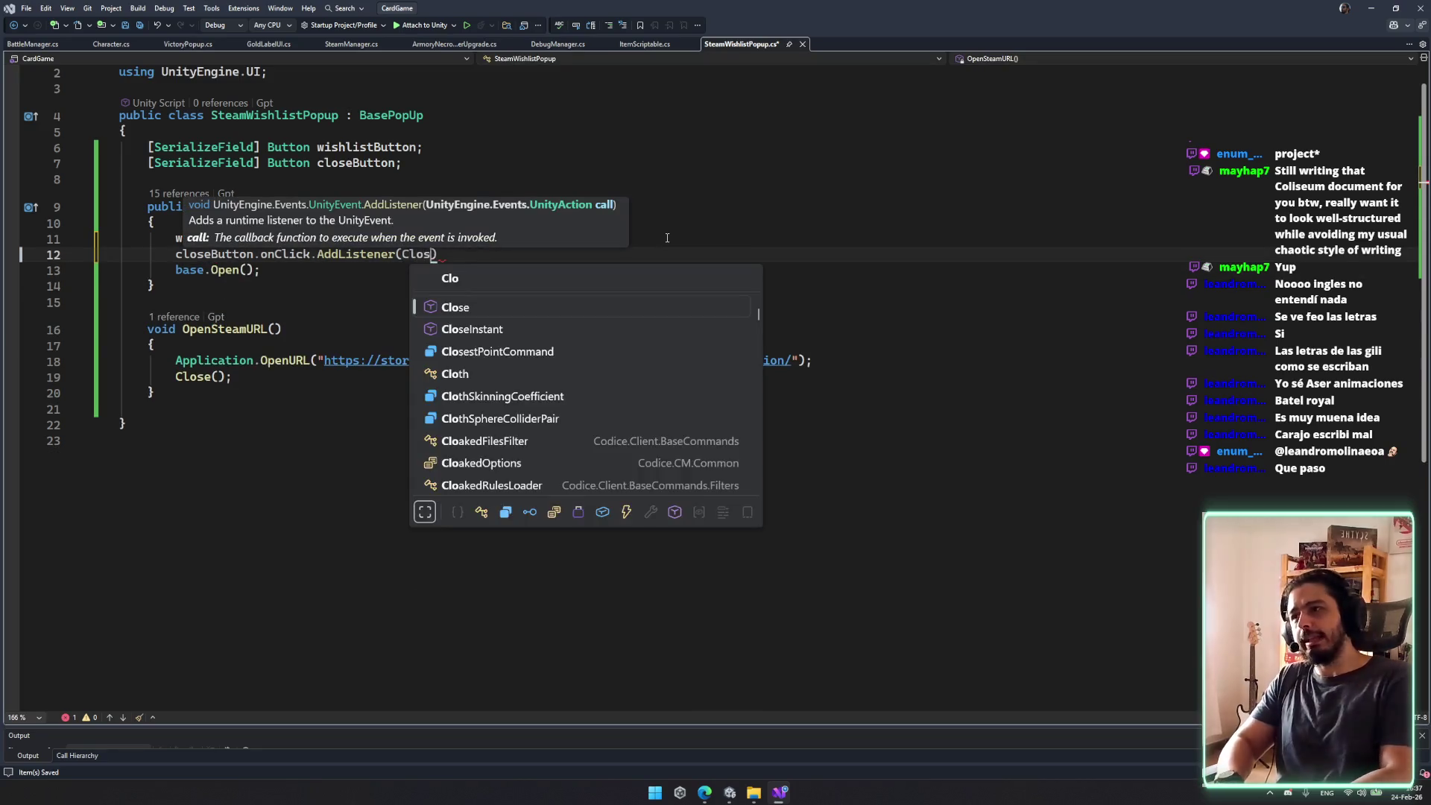
{"action": "type", "text": "("}
{"action": "key", "text": "BackSpace"}
{"action": "type", "text": ";"}
{"action": "key", "text": "ctrl+s"}
Step: Return to the store URL line inside OpenSteamURL
{"action": "left_click", "coordinate": [712, 361]}
{"action": "left_click", "coordinate": [786, 352]}
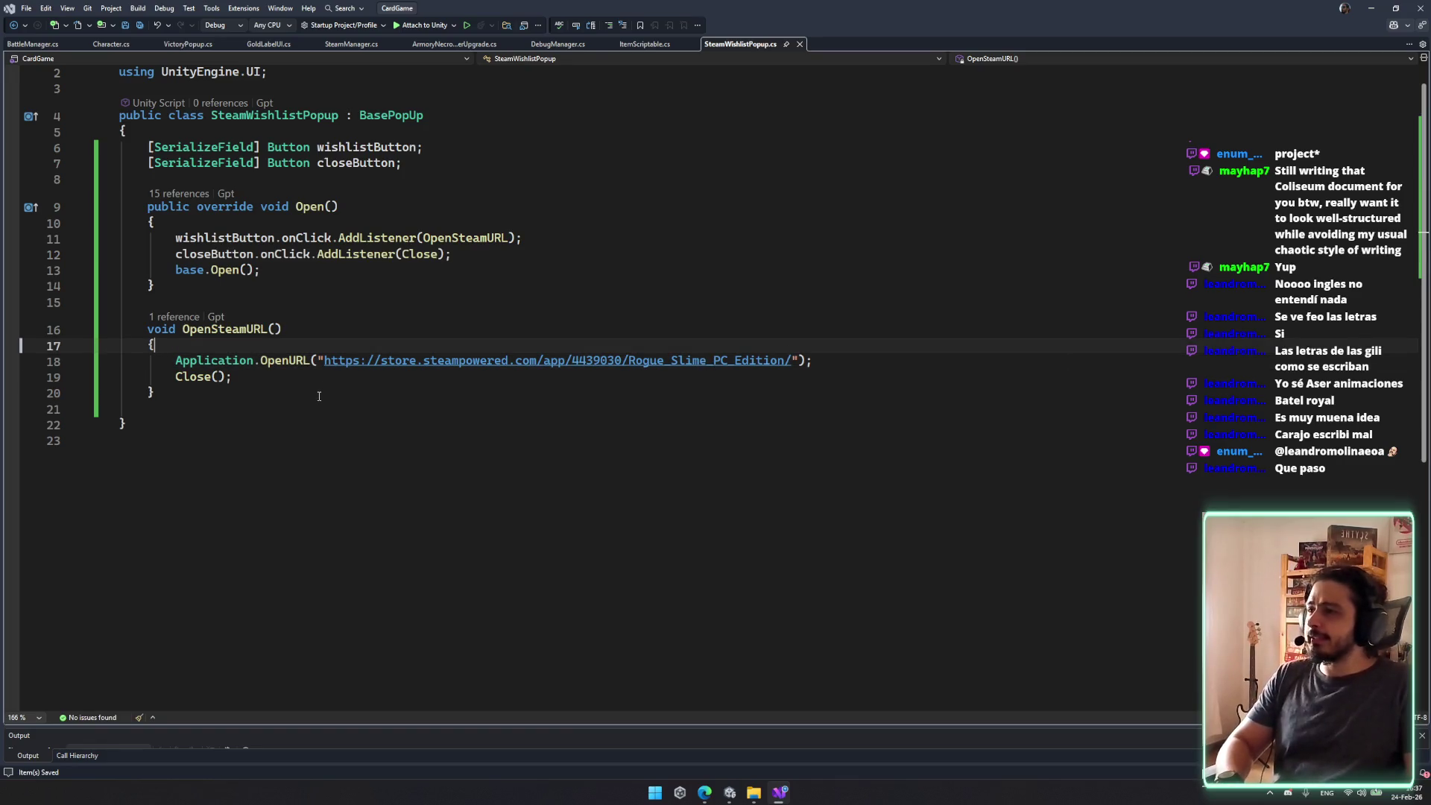
{"action": "left_click", "coordinate": [336, 360]}
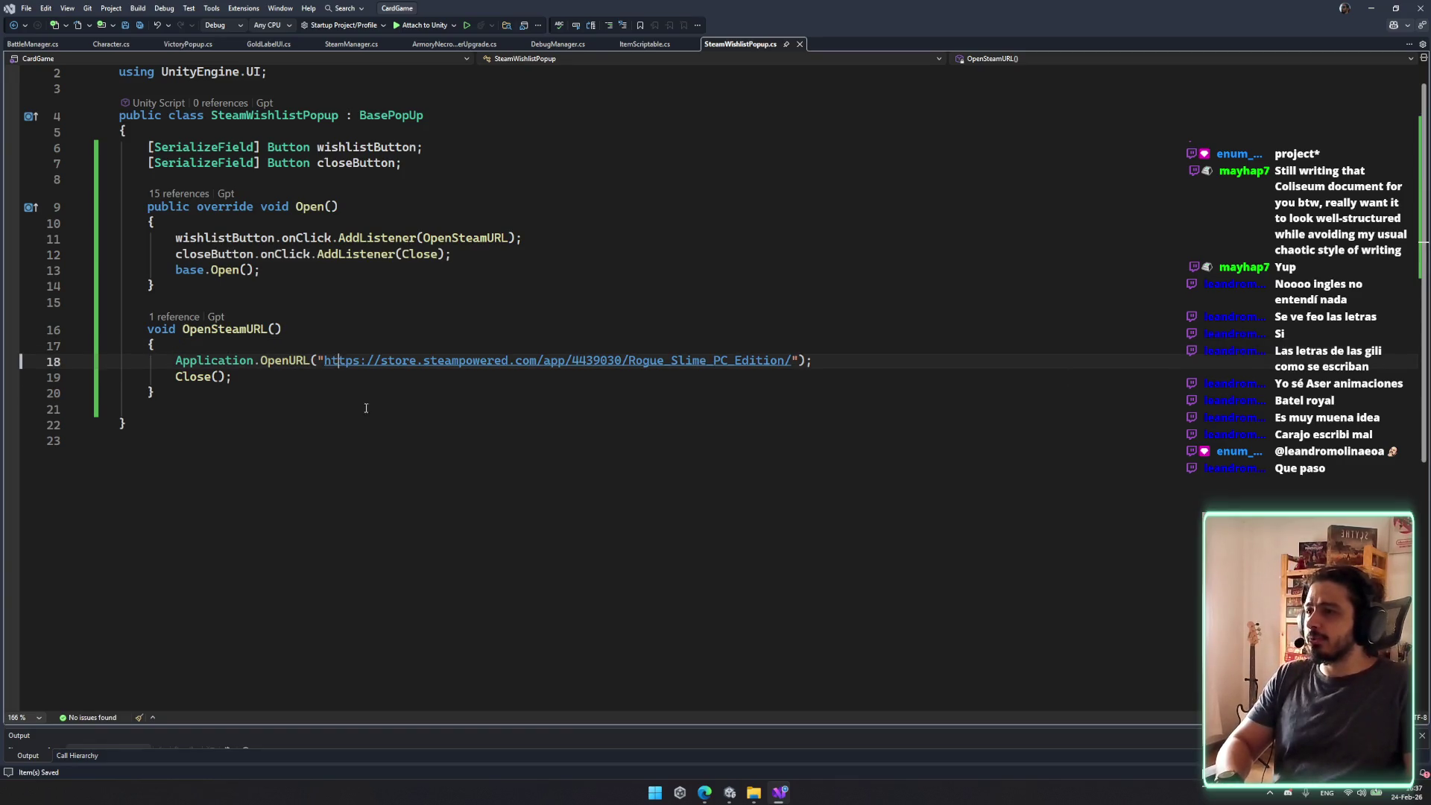
{"action": "left_click", "coordinate": [445, 360], "text": "ctrl"}
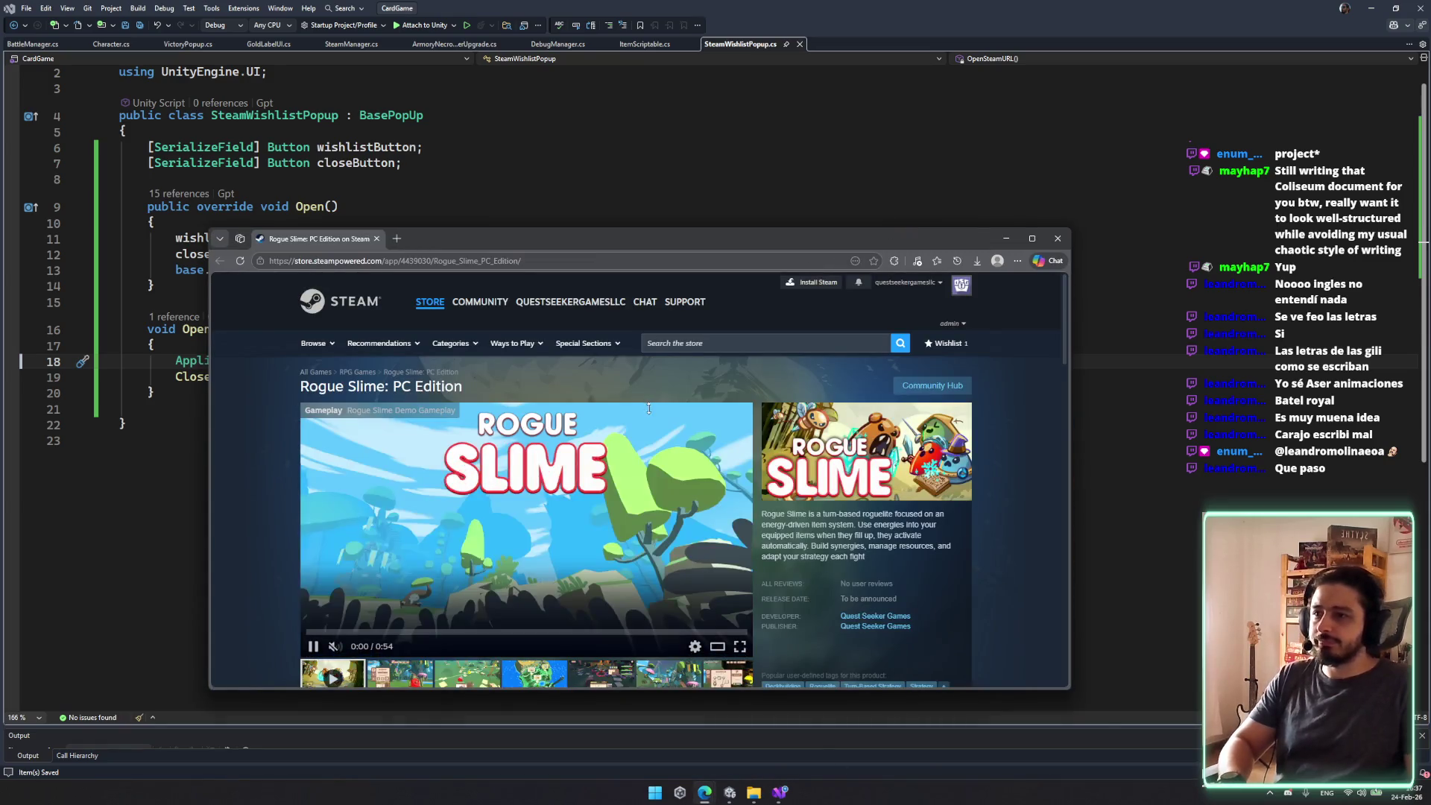
{"action": "scroll", "coordinate": [649, 447], "scroll_direction": "down", "scroll_amount": 2}
{"action": "scroll", "coordinate": [745, 521], "scroll_direction": "up", "scroll_amount": 2}
{"action": "key", "text": "ctrl+w"}
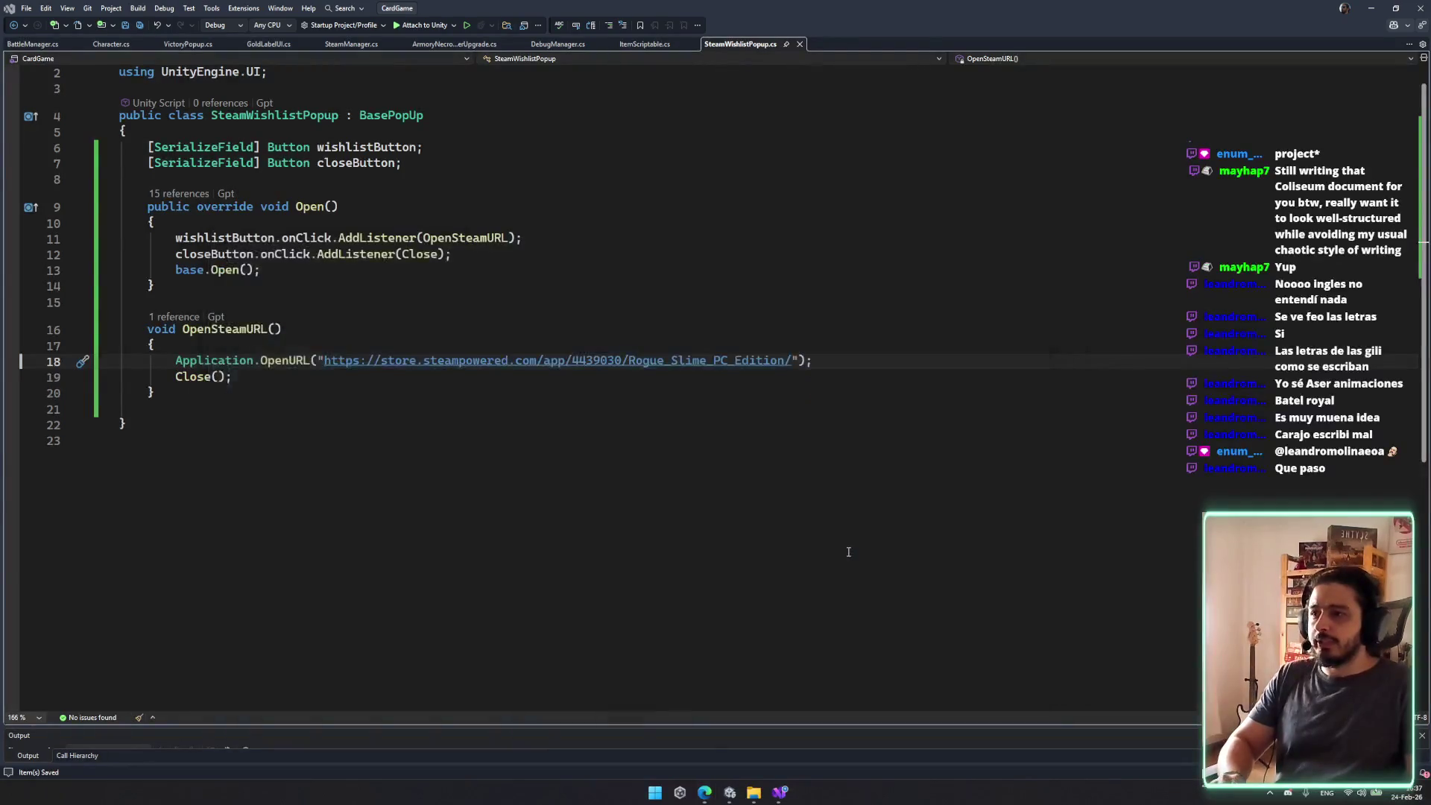
{"action": "left_click", "coordinate": [657, 467]}
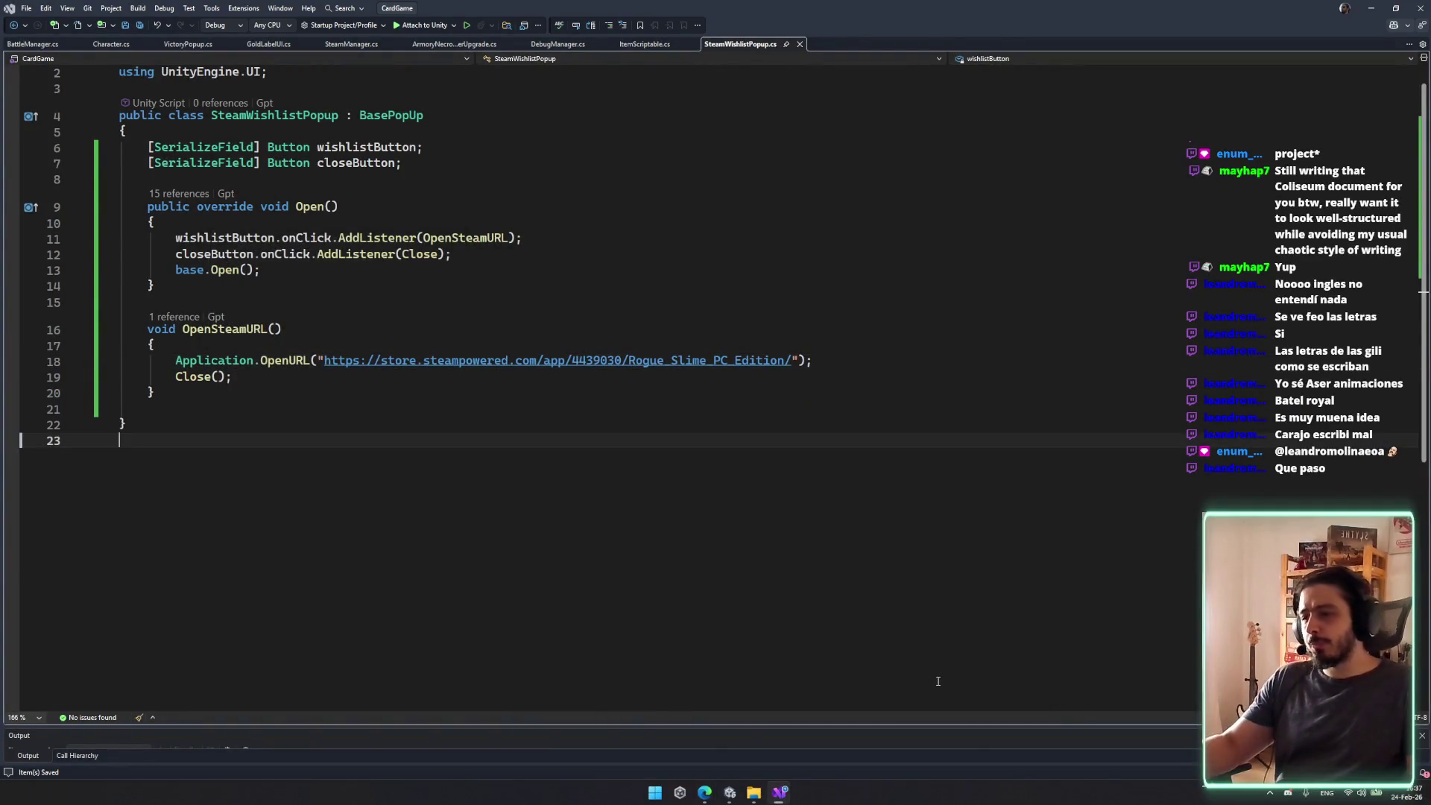
{"action": "left_click", "coordinate": [531, 409]}
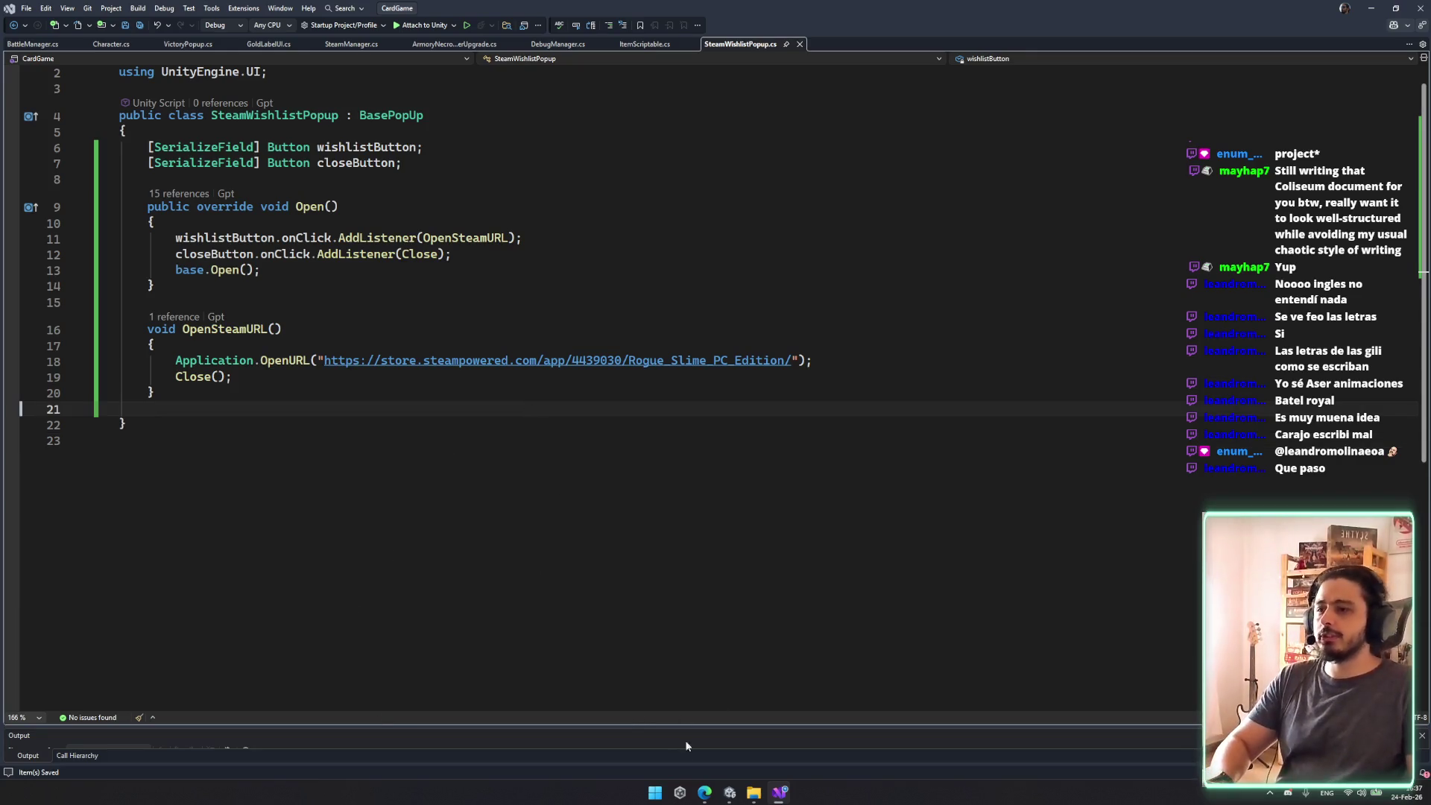
{"action": "left_click", "coordinate": [779, 794]}
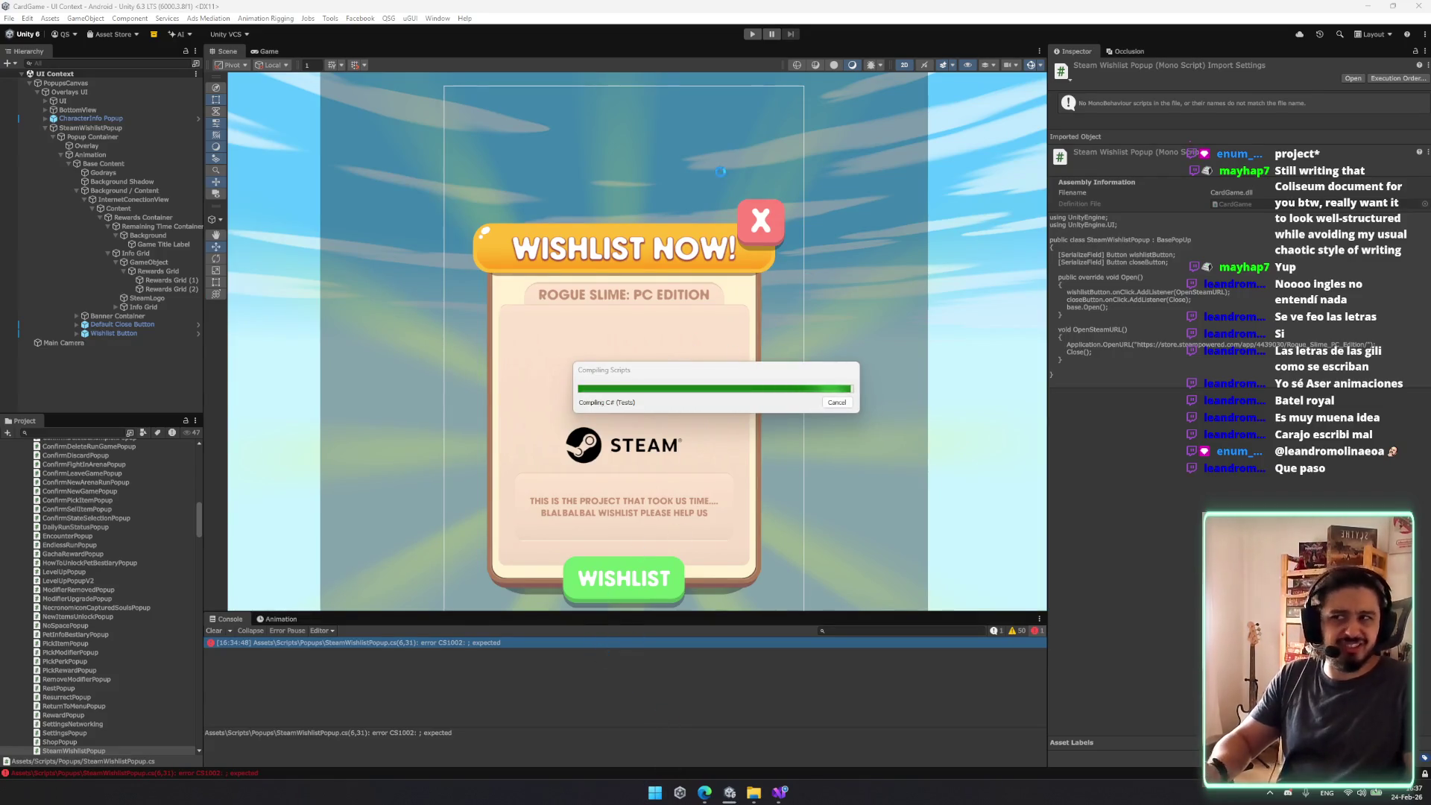
{"action": "left_click", "coordinate": [779, 791]}
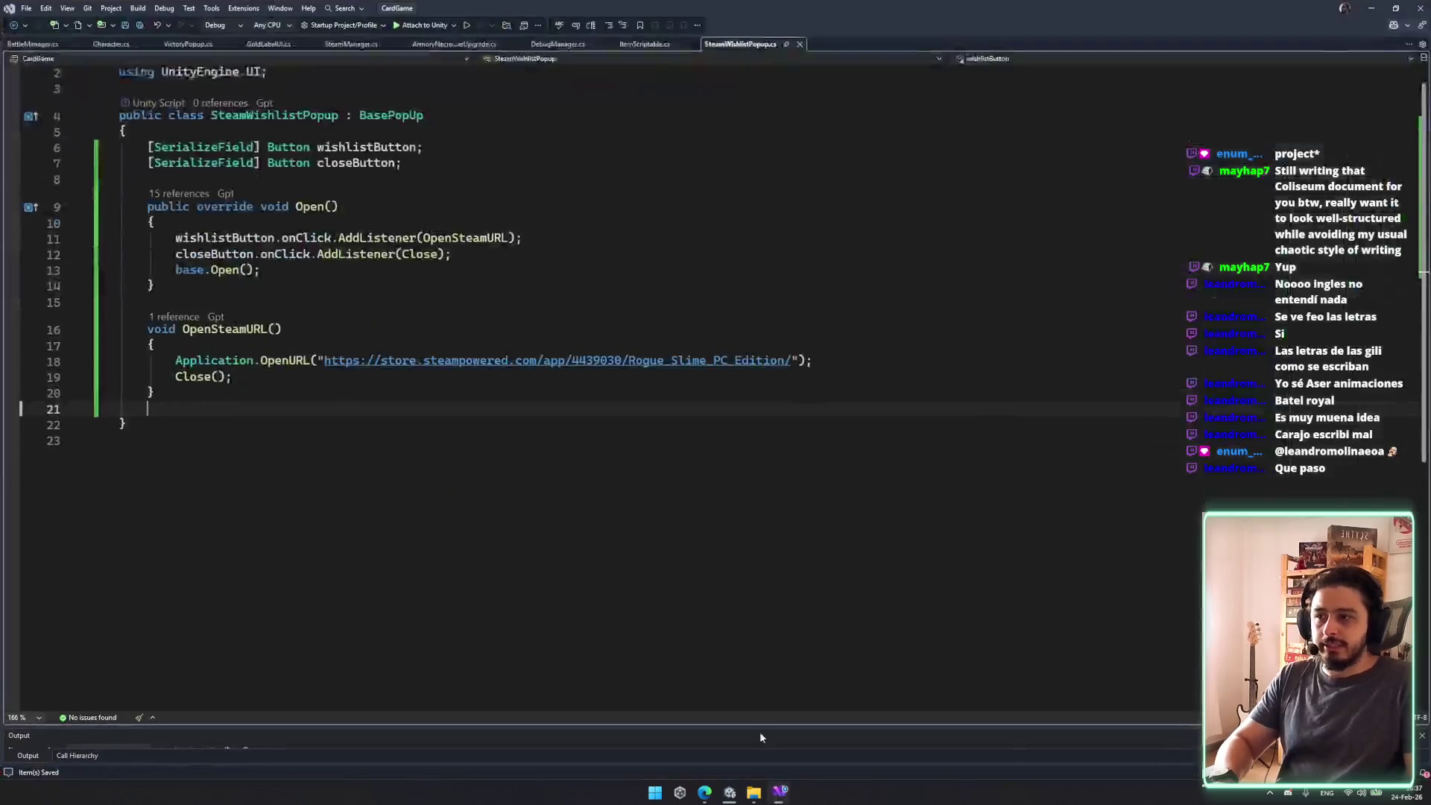
Step: Generate a Close() override below the OpenSteamURL method
{"action": "key", "text": "Up"}
{"action": "key", "text": "Up"}
{"action": "key", "text": "Up"}
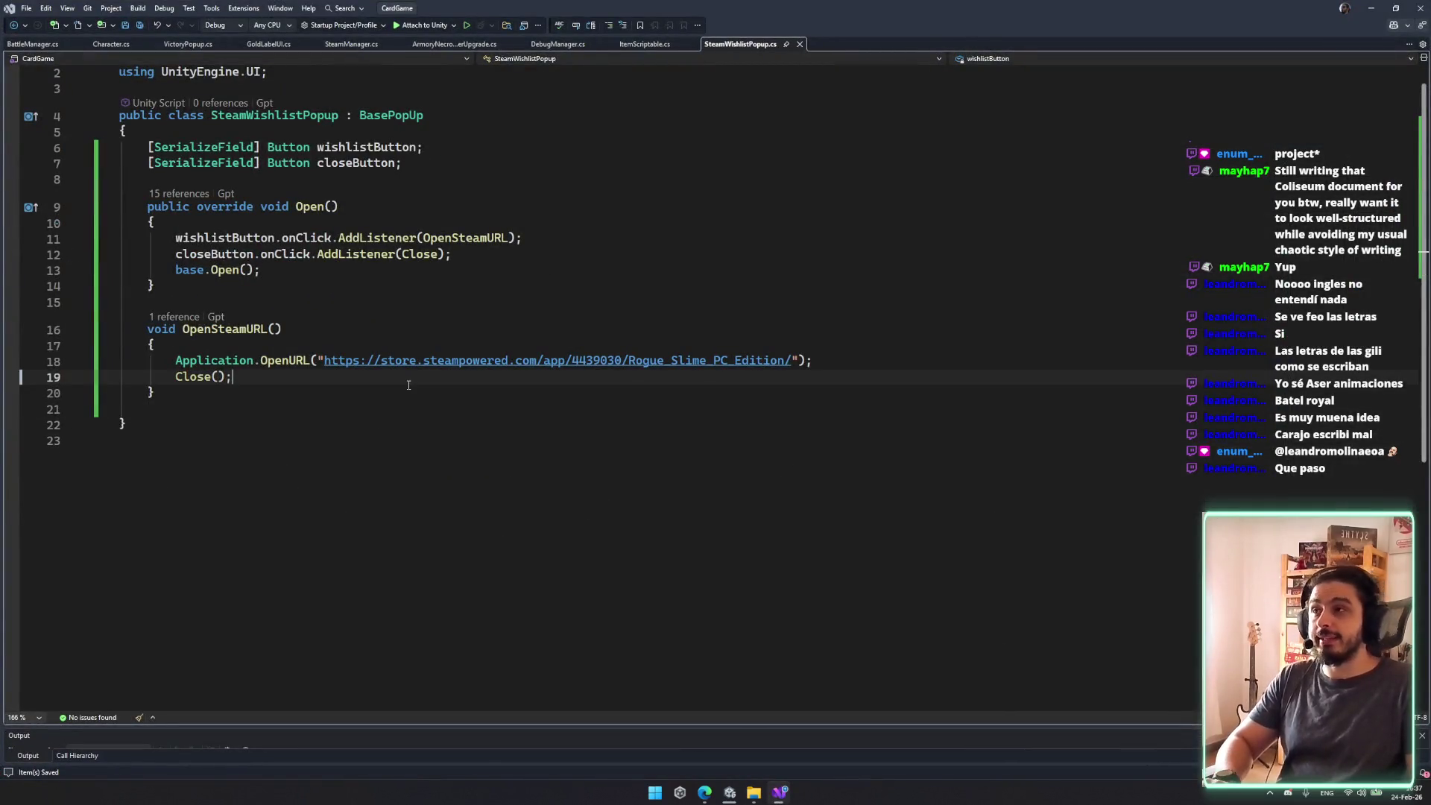
{"action": "key", "text": "End"}
{"action": "left_click", "coordinate": [265, 393]}
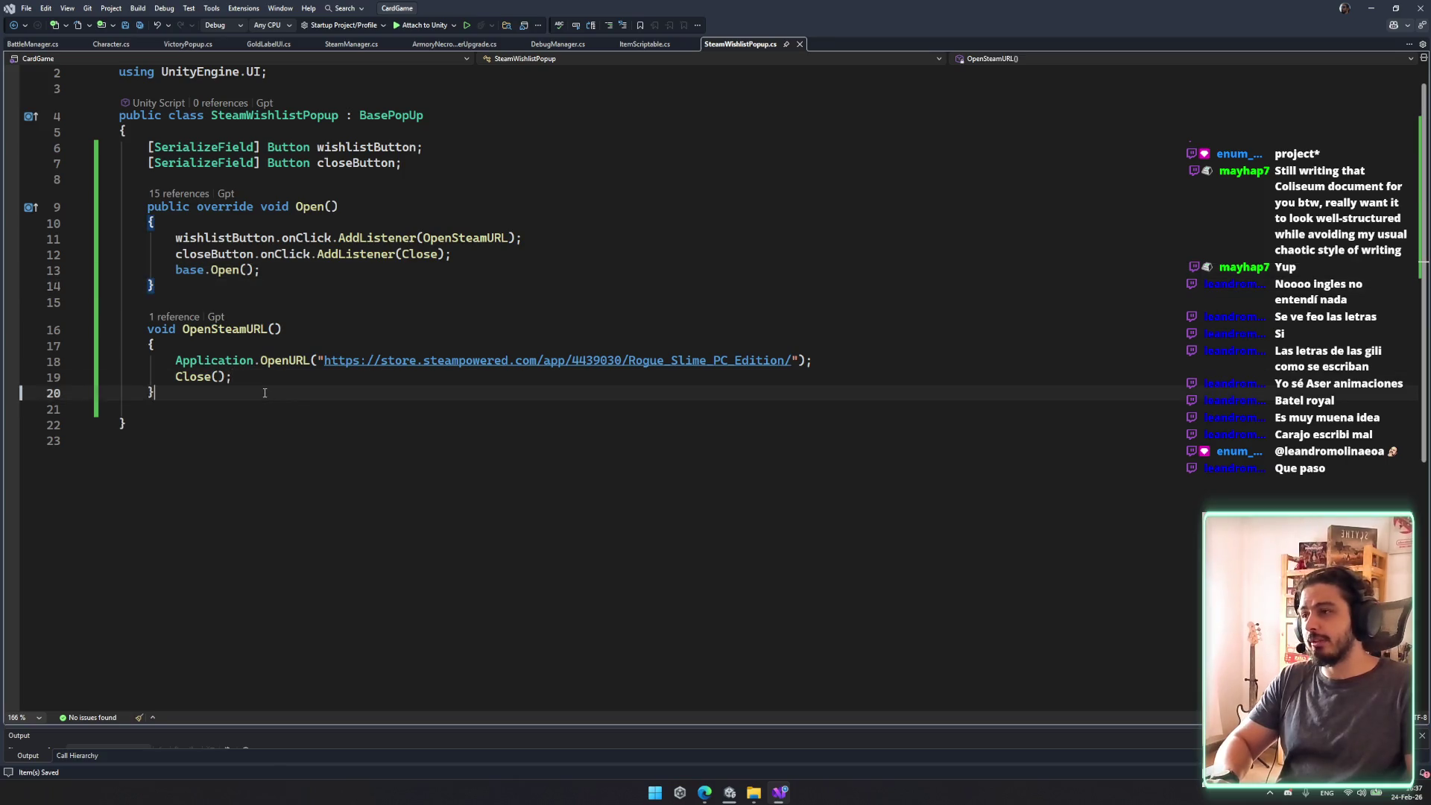
{"action": "key", "text": "Return"}
{"action": "key", "text": "Return"}
{"action": "type", "text": "override"}
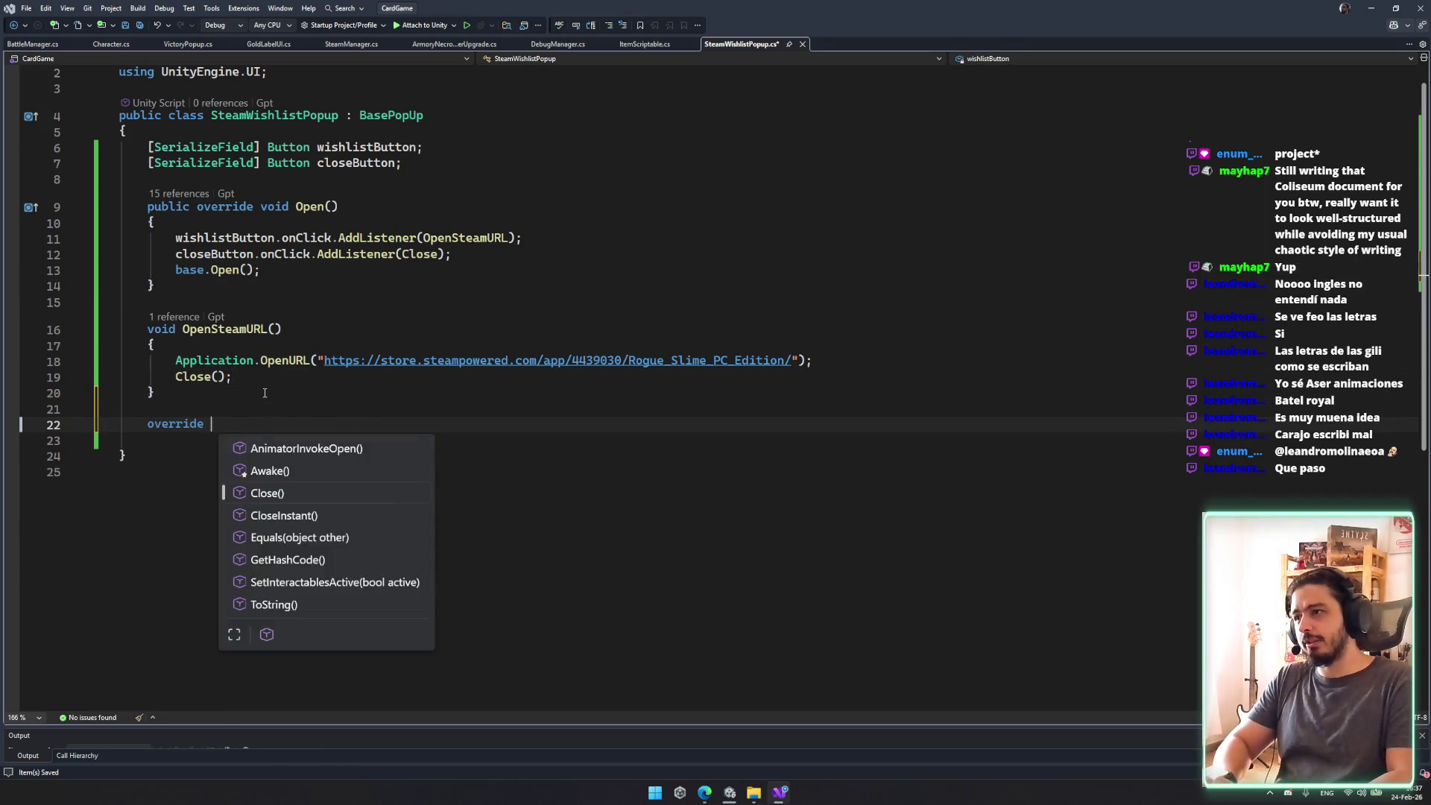
{"action": "key", "text": "Down"}
{"action": "key", "text": "Down"}
{"action": "key", "text": "Return"}
Step: Copy the two button listener lines from Open() into Close() and rewrite the first as wishlistButton.interactable = false
{"action": "mouse_move", "coordinate": [451, 254]}
{"action": "left_mouse_down"}
{"action": "mouse_move", "coordinate": [149, 255]}
{"action": "mouse_move", "coordinate": [172, 243]}
{"action": "left_mouse_up"}
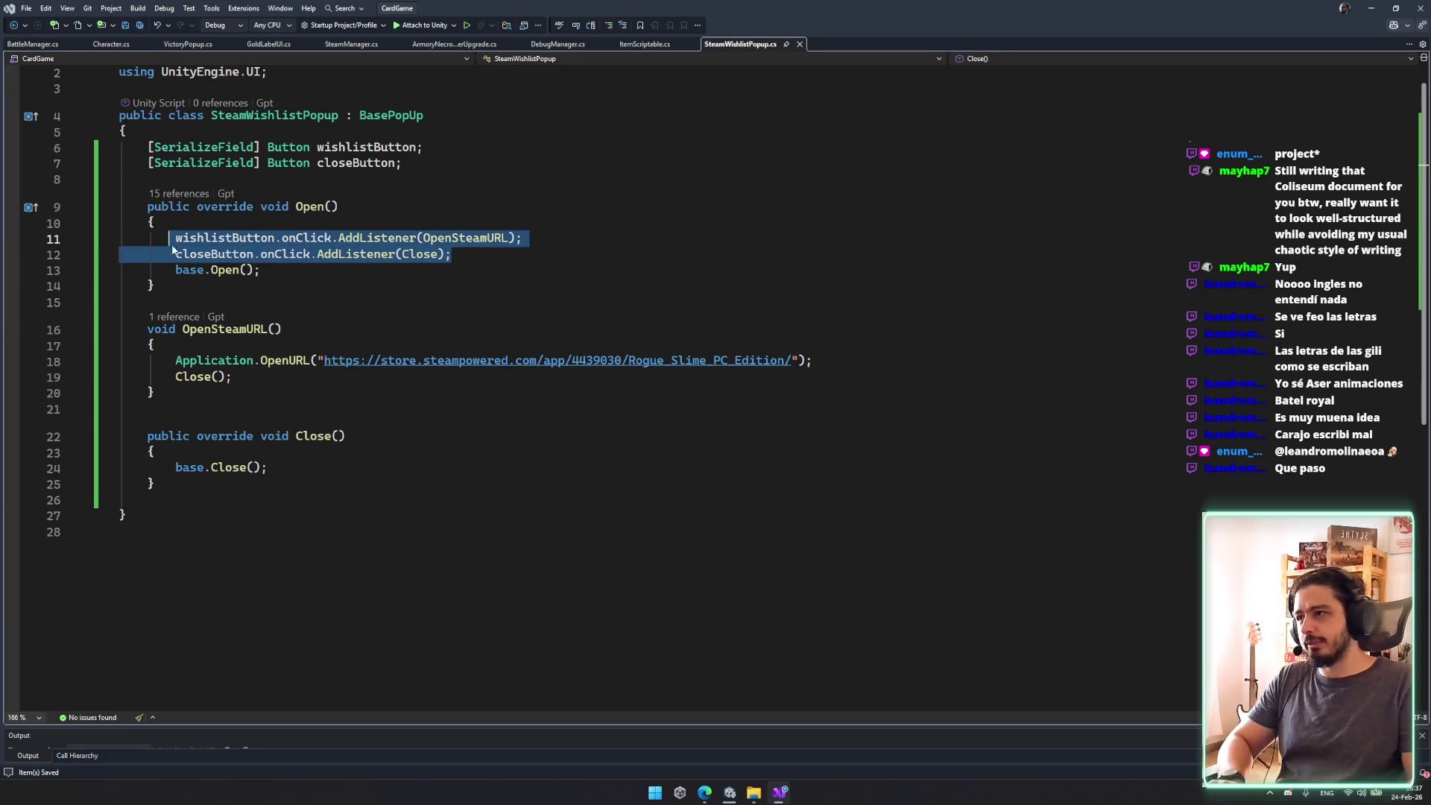
{"action": "key", "text": "ctrl+c"}
{"action": "left_click", "coordinate": [220, 443]}
{"action": "key", "text": "Down"}
{"action": "key", "text": "Return"}
{"action": "key", "text": "ctrl+v"}
{"action": "mouse_move", "coordinate": [451, 484]}
{"action": "left_mouse_down"}
{"action": "mouse_move", "coordinate": [282, 467]}
{"action": "mouse_move", "coordinate": [616, 465]}
{"action": "left_mouse_up"}
{"action": "key", "text": "BackSpace"}
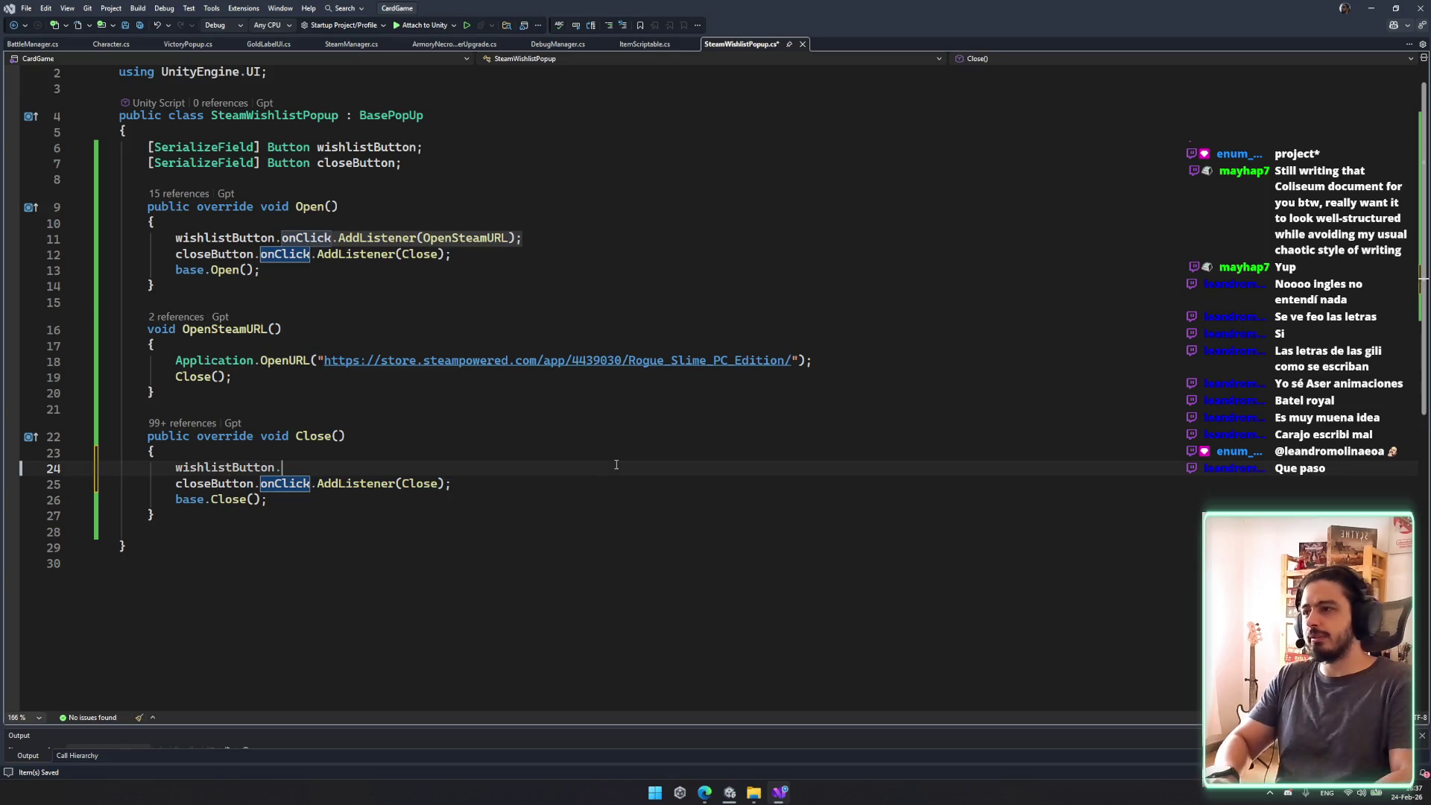
{"action": "type", "text": "int"}
{"action": "key", "text": "Tab"}
{"action": "type", "text": "= Flare;"}
{"action": "key", "text": "Left"}
{"action": "key", "text": "BackSpace"}
{"action": "key", "text": "BackSpace"}
{"action": "key", "text": "BackSpace"}
{"action": "type", "text": "flase"}
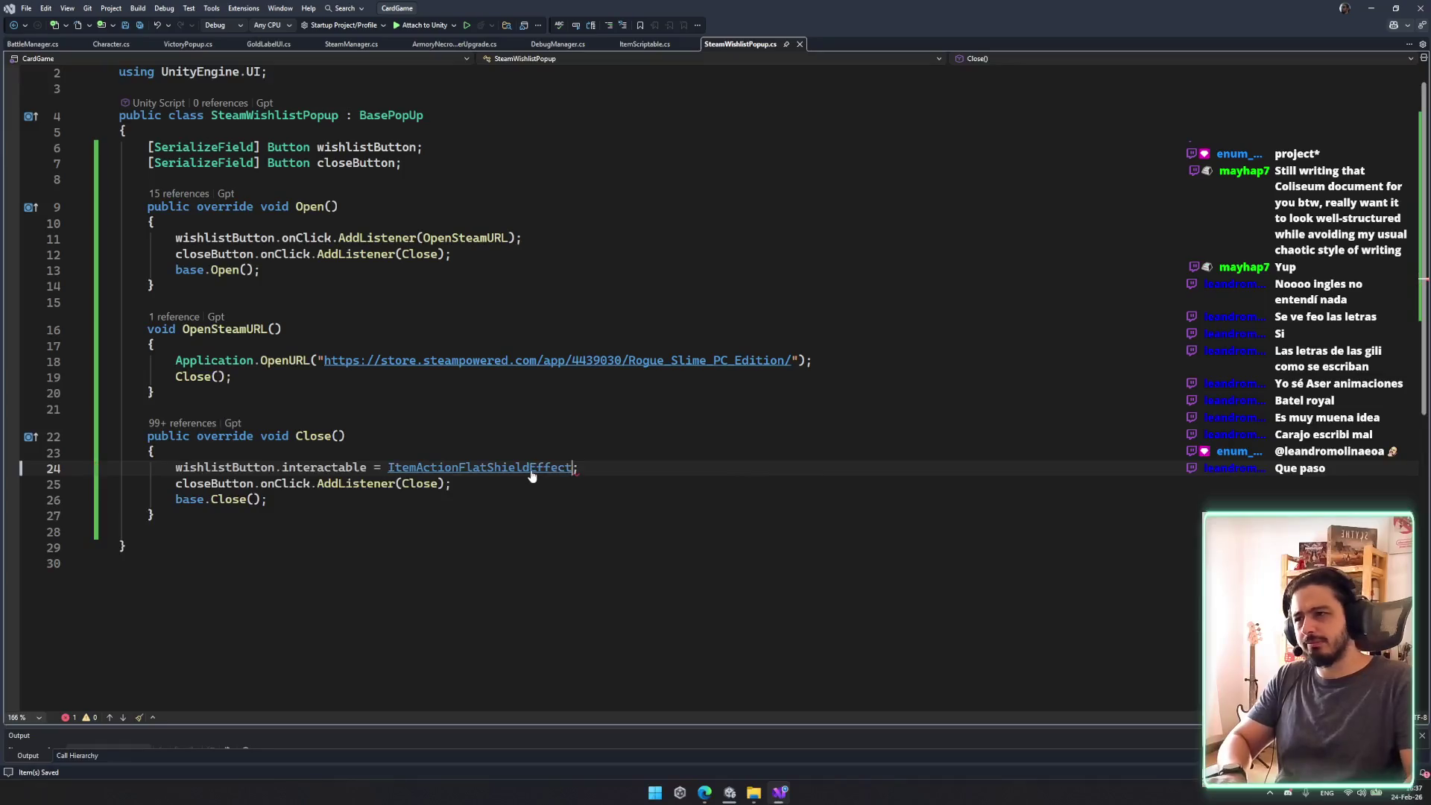
{"action": "key", "text": "ctrl+space"}
Step: Replace the leftover listener line with closeButton.interactable = false
{"action": "key", "text": "Tab"}
{"action": "key", "text": "Down"}
{"action": "key", "text": "End"}
{"action": "key", "text": "shift+Up"}
{"action": "key", "text": "Return"}
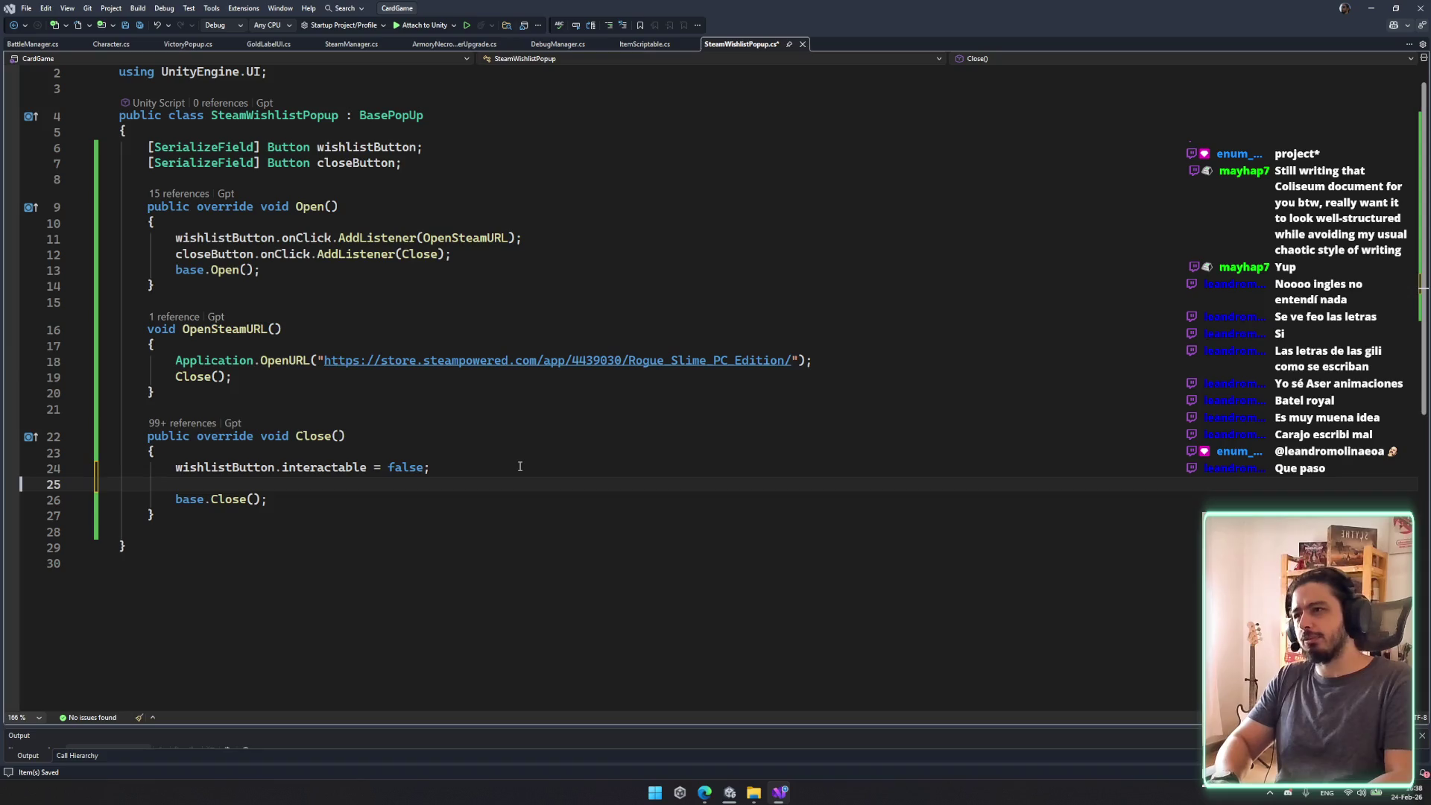
{"action": "type", "text": "lsoe"}
{"action": "key", "text": "Return"}
{"action": "key", "text": "BackSpace"}
{"action": "key", "text": "BackSpace"}
{"action": "key", "text": "BackSpace"}
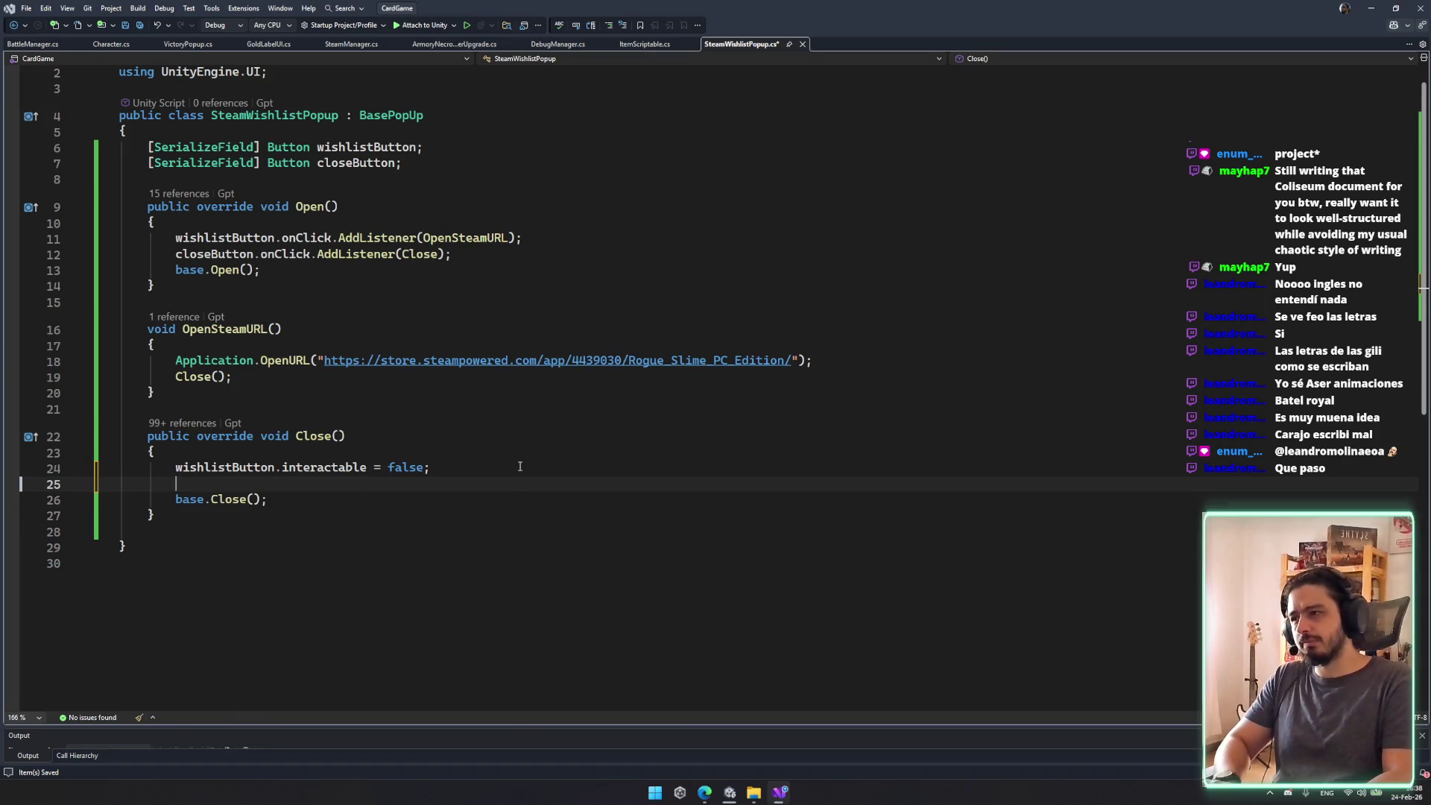
{"action": "type", "text": "closeB"}
{"action": "key", "text": "Tab"}
{"action": "type", "text": "."}
{"action": "key", "text": "Tab"}
{"action": "key", "text": "BackSpace"}
{"action": "key", "text": "BackSpace"}
{"action": "key", "text": "BackSpace"}
{"action": "type", "text": "false"}
Step: Save the script with Ctrl+S and return to the Unity editor
{"action": "key", "text": "Up"}
{"action": "key", "text": "Up"}
{"action": "key", "text": "Up"}
{"action": "key", "text": "ctrl+s"}
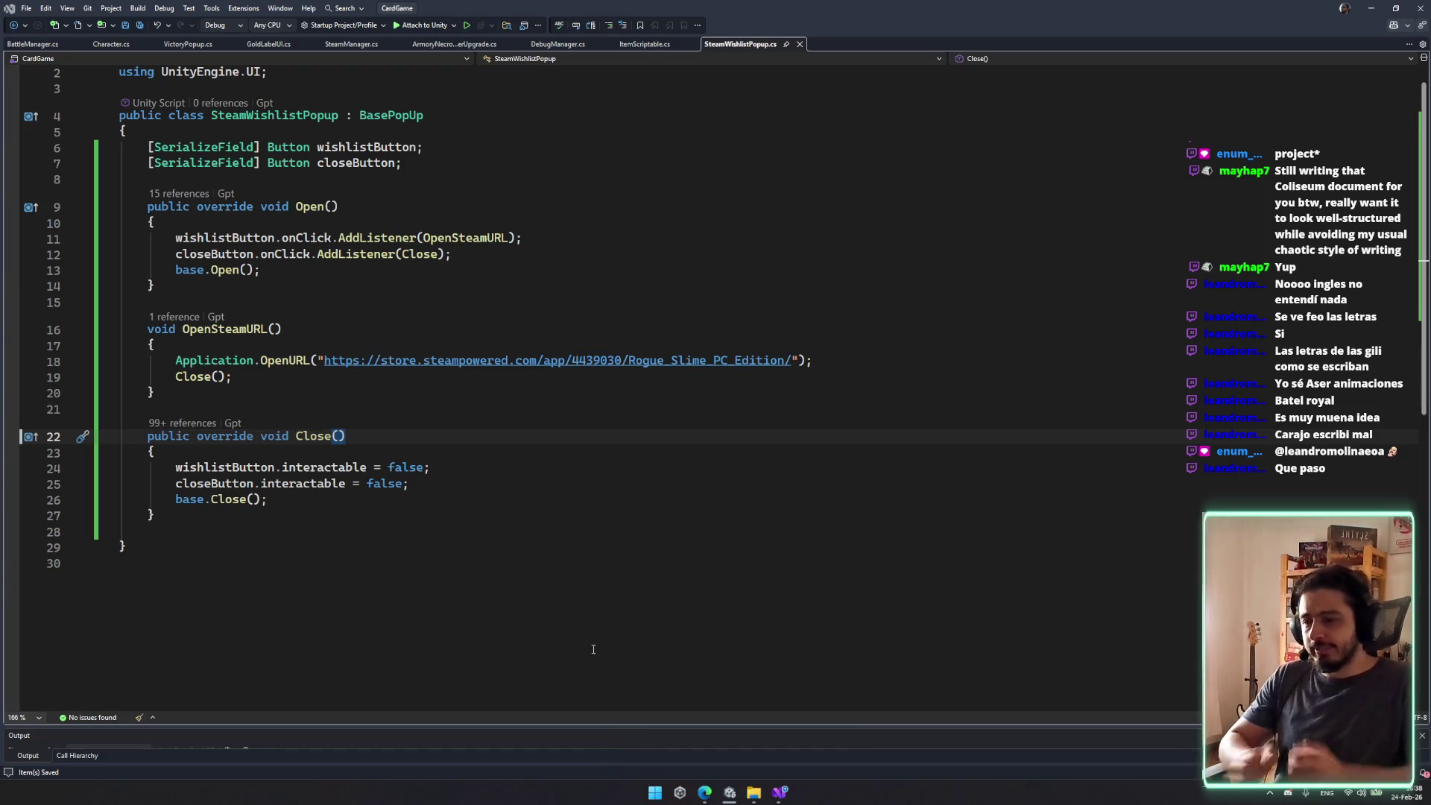
{"action": "left_click", "coordinate": [752, 578]}
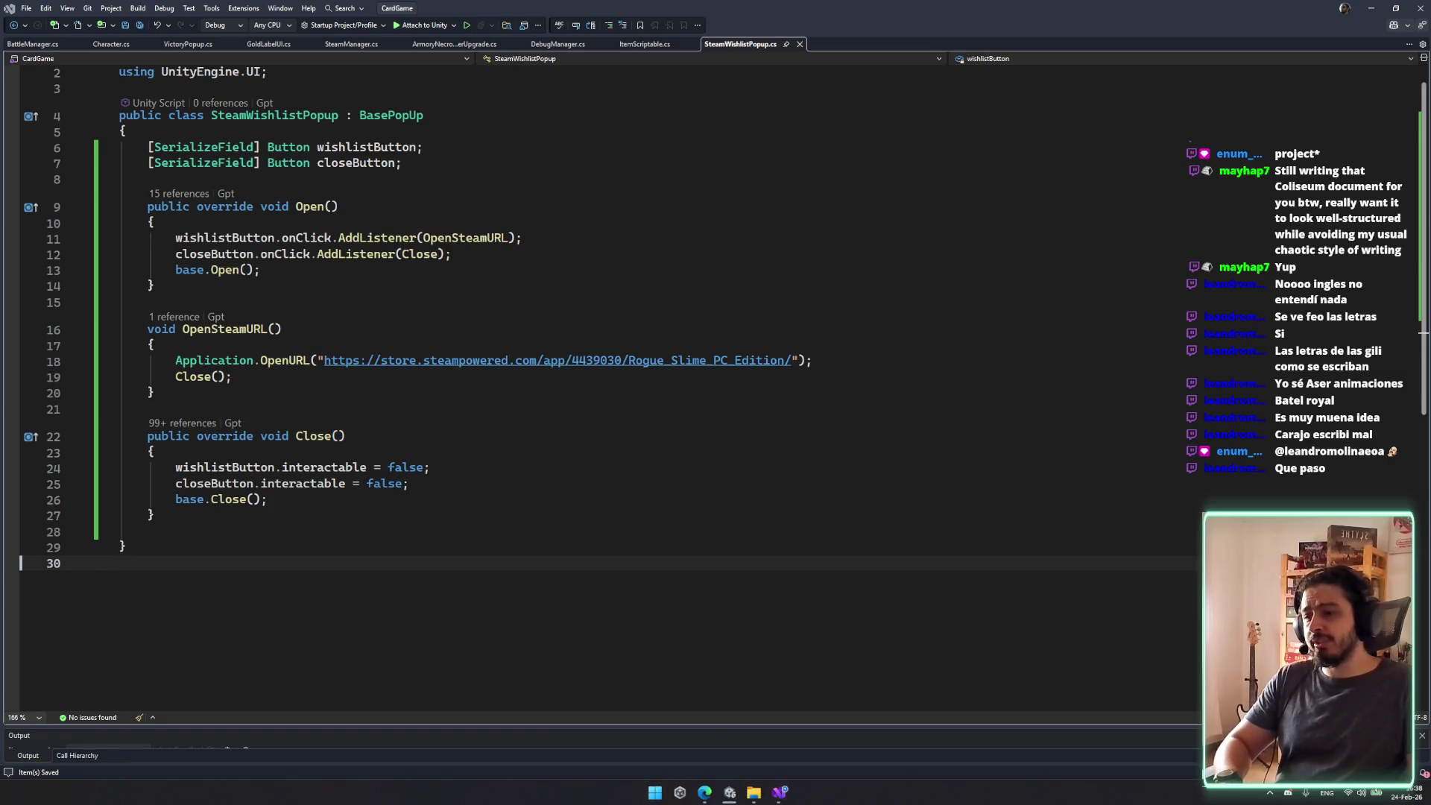
{"action": "left_click", "coordinate": [599, 536]}
{"action": "mouse_move", "coordinate": [728, 790]}
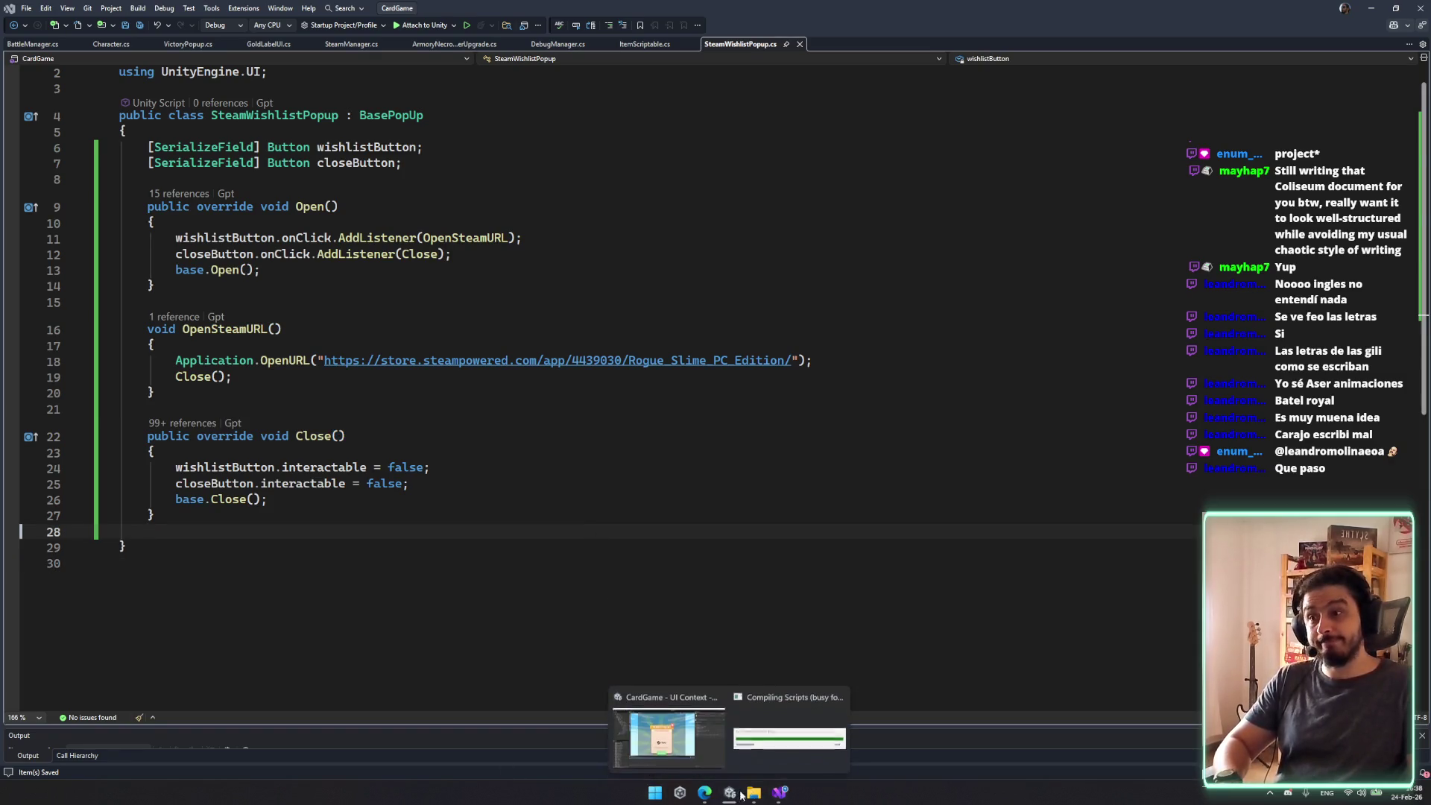
{"action": "left_click", "coordinate": [687, 723]}
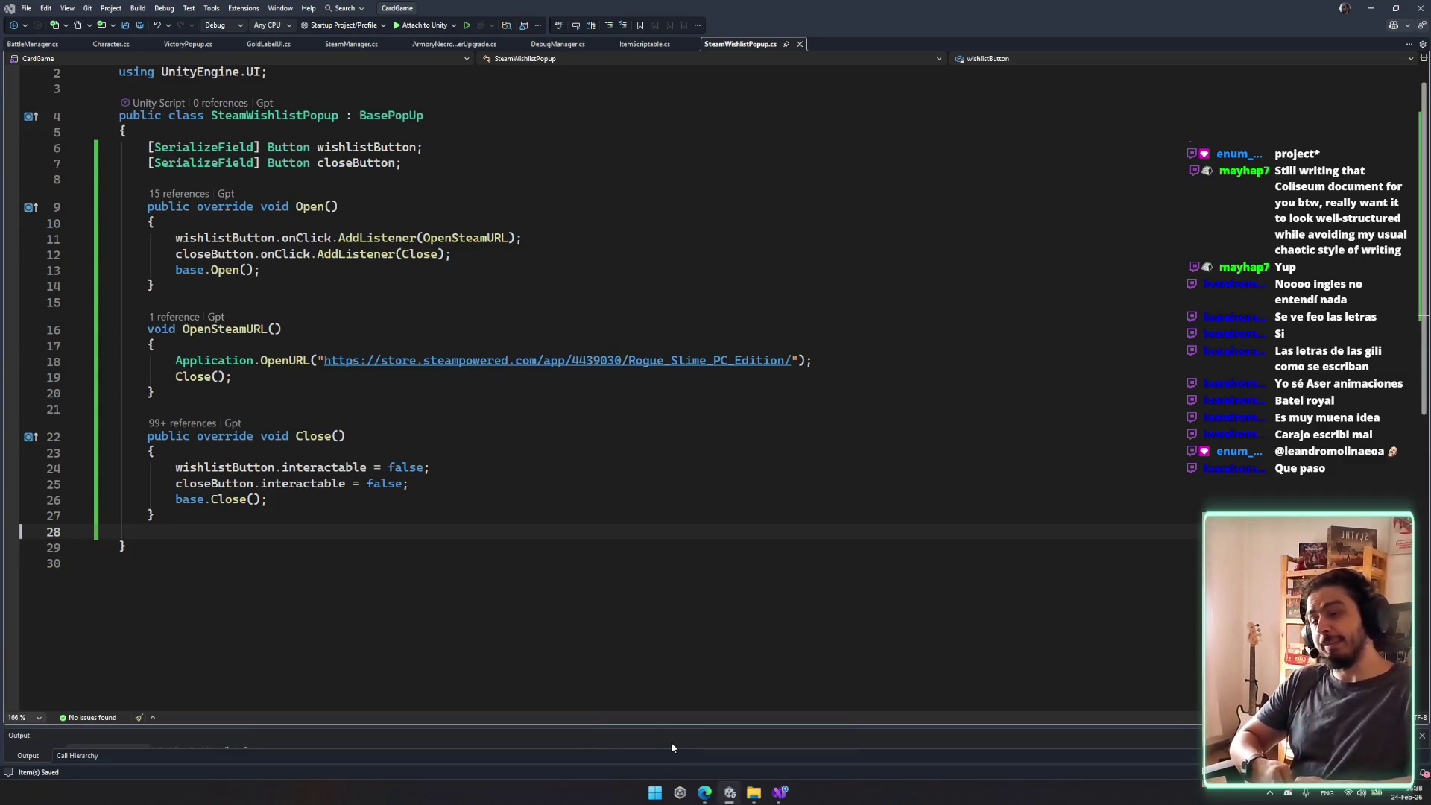
{"action": "key", "text": "alt+Tab"}
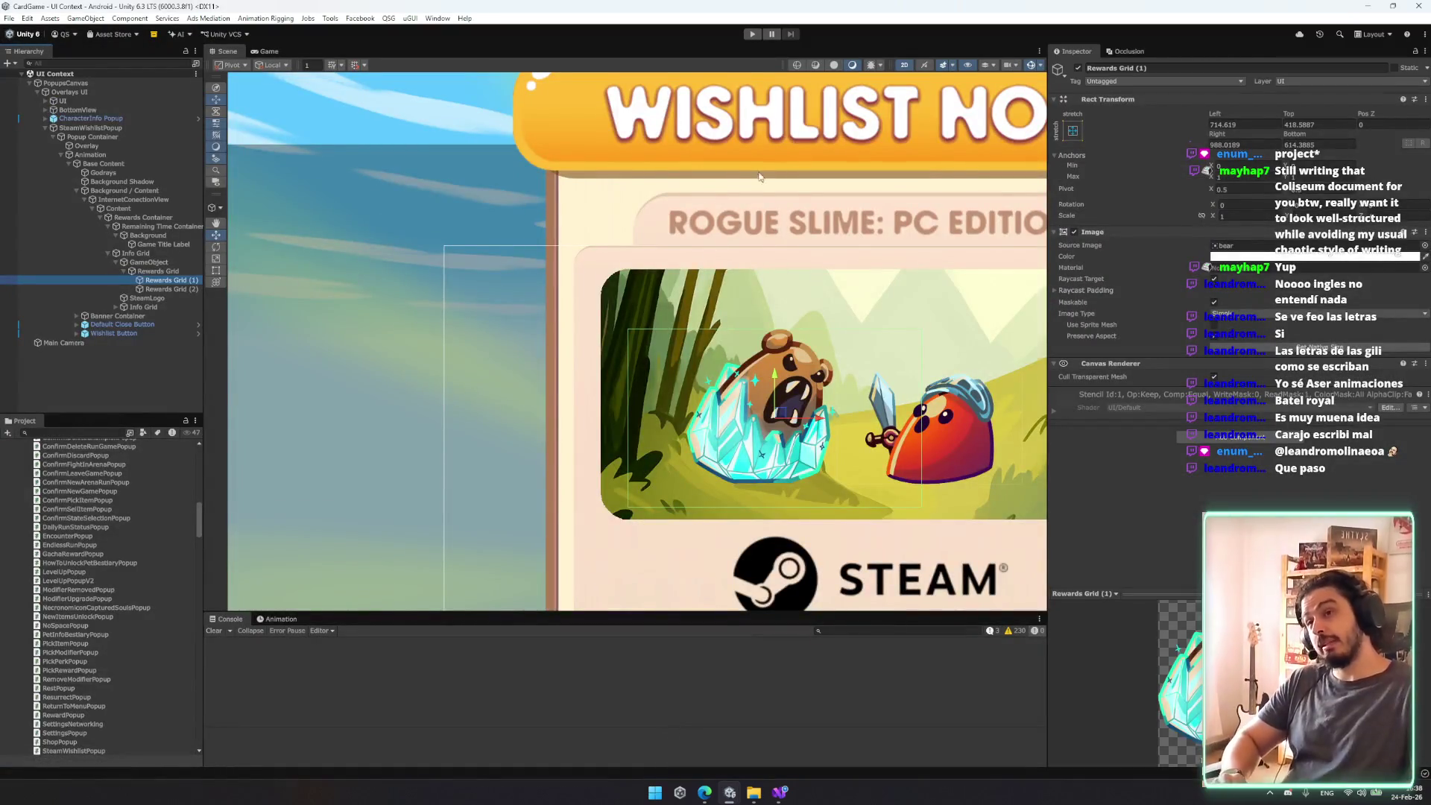
{"action": "scroll", "coordinate": [761, 203], "scroll_direction": "down", "scroll_amount": 3}
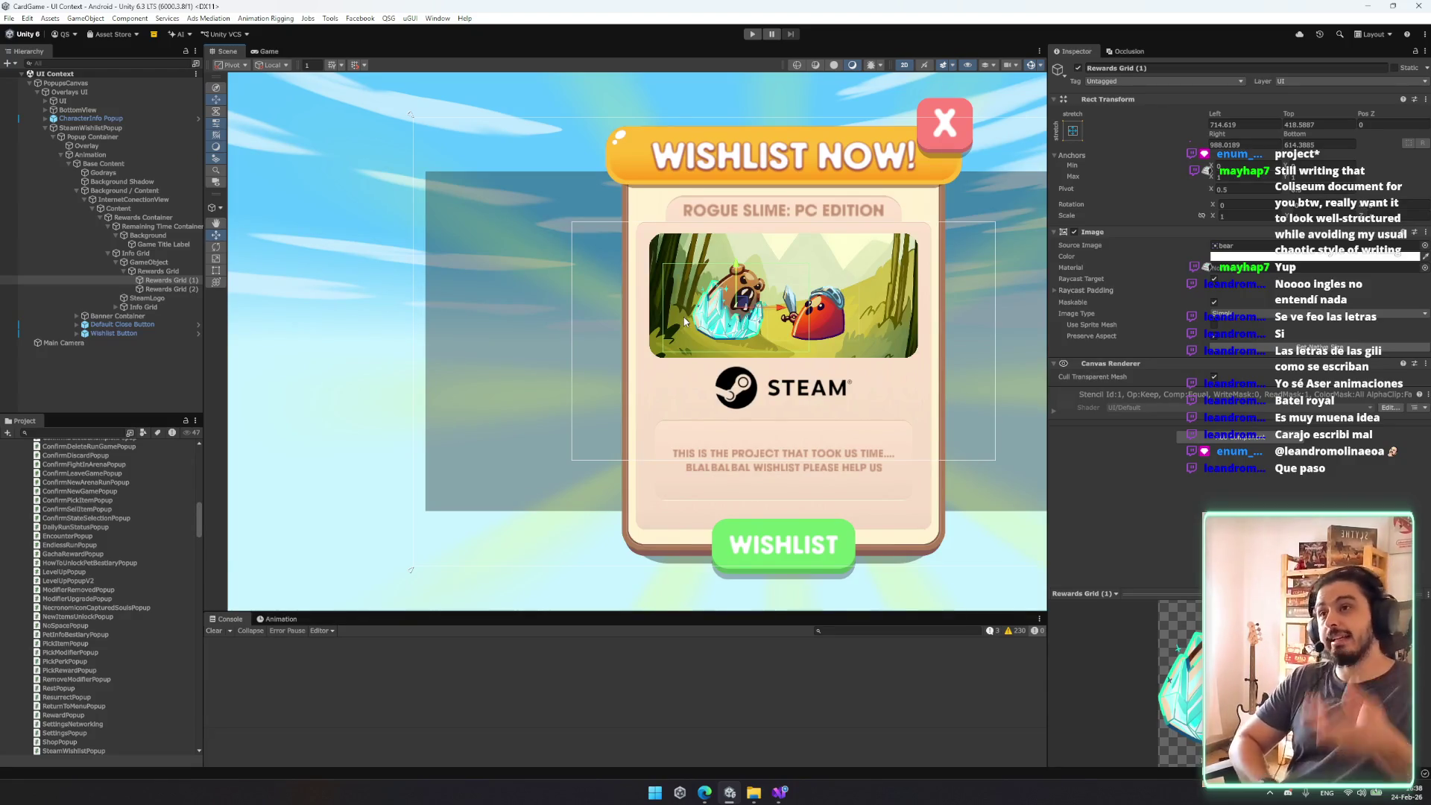
{"action": "left_click", "coordinate": [780, 792]}
{"action": "scroll", "coordinate": [447, 298], "scroll_direction": "up", "scroll_amount": 1}
{"action": "left_click", "coordinate": [445, 157]}
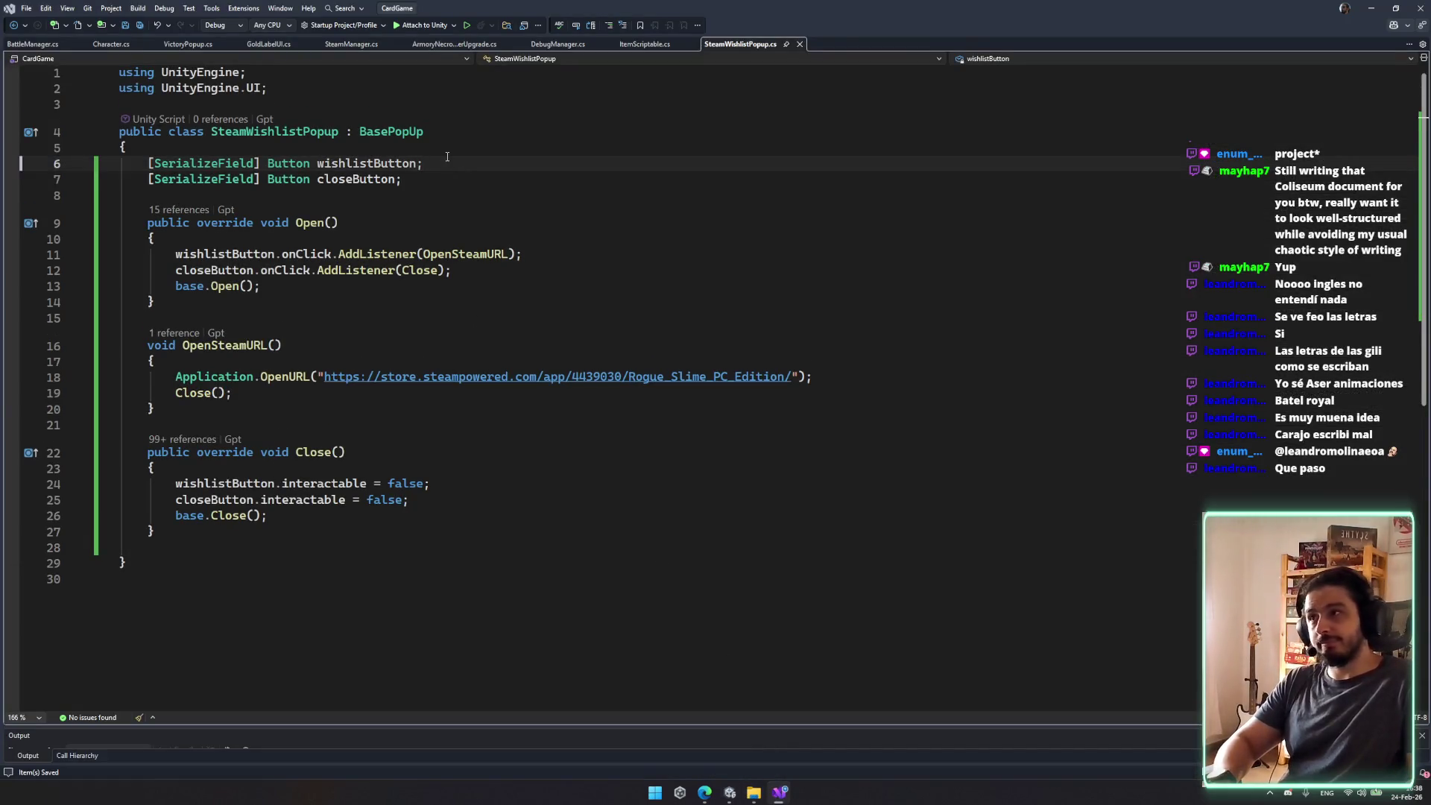
Step: Declare a const string HAS_SEEN_WISHLIST_POPUP_KEY above the button fields
{"action": "key", "text": "ctrl+Return"}
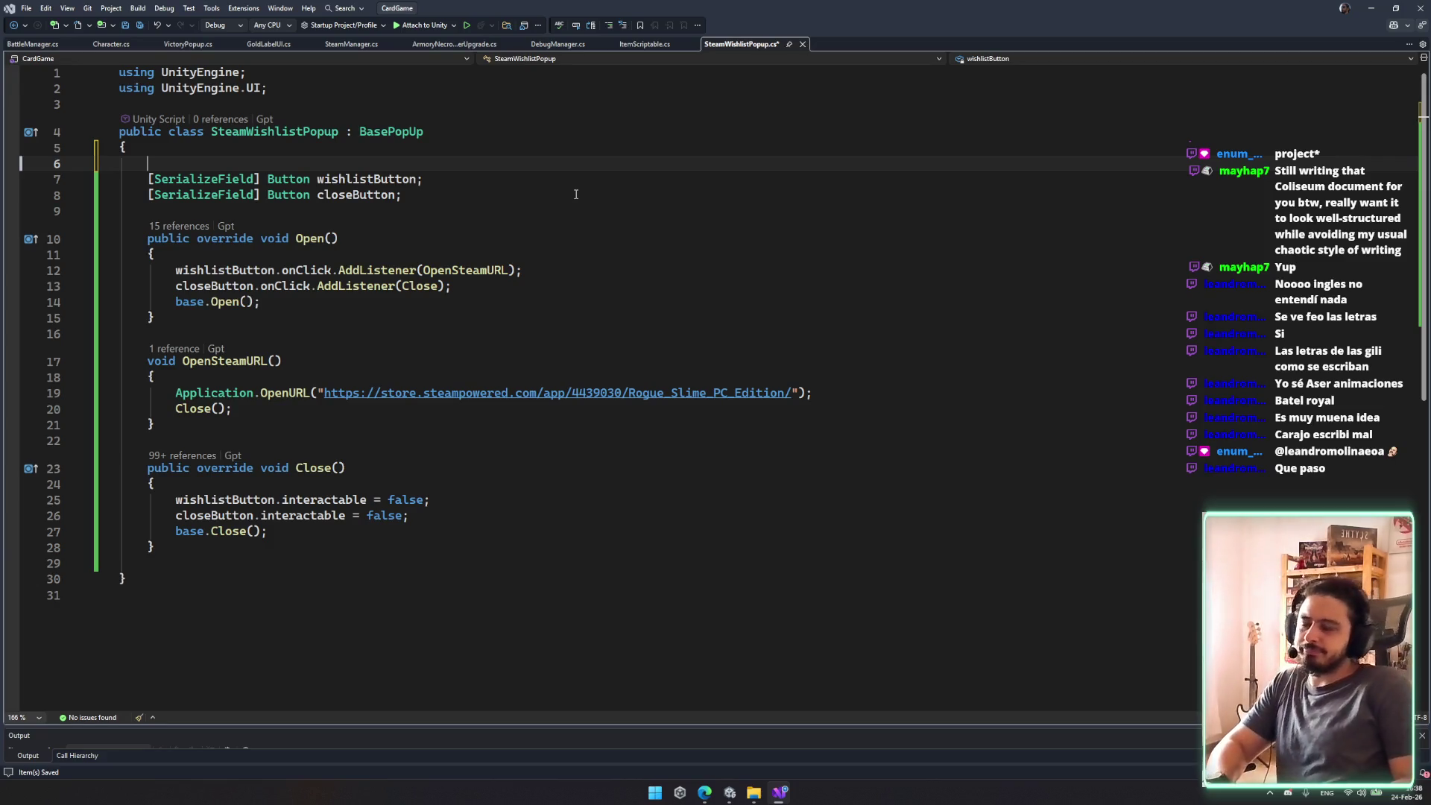
{"action": "type", "text": "\\"}
{"action": "key", "text": "Return"}
{"action": "key", "text": "BackSpace"}
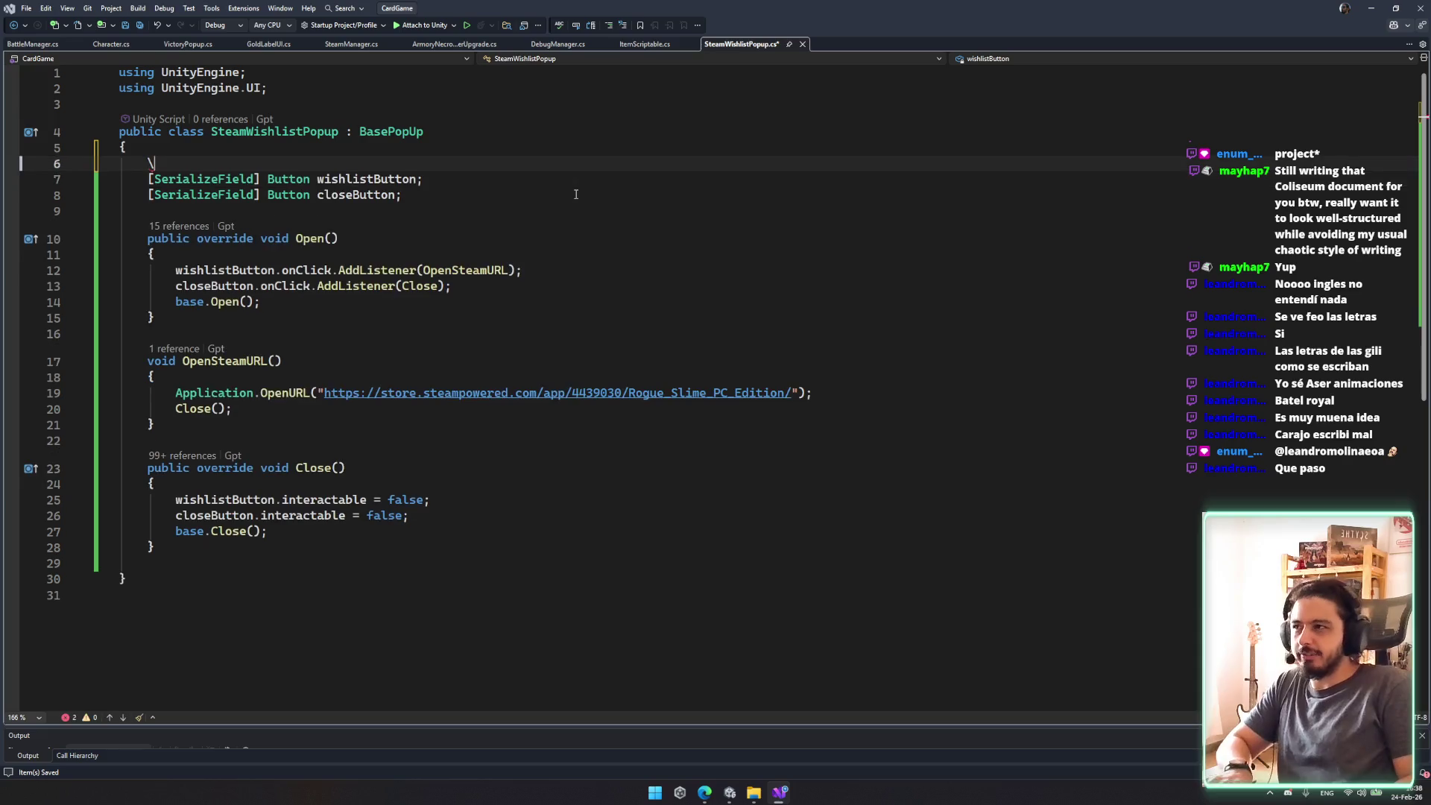
{"action": "type", "text": "[seir"}
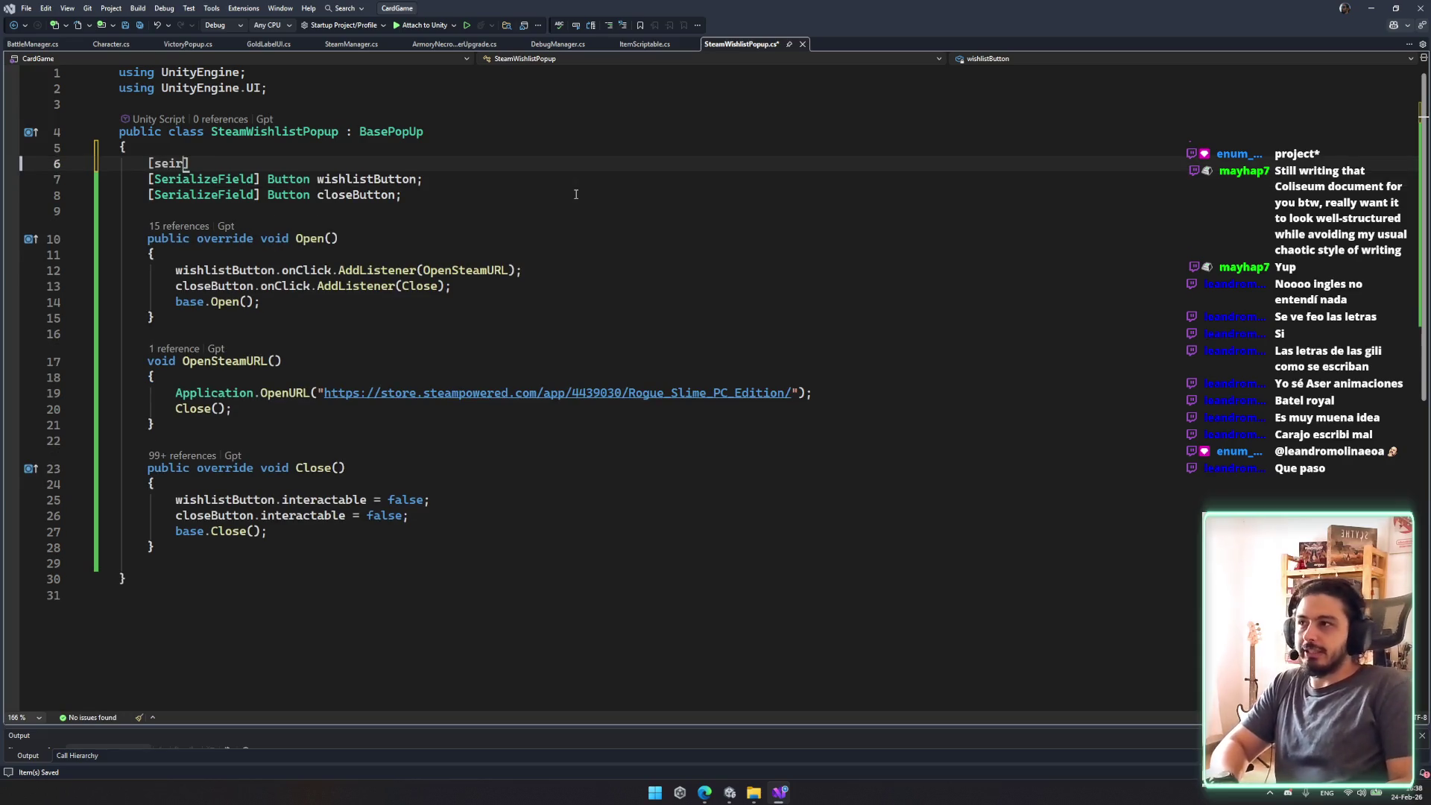
{"action": "type", "text": "SerializeField] "}
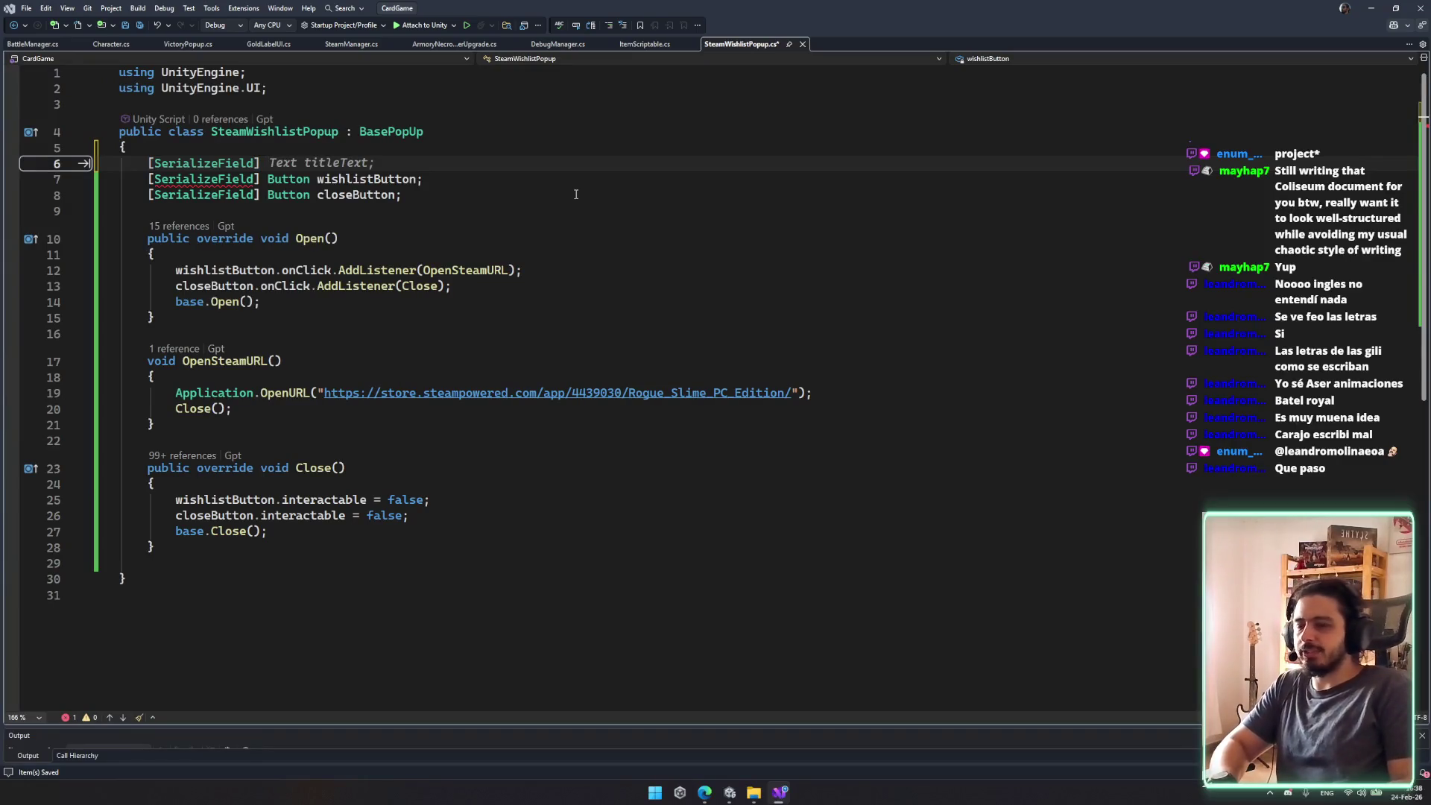
{"action": "type", "text": "te"}
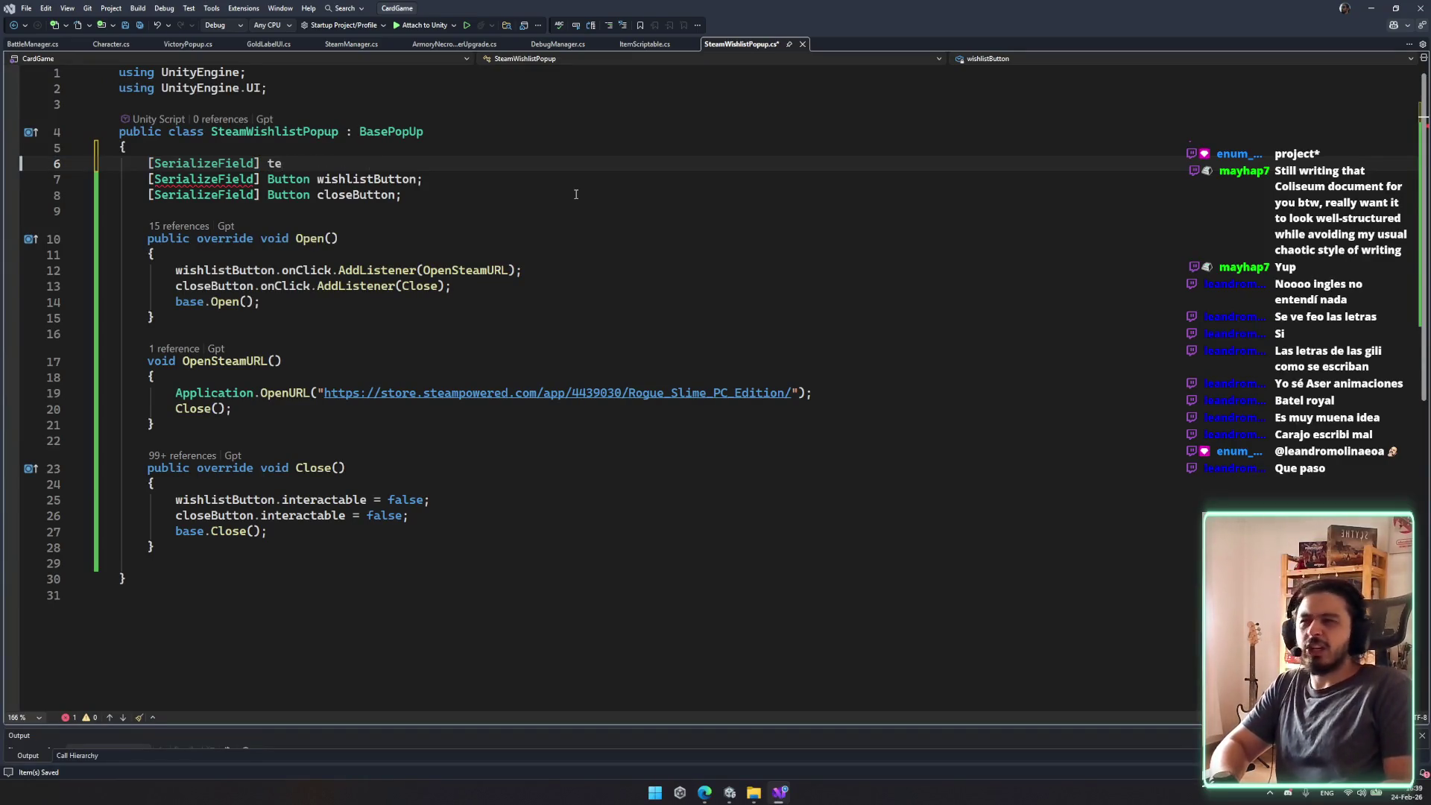
{"action": "key", "text": "BackSpace"}
{"action": "key", "text": "BackSpace"}
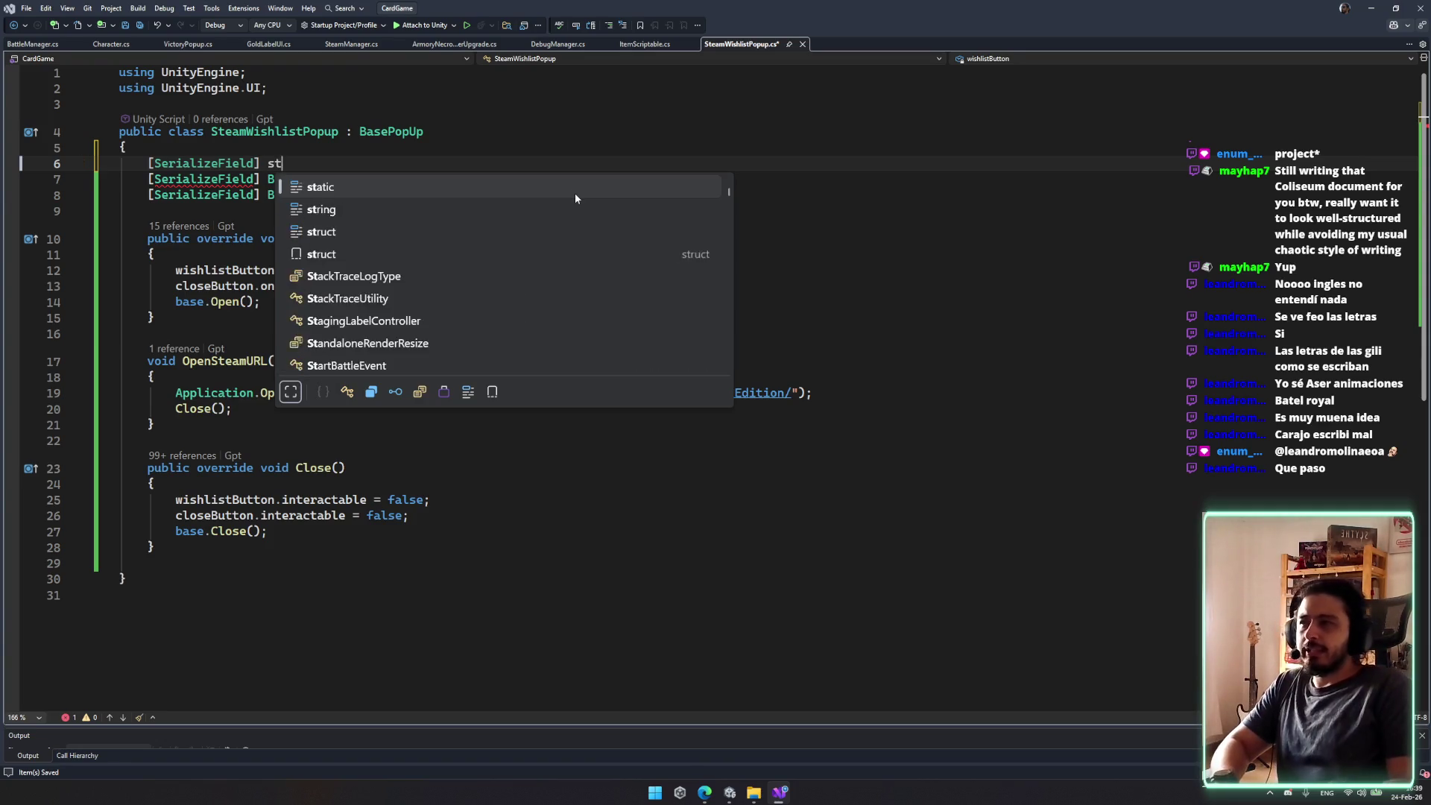
{"action": "key", "text": "BackSpace"}
{"action": "key", "text": "BackSpace"}
{"action": "key", "text": "BackSpace"}
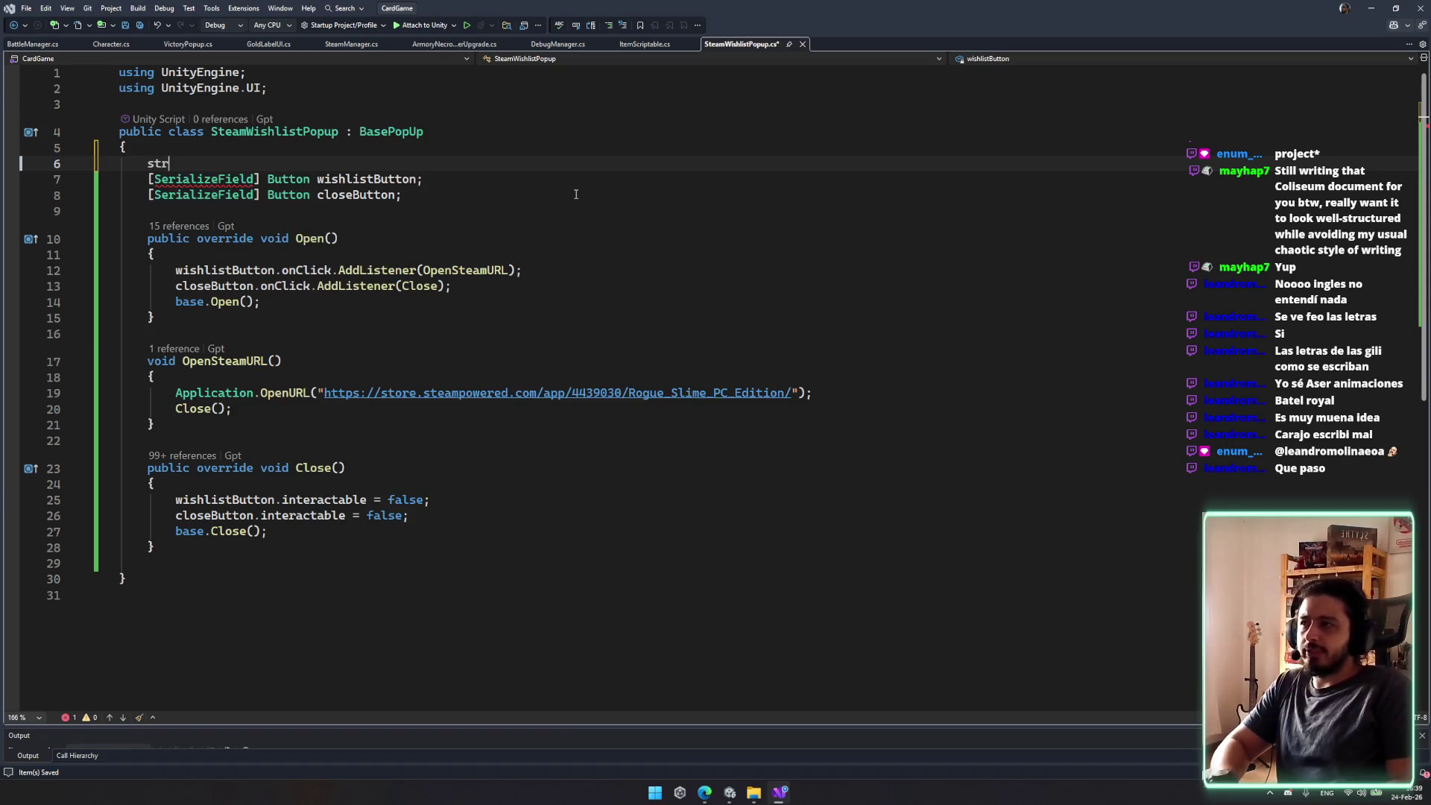
{"action": "key", "text": "BackSpace"}
{"action": "key", "text": "BackSpace"}
{"action": "type", "text": "const string"}
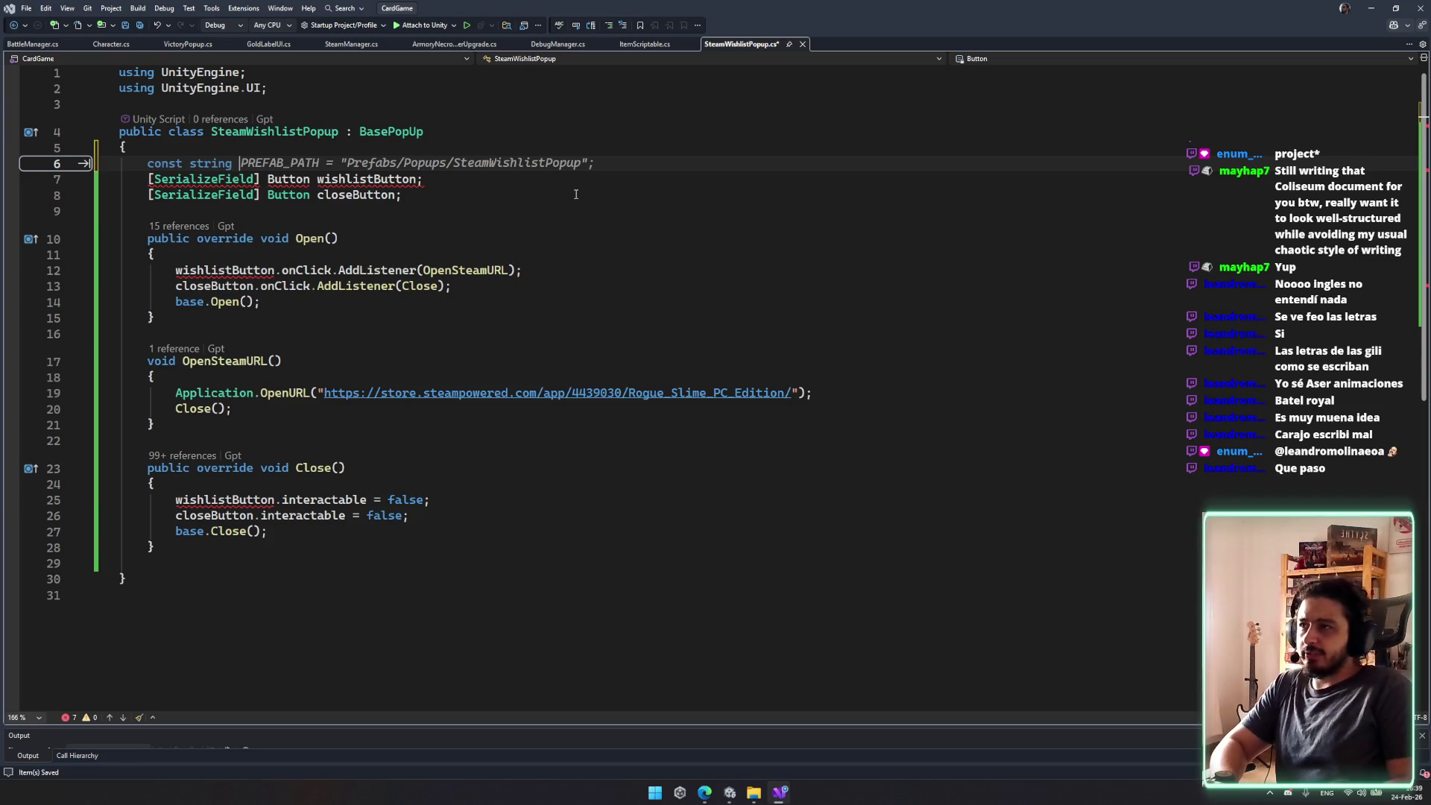
{"action": "type", "text": "HAS_SEEN_T"}
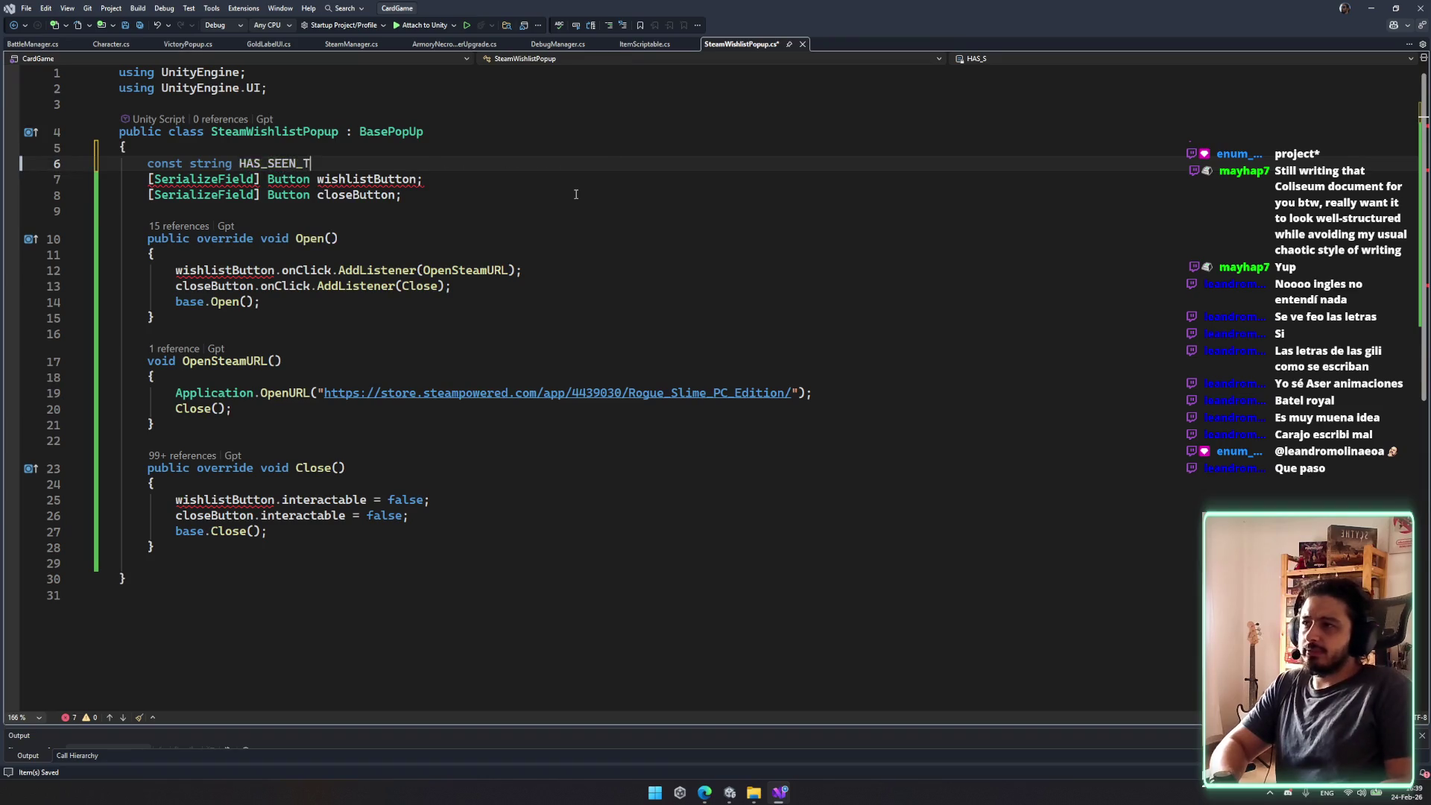
{"action": "key", "text": "Tab"}
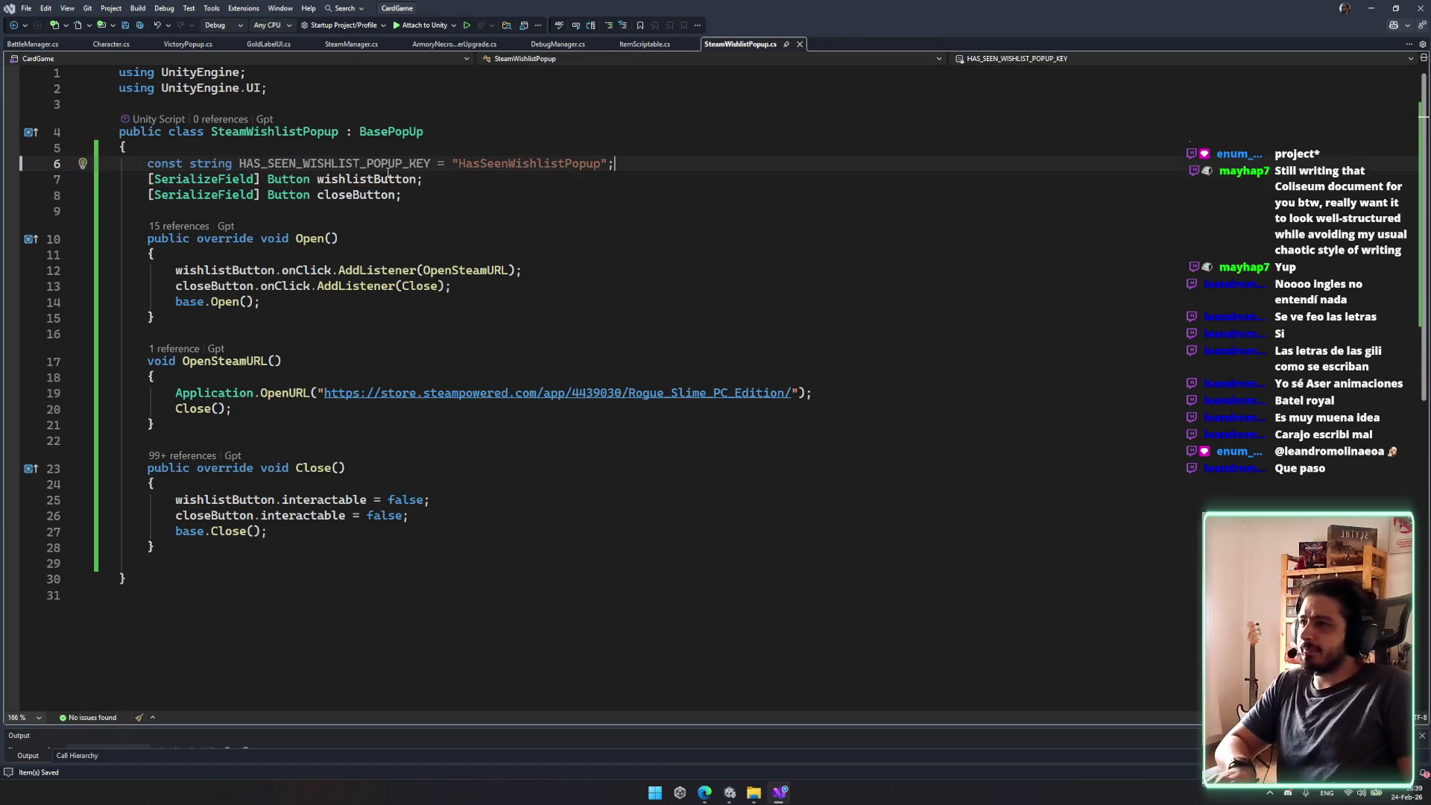
Step: Set the constant's value to "HASSEENWISHLISTPOPUP" and open a blank line at the top of Open()
{"action": "left_click", "coordinate": [387, 174]}
{"action": "double_click", "coordinate": [540, 164]}
{"action": "type", "text": "HASSEEN"}
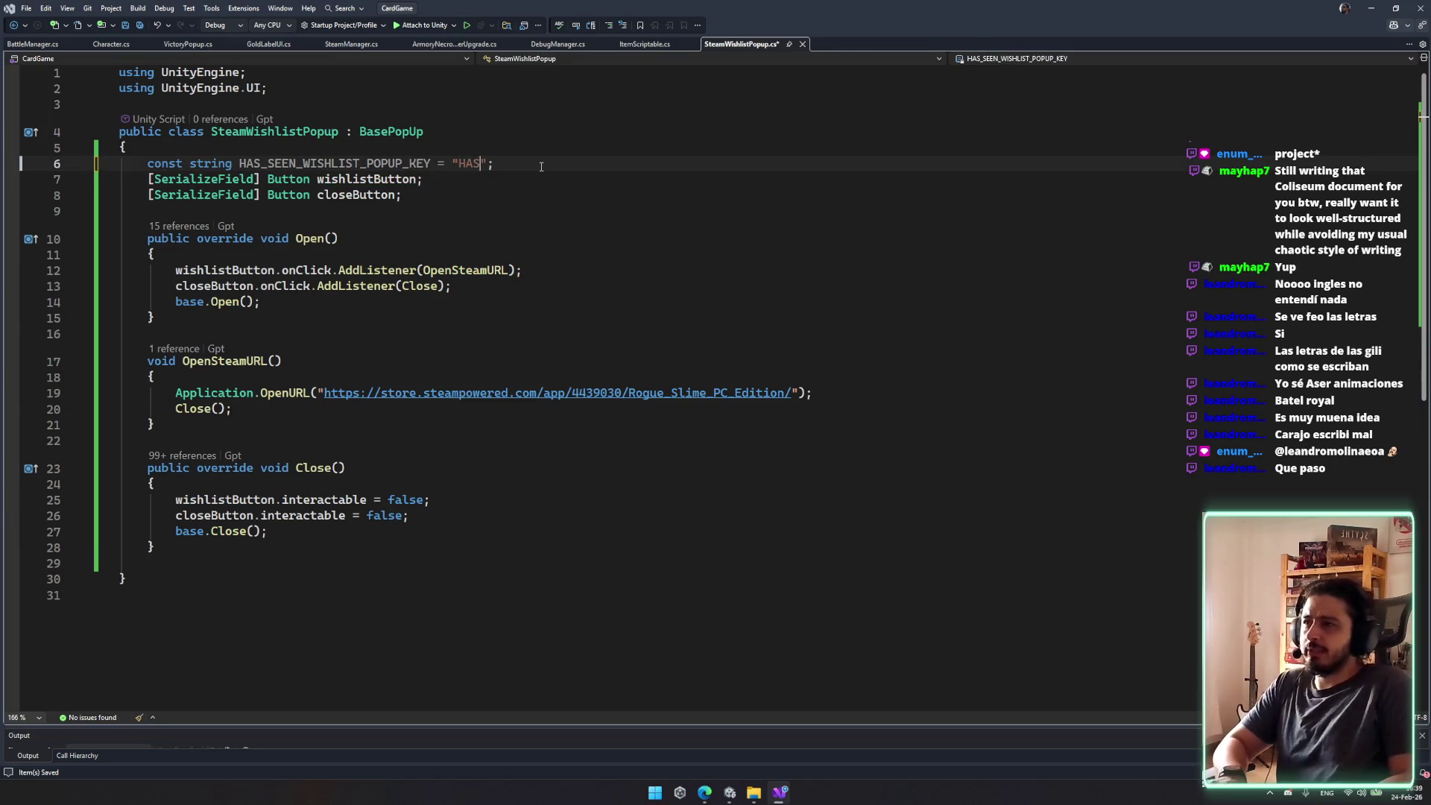
{"action": "type", "text": "WISHLISTPOPUP"}
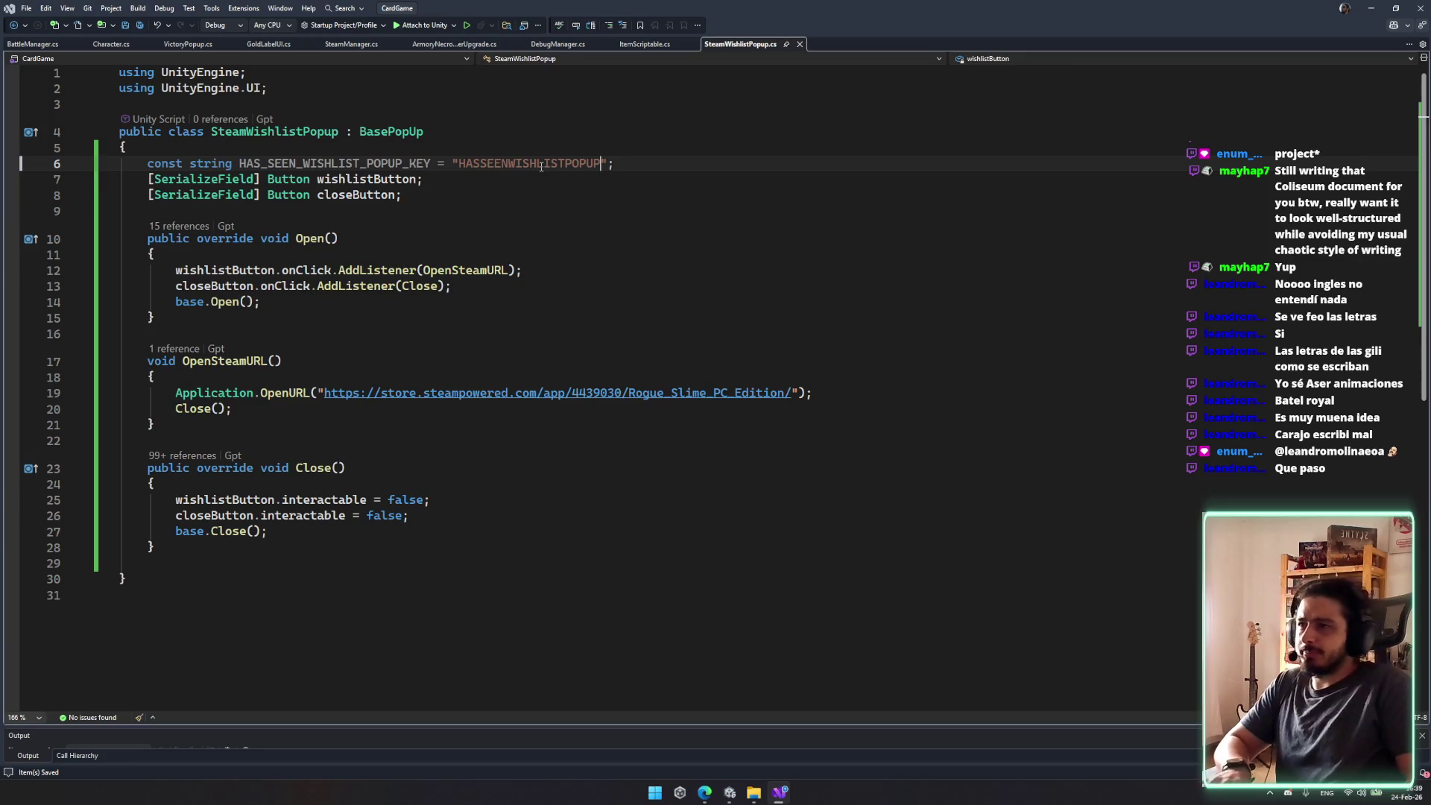
{"action": "left_click", "coordinate": [405, 163]}
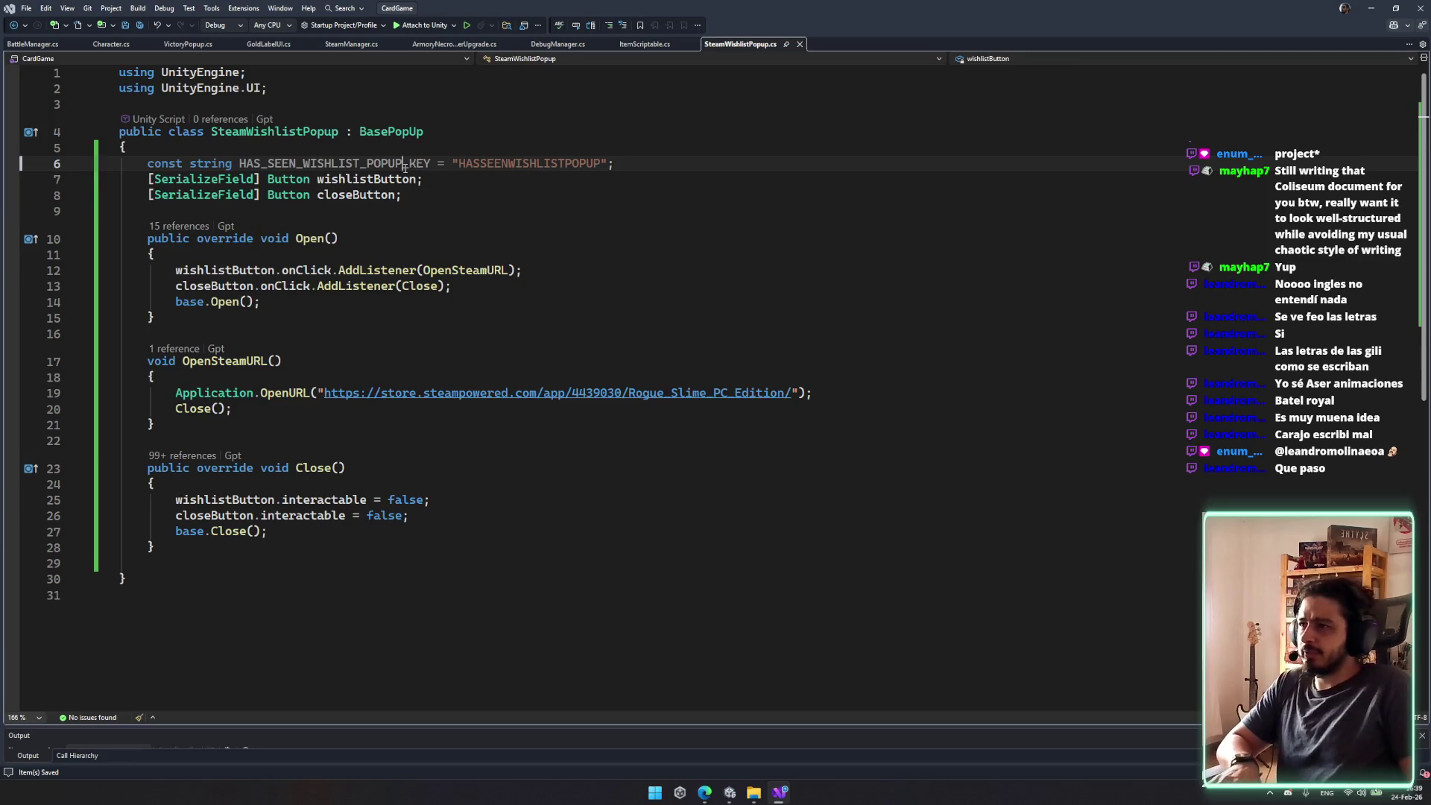
{"action": "left_click", "coordinate": [429, 270]}
{"action": "key", "text": "ctrl+Return"}
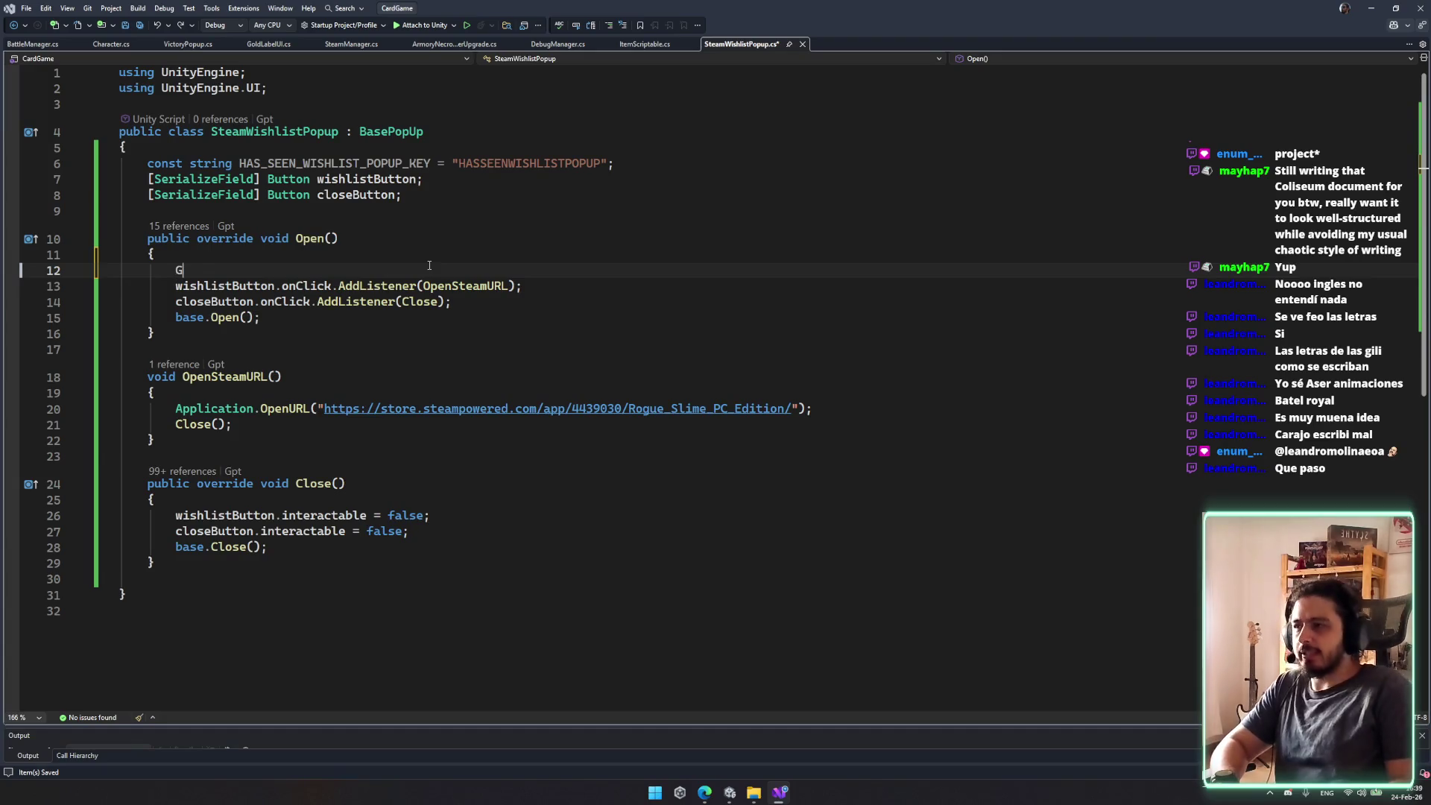
Step: Add PlayerPrefs.SetFloat(HAS_SEEN_WISHLIST_POPUP_KEY, 1); at the top of Open() and save
{"action": "key", "text": "ctrl+space"}
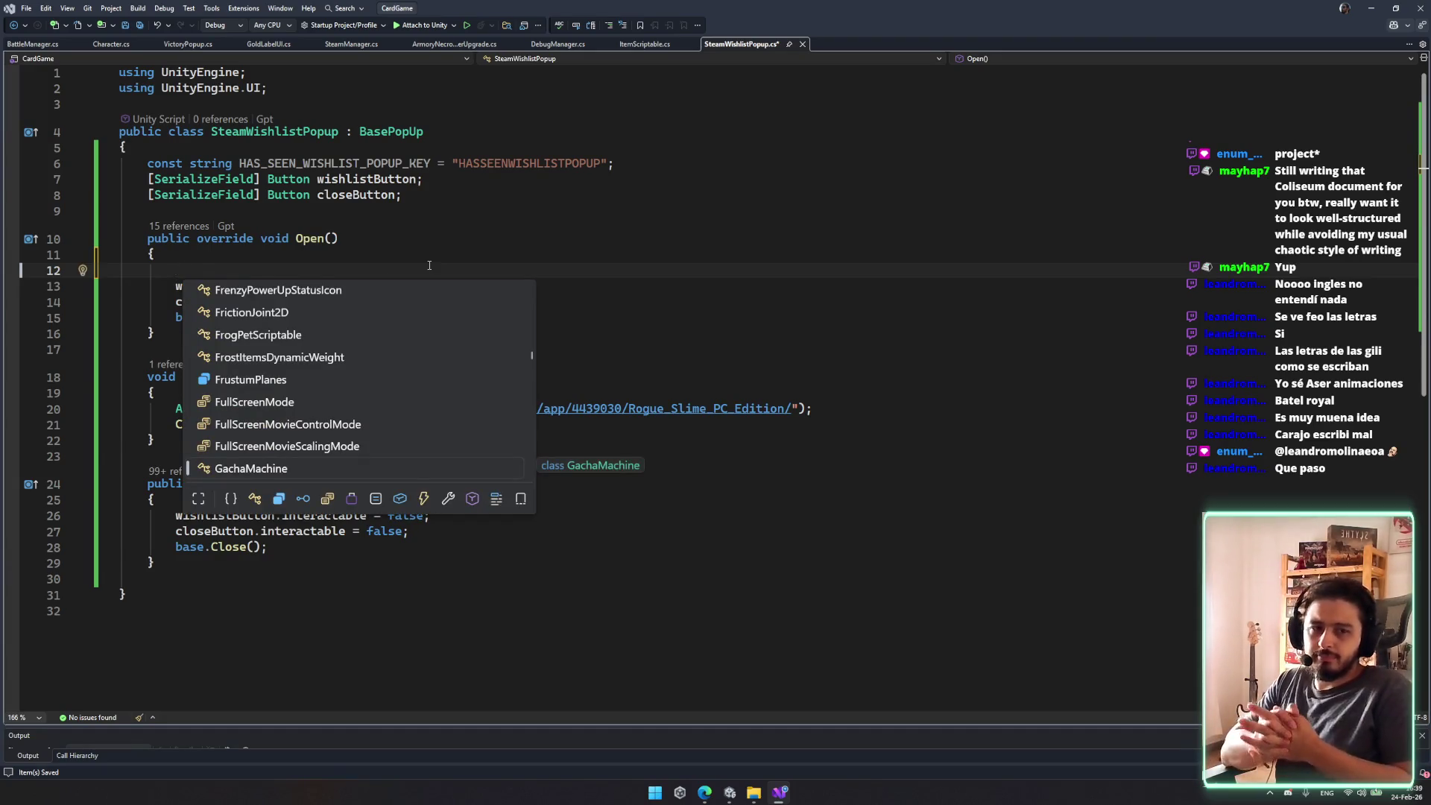
{"action": "key", "text": "Escape"}
{"action": "type", "text": "P"}
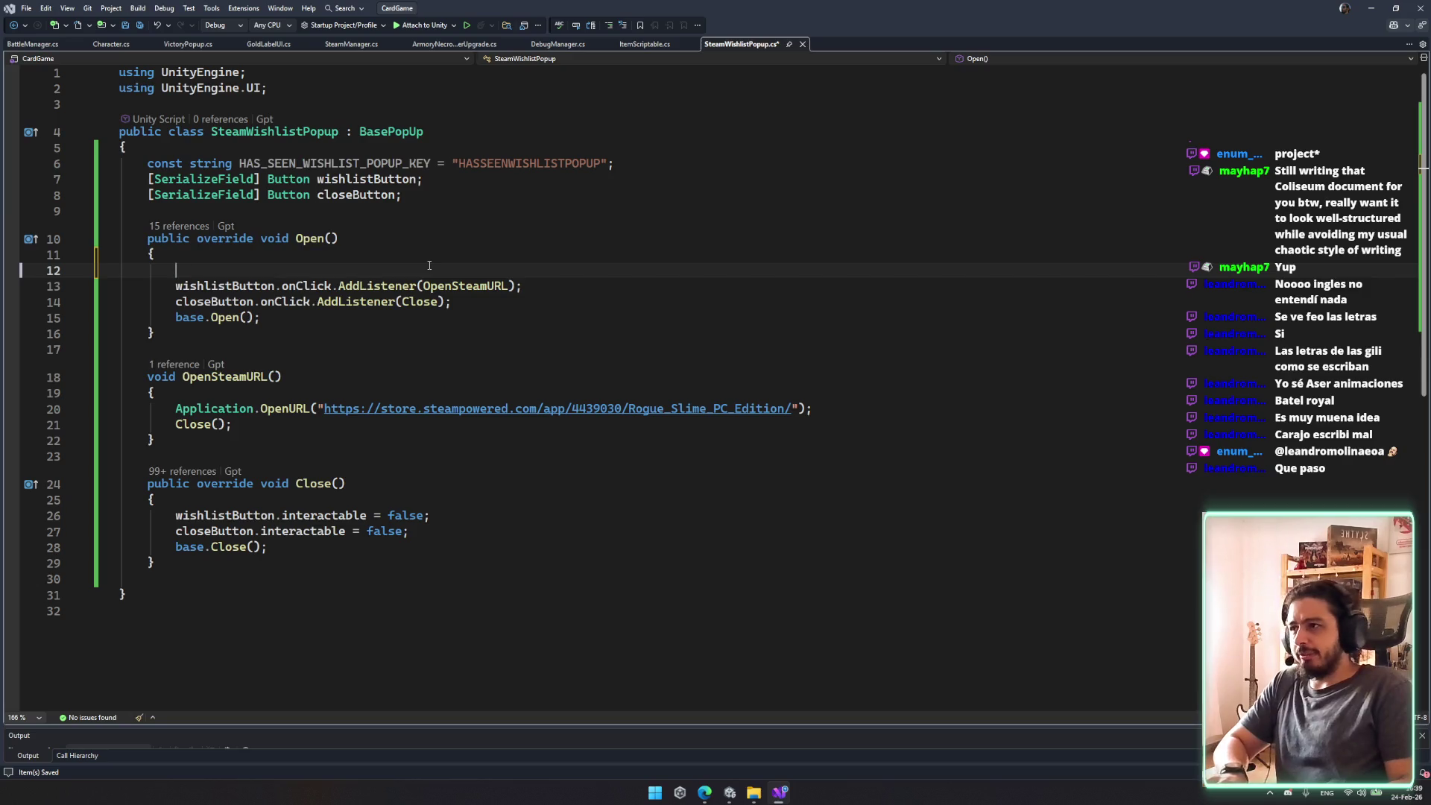
{"action": "type", "text": "layerPrefs."}
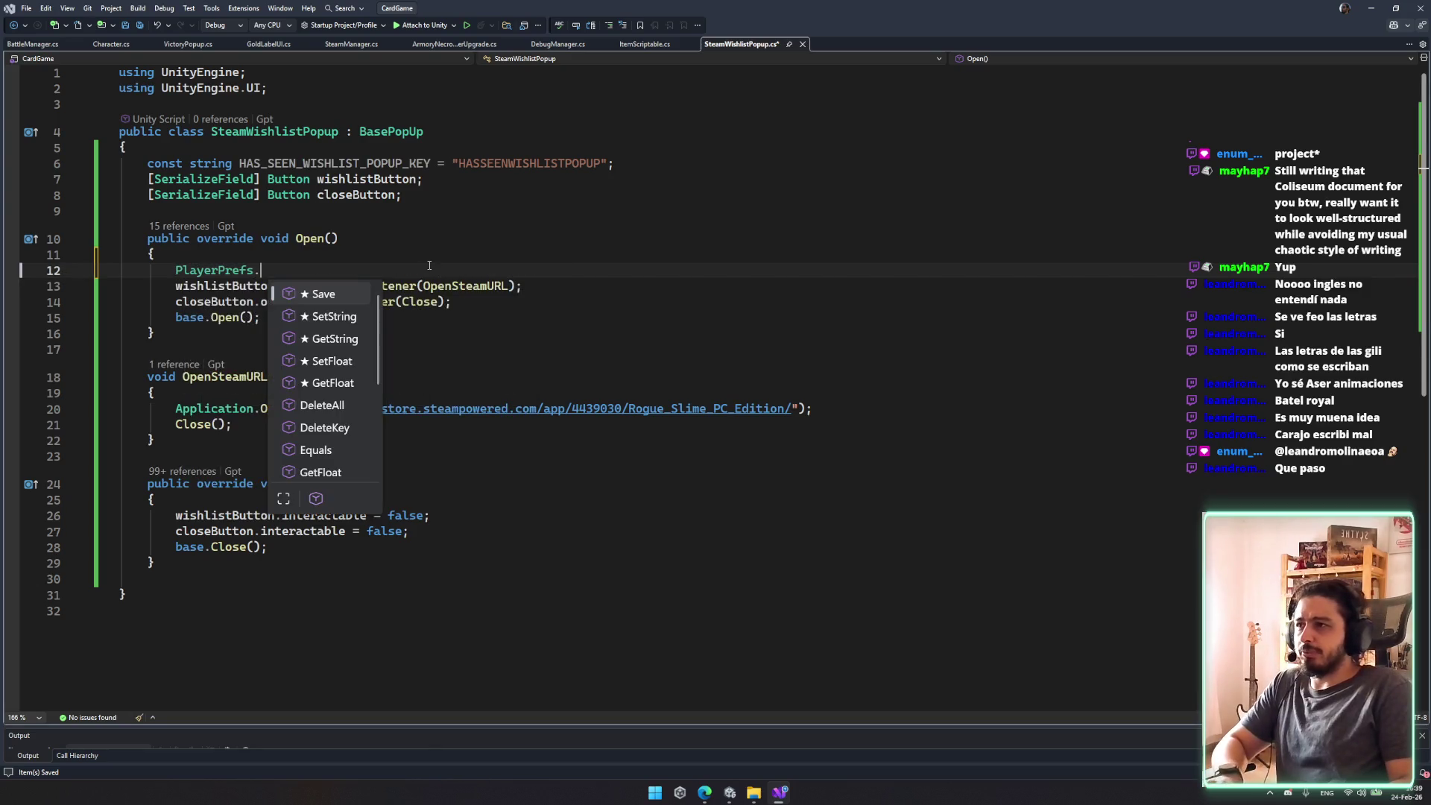
{"action": "type", "text": "set"}
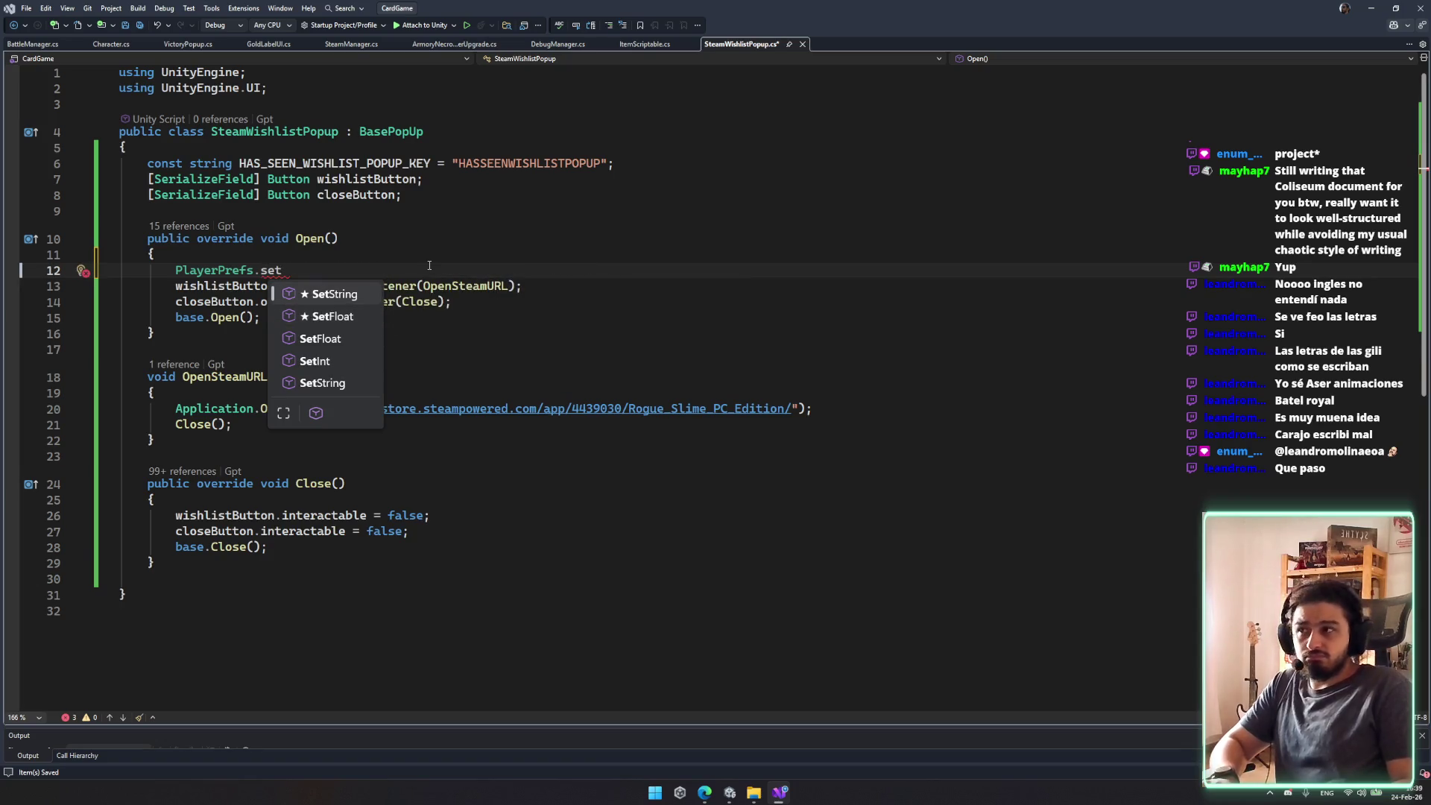
{"action": "key", "text": "Down"}
{"action": "key", "text": "Tab"}
{"action": "key", "text": "Tab"}
{"action": "left_click", "coordinate": [580, 272]}
{"action": "key", "text": "ctrl+s"}
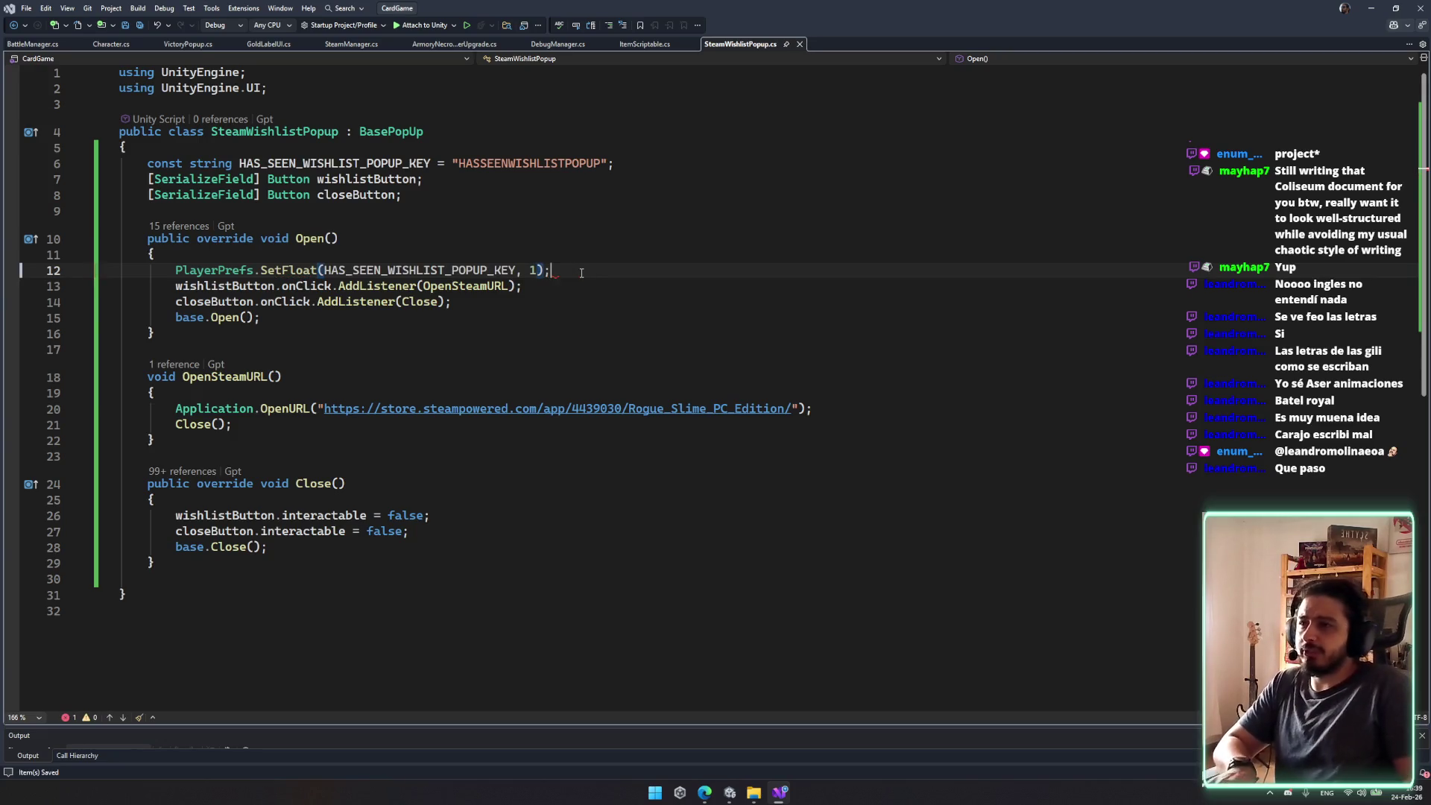
Step: Make the HAS_SEEN_WISHLIST_POPUP_KEY constant public, then switch to the Unity editor
{"action": "left_click", "coordinate": [146, 162]}
{"action": "type", "text": "public"}
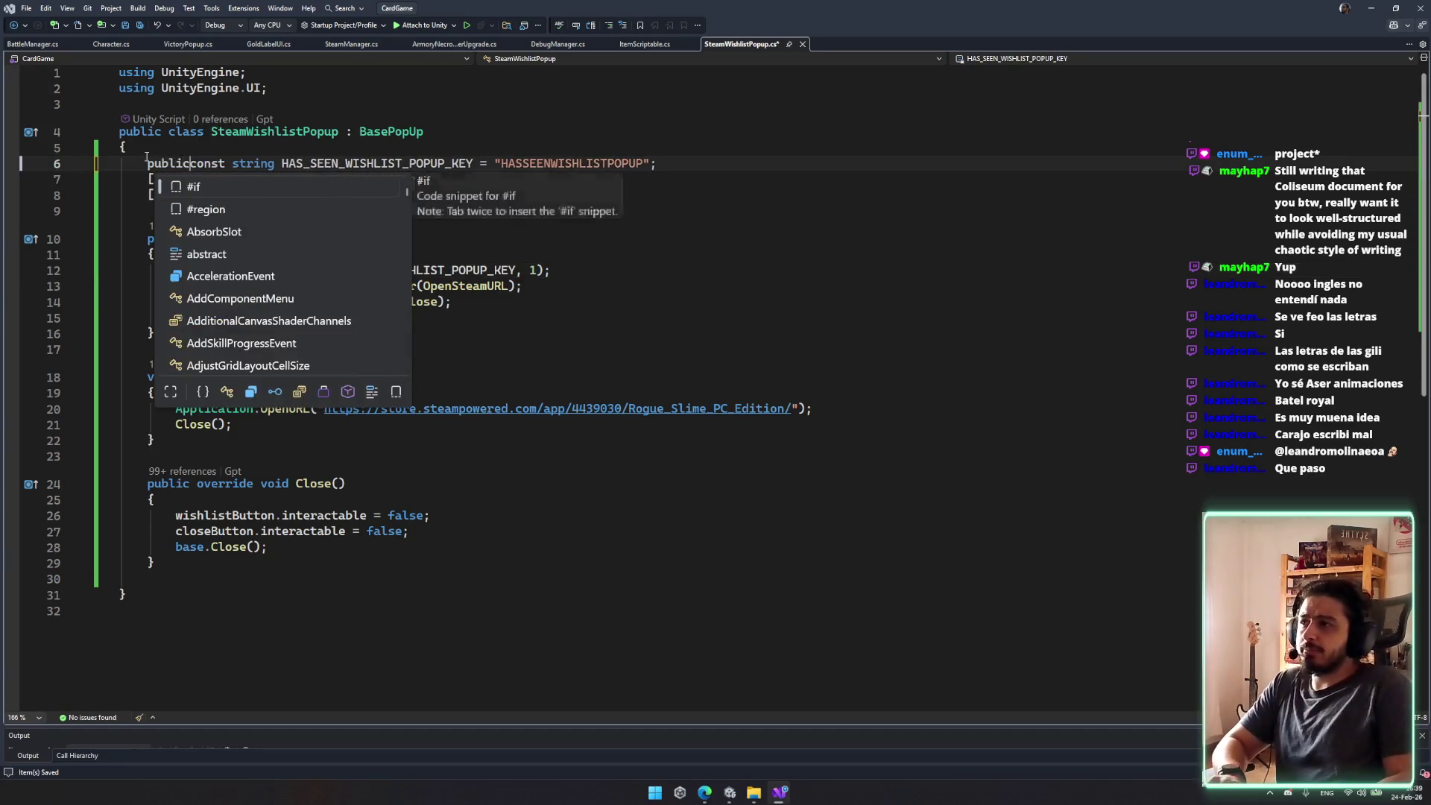
{"action": "left_click", "coordinate": [483, 152]}
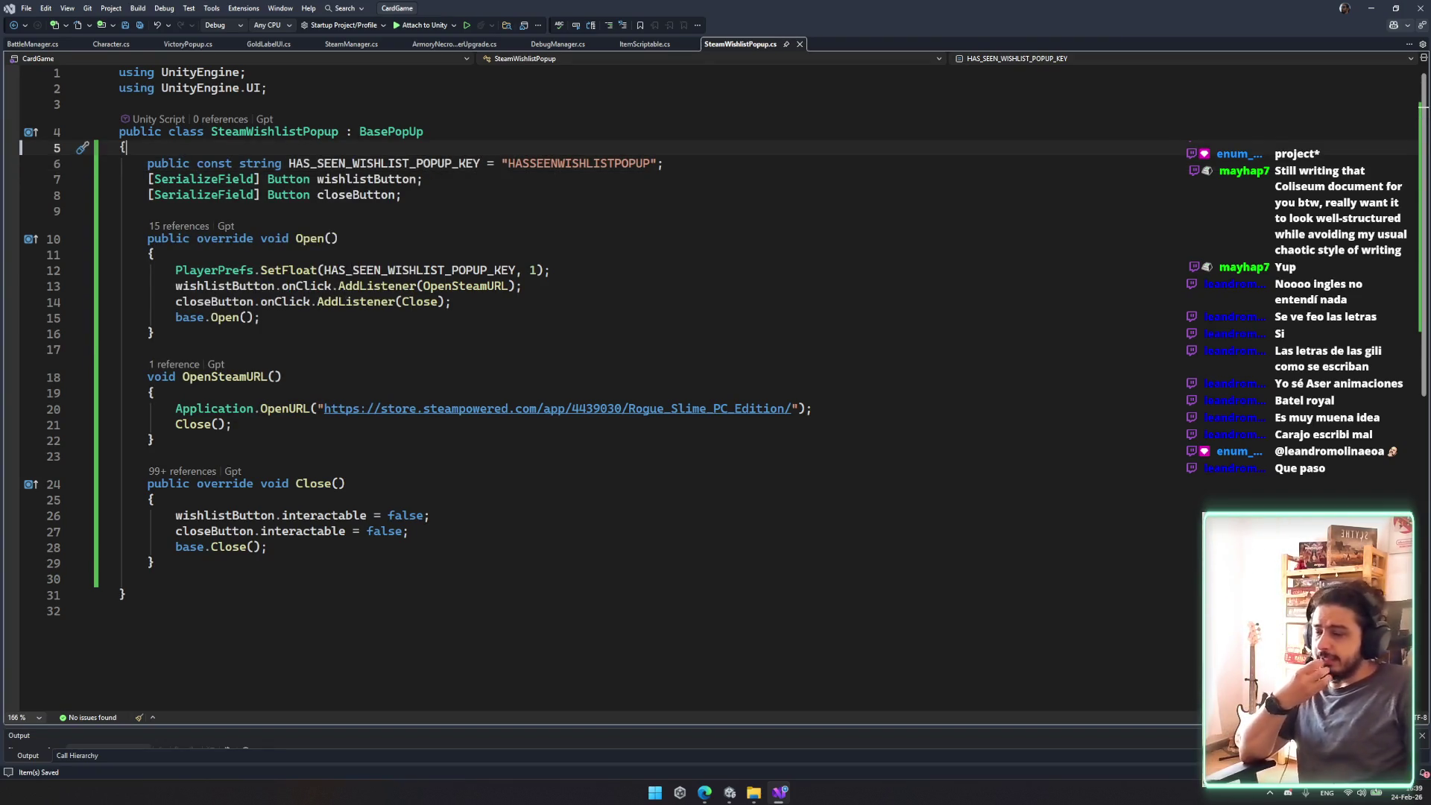
{"action": "key", "text": "Down"}
{"action": "key", "text": "Down"}
{"action": "key", "text": "Down"}
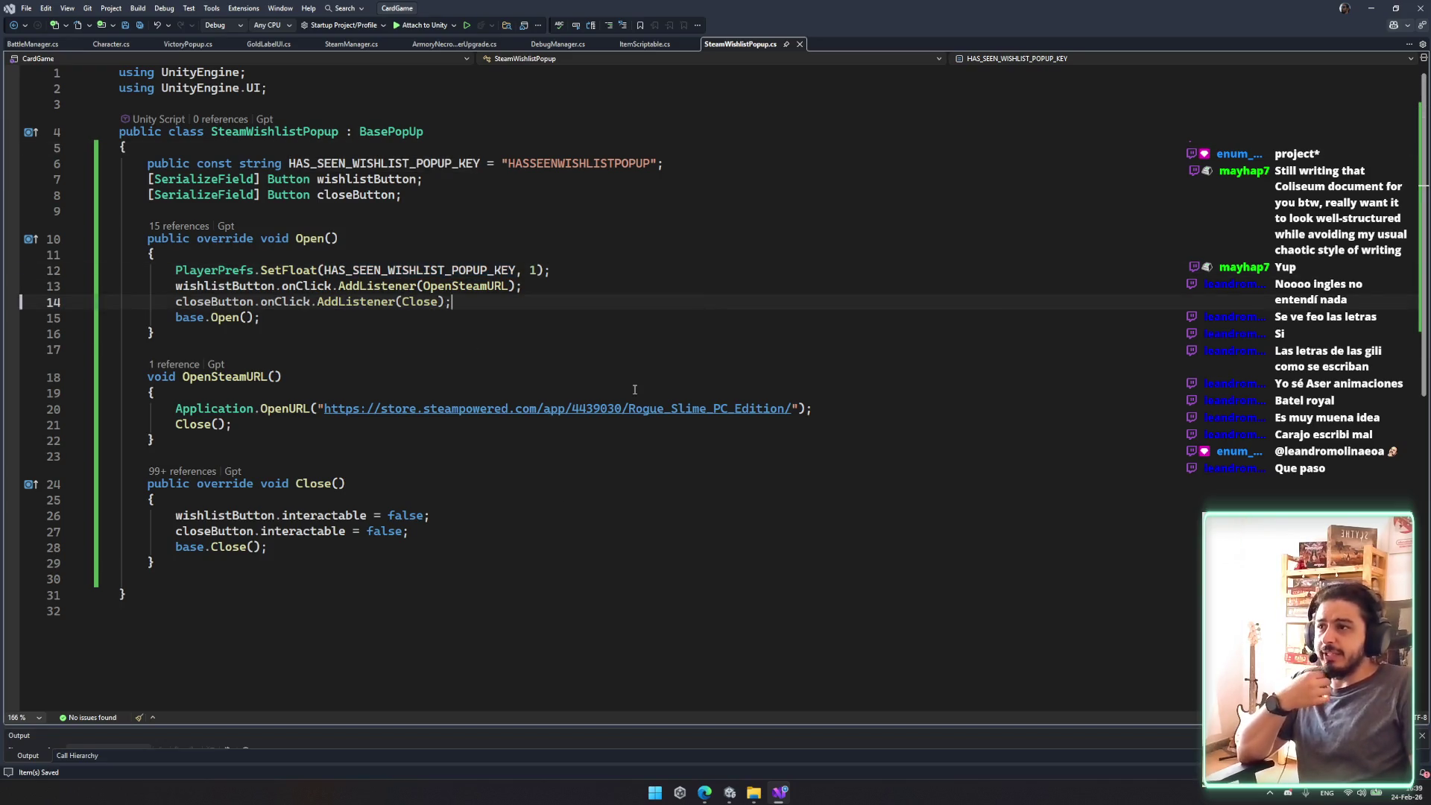
{"action": "key", "text": "Down"}
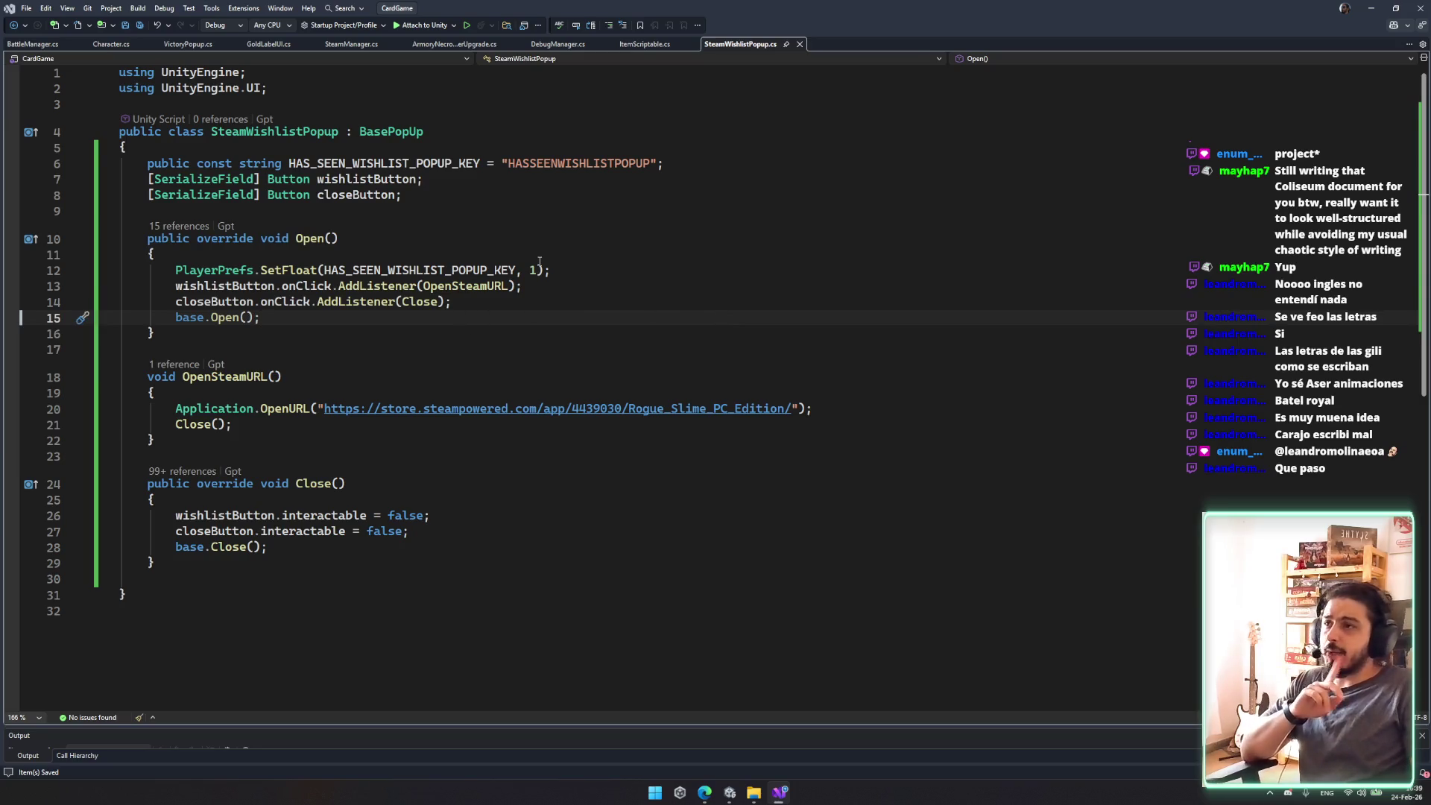
{"action": "left_click", "coordinate": [767, 238]}
{"action": "left_click", "coordinate": [781, 393]}
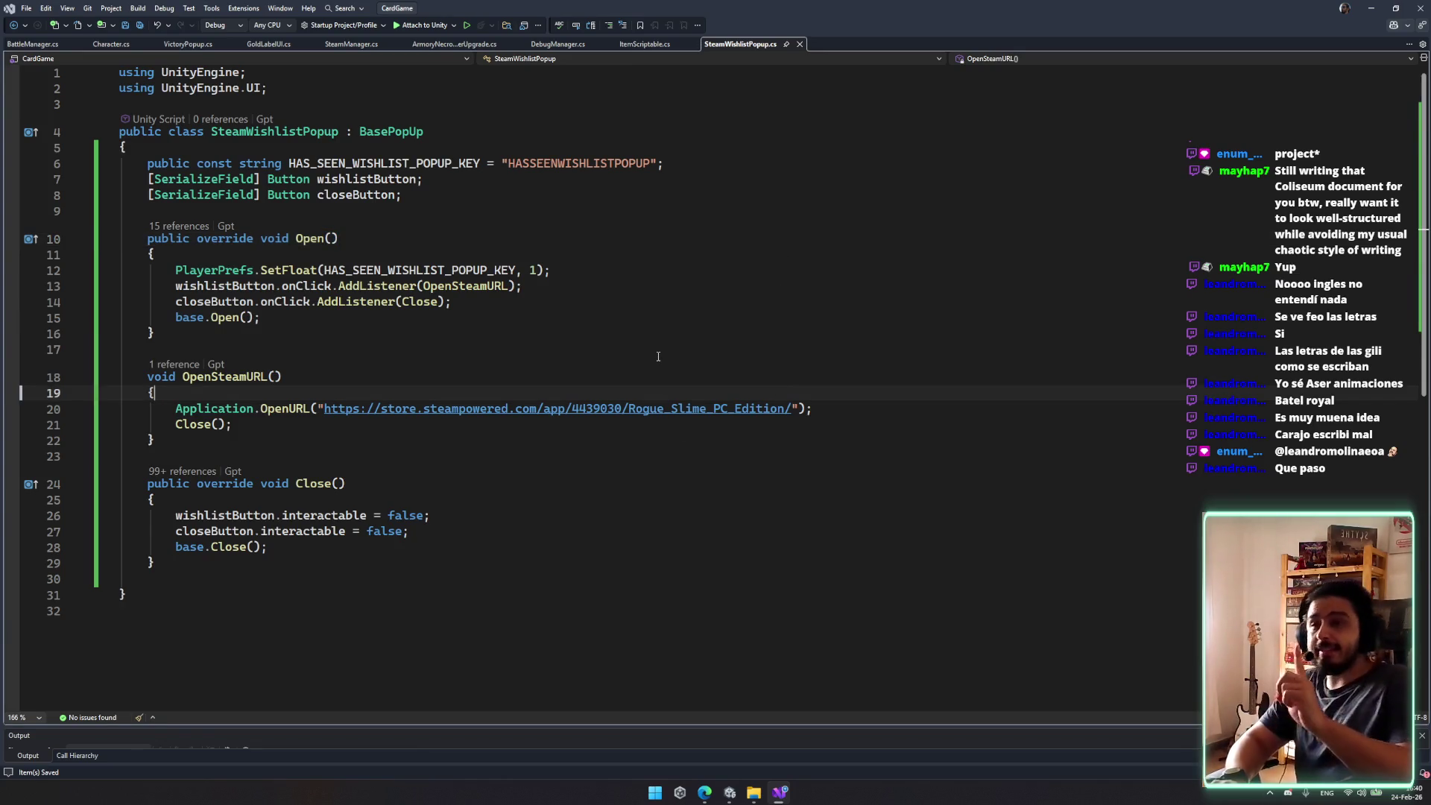
{"action": "left_click", "coordinate": [1371, 8]}
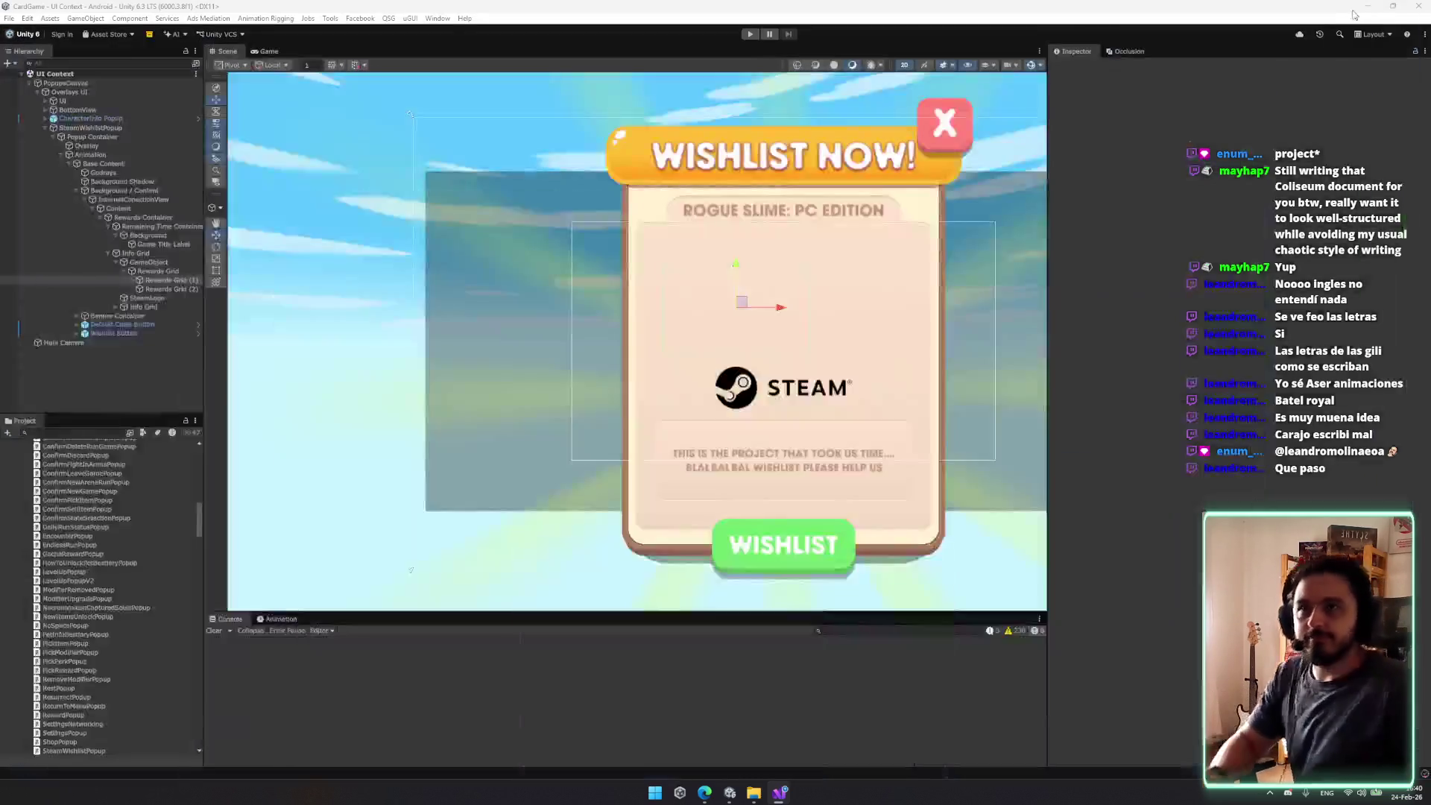
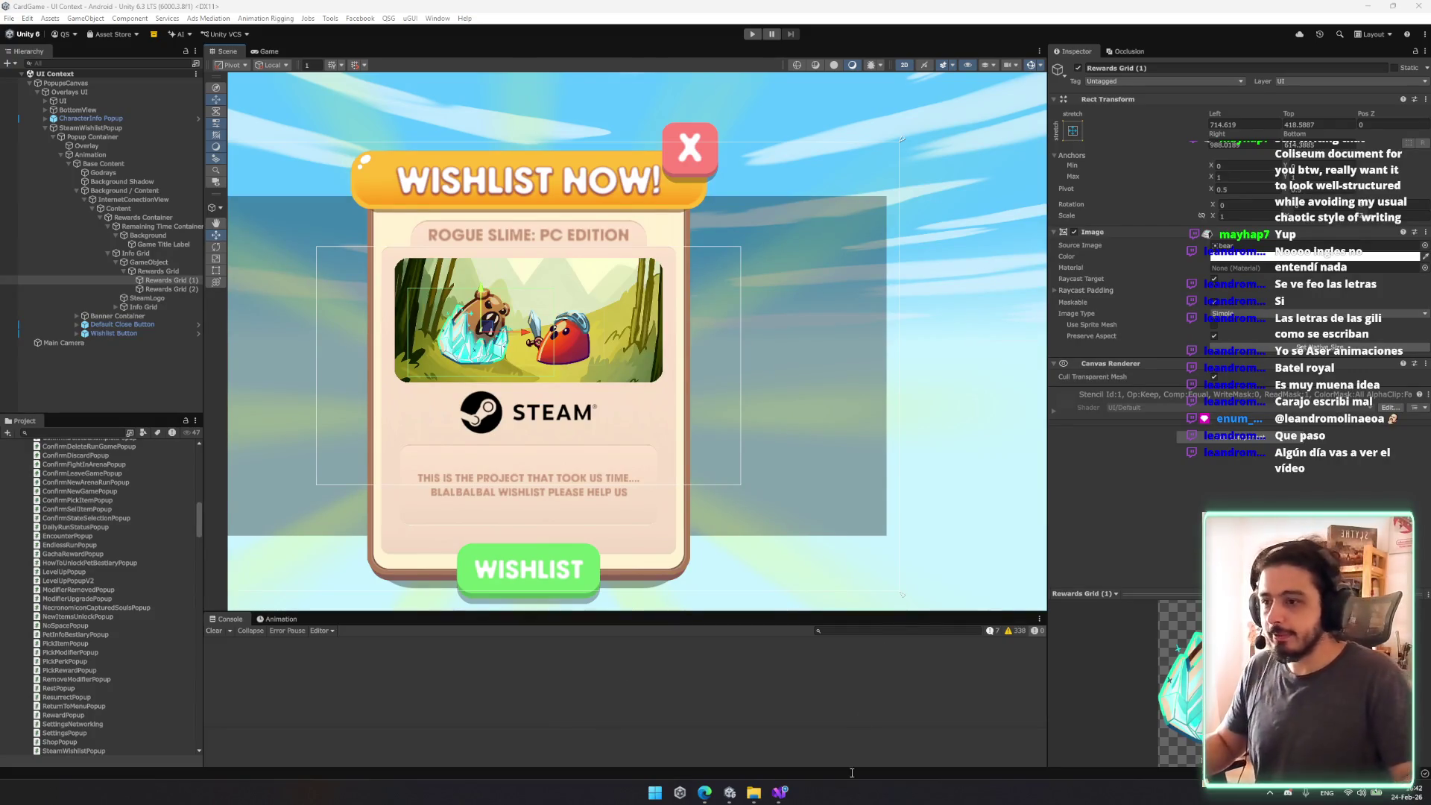
Step: Bring up Visual Studio on SteamWishlistPopup.cs with the caret inside its Close() method
{"action": "left_click", "coordinate": [780, 792]}
{"action": "left_click", "coordinate": [694, 501]}
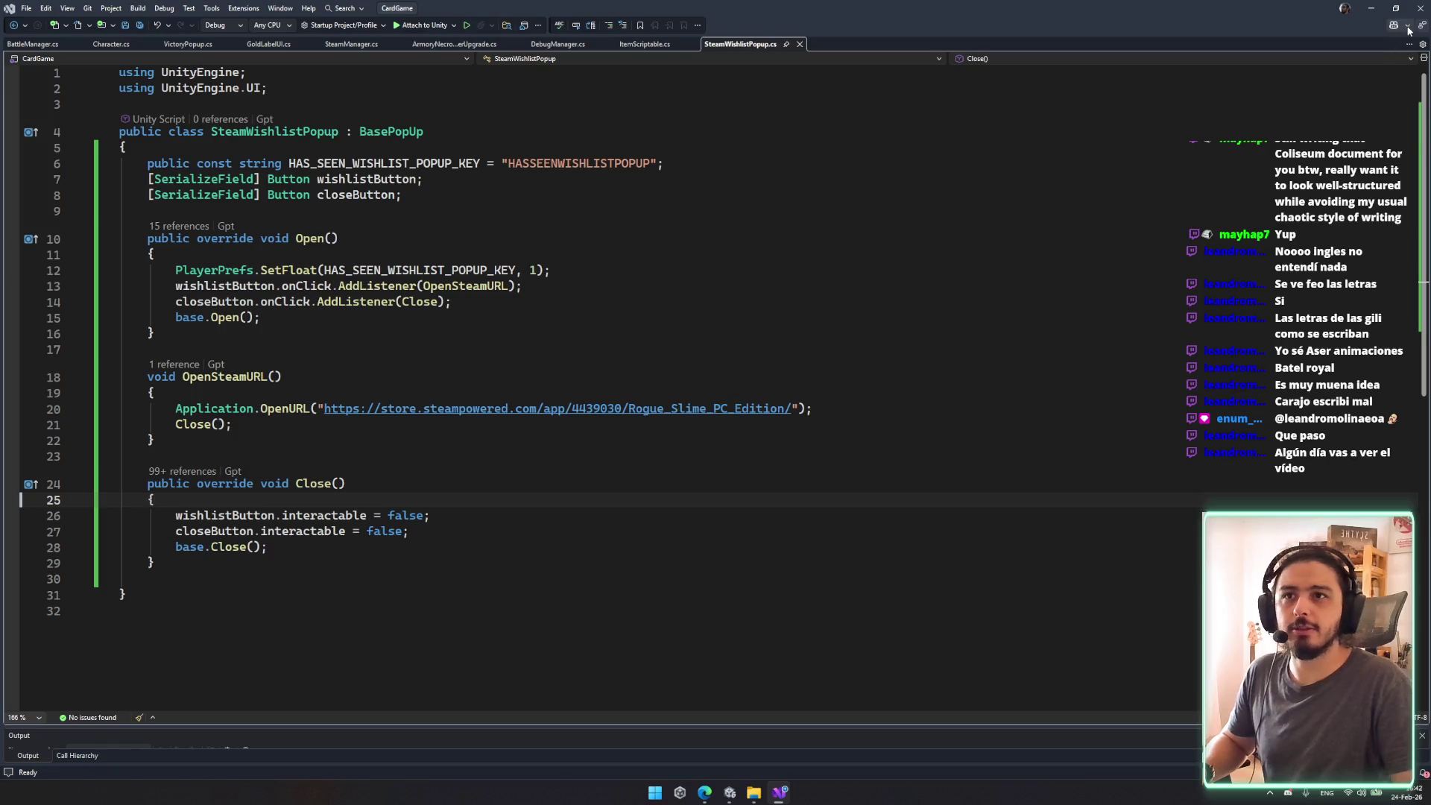
Step: Review SteamWishlistPopup.cs, close the ItemScriptables.cs and SteamManager.cs tabs, and switch to GoldLabelUI.cs
{"action": "left_click", "coordinate": [1132, 334]}
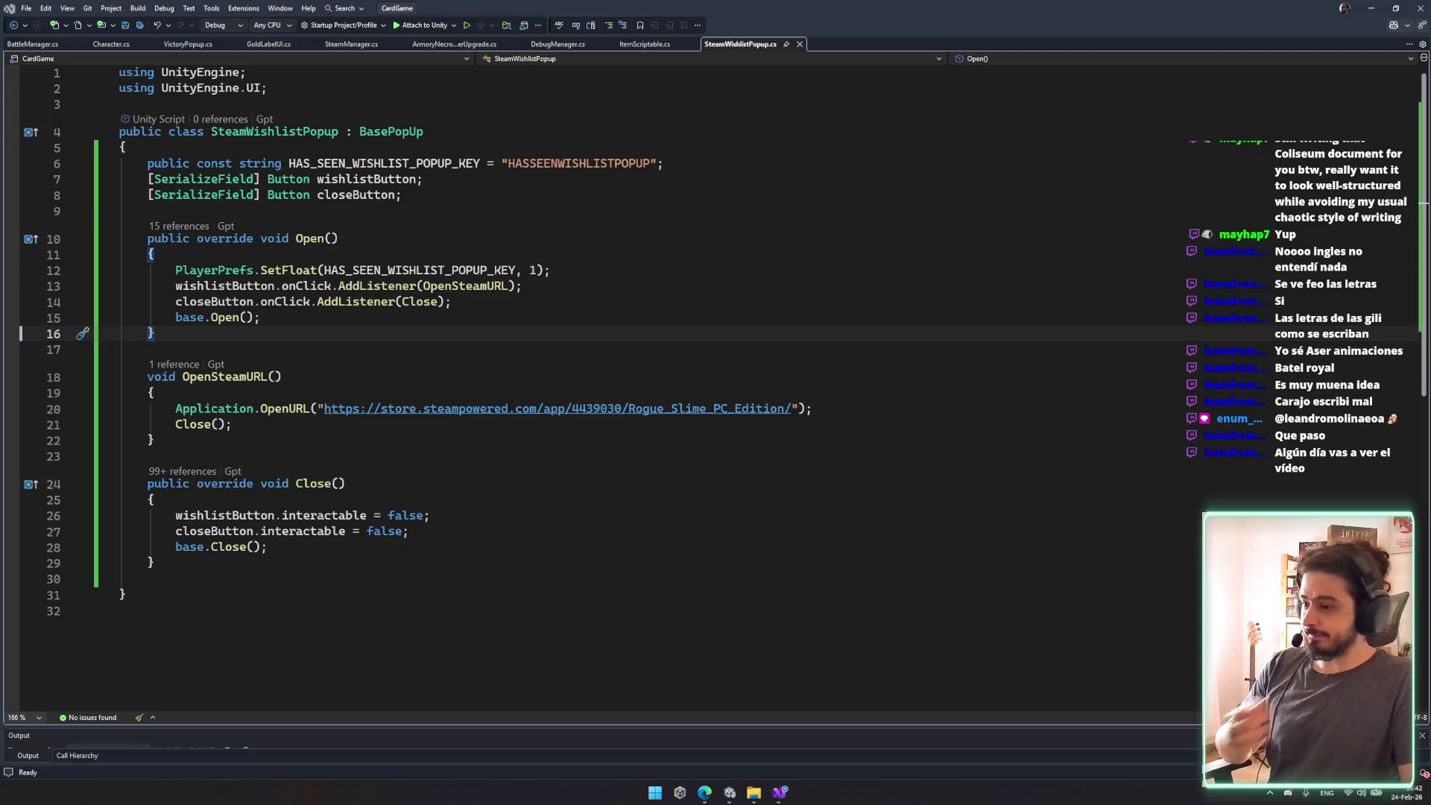
{"action": "left_click", "coordinate": [655, 456]}
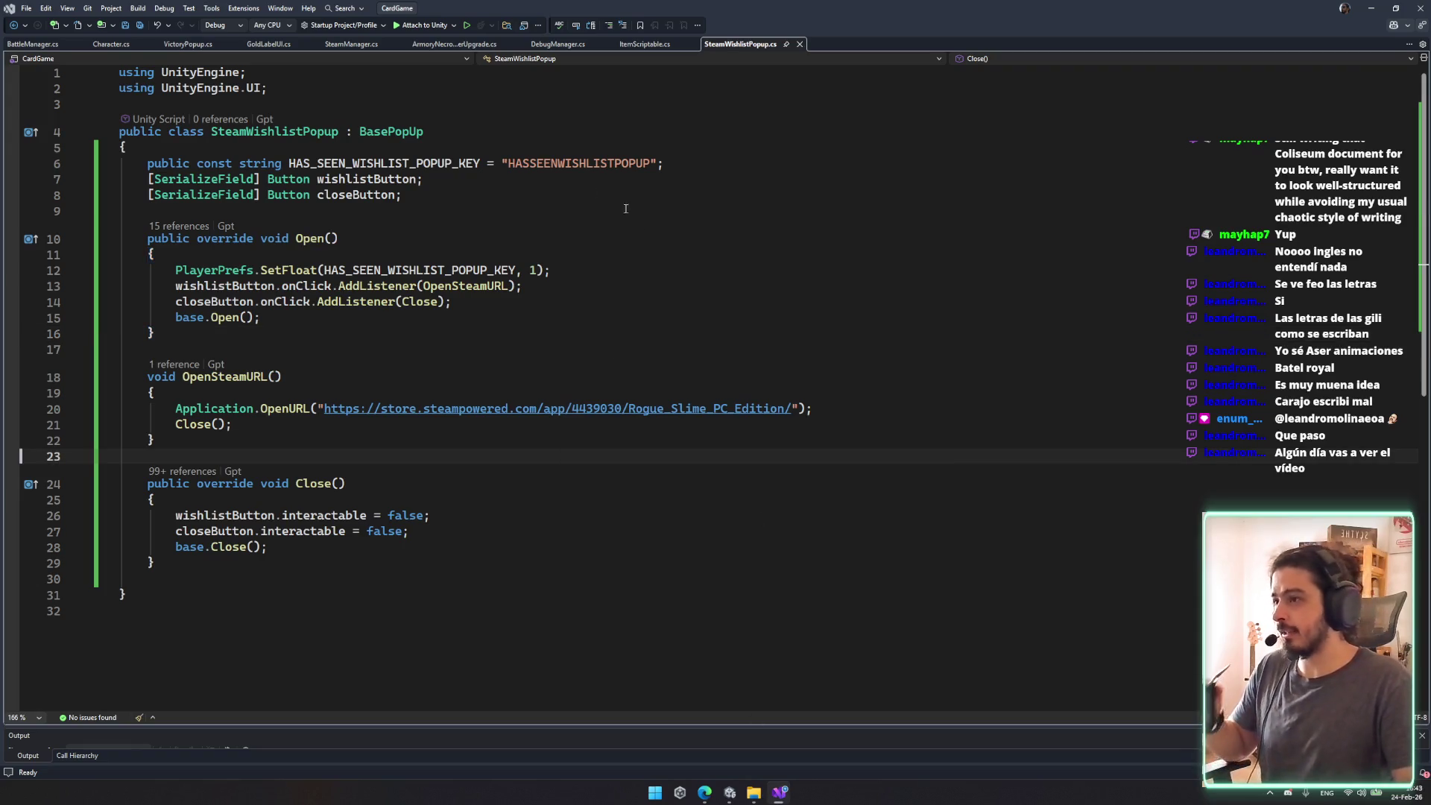
{"action": "left_click", "coordinate": [681, 546]}
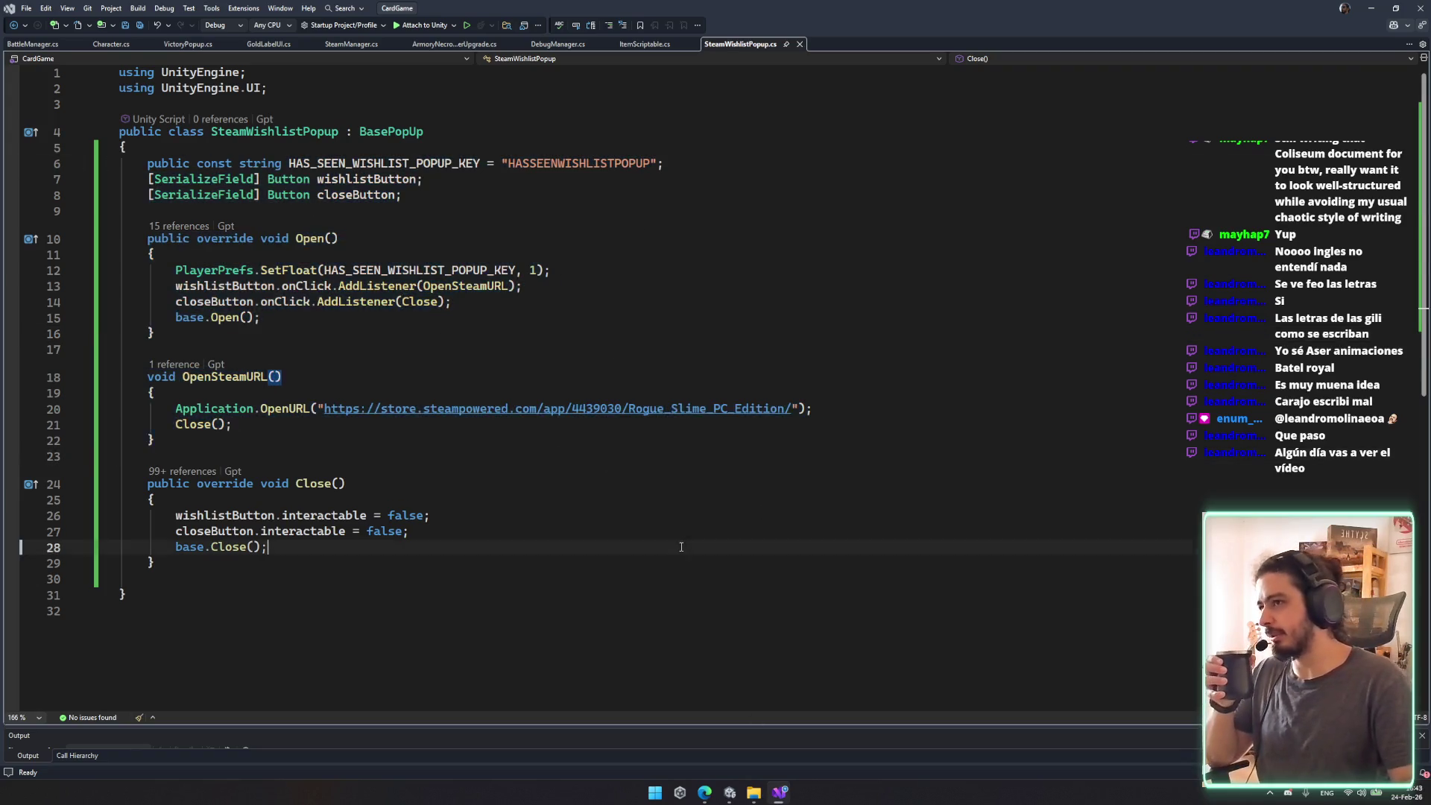
{"action": "left_click", "coordinate": [395, 163]}
{"action": "middle_click", "coordinate": [453, 45]}
{"action": "middle_click", "coordinate": [351, 44]}
{"action": "left_click", "coordinate": [269, 44]}
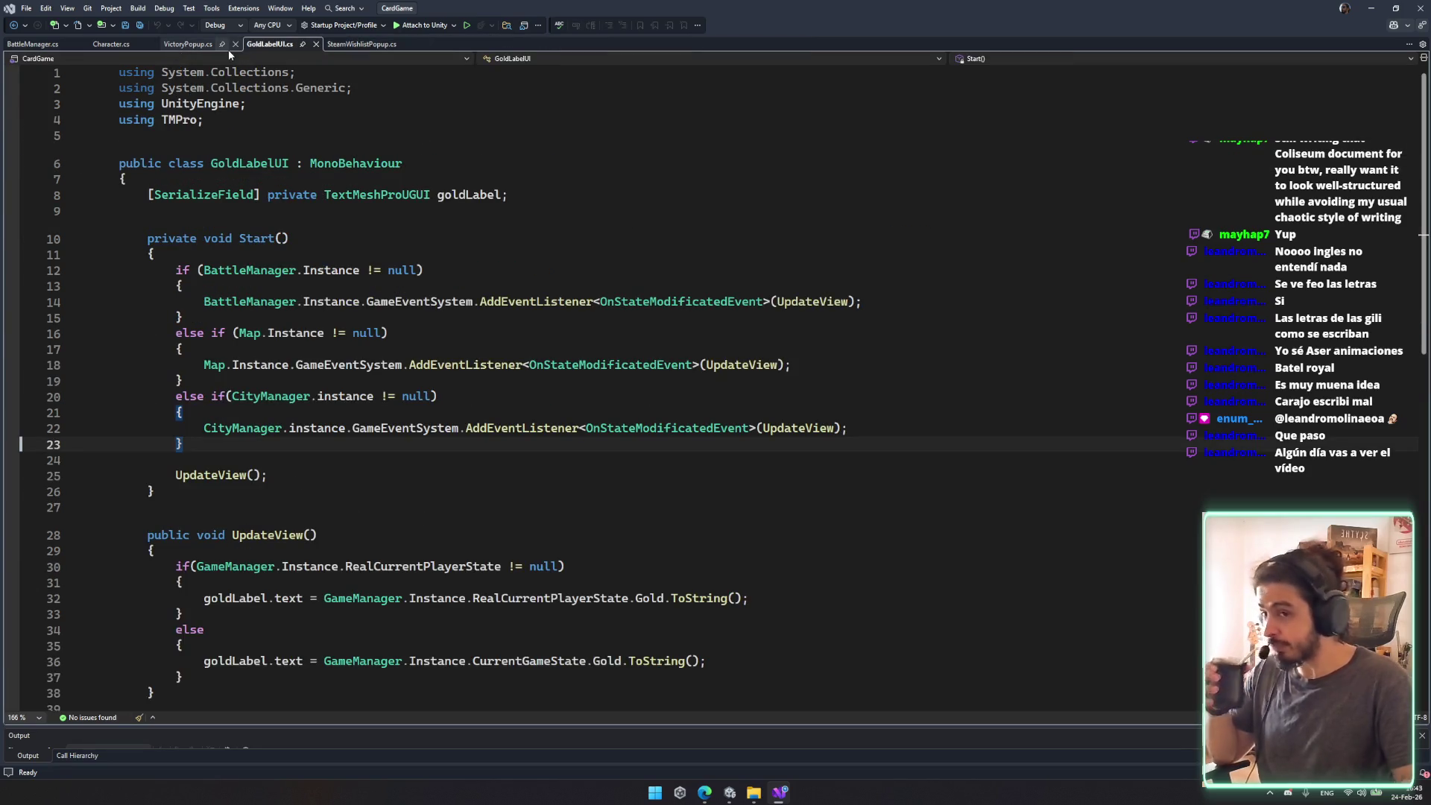
Step: Search the code for 'citymanager' with Ctrl+T and open CityManager.cs
{"action": "left_click", "coordinate": [889, 209]}
{"action": "key", "text": "ctrl+t"}
{"action": "type", "text": "city"}
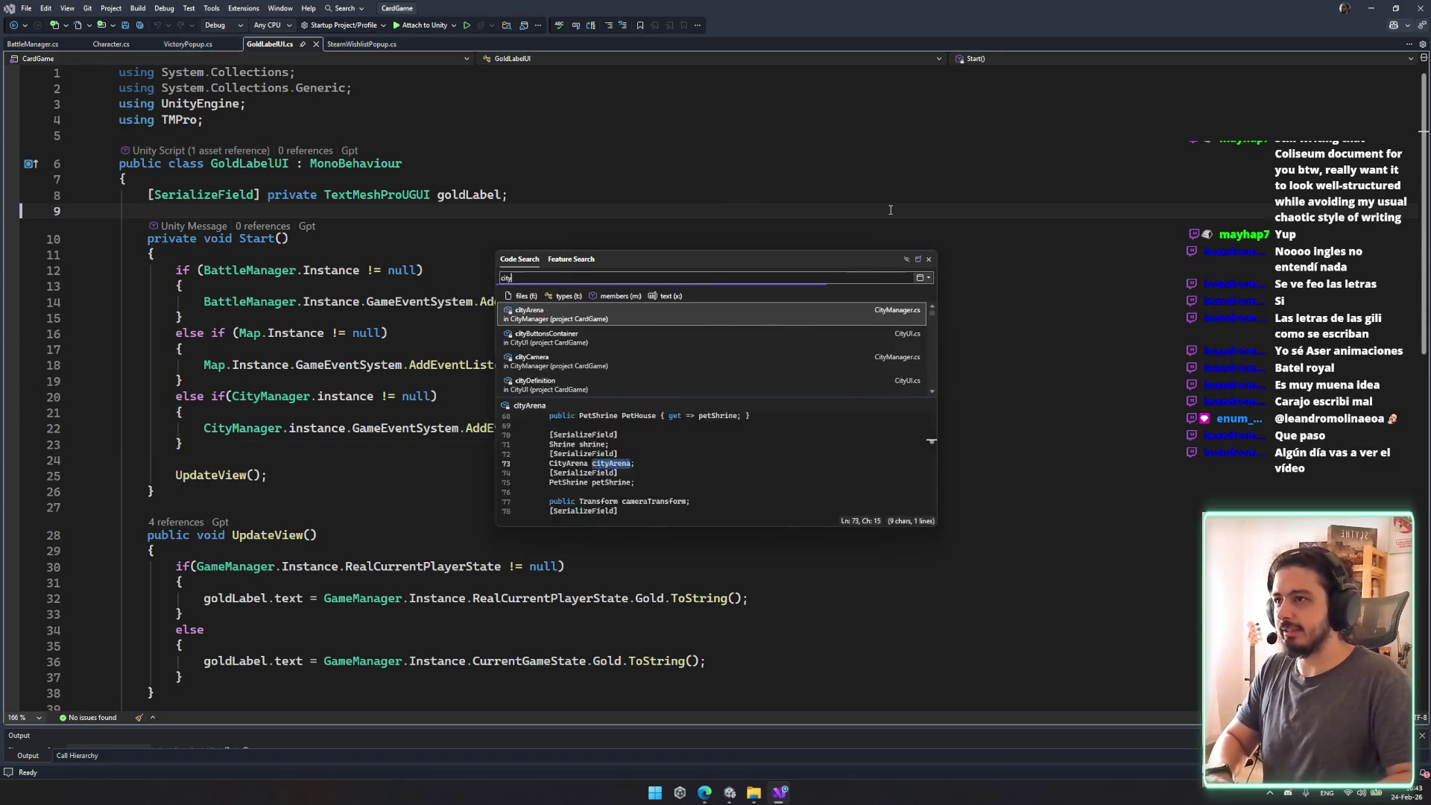
{"action": "type", "text": "mage"}
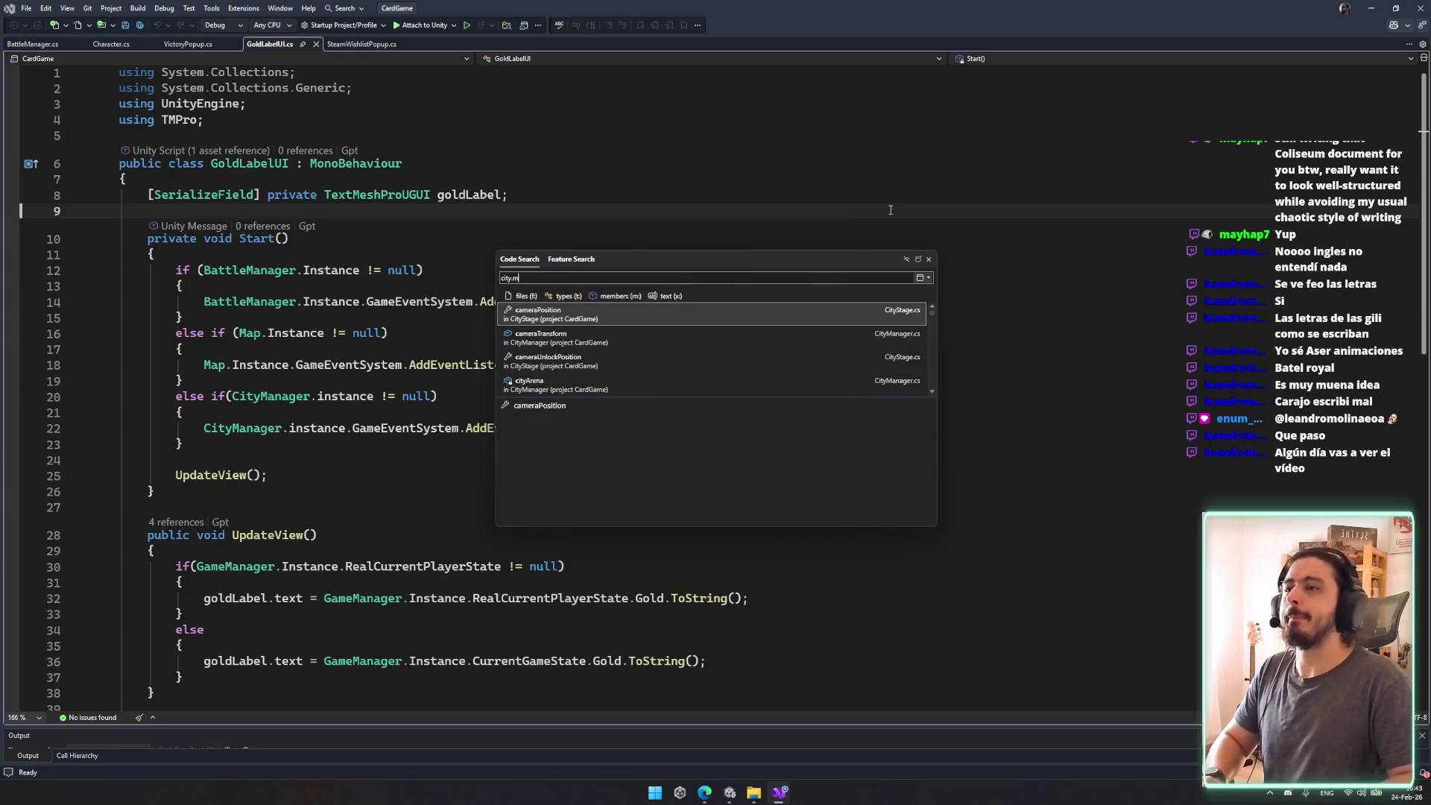
{"action": "key", "text": "BackSpace"}
{"action": "key", "text": "BackSpace"}
{"action": "type", "text": "nager"}
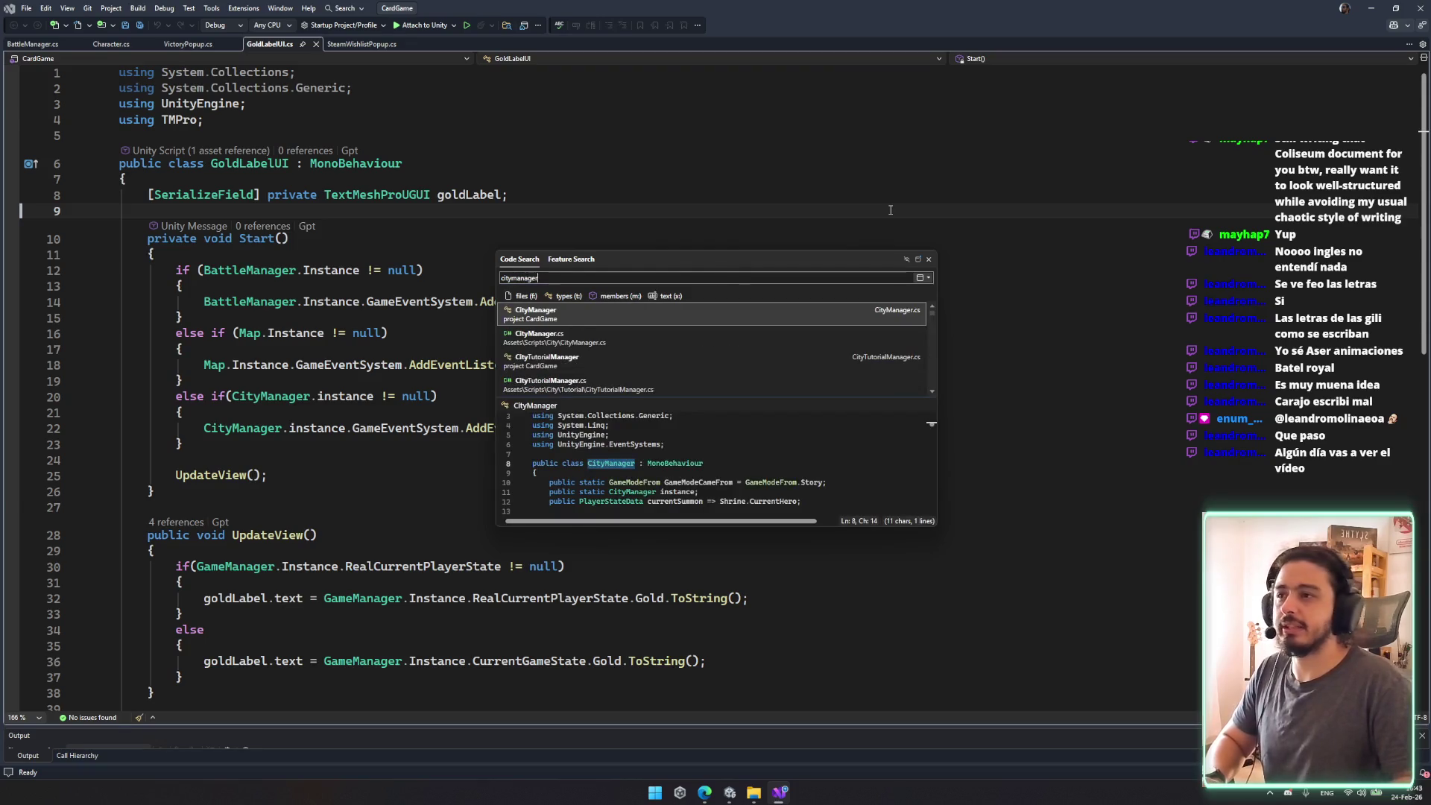
{"action": "key", "text": "Return"}
Step: Scroll through CityManager.cs to review its panel-opened handlers, then reopen code search
{"action": "scroll", "coordinate": [682, 348], "scroll_direction": "down", "scroll_amount": 20}
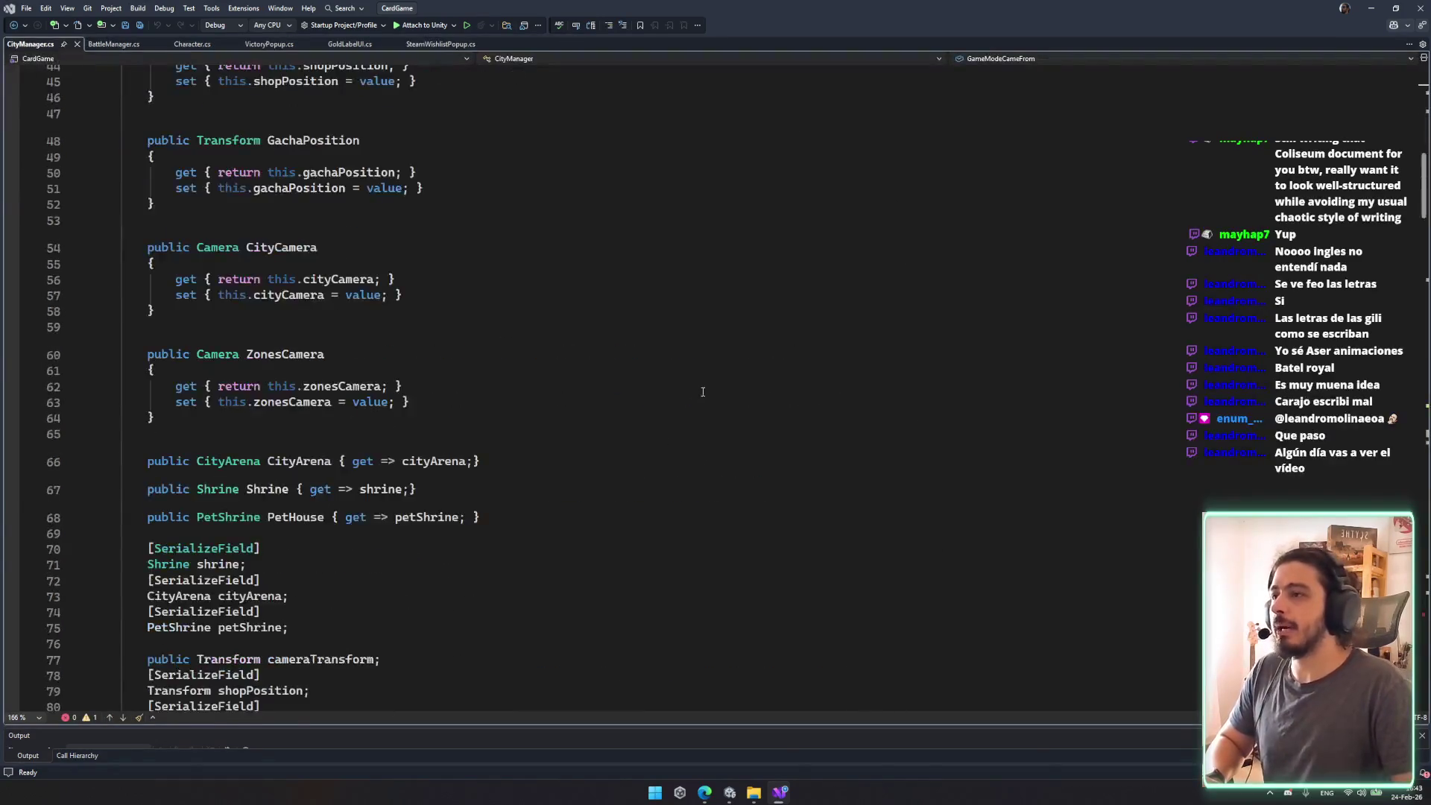
{"action": "scroll", "coordinate": [682, 348], "scroll_direction": "down", "scroll_amount": 6}
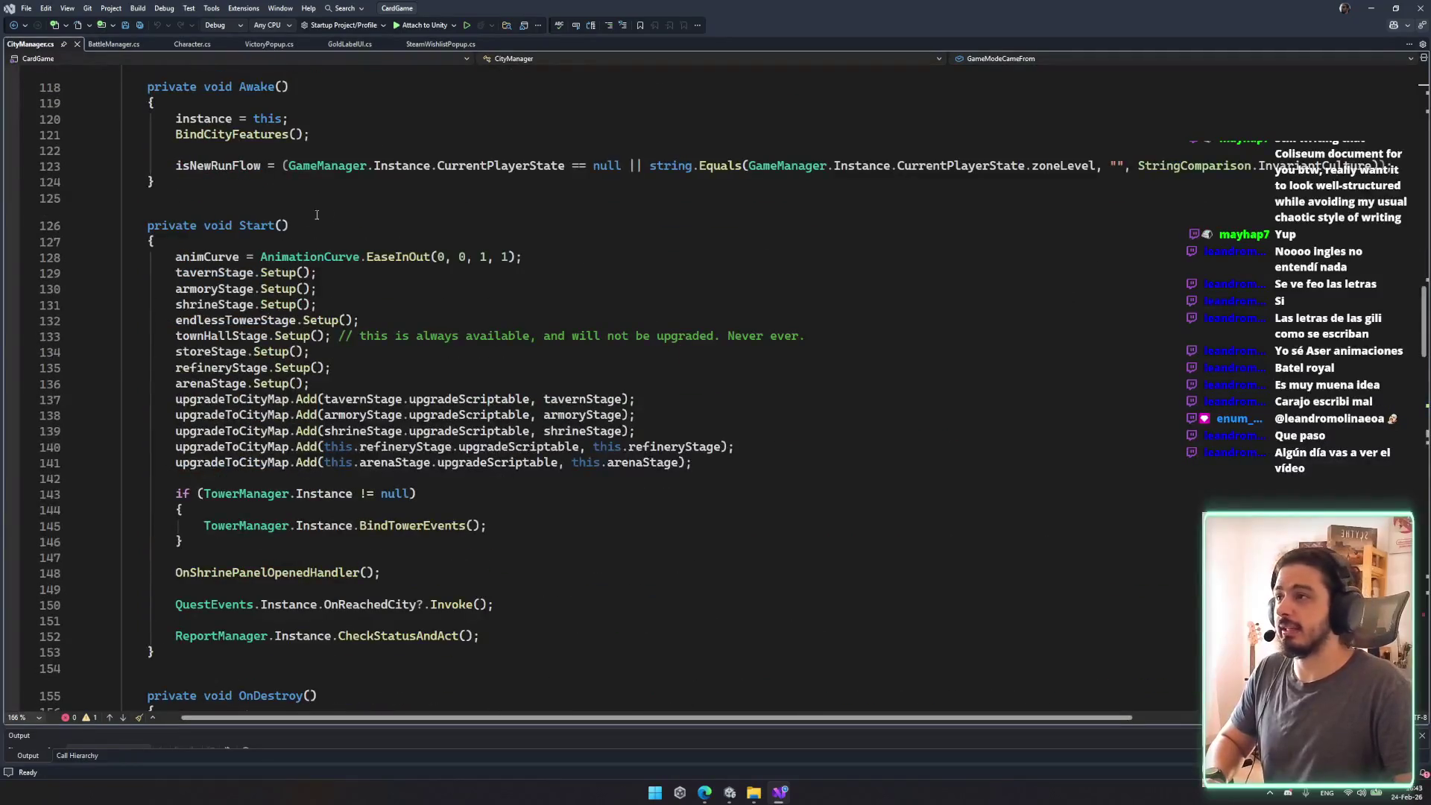
{"action": "scroll", "coordinate": [307, 215], "scroll_direction": "down", "scroll_amount": 12}
{"action": "scroll", "coordinate": [585, 506], "scroll_direction": "down", "scroll_amount": 7}
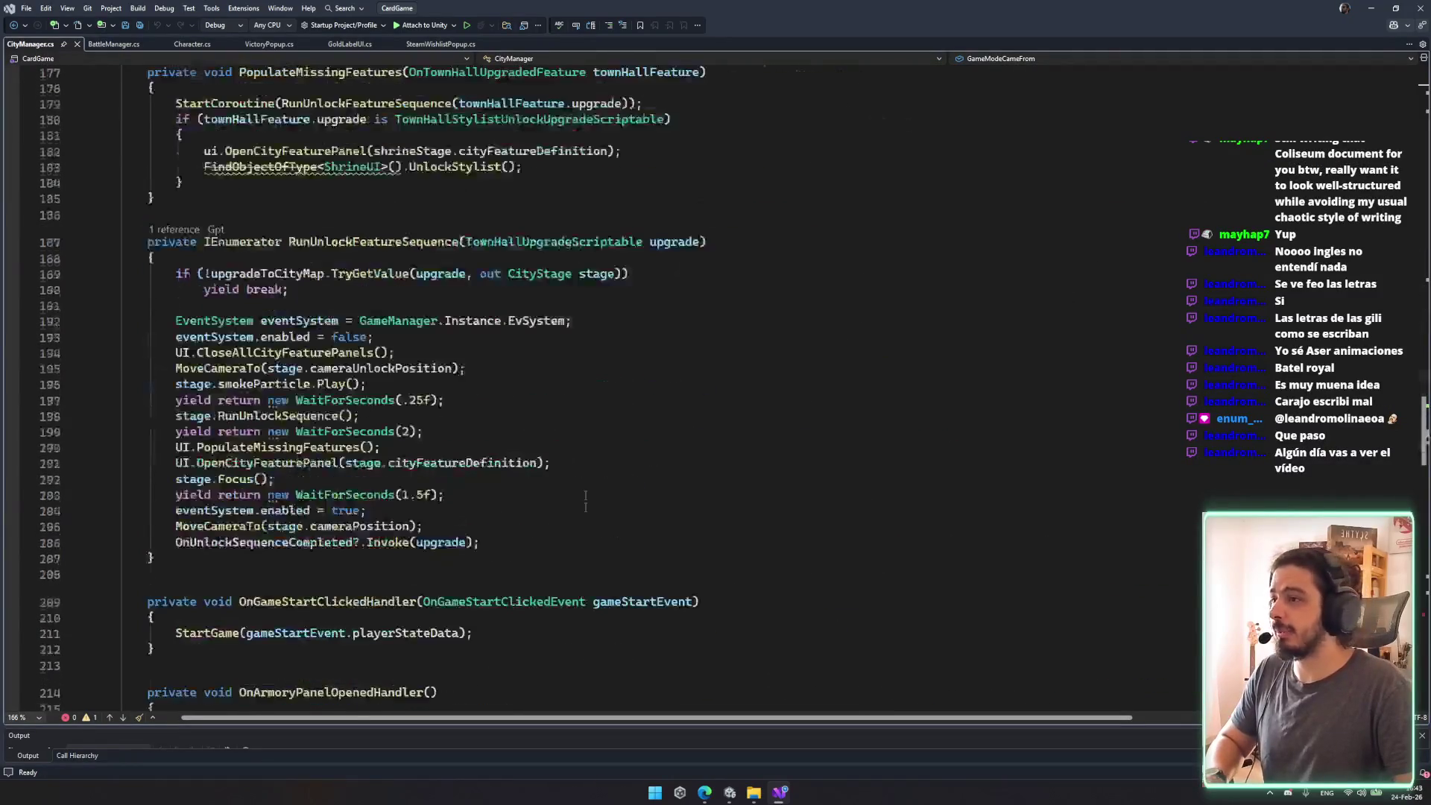
{"action": "scroll", "coordinate": [578, 401], "scroll_direction": "down", "scroll_amount": 11}
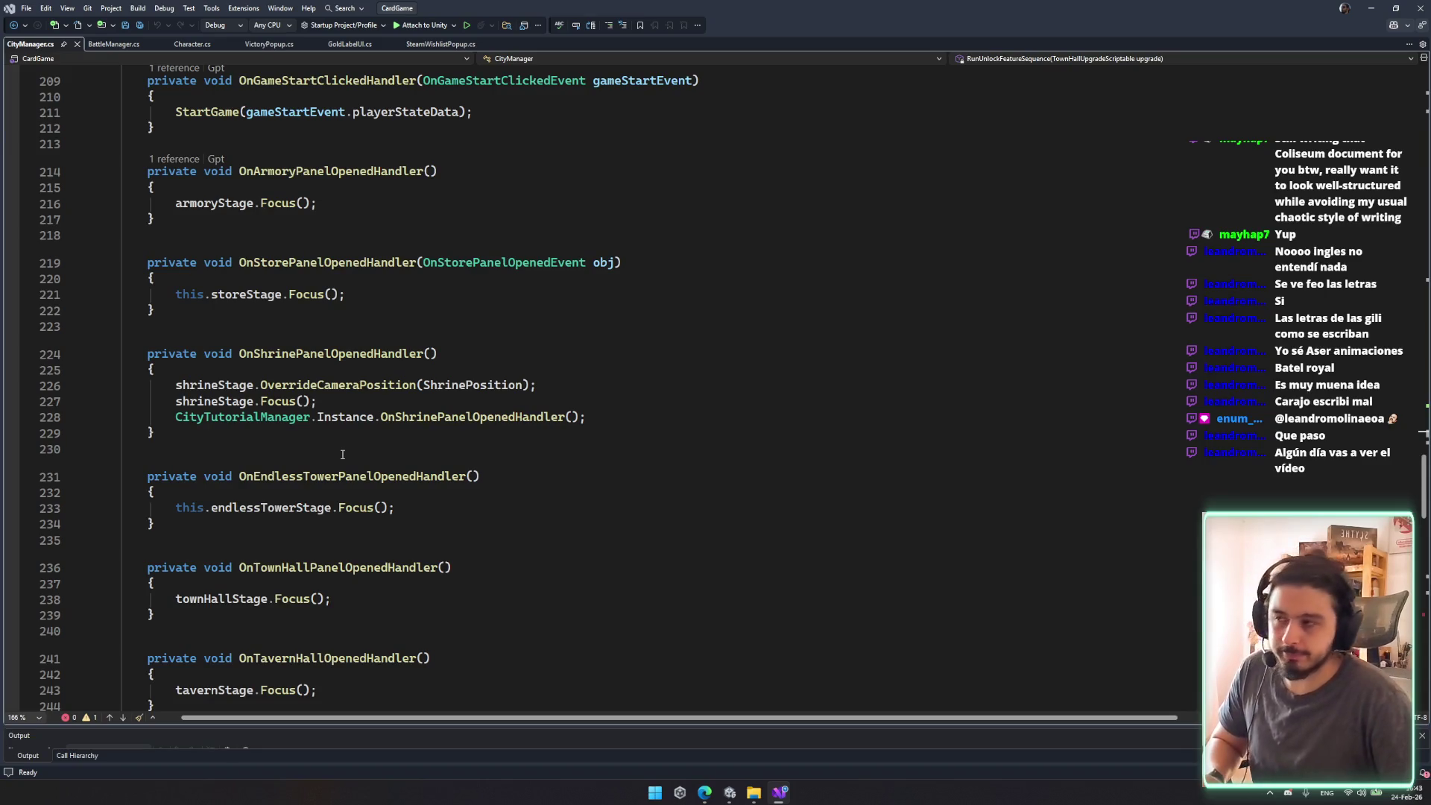
{"action": "scroll", "coordinate": [492, 418], "scroll_direction": "down", "scroll_amount": 12}
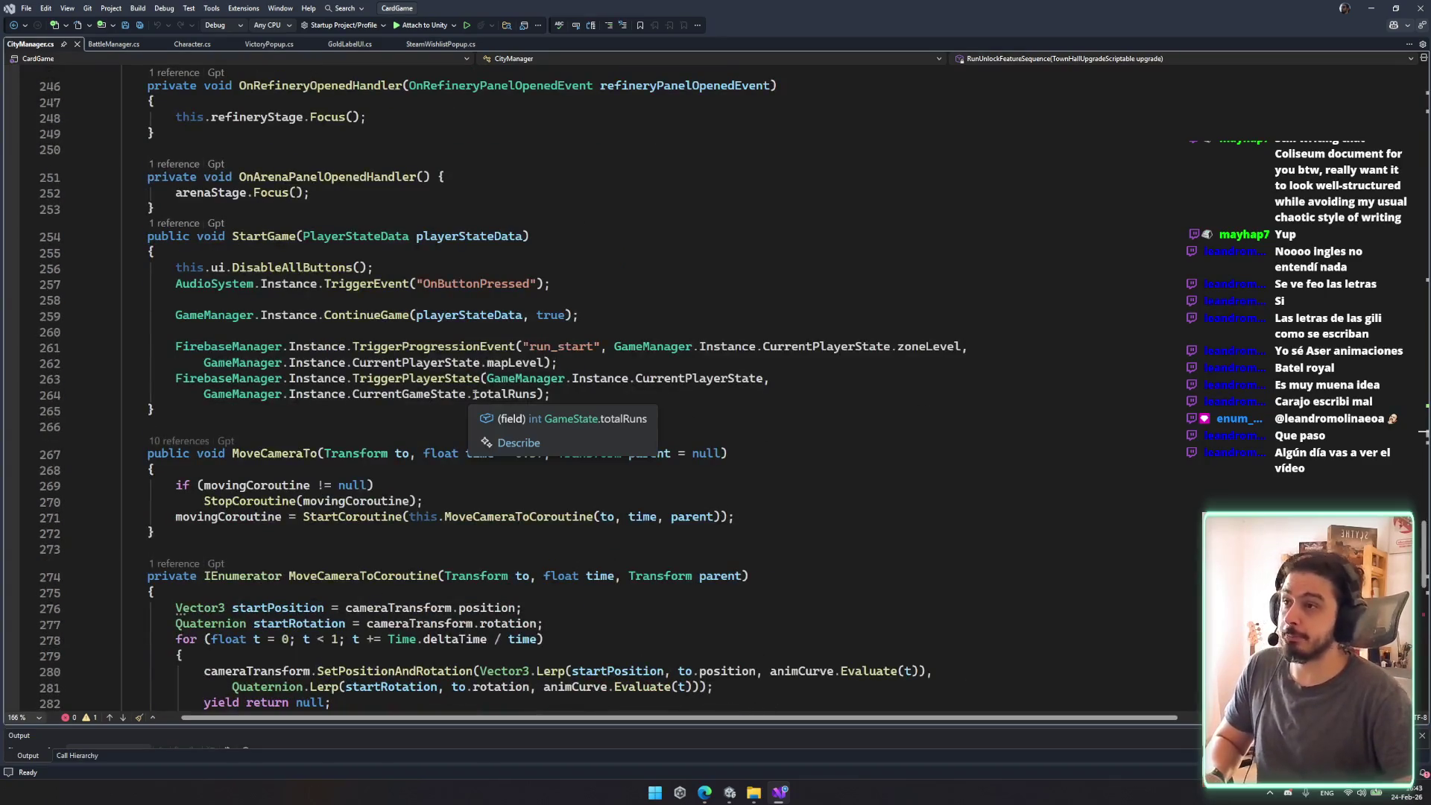
{"action": "scroll", "coordinate": [475, 395], "scroll_direction": "down", "scroll_amount": 10}
{"action": "scroll", "coordinate": [451, 441], "scroll_direction": "up", "scroll_amount": 4}
{"action": "scroll", "coordinate": [452, 441], "scroll_direction": "up", "scroll_amount": 7}
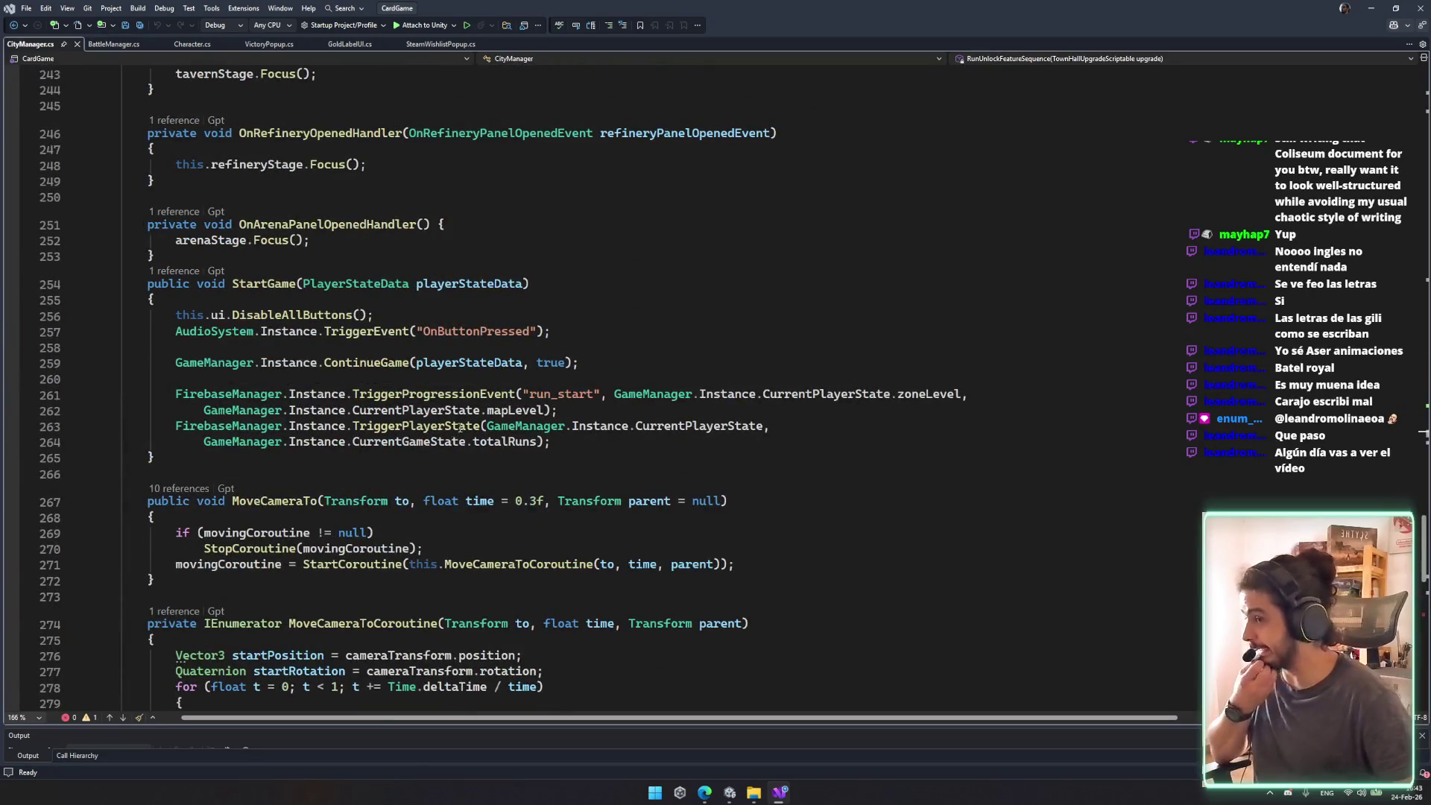
{"action": "scroll", "coordinate": [460, 426], "scroll_direction": "up", "scroll_amount": 7}
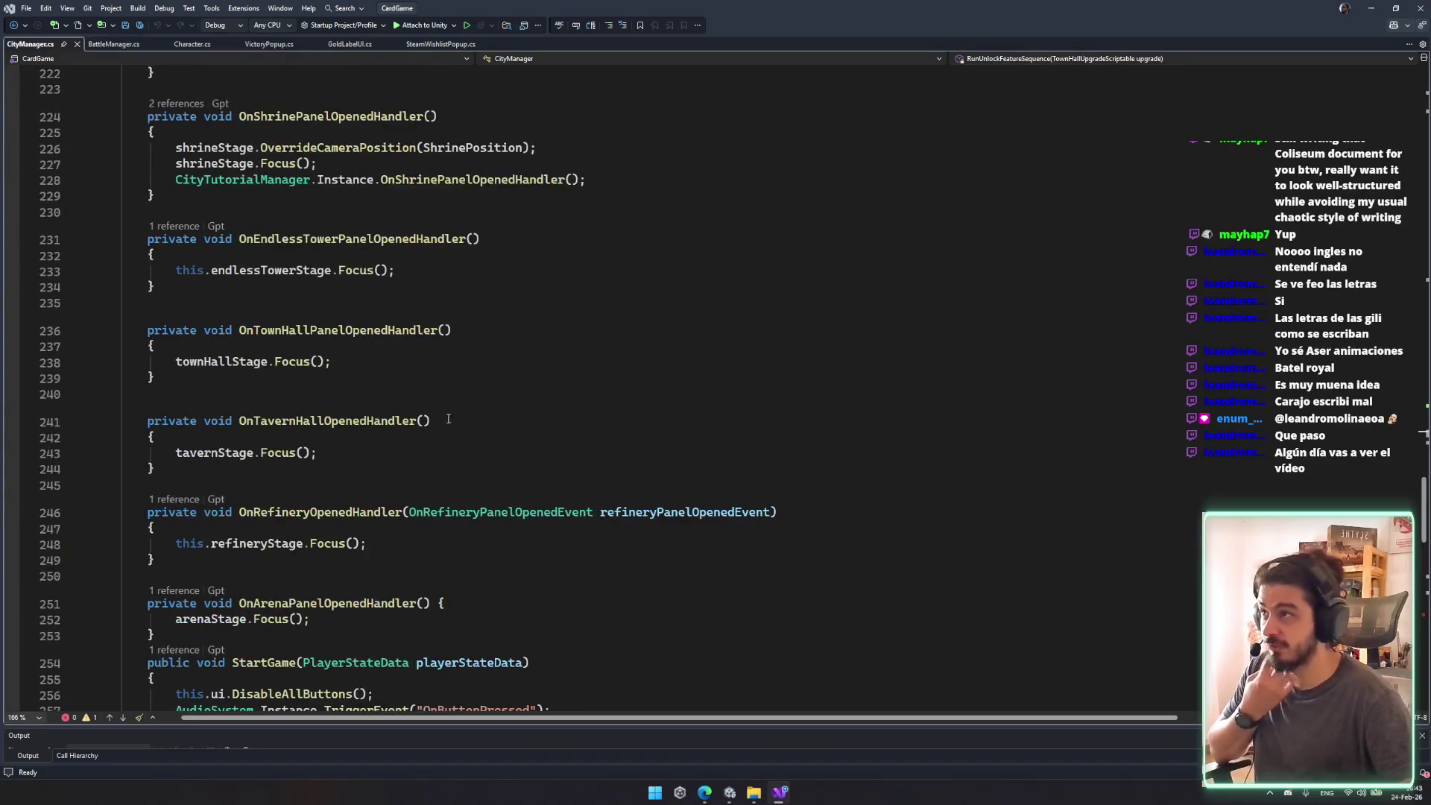
{"action": "scroll", "coordinate": [413, 406], "scroll_direction": "up", "scroll_amount": 5}
{"action": "key", "text": "ctrl+t"}
Step: Open DailyRewardPopup.cs from code search and list its references, opening the CityUI.cs match
{"action": "type", "text": "dailyrewardp"}
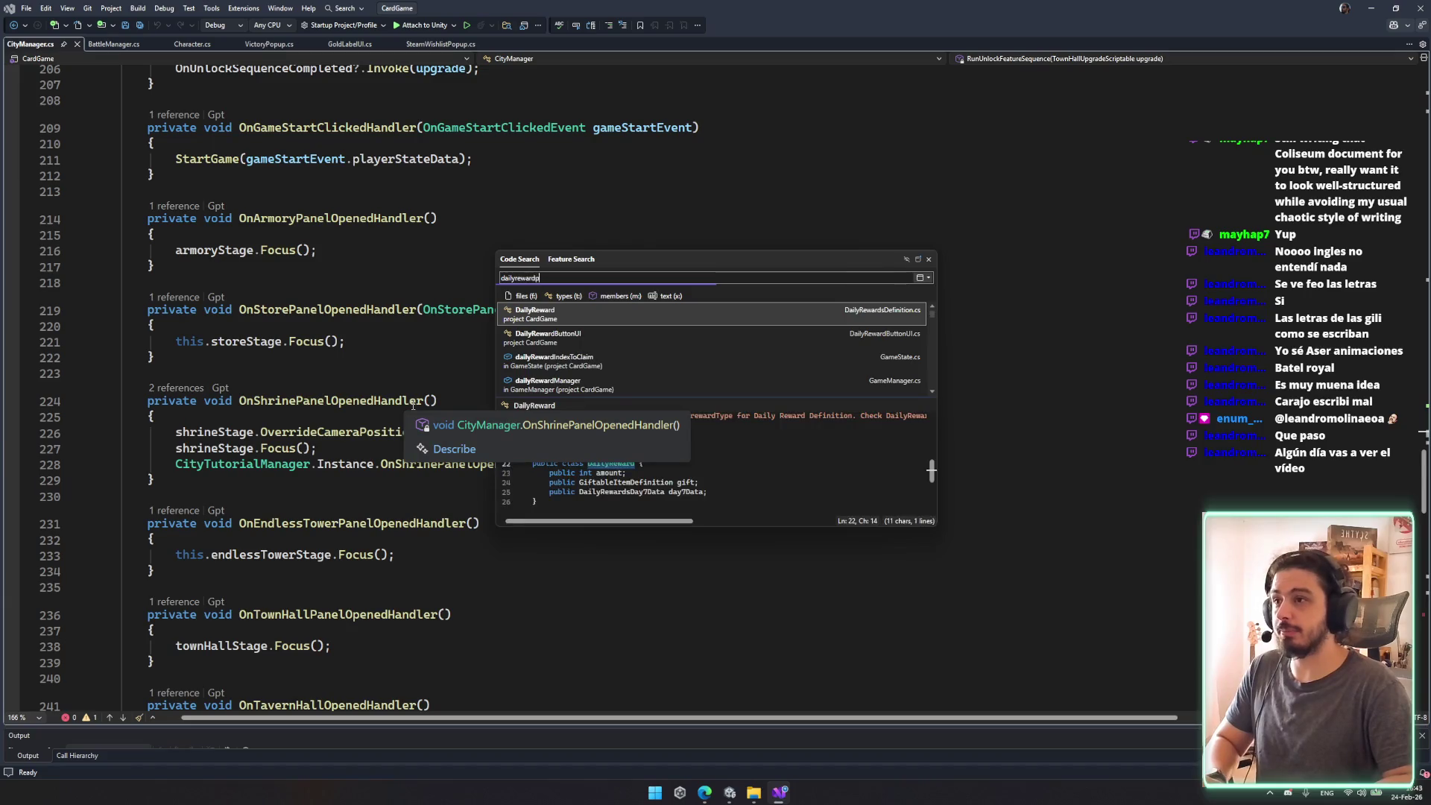
{"action": "type", "text": "opup"}
{"action": "key", "text": "Return"}
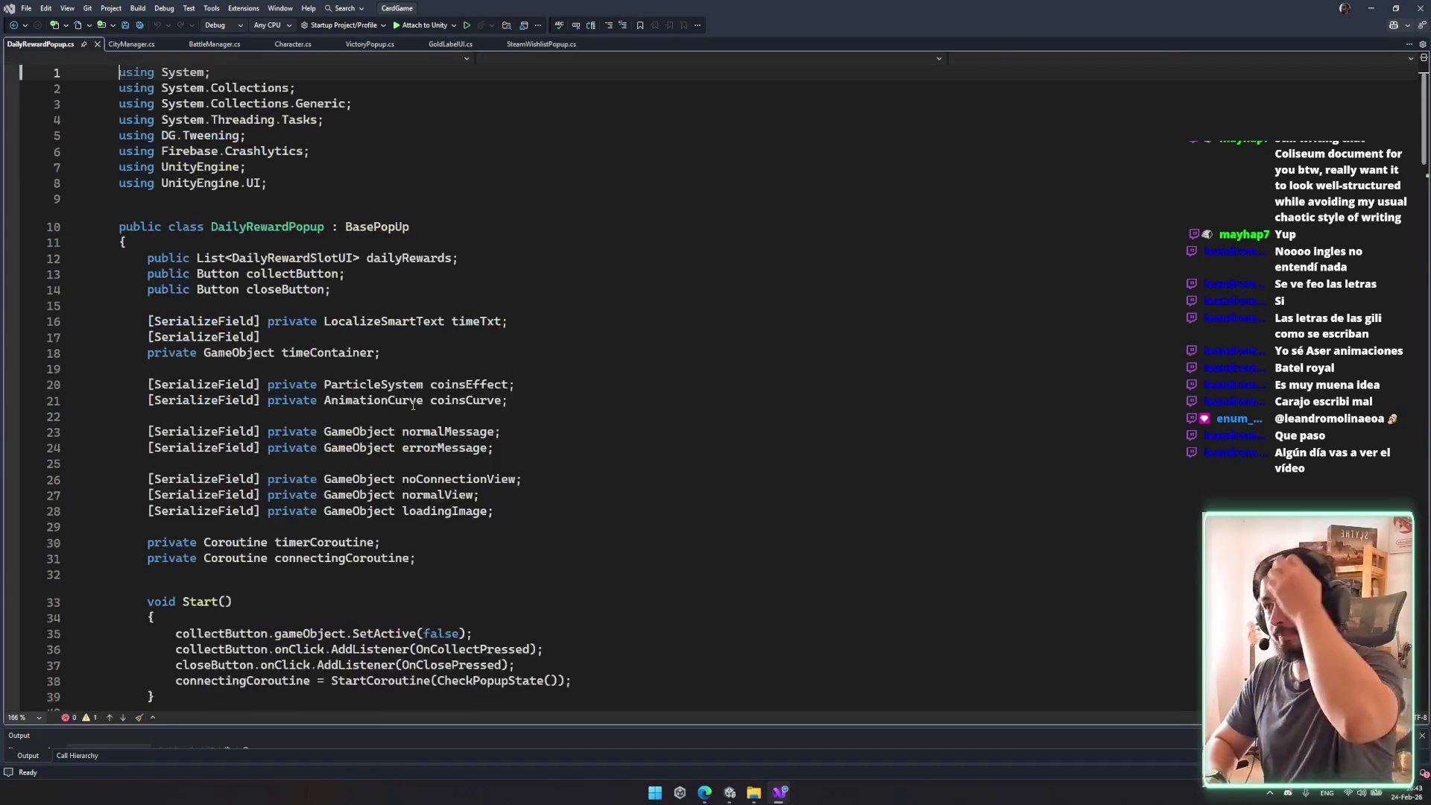
{"action": "key", "text": "shift+F12"}
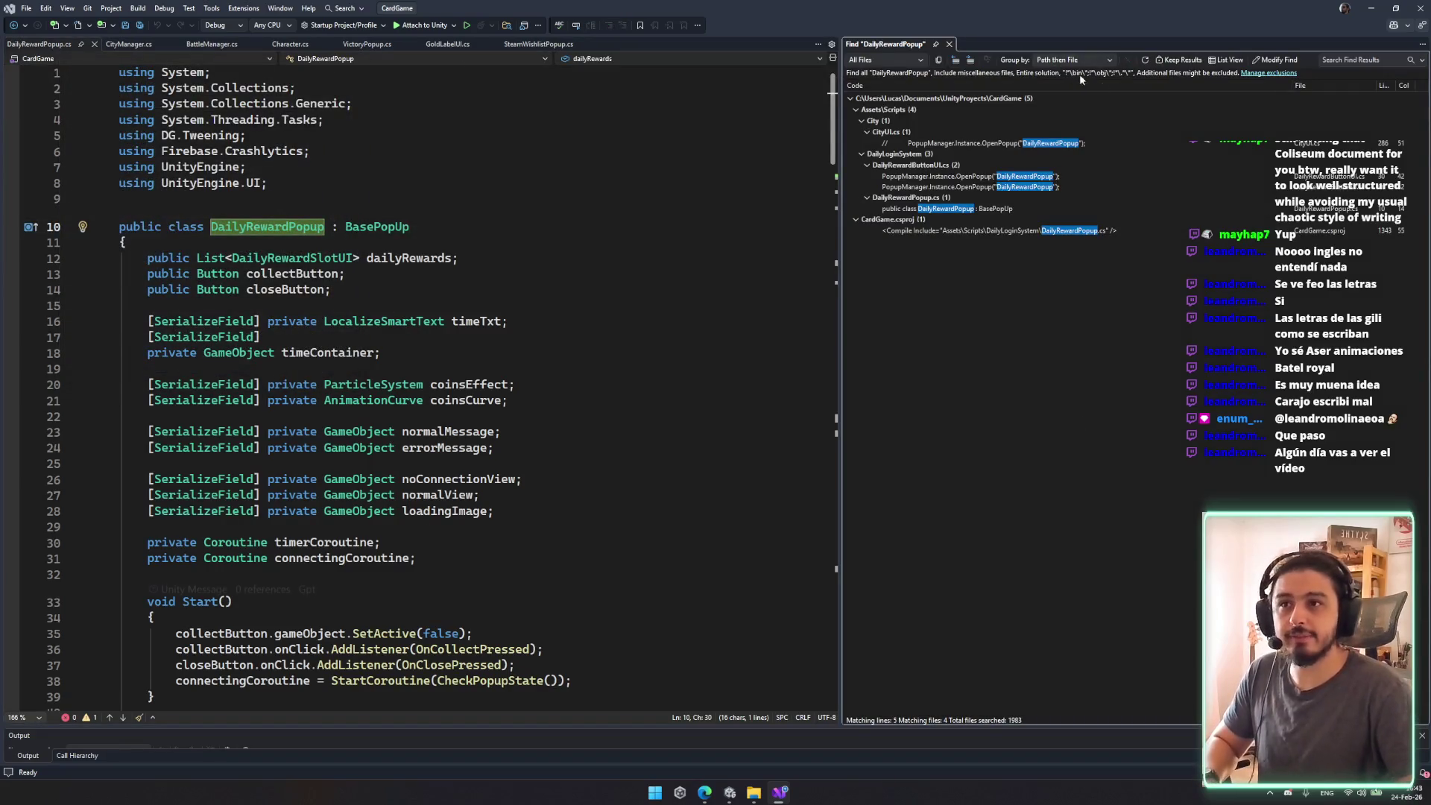
{"action": "double_click", "coordinate": [1225, 141]}
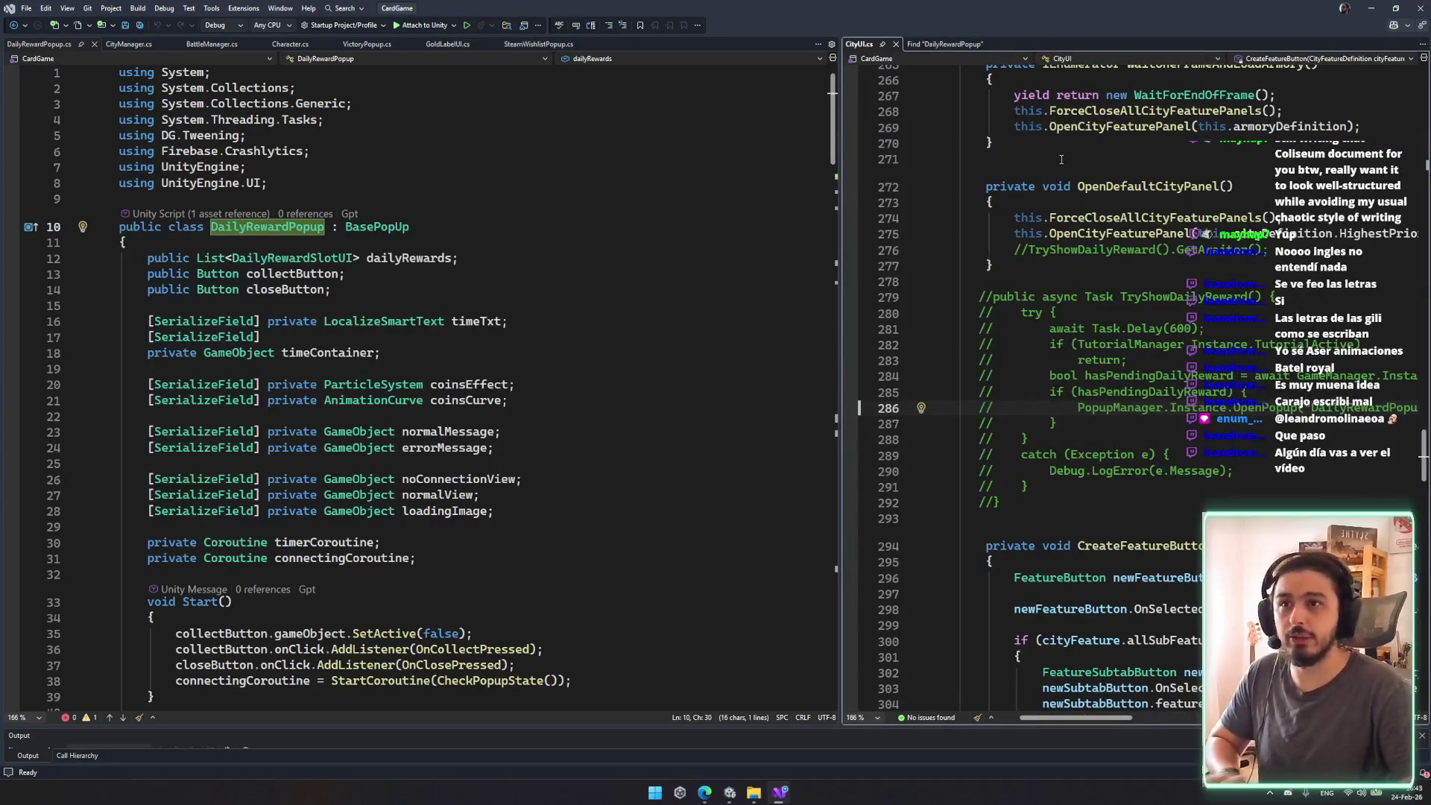
Step: Open the DailyRewardButtonUI.cs reference at line 30 beside DailyRewardPopup.cs
{"action": "left_click", "coordinate": [641, 259]}
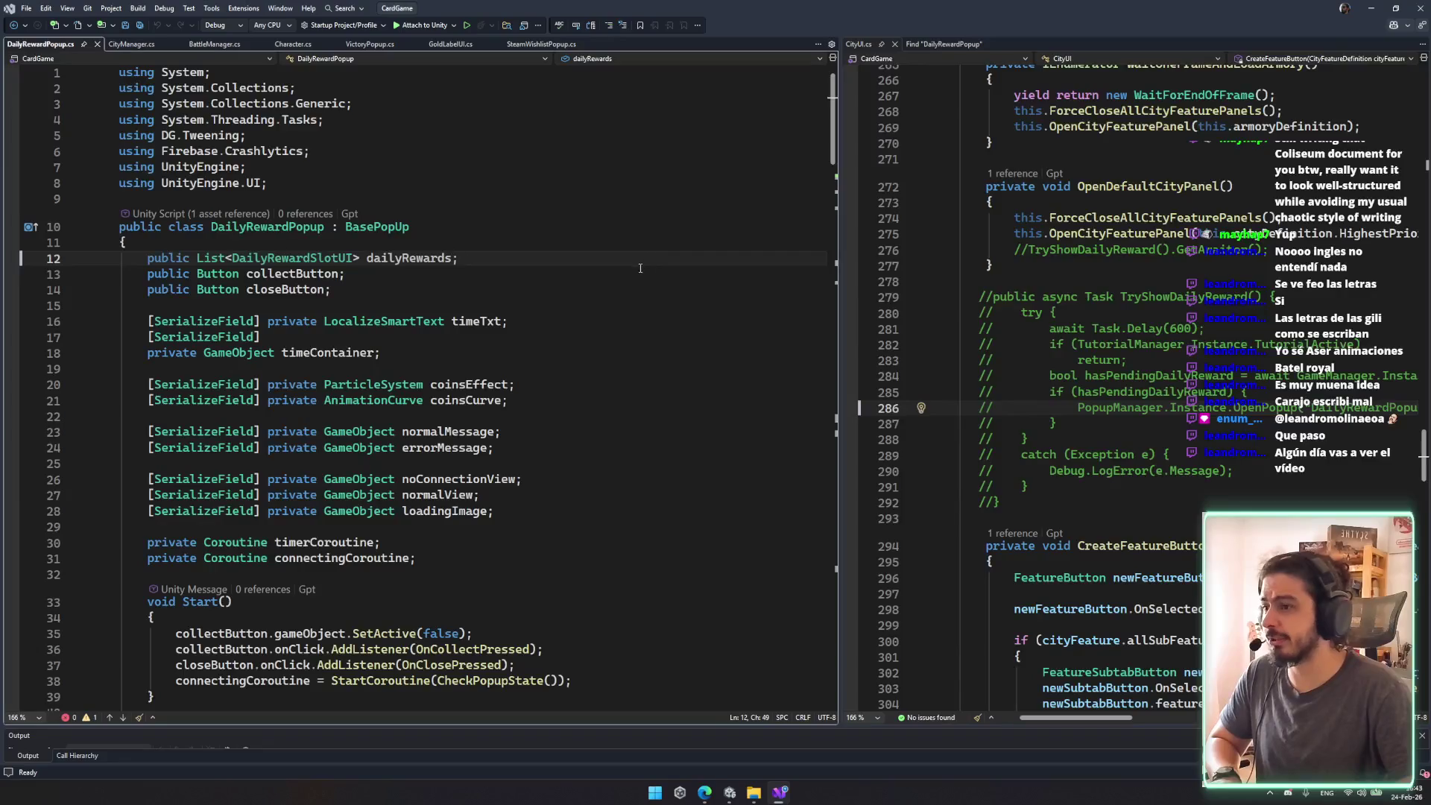
{"action": "key", "text": "Down"}
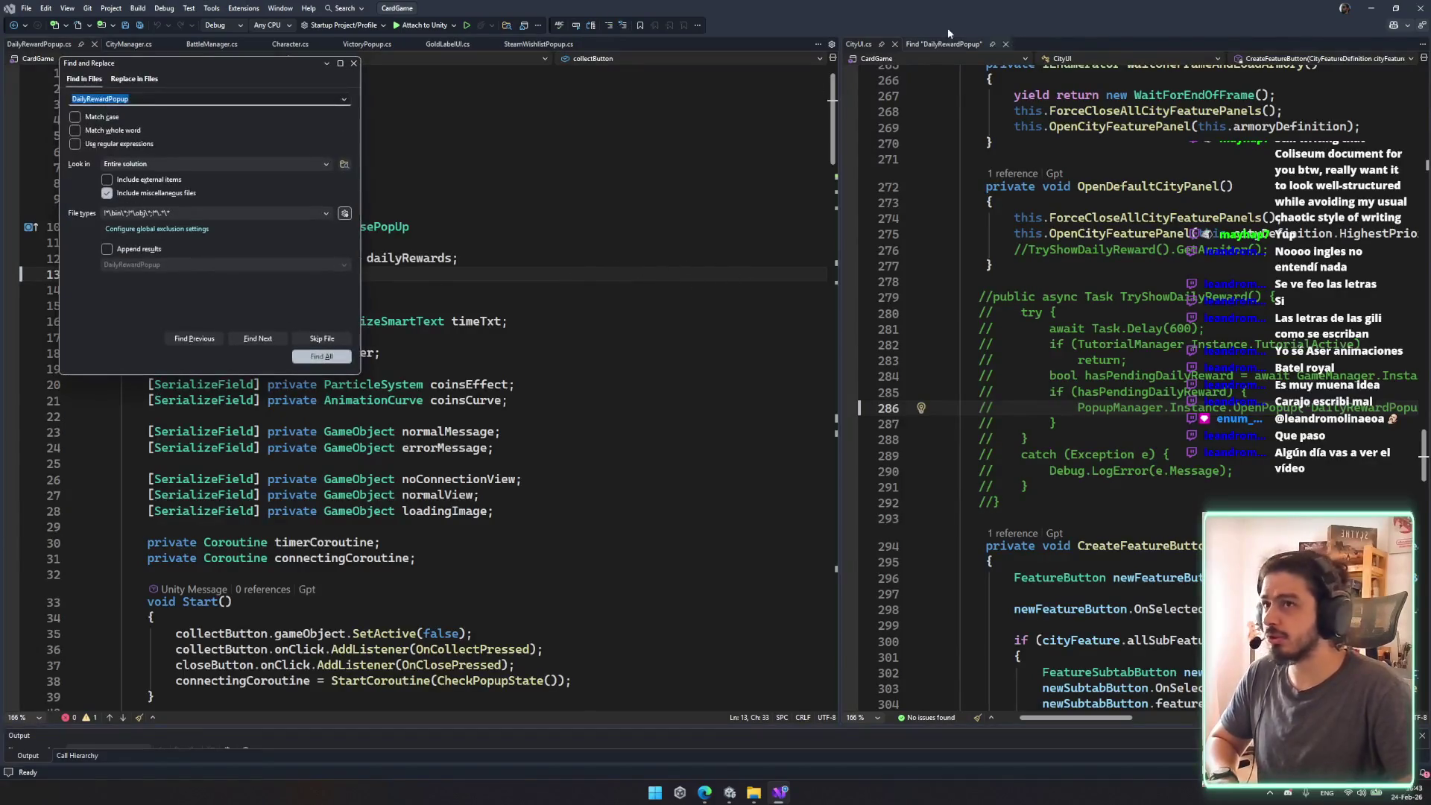
{"action": "left_click", "coordinate": [945, 44]}
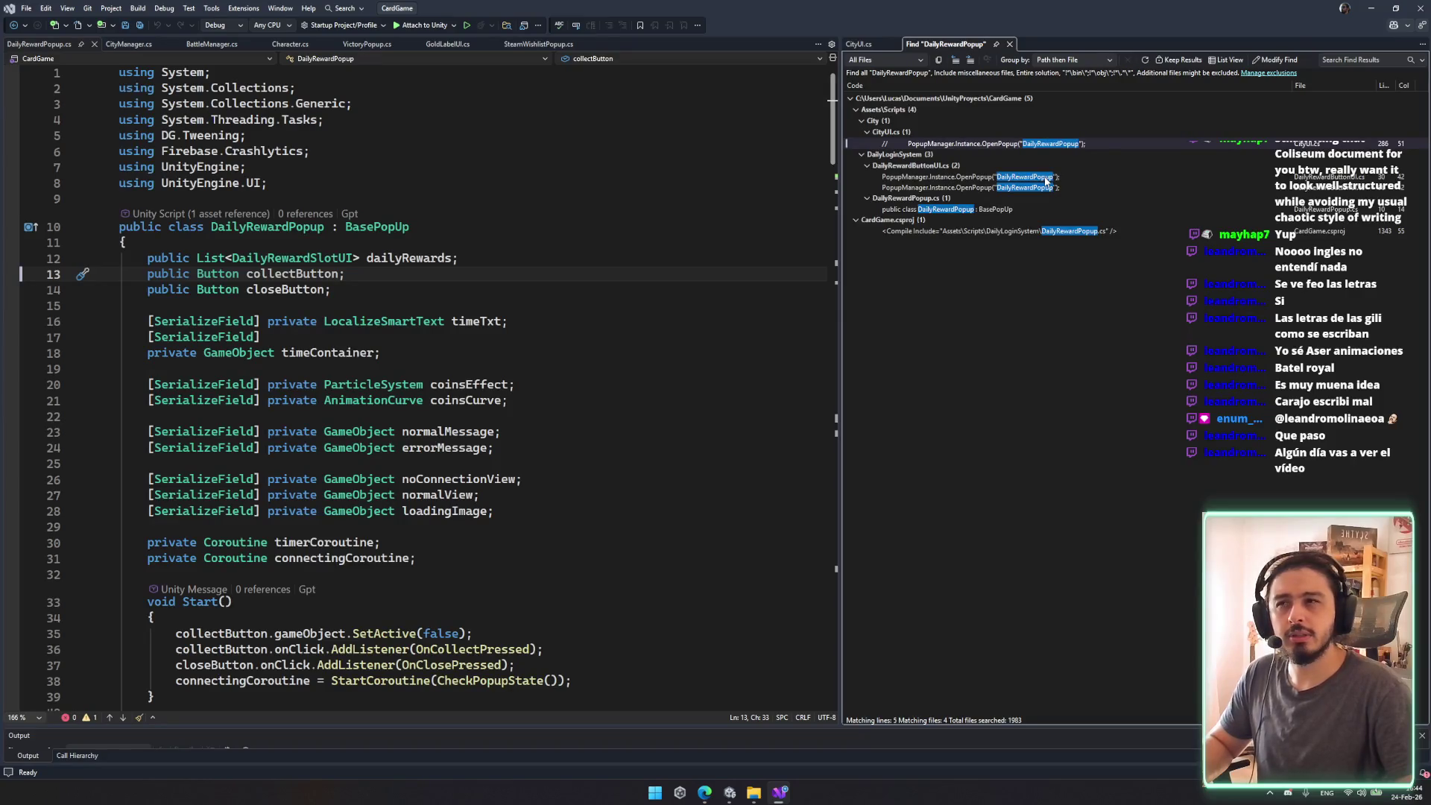
{"action": "double_click", "coordinate": [1045, 180]}
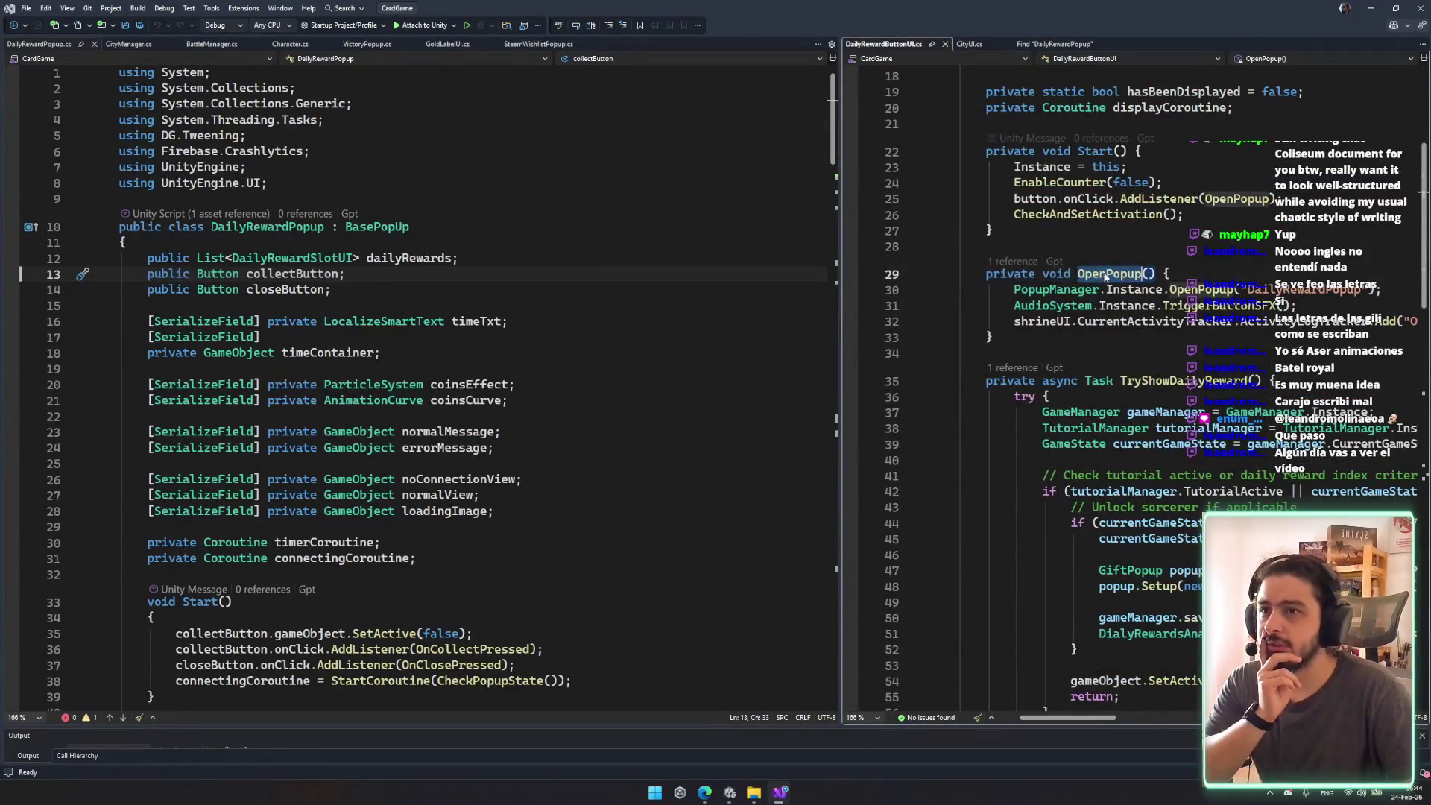
{"action": "left_click", "coordinate": [1162, 184]}
{"action": "key", "text": "ctrl+minus"}
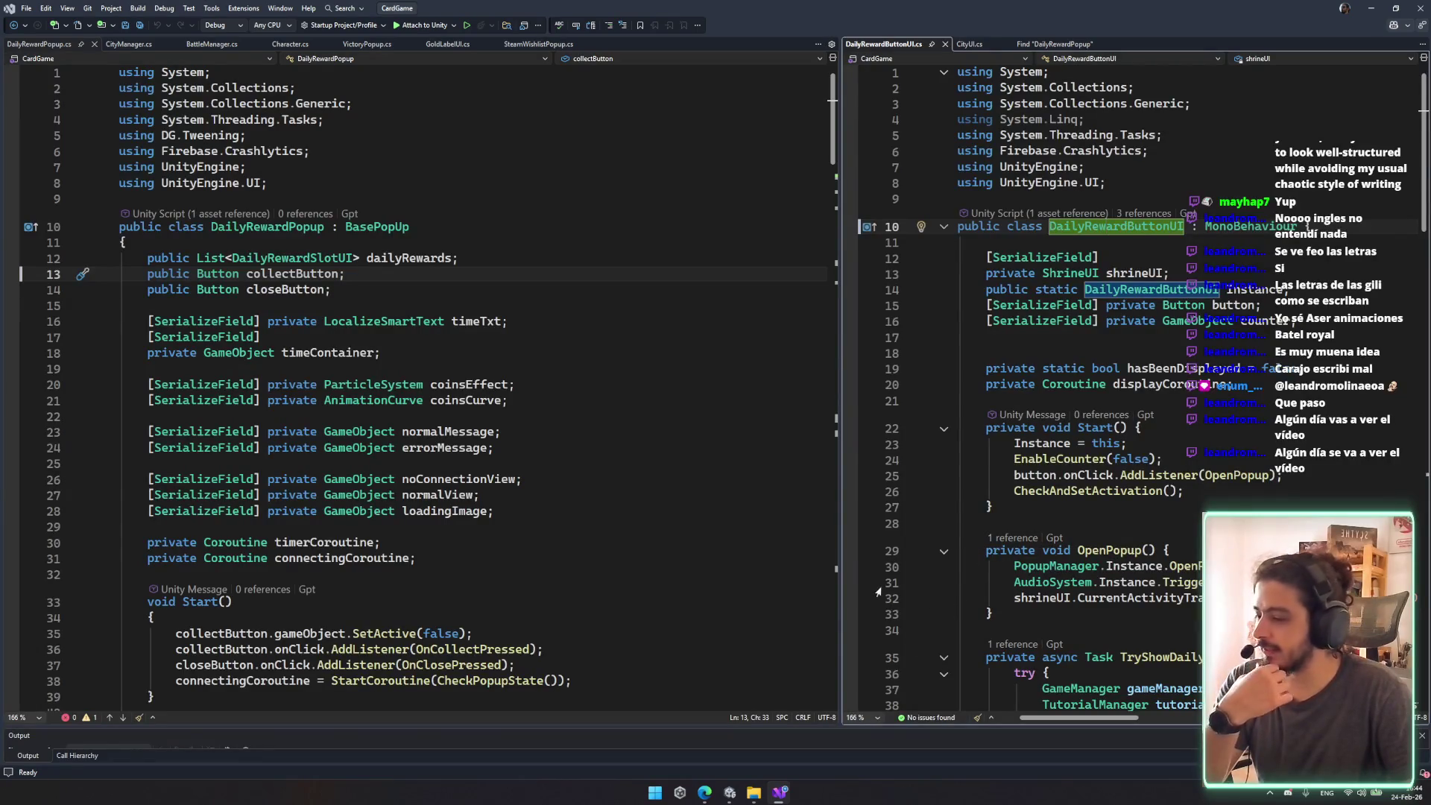
{"action": "scroll", "coordinate": [872, 527], "scroll_direction": "down", "scroll_amount": 2}
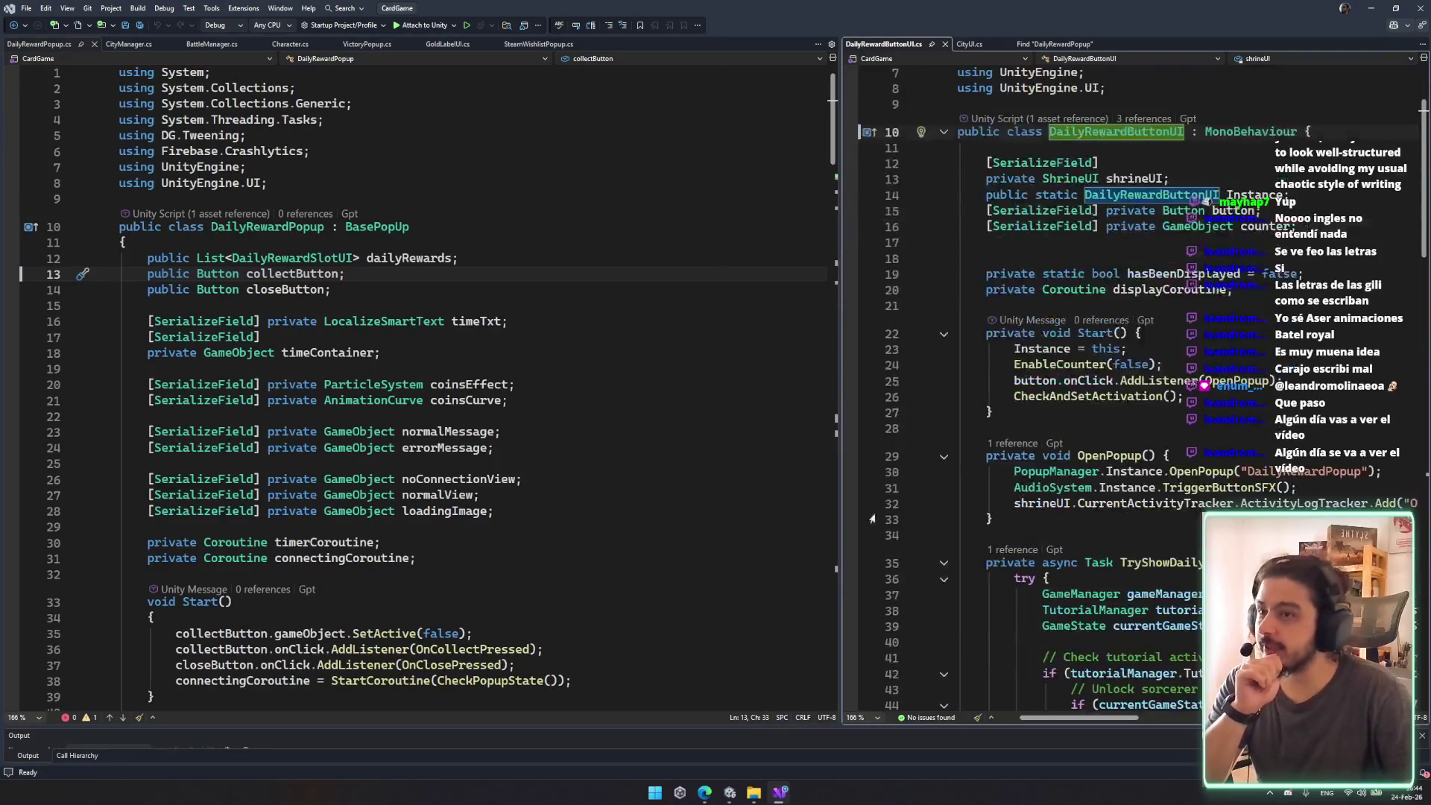
{"action": "left_click_drag", "start_coordinate": [839, 342], "coordinate": [682, 342]}
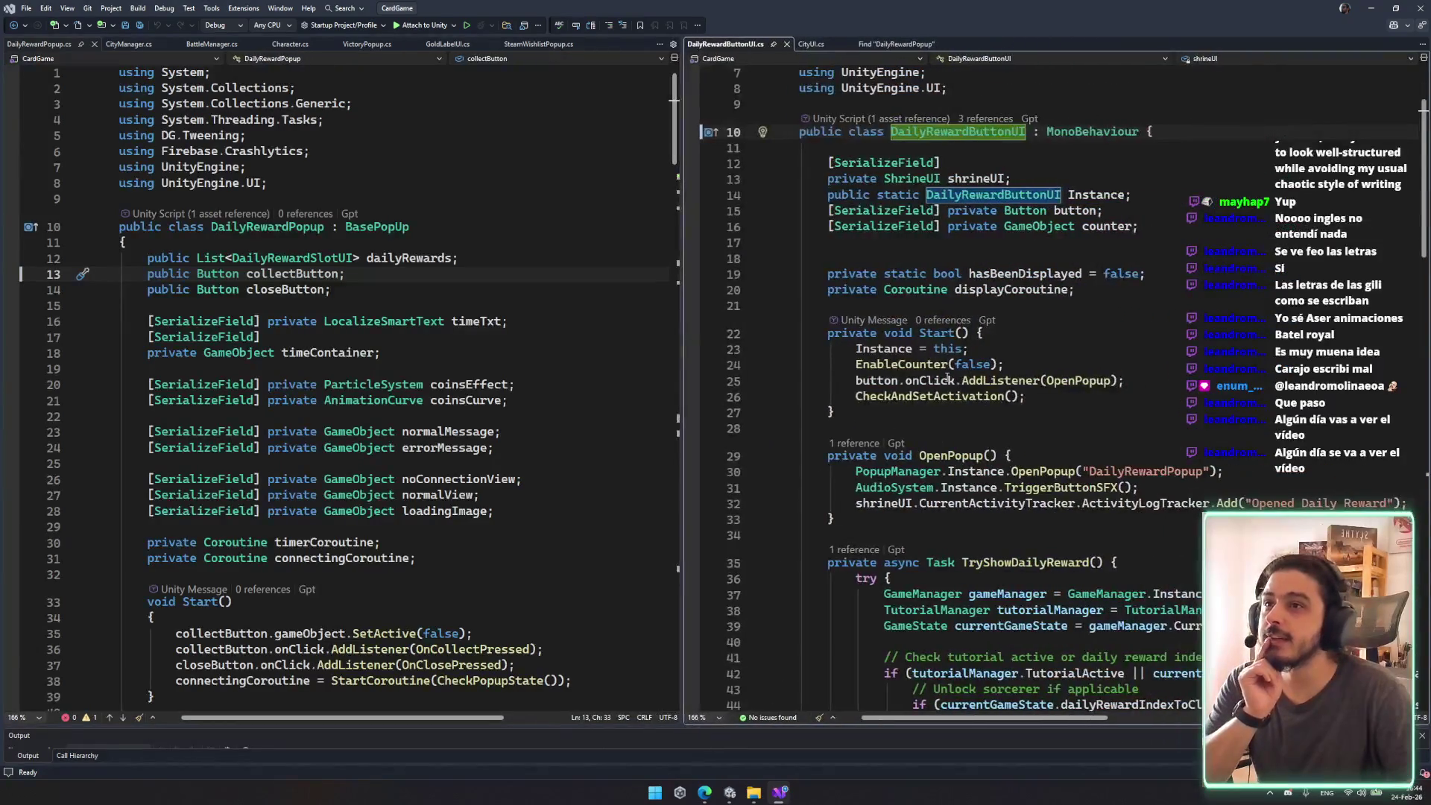
{"action": "scroll", "coordinate": [1015, 274], "scroll_direction": "down", "scroll_amount": 11}
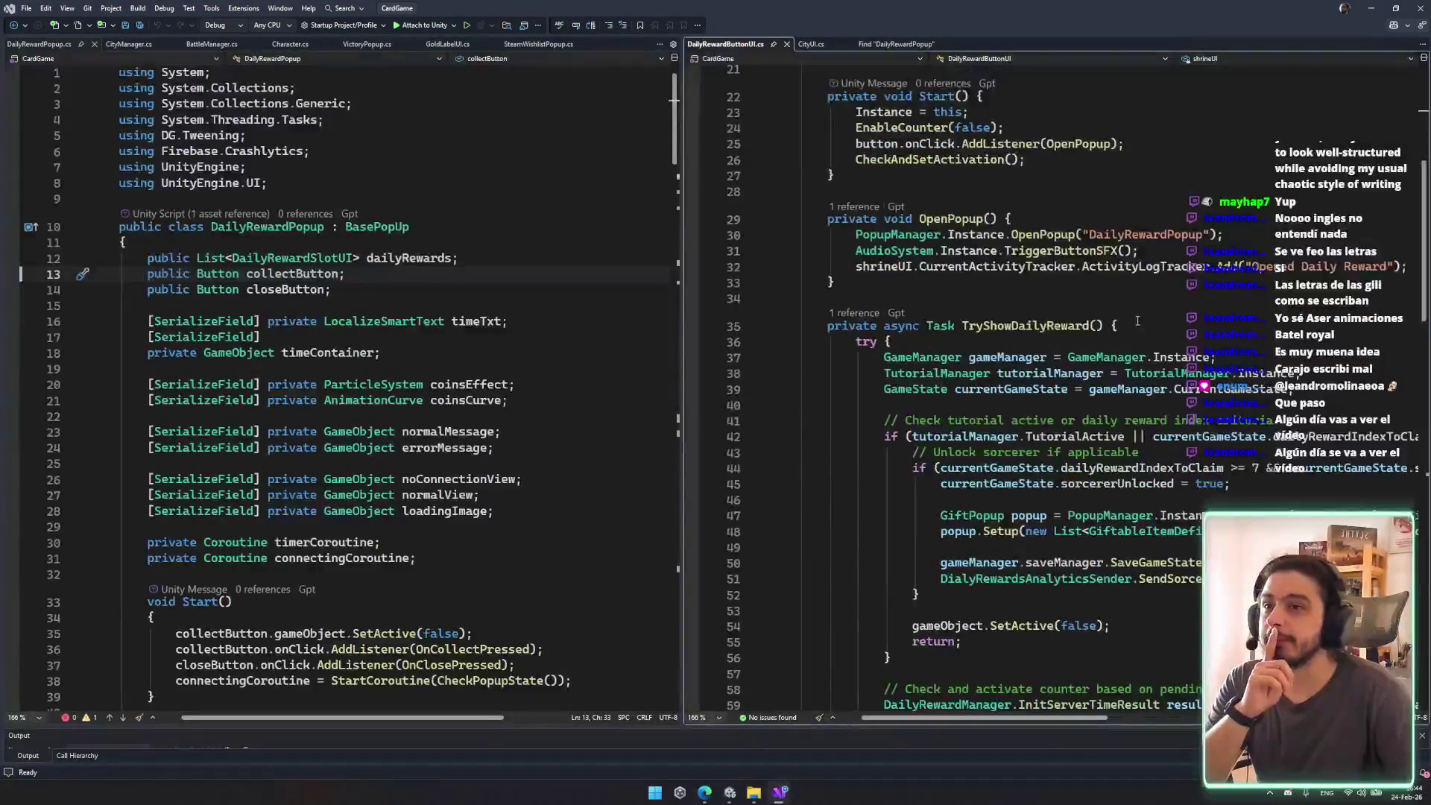
{"action": "scroll", "coordinate": [1060, 293], "scroll_direction": "up", "scroll_amount": 5}
{"action": "left_click", "coordinate": [1059, 280]}
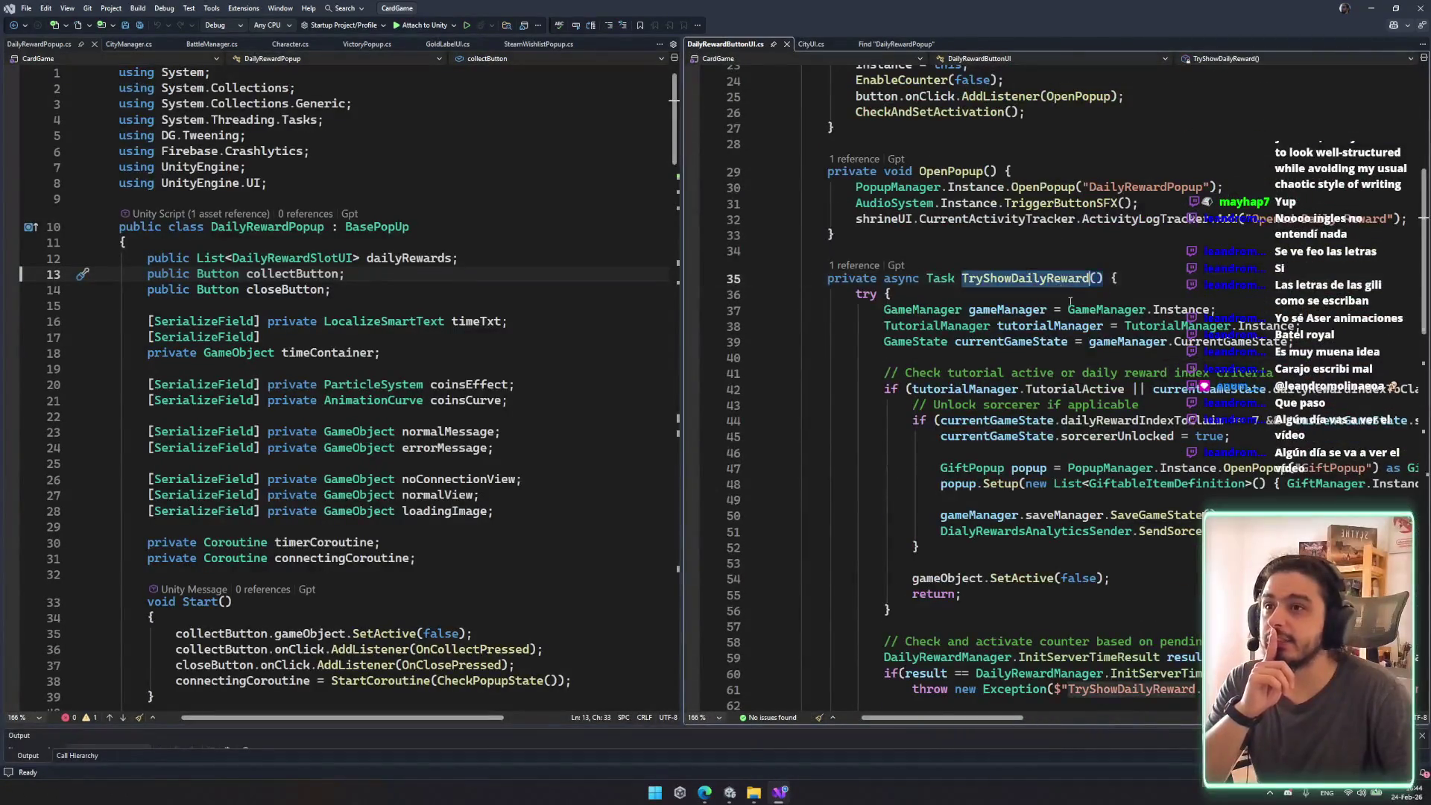
{"action": "scroll", "coordinate": [1035, 292], "scroll_direction": "up", "scroll_amount": 1}
{"action": "scroll", "coordinate": [1035, 292], "scroll_direction": "down", "scroll_amount": 3}
{"action": "left_click", "coordinate": [866, 175]}
{"action": "double_click", "coordinate": [999, 131]}
{"action": "left_click", "coordinate": [962, 379]}
{"action": "double_click", "coordinate": [961, 379]}
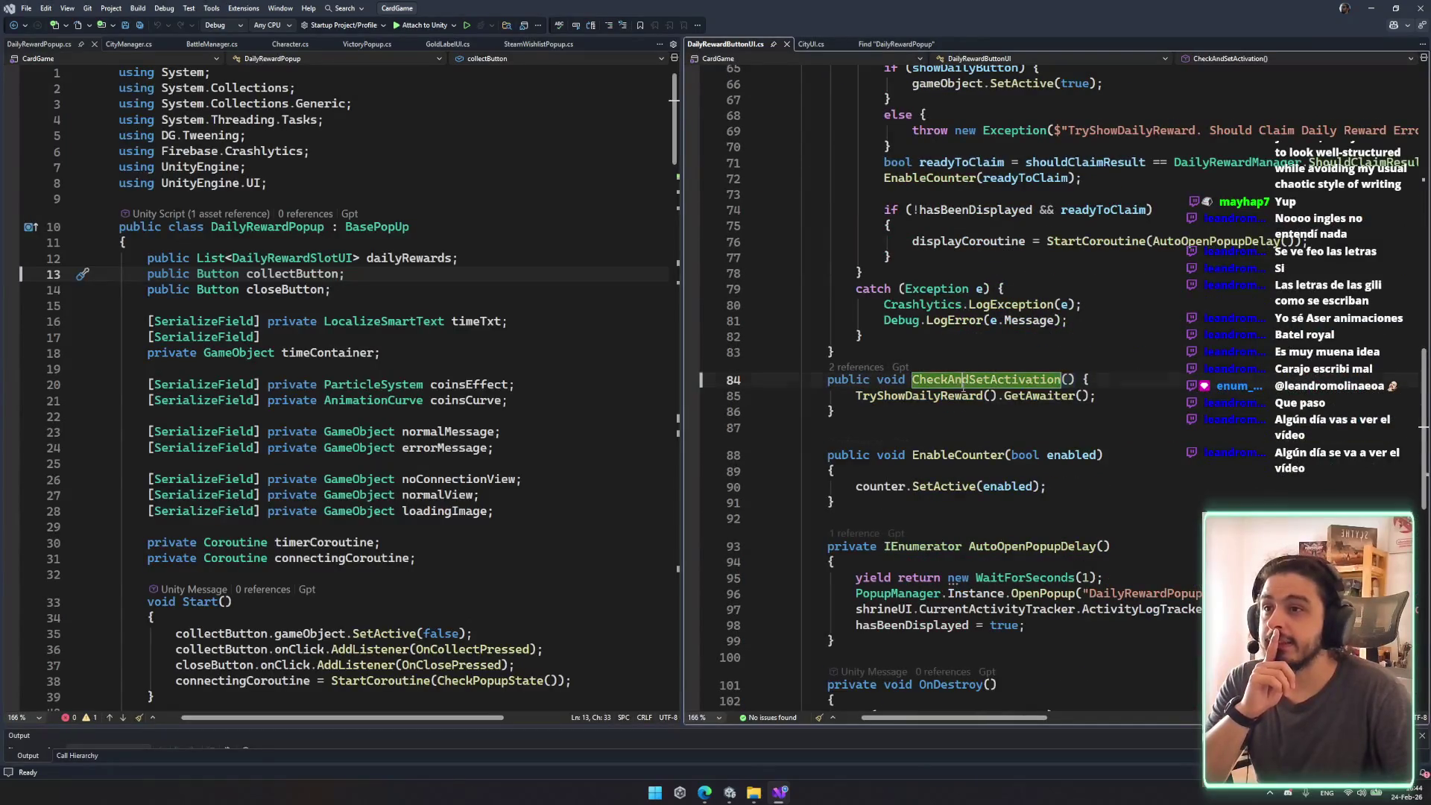
{"action": "scroll", "coordinate": [1053, 399], "scroll_direction": "up", "scroll_amount": 2}
{"action": "scroll", "coordinate": [1052, 400], "scroll_direction": "up", "scroll_amount": 2}
{"action": "scroll", "coordinate": [1026, 527], "scroll_direction": "down", "scroll_amount": 2}
{"action": "left_click", "coordinate": [946, 491], "text": "ctrl"}
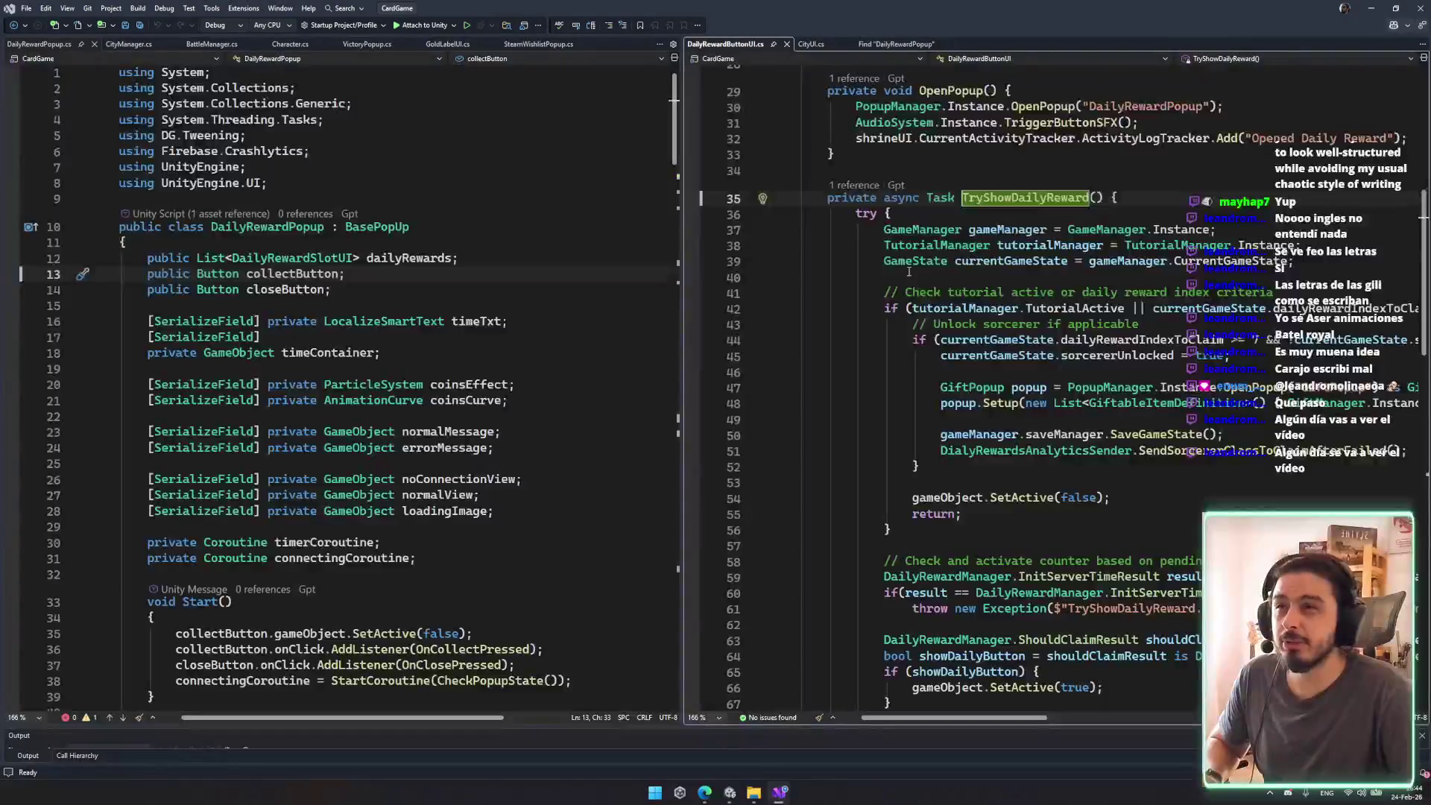
{"action": "mouse_move", "coordinate": [882, 229]}
{"action": "left_mouse_down"}
{"action": "mouse_move", "coordinate": [1102, 356]}
{"action": "mouse_move", "coordinate": [1121, 308]}
{"action": "left_mouse_up"}
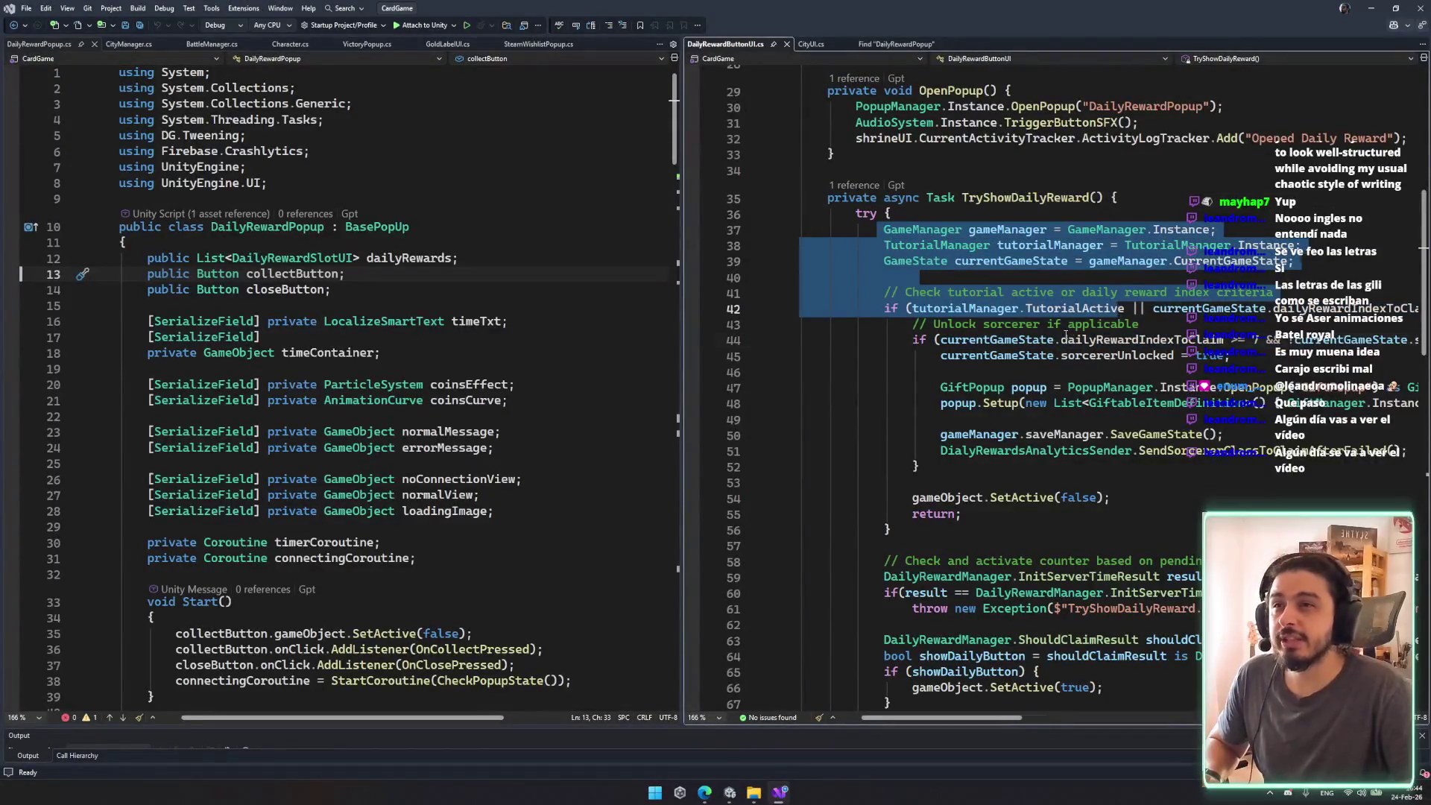
{"action": "left_click", "coordinate": [1082, 308]}
{"action": "scroll", "coordinate": [1006, 700], "scroll_direction": "right", "scroll_amount": 6}
{"action": "scroll", "coordinate": [1012, 700], "scroll_direction": "left", "scroll_amount": 4}
{"action": "scroll", "coordinate": [1006, 693], "scroll_direction": "left", "scroll_amount": 3}
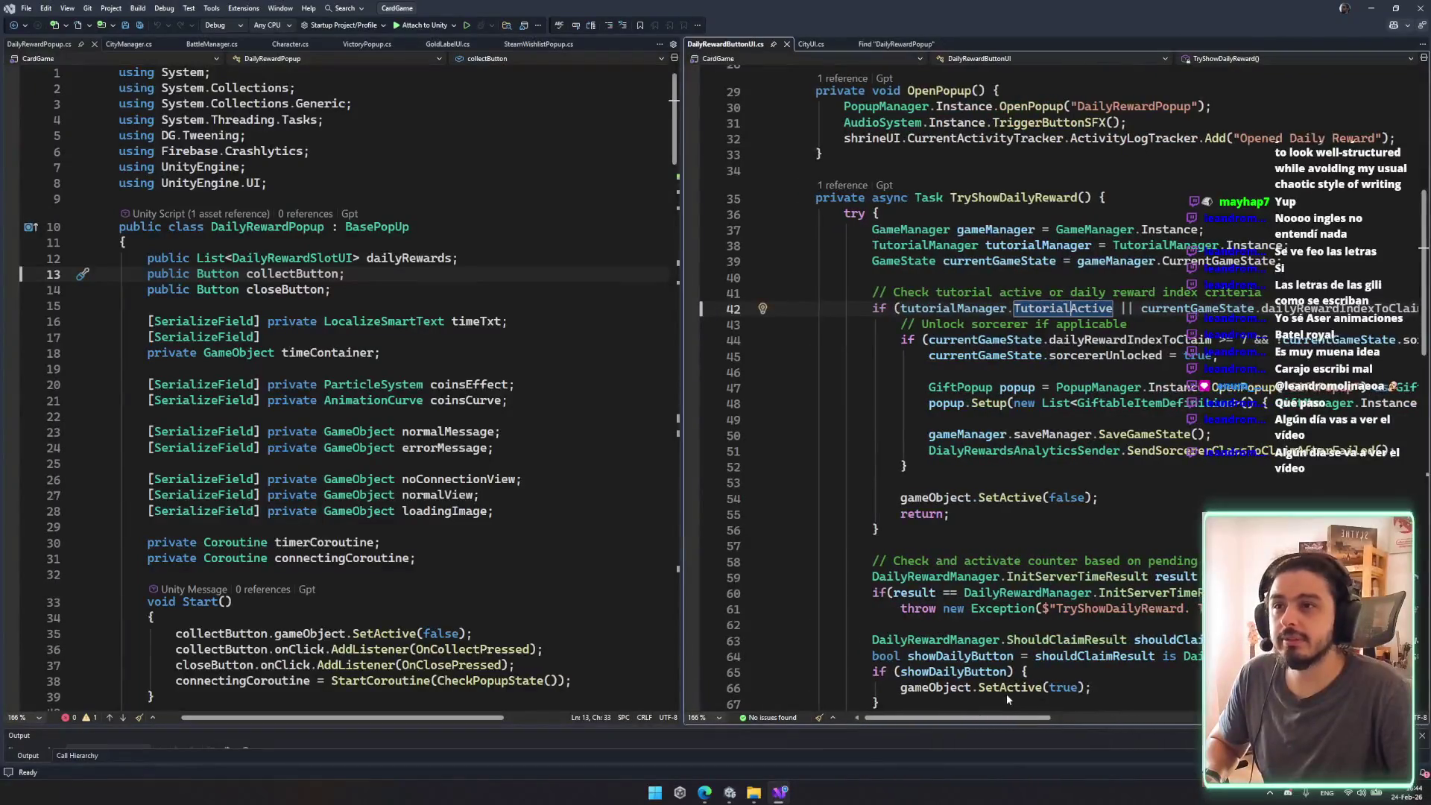
{"action": "scroll", "coordinate": [986, 693], "scroll_direction": "down", "scroll_amount": 10}
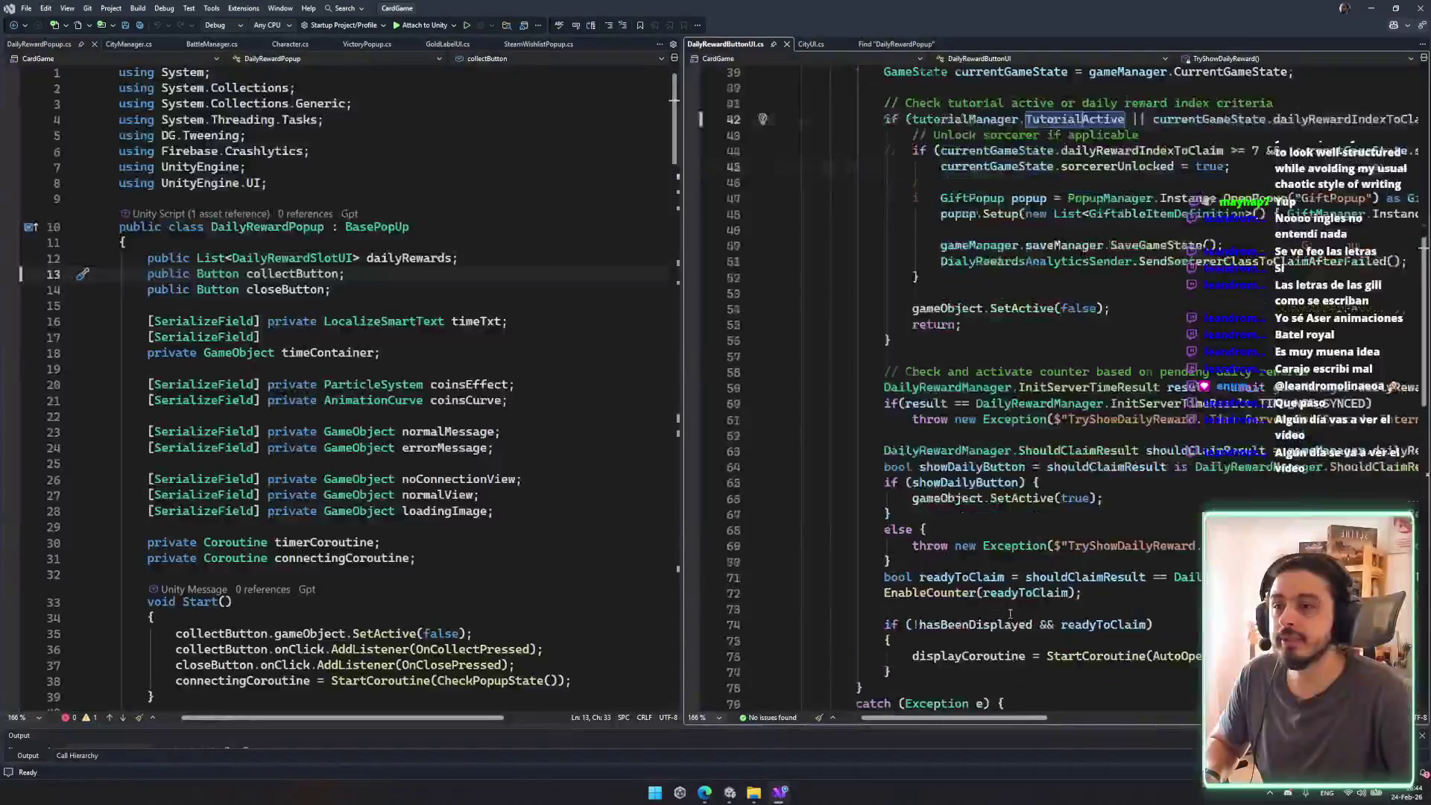
{"action": "scroll", "coordinate": [994, 589], "scroll_direction": "down", "scroll_amount": 5}
{"action": "scroll", "coordinate": [991, 588], "scroll_direction": "up", "scroll_amount": 10}
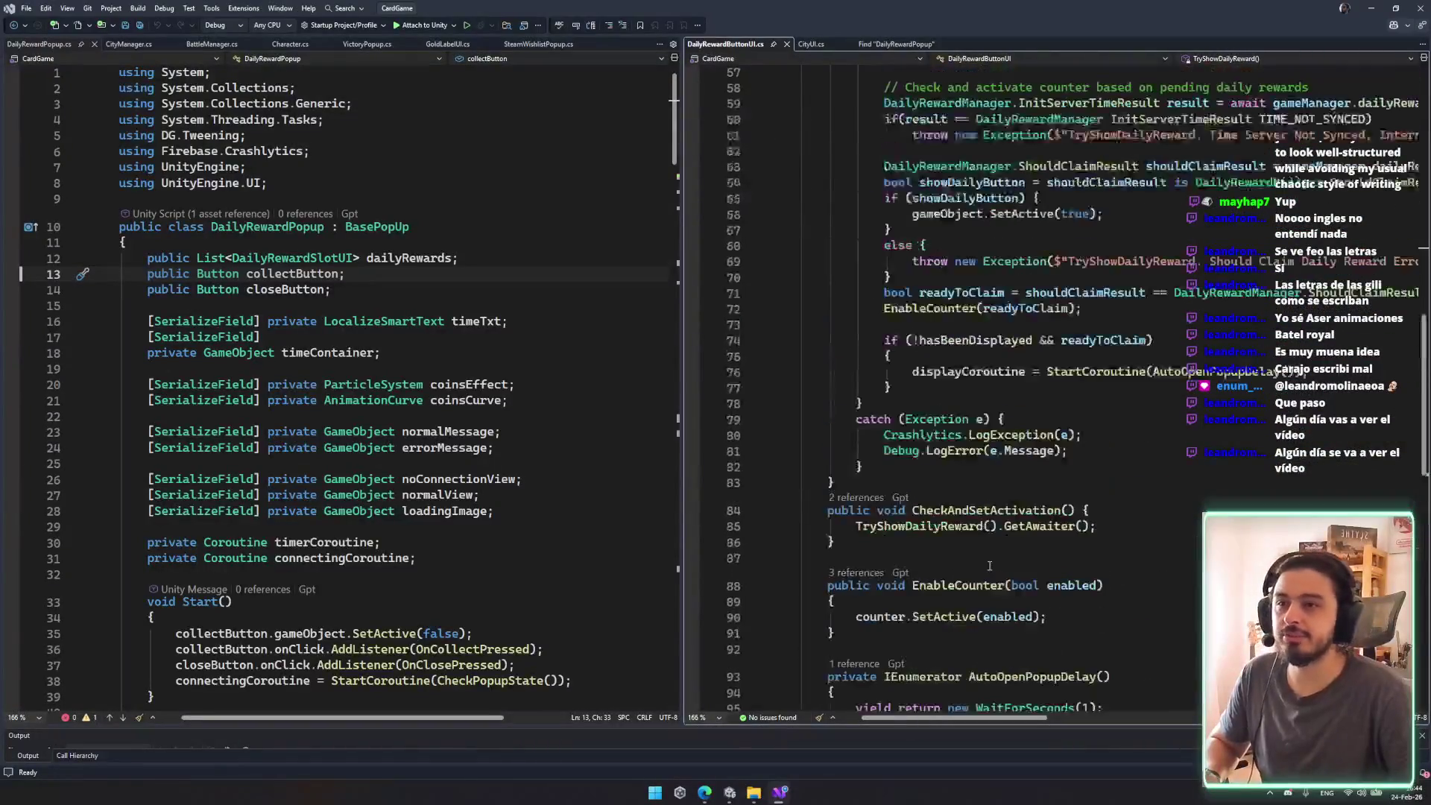
{"action": "scroll", "coordinate": [984, 586], "scroll_direction": "down", "scroll_amount": 6}
{"action": "scroll", "coordinate": [984, 586], "scroll_direction": "down", "scroll_amount": 6}
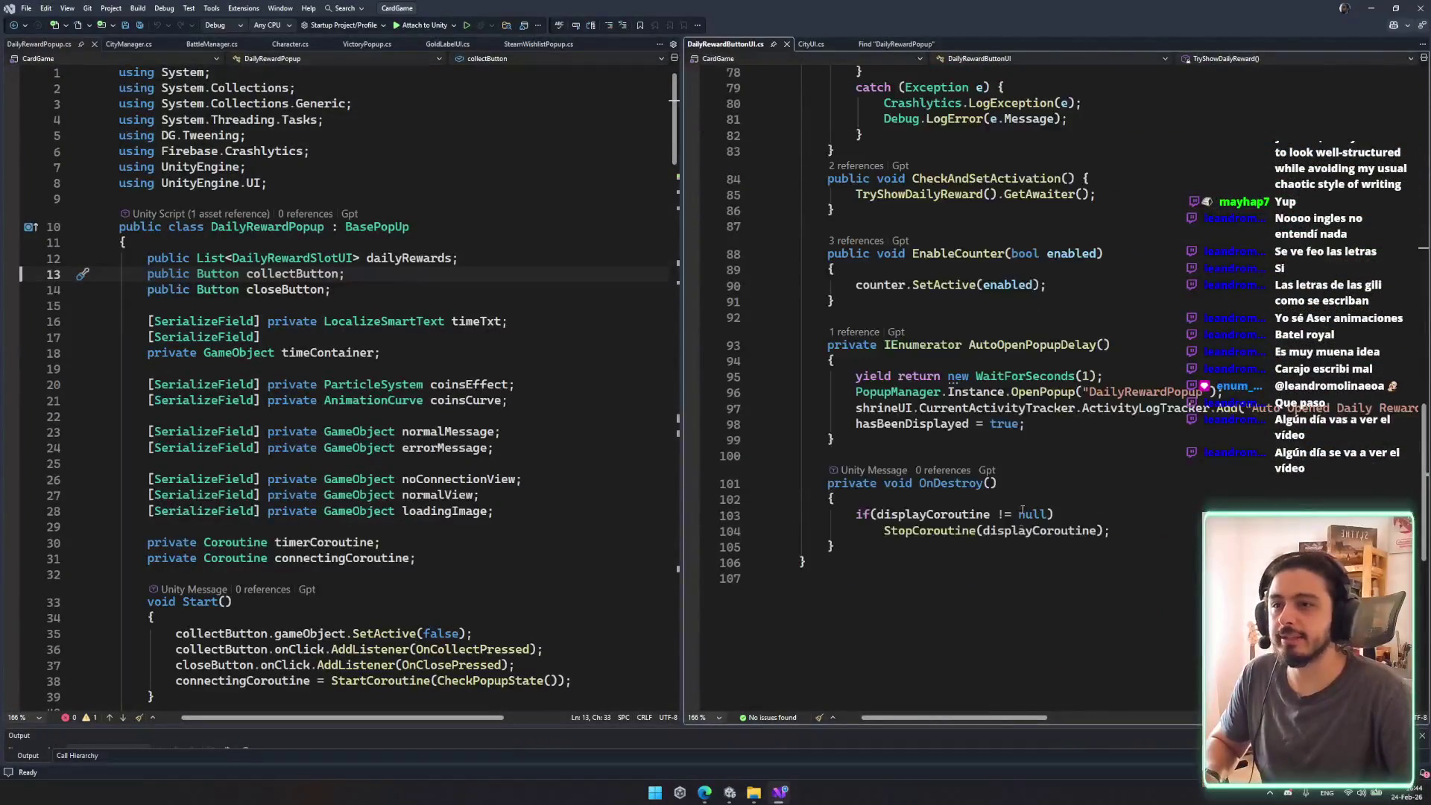
{"action": "left_click", "coordinate": [970, 376]}
{"action": "left_click", "coordinate": [1032, 345]}
{"action": "left_click_drag", "start_coordinate": [949, 719], "coordinate": [969, 717]}
{"action": "left_click", "coordinate": [1023, 376]}
Step: Duplicate the one-second WaitForSeconds line and replace it with WaitUntil
{"action": "type", "text": "wa"}
{"action": "key", "text": "BackSpace"}
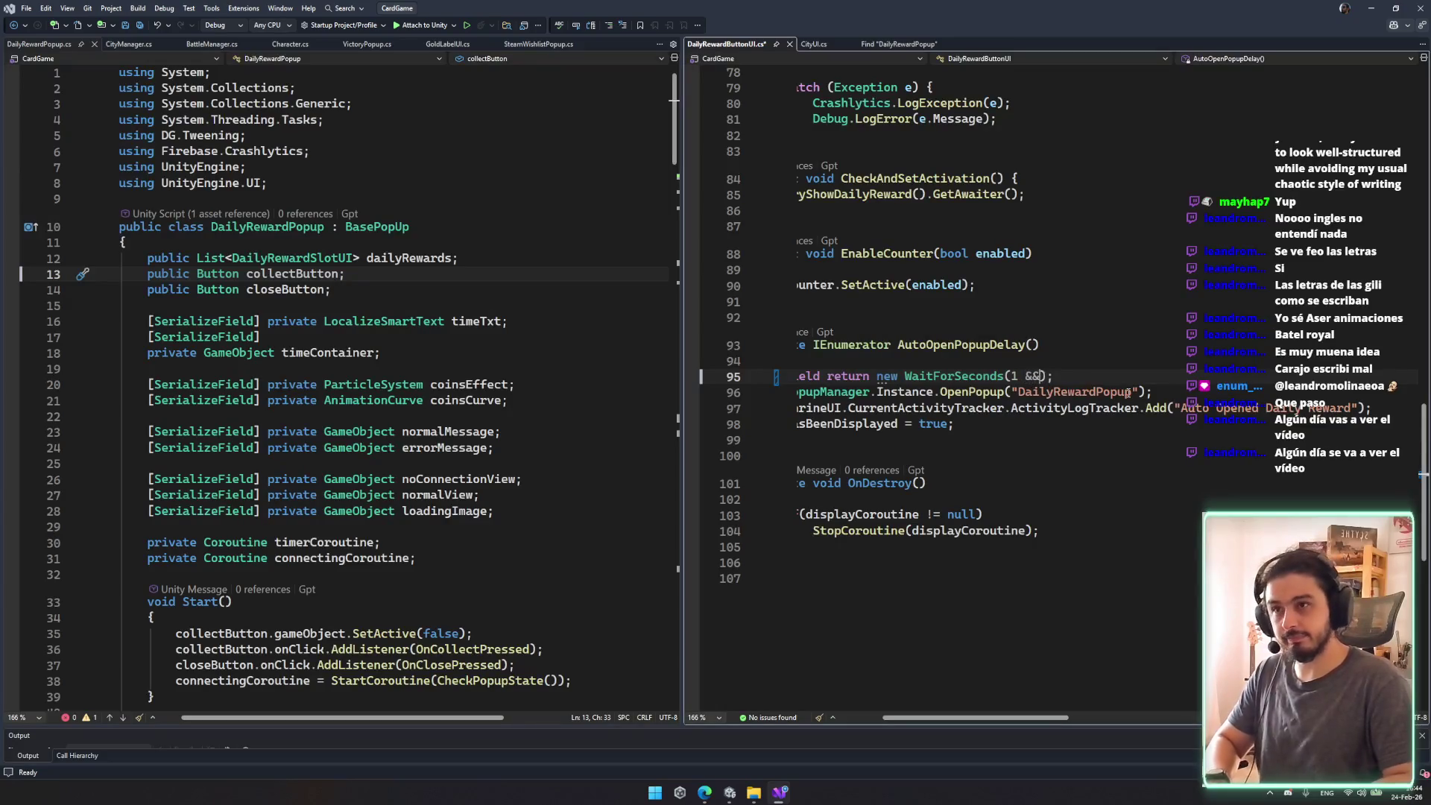
{"action": "key", "text": "End"}
{"action": "key", "text": "Return"}
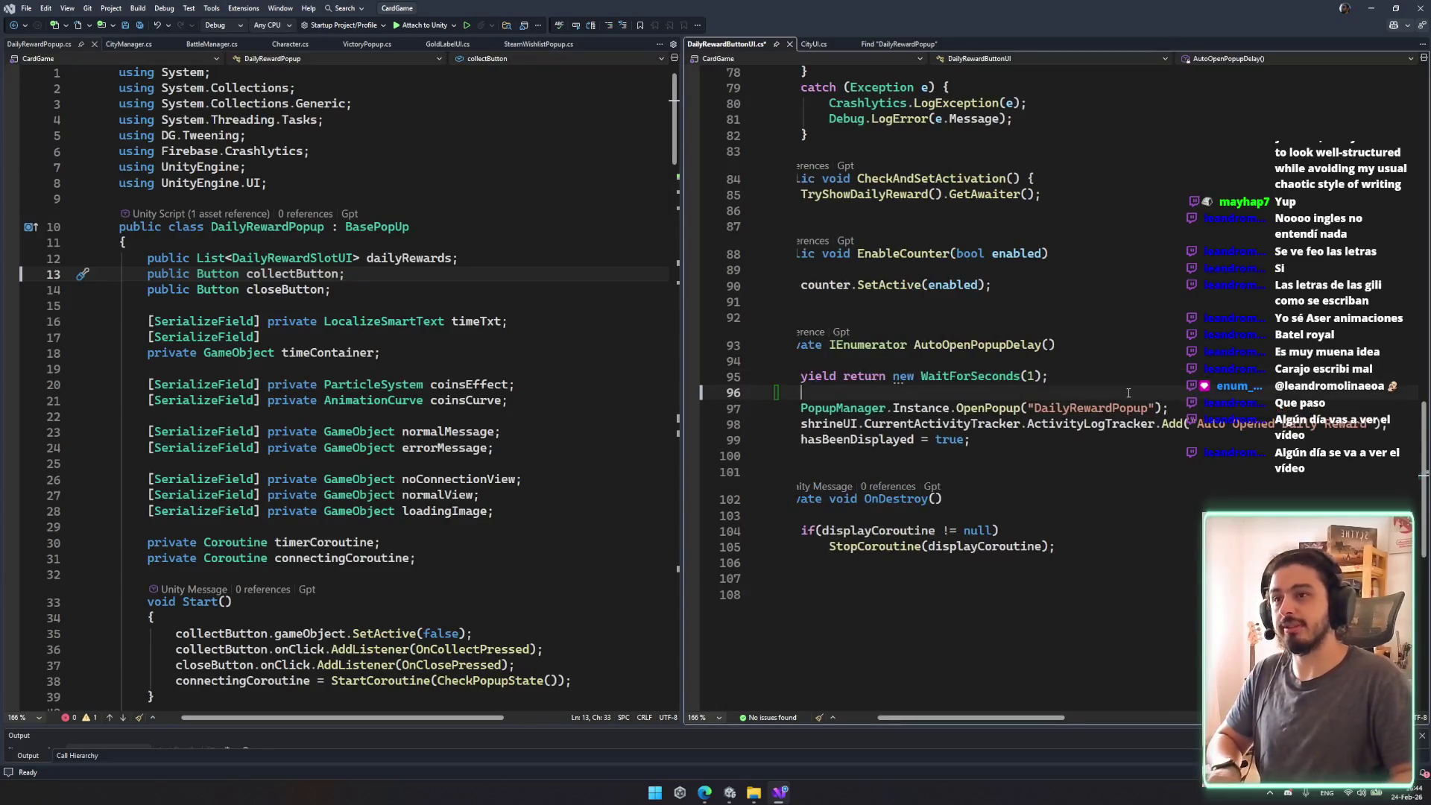
{"action": "type", "text": "yield return new WaitForSeconds(1);"}
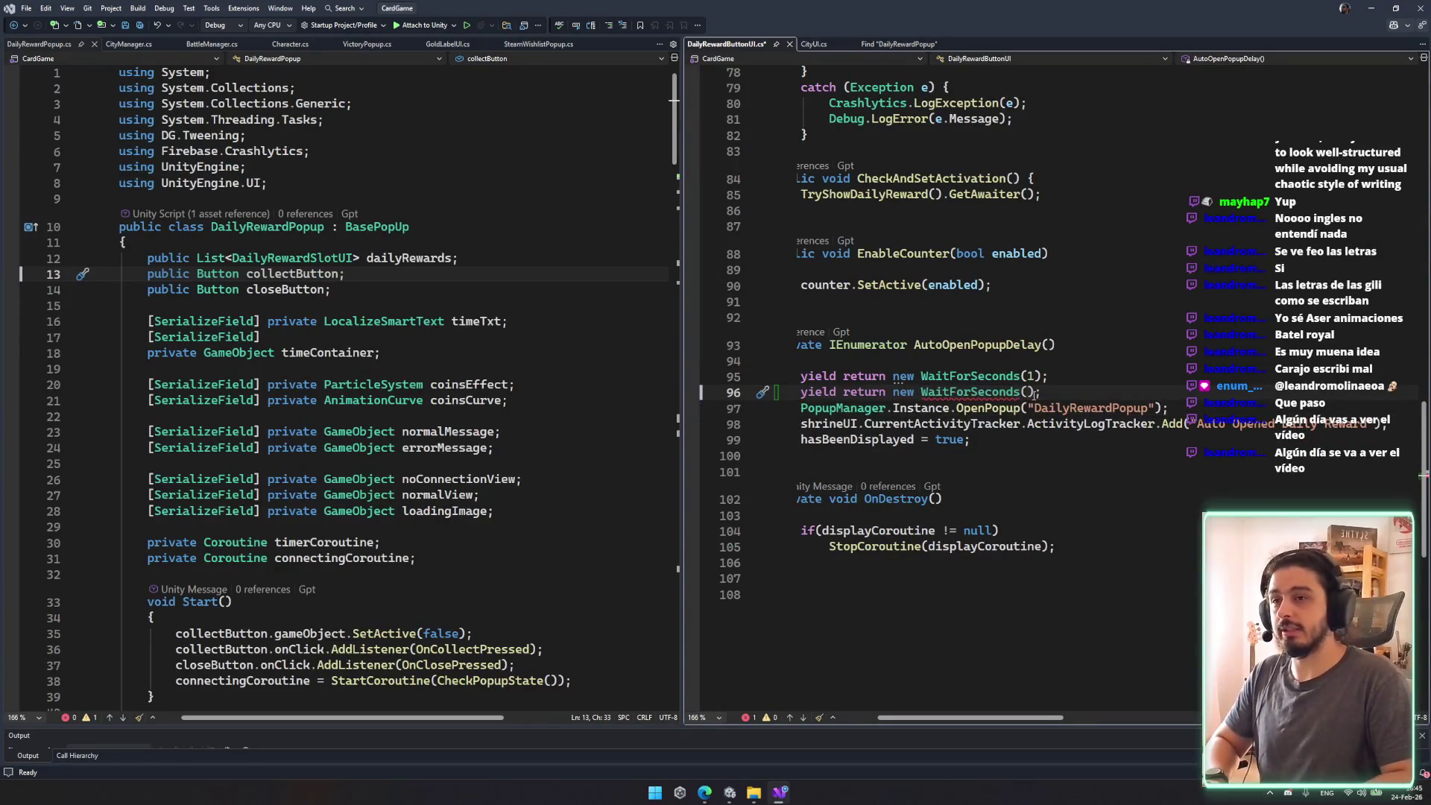
{"action": "key", "text": "ctrl+BackSpace"}
{"action": "type", "text": "waitun"}
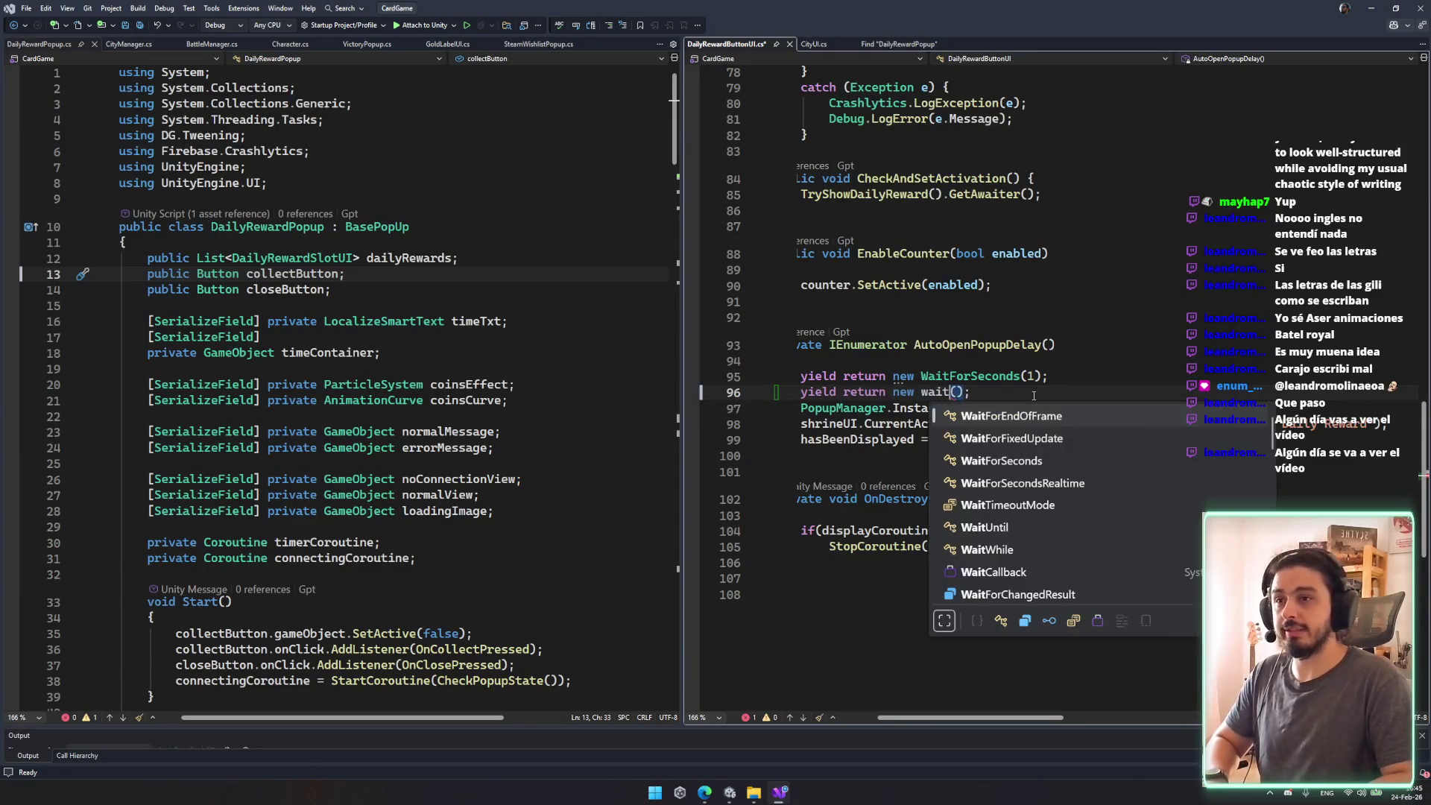
{"action": "type", "text": "( "}
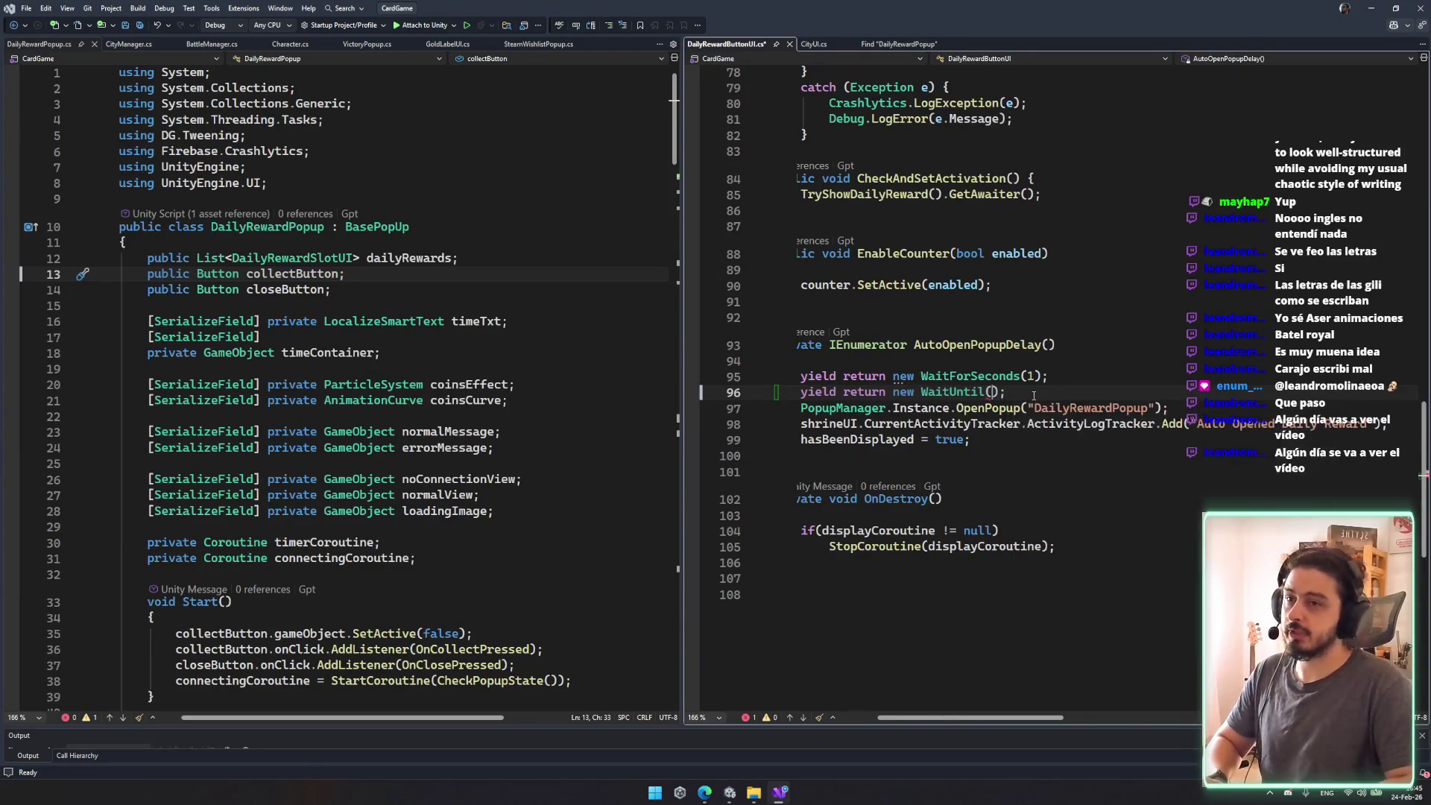
{"action": "type", "text": "opupmana"}
{"action": "key", "text": "Return"}
Step: Give WaitUntil the condition () => PopupManager.Instance.ArePopupsOpen and save DailyRewardButtonUI.cs
{"action": "type", "text": ".in"}
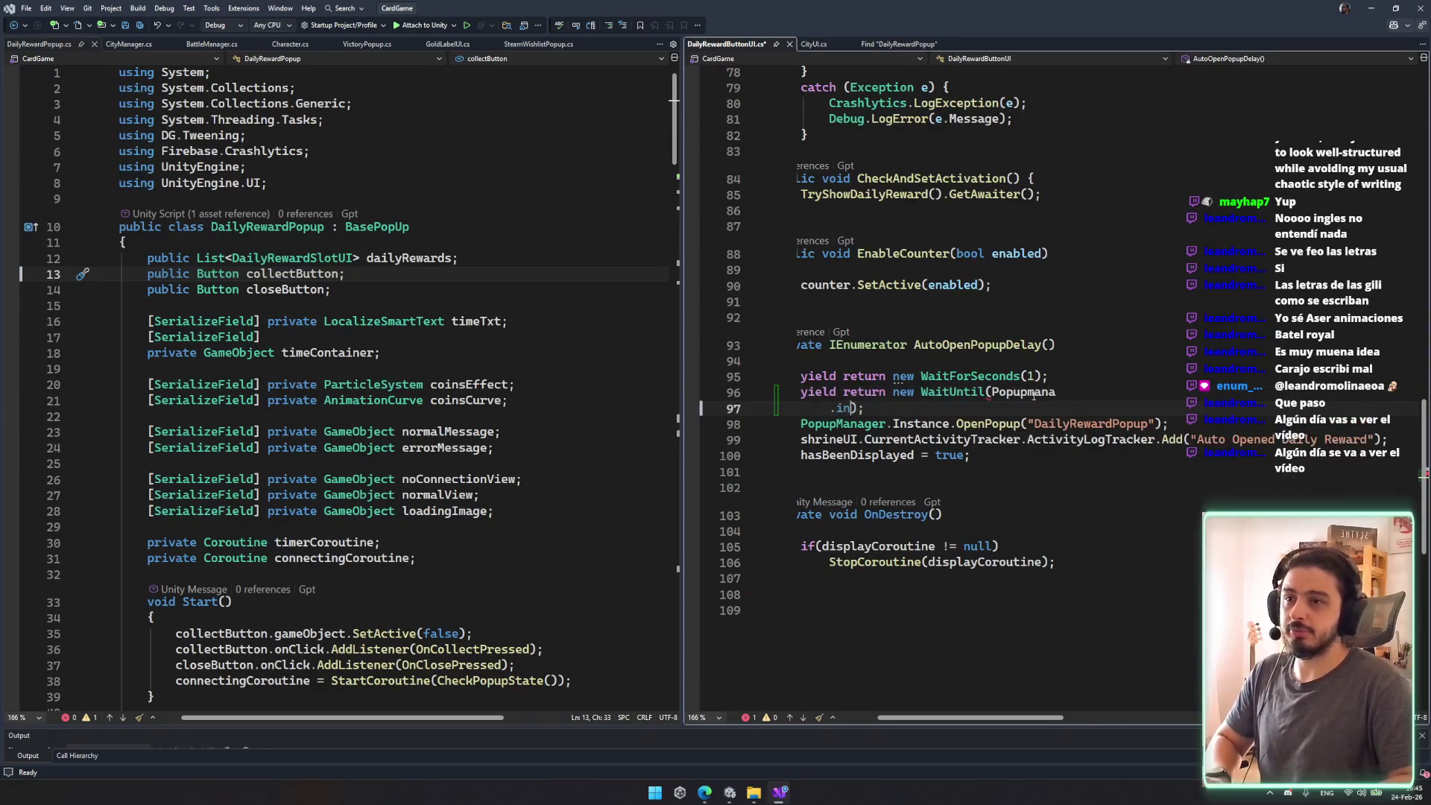
{"action": "key", "text": "BackSpace"}
{"action": "key", "text": "BackSpace"}
{"action": "key", "text": "BackSpace"}
{"action": "key", "text": "ctrl+BackSpace"}
{"action": "type", "text": "Popupm"}
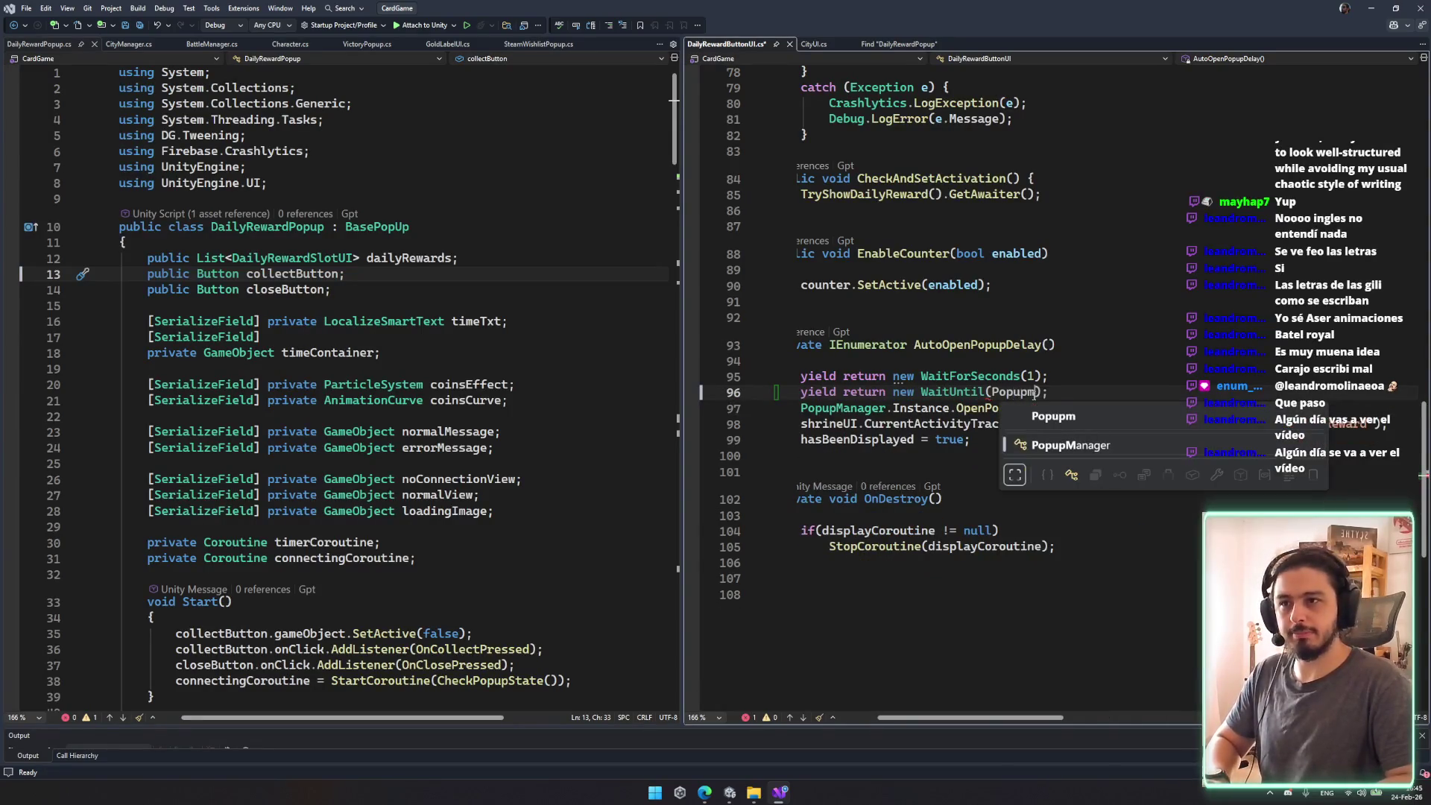
{"action": "key", "text": "Tab"}
{"action": "type", "text": "."}
{"action": "key", "text": "Tab"}
{"action": "type", "text": "."}
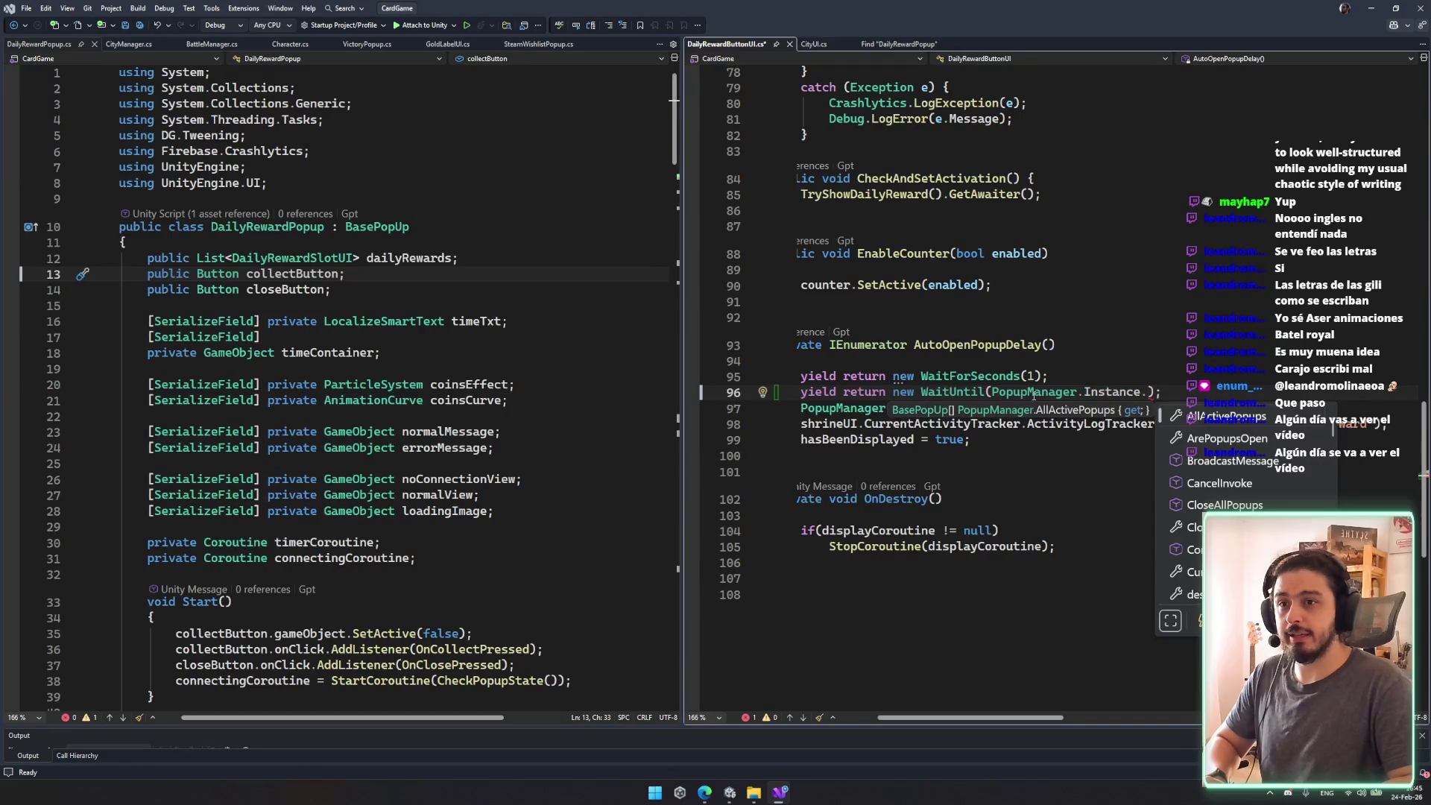
{"action": "key", "text": "Down"}
{"action": "key", "text": "Tab"}
{"action": "key", "text": "ctrl+s"}
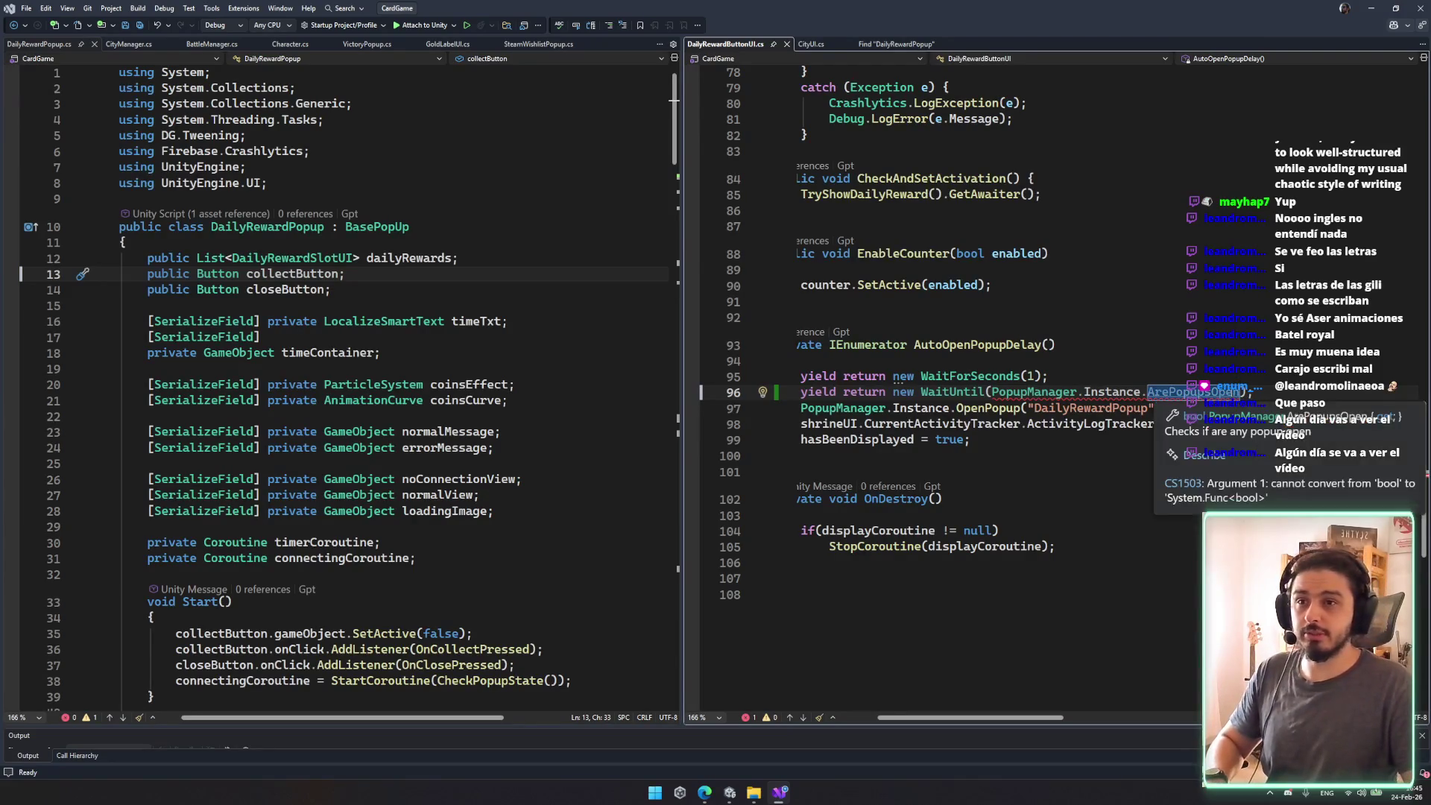
{"action": "type", "text": "() =>"}
{"action": "key", "text": "ctrl+s"}
Step: Check where AutoOpenPopupDelay is used, then open CityUI.cs at its DailyRewardPopup match
{"action": "key", "text": "Down"}
{"action": "key", "text": "Down"}
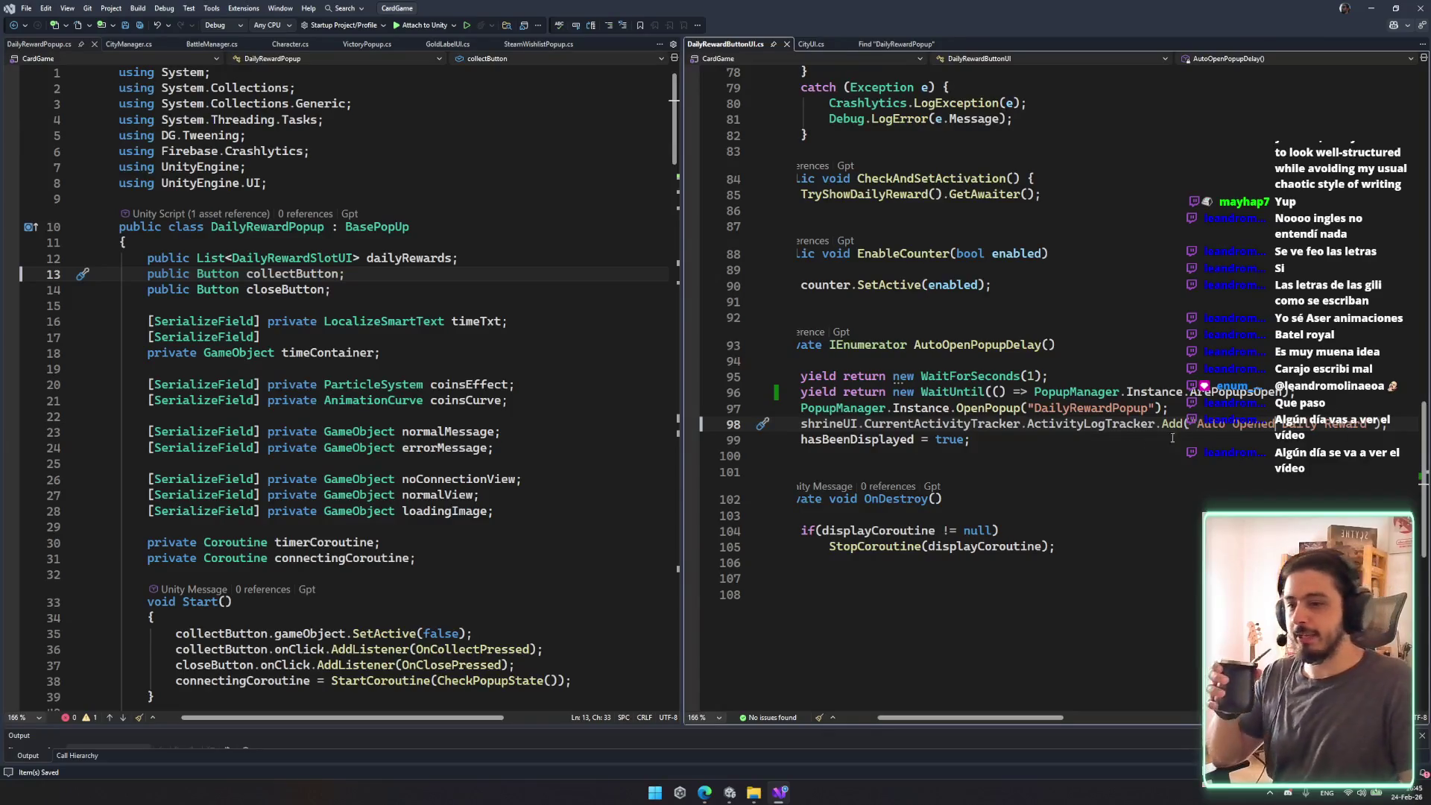
{"action": "left_click", "coordinate": [1149, 359]}
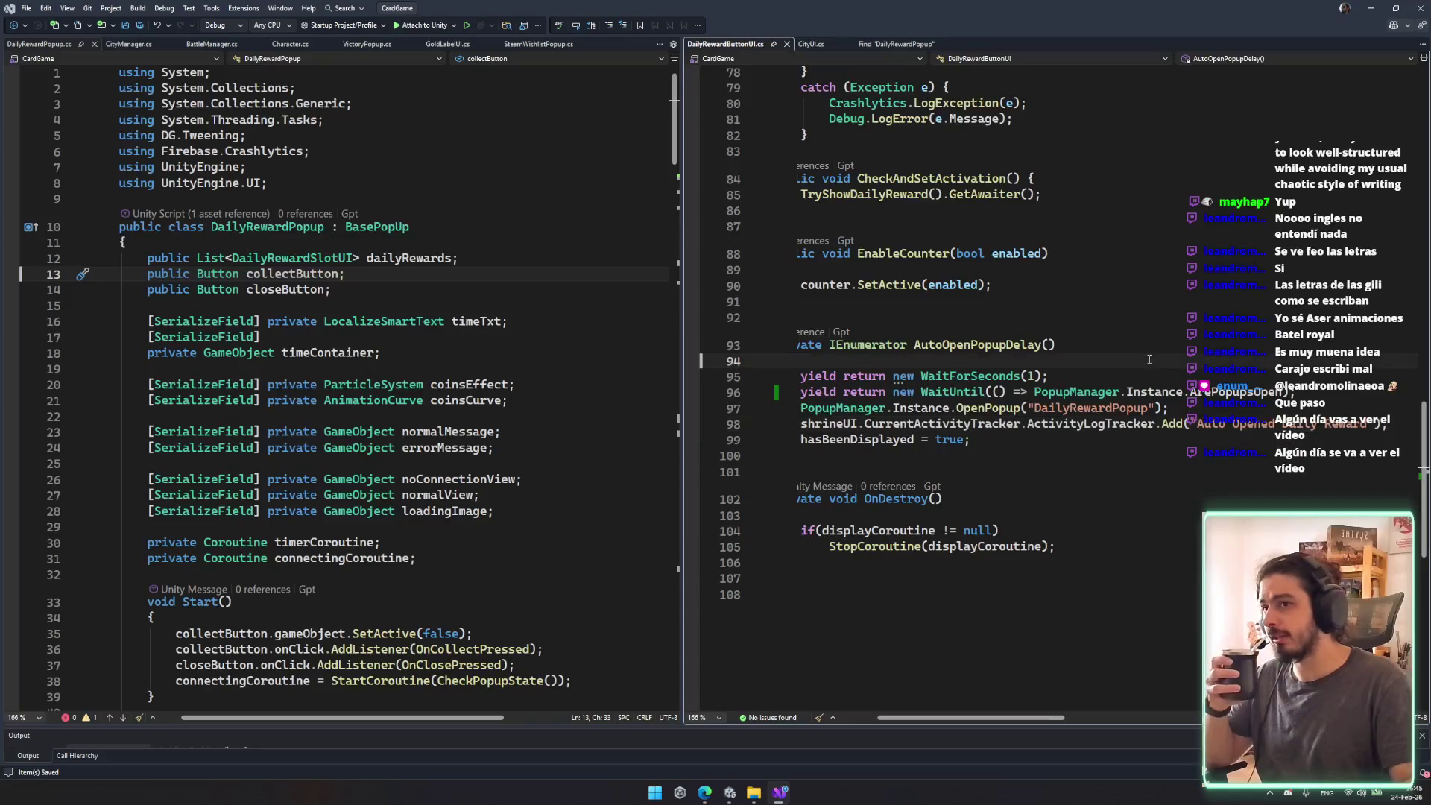
{"action": "scroll", "coordinate": [1149, 359], "scroll_direction": "up", "scroll_amount": 6}
{"action": "scroll", "coordinate": [1150, 456], "scroll_direction": "down", "scroll_amount": 7}
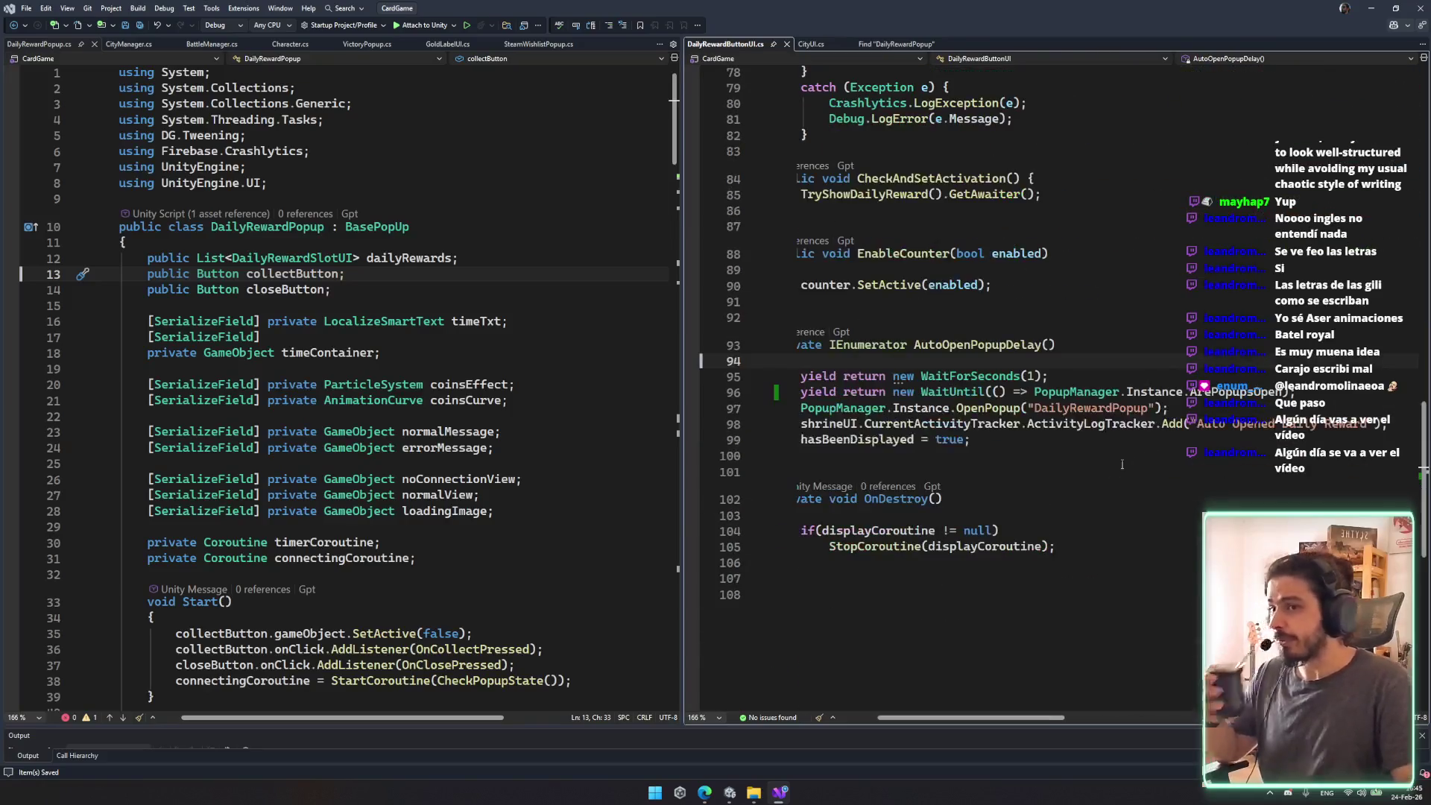
{"action": "left_click", "coordinate": [983, 344]}
{"action": "scroll", "coordinate": [1214, 460], "scroll_direction": "up", "scroll_amount": 15}
{"action": "scroll", "coordinate": [1214, 460], "scroll_direction": "down", "scroll_amount": 4}
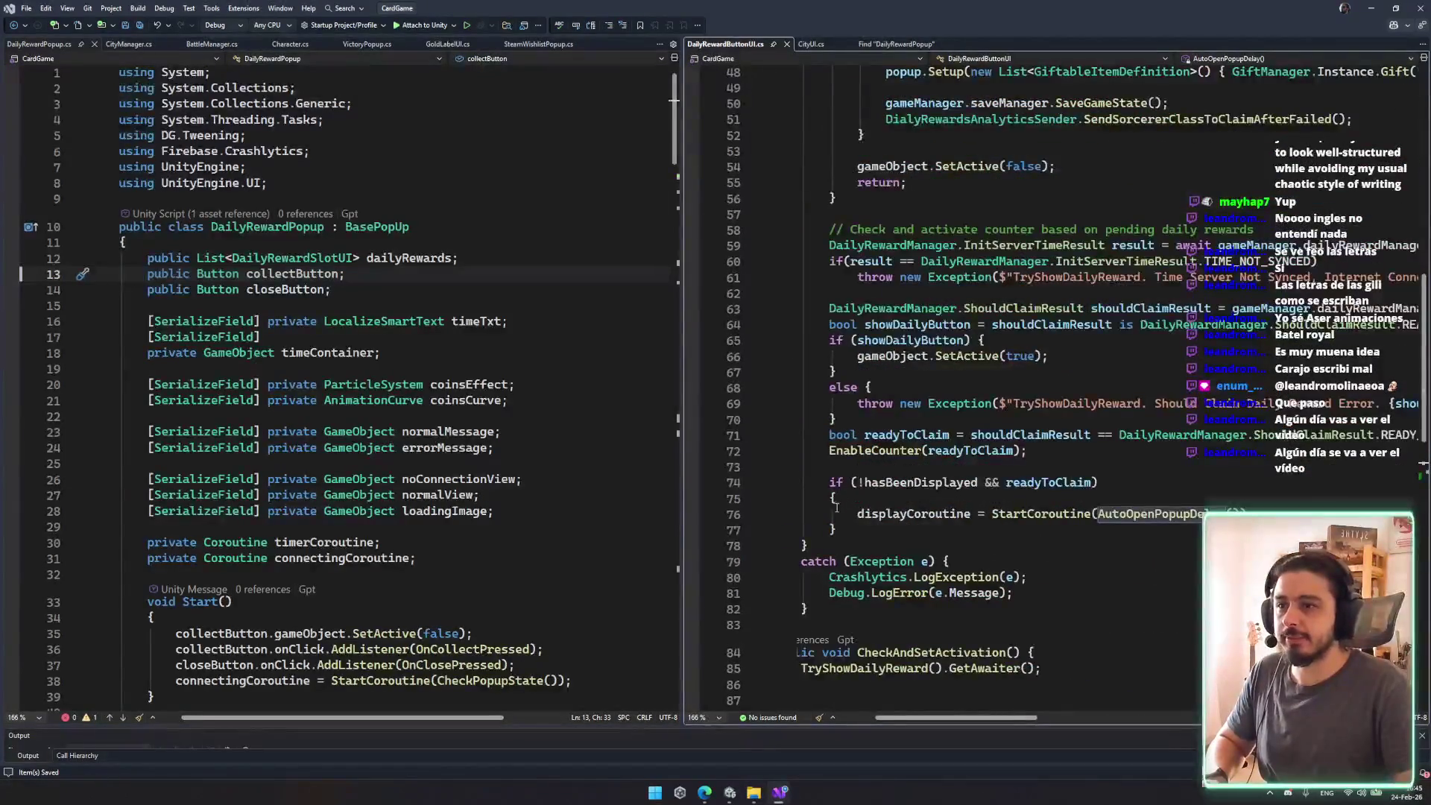
{"action": "left_click_drag", "start_coordinate": [844, 514], "coordinate": [1254, 513]}
{"action": "left_click", "coordinate": [1256, 471]}
{"action": "left_click", "coordinate": [895, 44]}
{"action": "double_click", "coordinate": [775, 163]}
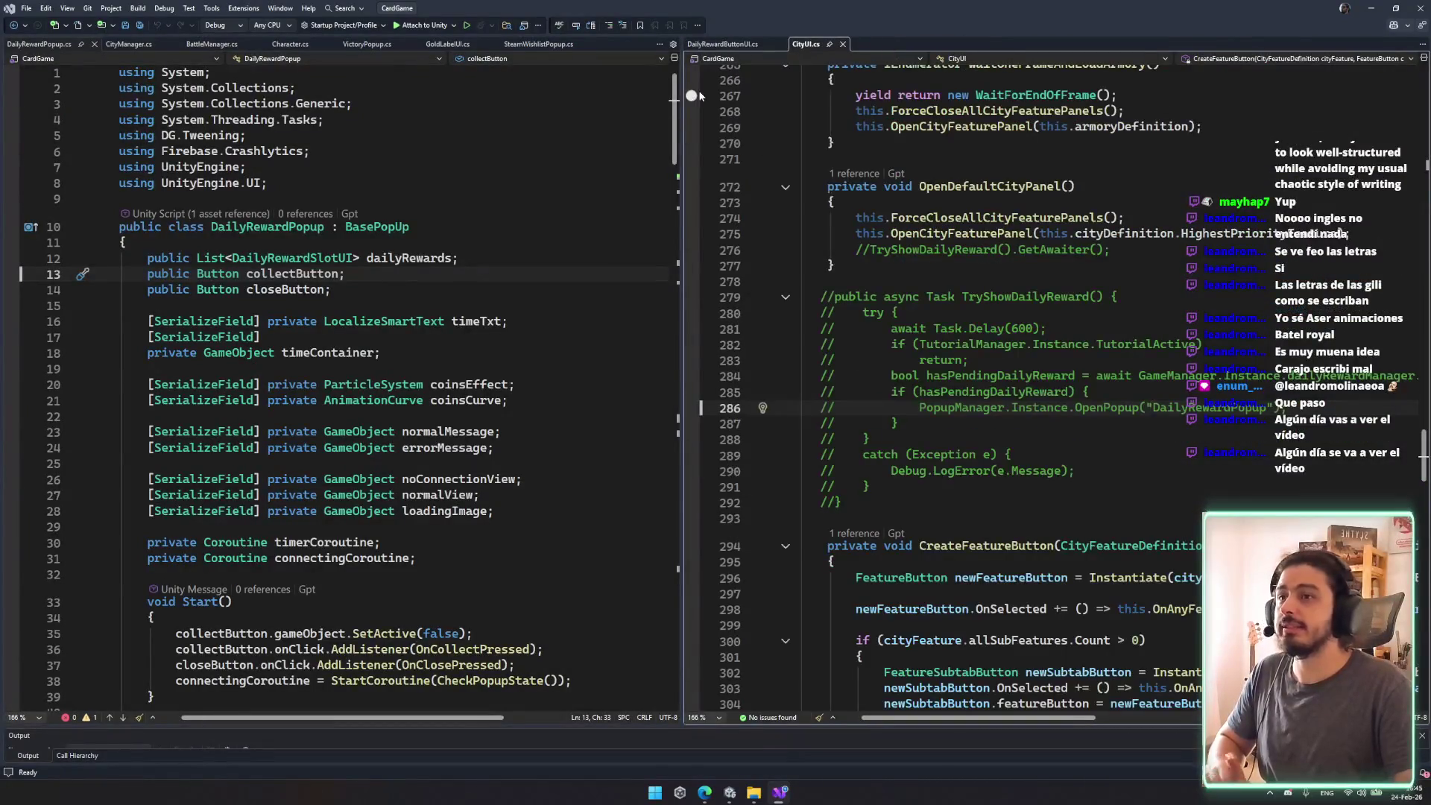
Step: Close DailyRewardButtonUI.cs, locate CheckPendingPanels' else branch, and let CityUI.cs fill the editor
{"action": "middle_click", "coordinate": [718, 49]}
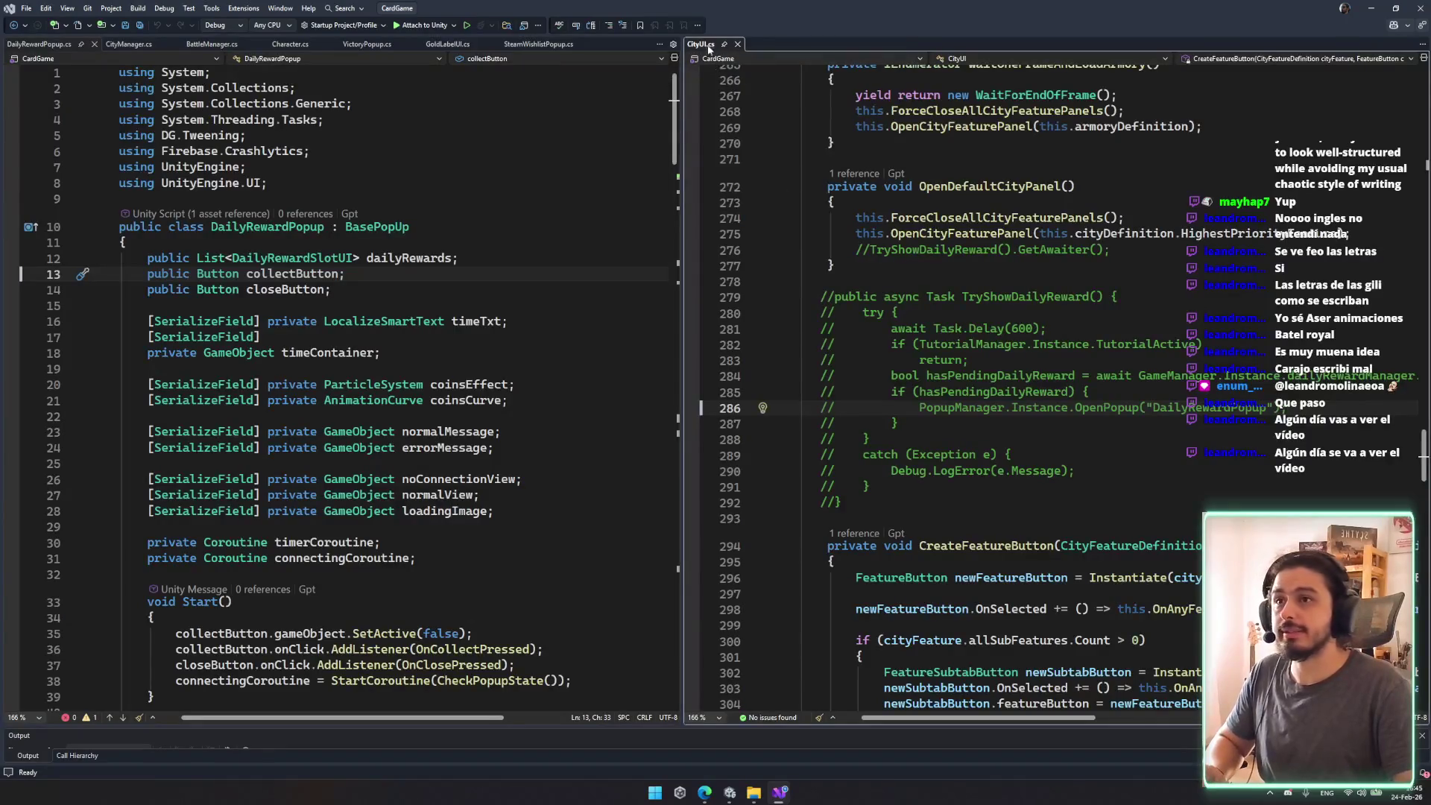
{"action": "scroll", "coordinate": [1267, 375], "scroll_direction": "up", "scroll_amount": 15}
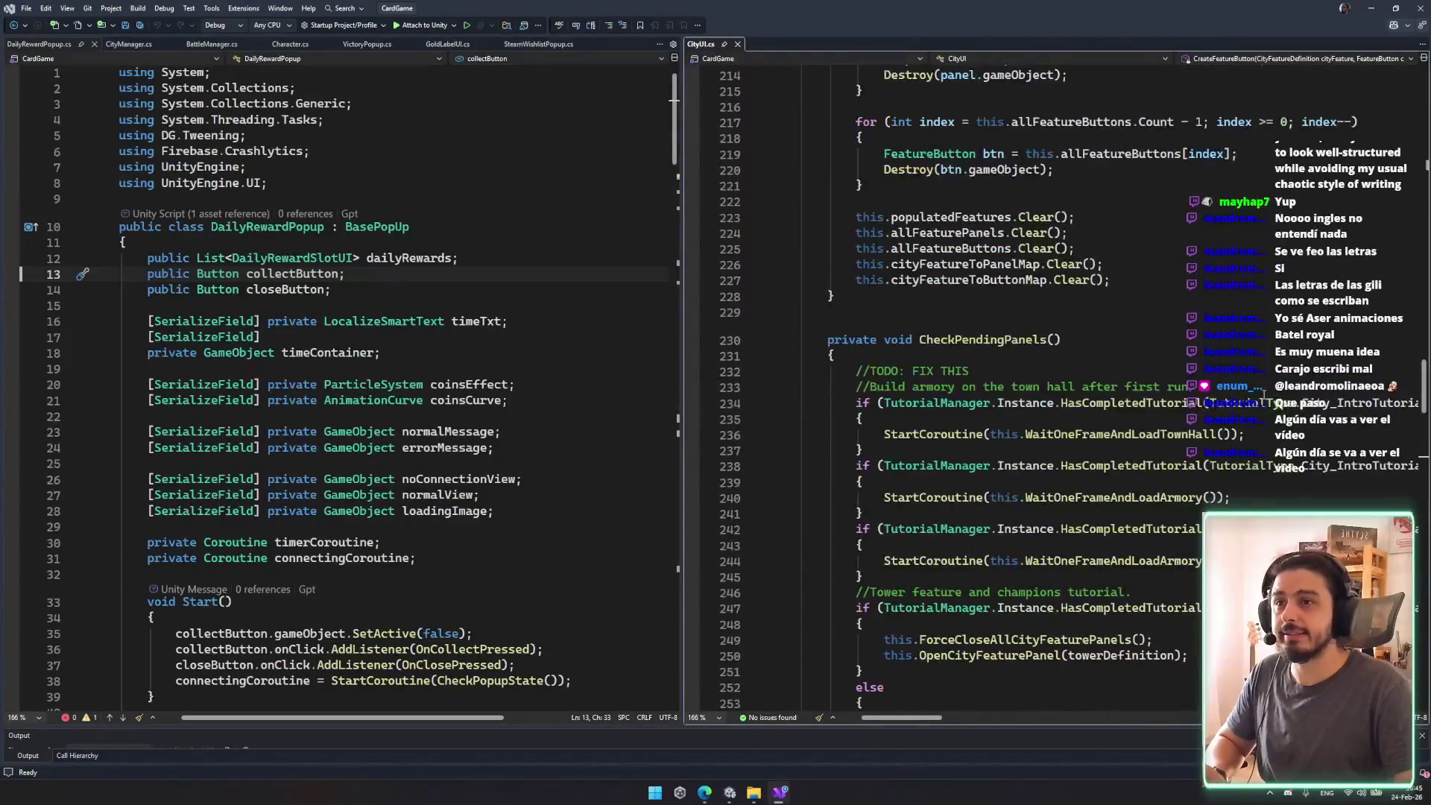
{"action": "double_click", "coordinate": [982, 340]}
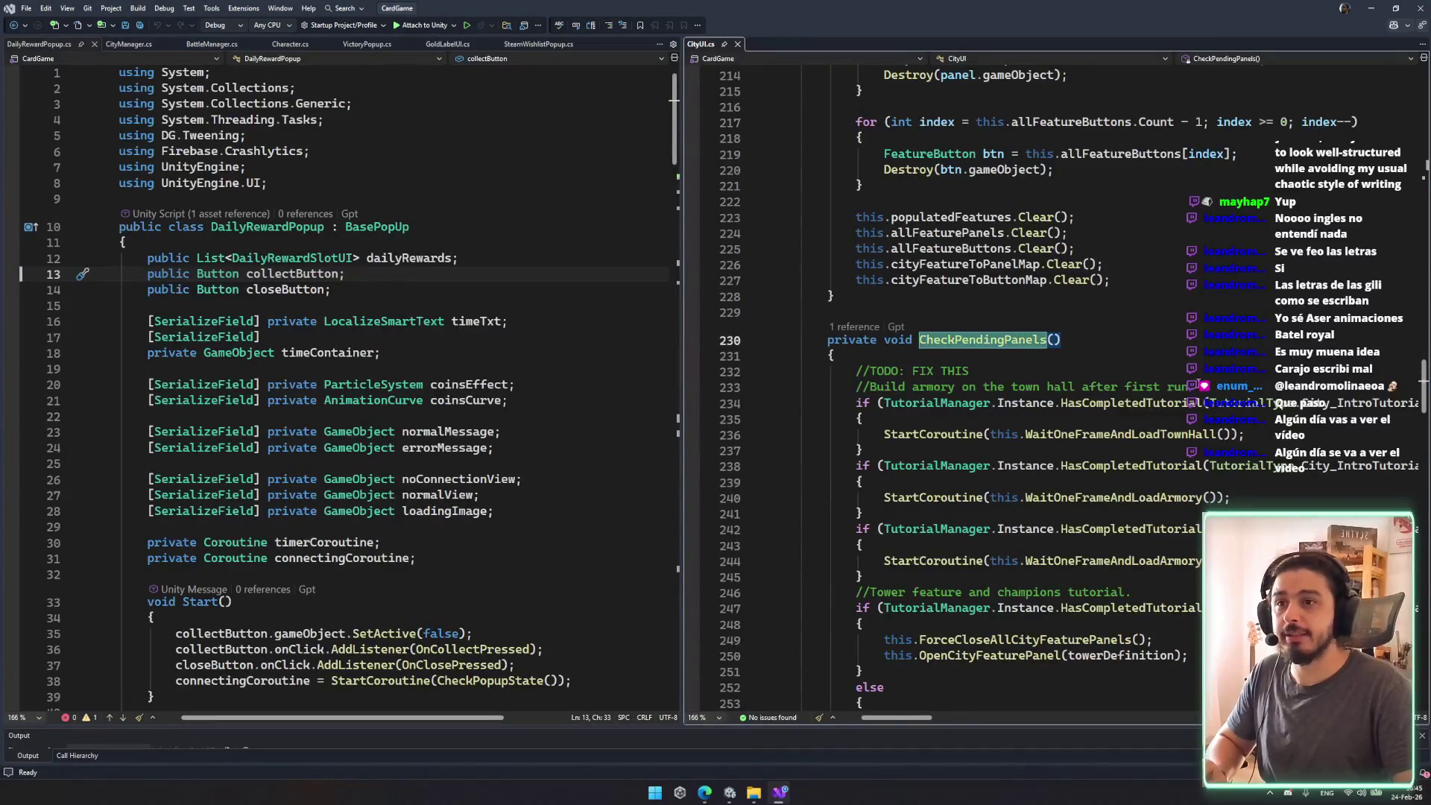
{"action": "scroll", "coordinate": [983, 340], "scroll_direction": "down", "scroll_amount": 2}
{"action": "mouse_move", "coordinate": [866, 324]}
{"action": "left_mouse_down"}
{"action": "mouse_move", "coordinate": [1193, 462]}
{"action": "mouse_move", "coordinate": [1188, 561]}
{"action": "left_mouse_up"}
{"action": "left_click", "coordinate": [1020, 623]}
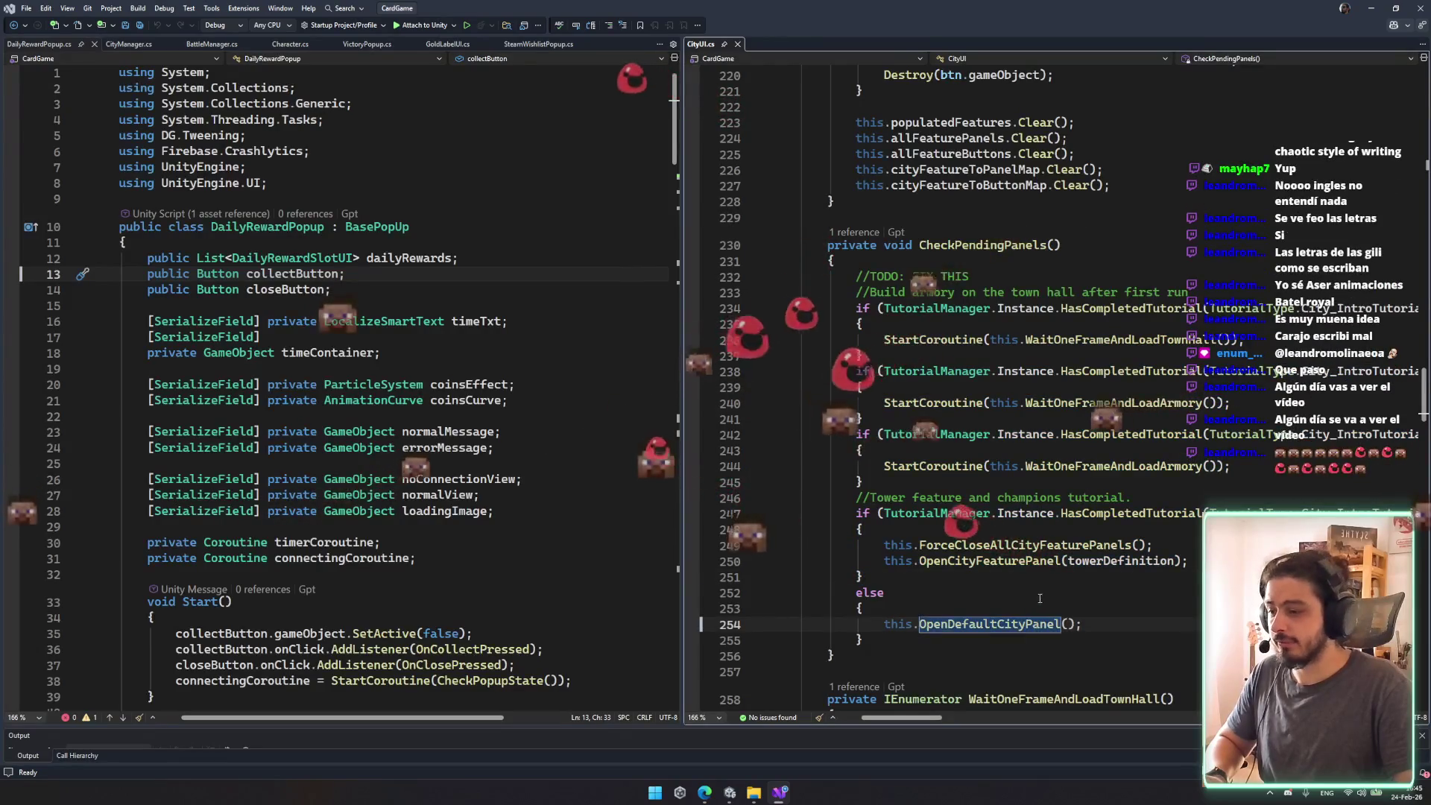
{"action": "scroll", "coordinate": [1006, 603], "scroll_direction": "down", "scroll_amount": 2}
{"action": "left_click", "coordinate": [997, 496]}
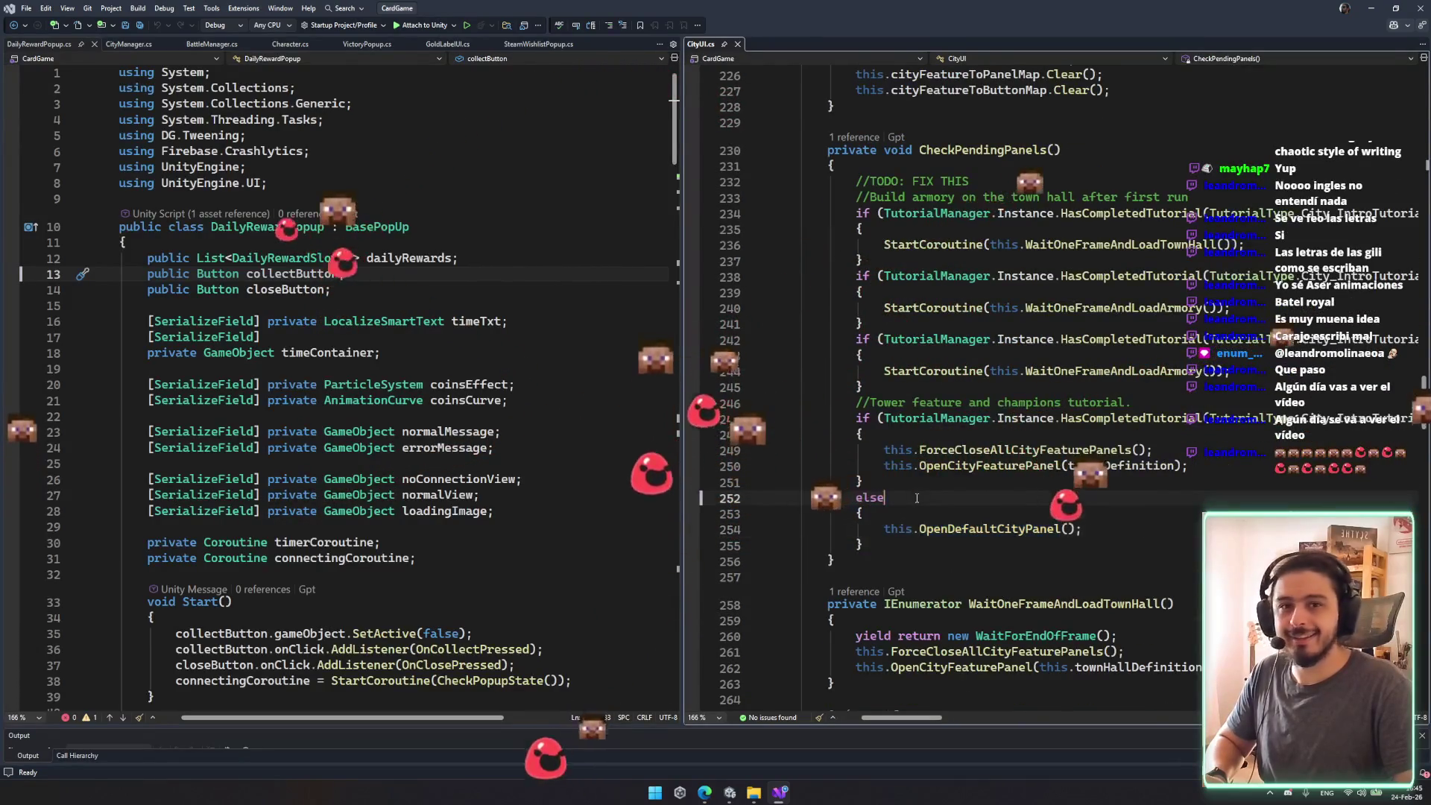
{"action": "mouse_move", "coordinate": [701, 44]}
{"action": "left_mouse_down"}
{"action": "mouse_move", "coordinate": [612, 619]}
{"action": "mouse_move", "coordinate": [682, 392]}
{"action": "mouse_move", "coordinate": [717, 381]}
{"action": "left_mouse_up"}
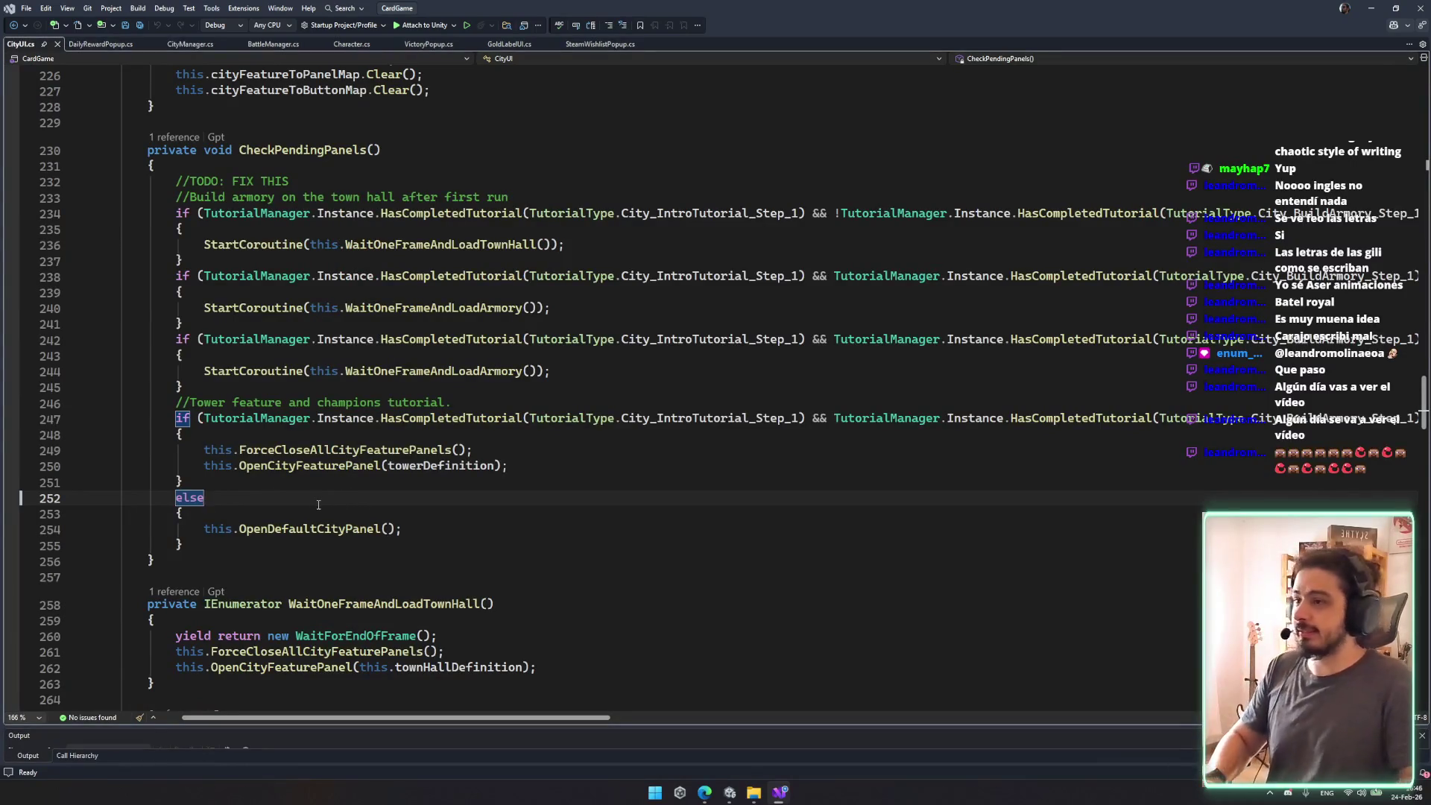
Step: Start an if statement inside the else block calling PlayerPrefs.GetInt
{"action": "key", "text": "Down"}
{"action": "key", "text": "Return"}
{"action": "type", "text": "if(!"}
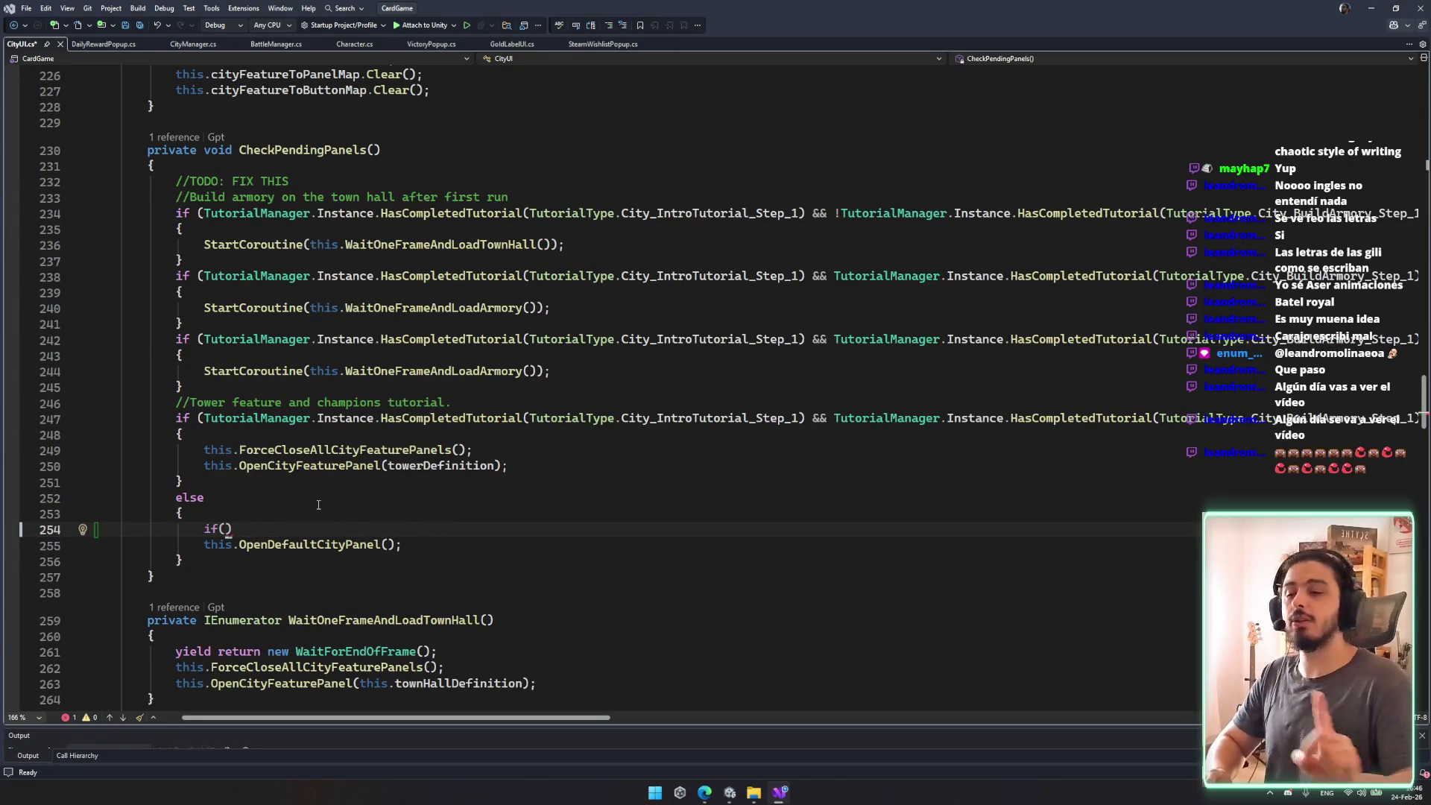
{"action": "type", "text": "layerpref"}
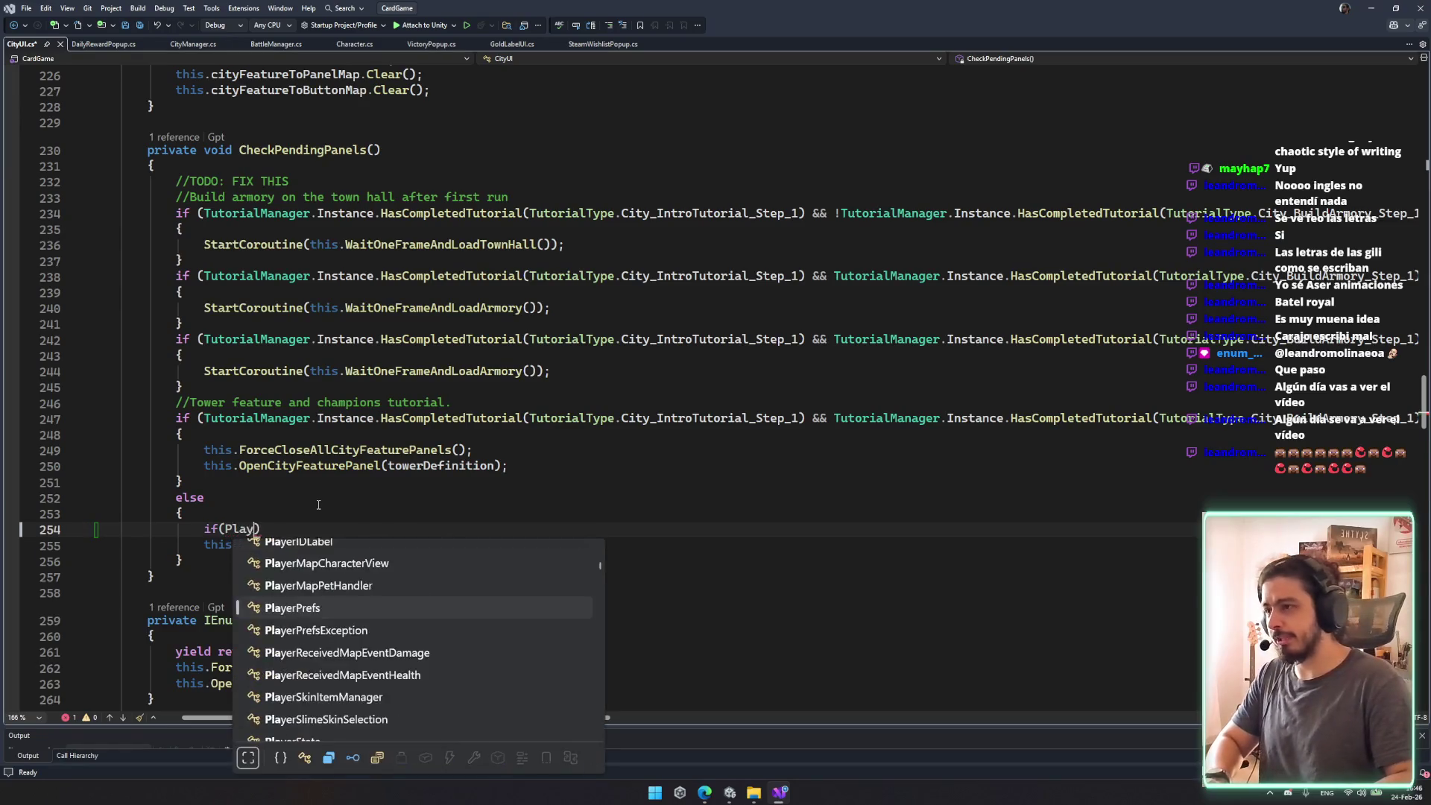
{"action": "key", "text": "Return"}
{"action": "key", "text": "BackSpace"}
{"action": "key", "text": "BackSpace"}
{"action": "key", "text": "BackSpace"}
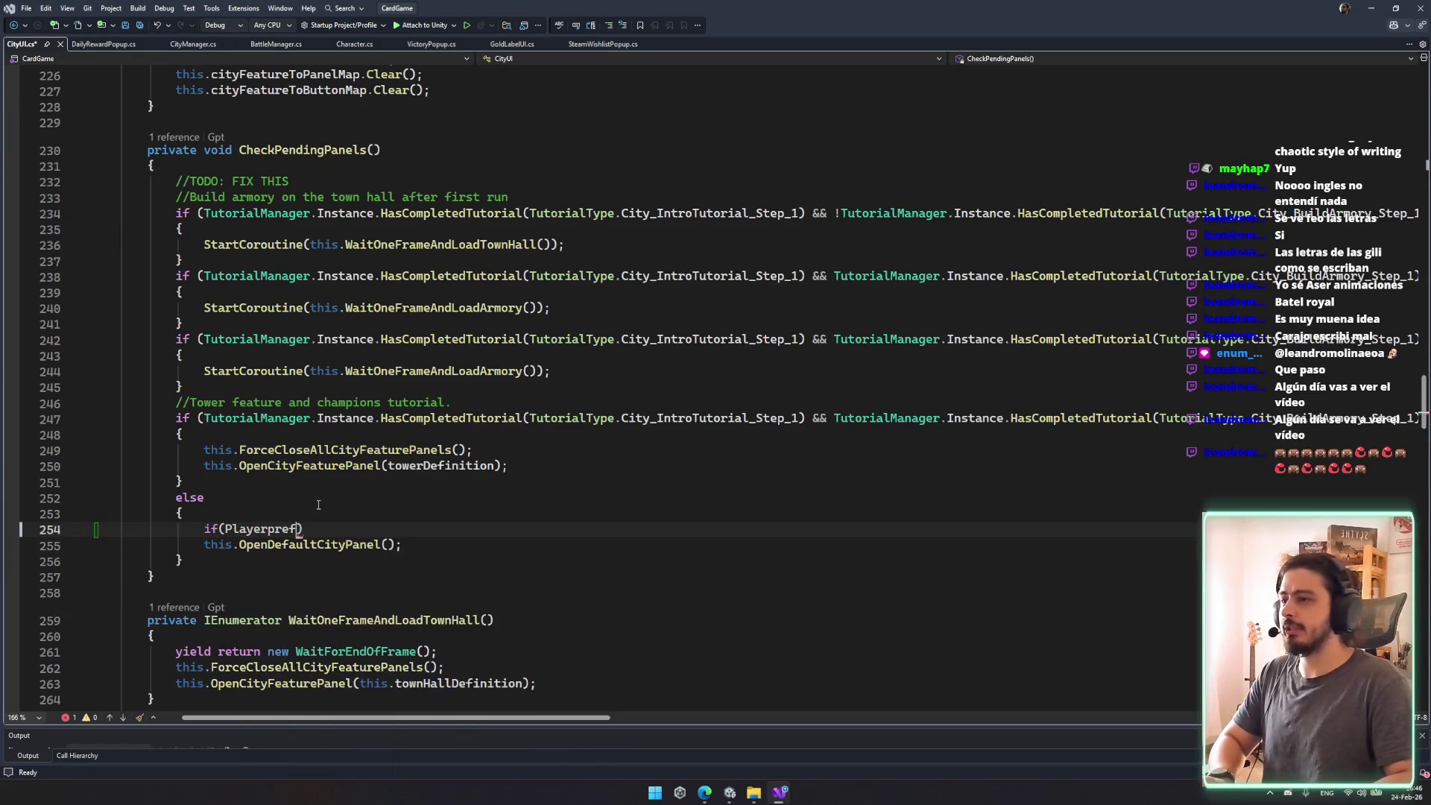
{"action": "type", "text": "layte"}
{"action": "key", "text": "BackSpace"}
{"action": "key", "text": "BackSpace"}
{"action": "type", "text": "erPrefs."}
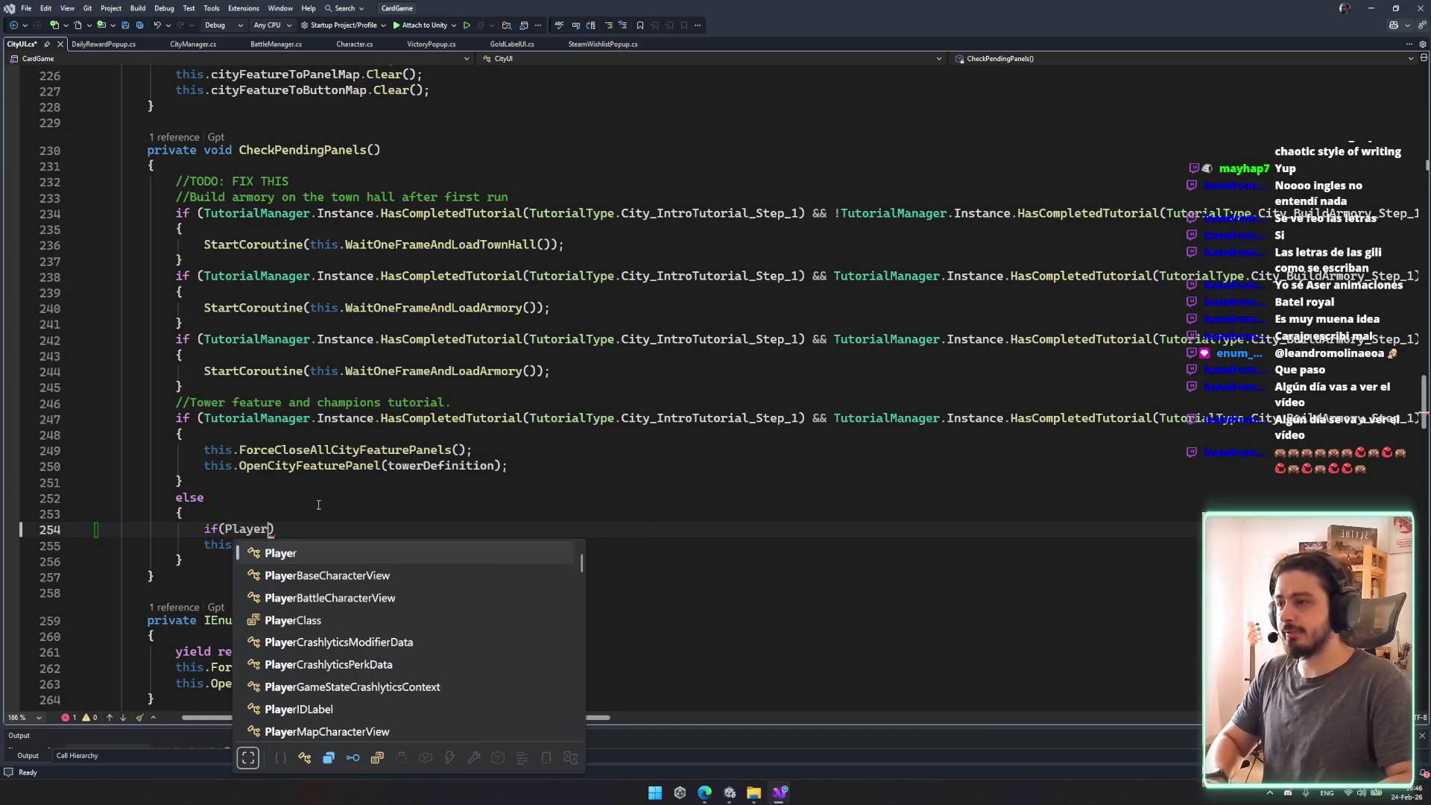
{"action": "type", "text": "Get"}
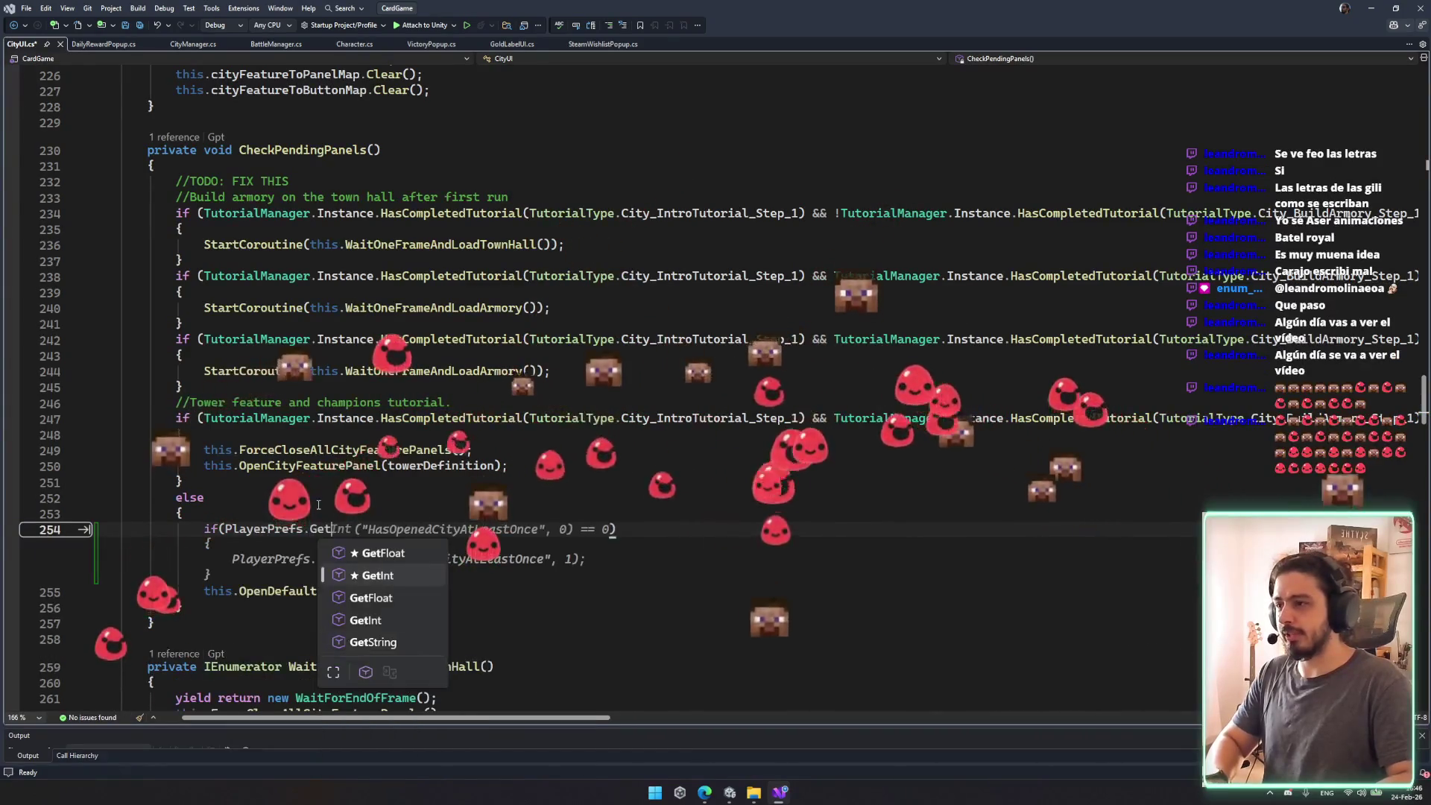
{"action": "key", "text": "Tab"}
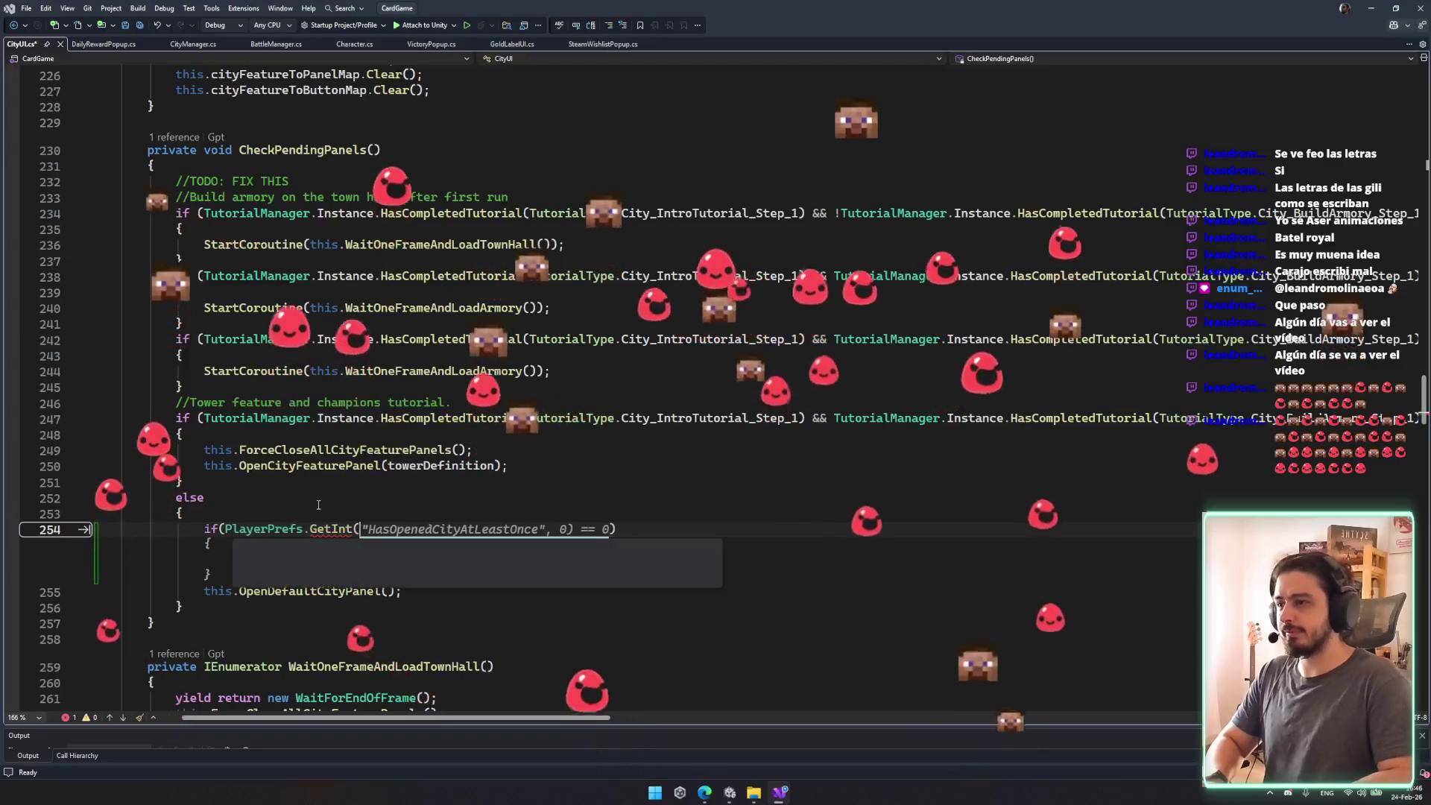
{"action": "type", "text": "("}
{"action": "key", "text": "Escape"}
Step: Pass SteamWishlistPopup.HAS_SEEN_WISHLIST_POPUP_KEY to GetInt and compare the result with 0
{"action": "type", "text": ") == 0"}
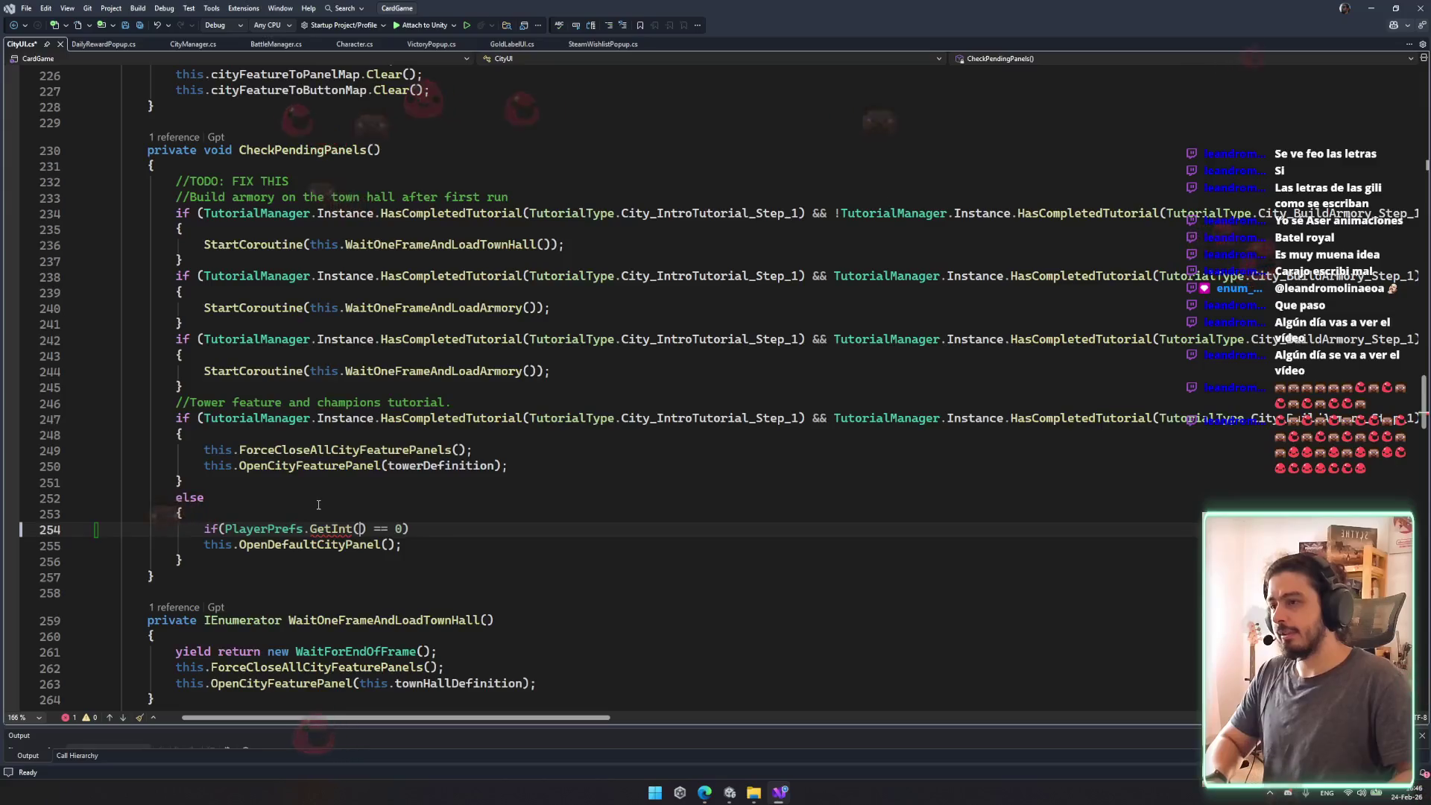
{"action": "type", "text": "Steamwit"}
{"action": "key", "text": "Escape"}
{"action": "key", "text": "Return"}
{"action": "key", "text": "ctrl+z"}
{"action": "key", "text": "ctrl+z"}
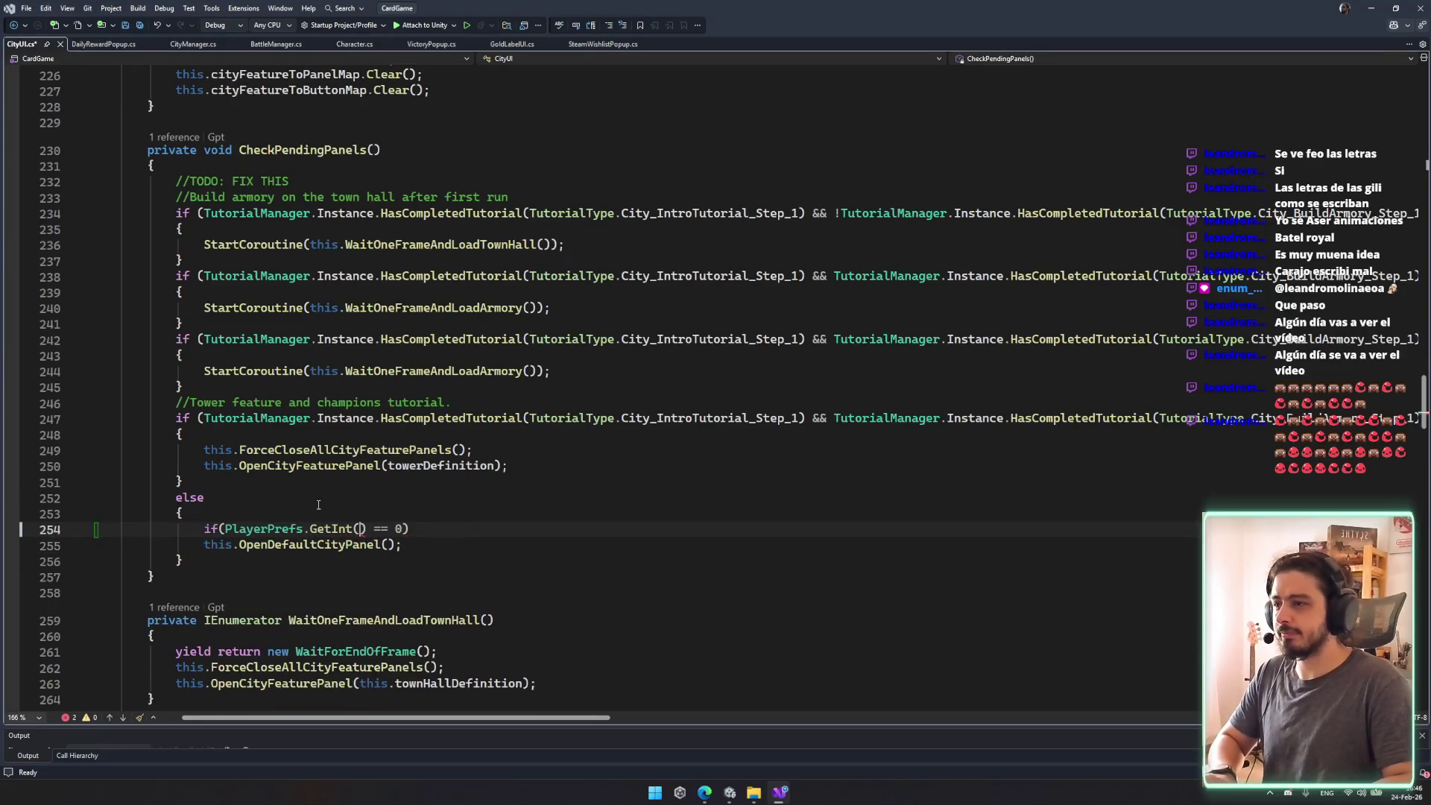
{"action": "key", "text": "ctrl+space"}
{"action": "type", "text": "Steam"}
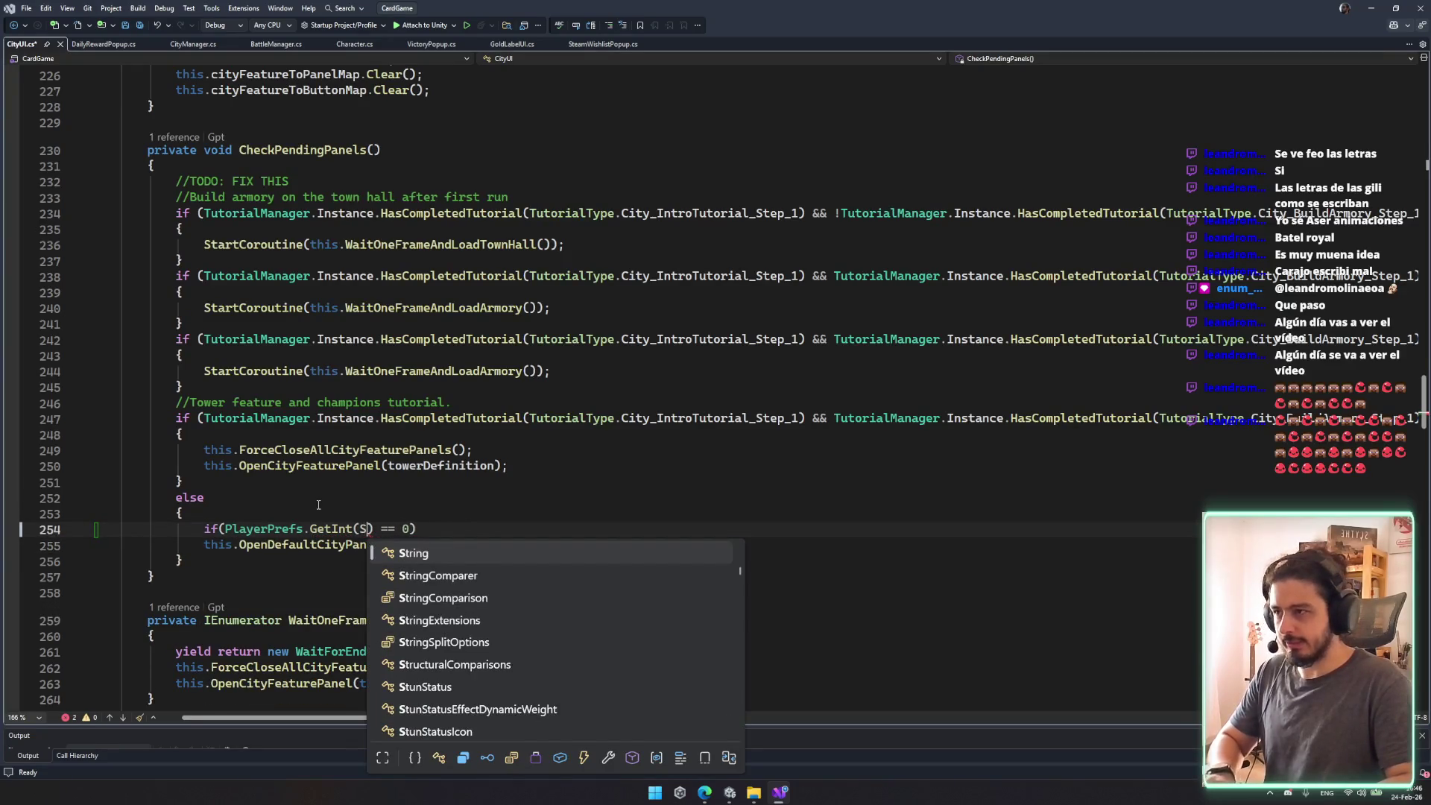
{"action": "type", "text": "Wish"}
{"action": "key", "text": "Tab"}
{"action": "type", "text": "."}
{"action": "key", "text": "Tab"}
{"action": "key", "text": "Right"}
{"action": "key", "text": "Right"}
{"action": "key", "text": "Right"}
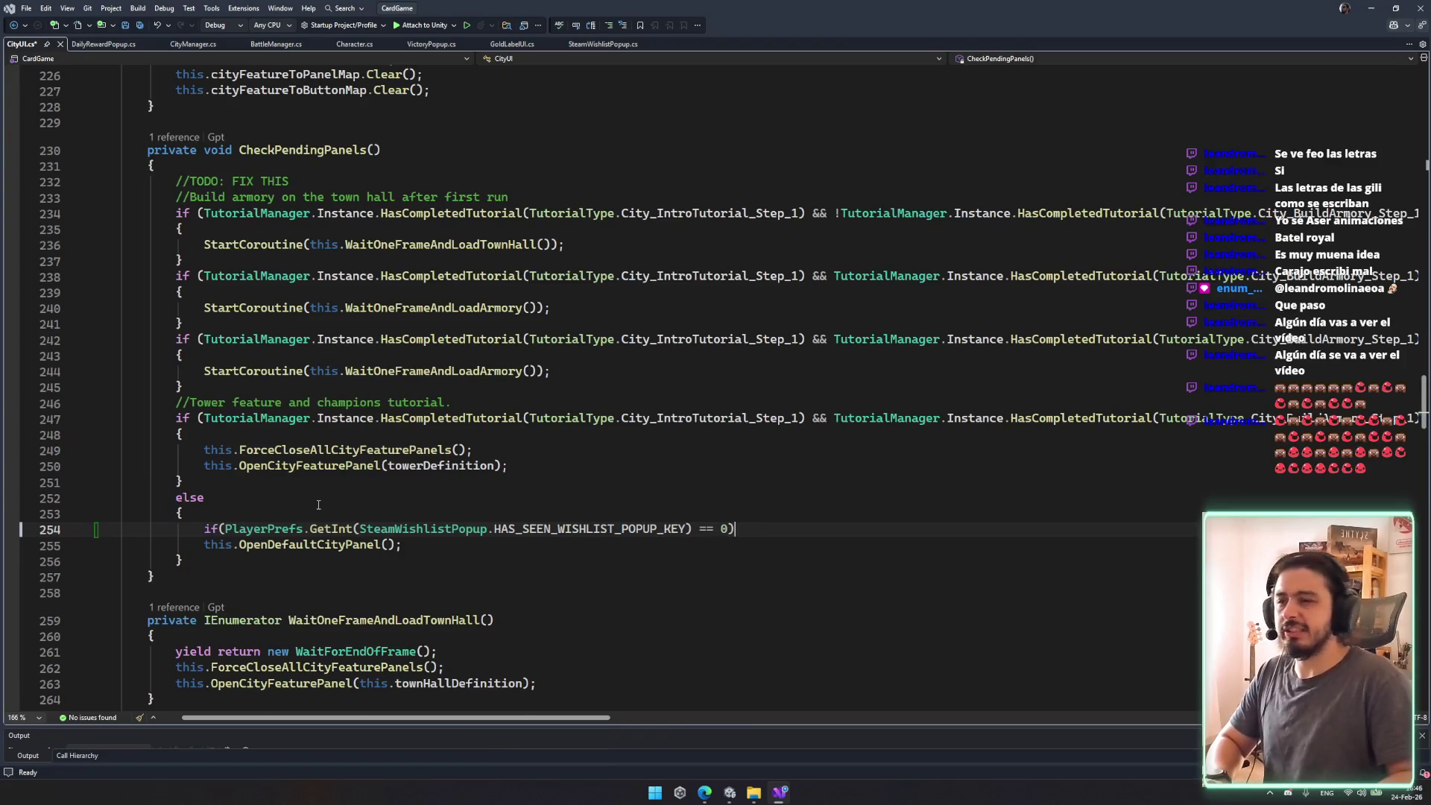
Step: Add an empty if body and an else block holding the moved OpenDefaultCityPanel call, and save
{"action": "key", "text": "Return"}
{"action": "type", "text": "{"}
{"action": "key", "text": "Return"}
{"action": "key", "text": "Down"}
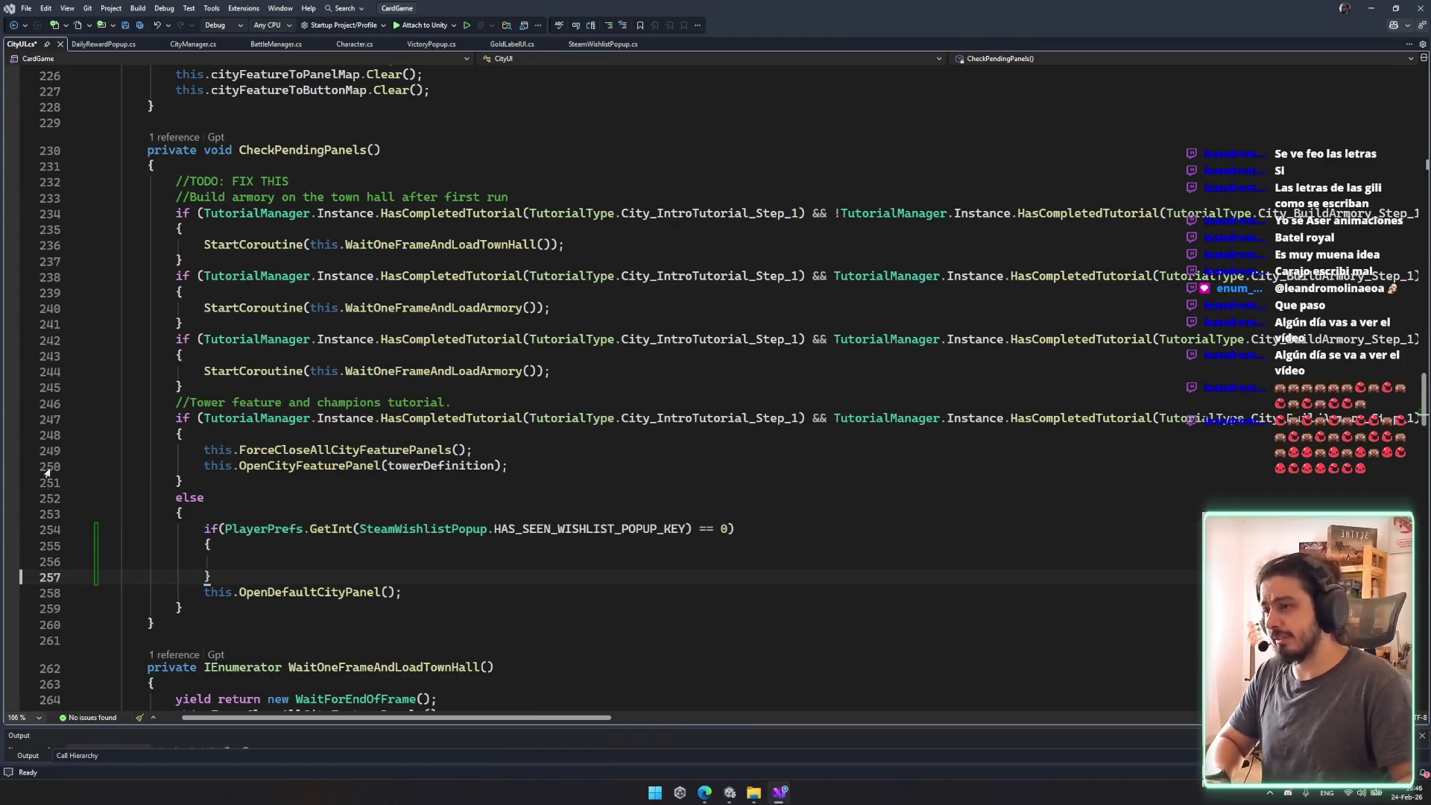
{"action": "key", "text": "Return"}
{"action": "type", "text": "else"}
{"action": "key", "text": "Tab"}
{"action": "key", "text": "Tab"}
{"action": "key", "text": "ctrl+s"}
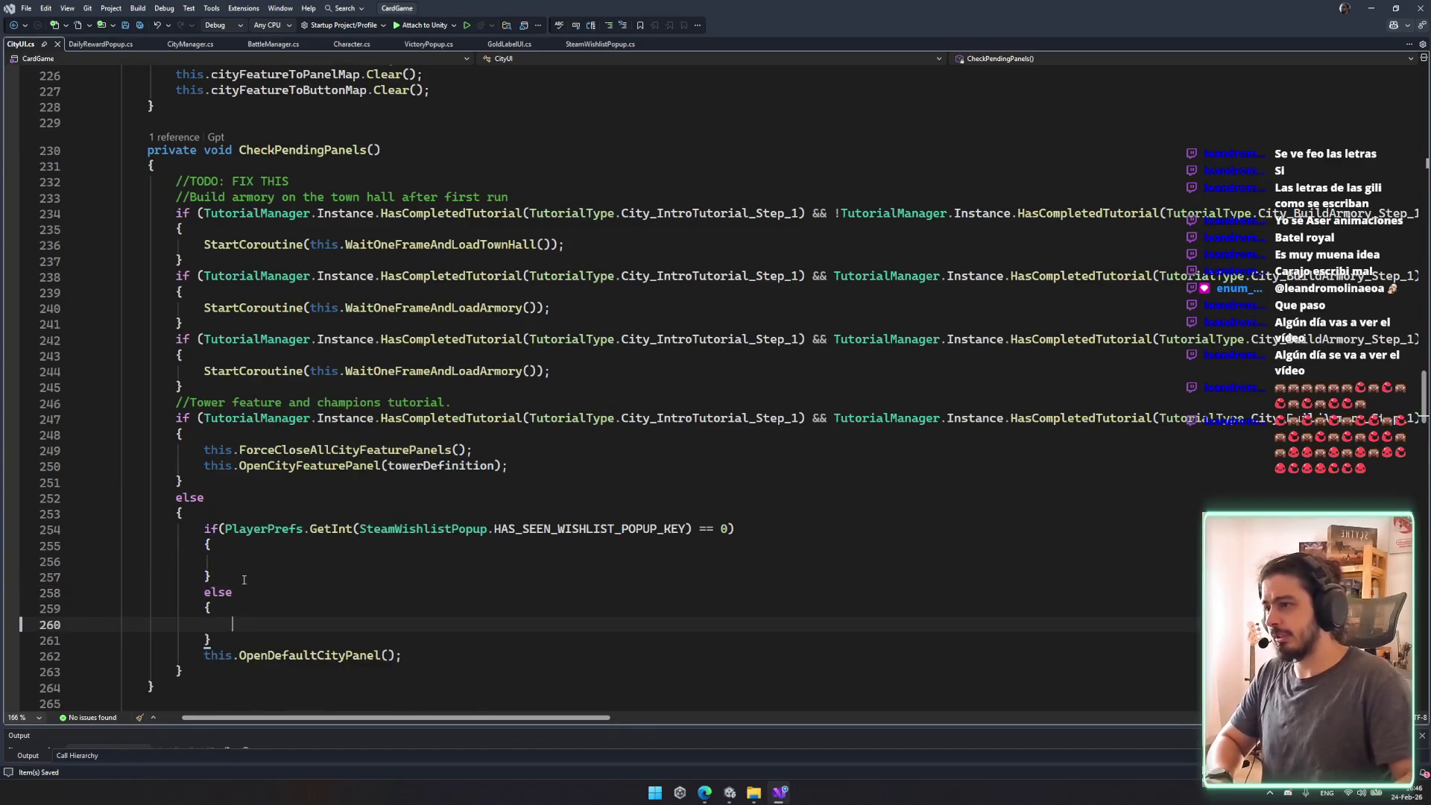
{"action": "key", "text": "Down"}
{"action": "key", "text": "Down"}
{"action": "key", "text": "ctrl+x"}
{"action": "key", "text": "Up"}
{"action": "key", "text": "Up"}
{"action": "key", "text": "ctrl+v"}
{"action": "left_click", "coordinate": [396, 561]}
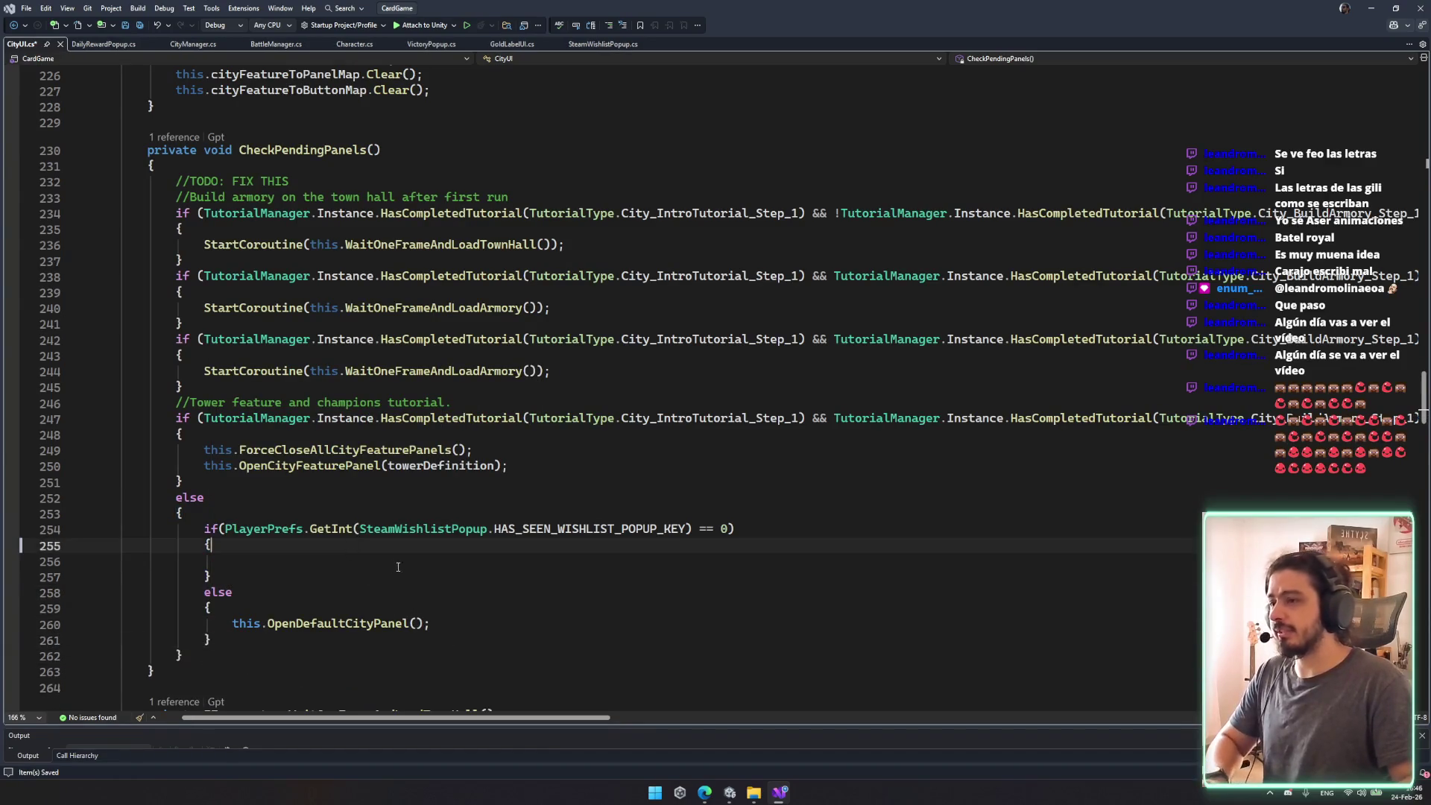
Step: Declare steamWishlistPopup, assigned from PopupManager.Instance.OpenPopup via the Copilot suggestion
{"action": "type", "text": "Popup"}
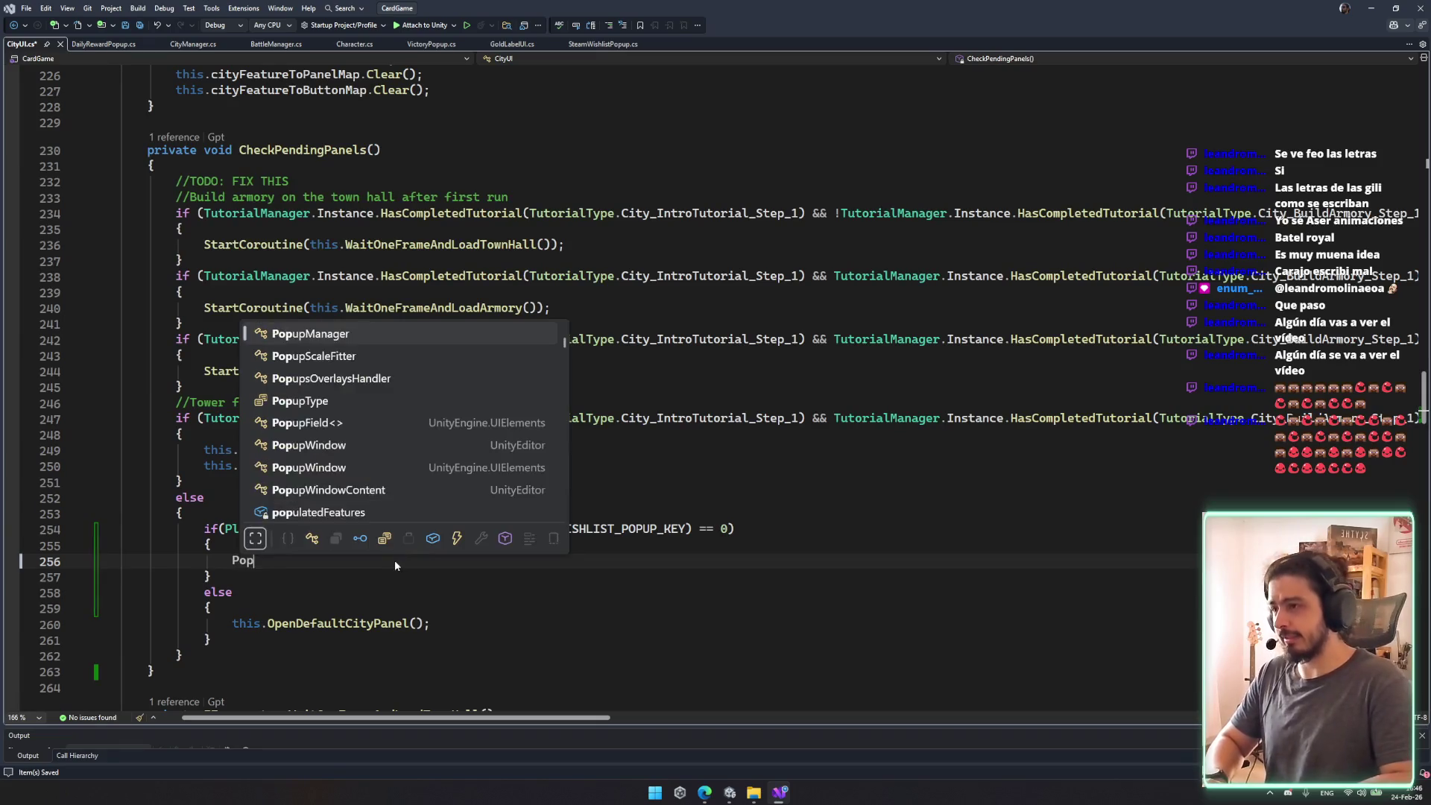
{"action": "key", "text": "BackSpace"}
{"action": "key", "text": "BackSpace"}
{"action": "key", "text": "BackSpace"}
{"action": "type", "text": "SteamWishlistPopup."}
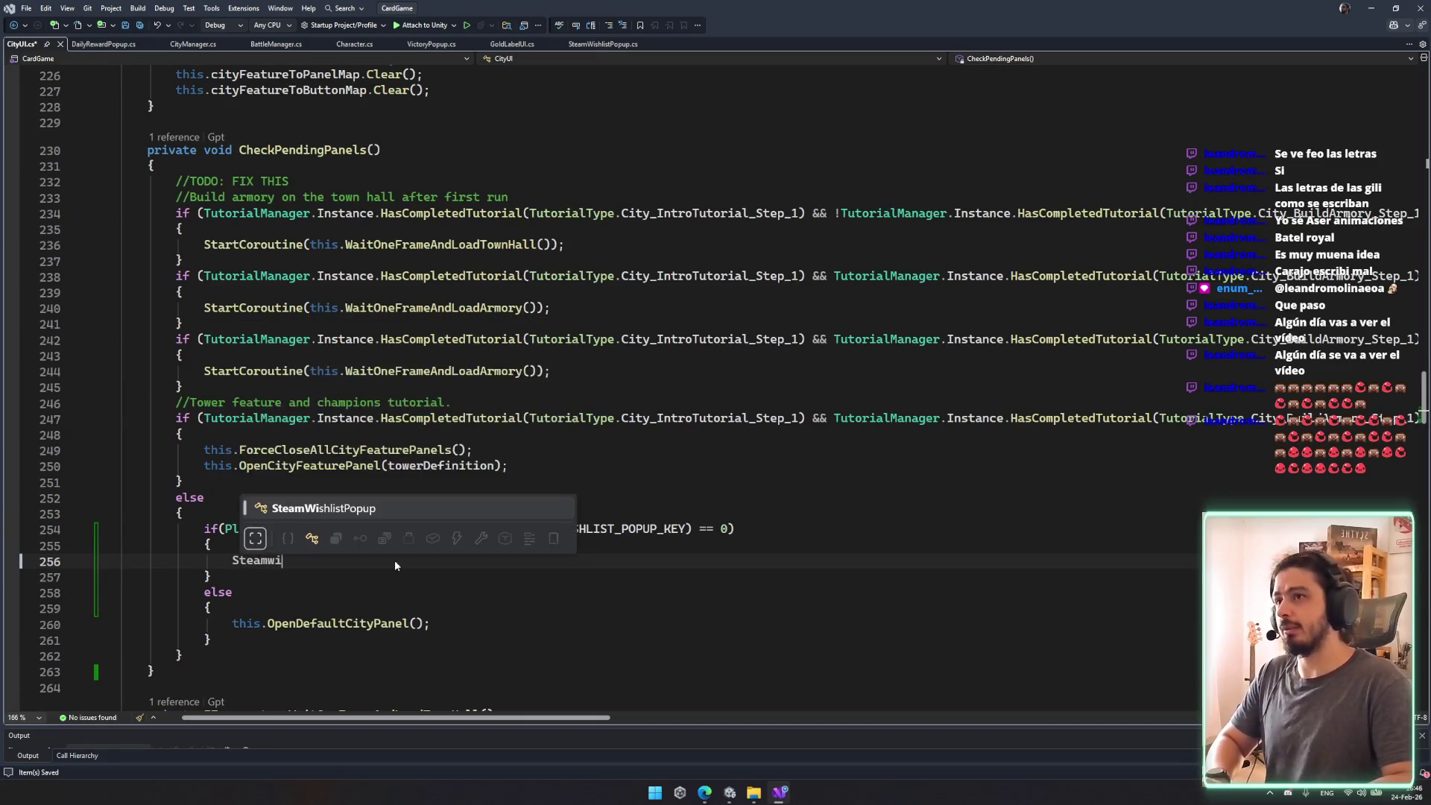
{"action": "key", "text": "BackSpace"}
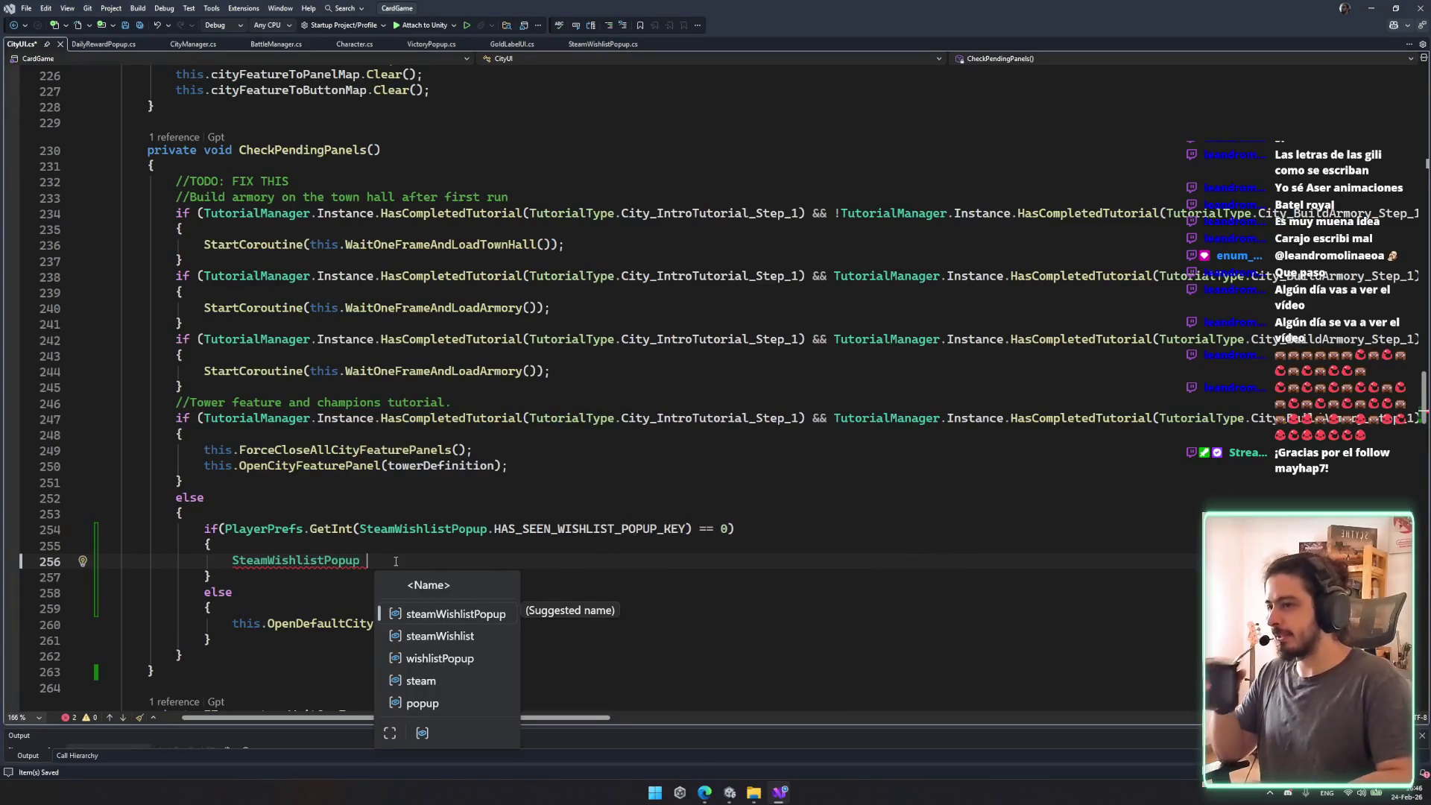
{"action": "key", "text": "Tab"}
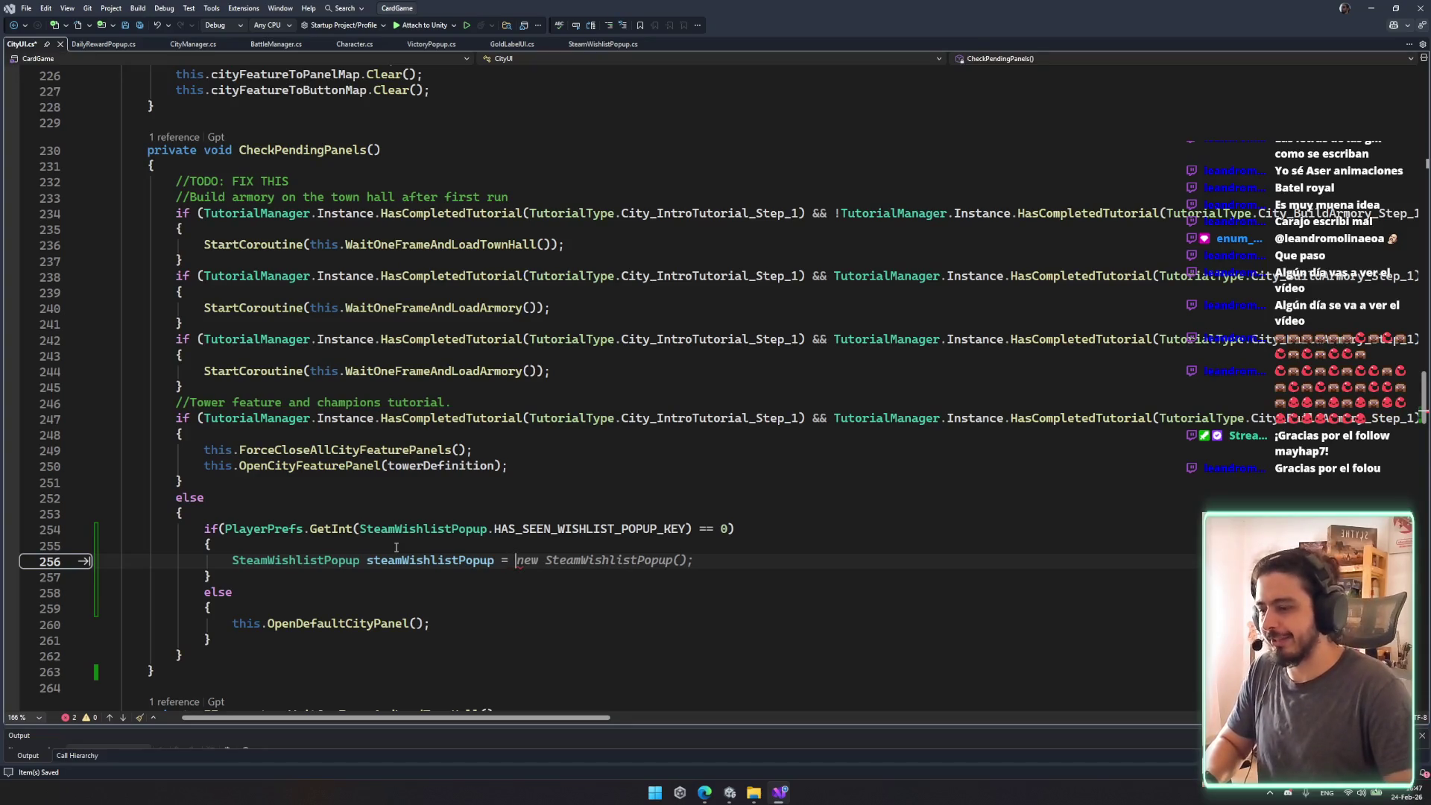
{"action": "key", "text": "BackSpace"}
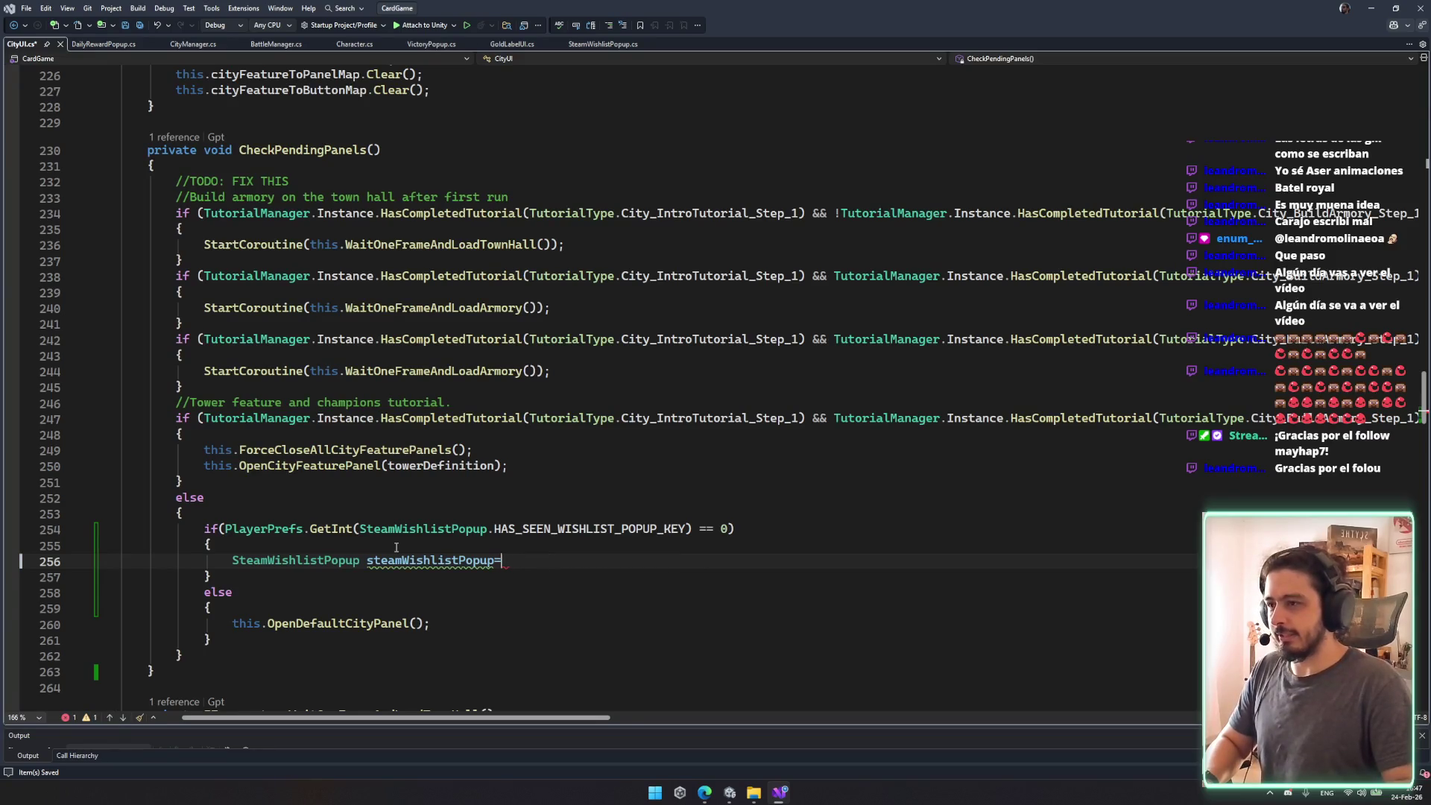
{"action": "key", "text": "Tab"}
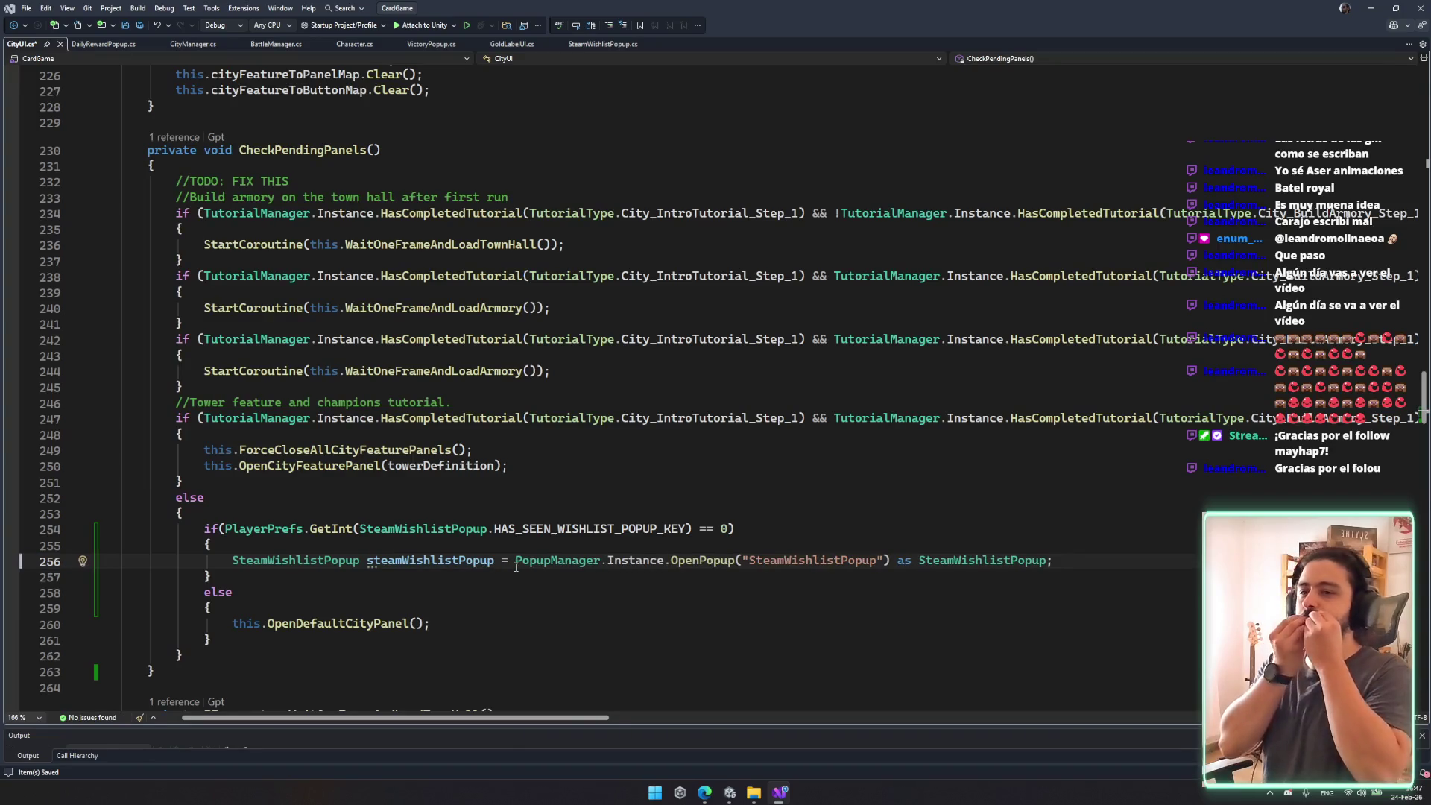
Step: Add steamWishlistPopup.OnClose += CheckPendingPanels; on the next line
{"action": "key", "text": "Return"}
{"action": "type", "text": "steam"}
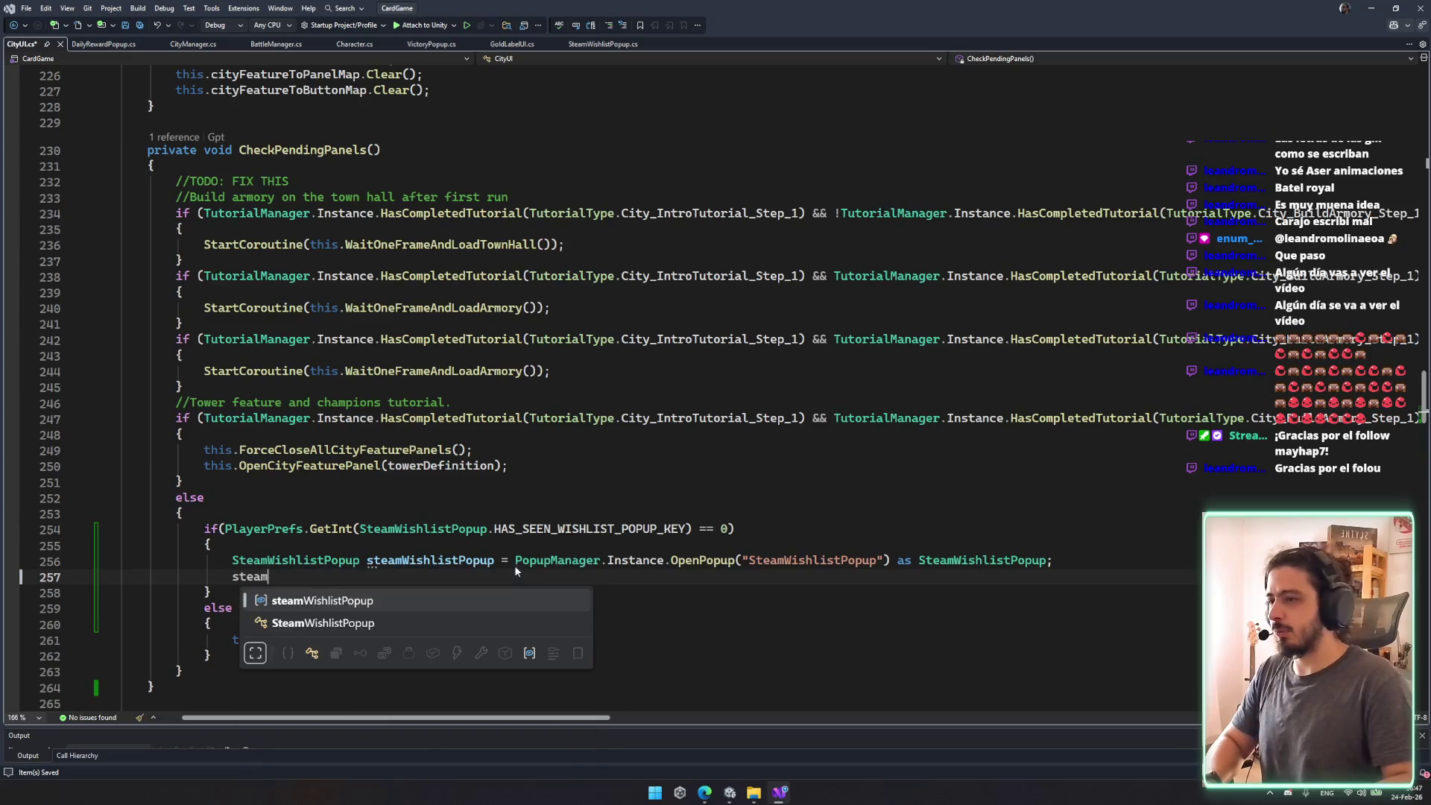
{"action": "key", "text": "Tab"}
{"action": "type", "text": ".oncl"}
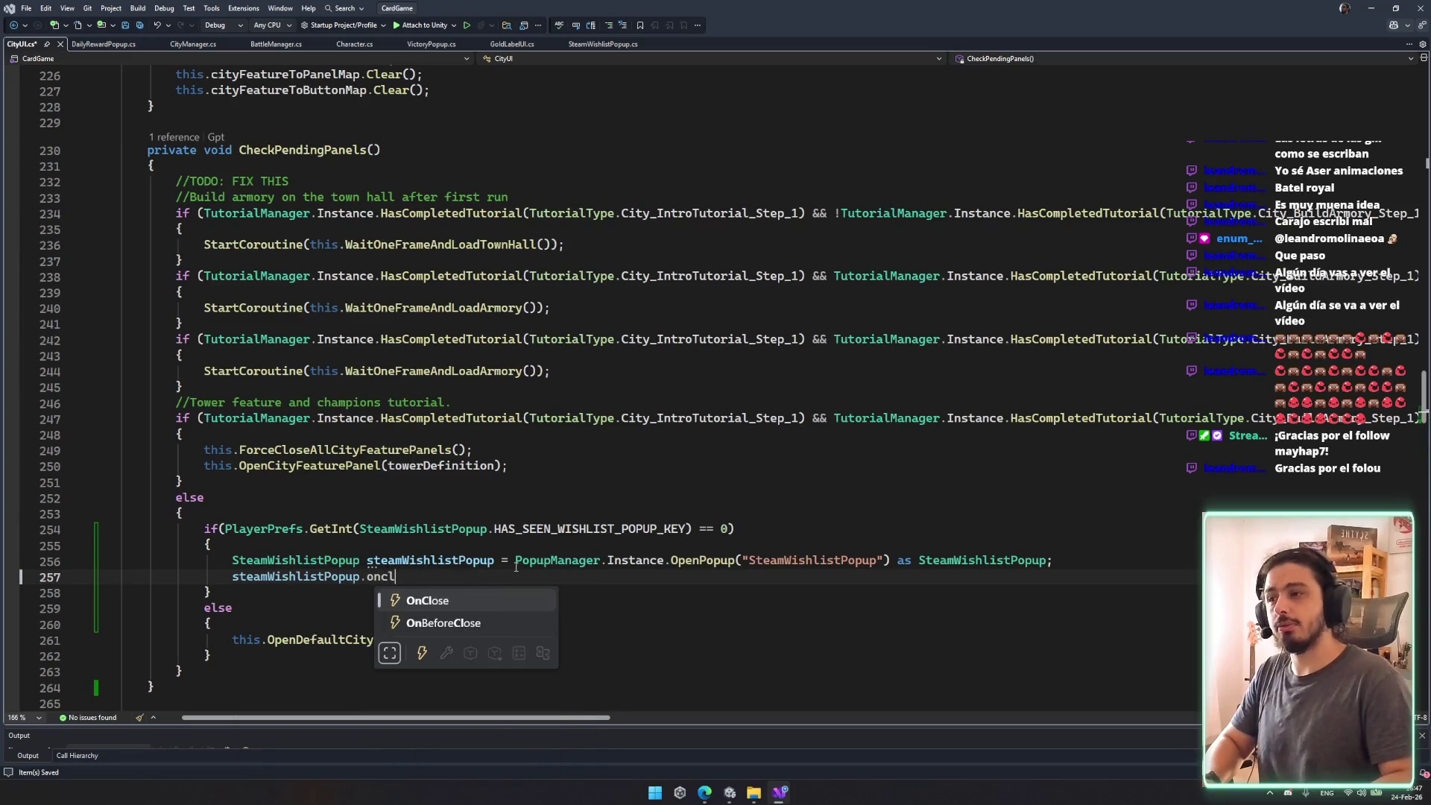
{"action": "type", "text": " +="}
{"action": "double_click", "coordinate": [328, 153]}
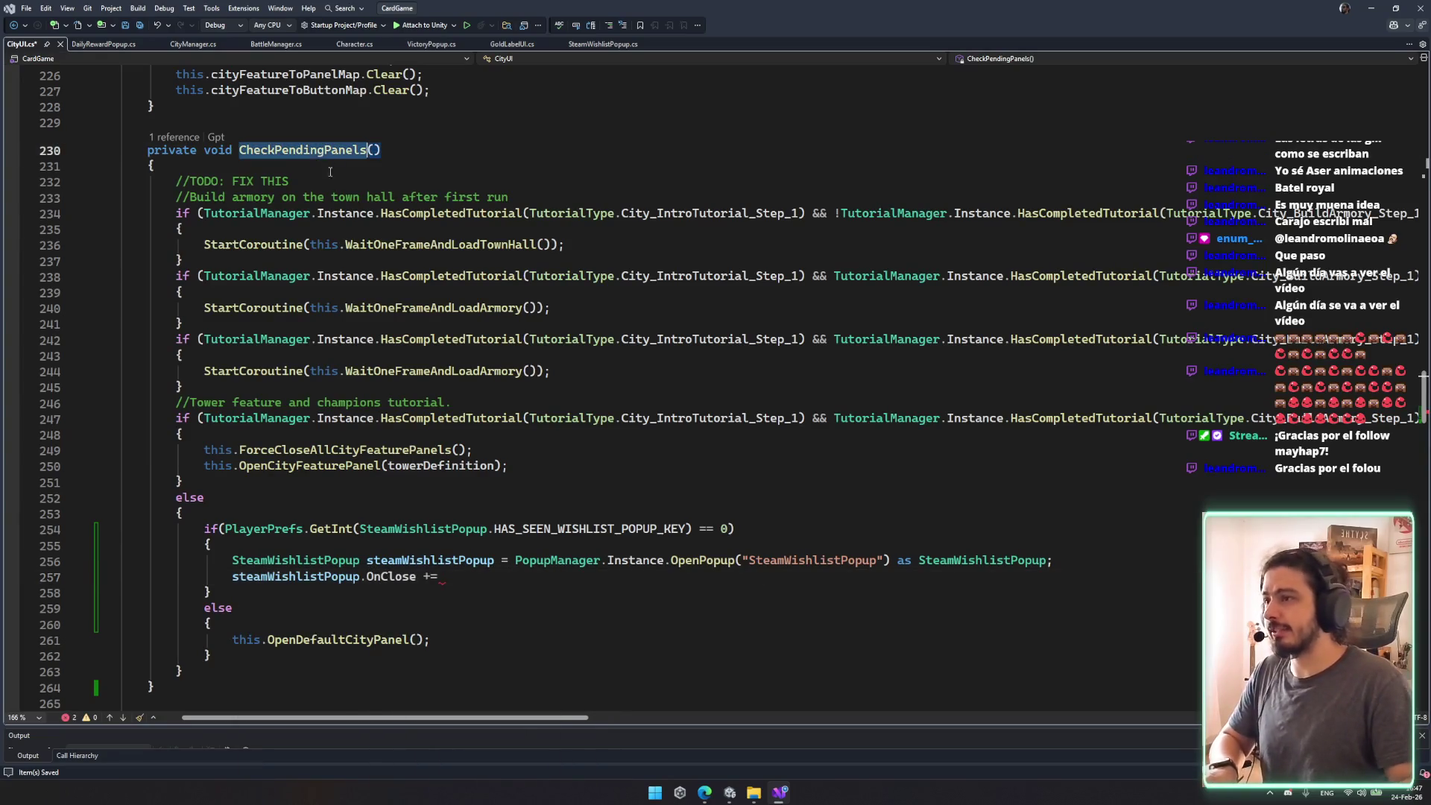
{"action": "key", "text": "ctrl+c"}
{"action": "left_click", "coordinate": [490, 576]}
{"action": "key", "text": "ctrl+v"}
{"action": "type", "text": ";"}
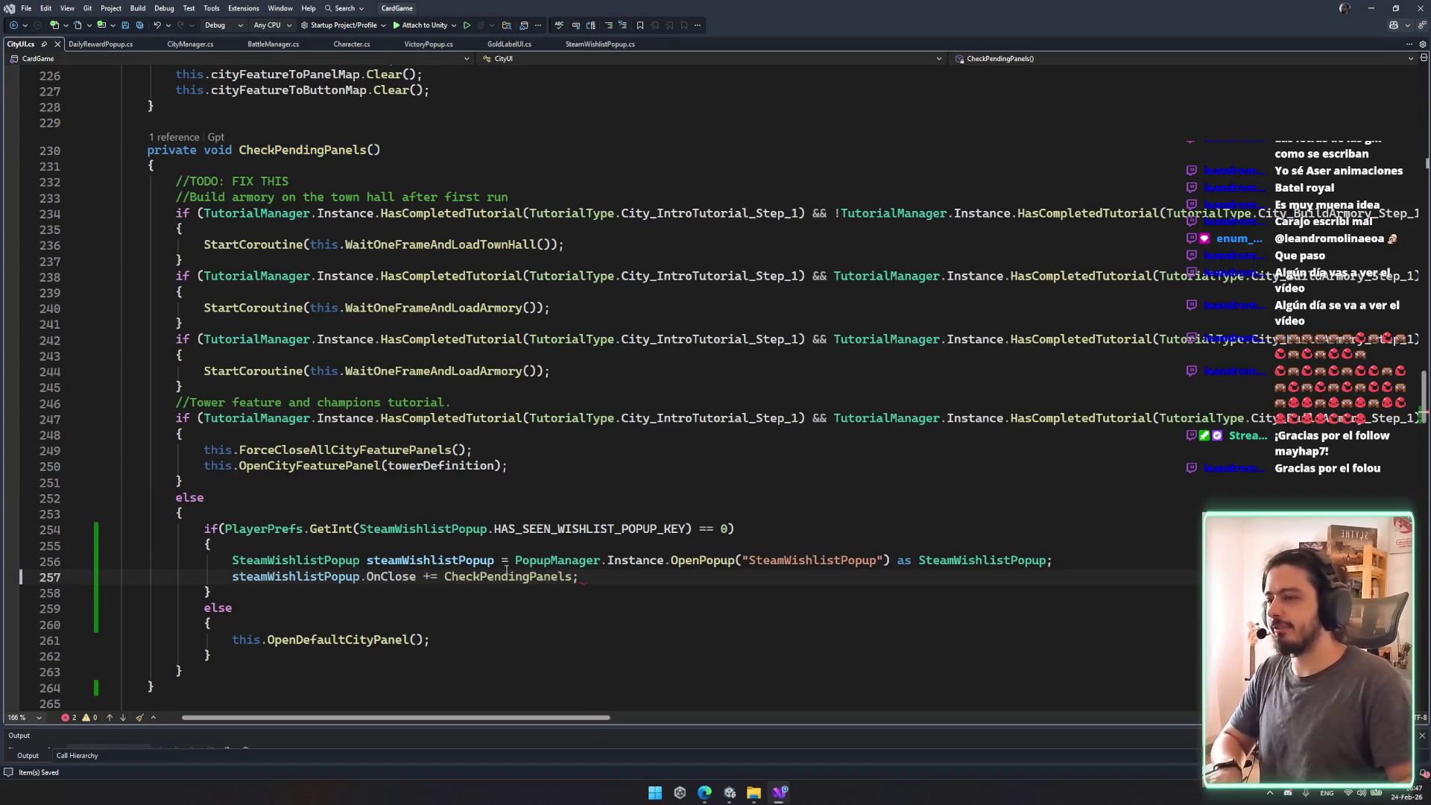
{"action": "double_click", "coordinate": [328, 576]}
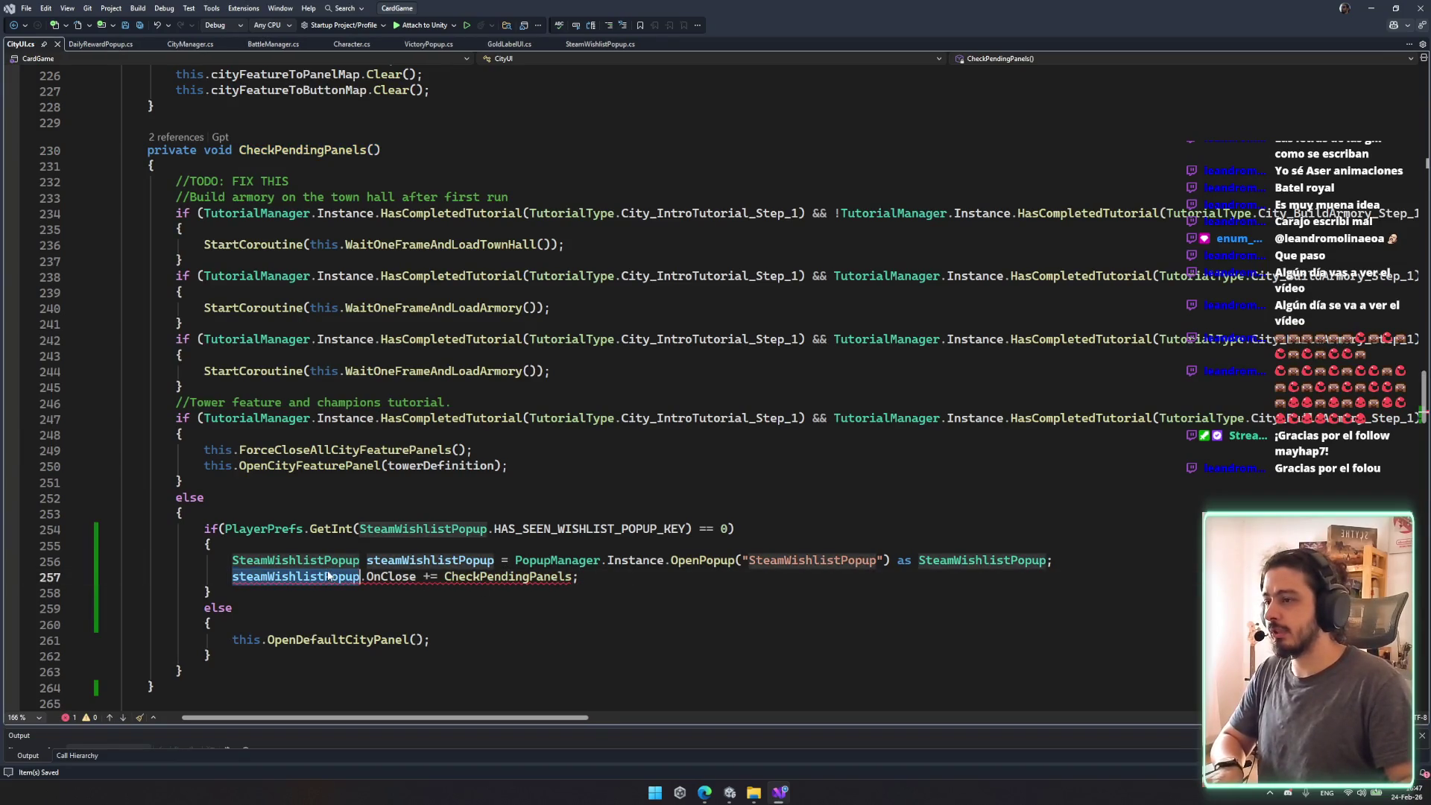
{"action": "double_click", "coordinate": [527, 576]}
{"action": "scroll", "coordinate": [527, 576], "scroll_direction": "down", "scroll_amount": 5}
{"action": "left_click", "coordinate": [252, 461]}
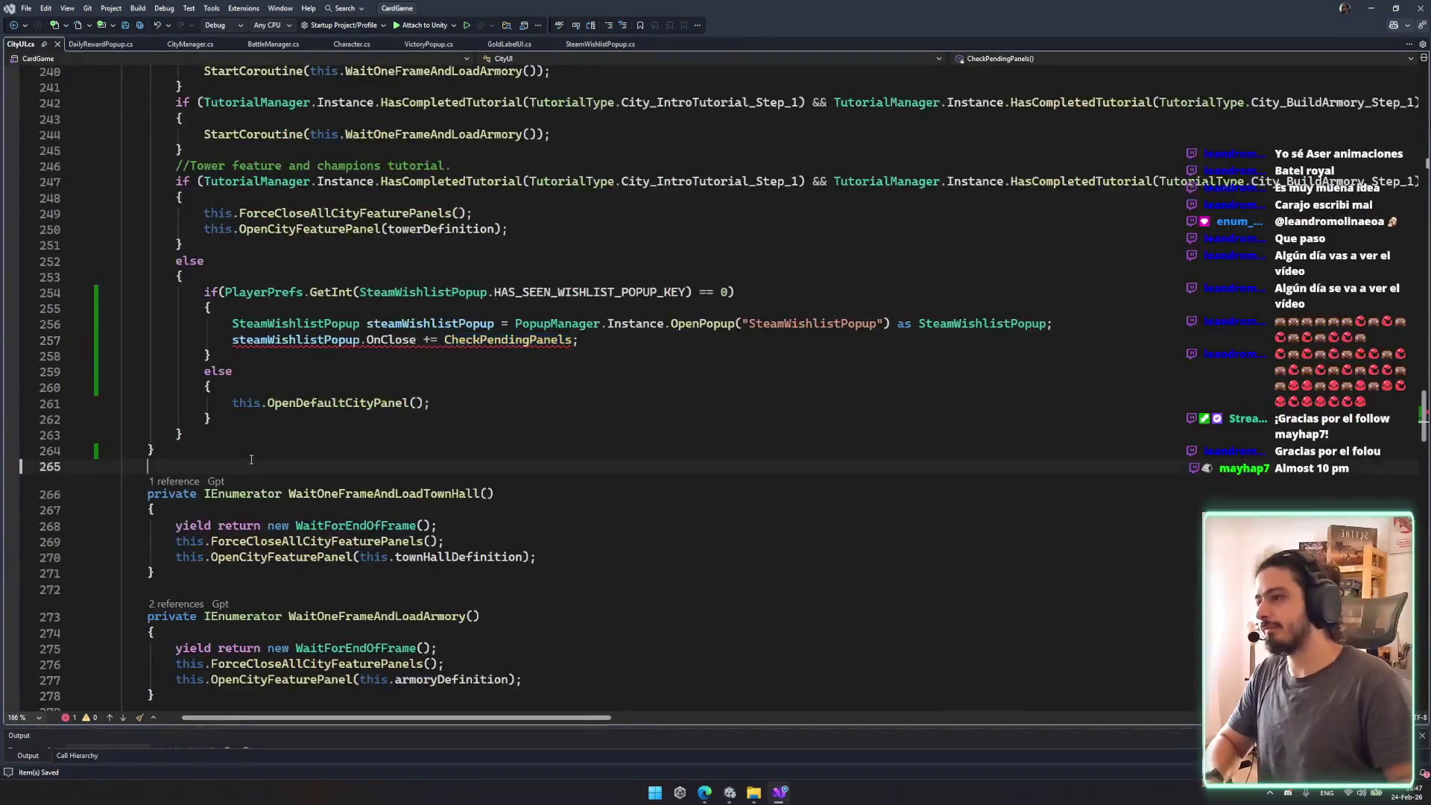
Step: Add a private void CheckPendingPanels(BasePopUp obj) overload from the Copilot suggestion
{"action": "key", "text": "Return"}
{"action": "type", "text": "pri"}
{"action": "key", "text": "Tab"}
{"action": "type", "text": "void"}
{"action": "scroll", "coordinate": [313, 496], "scroll_direction": "up", "scroll_amount": 3}
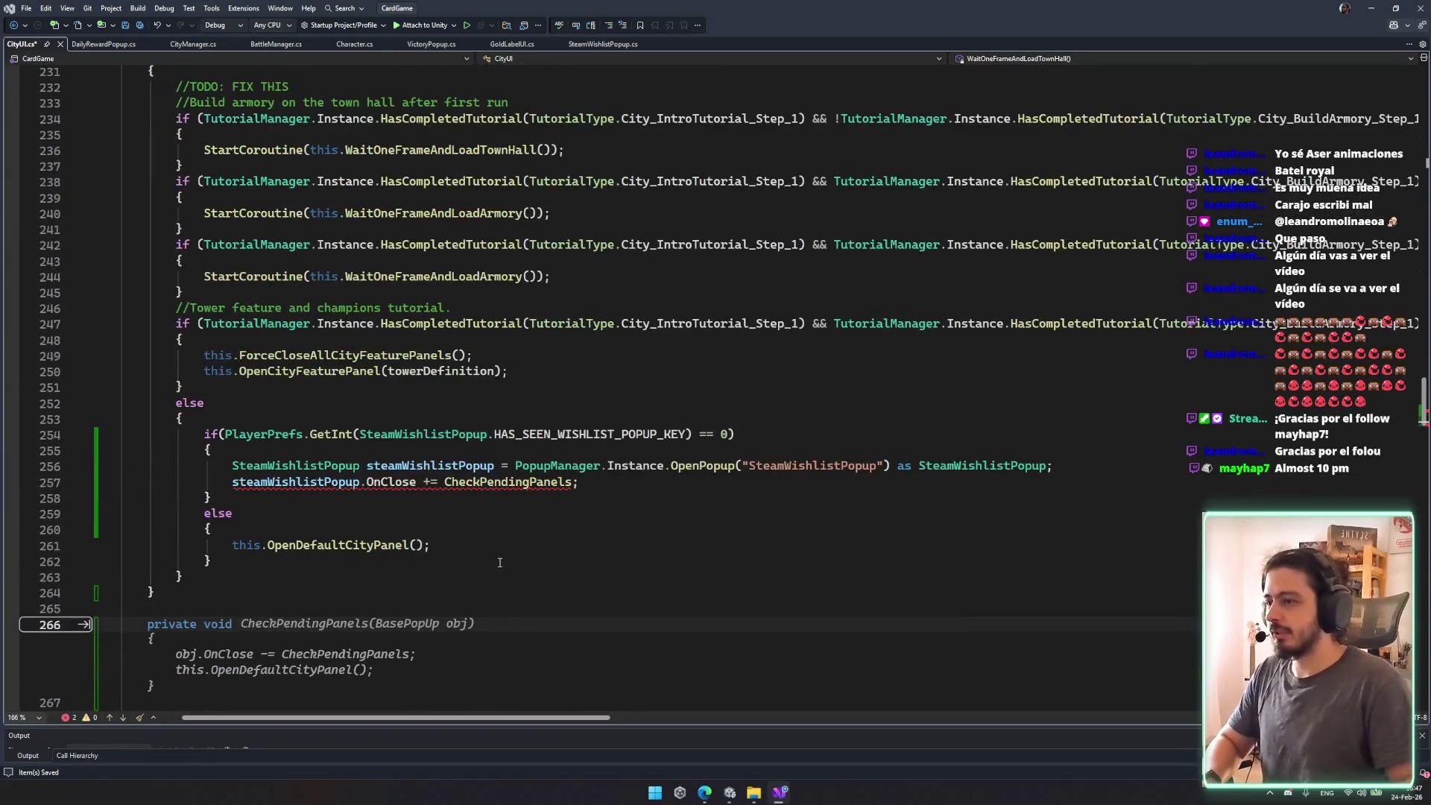
{"action": "key", "text": "Tab"}
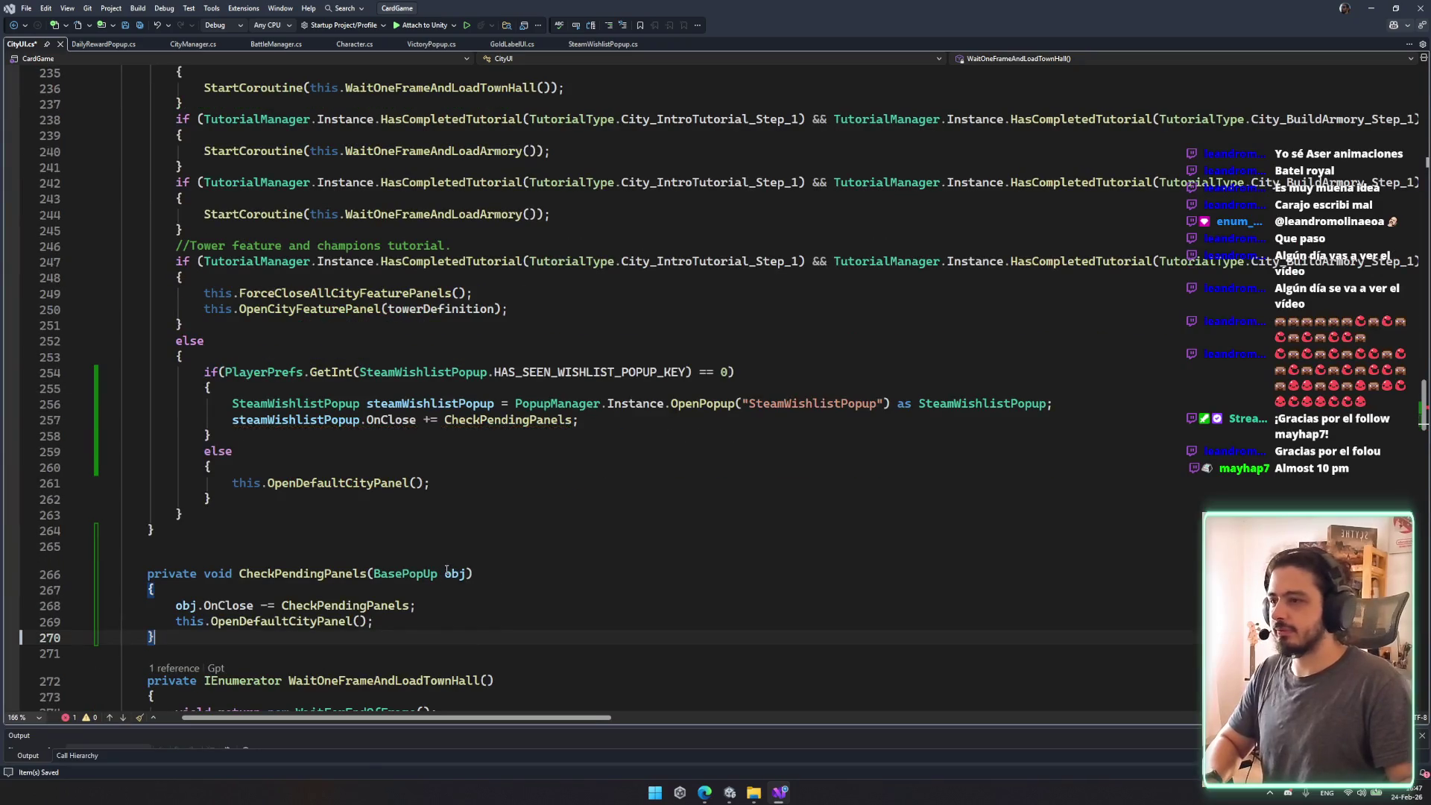
Step: Replace the overload's OpenDefaultCityPanel call with a CheckPendingPanels call
{"action": "left_click", "coordinate": [368, 573]}
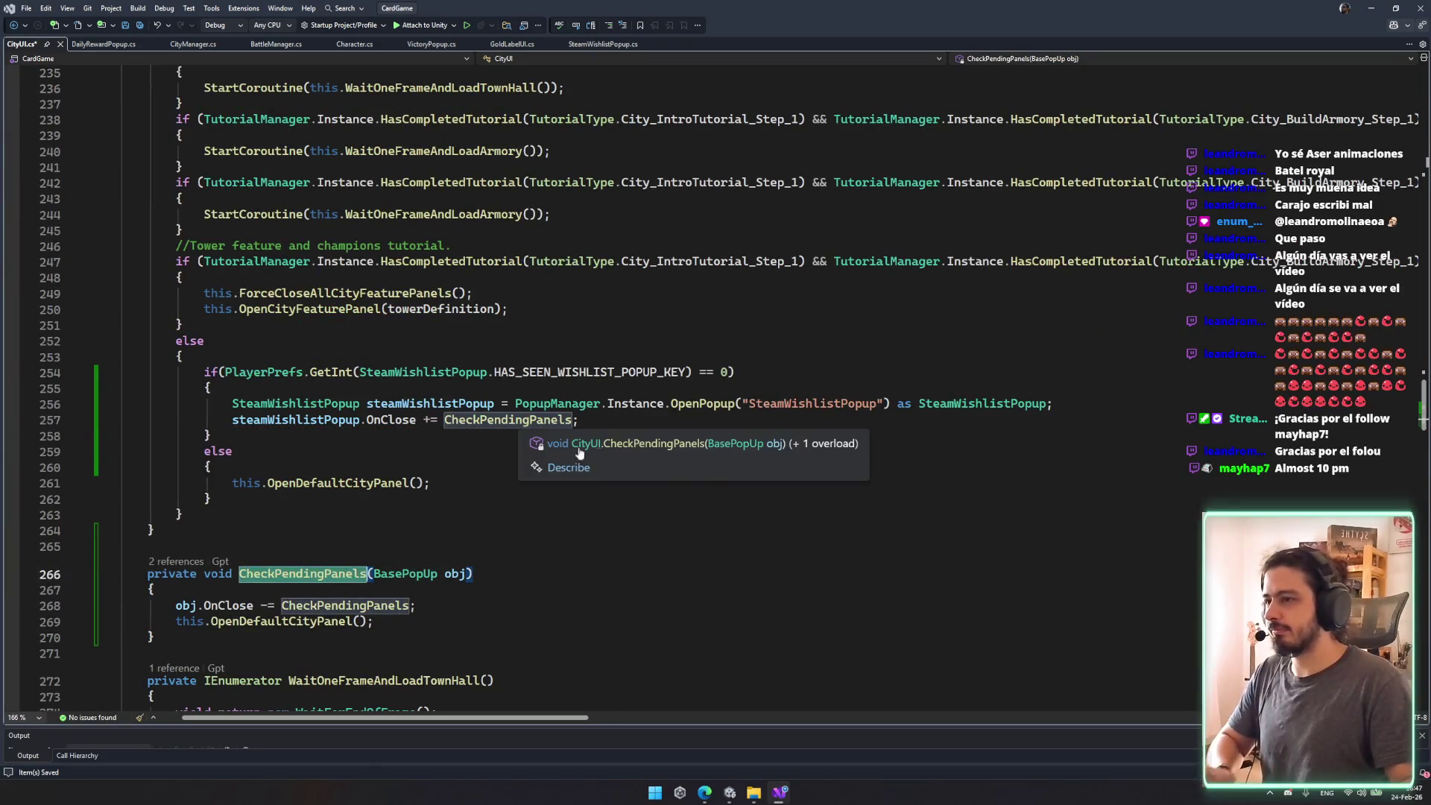
{"action": "scroll", "coordinate": [529, 522], "scroll_direction": "up", "scroll_amount": 1}
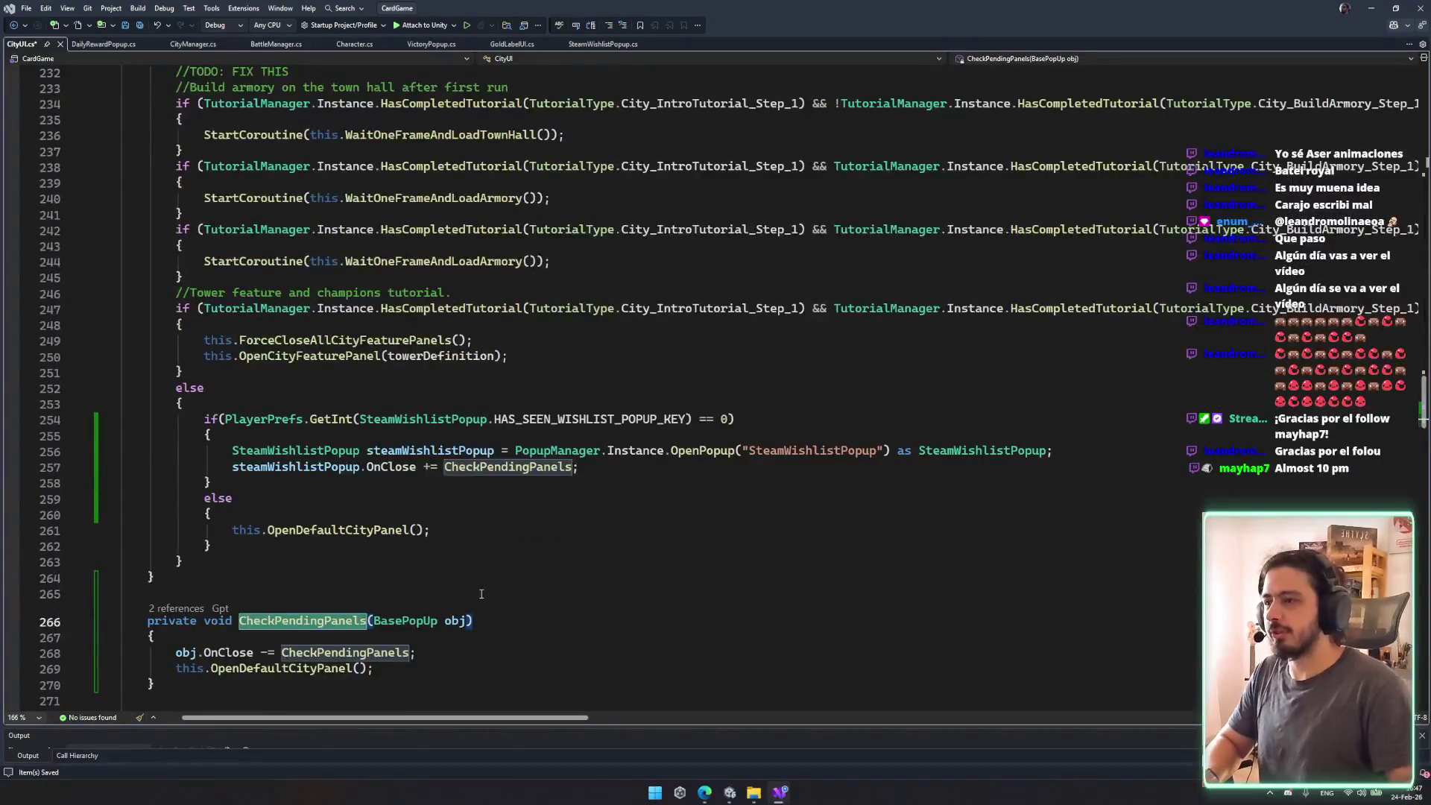
{"action": "left_click", "coordinate": [308, 669]}
{"action": "scroll", "coordinate": [308, 668], "scroll_direction": "up", "scroll_amount": 6}
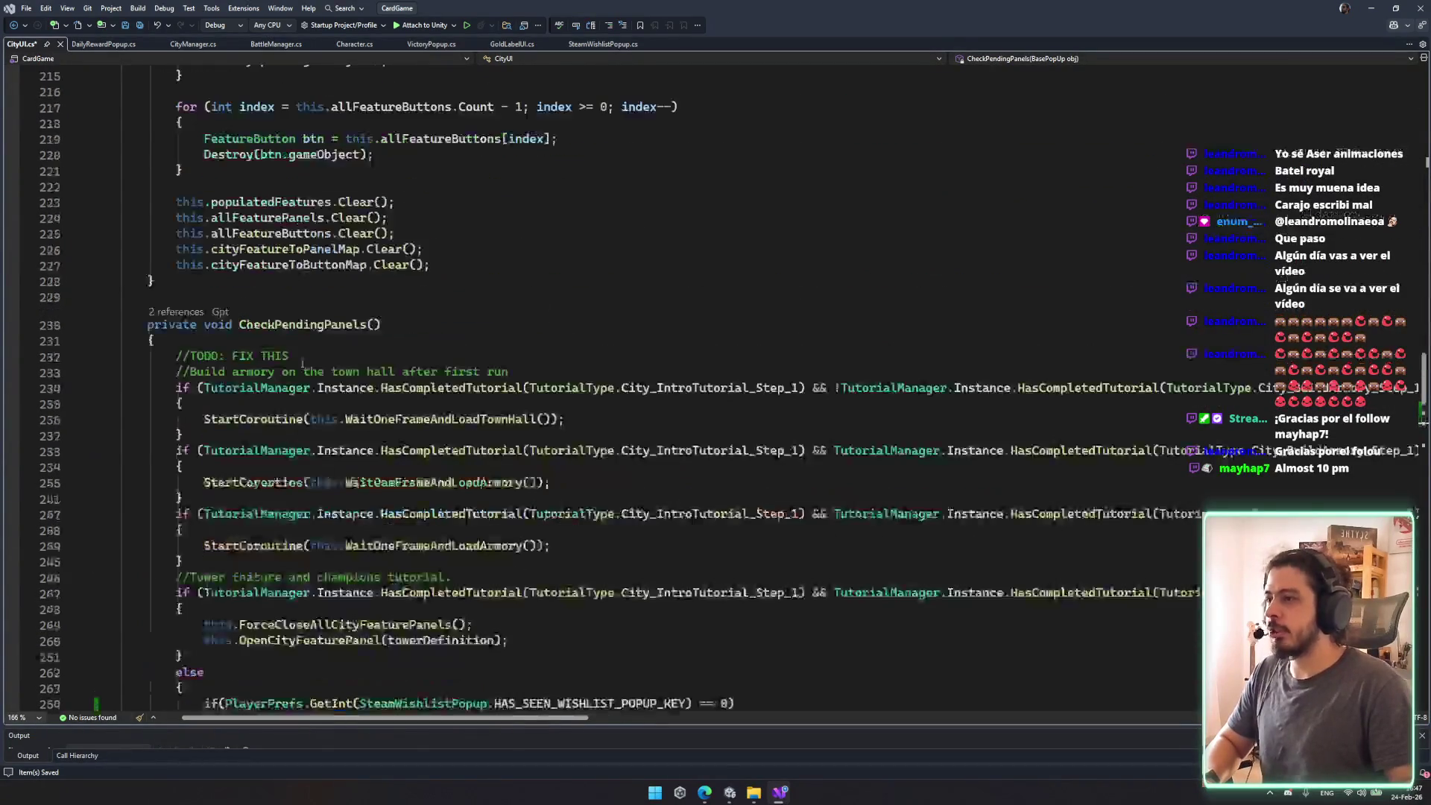
{"action": "left_click", "coordinate": [309, 323]}
{"action": "scroll", "coordinate": [351, 491], "scroll_direction": "down", "scroll_amount": 7}
{"action": "scroll", "coordinate": [351, 491], "scroll_direction": "down", "scroll_amount": 8}
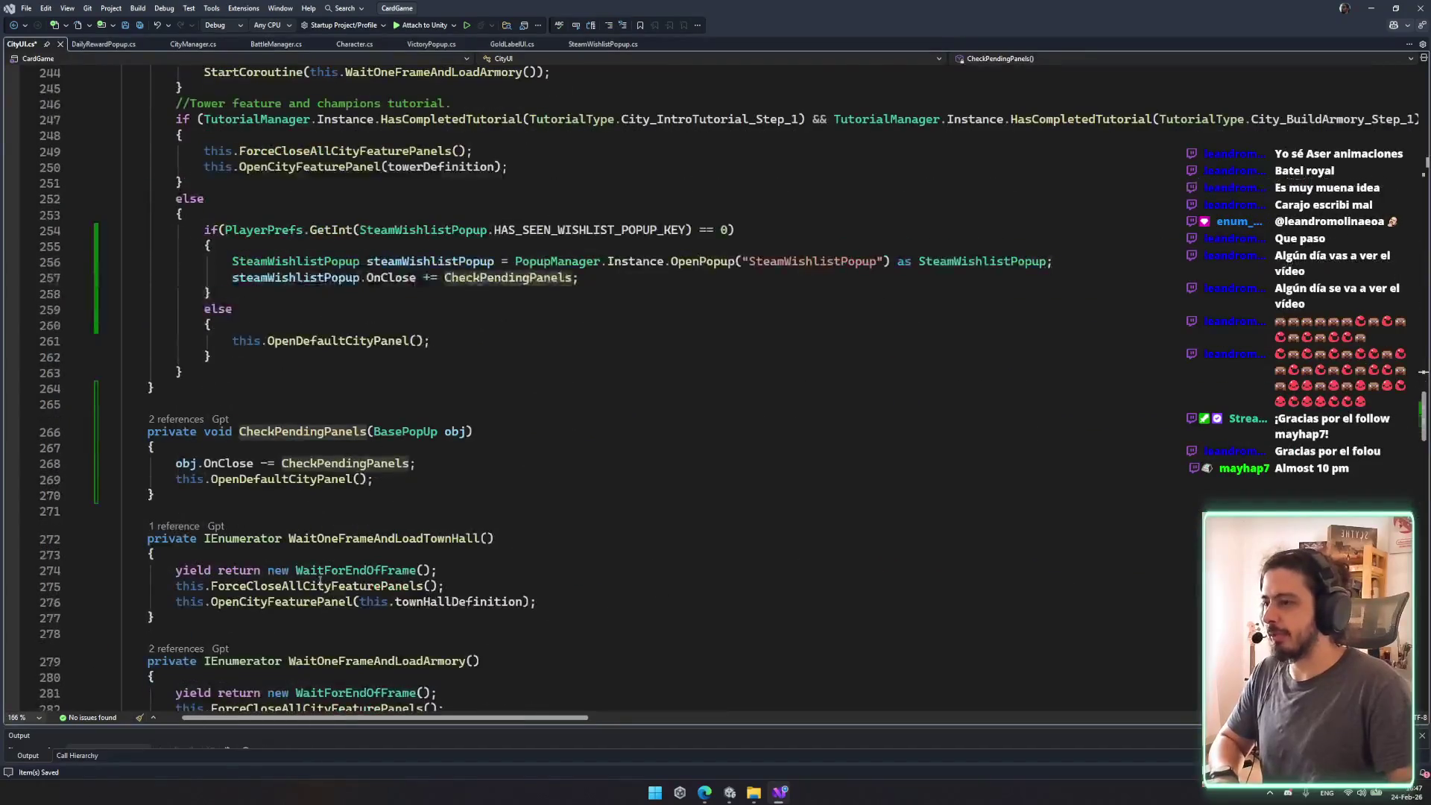
{"action": "left_click", "coordinate": [313, 226]}
{"action": "double_click", "coordinate": [312, 242]}
{"action": "key", "text": "ctrl+v"}
{"action": "scroll", "coordinate": [563, 370], "scroll_direction": "up", "scroll_amount": 3}
{"action": "key", "text": "Down"}
{"action": "key", "text": "Down"}
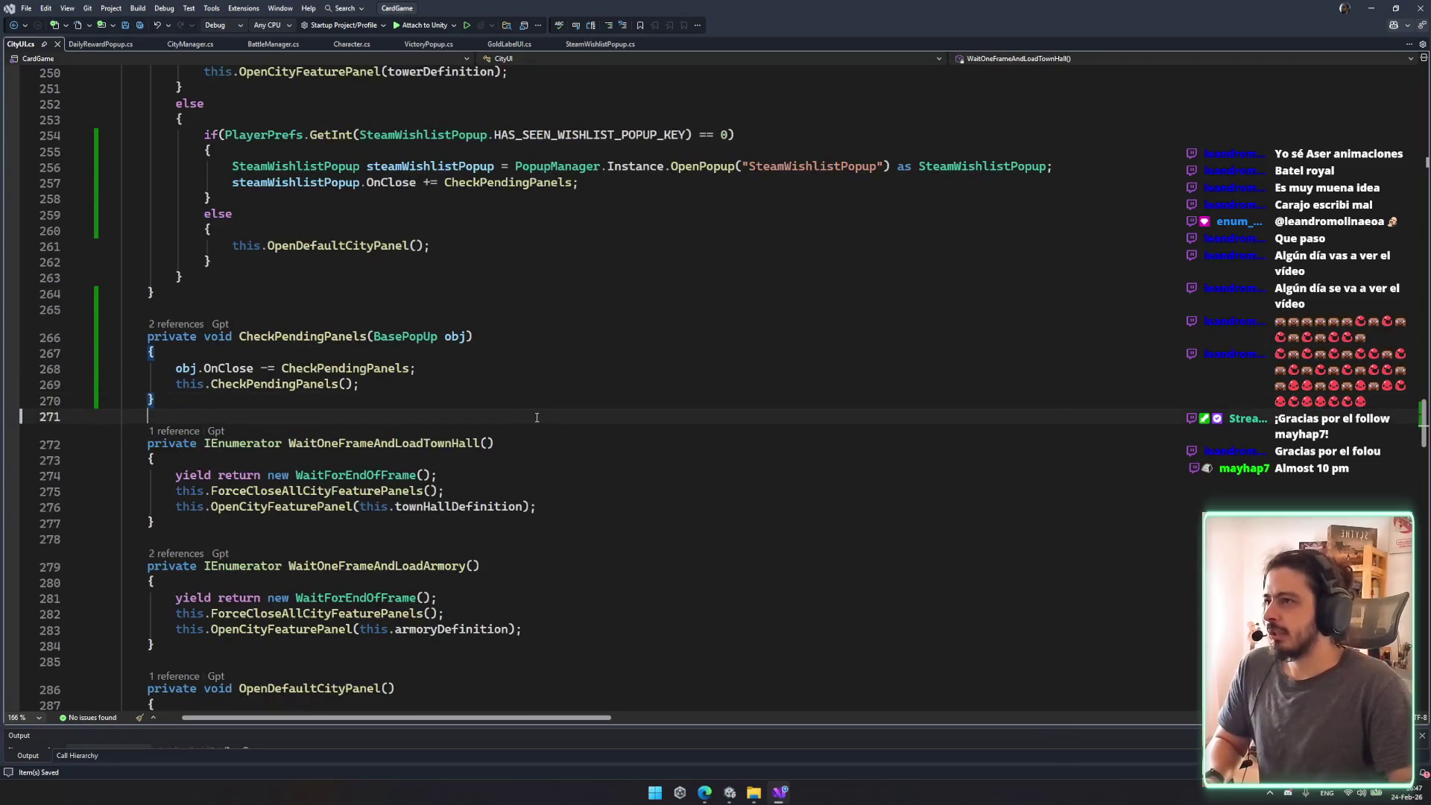
Step: Review the else block and OpenPopup line, then select the Open method body in SteamWishlistPopup.cs
{"action": "scroll", "coordinate": [563, 370], "scroll_direction": "down", "scroll_amount": 1}
{"action": "scroll", "coordinate": [562, 371], "scroll_direction": "up", "scroll_amount": 2}
{"action": "left_click", "coordinate": [212, 277]}
{"action": "left_click", "coordinate": [514, 231]}
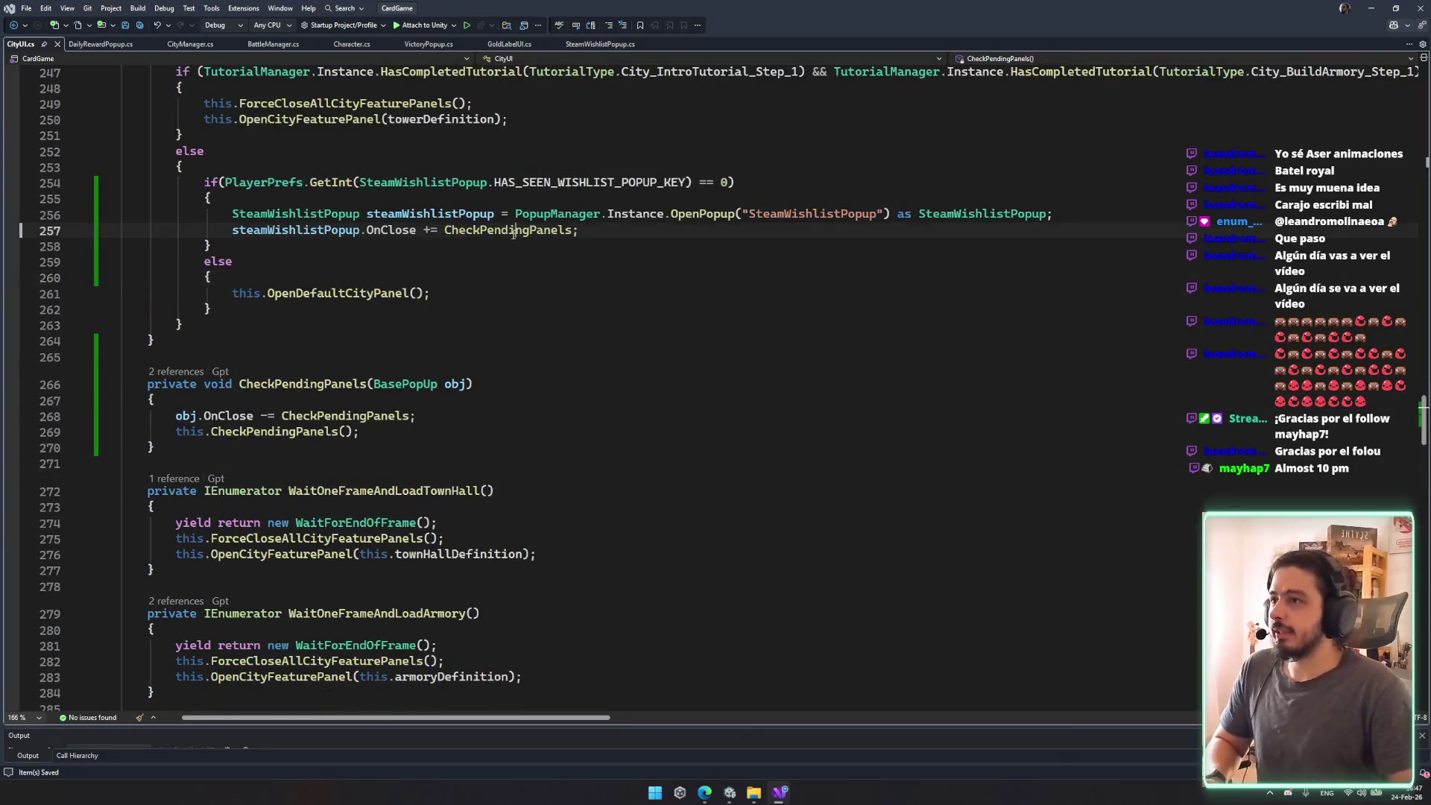
{"action": "left_click", "coordinate": [600, 45]}
{"action": "left_click_drag", "start_coordinate": [119, 270], "coordinate": [156, 333]}
Step: Change line 12's PlayerPrefs.SetFloat to SetInt and save SteamWishlistPopup.cs
{"action": "left_click", "coordinate": [514, 272]}
{"action": "left_click", "coordinate": [600, 272]}
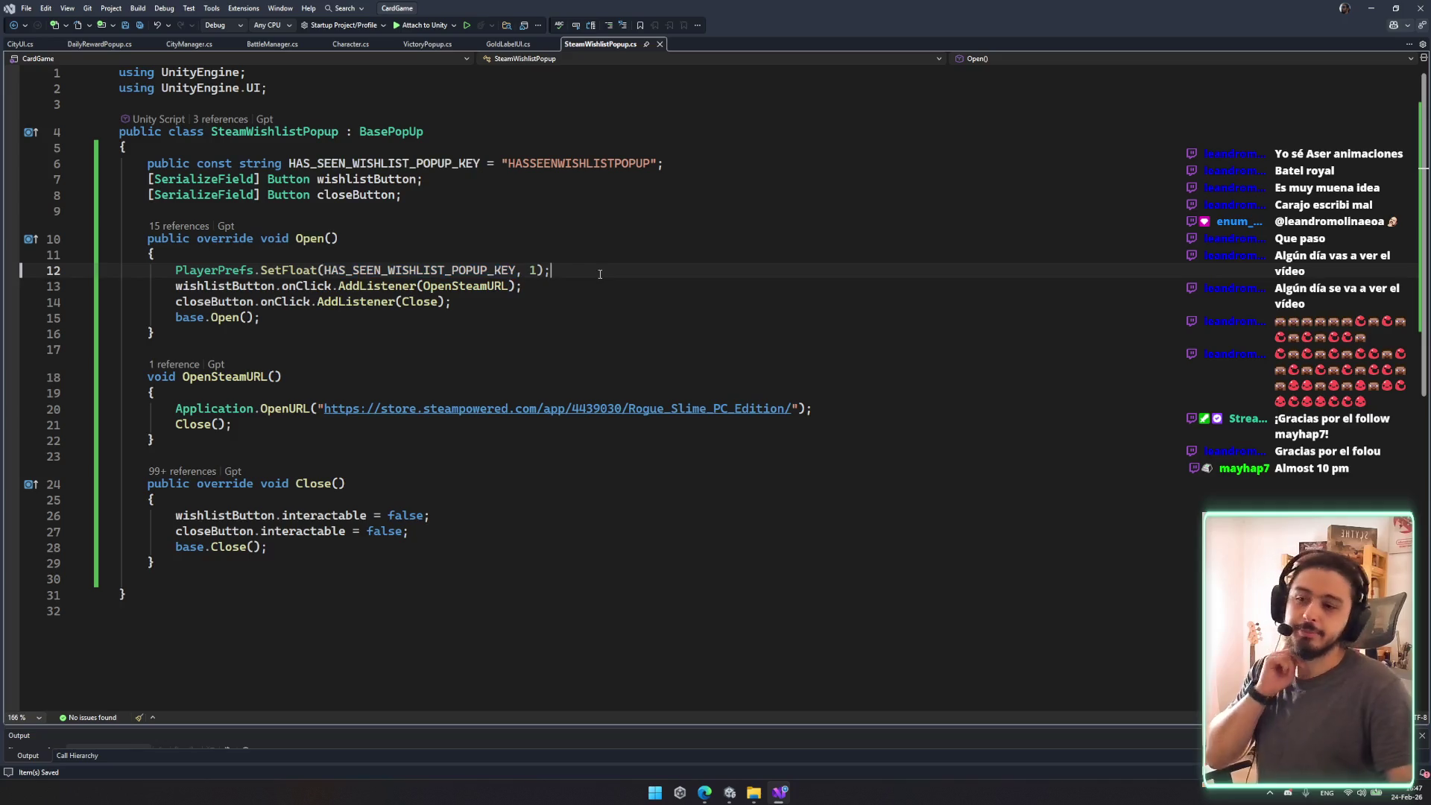
{"action": "double_click", "coordinate": [570, 164]}
{"action": "double_click", "coordinate": [424, 269]}
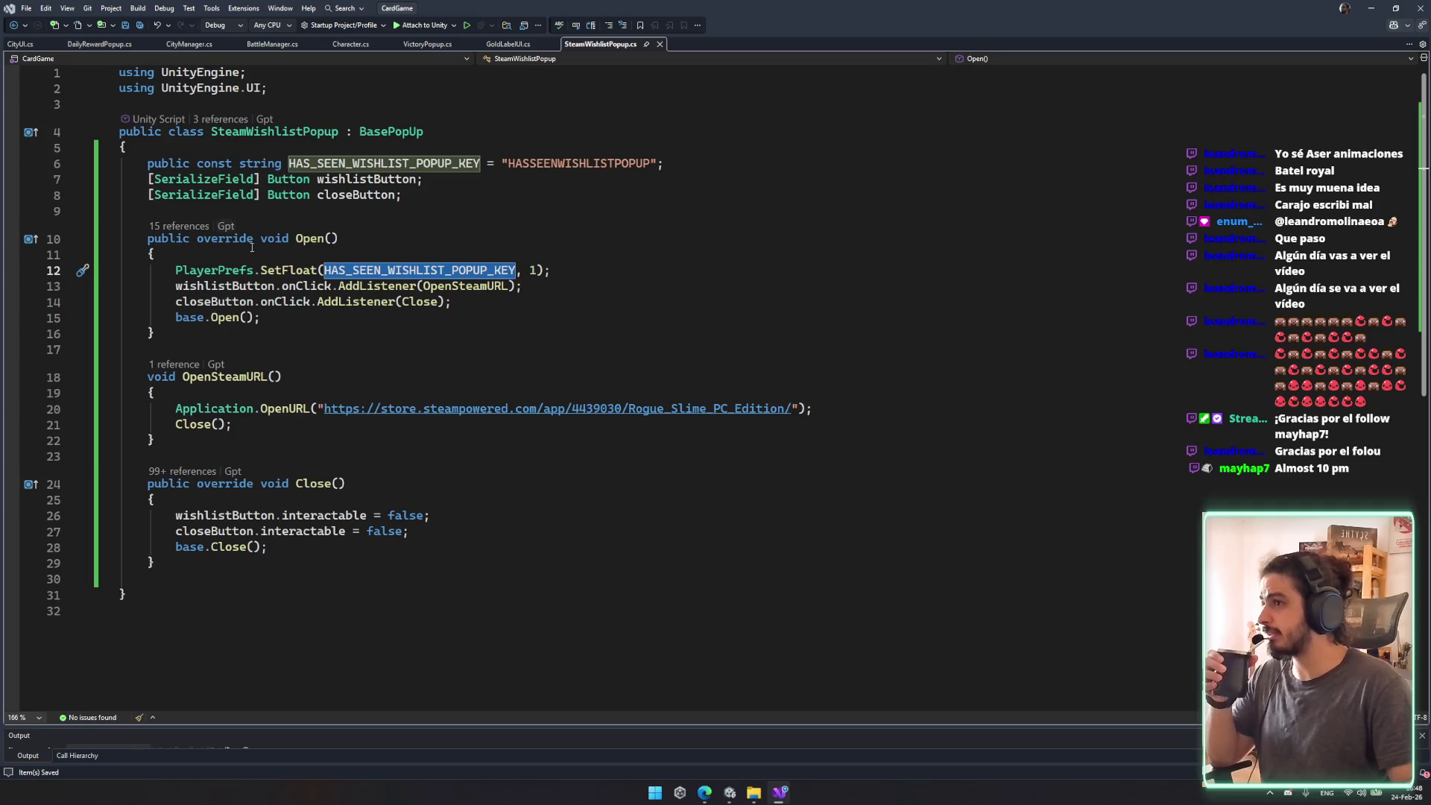
{"action": "double_click", "coordinate": [289, 270]}
{"action": "key", "text": "BackSpace"}
{"action": "type", "text": "SetI"}
{"action": "key", "text": "Tab"}
{"action": "key", "text": "ctrl+s"}
Step: Comment out line 12 with // and return to the Unity editor
{"action": "key", "text": "Home"}
{"action": "type", "text": "//"}
{"action": "left_click", "coordinate": [725, 349]}
{"action": "key", "text": "Up"}
{"action": "key", "text": "Up"}
{"action": "key", "text": "Up"}
{"action": "key", "text": "End"}
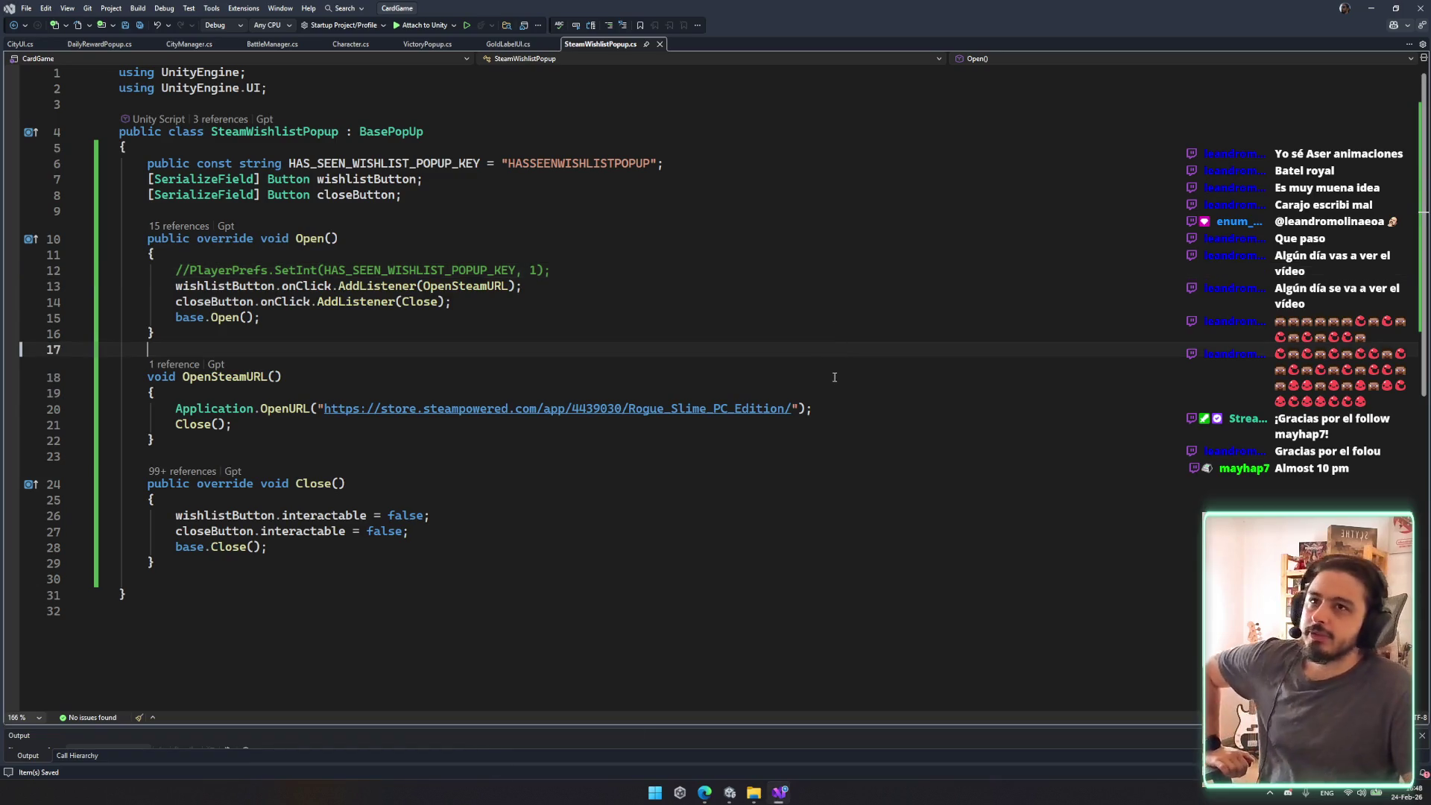
{"action": "left_click", "coordinate": [1371, 9]}
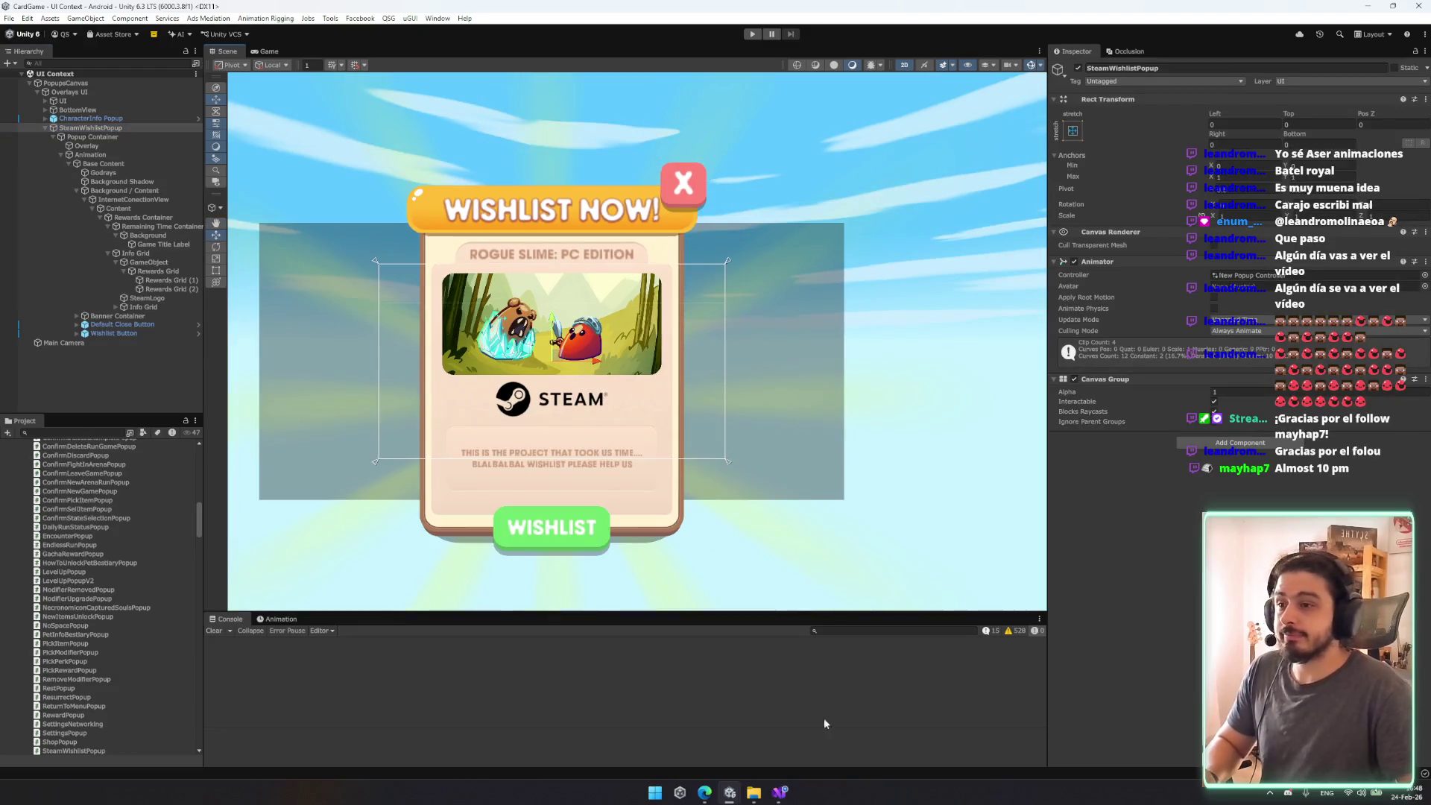
{"action": "left_click", "coordinate": [704, 791]}
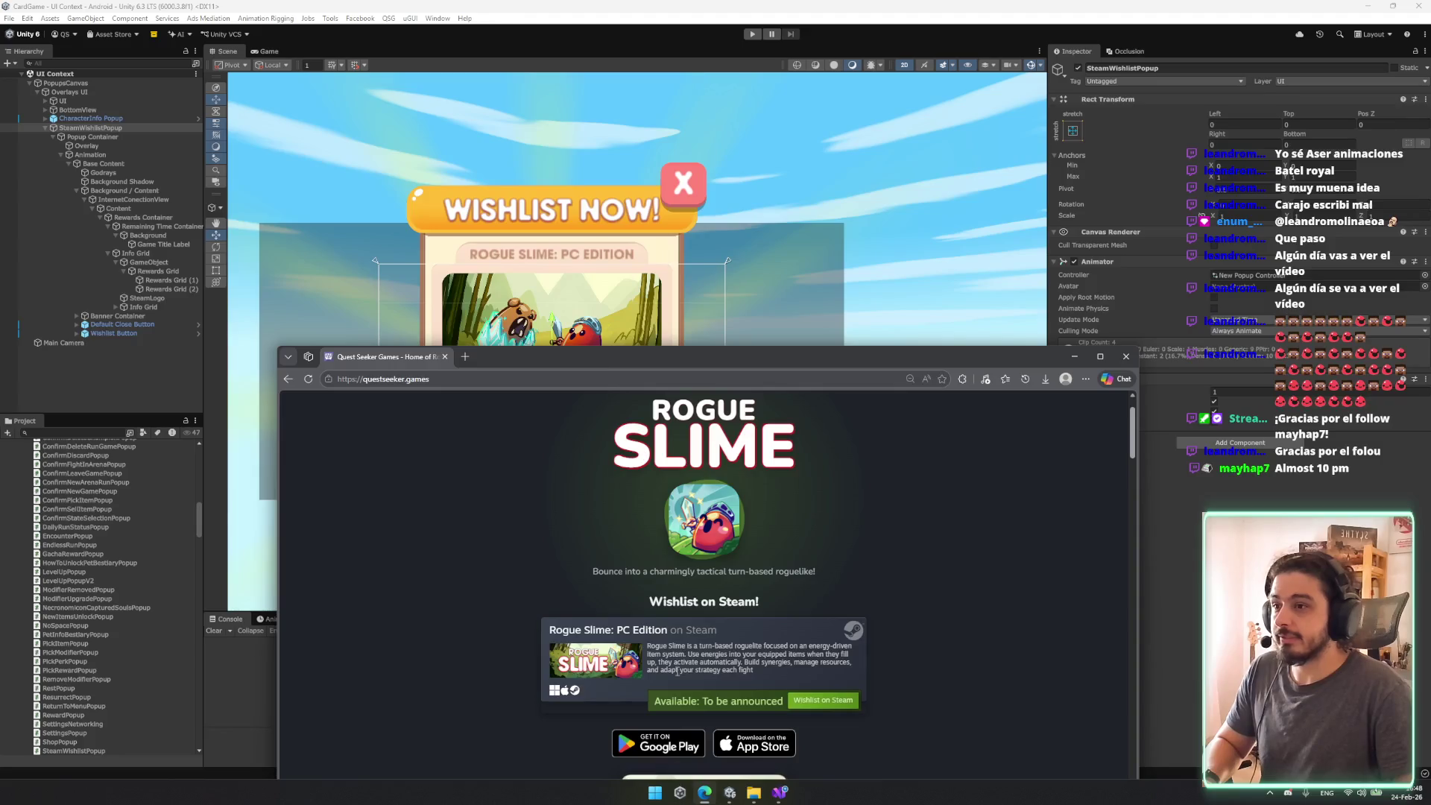
{"action": "left_click", "coordinate": [648, 631]}
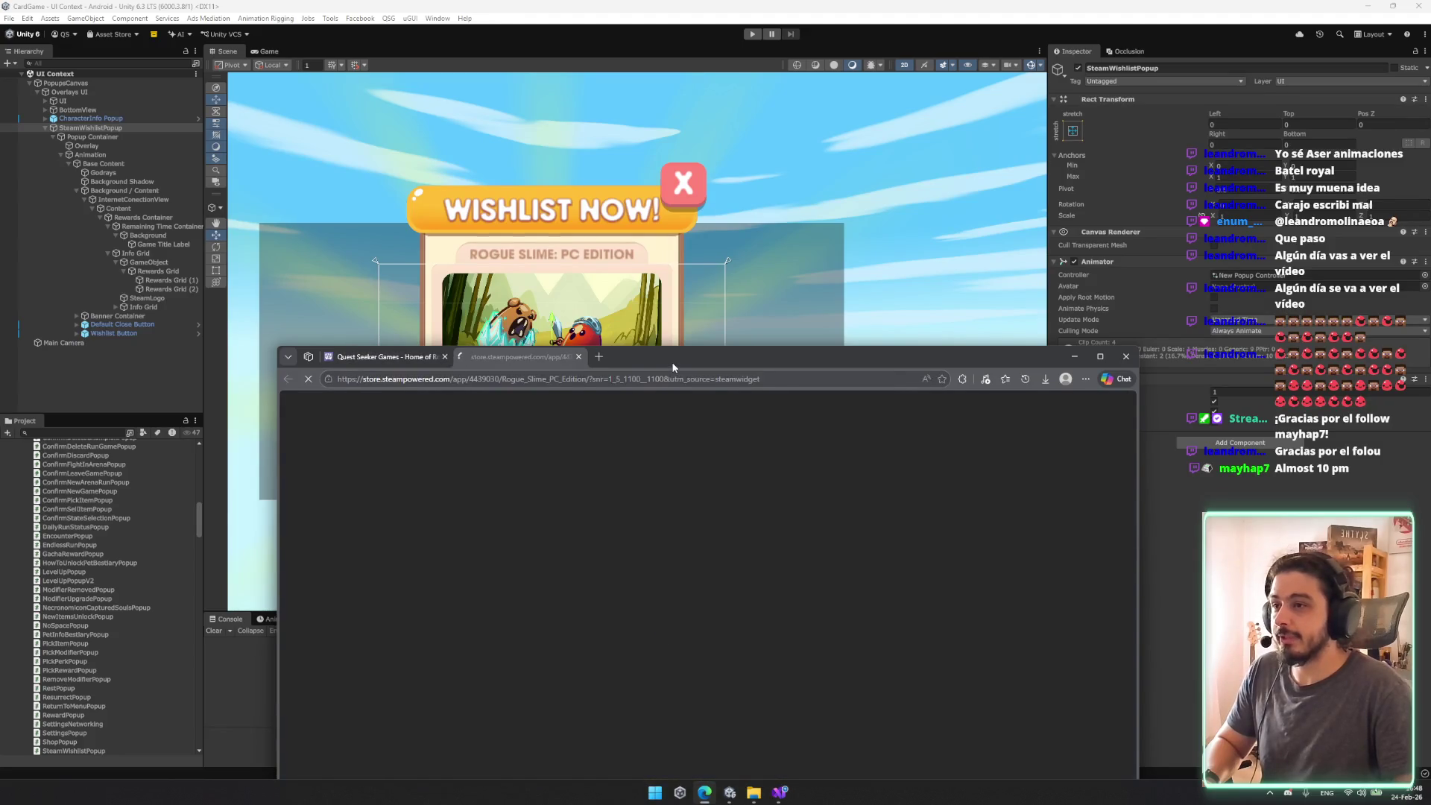
{"action": "key", "text": "super+Up"}
{"action": "left_click", "coordinate": [649, 322]}
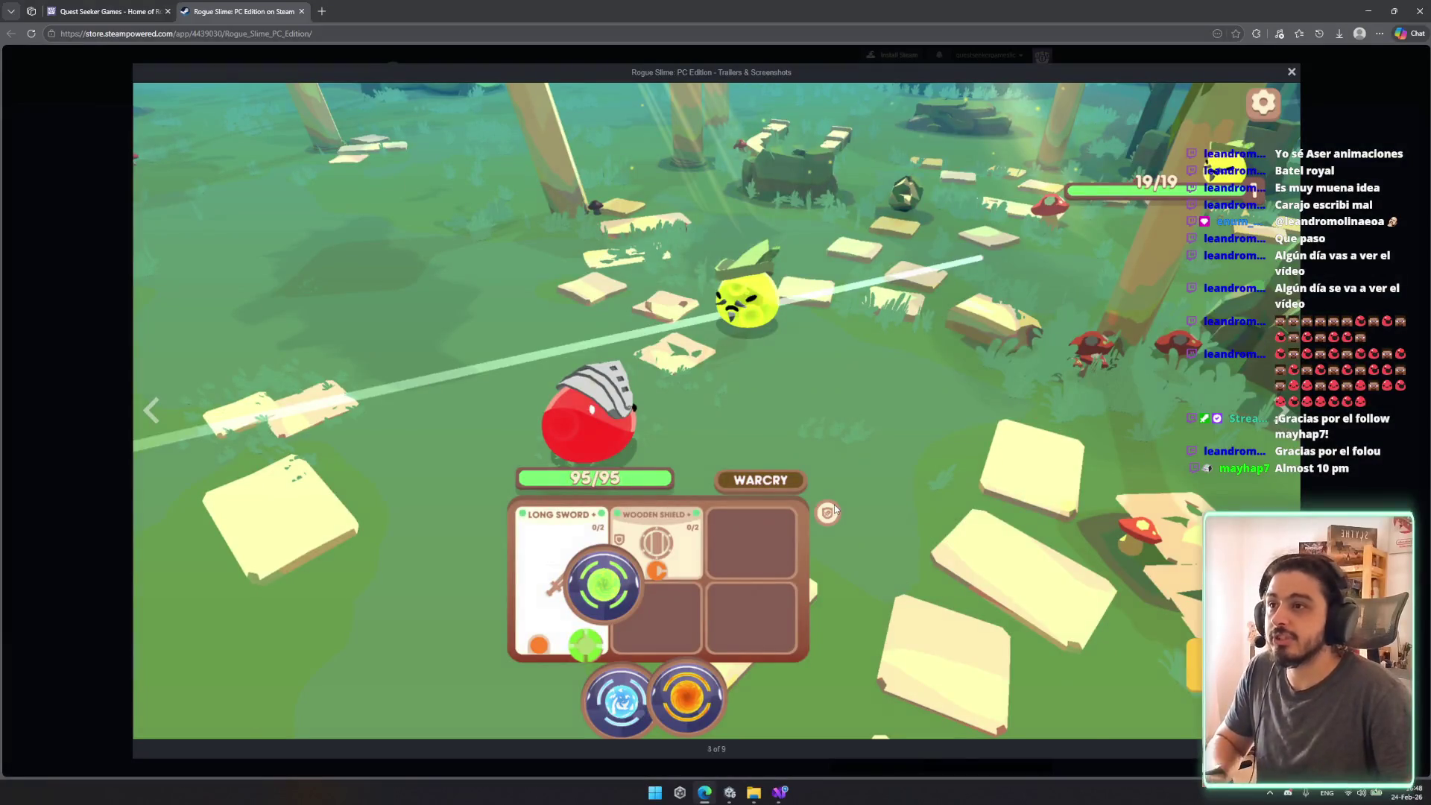
{"action": "key", "text": "Right"}
{"action": "key", "text": "Right"}
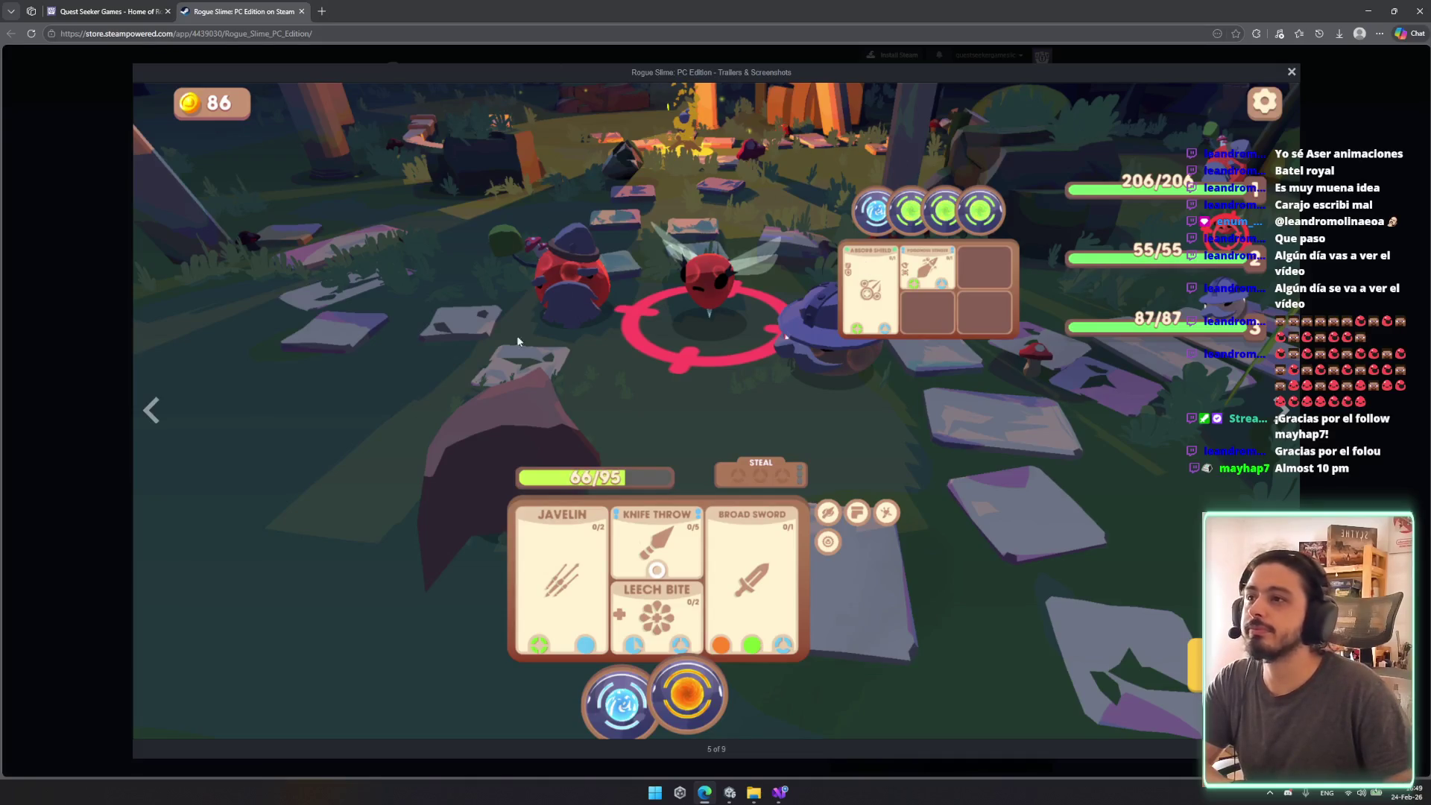
{"action": "key", "text": "Right"}
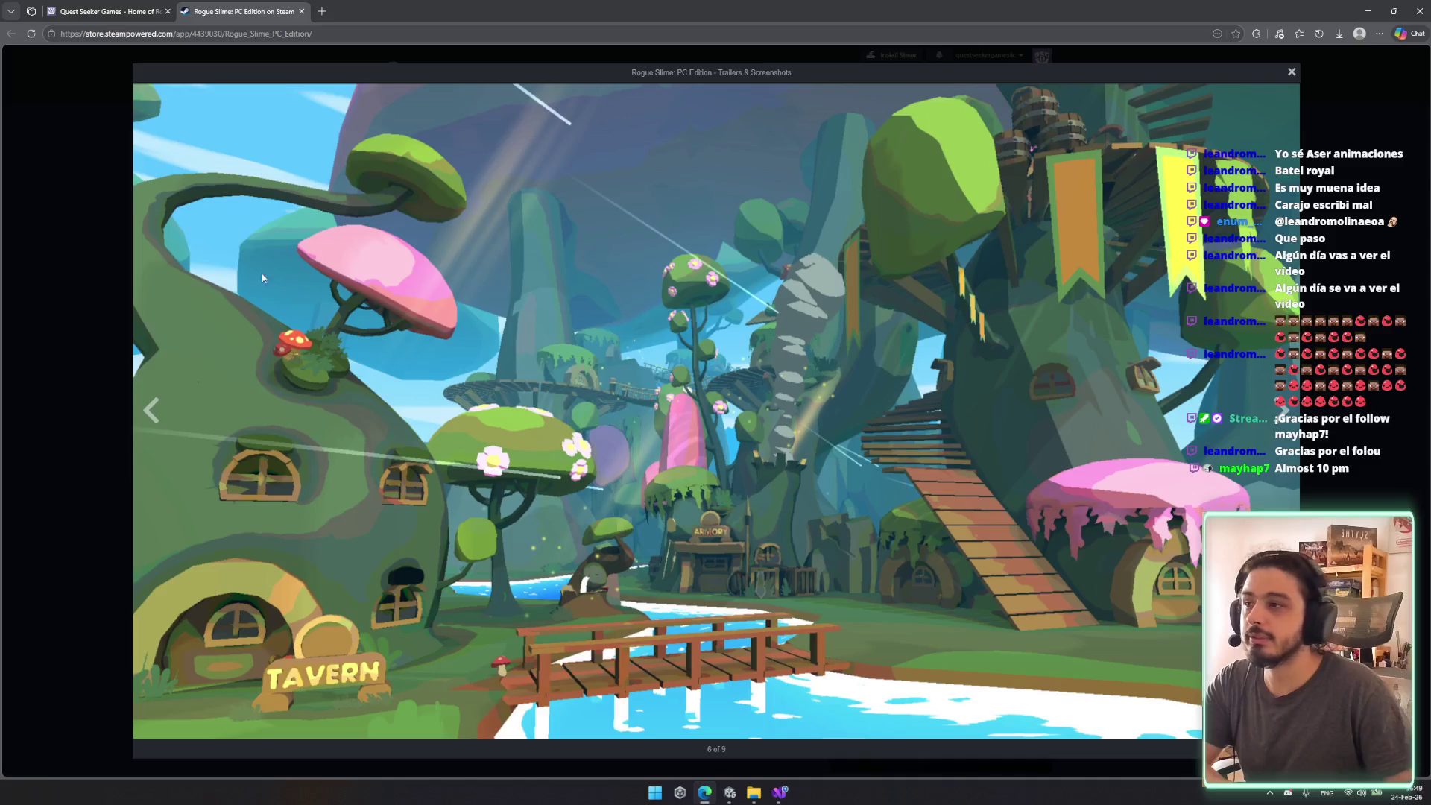
{"action": "key", "text": "Right"}
{"action": "key", "text": "Right"}
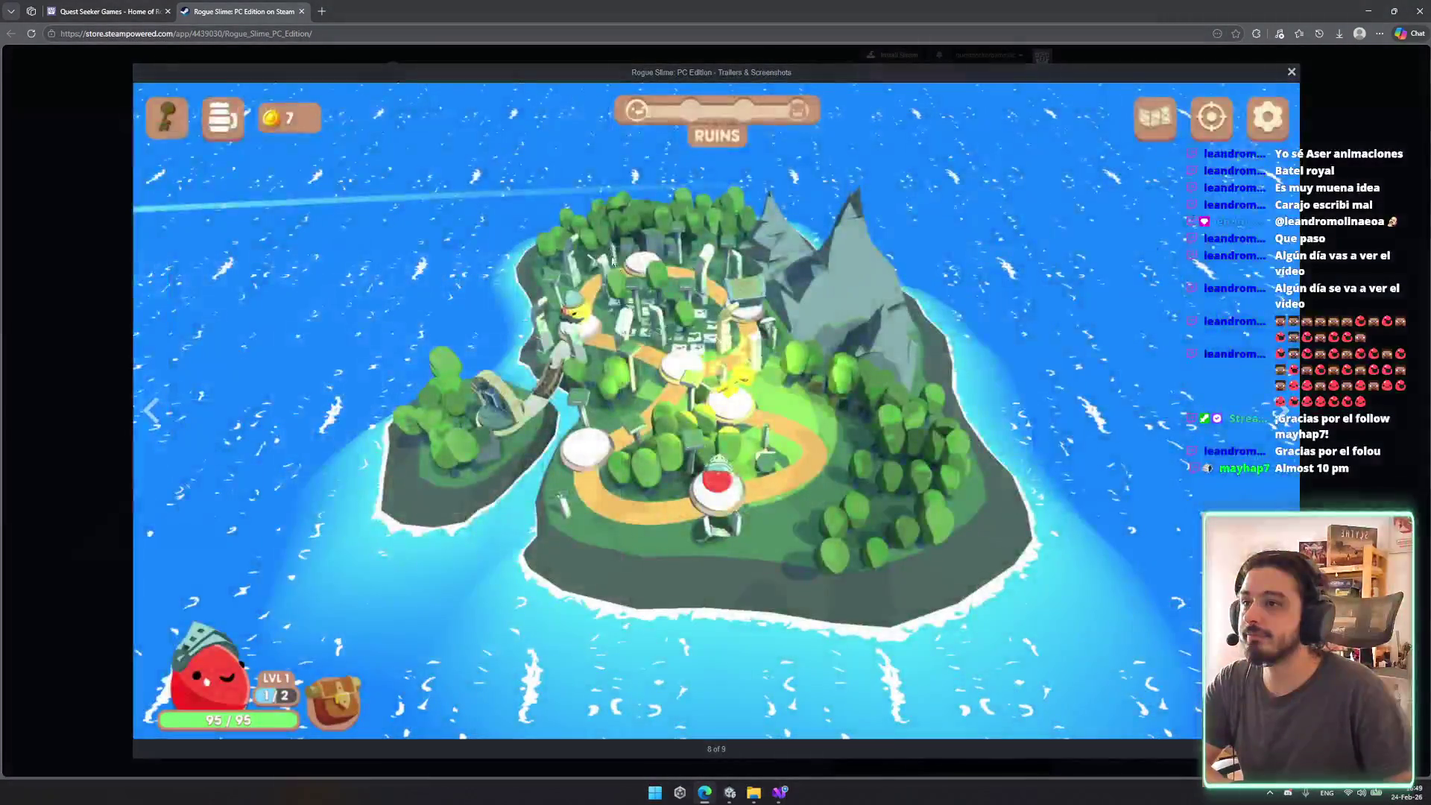
{"action": "key", "text": "Right"}
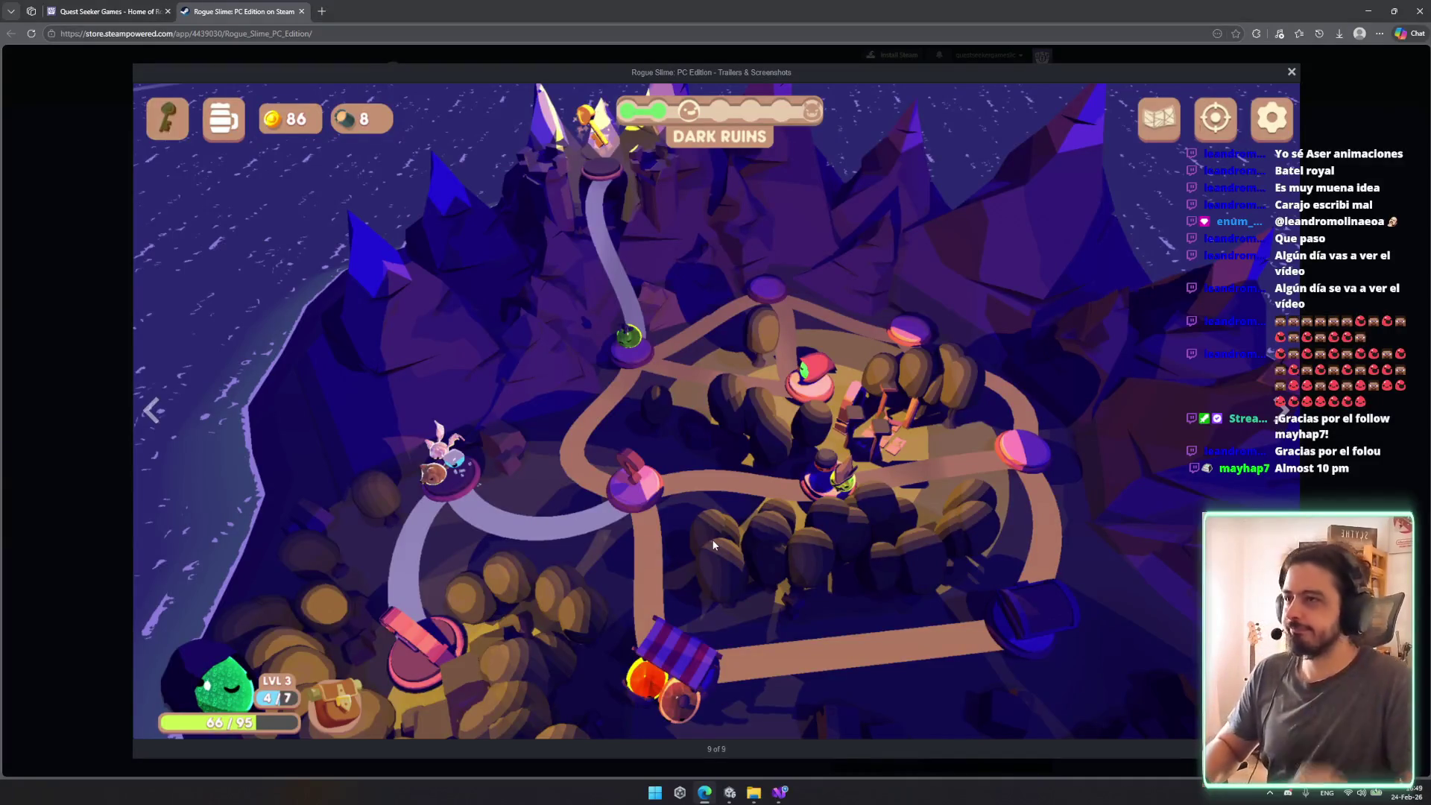
{"action": "key", "text": "Right"}
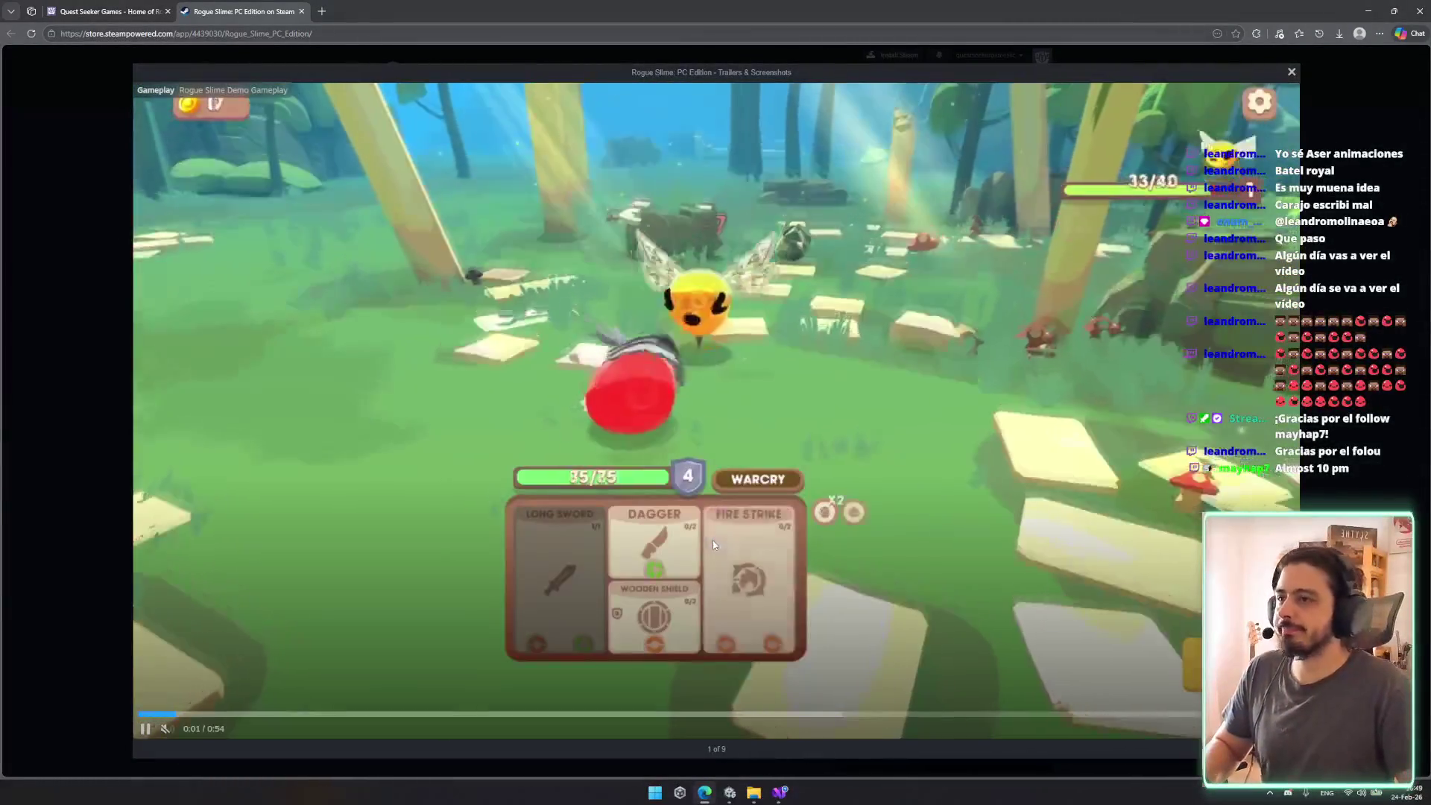
{"action": "key", "text": "Escape"}
{"action": "key", "text": "ctrl+w"}
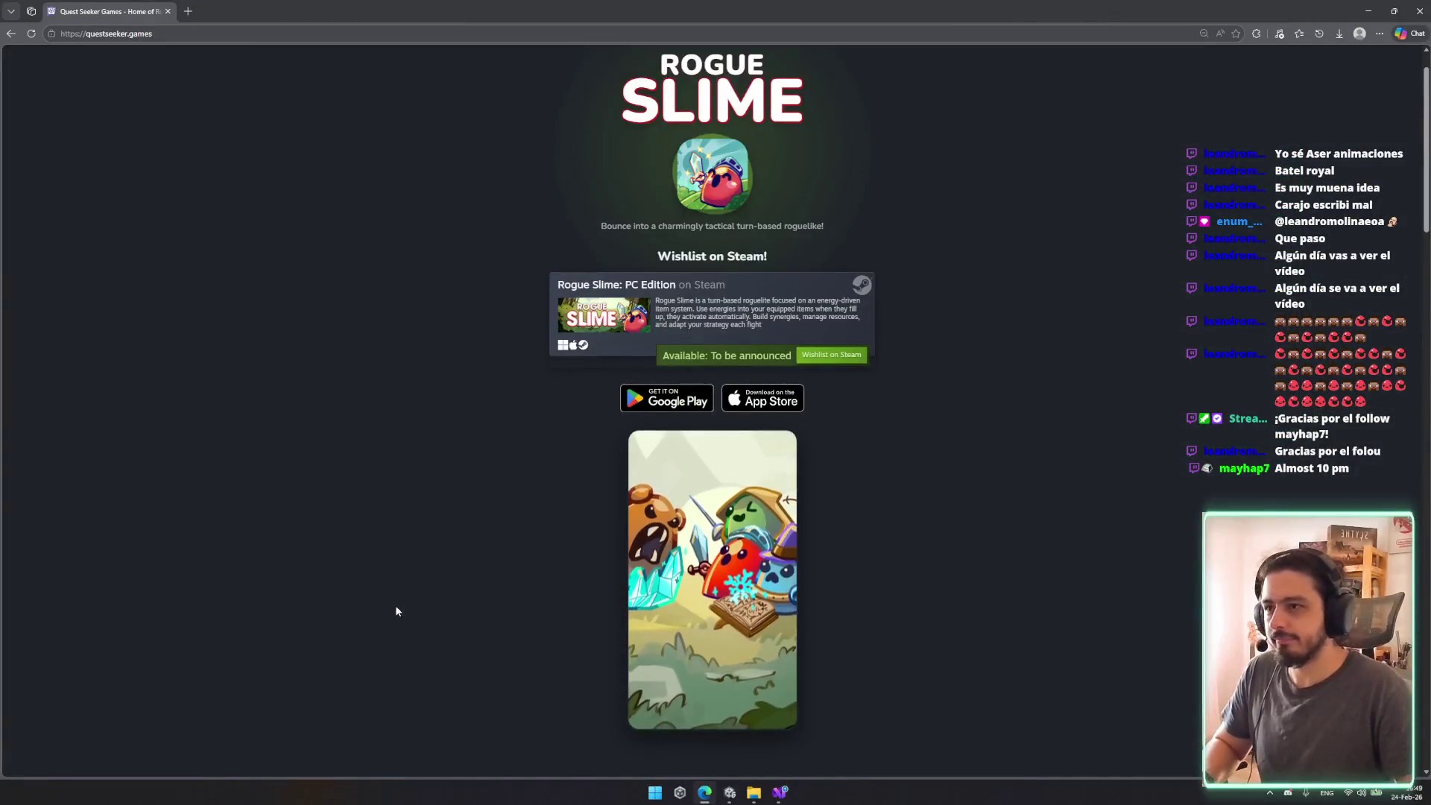
{"action": "scroll", "coordinate": [808, 623], "scroll_direction": "down", "scroll_amount": 10}
{"action": "key", "text": "alt+Tab"}
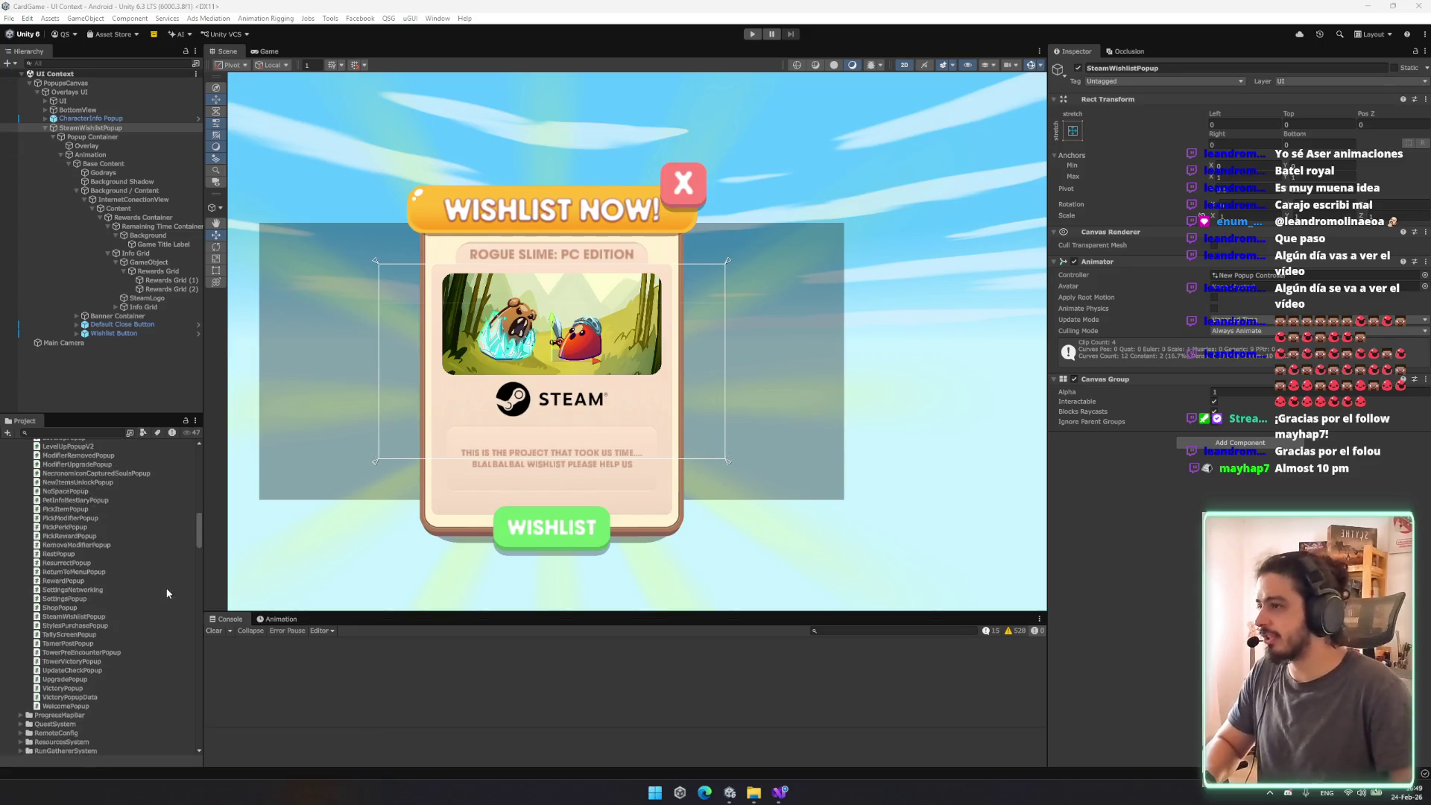
Step: Save SteamWishlistPopup as a prefab in the Resources/Popups folder
{"action": "scroll", "coordinate": [64, 529], "scroll_direction": "up", "scroll_amount": 15}
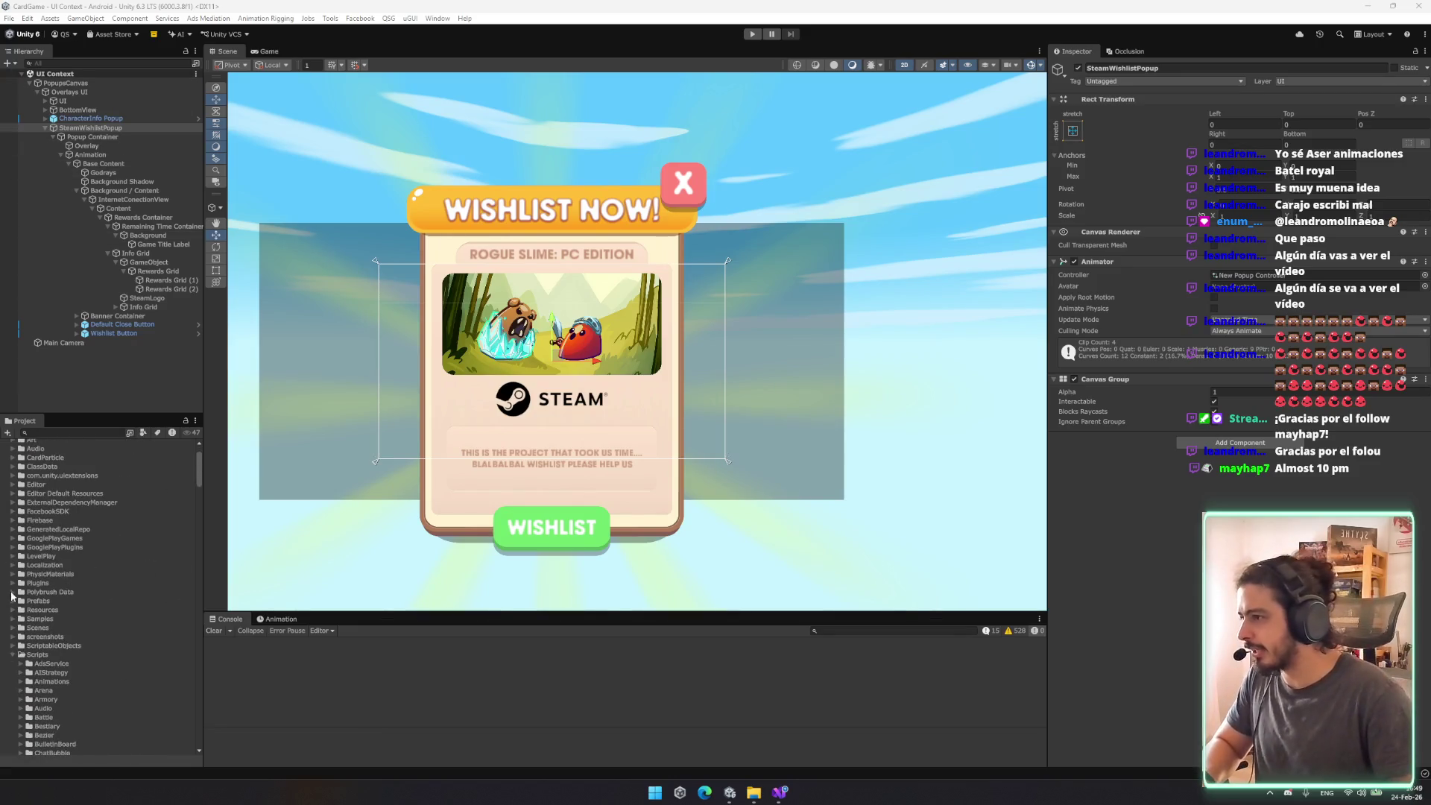
{"action": "left_click", "coordinate": [13, 610]}
{"action": "scroll", "coordinate": [36, 657], "scroll_direction": "down", "scroll_amount": 3}
{"action": "left_click", "coordinate": [20, 652]}
{"action": "scroll", "coordinate": [19, 633], "scroll_direction": "down", "scroll_amount": 2}
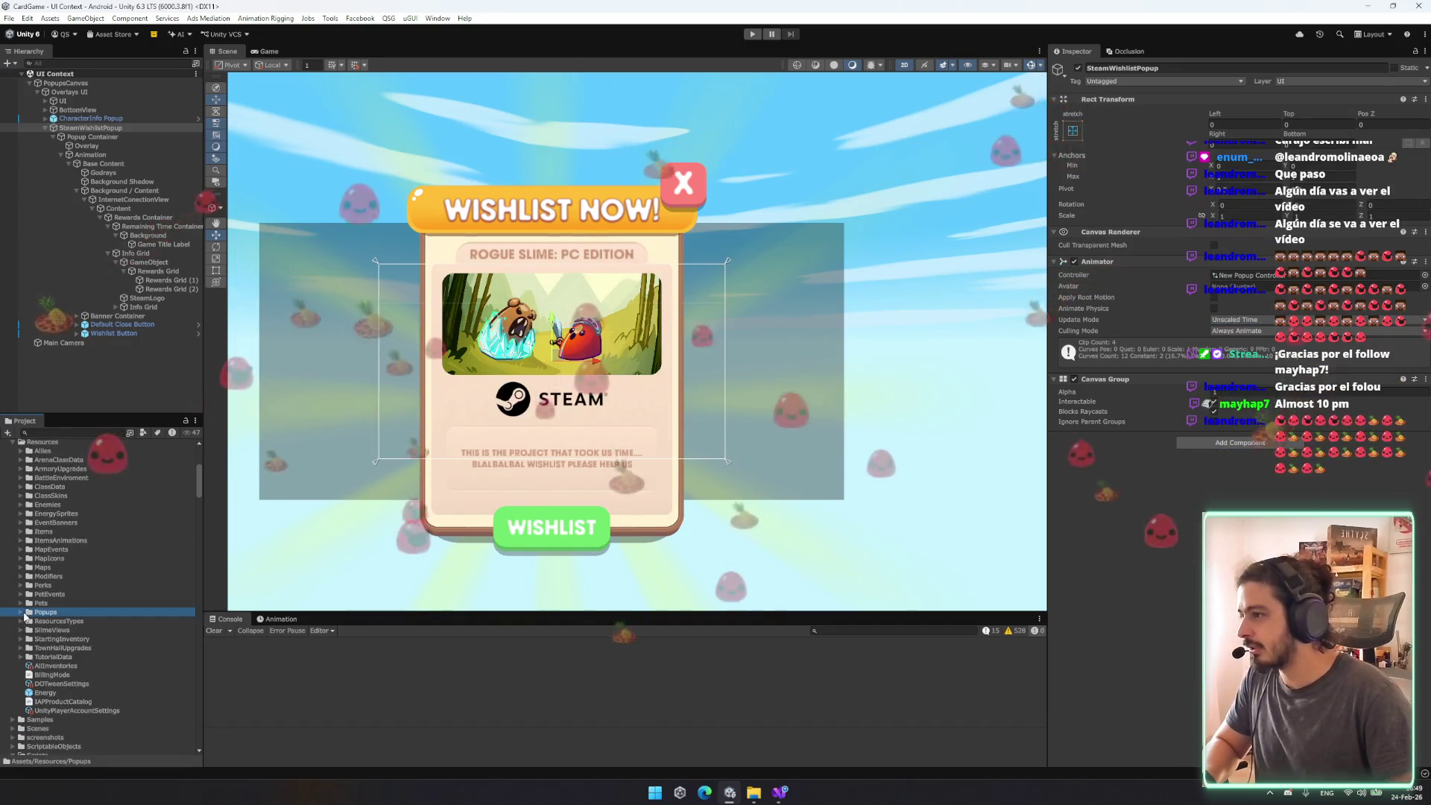
{"action": "left_click", "coordinate": [19, 612]}
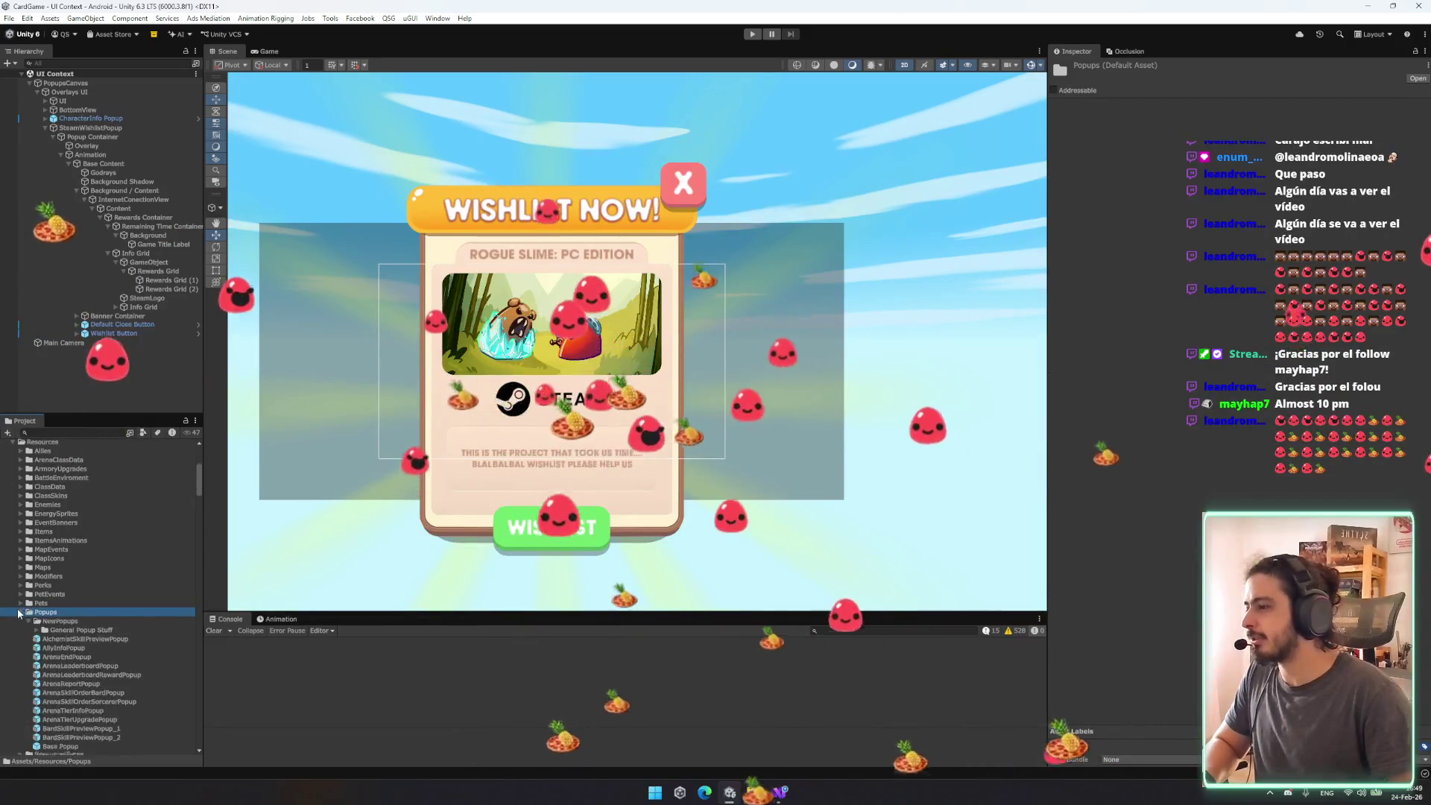
{"action": "double_click", "coordinate": [63, 611]}
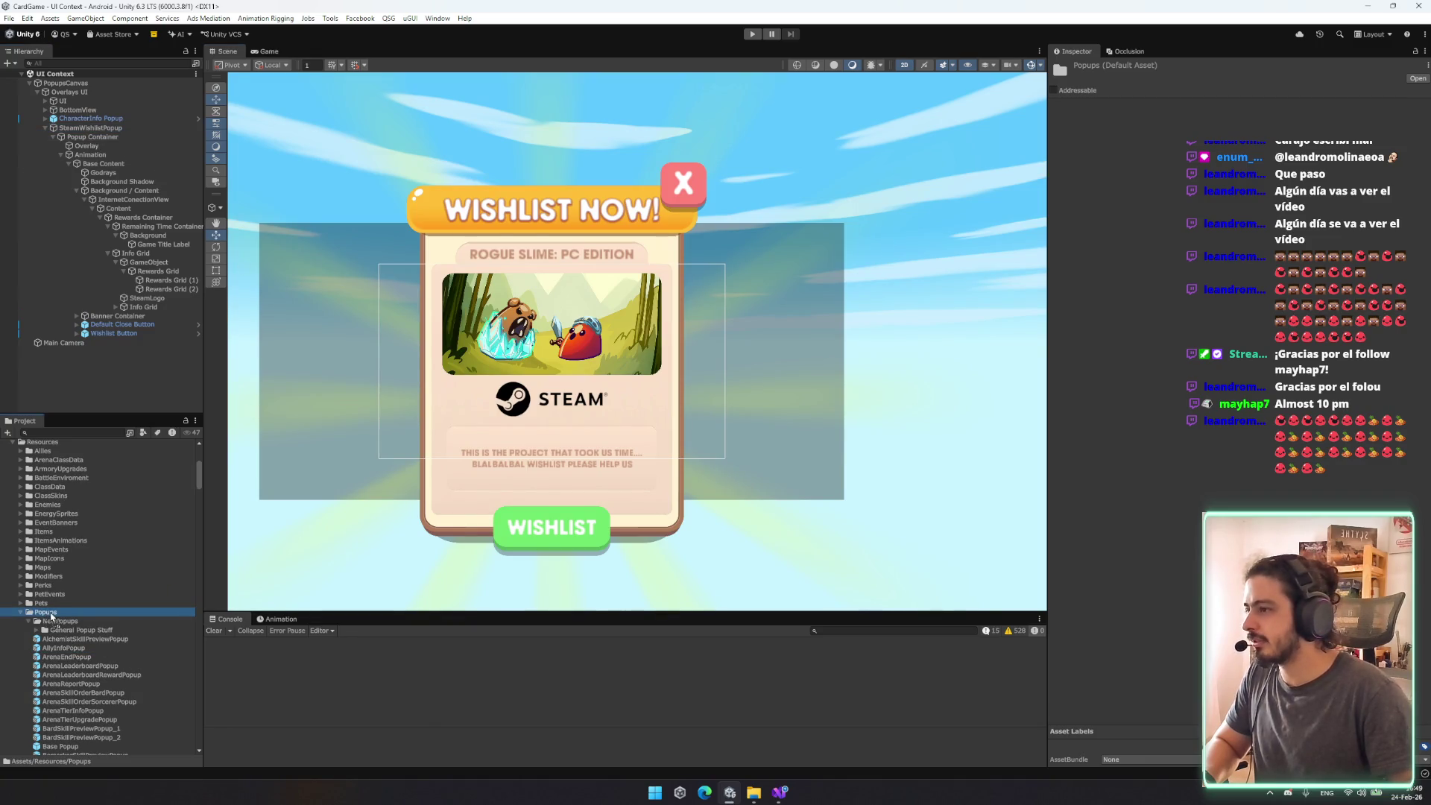
{"action": "left_click_drag", "start_coordinate": [52, 616], "coordinate": [54, 618]}
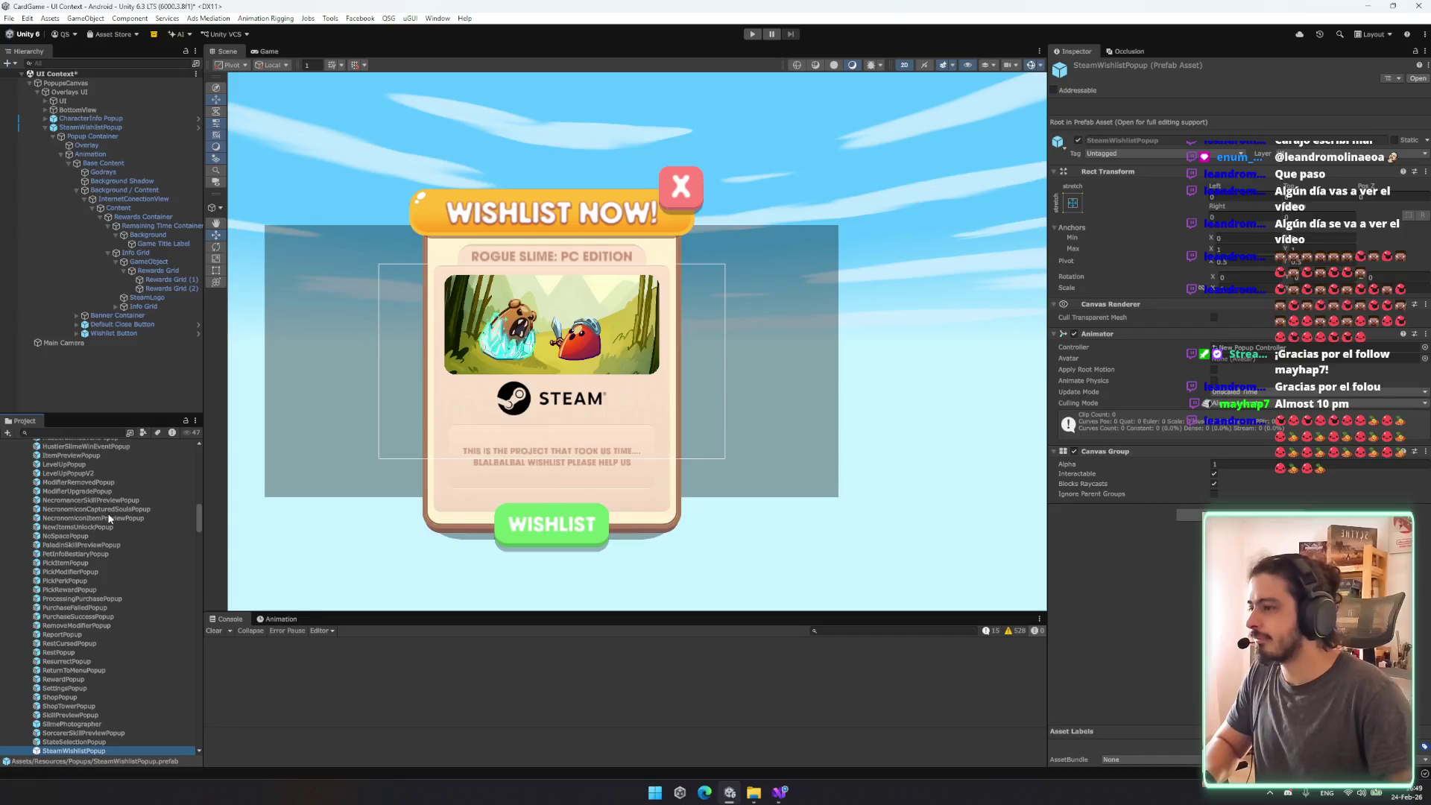
Step: Stretch the Overlay with the Rect tool to cover the whole scene
{"action": "left_click", "coordinate": [88, 146]}
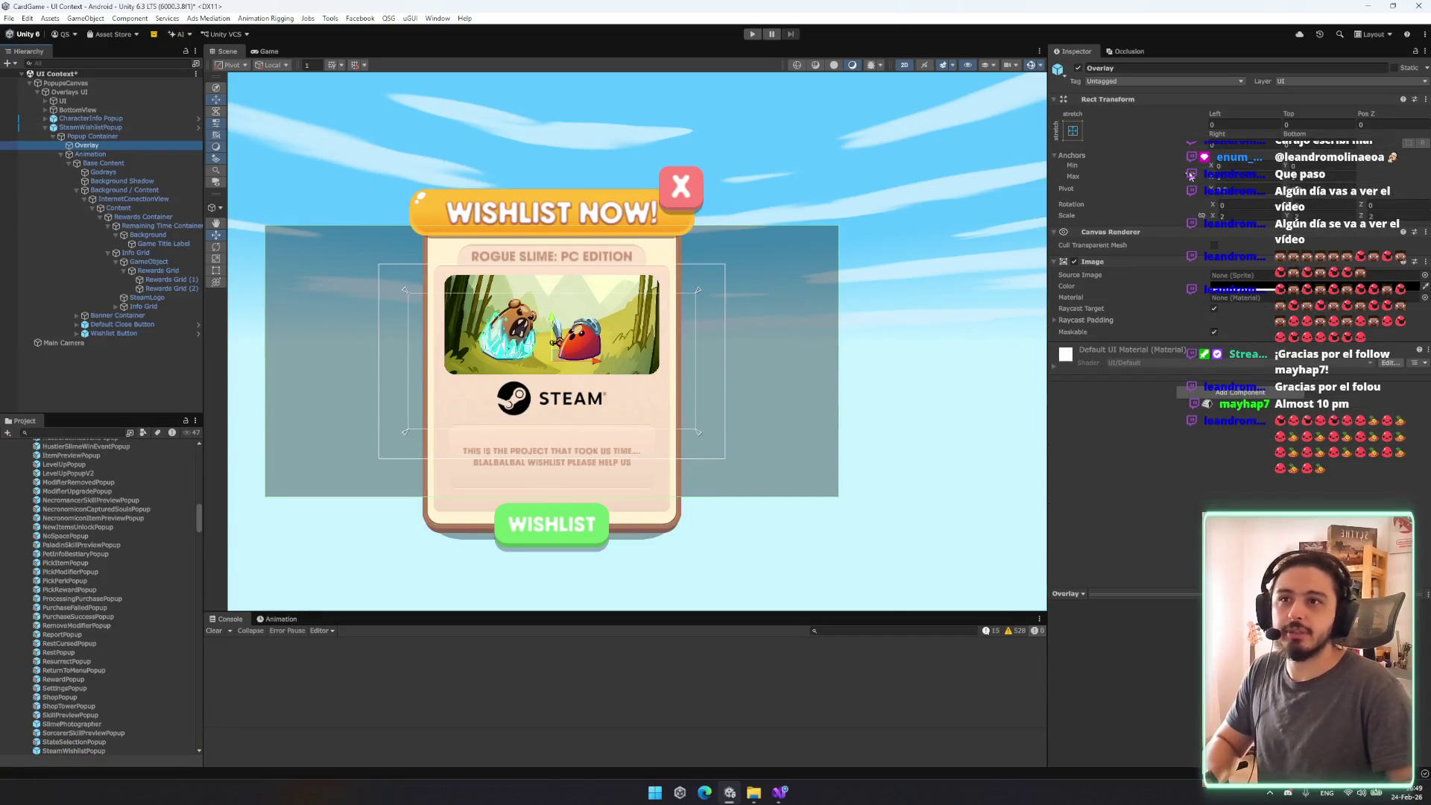
{"action": "key", "text": "t"}
{"action": "left_click_drag", "start_coordinate": [552, 361], "coordinate": [650, 707]}
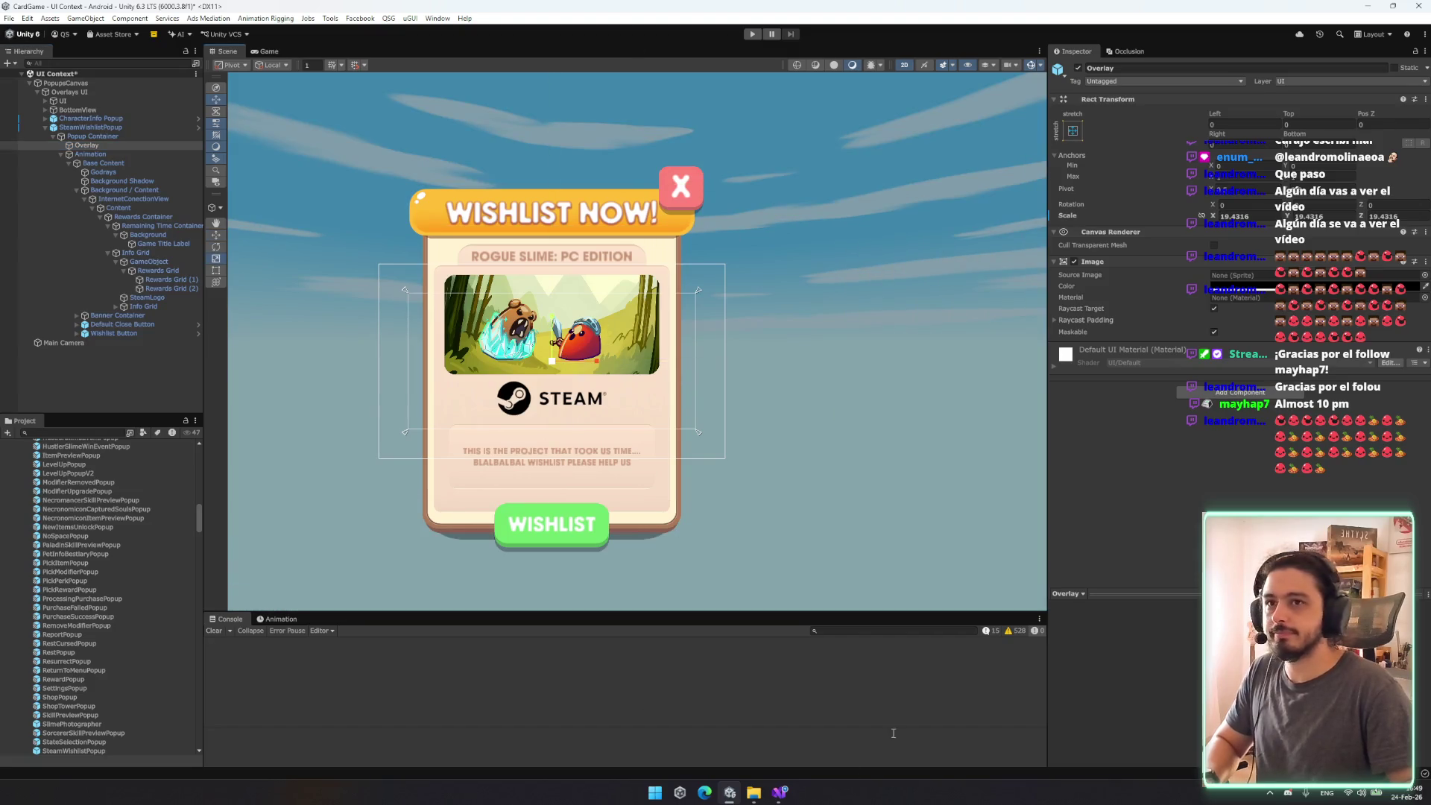
Step: Remove the SteamWishlistPopup instance from the UI Context scene
{"action": "left_click", "coordinate": [123, 128]}
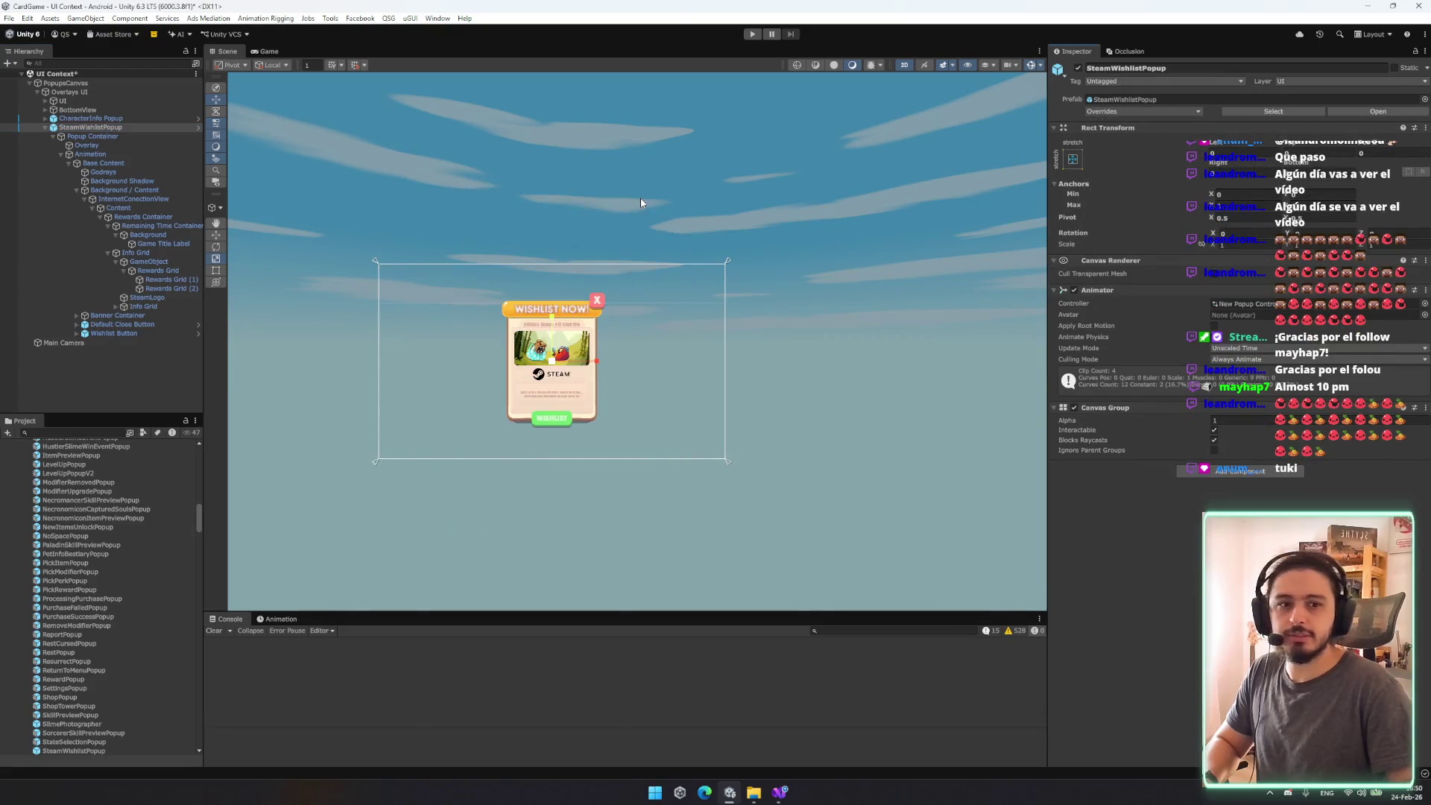
{"action": "left_click", "coordinate": [133, 102]}
{"action": "left_click", "coordinate": [131, 127]}
{"action": "key", "text": "ctrl+z"}
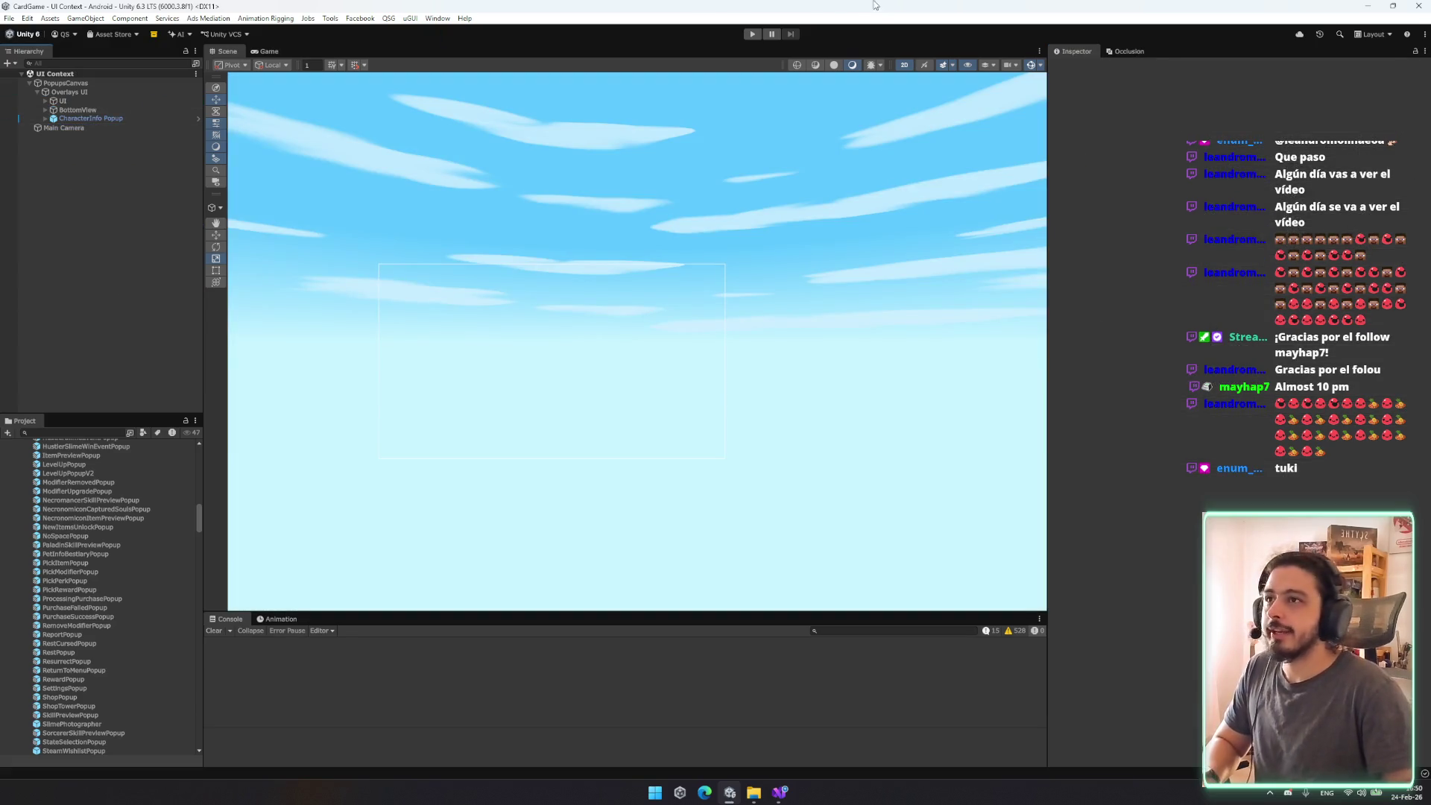
Step: Run the game in Play mode and open the SteamWishlistPopup prefab
{"action": "left_click", "coordinate": [755, 34]}
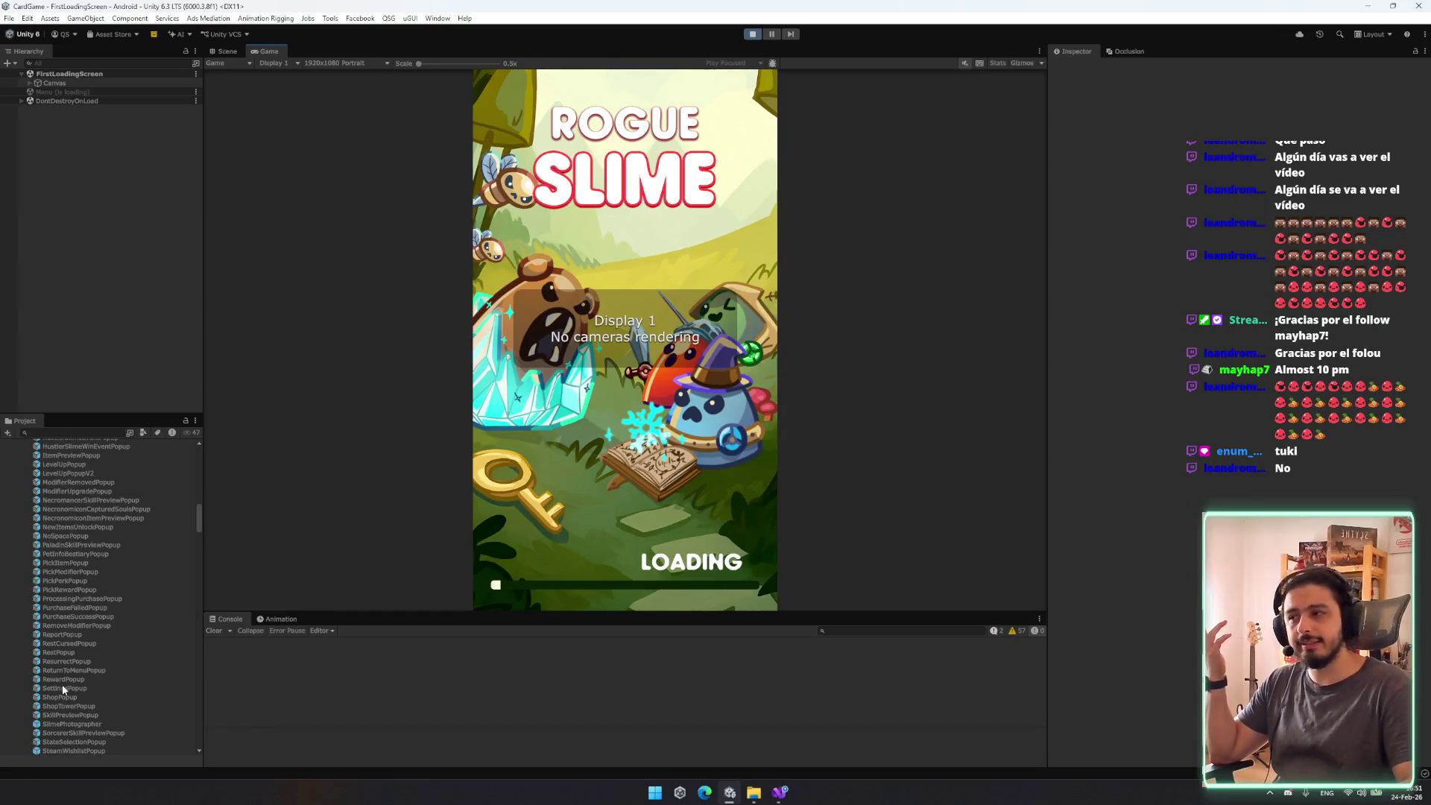
{"action": "double_click", "coordinate": [86, 746]}
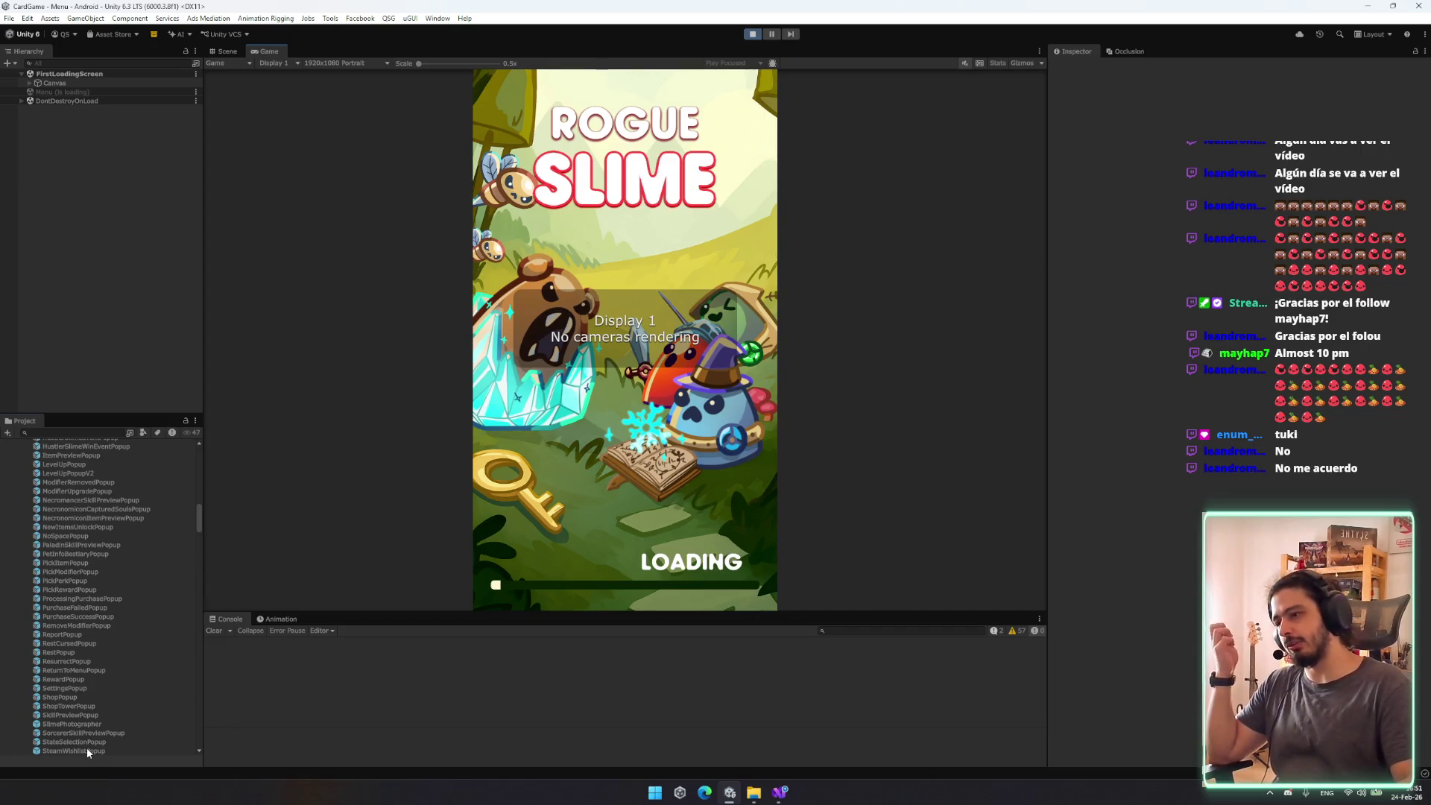
Step: Frame the SteamWishlistPopup's Wishlist Now card in the Scene view and bring up Add Component
{"action": "scroll", "coordinate": [87, 748], "scroll_direction": "down", "scroll_amount": 3}
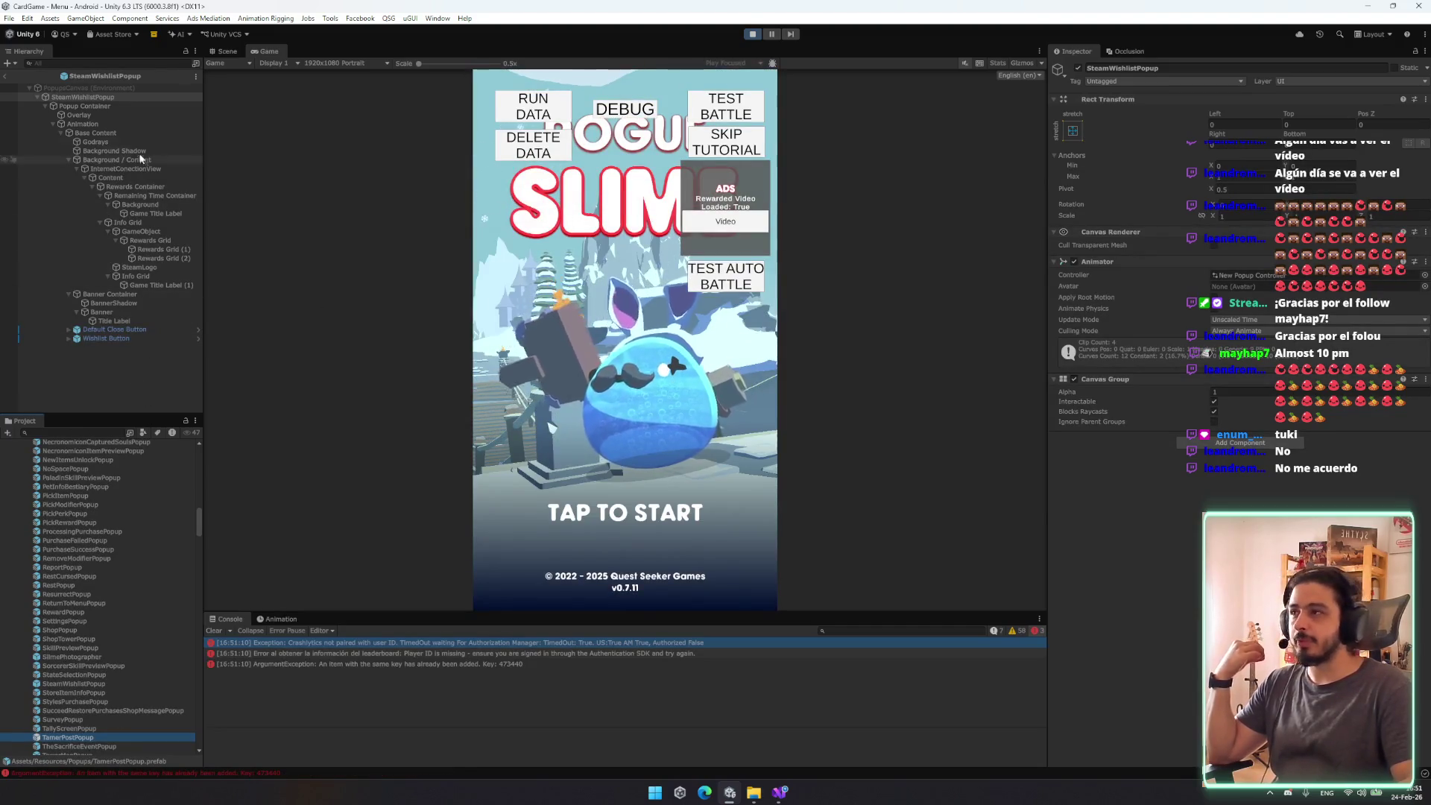
{"action": "left_click", "coordinate": [131, 87]}
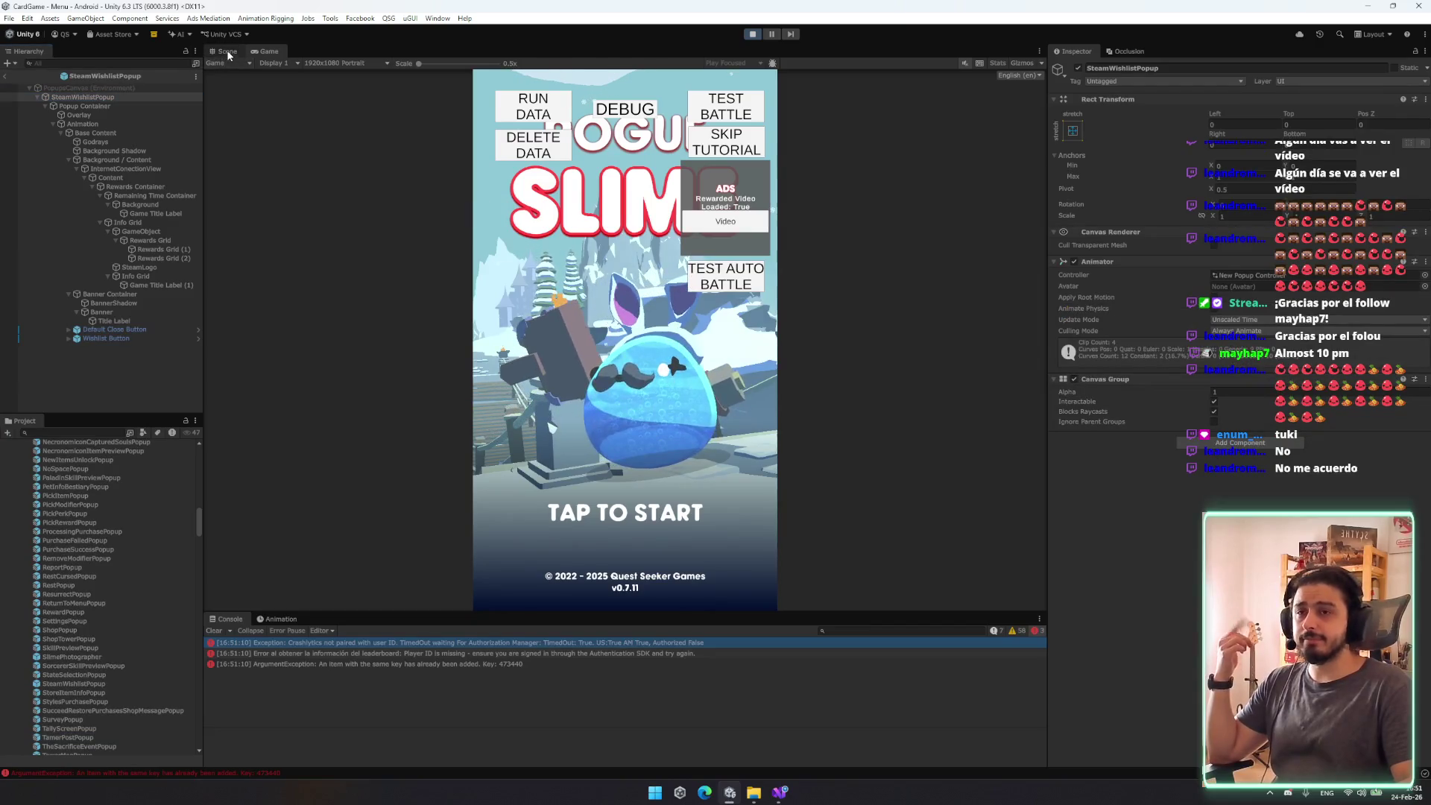
{"action": "left_click", "coordinate": [227, 52]}
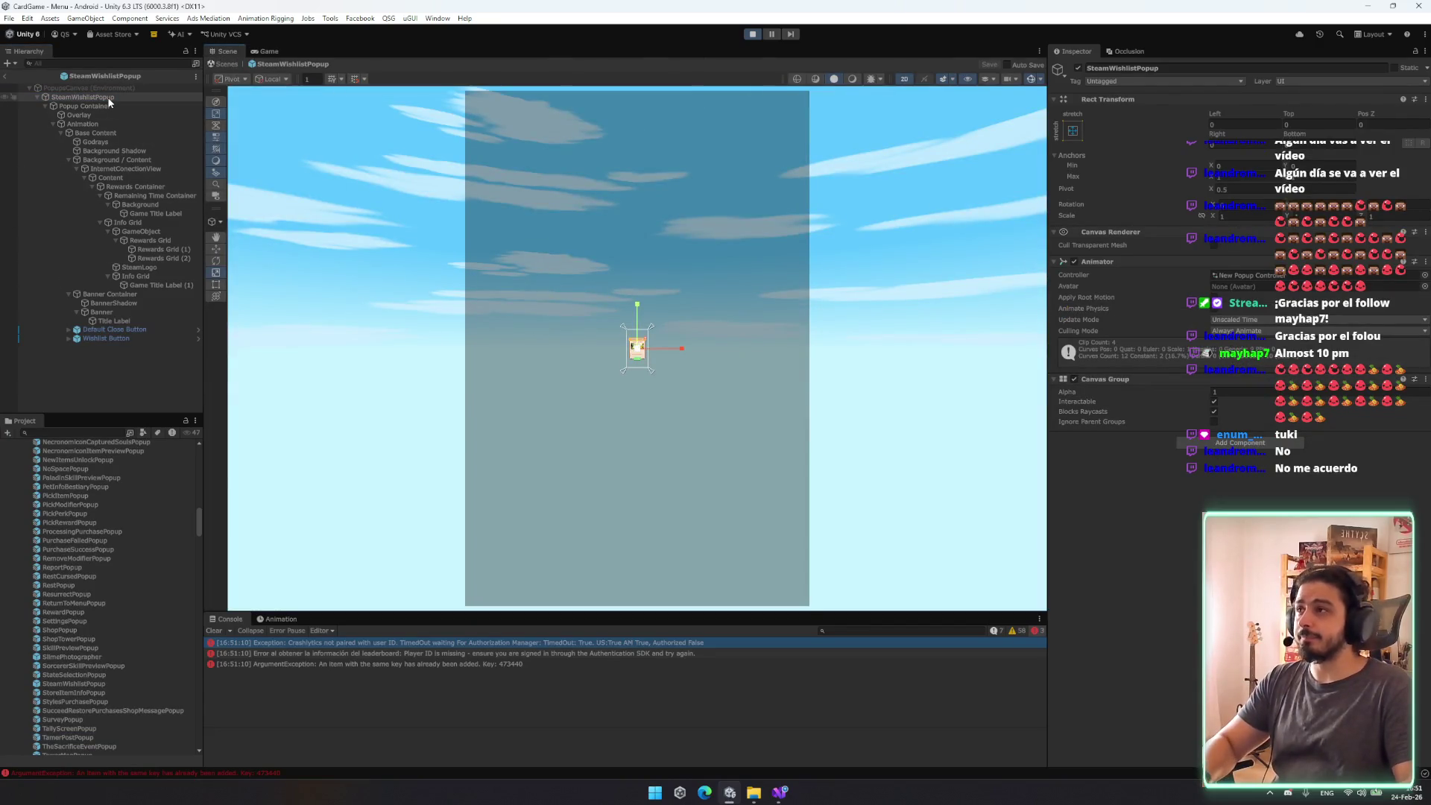
{"action": "double_click", "coordinate": [108, 98]}
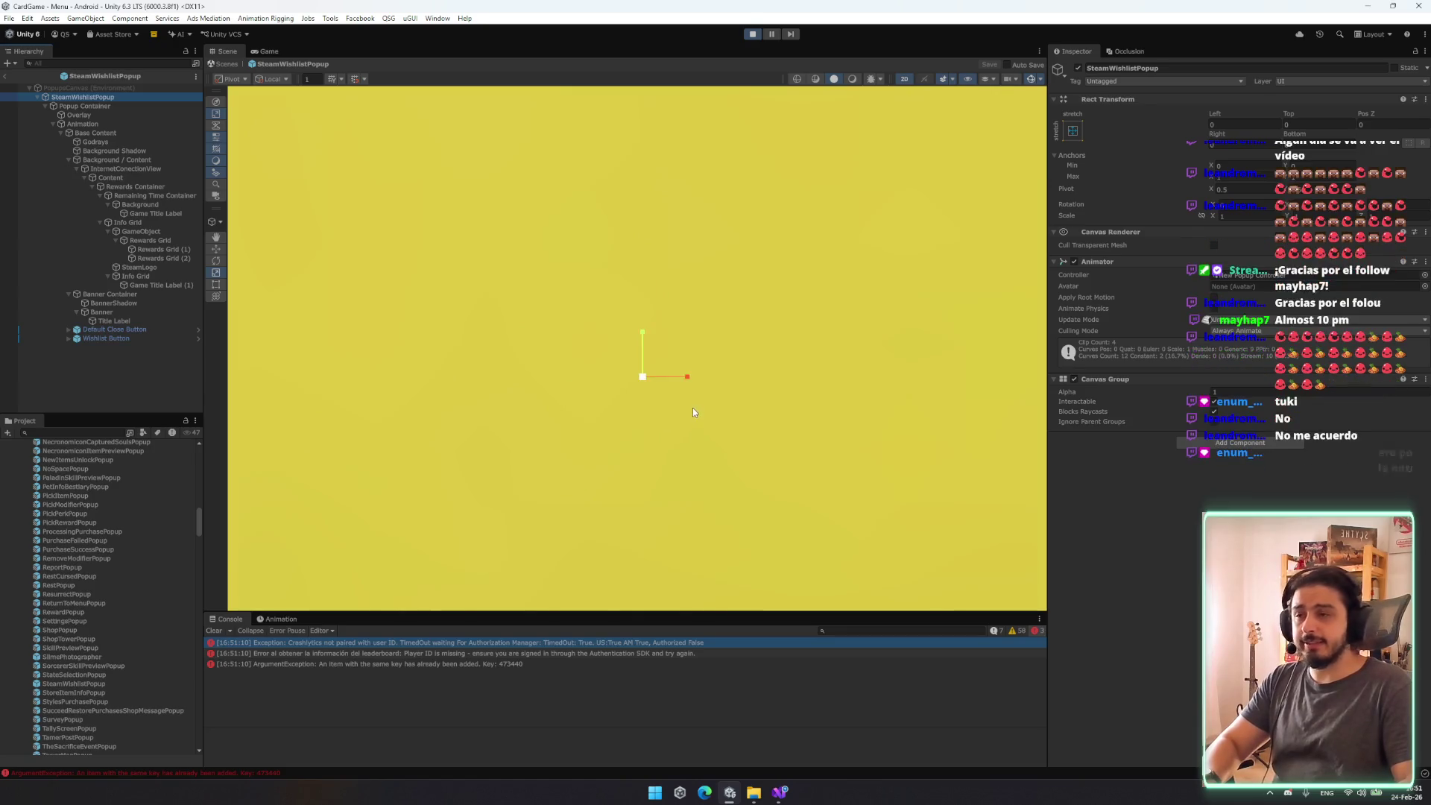
{"action": "scroll", "coordinate": [691, 407], "scroll_direction": "down", "scroll_amount": 5}
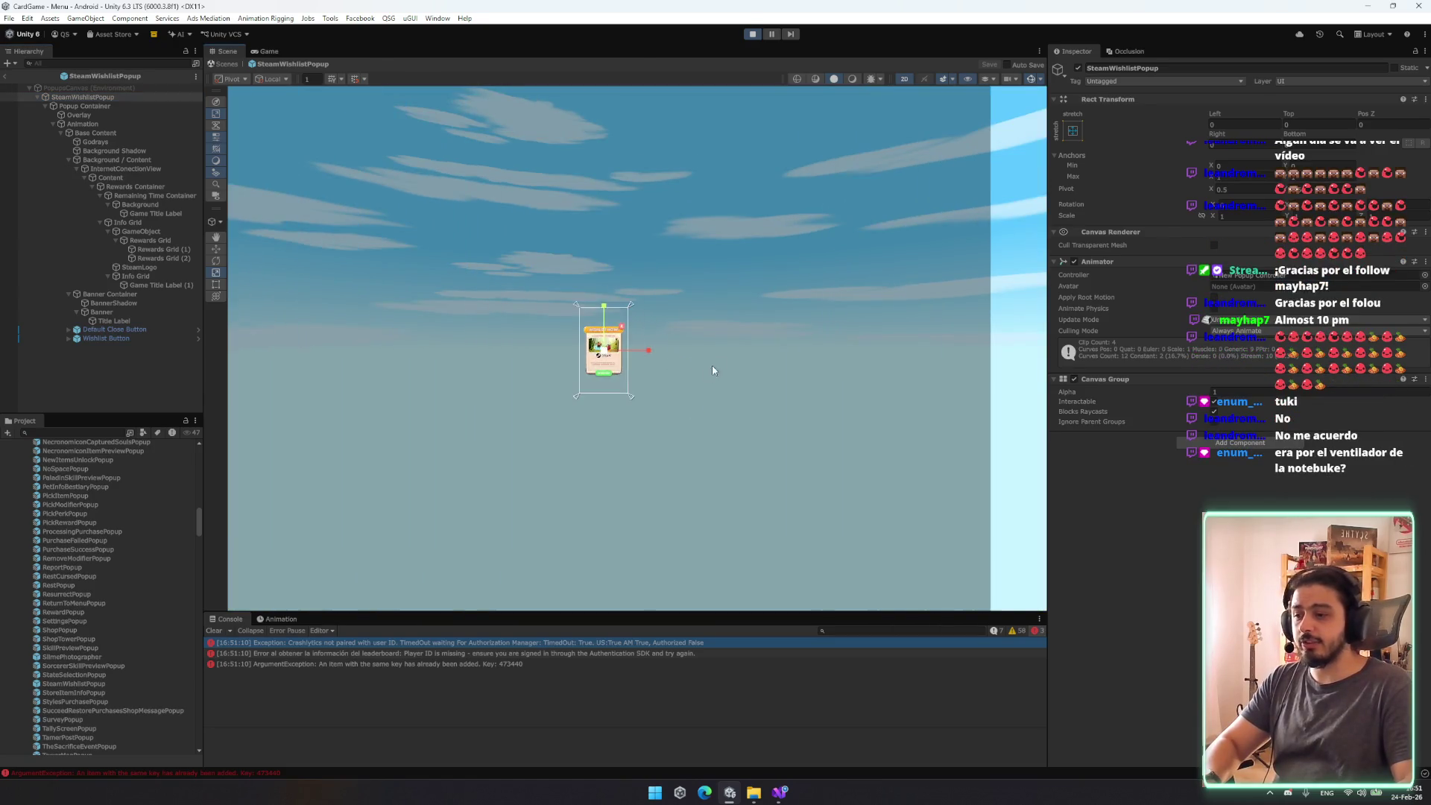
{"action": "scroll", "coordinate": [578, 462], "scroll_direction": "up", "scroll_amount": 5}
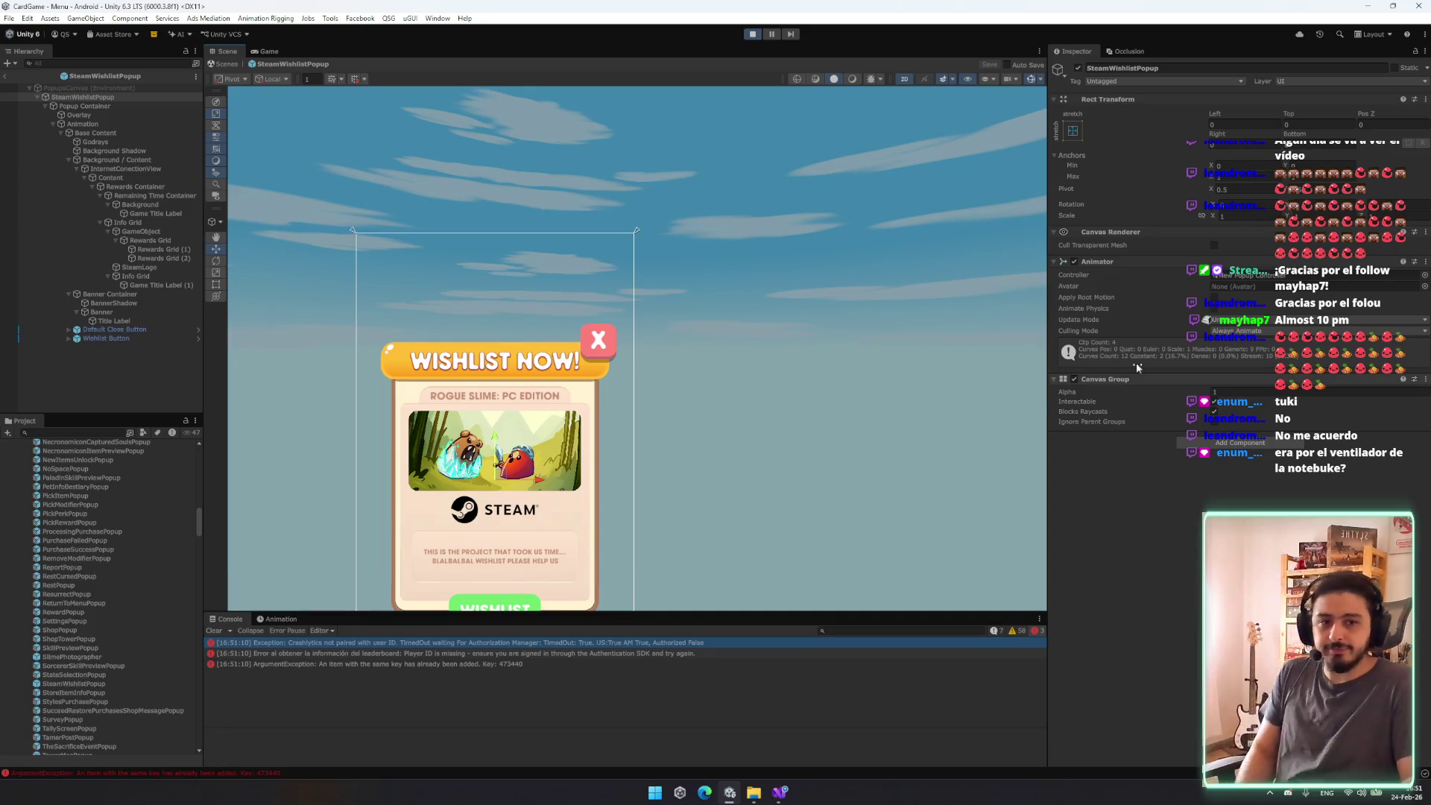
{"action": "left_click", "coordinate": [1250, 442]}
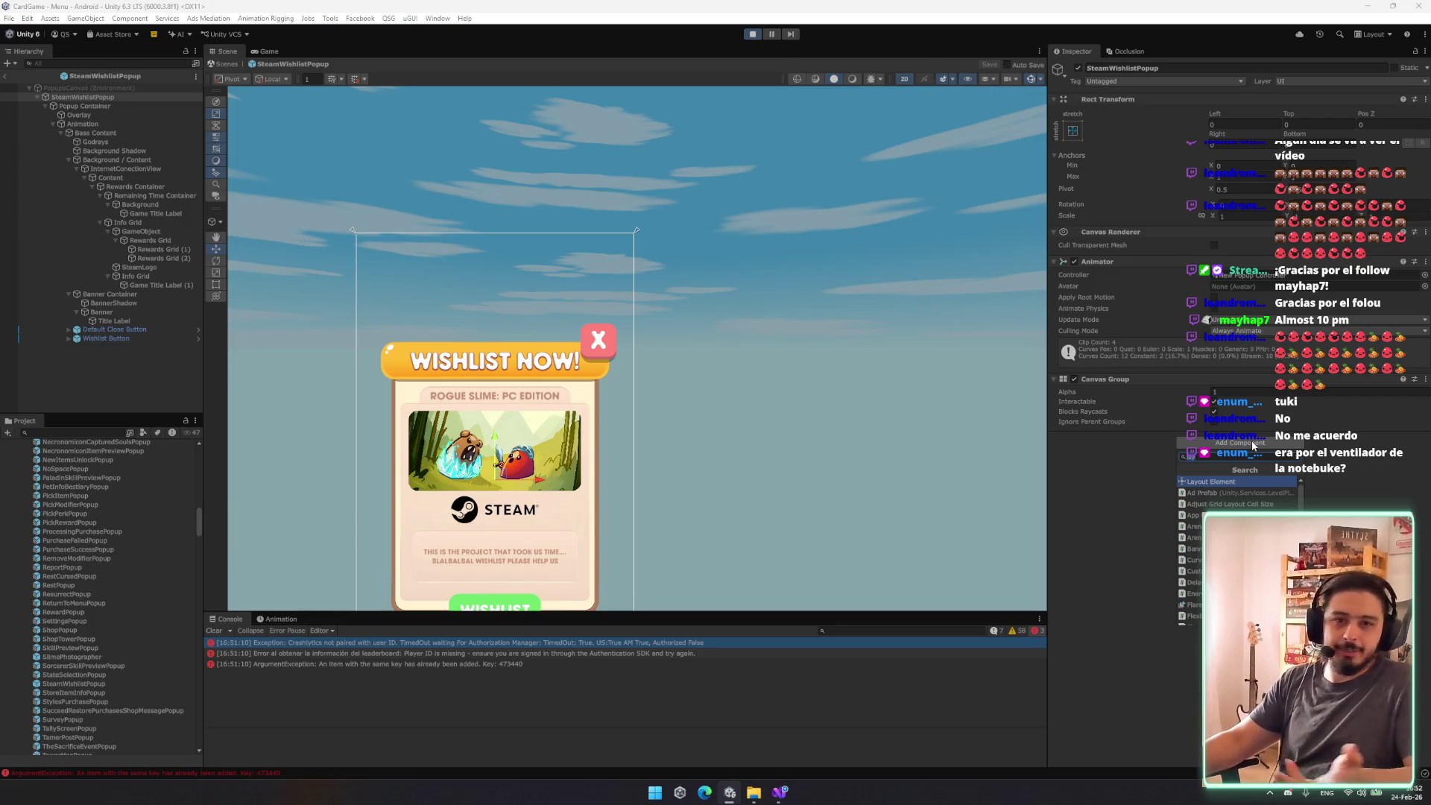
Step: Add the Steam Wishlist Popup script and link the Wishlist Button object to its field
{"action": "key", "text": "Down"}
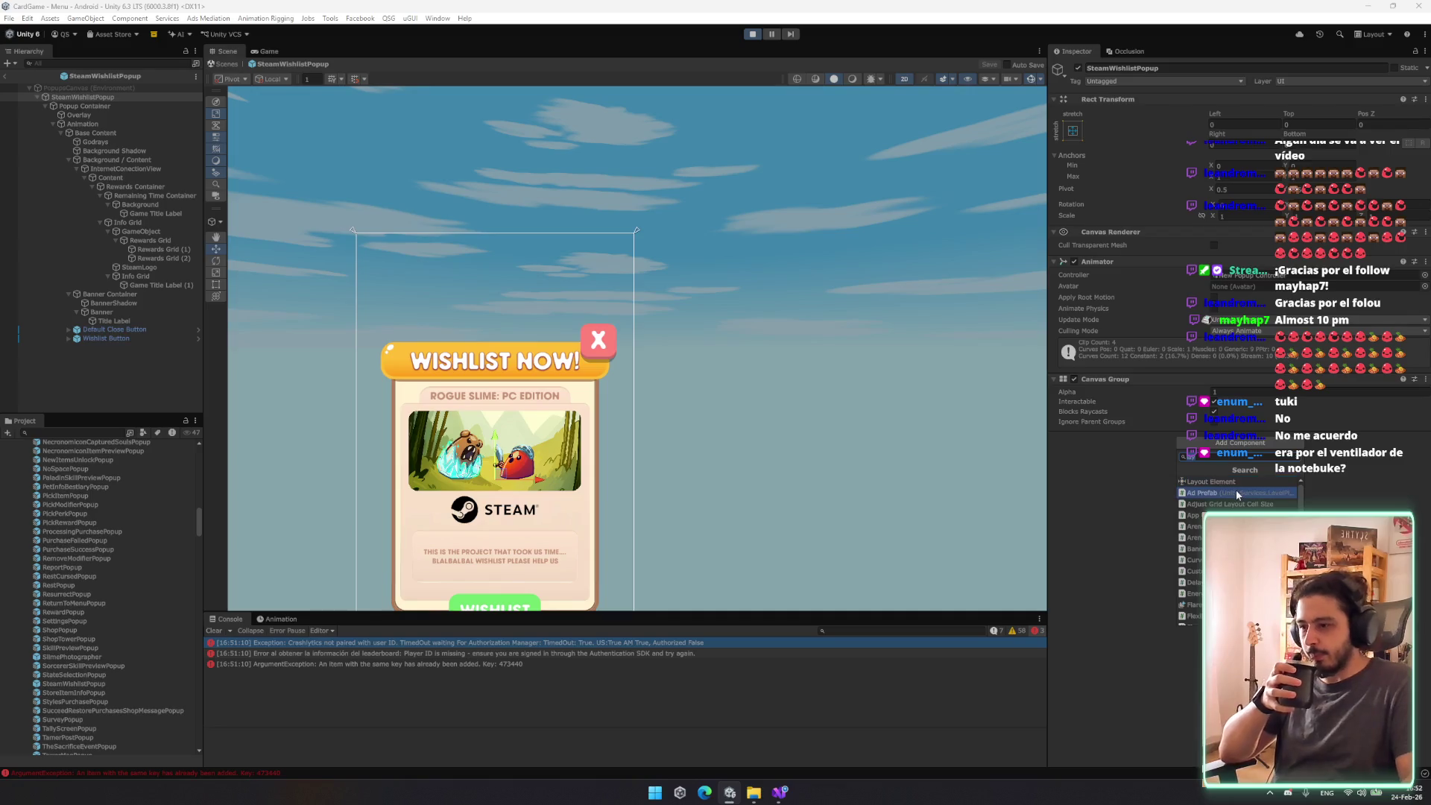
{"action": "key", "text": "BackSpace"}
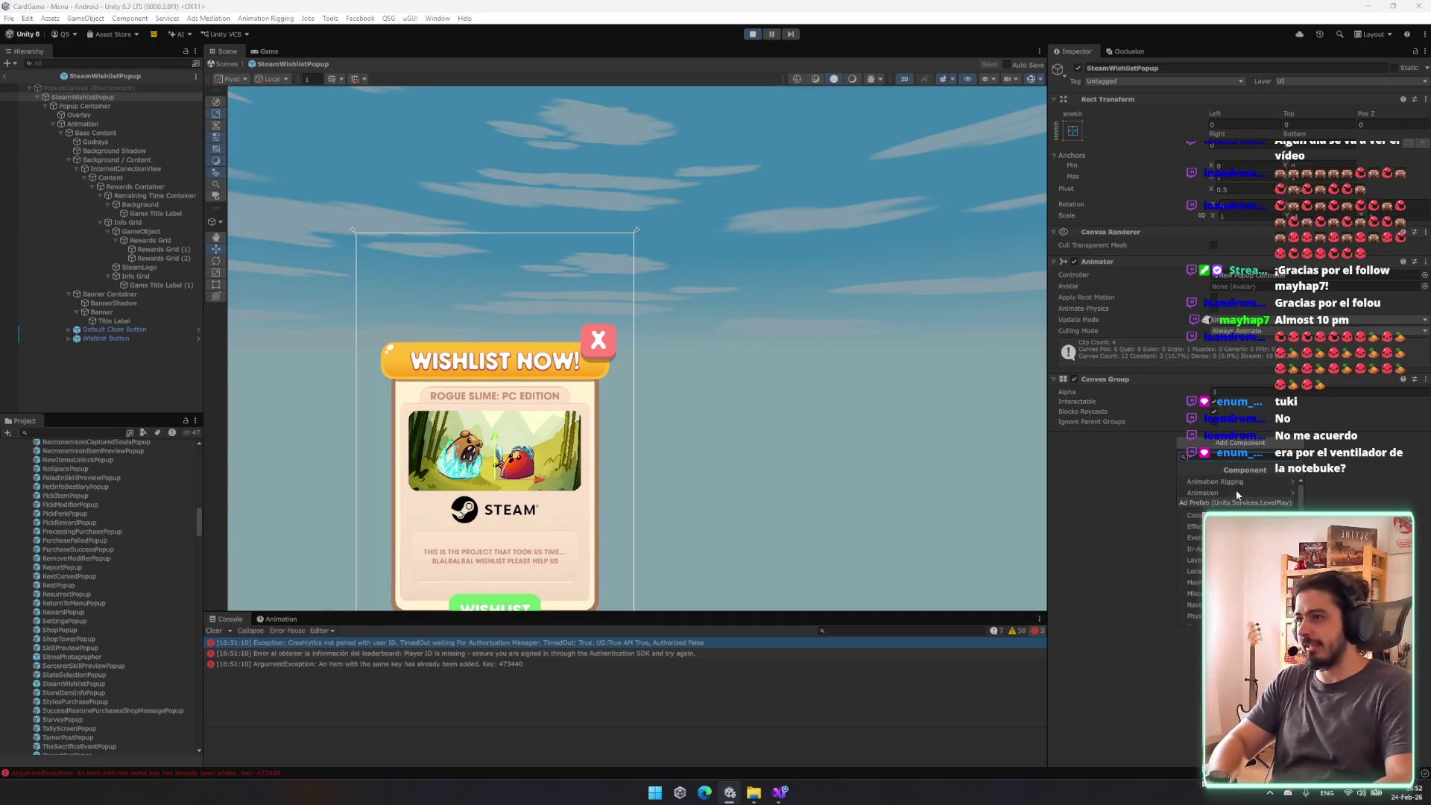
{"action": "type", "text": "SteamWishlist"}
{"action": "left_click", "coordinate": [1206, 484]}
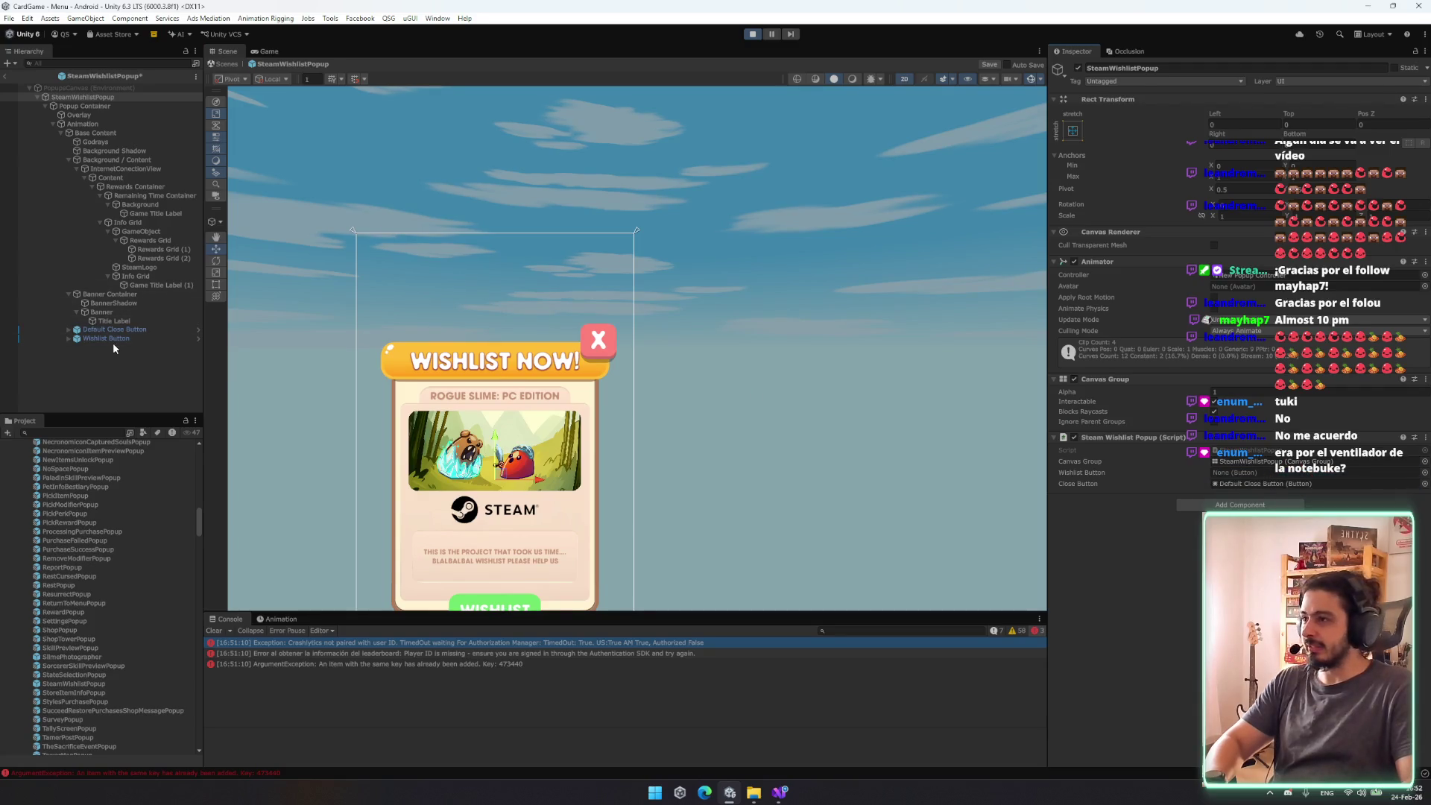
{"action": "left_click", "coordinate": [101, 104]}
{"action": "left_click", "coordinate": [100, 97]}
{"action": "left_click_drag", "start_coordinate": [102, 341], "coordinate": [1229, 479]}
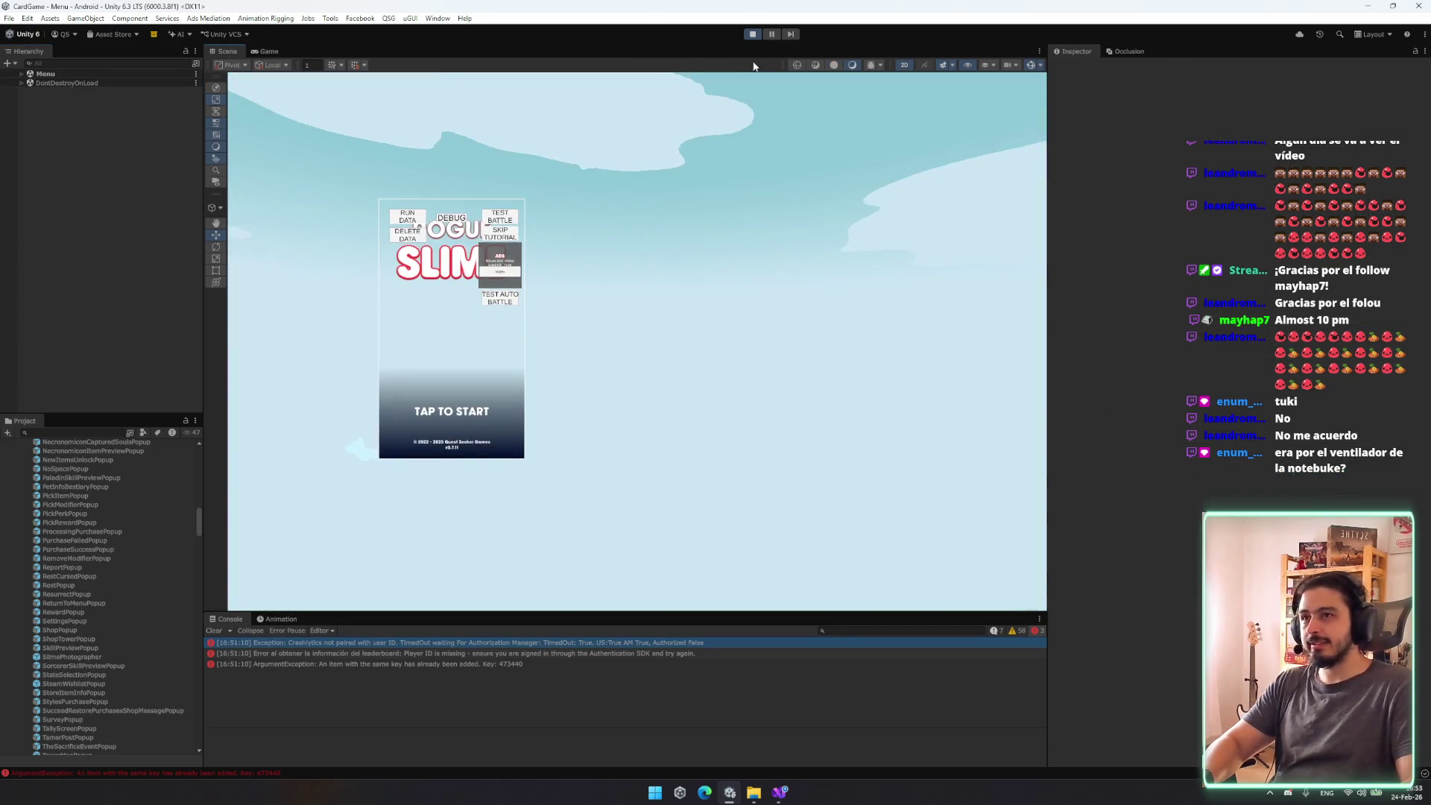
Step: Start the running game from the title screen and dismiss the Daily Rewards popup
{"action": "left_click", "coordinate": [265, 51]}
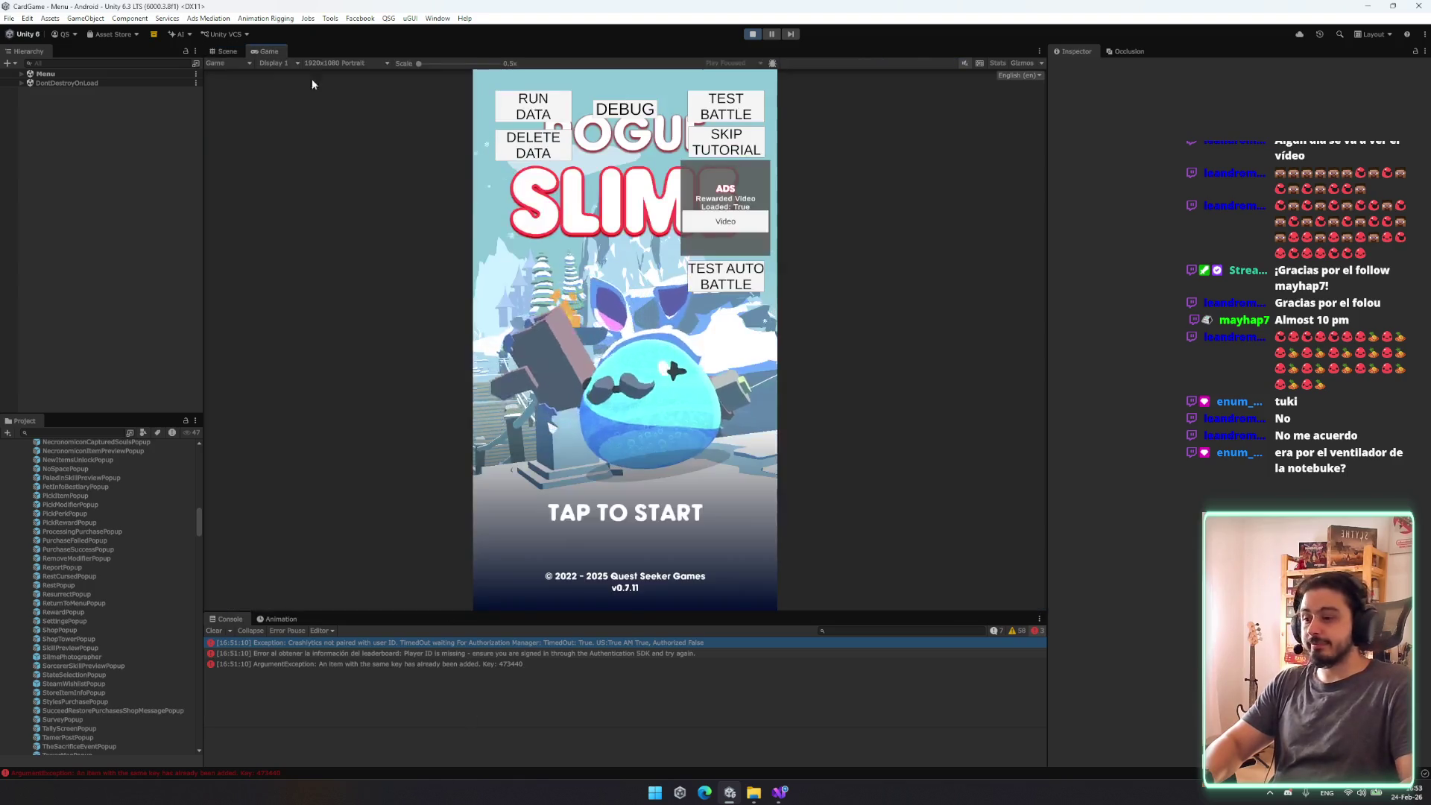
{"action": "left_click", "coordinate": [666, 457]}
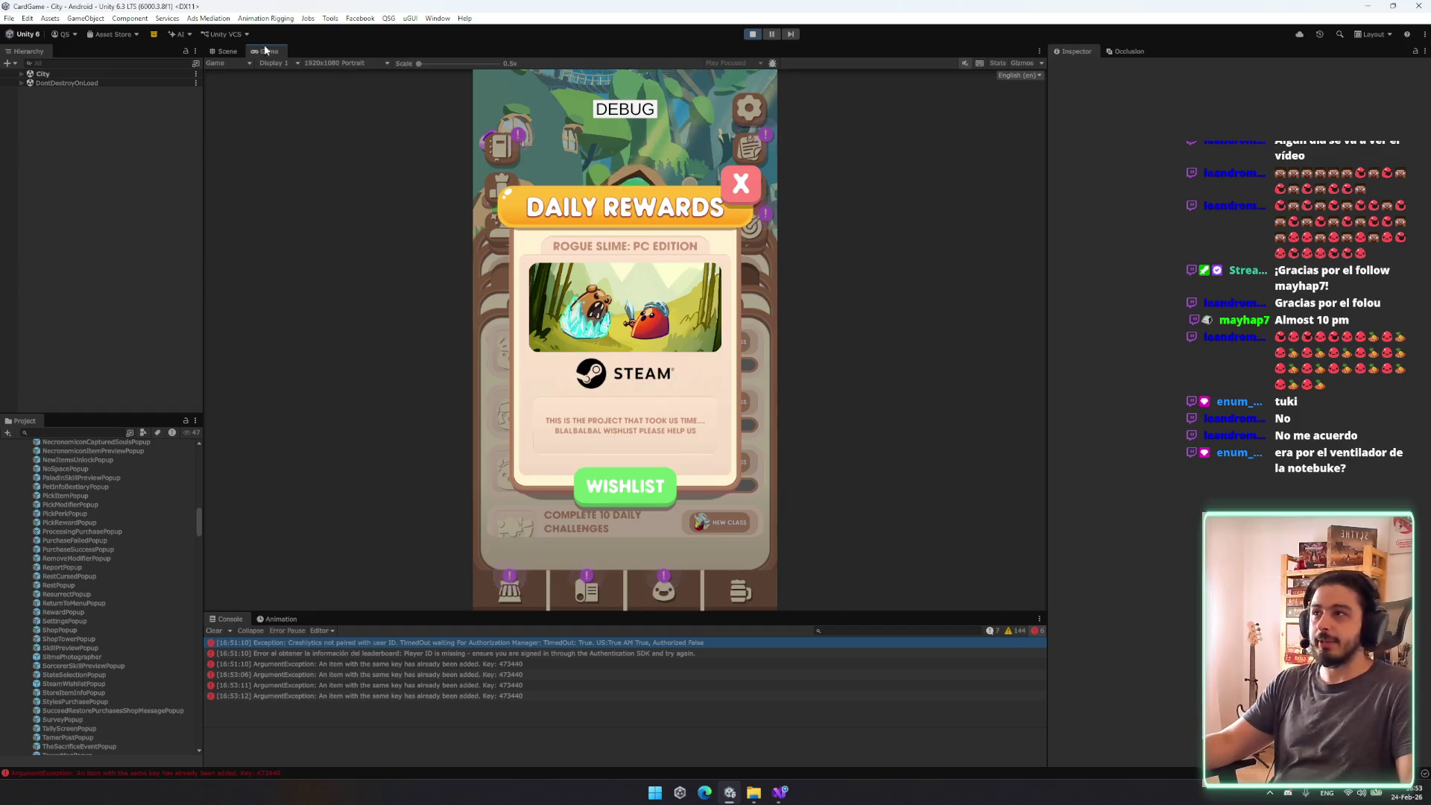
{"action": "left_click", "coordinate": [227, 51]}
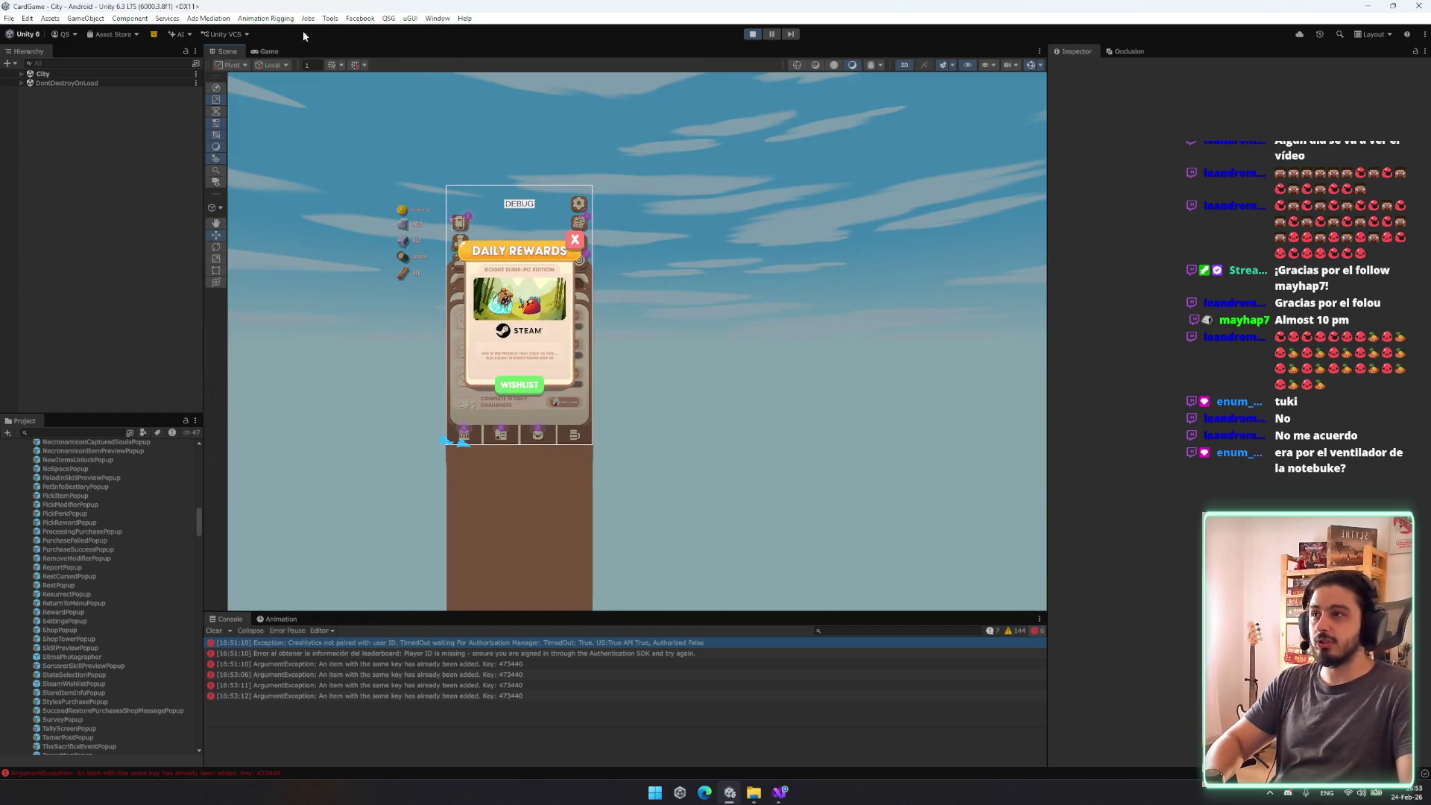
{"action": "left_click", "coordinate": [267, 51]}
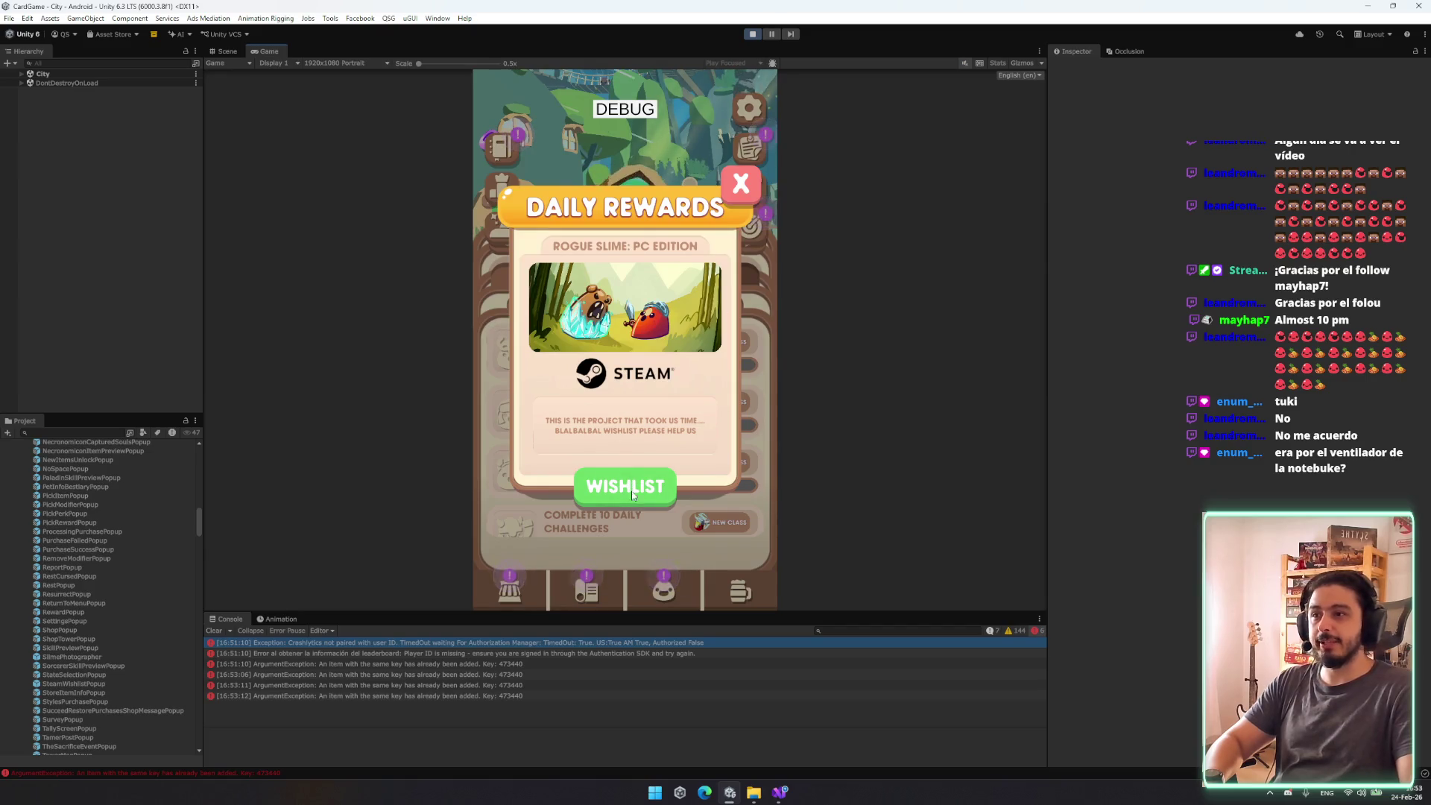
{"action": "left_click", "coordinate": [626, 463]}
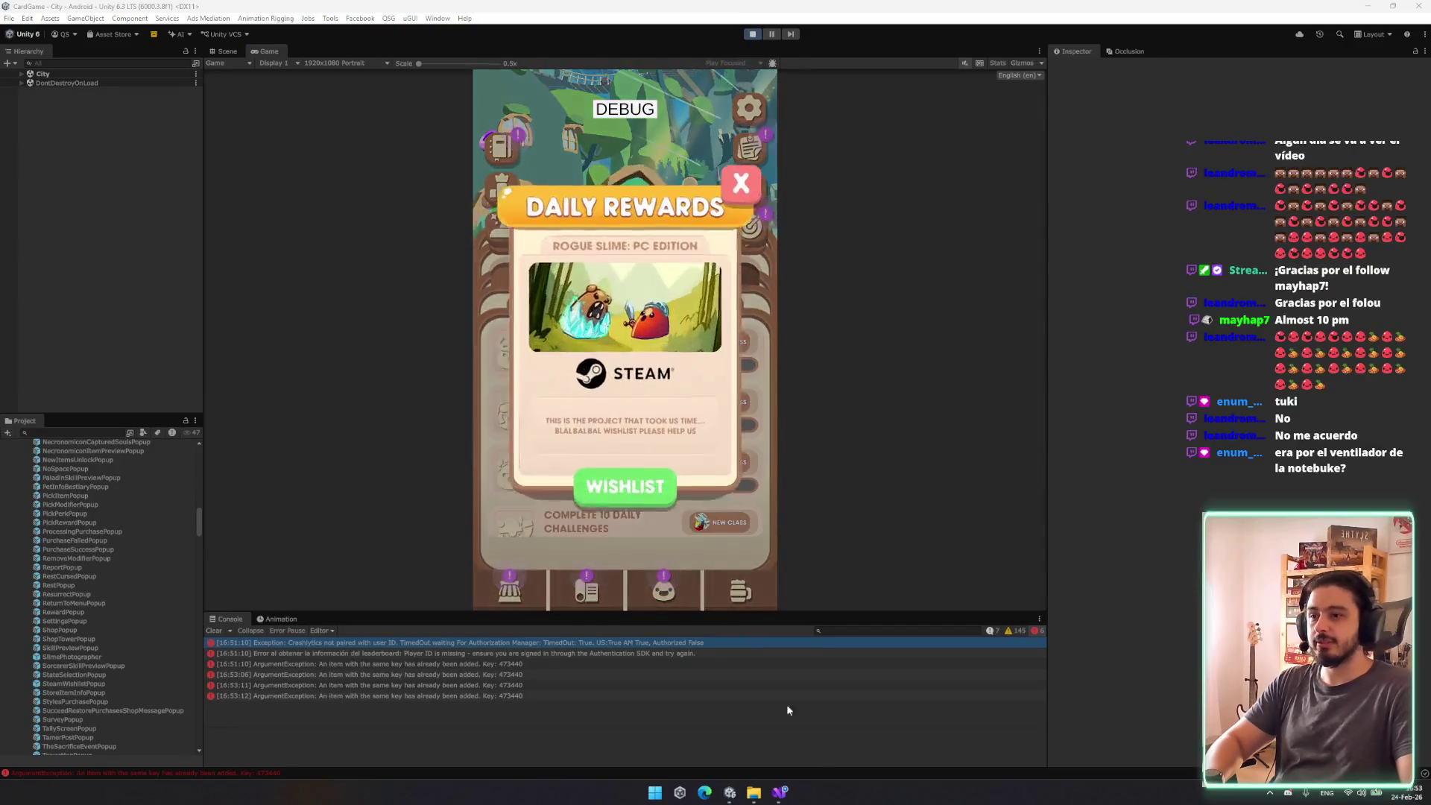
Step: Test the popup's Wishlist button on the Steam page, close it, then switch to Visual Studio
{"action": "left_click", "coordinate": [626, 485]}
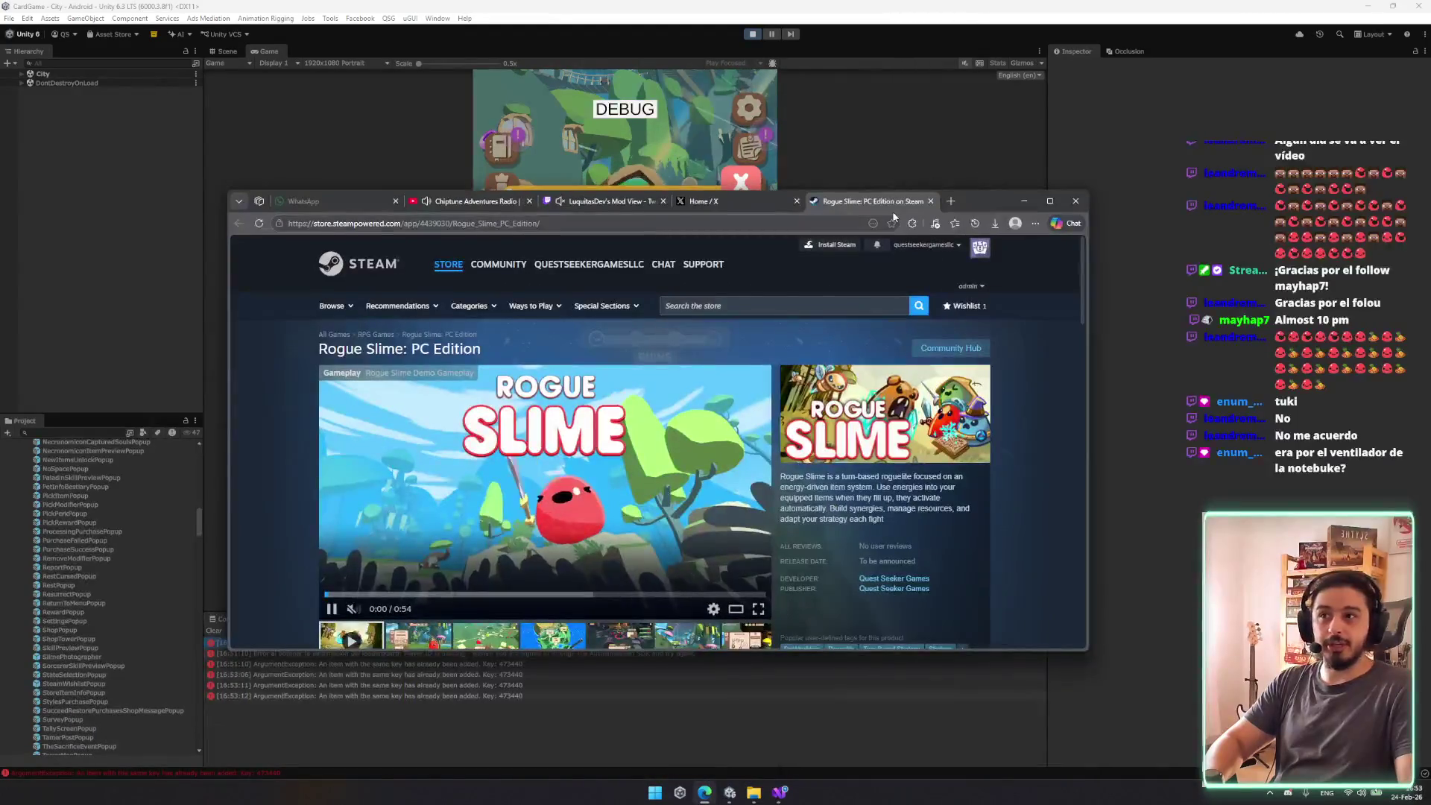
{"action": "left_click", "coordinate": [930, 201]}
{"action": "left_click", "coordinate": [1024, 200]}
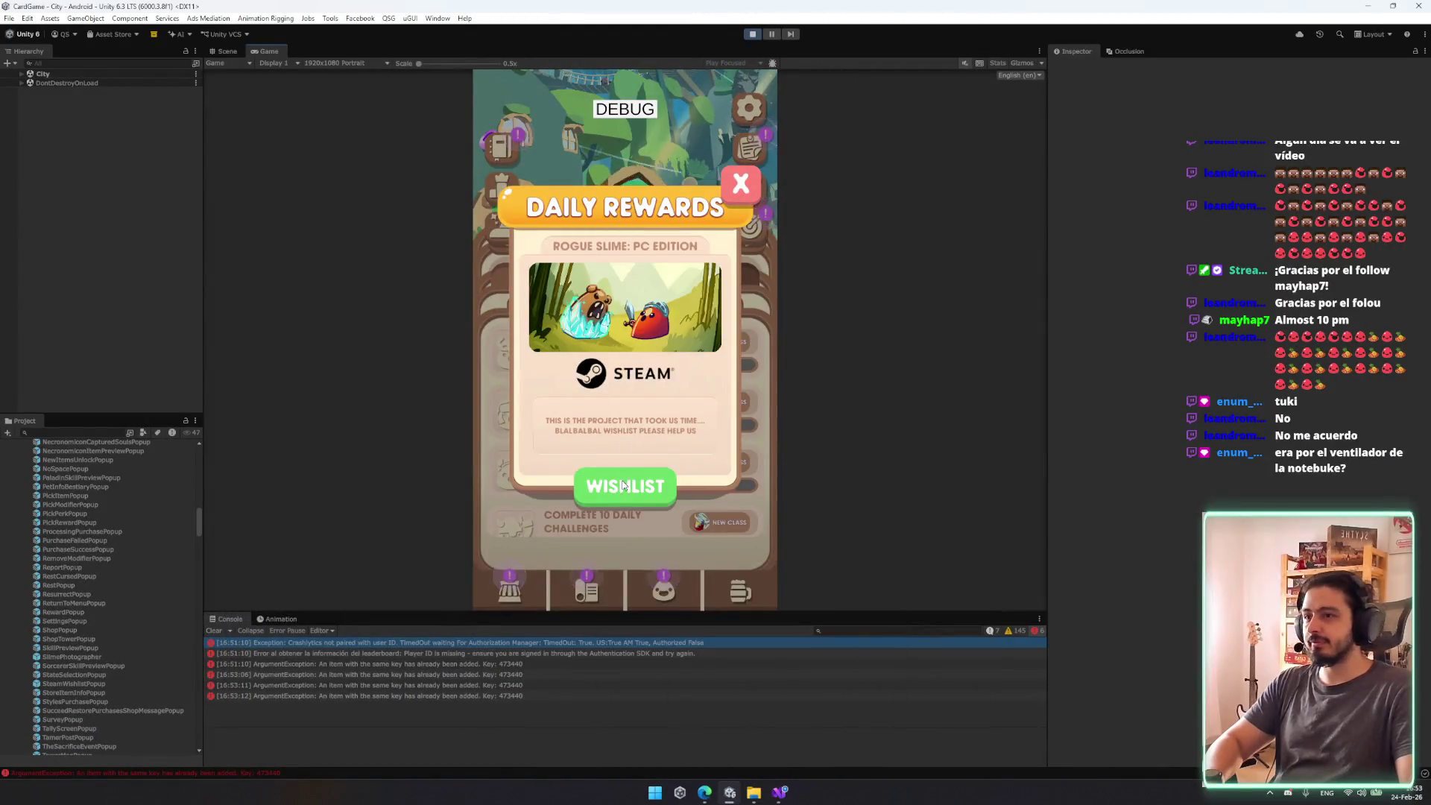
{"action": "left_click", "coordinate": [727, 198]}
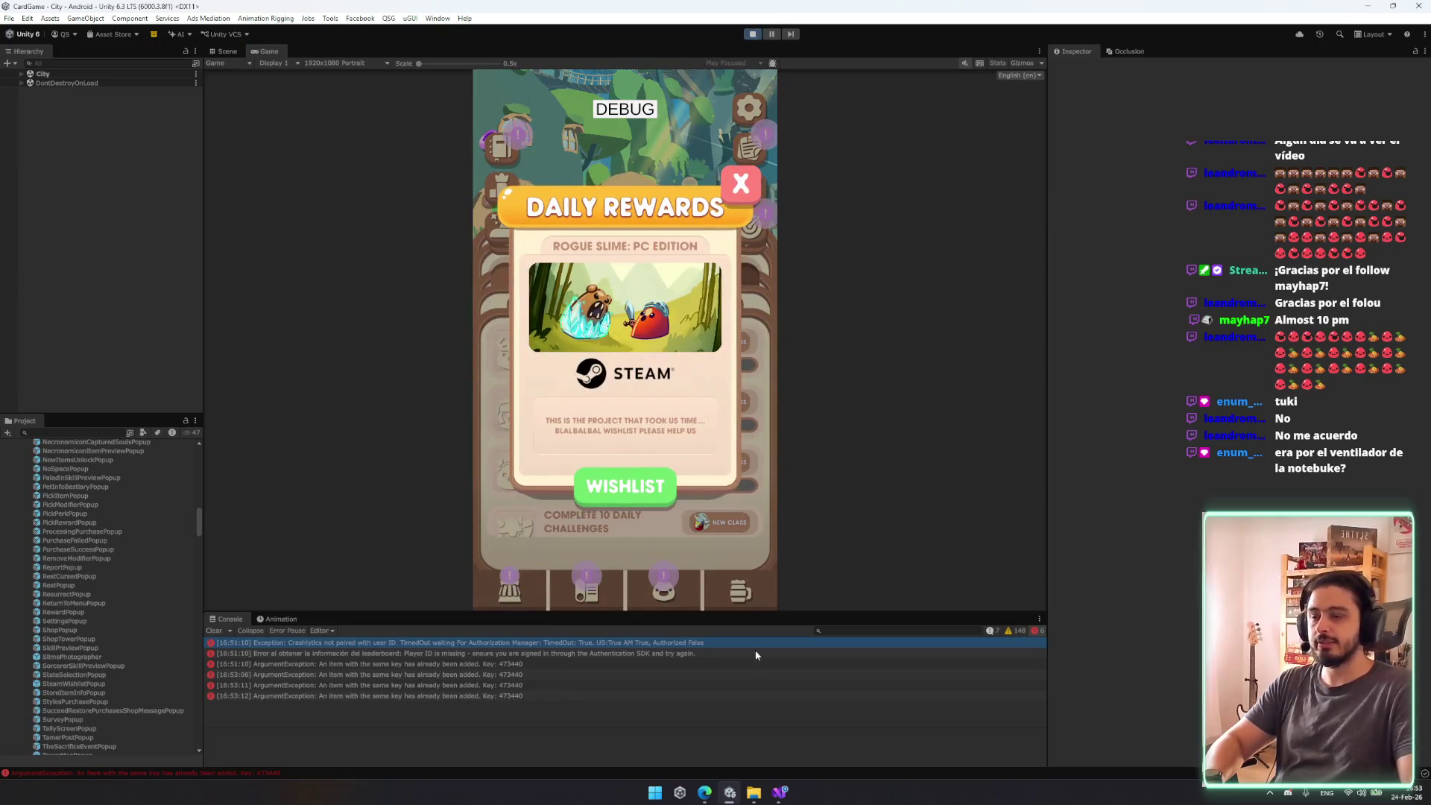
{"action": "left_click", "coordinate": [781, 799]}
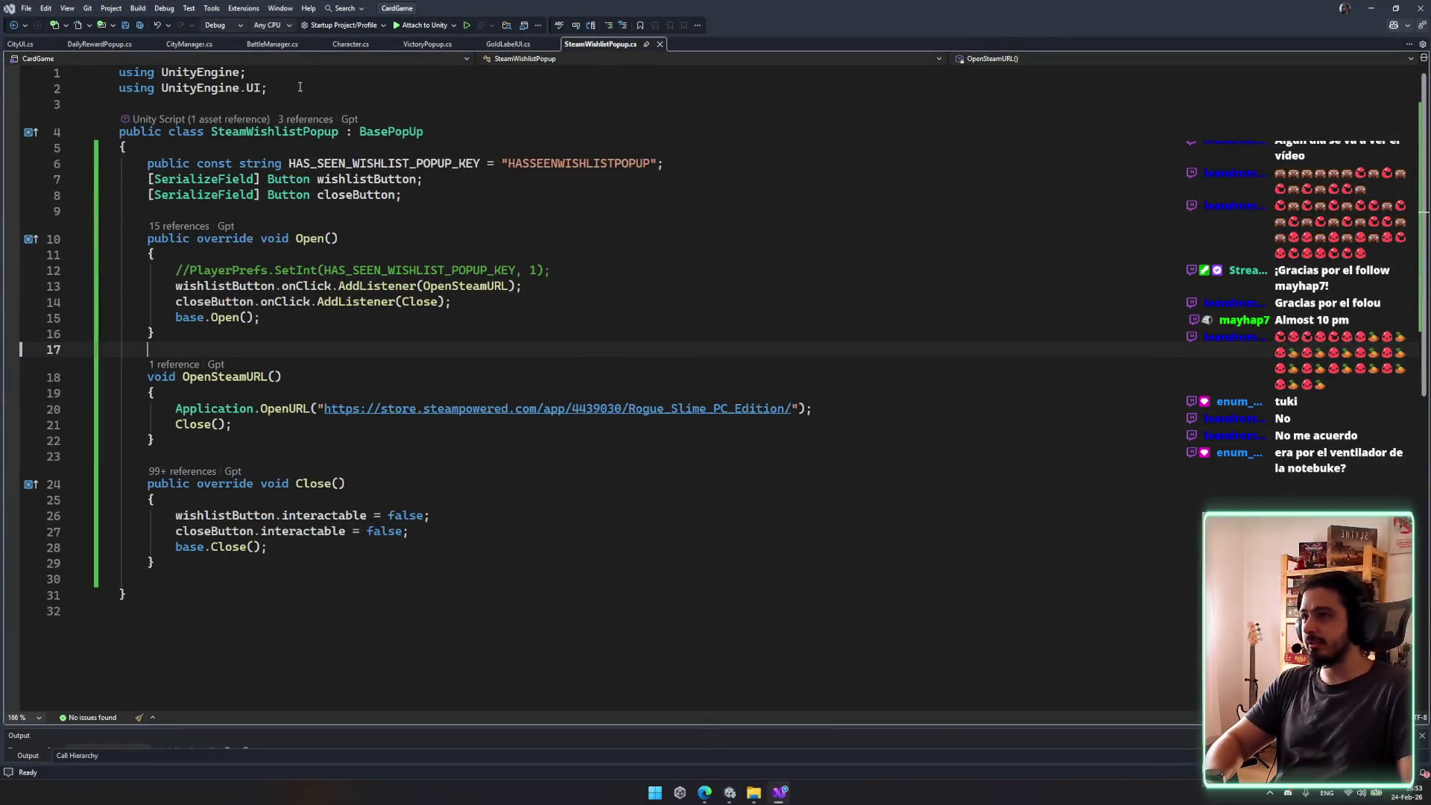
Step: In CityUI.cs, move the OpenDefaultCityPanel() call to the start of the else branch
{"action": "left_click", "coordinate": [13, 46]}
{"action": "left_click", "coordinate": [340, 292]}
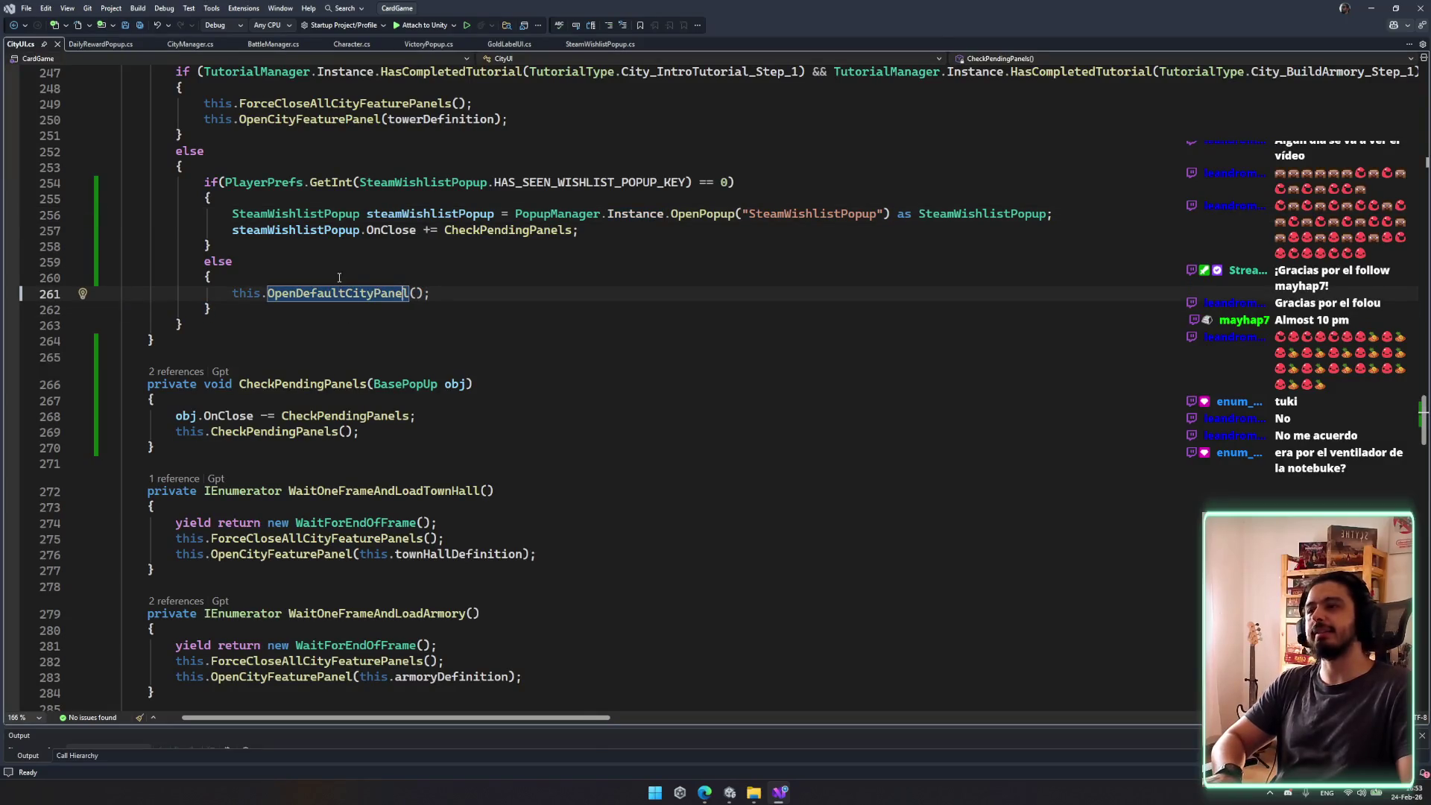
{"action": "key", "text": "ctrl+x"}
{"action": "left_click", "coordinate": [304, 172]}
{"action": "scroll", "coordinate": [326, 196], "scroll_direction": "up", "scroll_amount": 4}
{"action": "key", "text": "Return"}
{"action": "key", "text": "Return"}
{"action": "key", "text": "ctrl+v"}
Step: Delete the now-empty else block, save, and remove the extra blank line
{"action": "left_click_drag", "start_coordinate": [223, 532], "coordinate": [271, 479]}
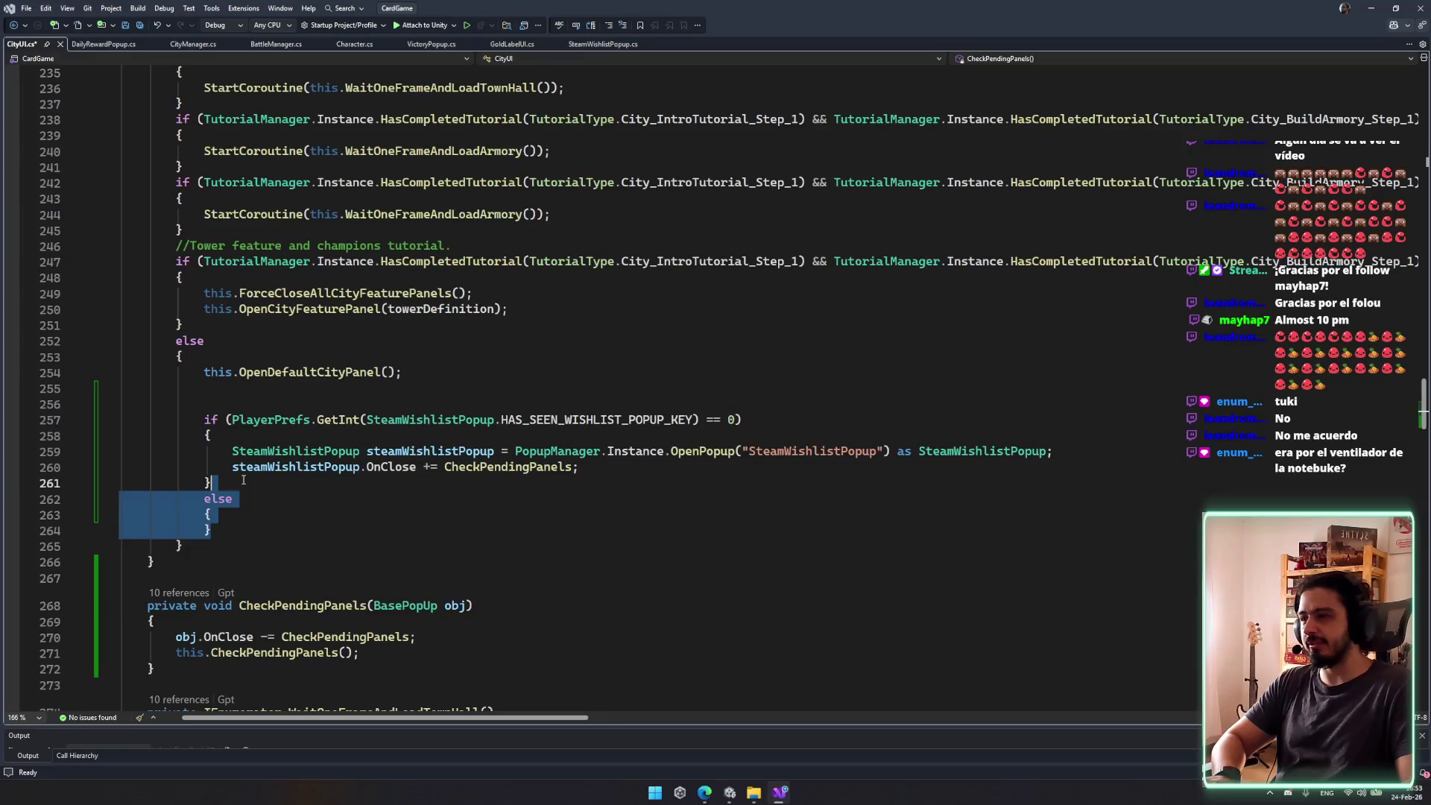
{"action": "key", "text": "Delete"}
{"action": "key", "text": "ctrl+s"}
{"action": "left_click", "coordinate": [209, 404]}
{"action": "key", "text": "BackSpace"}
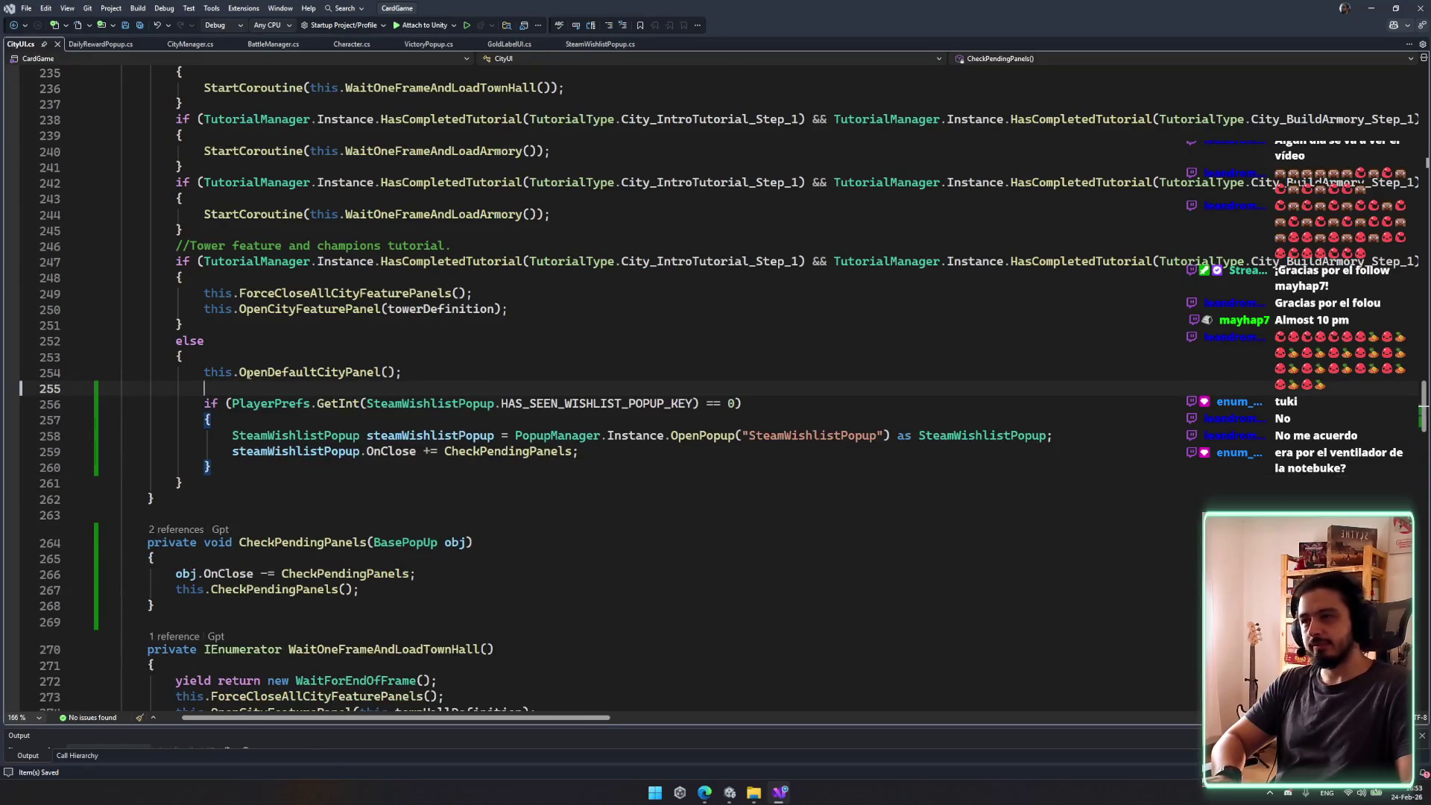
{"action": "key", "text": "shift+Down"}
{"action": "key", "text": "shift+Down"}
{"action": "key", "text": "shift+Down"}
{"action": "left_click", "coordinate": [436, 481]}
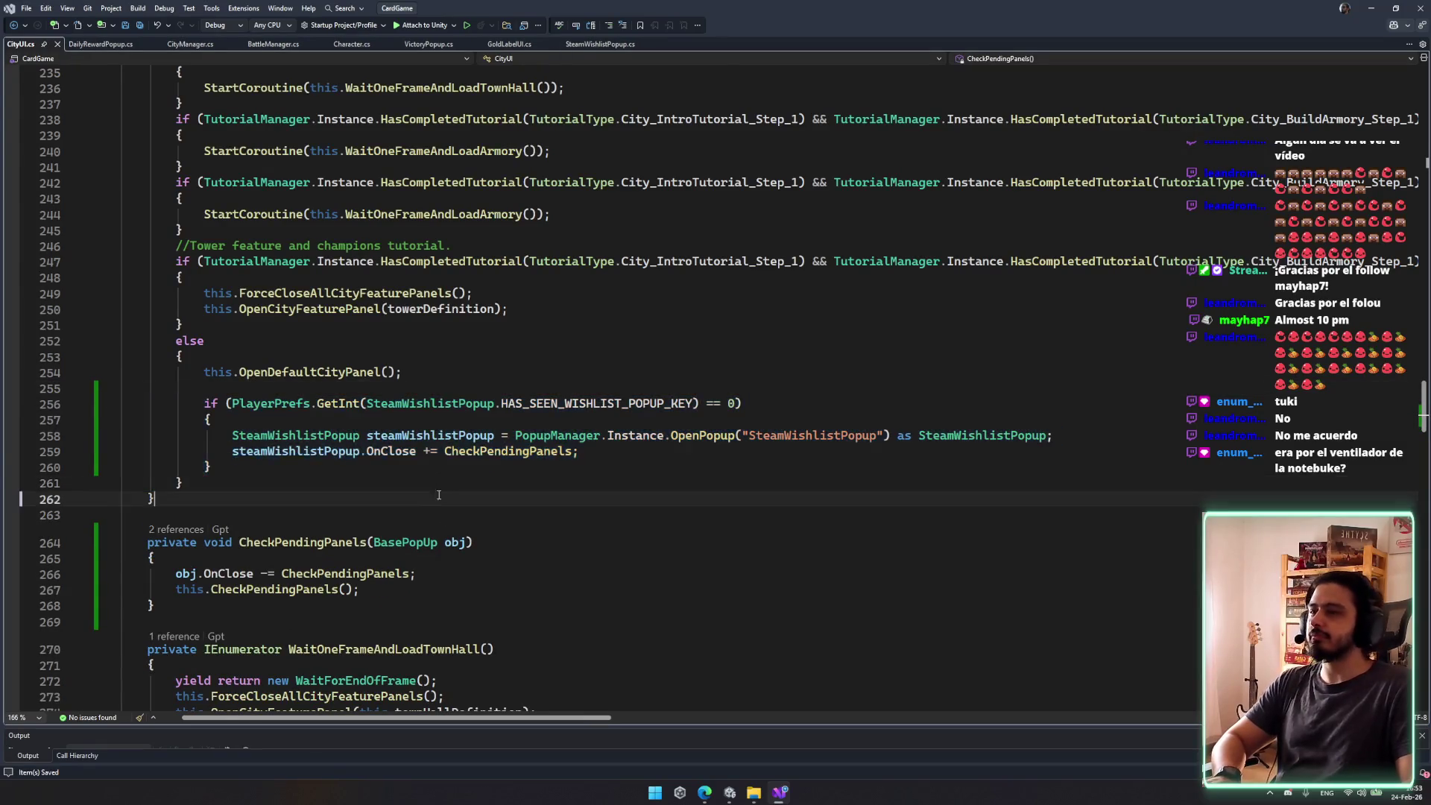
Step: Glance at the Twitch chat in the browser, then return to the CityUI code
{"action": "left_click", "coordinate": [479, 451]}
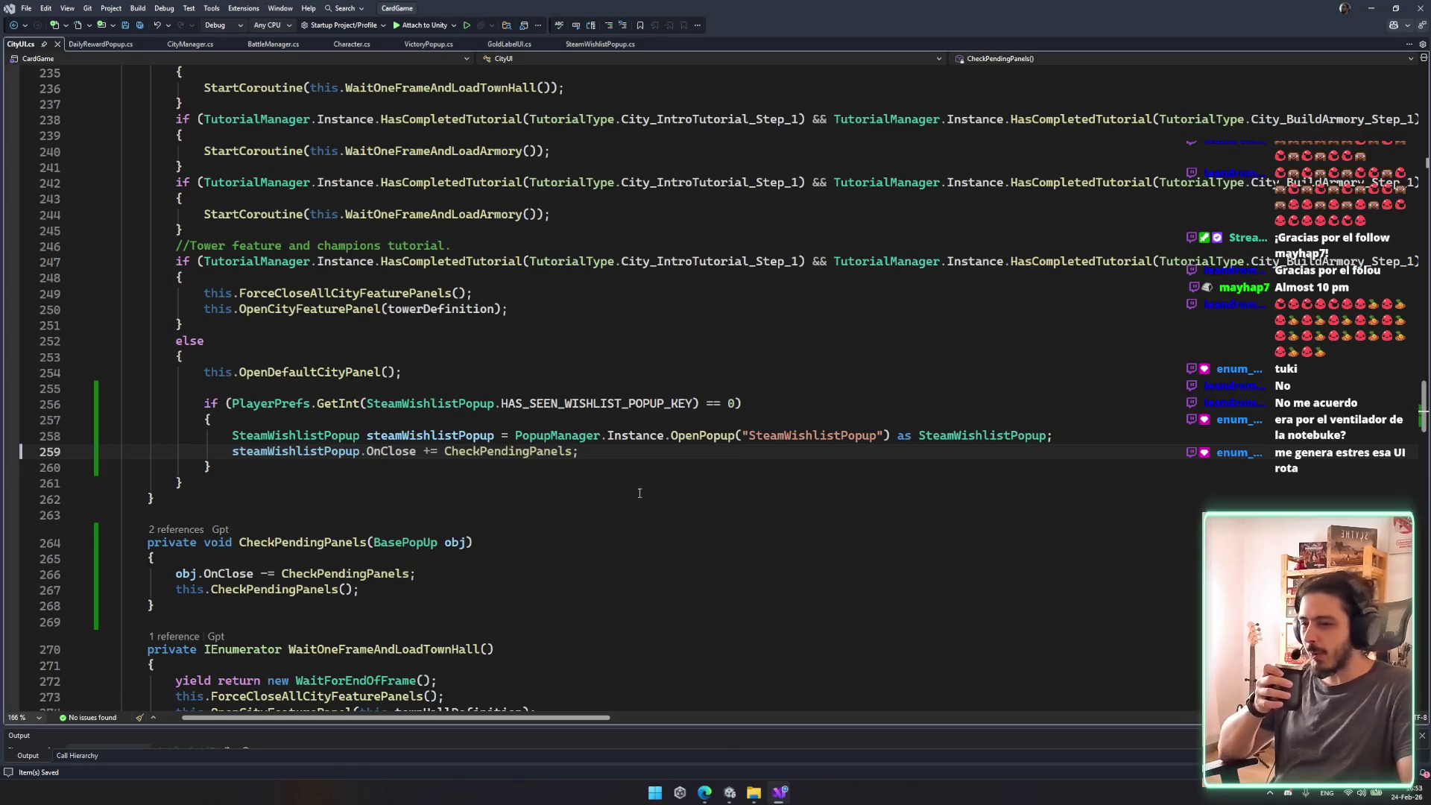
{"action": "left_click", "coordinate": [704, 793]}
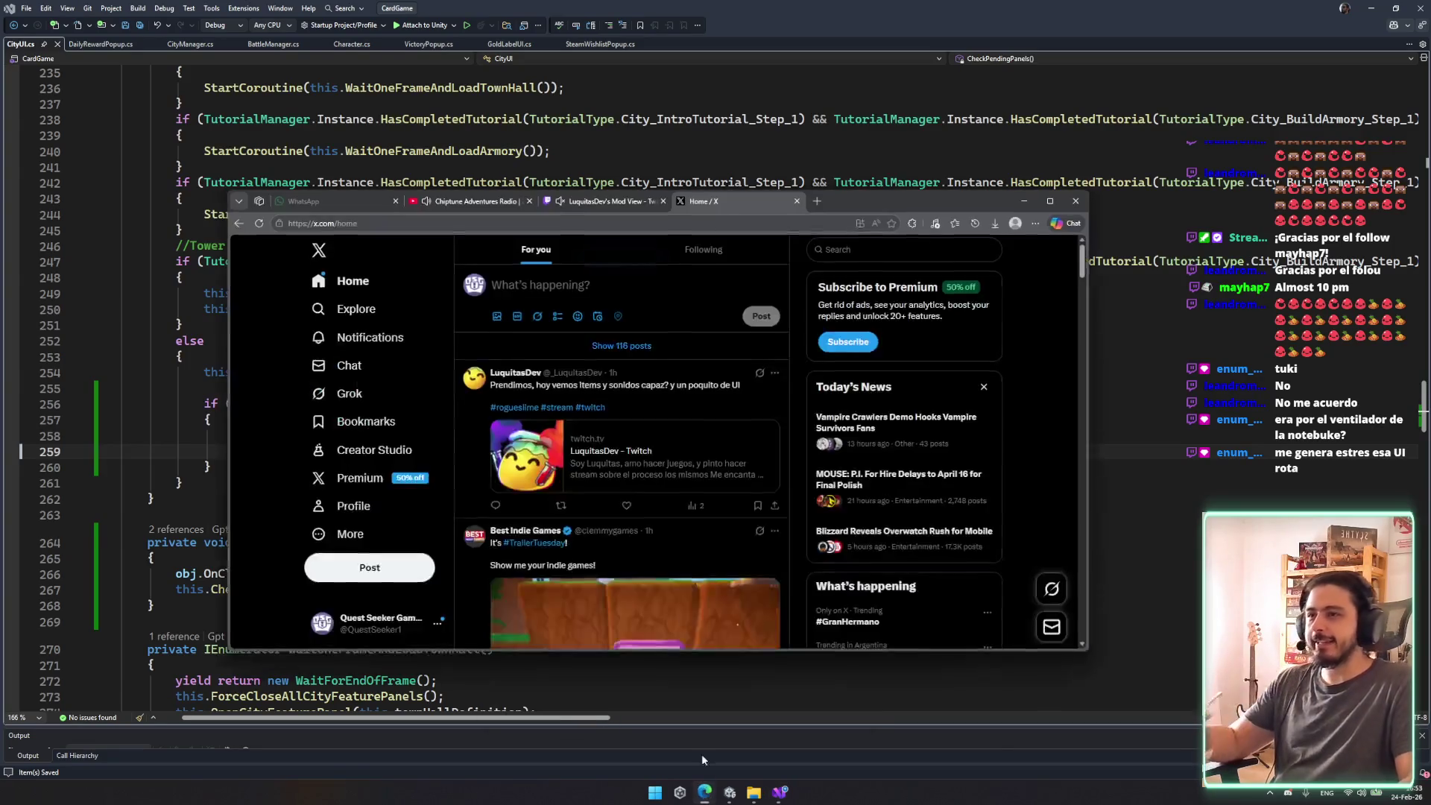
{"action": "left_click", "coordinate": [607, 216]}
{"action": "key", "text": "alt+Tab"}
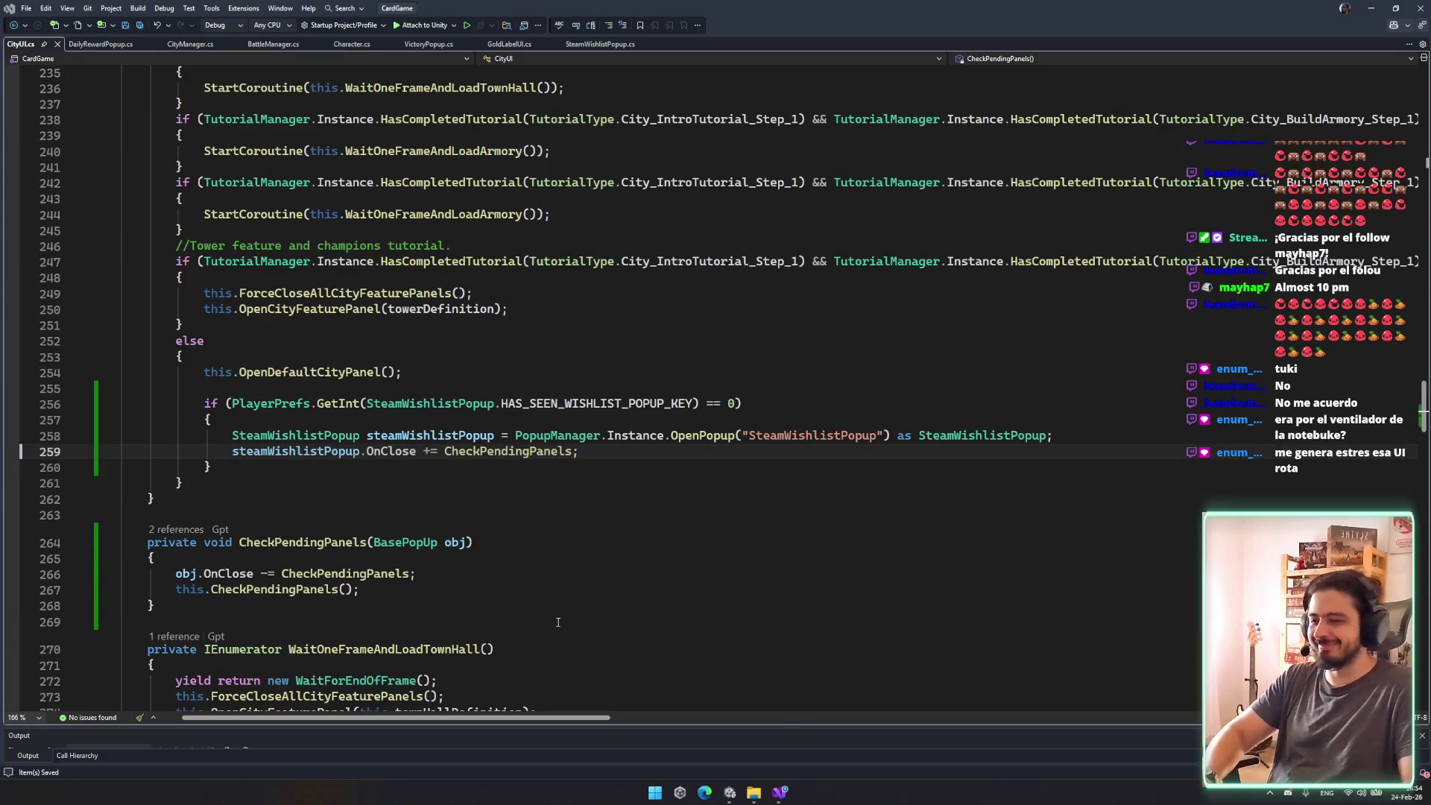
{"action": "scroll", "coordinate": [558, 521], "scroll_direction": "up", "scroll_amount": 3}
{"action": "scroll", "coordinate": [574, 373], "scroll_direction": "down", "scroll_amount": 6}
{"action": "left_click", "coordinate": [582, 323]}
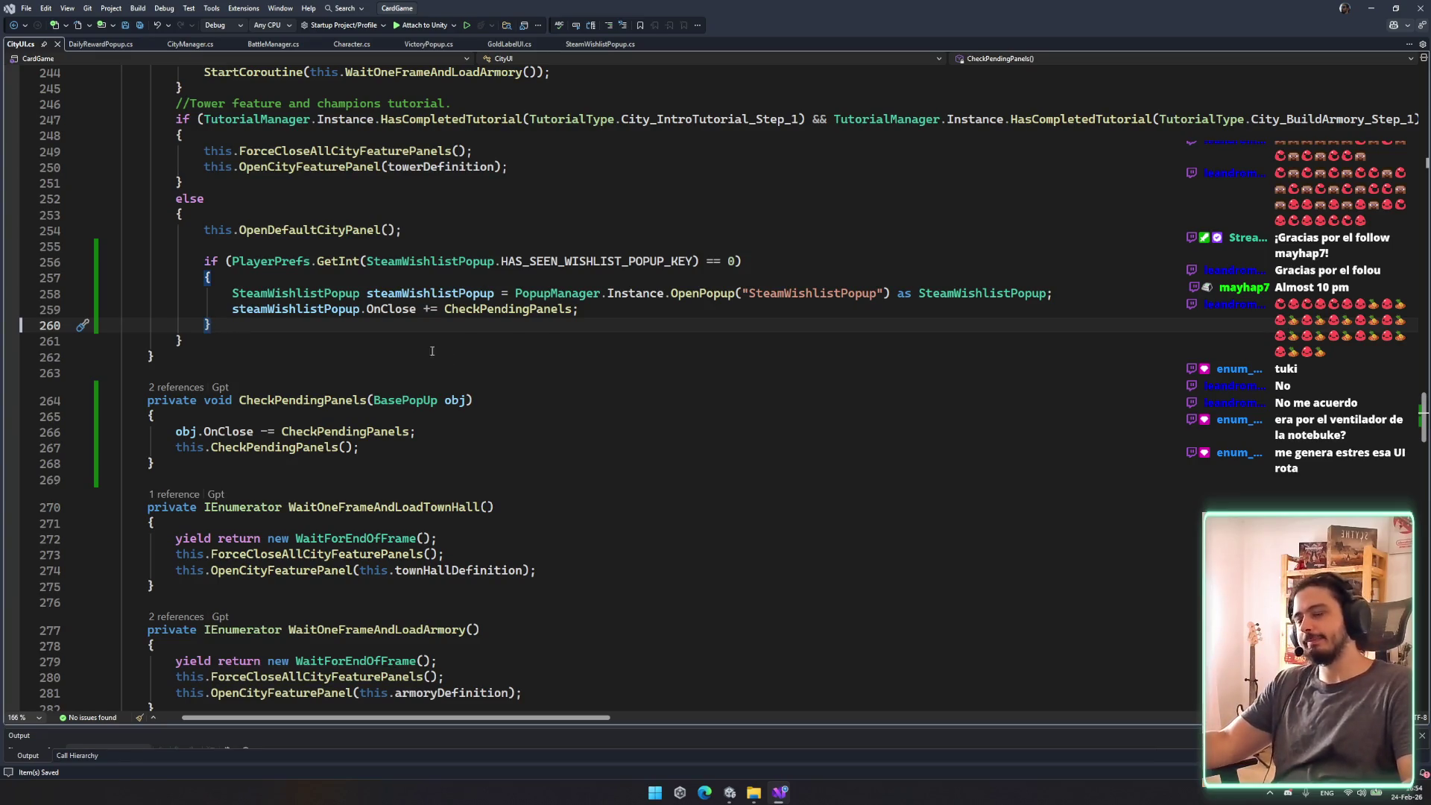
Step: Delete the OnClose subscription line and the CheckPendingPanels method, then switch to Unity
{"action": "scroll", "coordinate": [438, 354], "scroll_direction": "down", "scroll_amount": 1}
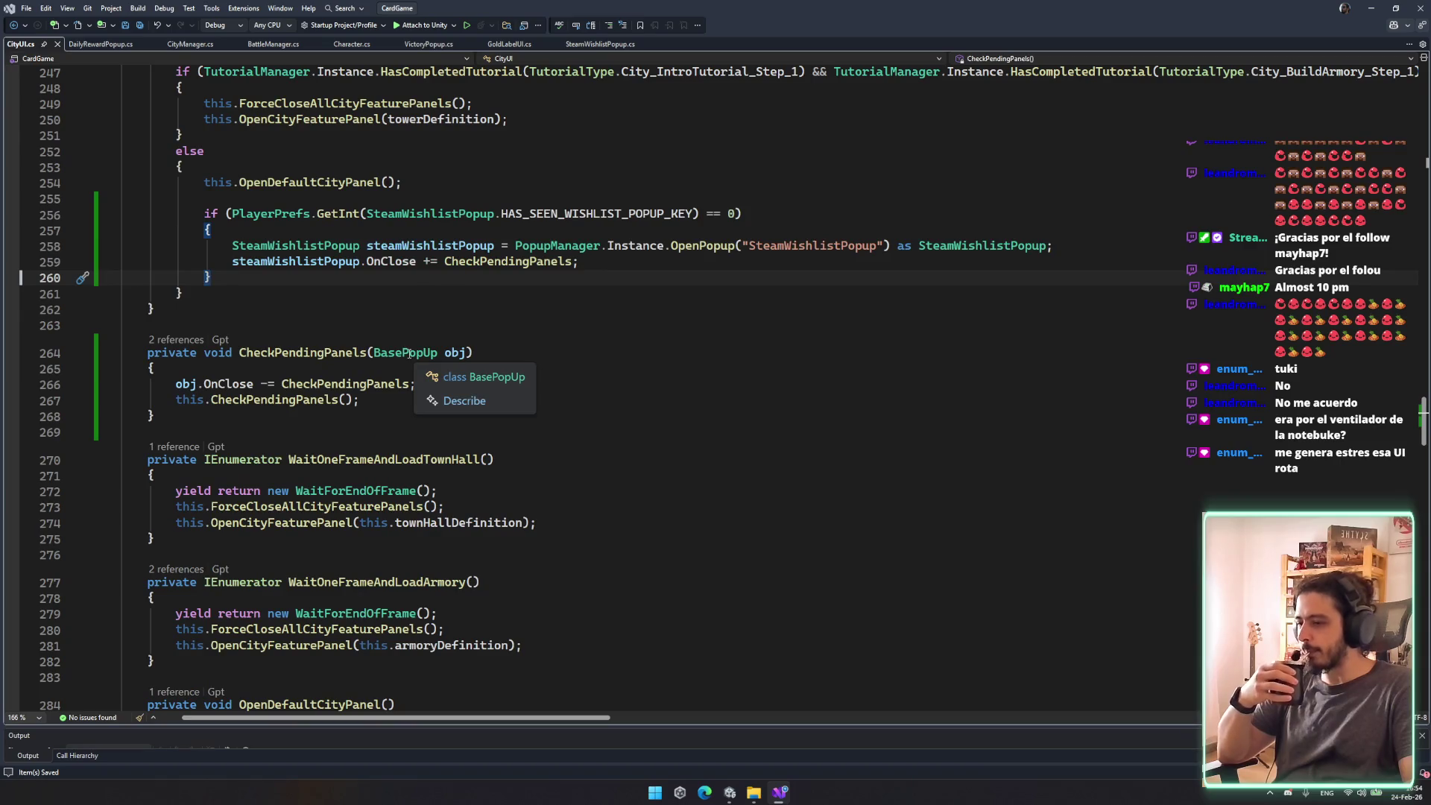
{"action": "scroll", "coordinate": [409, 353], "scroll_direction": "up", "scroll_amount": 4}
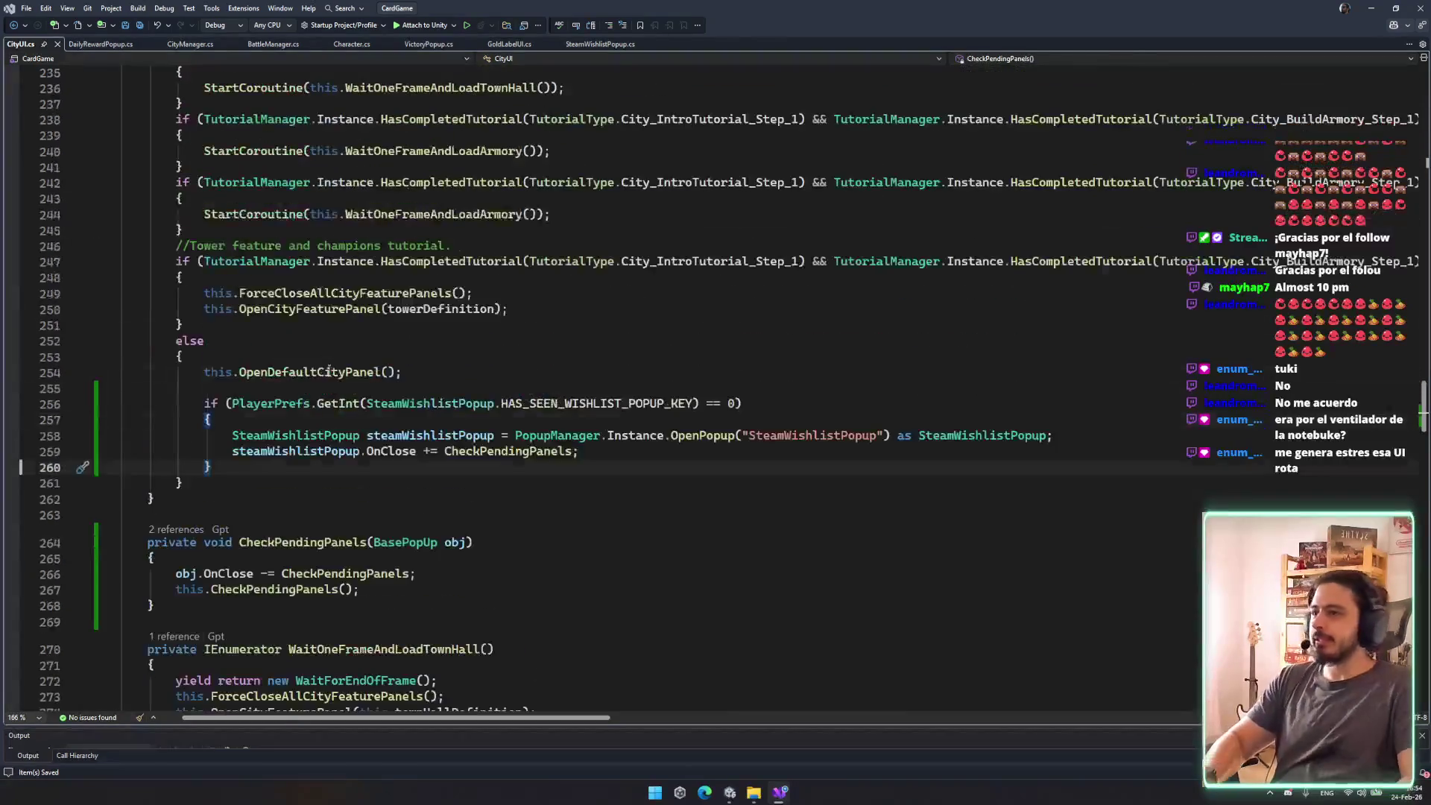
{"action": "left_click", "coordinate": [609, 458]}
{"action": "key", "text": "ctrl+x"}
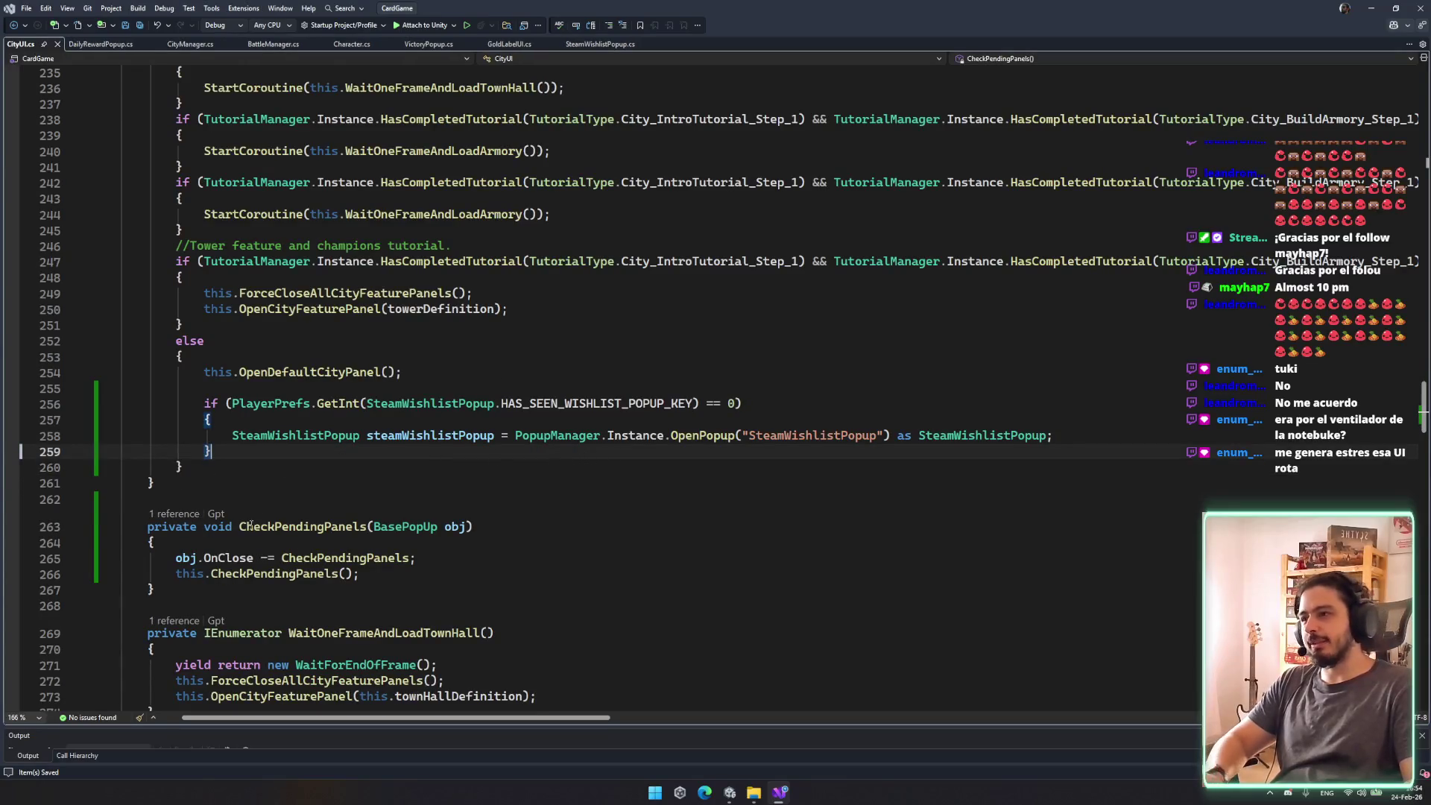
{"action": "left_click_drag", "start_coordinate": [149, 499], "coordinate": [409, 592]}
{"action": "key", "text": "Delete"}
{"action": "left_click", "coordinate": [480, 465]}
{"action": "left_click", "coordinate": [660, 510]}
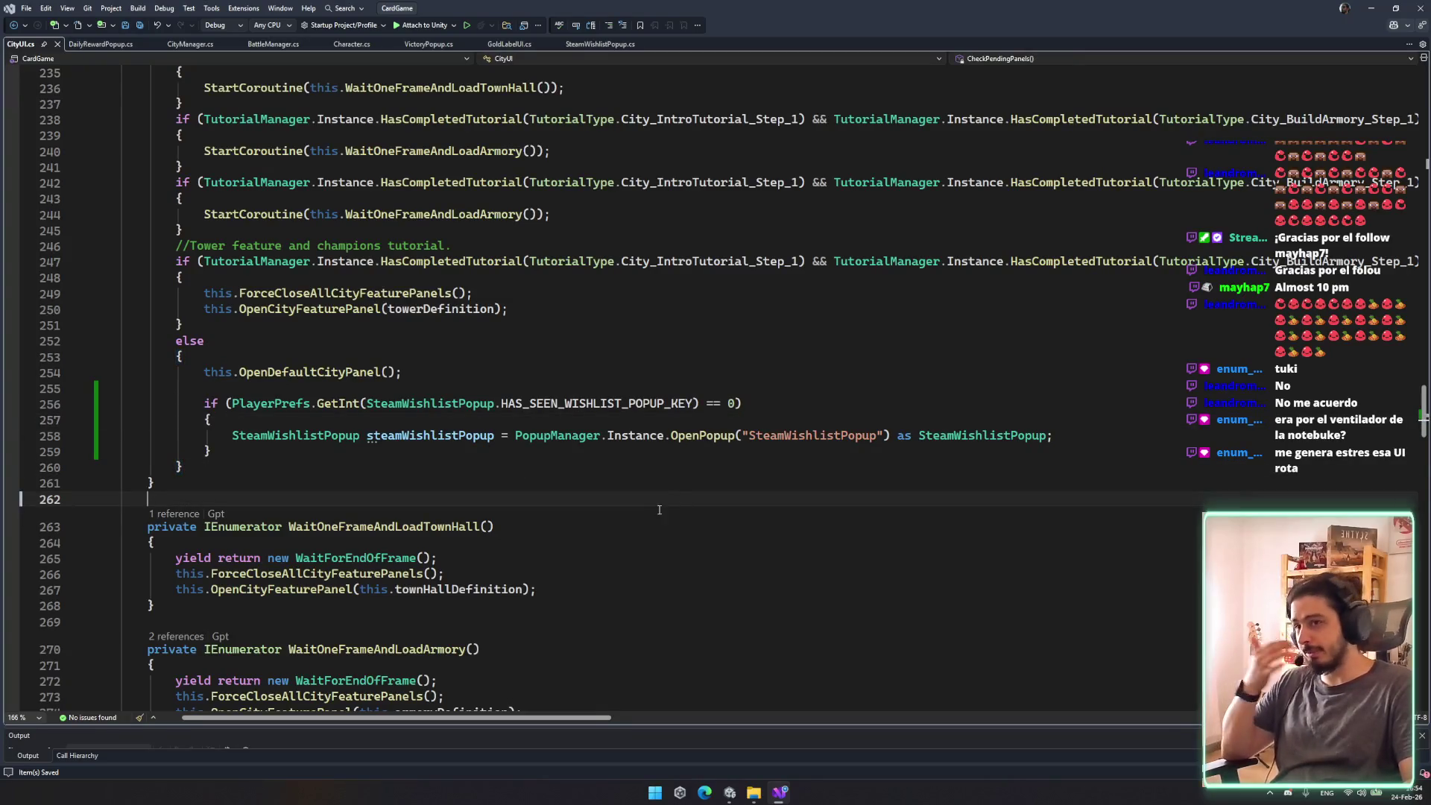
{"action": "key", "text": "Up"}
{"action": "key", "text": "Up"}
{"action": "key", "text": "End"}
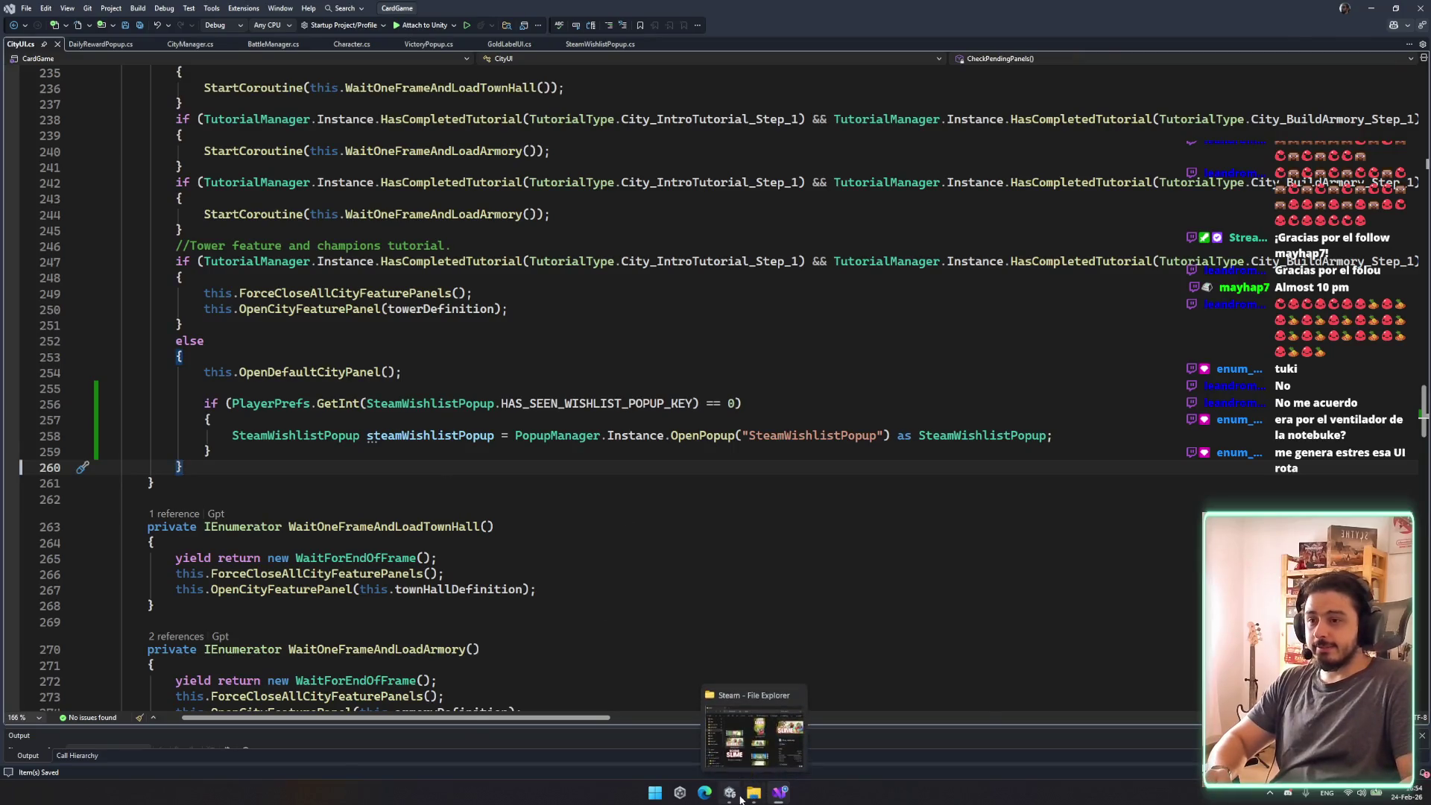
{"action": "left_click", "coordinate": [734, 793]}
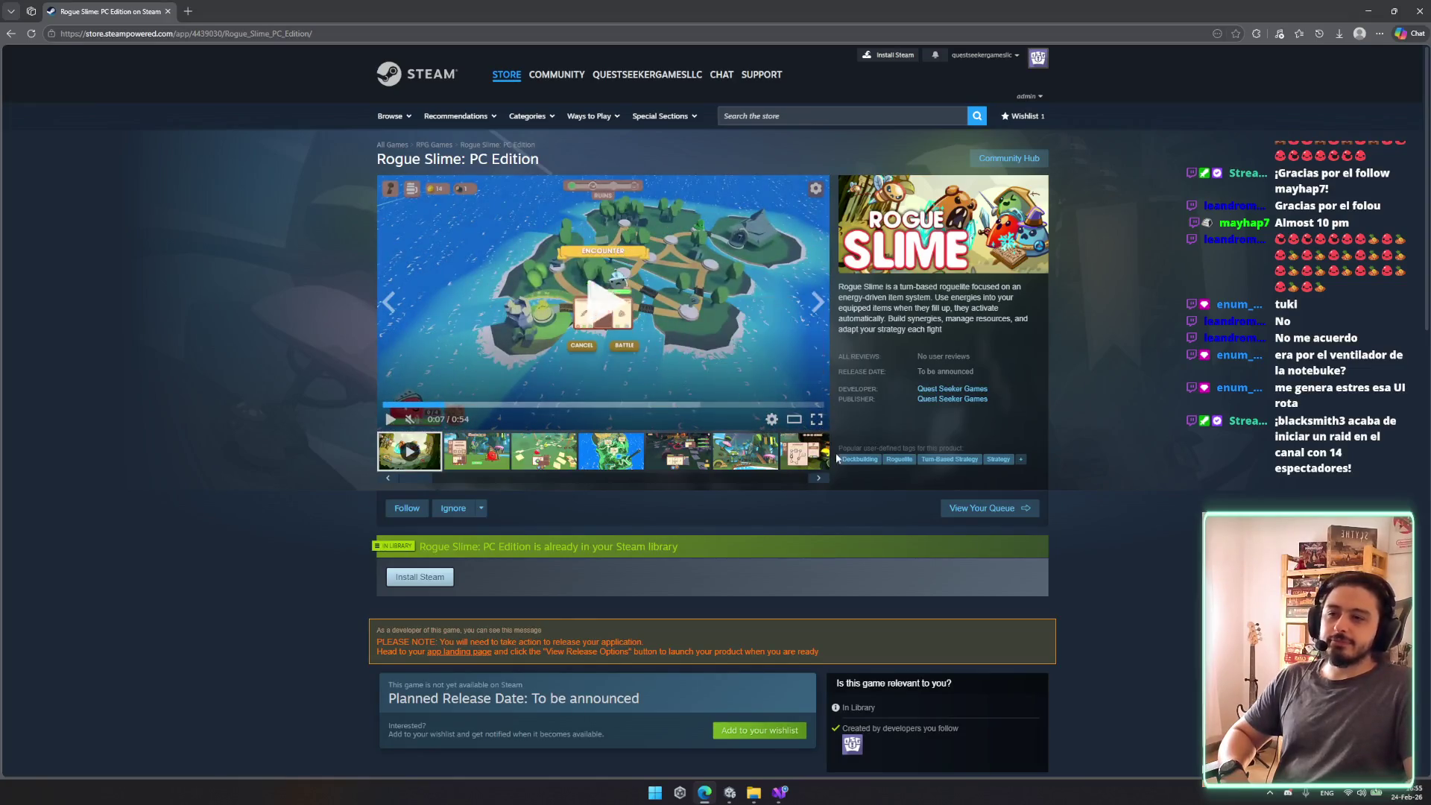
Step: Watch the Rogue Slime trailer full screen, then open a screenshot in the gallery viewer
{"action": "left_click", "coordinate": [816, 418]}
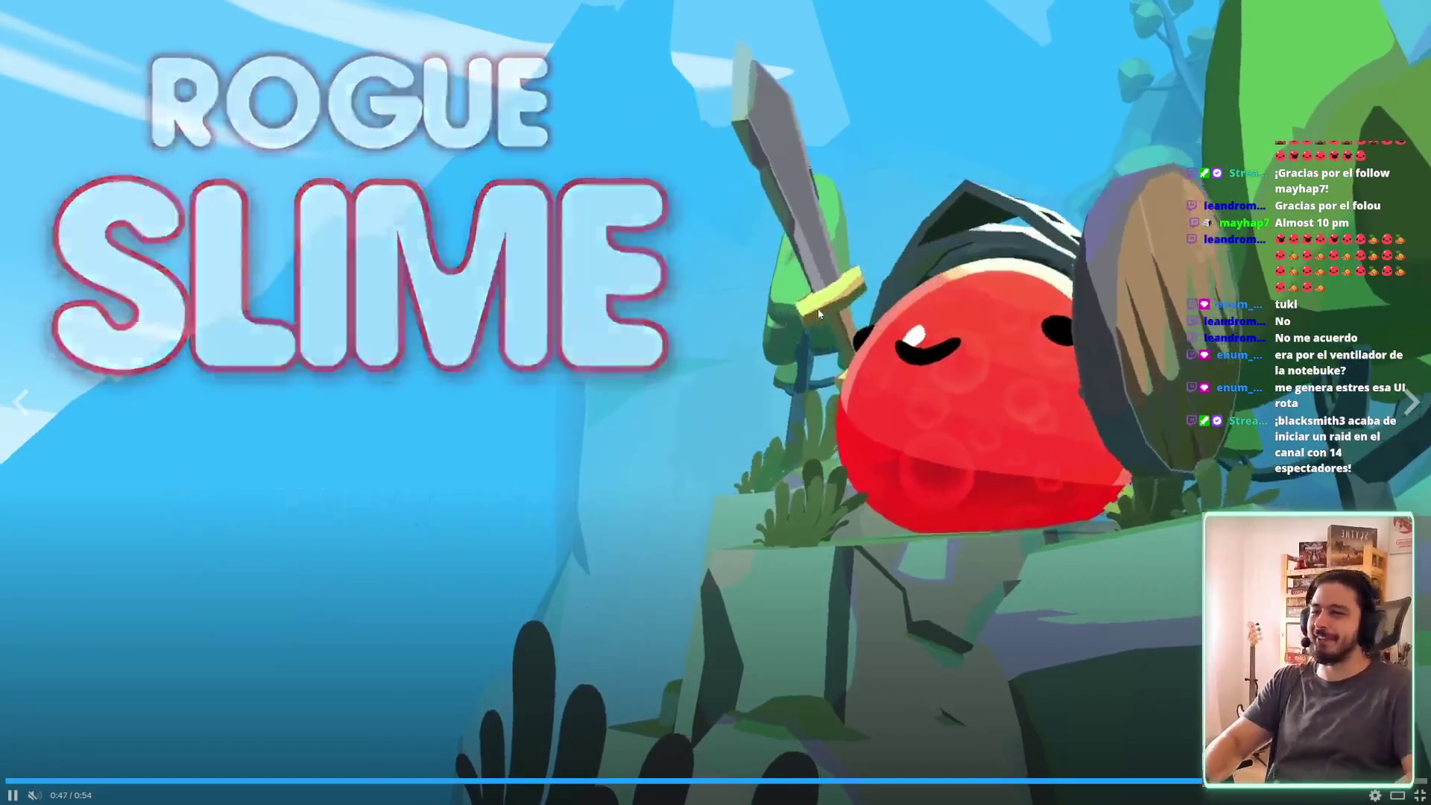
{"action": "key", "text": "Escape"}
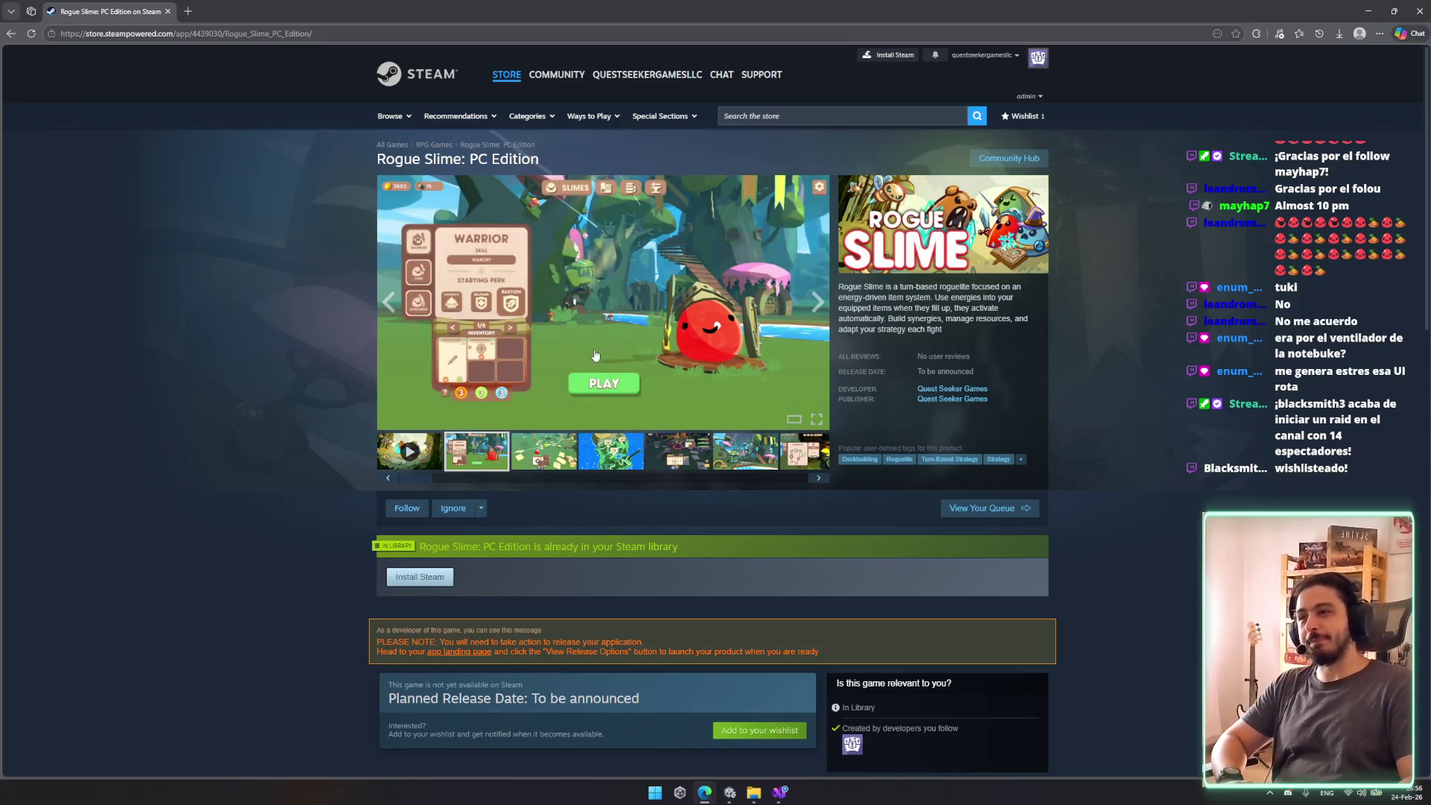
{"action": "left_click", "coordinate": [515, 360]}
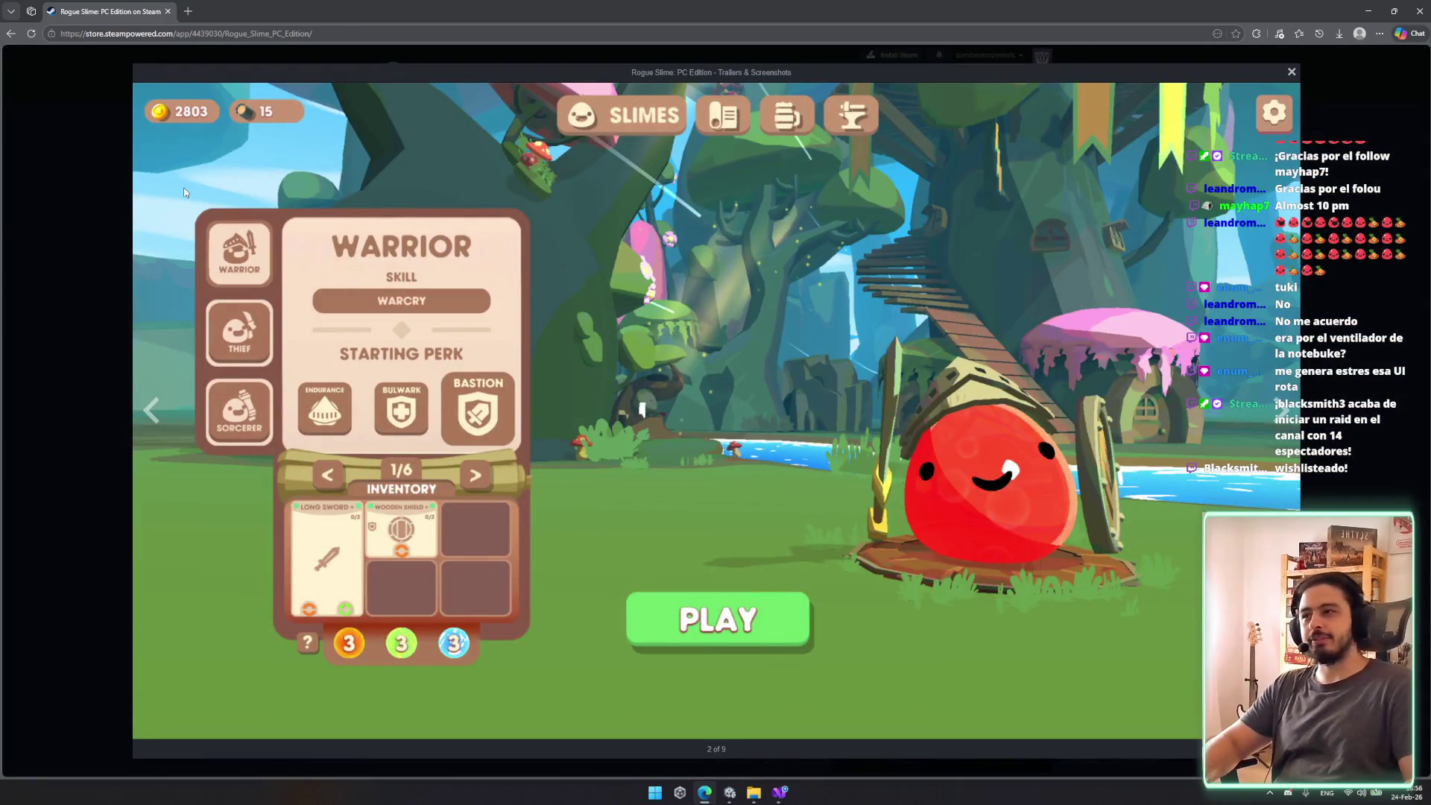
Step: Browse the screenshots, close the viewer, and show the island map screenshot
{"action": "key", "text": "Right"}
{"action": "key", "text": "Right"}
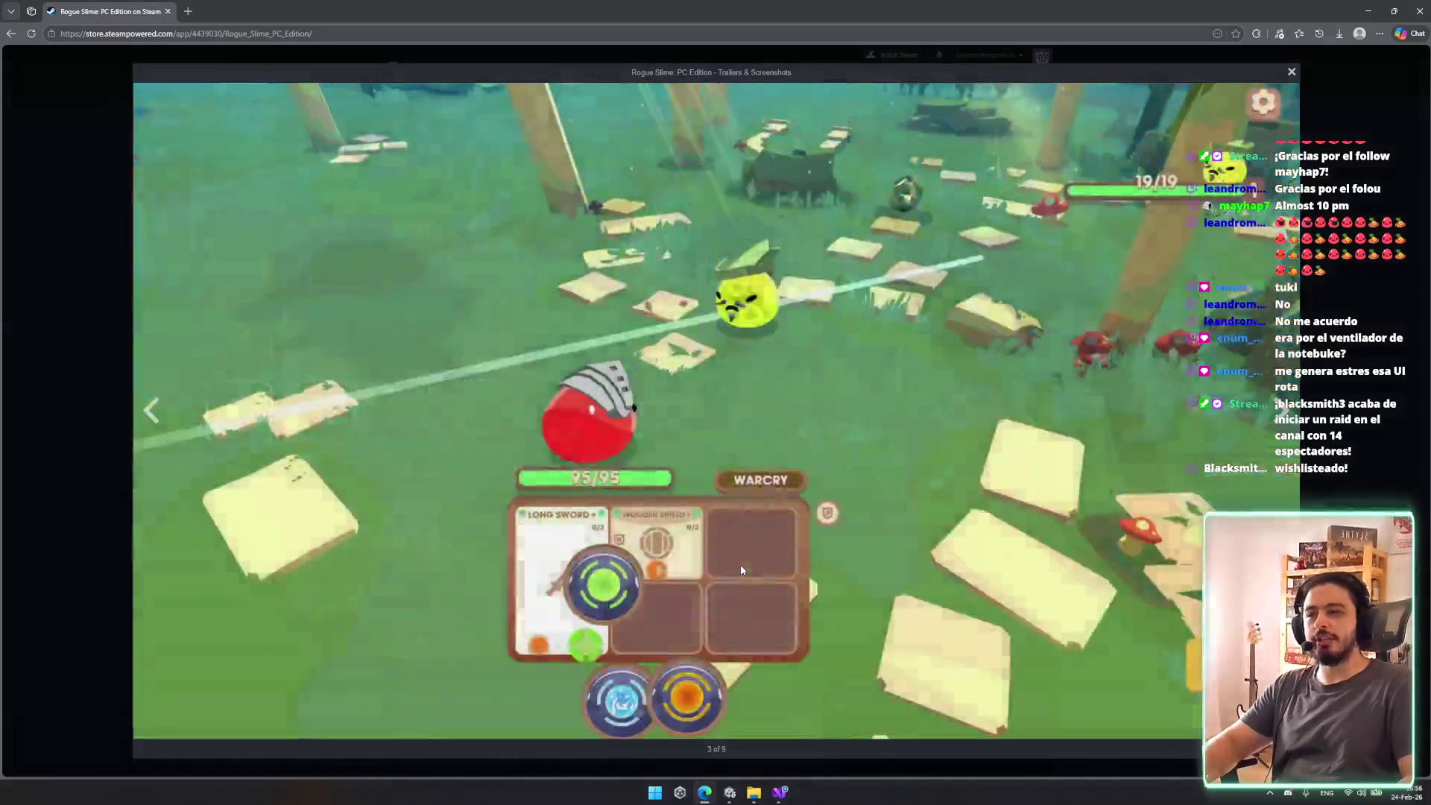
{"action": "key", "text": "Right"}
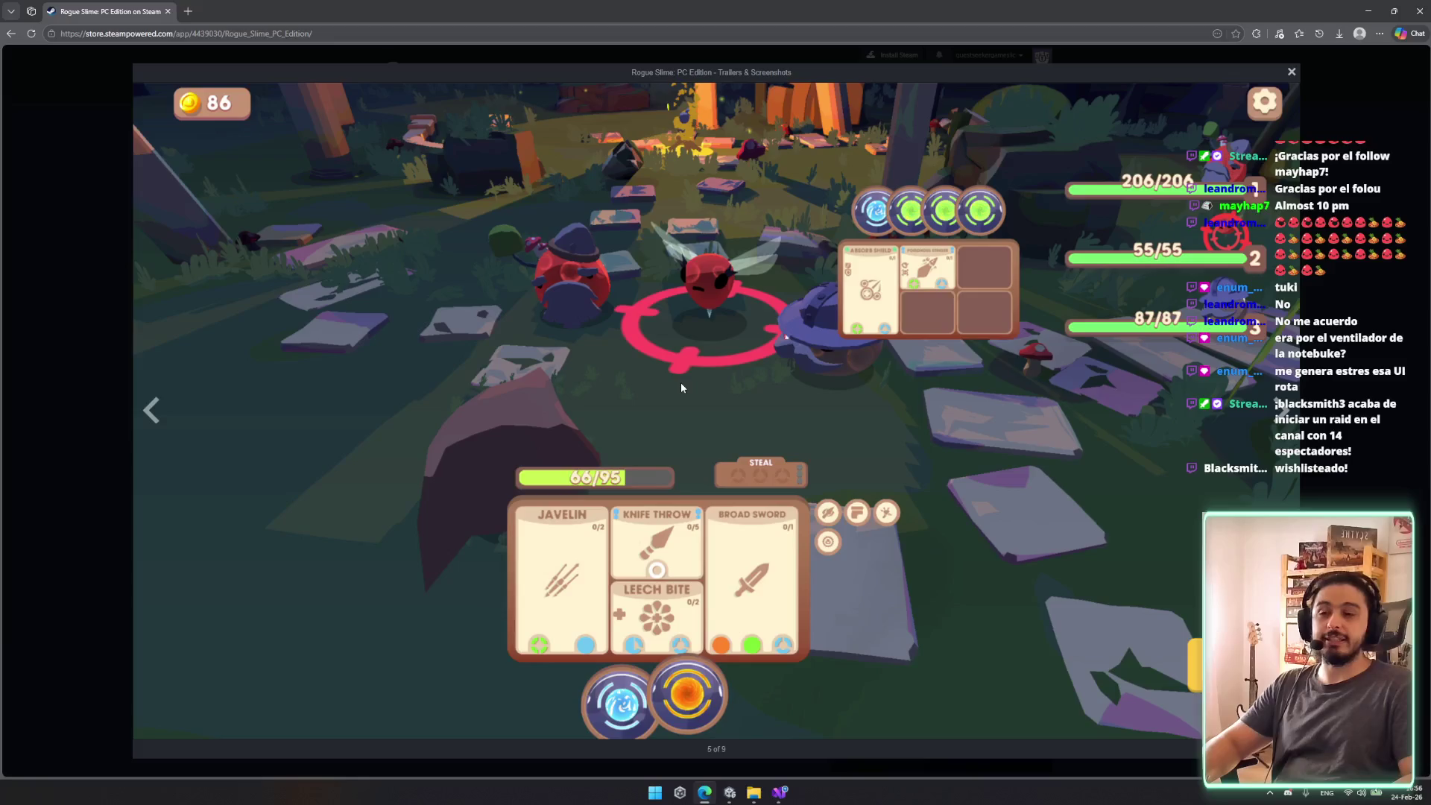
{"action": "key", "text": "Right"}
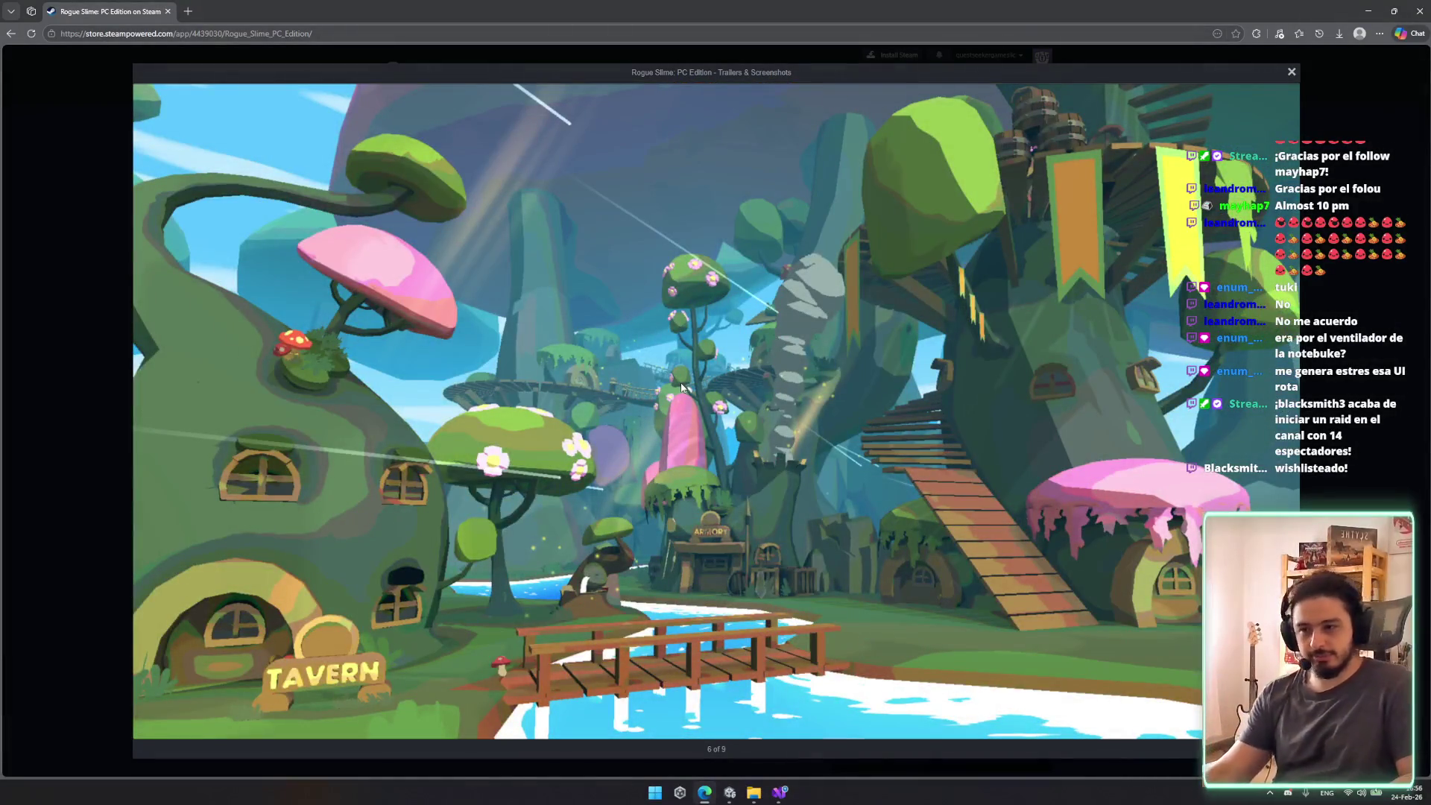
{"action": "key", "text": "Right"}
{"action": "key", "text": "Right"}
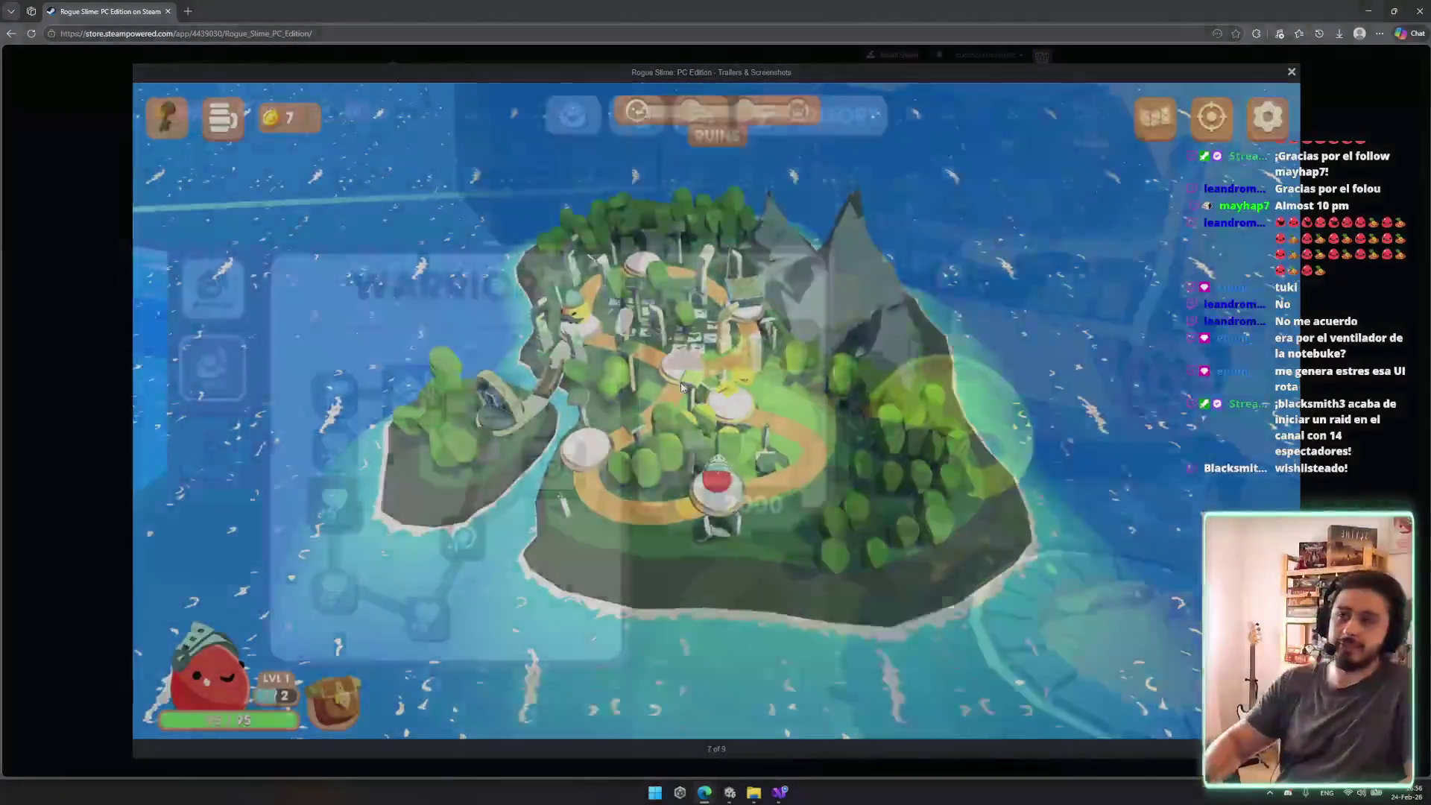
{"action": "key", "text": "Right"}
{"action": "key", "text": "Right"}
{"action": "key", "text": "Escape"}
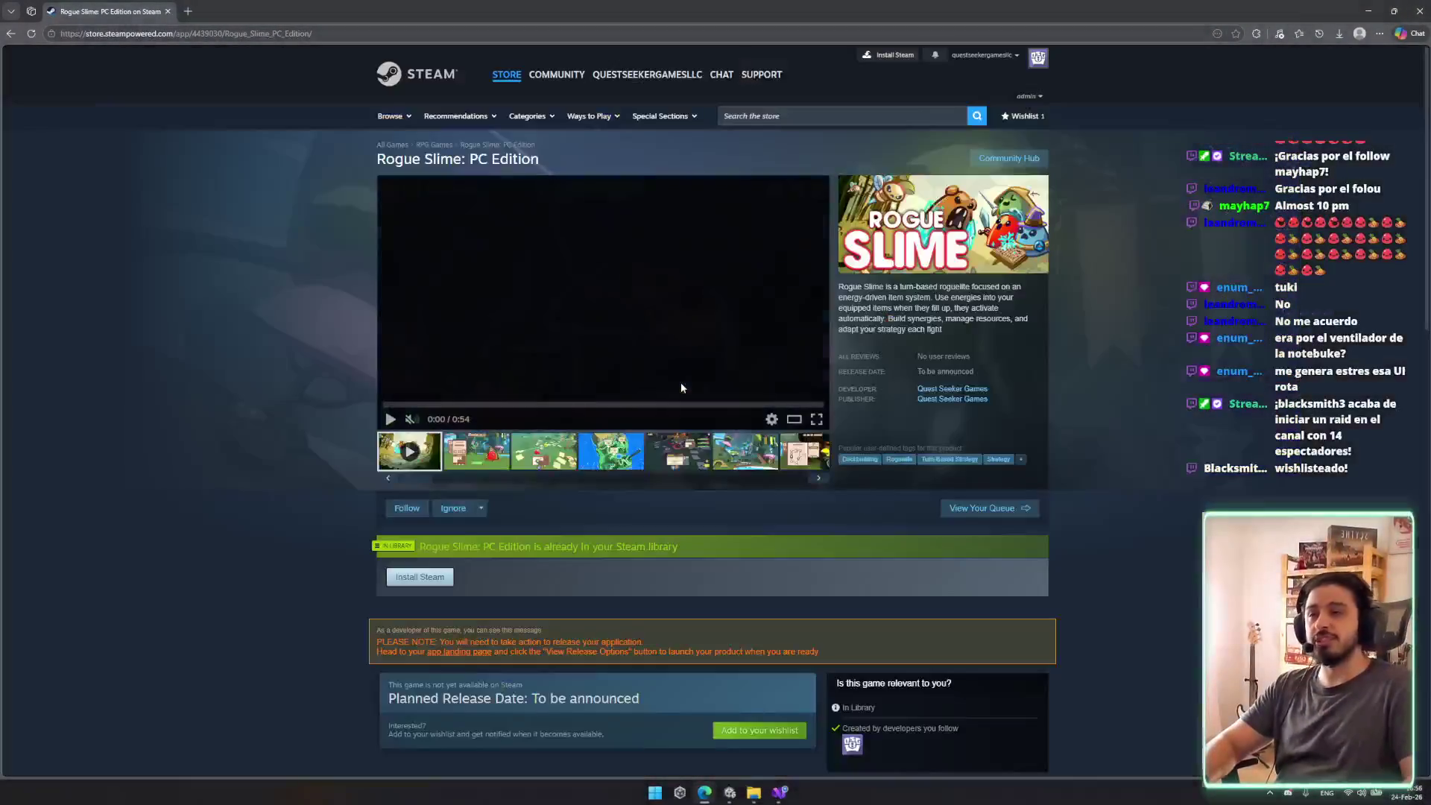
{"action": "left_click", "coordinate": [582, 441]}
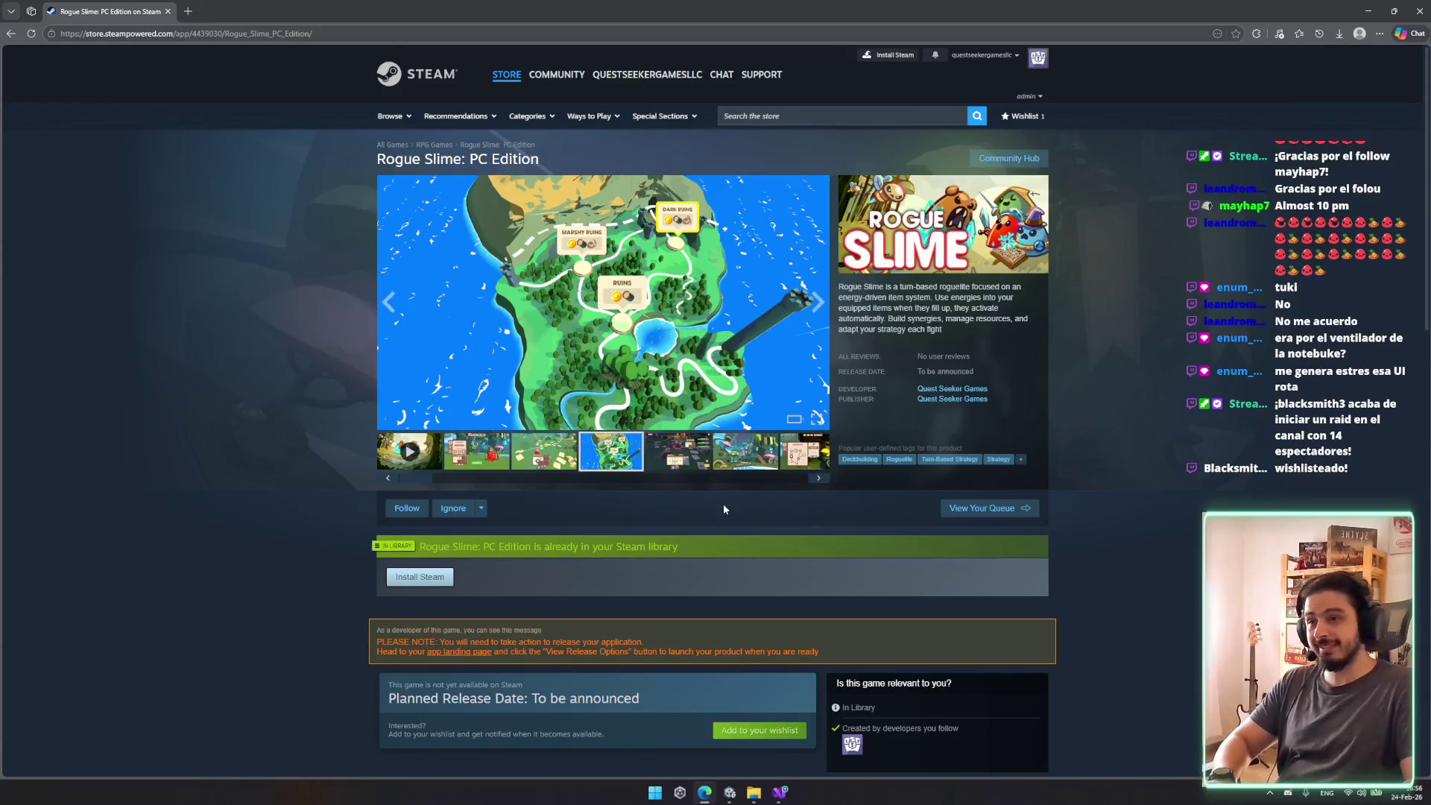
Step: Read the expanded About This Game description, then return to the Unity editor
{"action": "scroll", "coordinate": [723, 504], "scroll_direction": "down", "scroll_amount": 9}
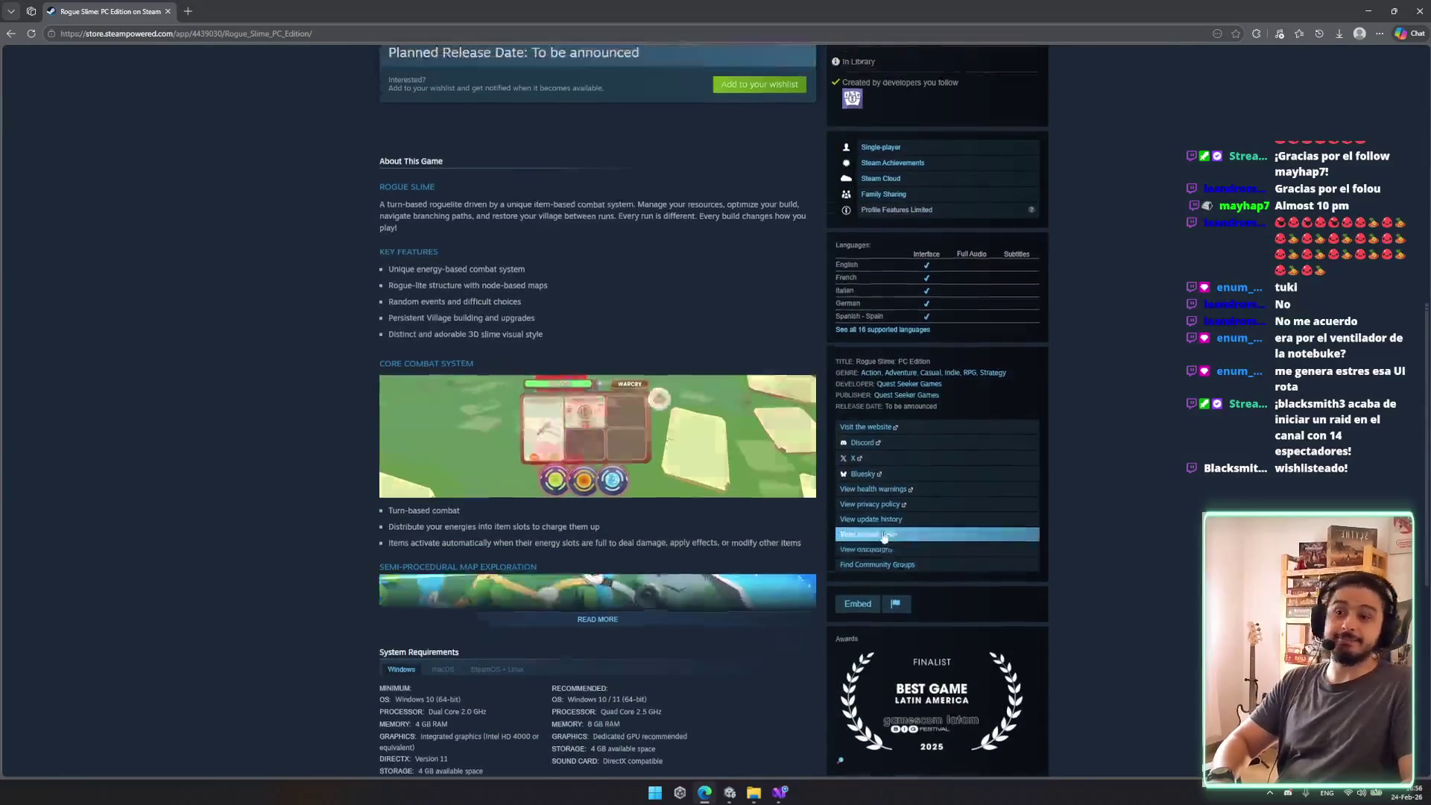
{"action": "scroll", "coordinate": [885, 537], "scroll_direction": "up", "scroll_amount": 1}
{"action": "left_click", "coordinate": [619, 650]}
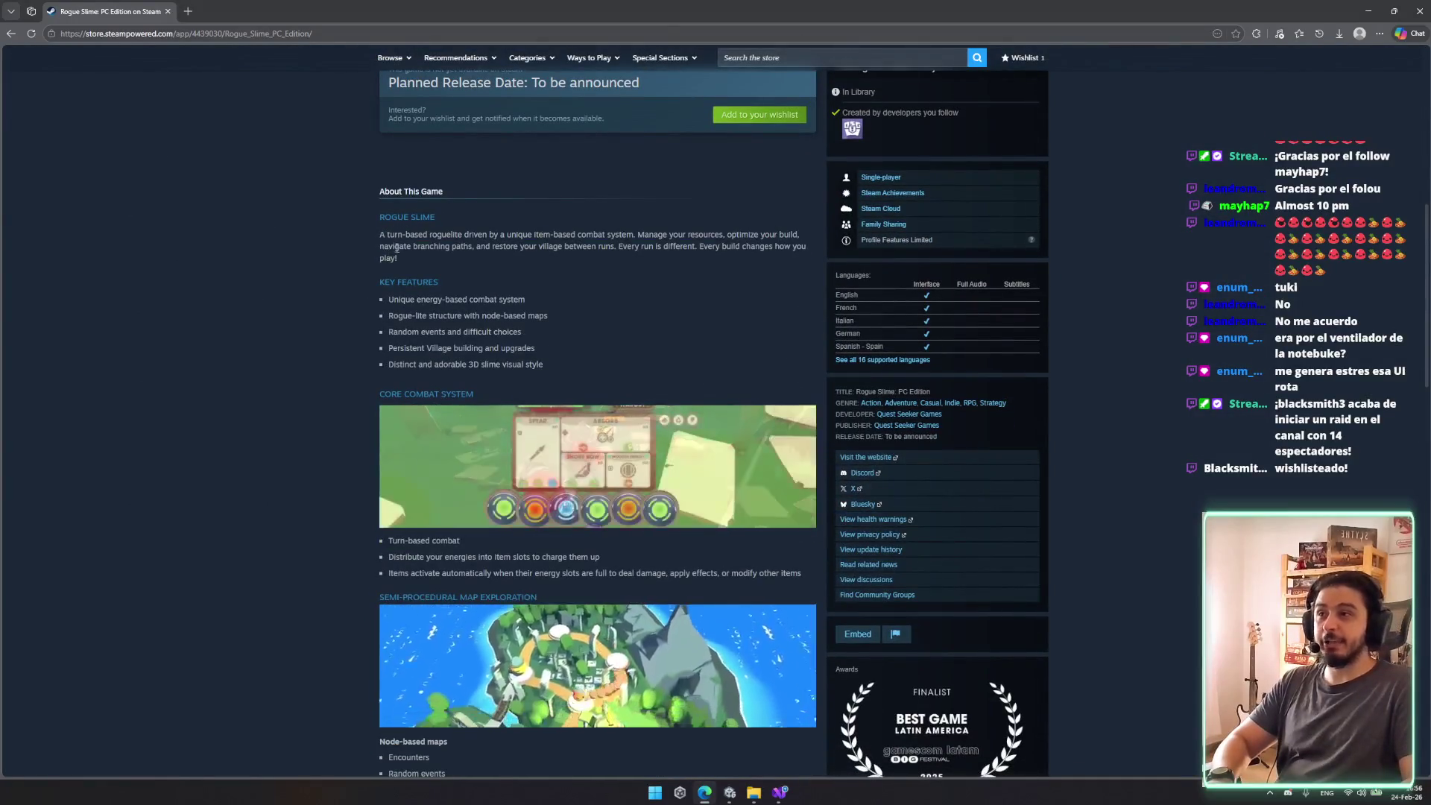
{"action": "scroll", "coordinate": [631, 384], "scroll_direction": "down", "scroll_amount": 6}
{"action": "scroll", "coordinate": [749, 516], "scroll_direction": "down", "scroll_amount": 7}
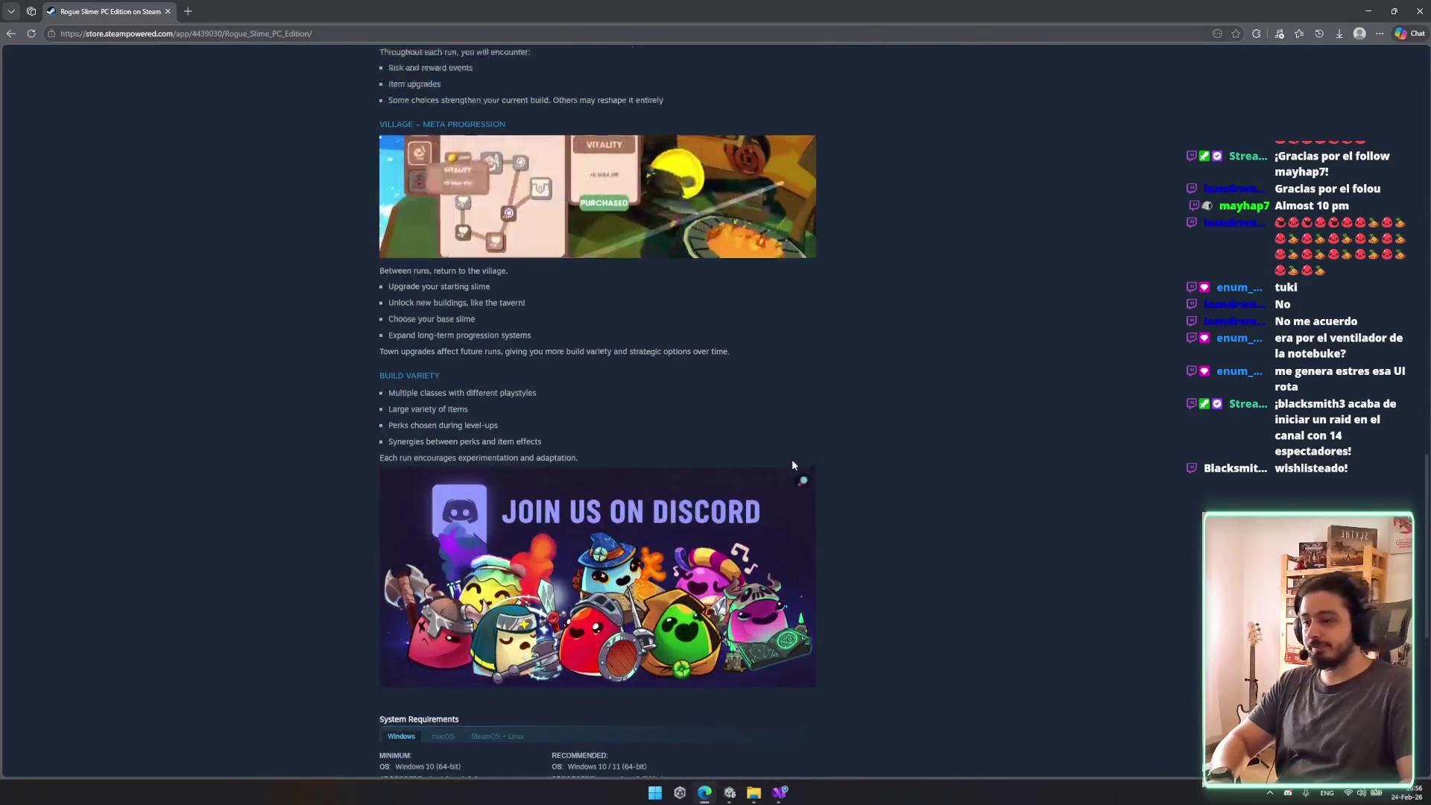
{"action": "scroll", "coordinate": [791, 461], "scroll_direction": "up", "scroll_amount": 20}
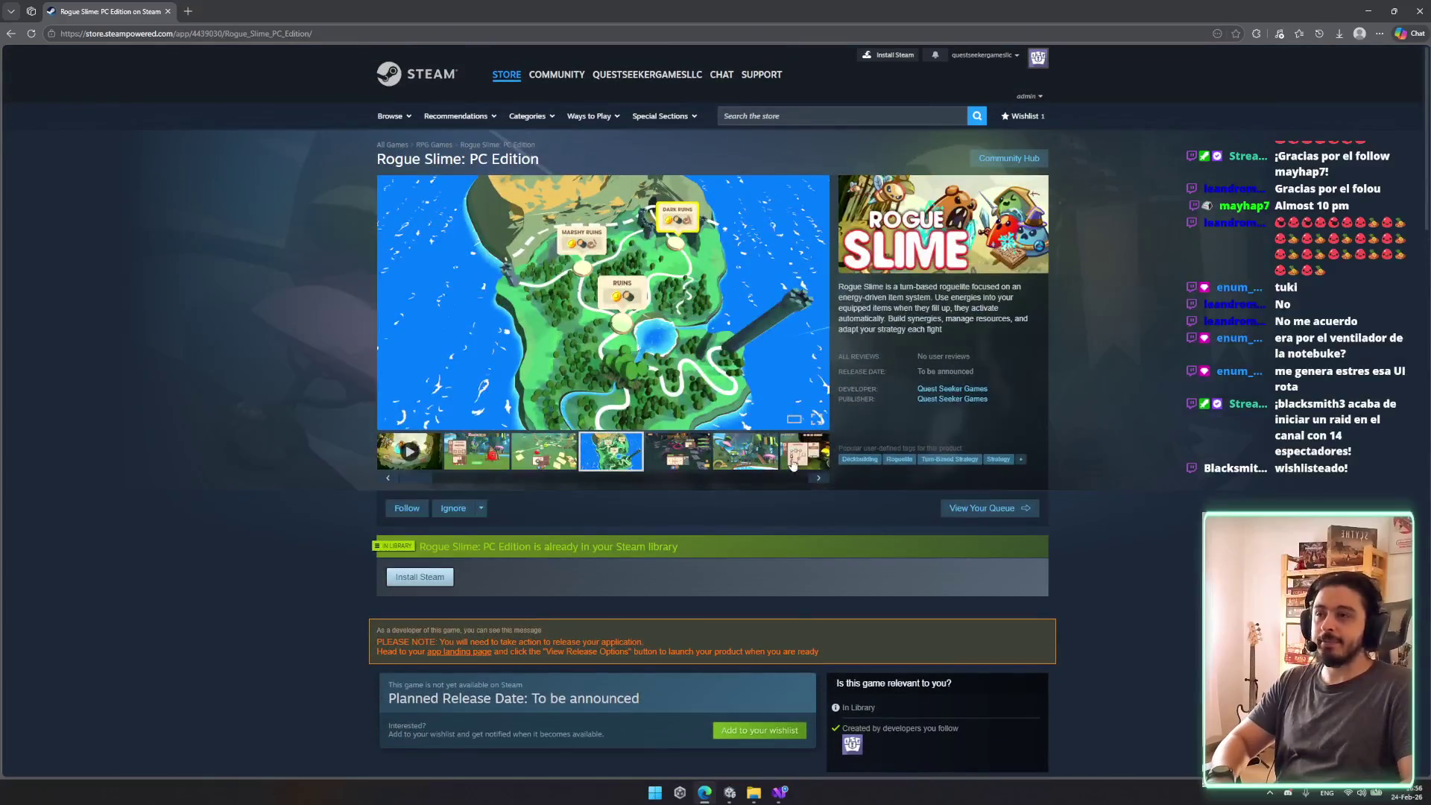
{"action": "key", "text": "alt+Tab"}
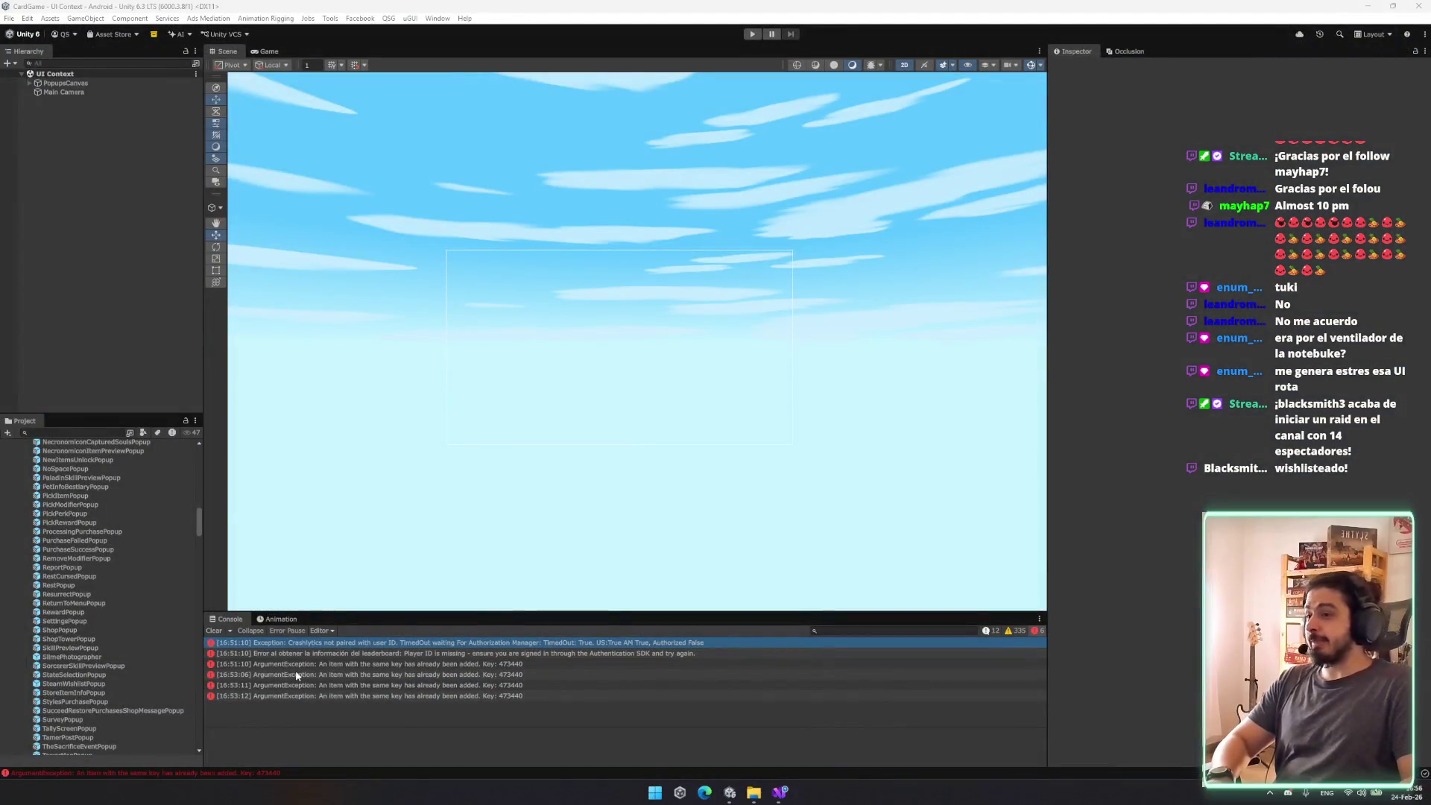
Step: Inspect the error's stack trace, then review the _DEBUG Tower assets: Event Tester, PaladinDebug, BerserkerDebug and PlayerInventoryDebug
{"action": "left_click", "coordinate": [296, 675]}
{"action": "scroll", "coordinate": [157, 548], "scroll_direction": "up", "scroll_amount": 10}
{"action": "scroll", "coordinate": [157, 548], "scroll_direction": "up", "scroll_amount": 12}
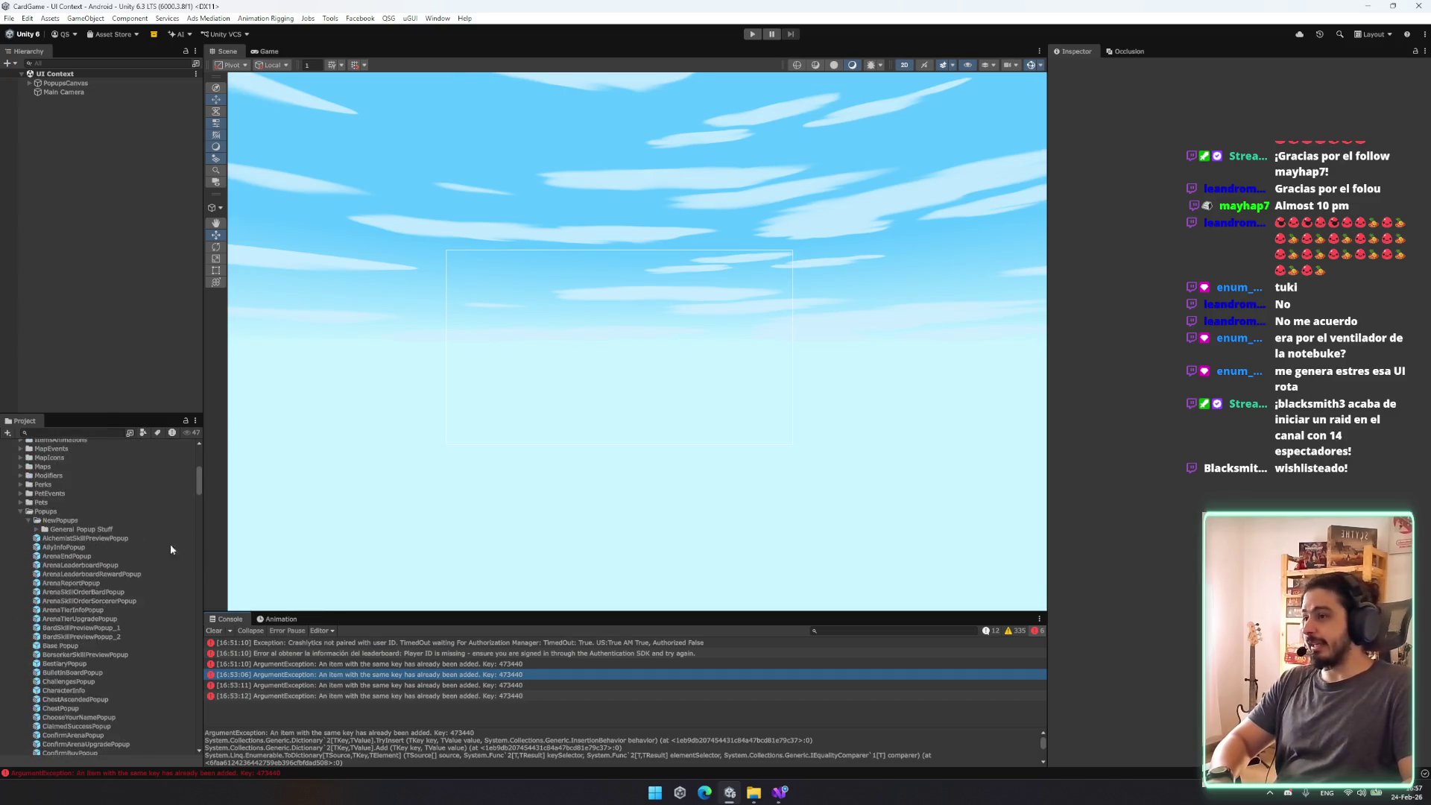
{"action": "left_click_drag", "start_coordinate": [200, 487], "coordinate": [181, 449]}
{"action": "left_click", "coordinate": [100, 450]}
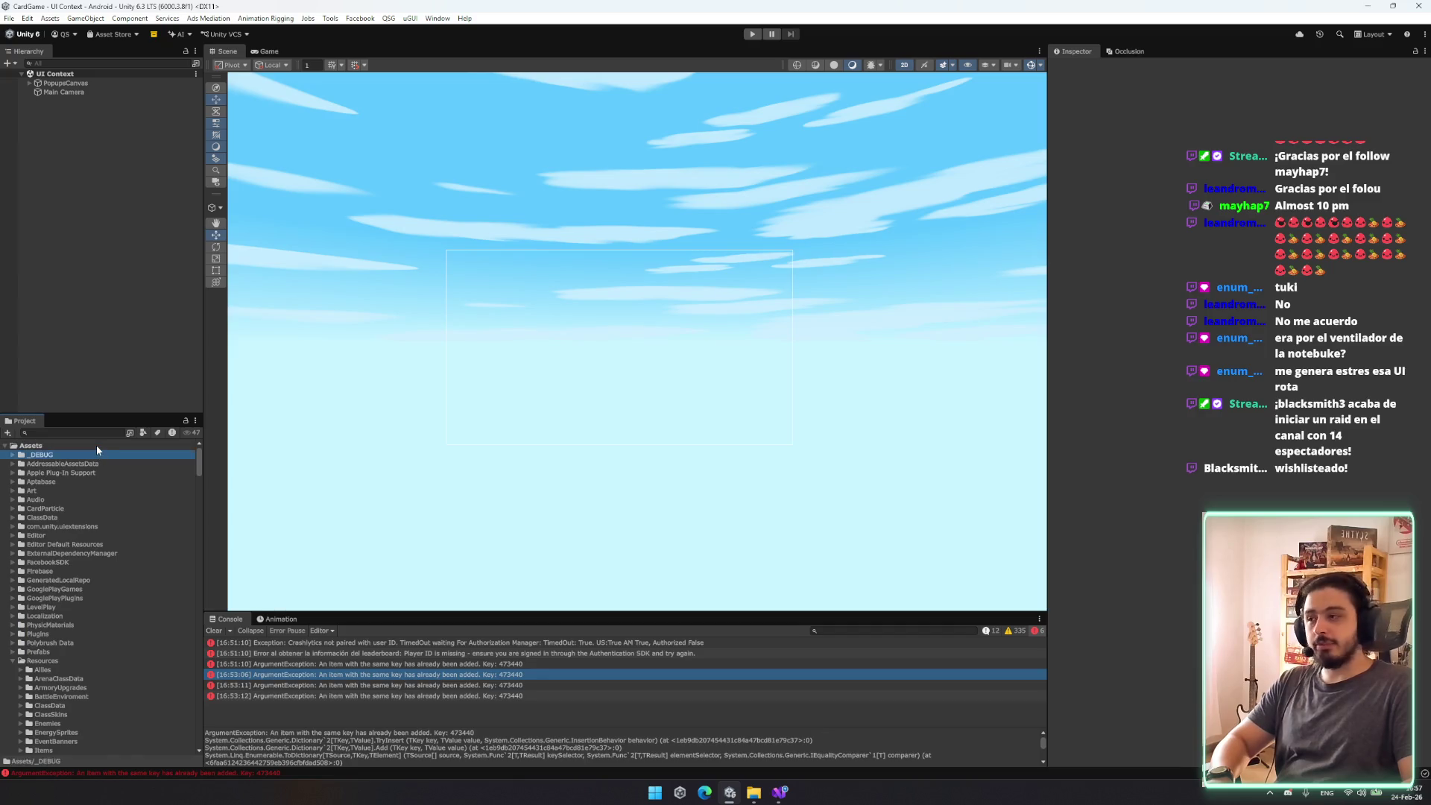
{"action": "key", "text": "Down"}
{"action": "key", "text": "Down"}
{"action": "key", "text": "Down"}
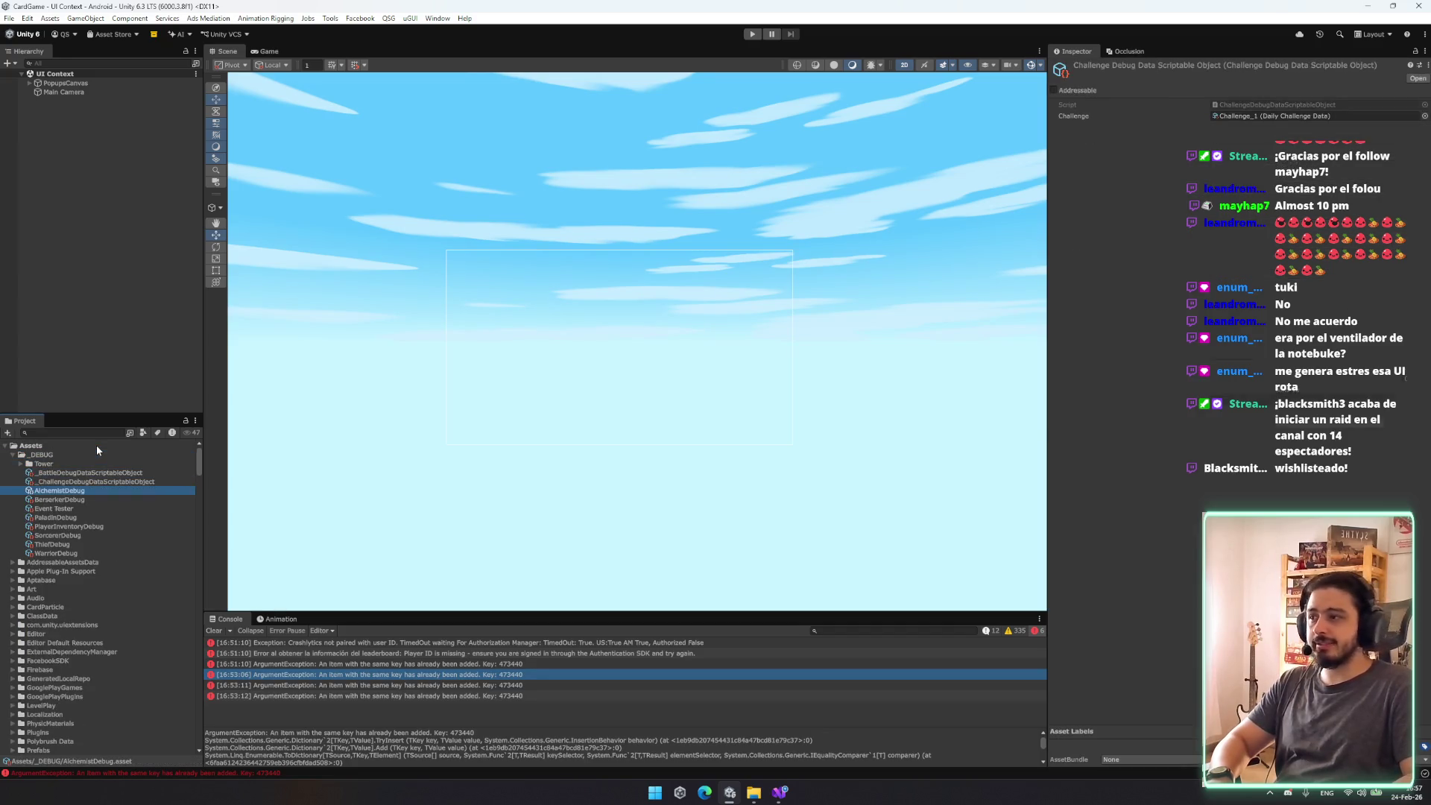
{"action": "key", "text": "Down"}
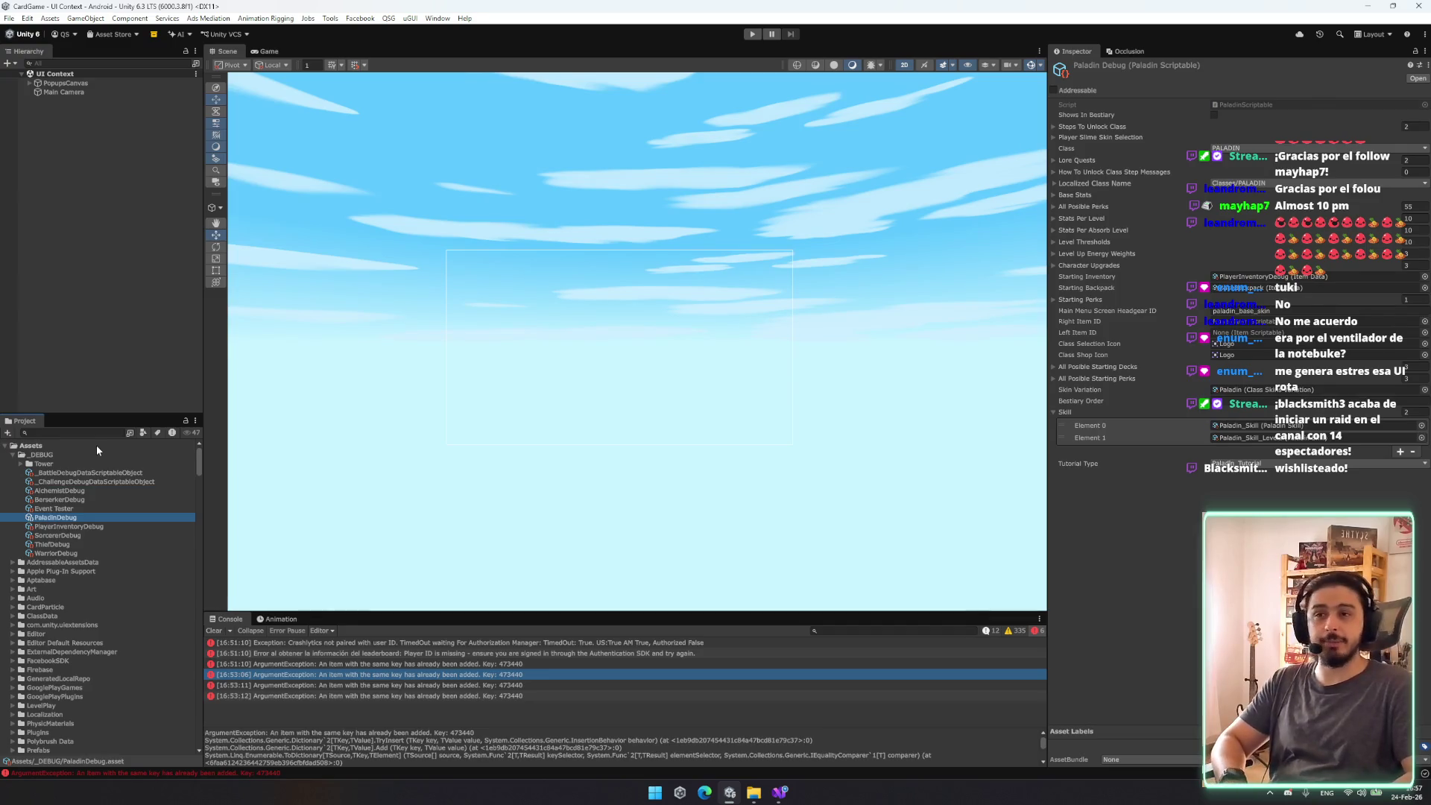
{"action": "key", "text": "Up"}
{"action": "key", "text": "Up"}
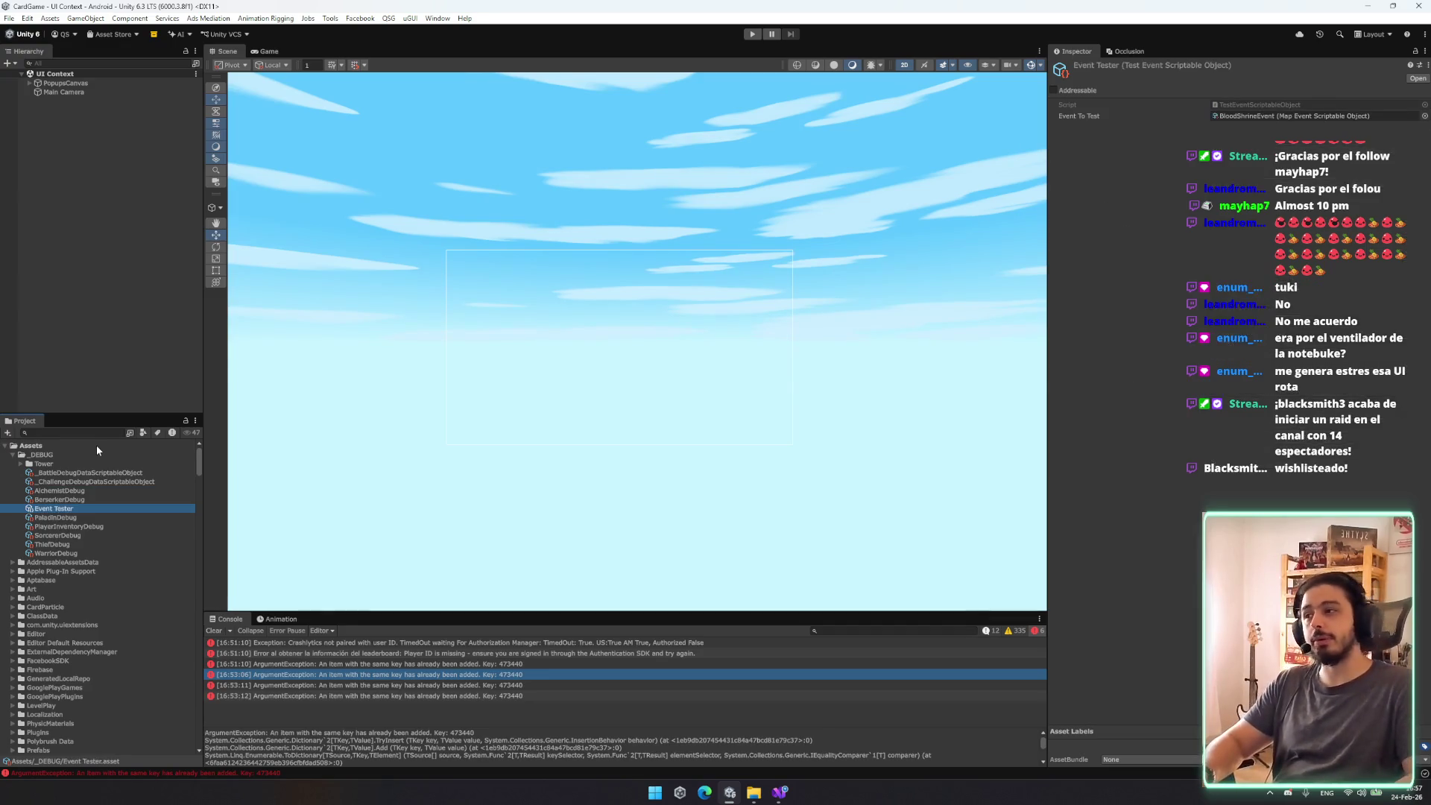
{"action": "key", "text": "Down"}
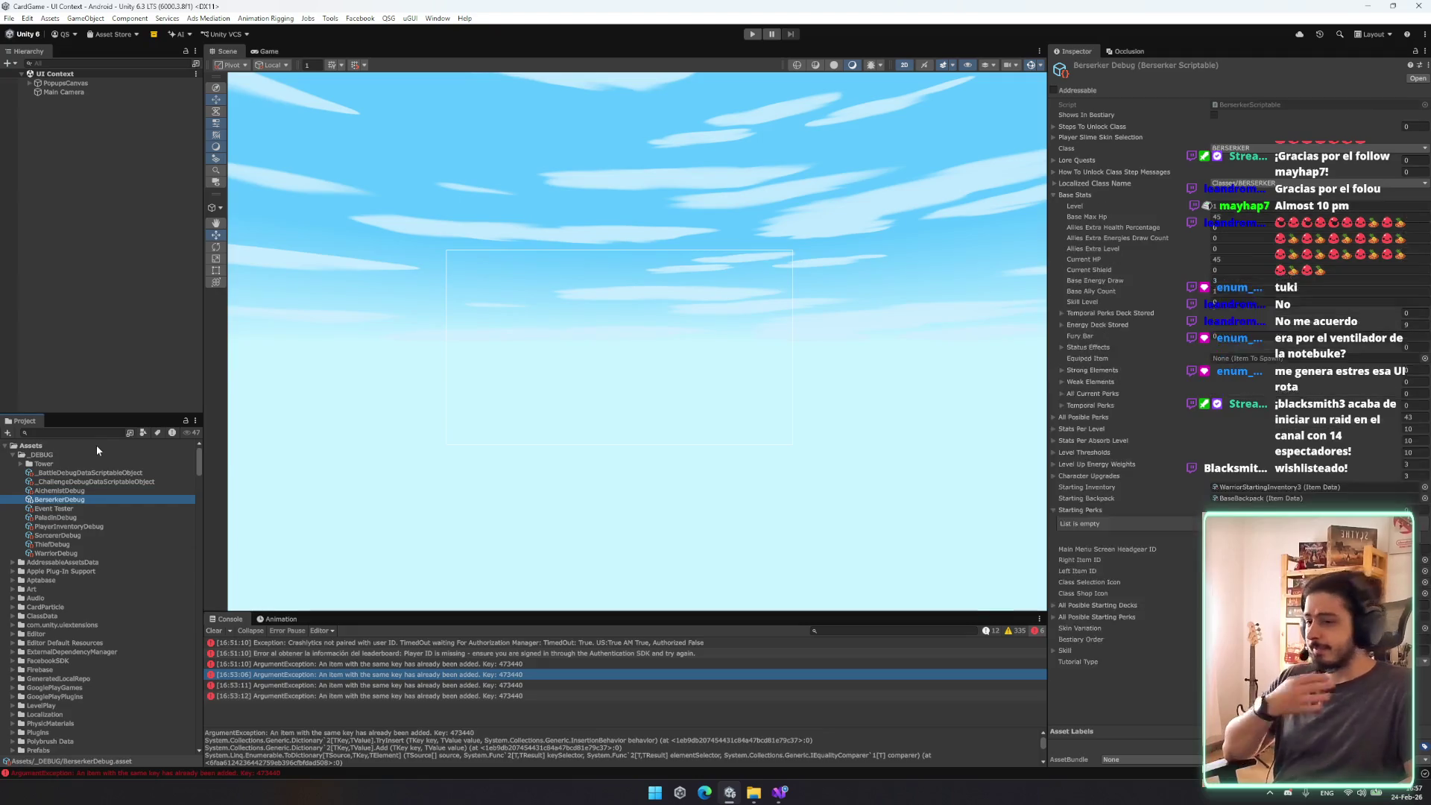
{"action": "key", "text": "Down"}
{"action": "key", "text": "Down"}
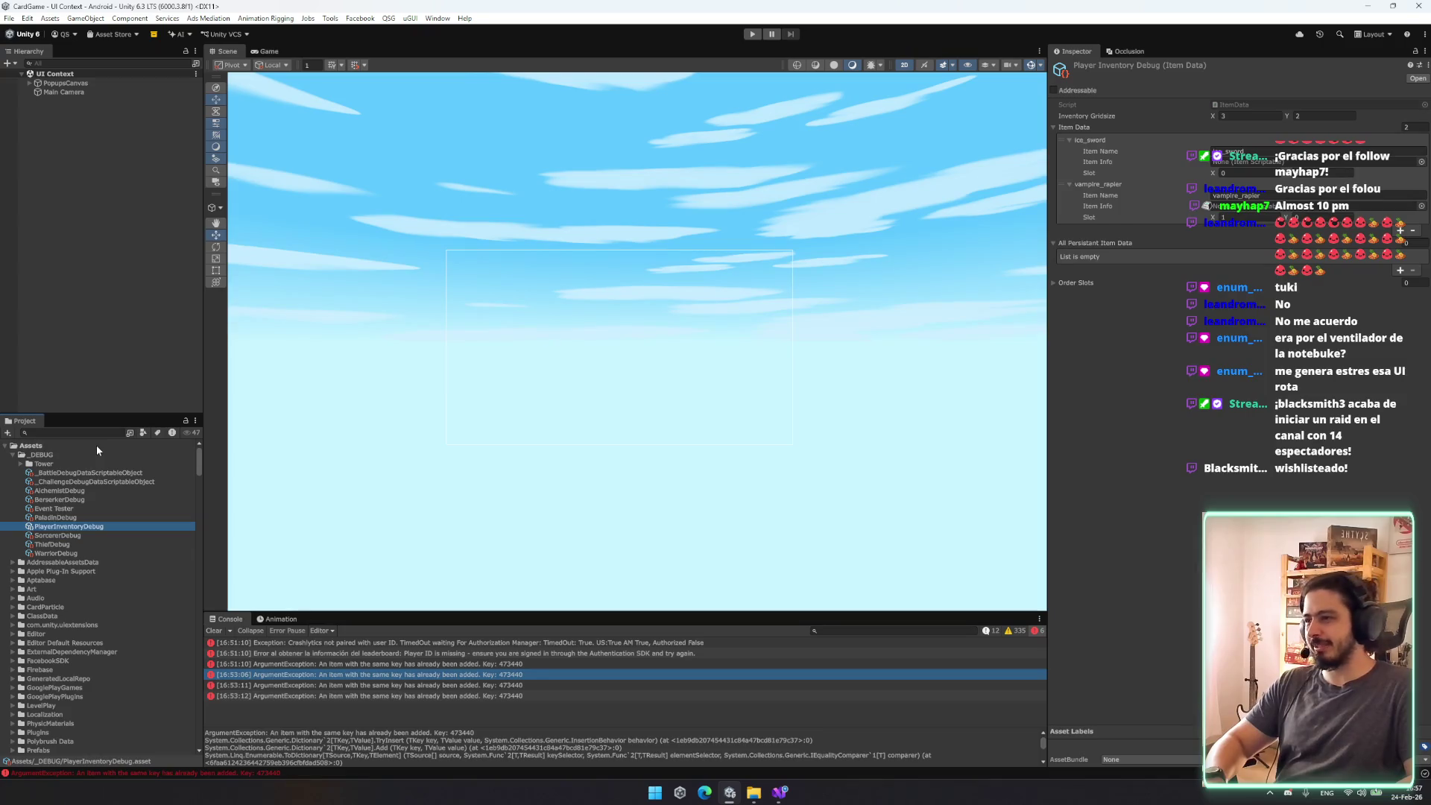
Step: Load the Menu scene from the scene switcher and inspect its UI object
{"action": "left_click", "coordinate": [40, 177]}
{"action": "key", "text": "ctrl+alt+s"}
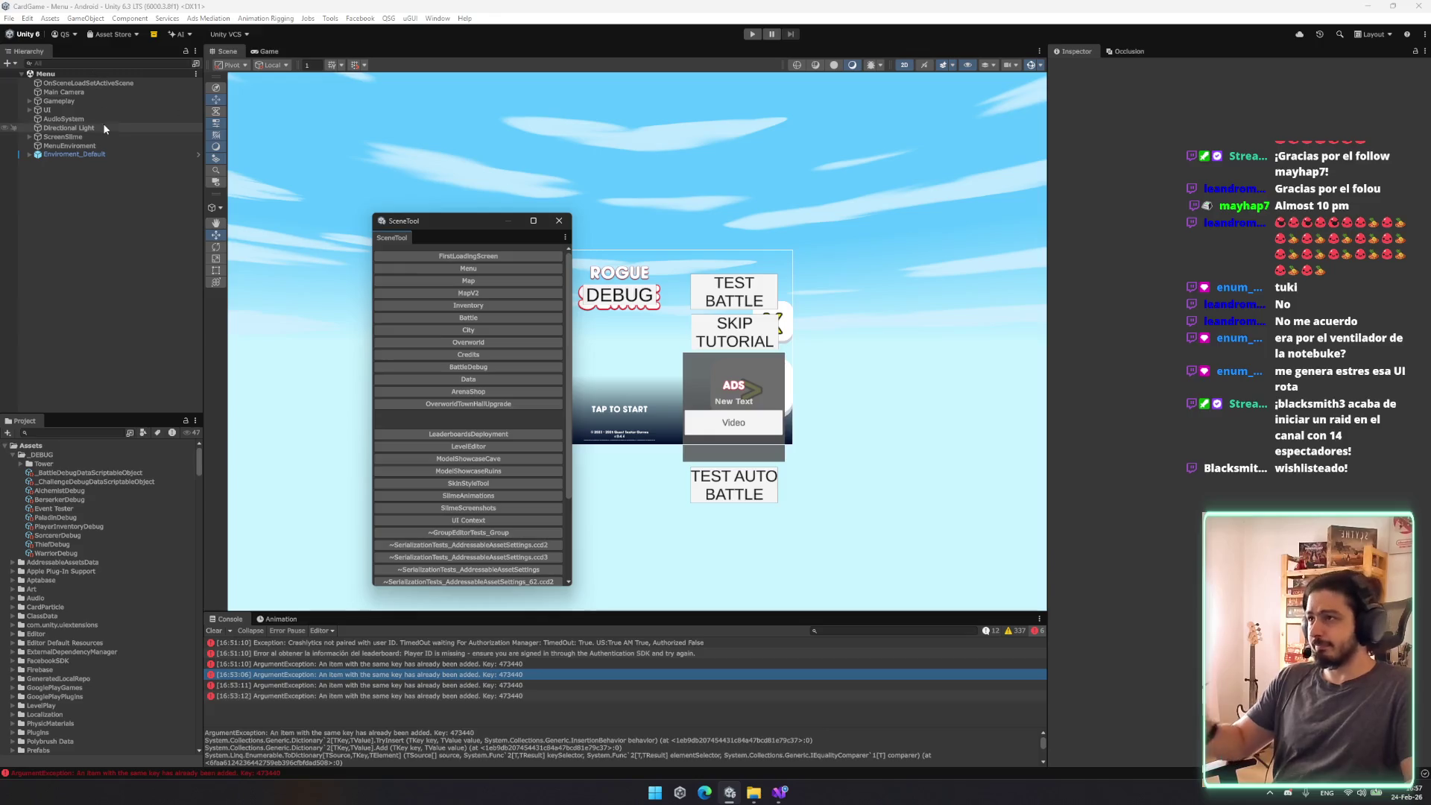
{"action": "left_click", "coordinate": [89, 99]}
{"action": "key", "text": "Down"}
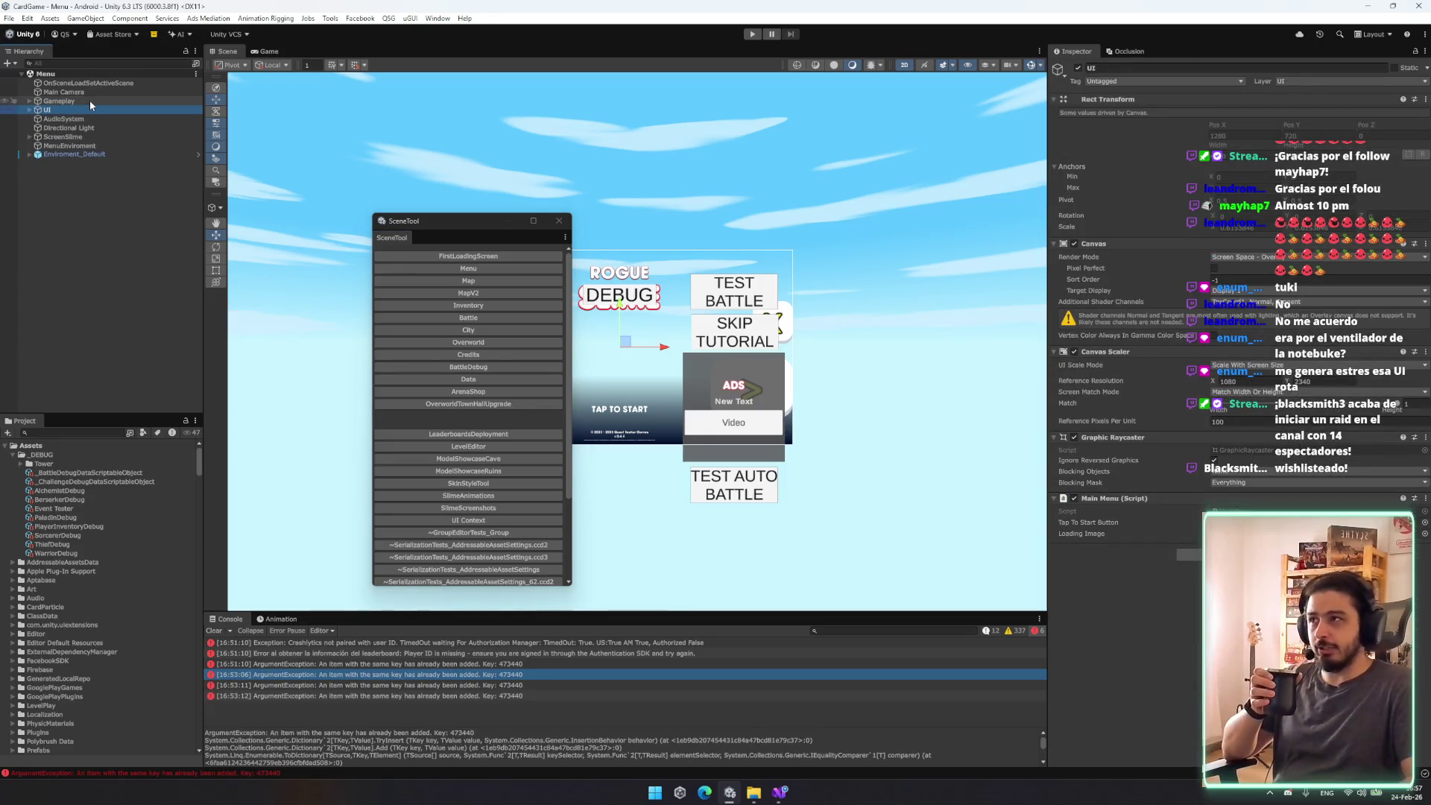
Step: Collapse the _DEBUG folder and expand Prefabs down to the Armory folder
{"action": "left_click", "coordinate": [101, 496]}
{"action": "key", "text": "Left"}
{"action": "key", "text": "Left"}
{"action": "key", "text": "Down"}
{"action": "key", "text": "Down"}
{"action": "key", "text": "Down"}
{"action": "key", "text": "Down"}
{"action": "key", "text": "Down"}
{"action": "key", "text": "Down"}
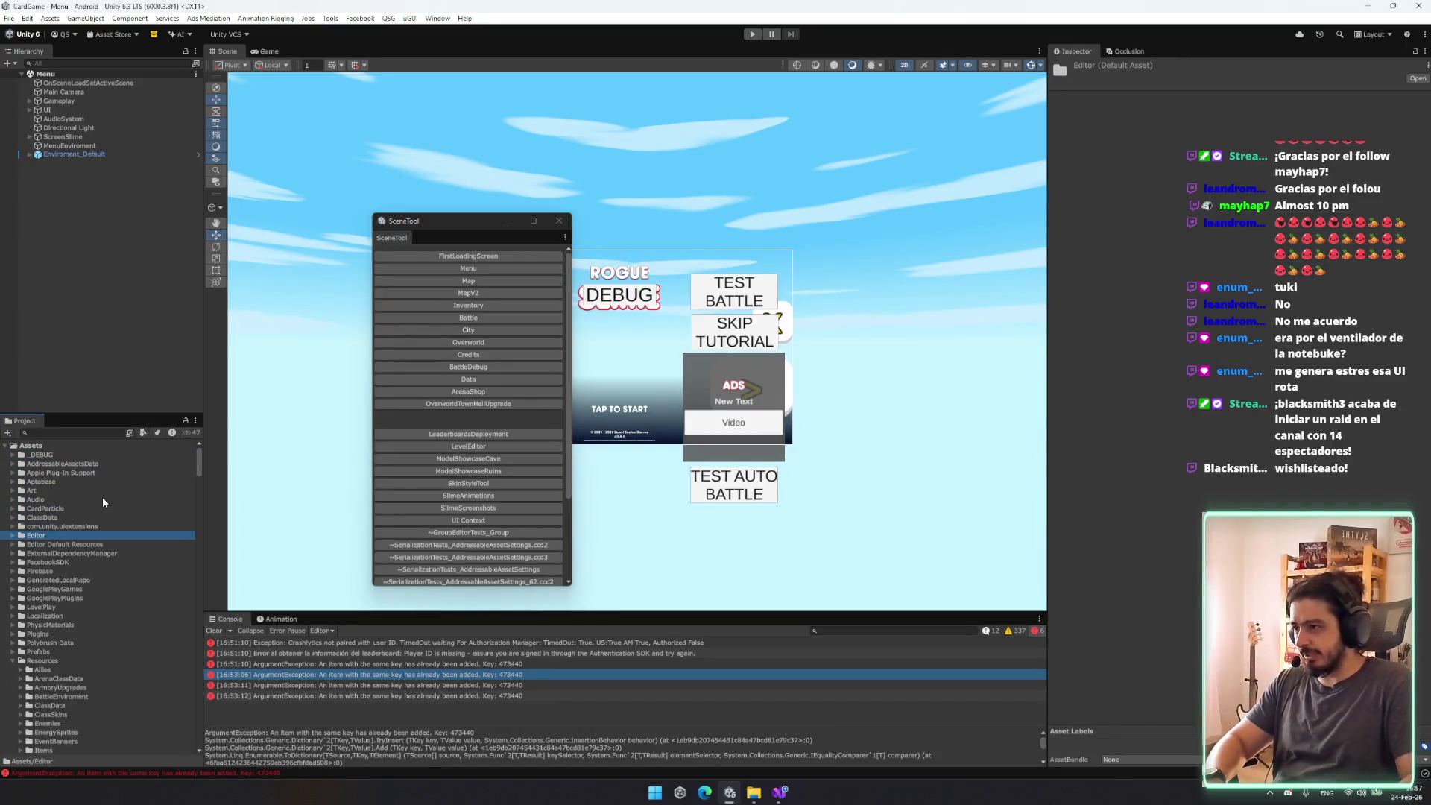
{"action": "scroll", "coordinate": [92, 627], "scroll_direction": "down", "scroll_amount": 3}
{"action": "left_click", "coordinate": [83, 600]}
{"action": "key", "text": "Left"}
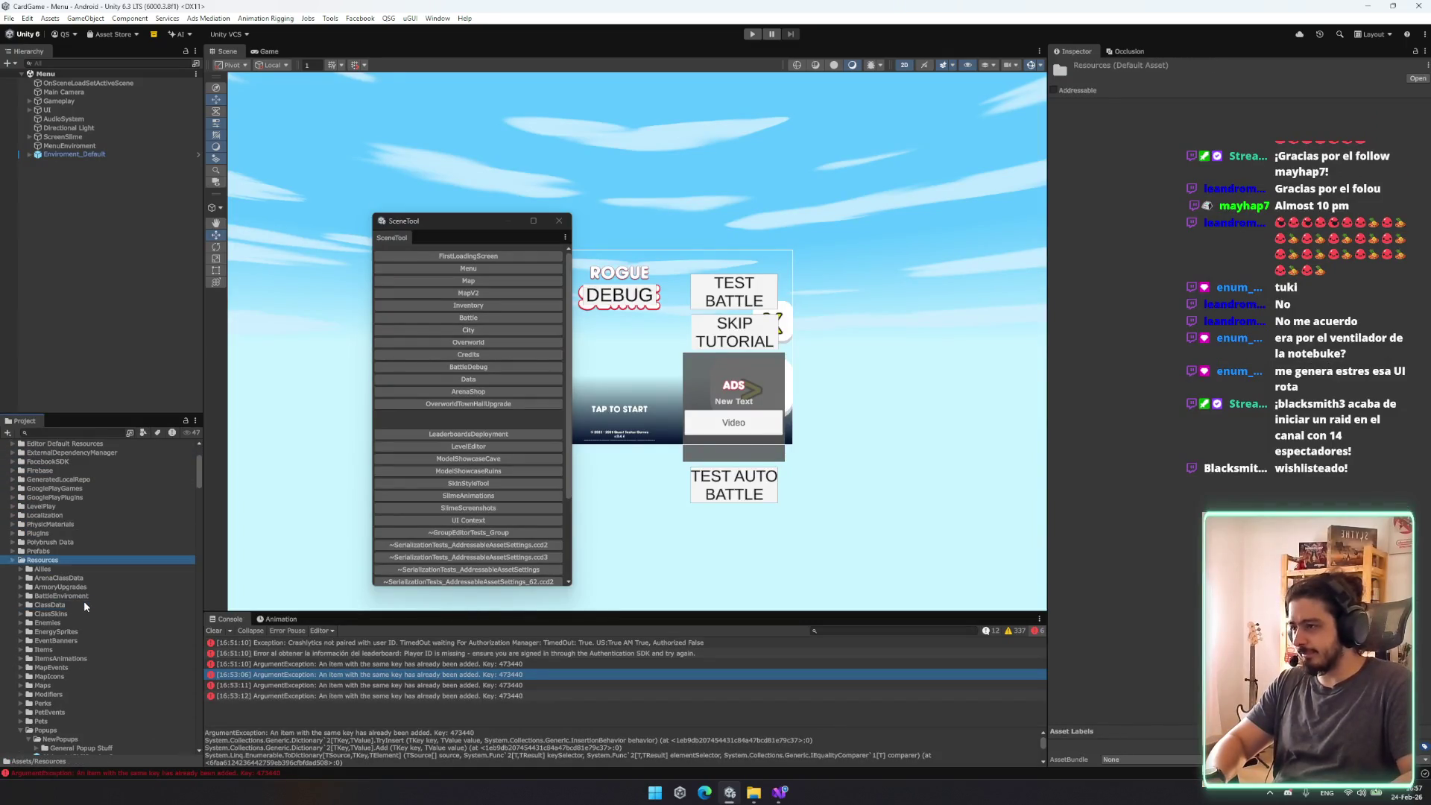
{"action": "key", "text": "Left"}
{"action": "key", "text": "Up"}
{"action": "key", "text": "Right"}
{"action": "key", "text": "Down"}
{"action": "key", "text": "Down"}
Step: Expand Resources > Items and select the VampireRapier+ item asset
{"action": "key", "text": "Left"}
{"action": "key", "text": "Left"}
{"action": "key", "text": "Down"}
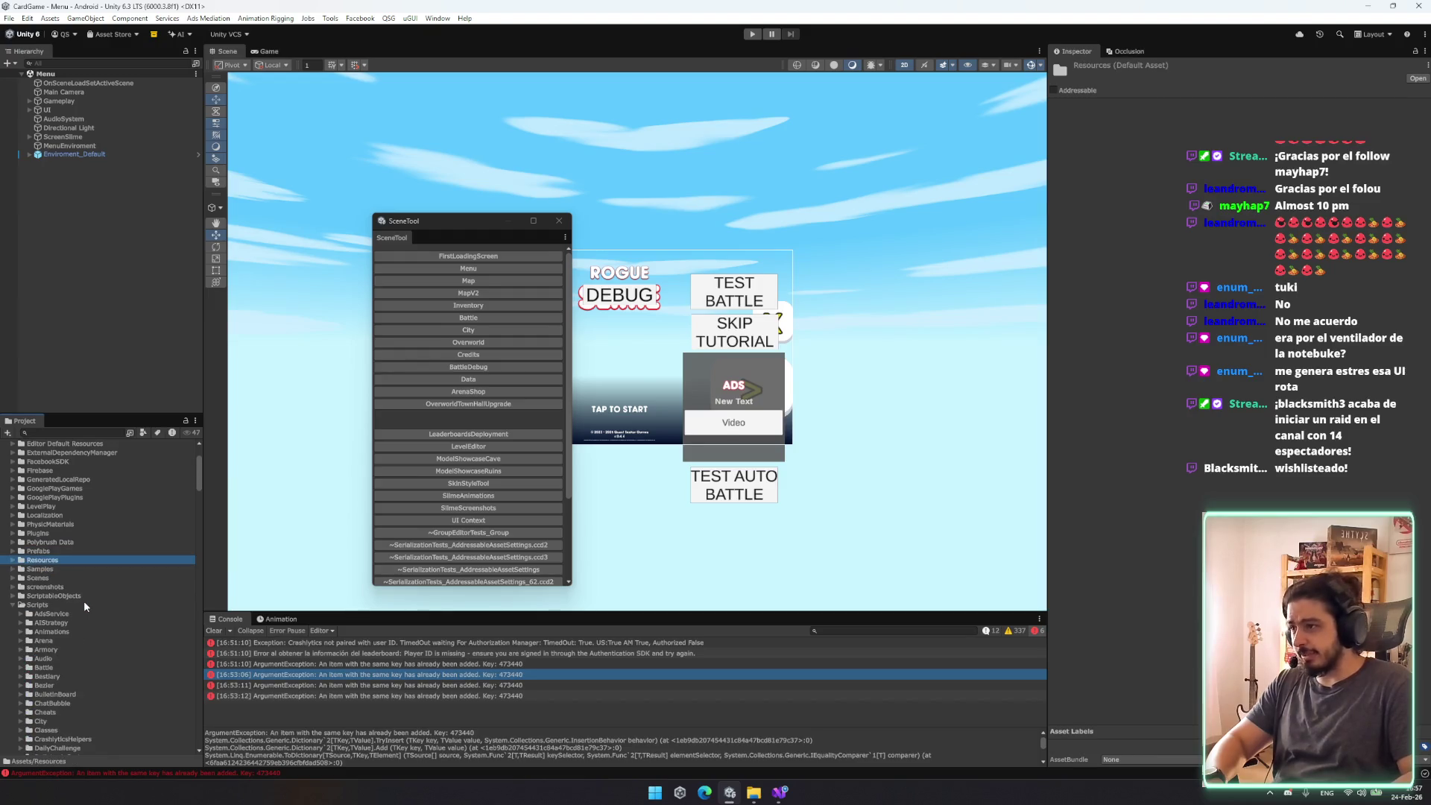
{"action": "key", "text": "Right"}
{"action": "key", "text": "Down"}
{"action": "key", "text": "Down"}
{"action": "key", "text": "Down"}
{"action": "key", "text": "Down"}
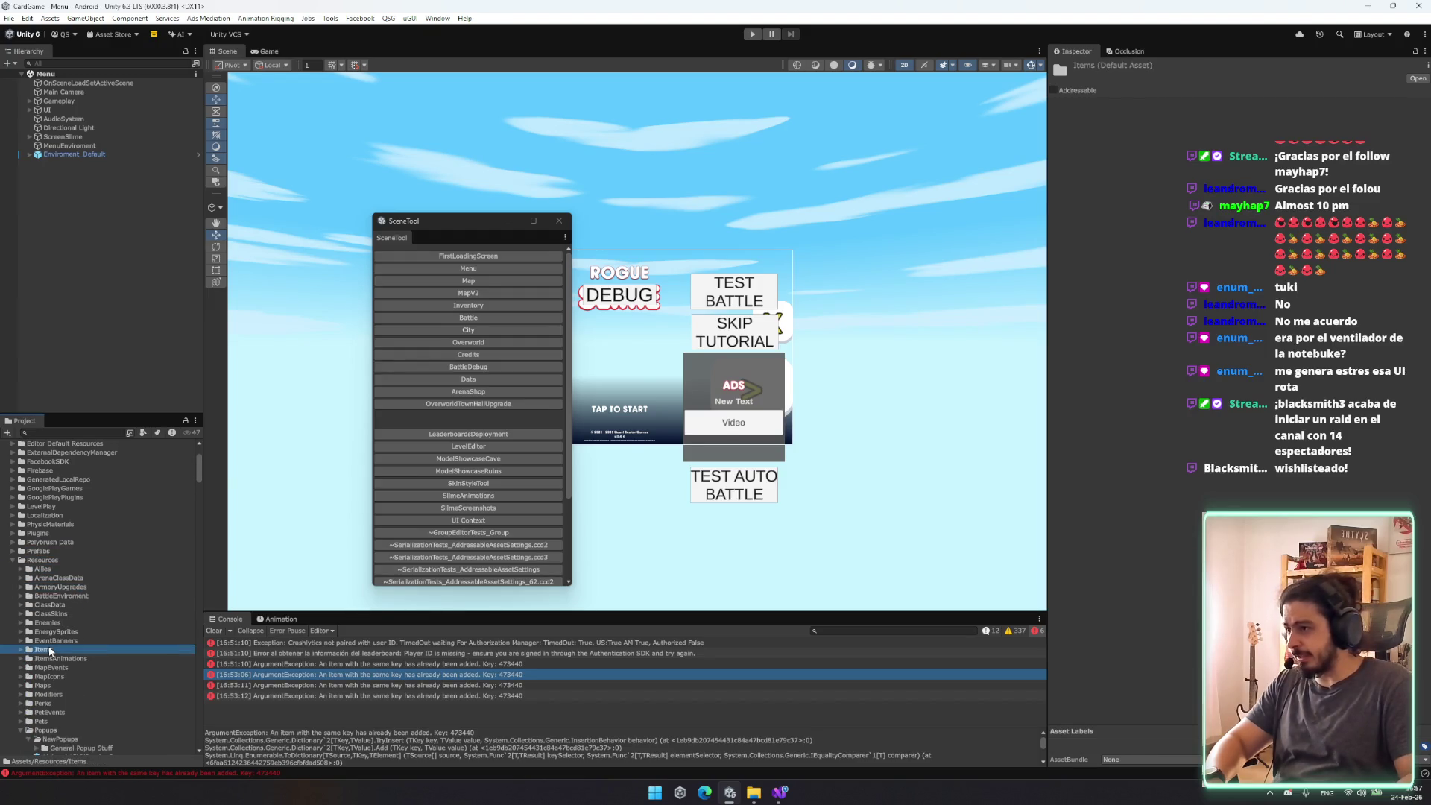
{"action": "key", "text": "Right"}
{"action": "scroll", "coordinate": [61, 675], "scroll_direction": "down", "scroll_amount": 5}
{"action": "left_click", "coordinate": [85, 703]}
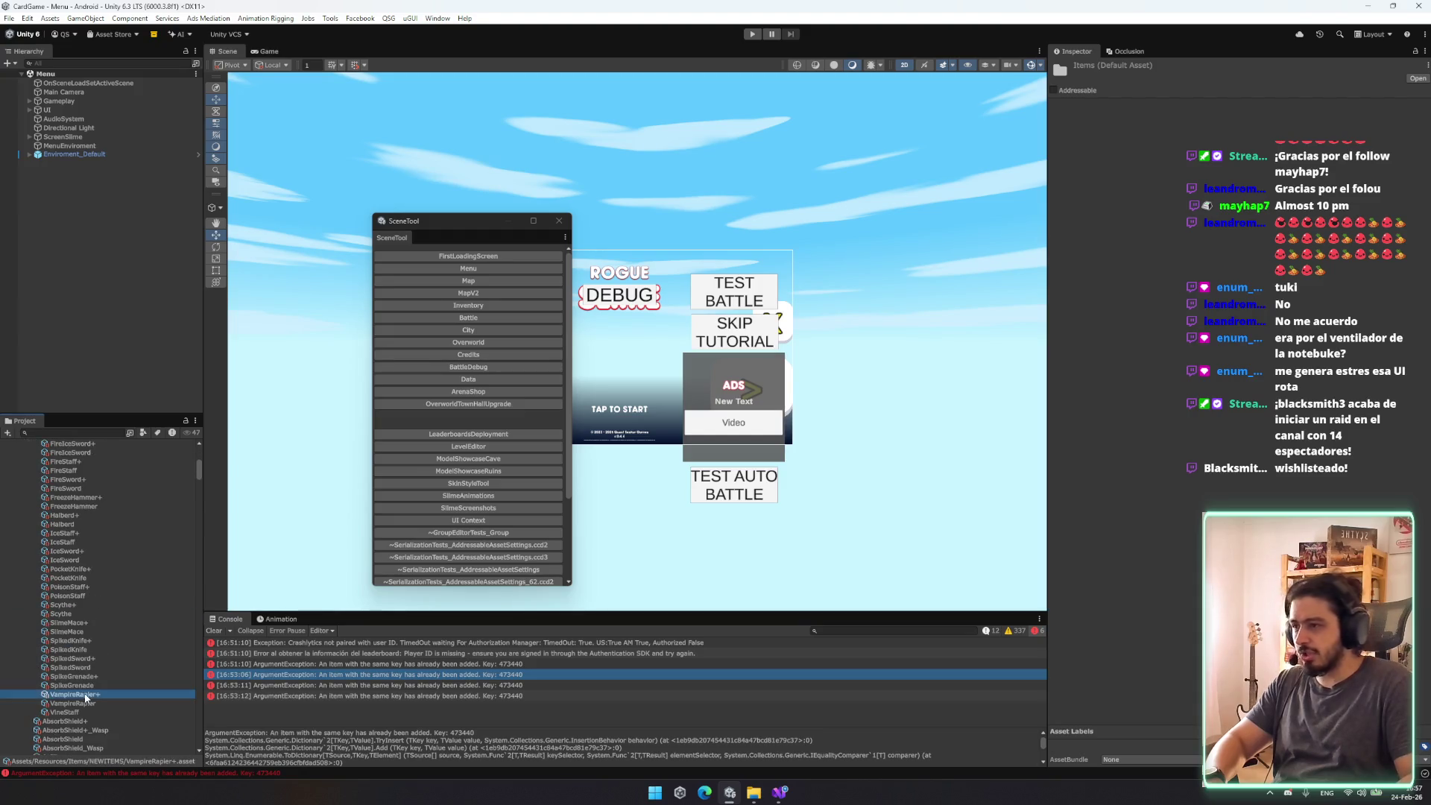
{"action": "key", "text": "Up"}
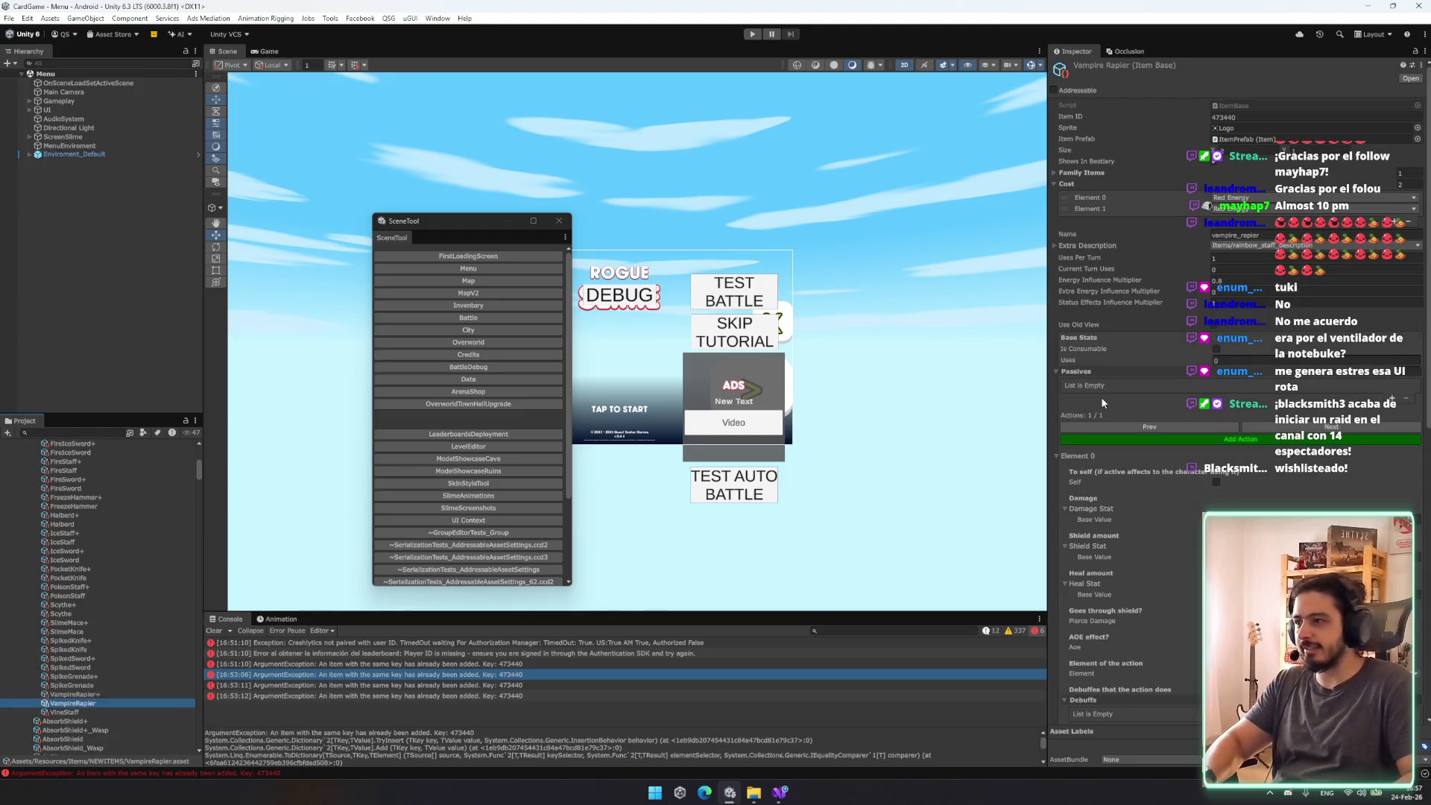
Step: Change the Vampire Rapier+ Item ID to 426798
{"action": "left_click", "coordinate": [1259, 119]}
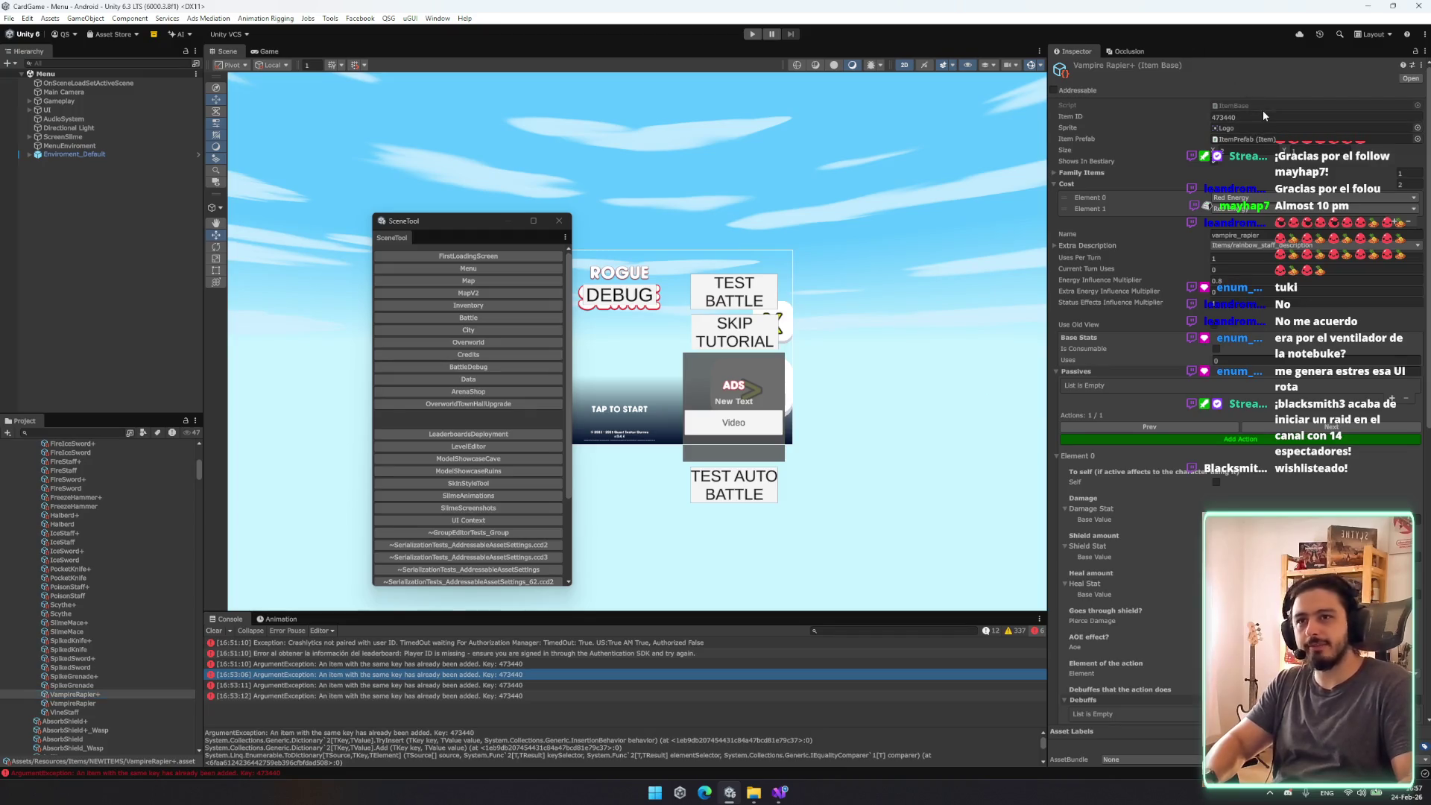
{"action": "left_click", "coordinate": [1260, 117]}
{"action": "type", "text": "426798"}
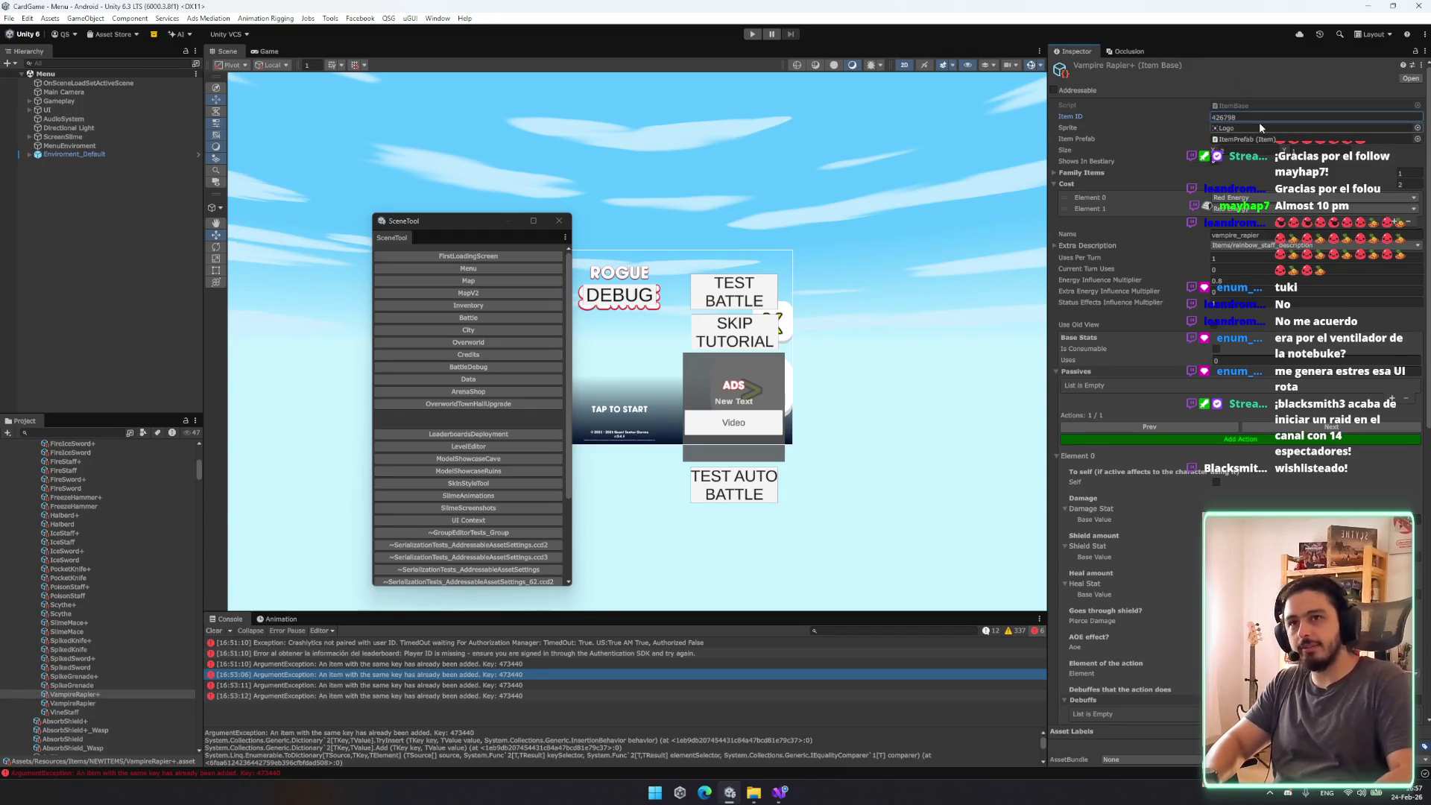
Step: Select the SpikedKnife+ item asset and enter Play mode
{"action": "left_click", "coordinate": [118, 686]}
{"action": "key", "text": "Up"}
{"action": "key", "text": "Up"}
{"action": "key", "text": "Up"}
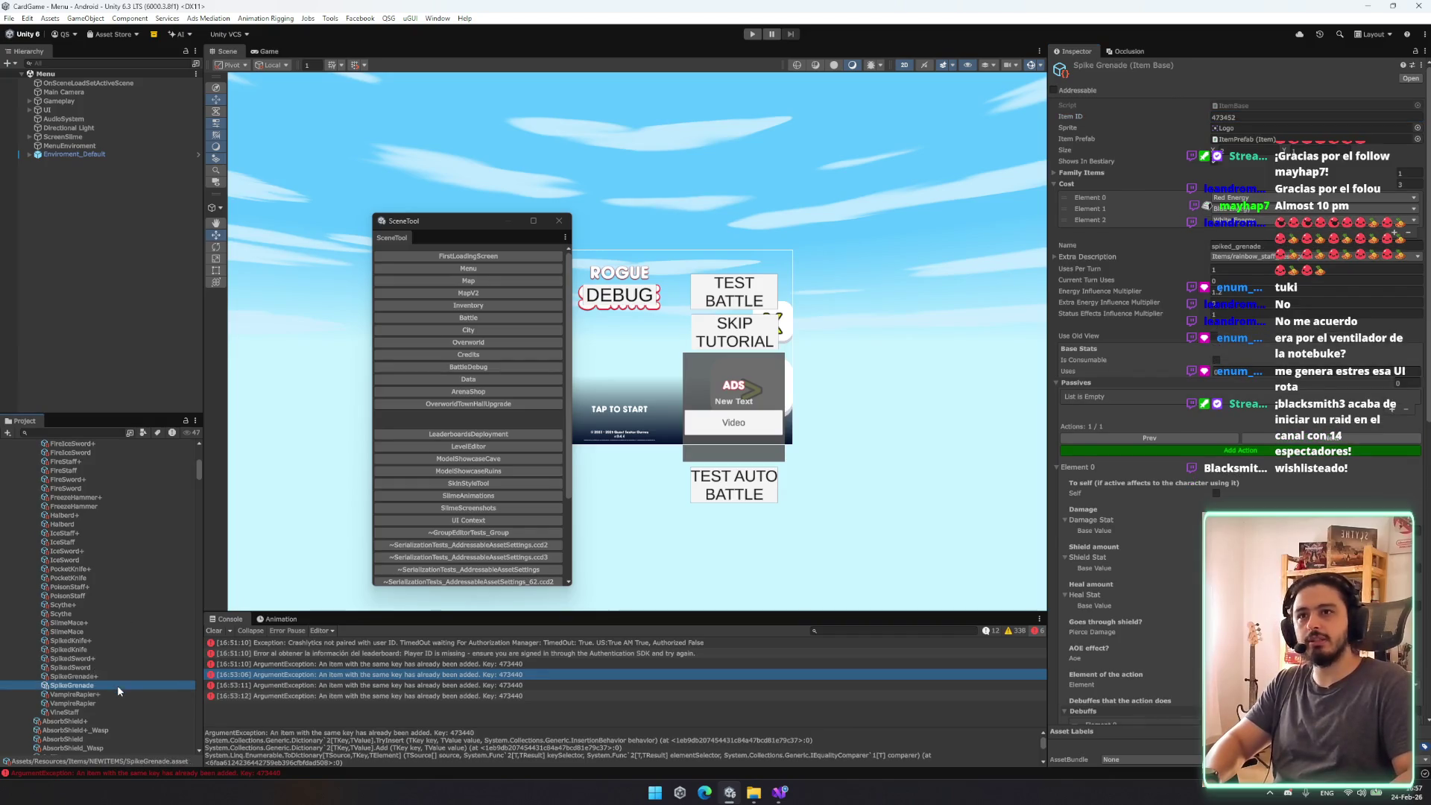
{"action": "left_click", "coordinate": [750, 35]}
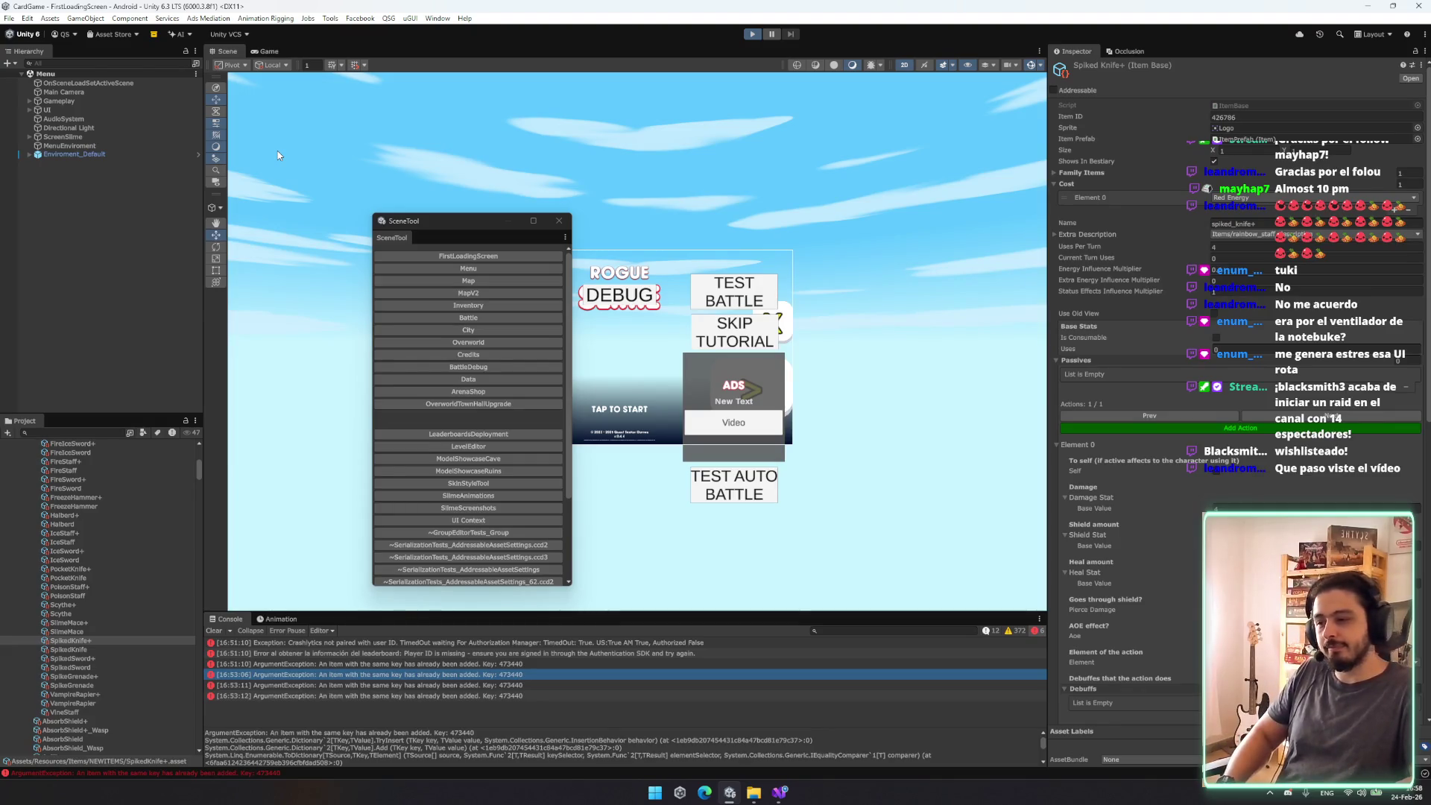
{"action": "key", "text": "ctrl+p"}
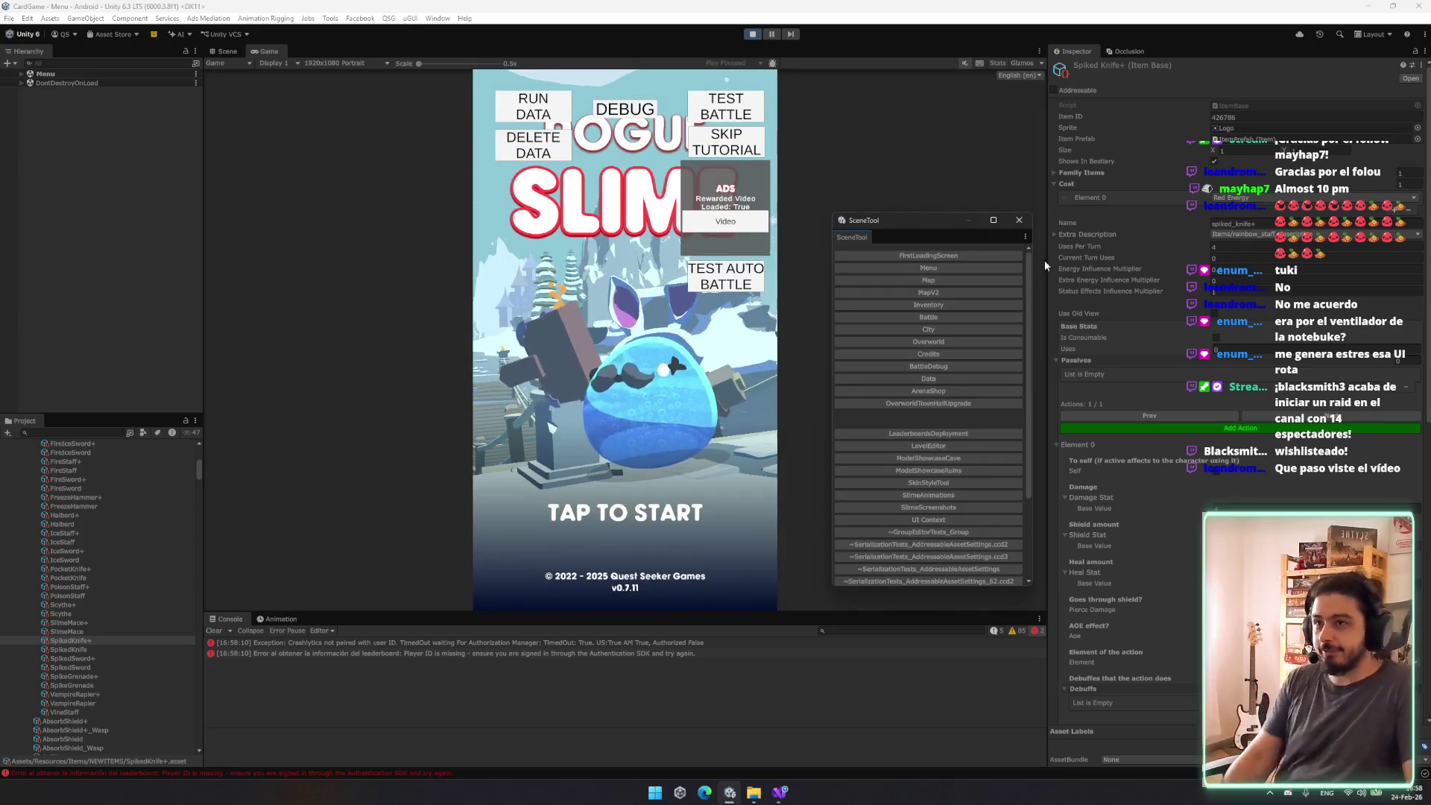
Step: Close SceneTool, tap TAP TO START in the game, and press WISHLIST on the Daily Rewards popup
{"action": "left_click", "coordinate": [1019, 220]}
{"action": "left_click", "coordinate": [693, 437]}
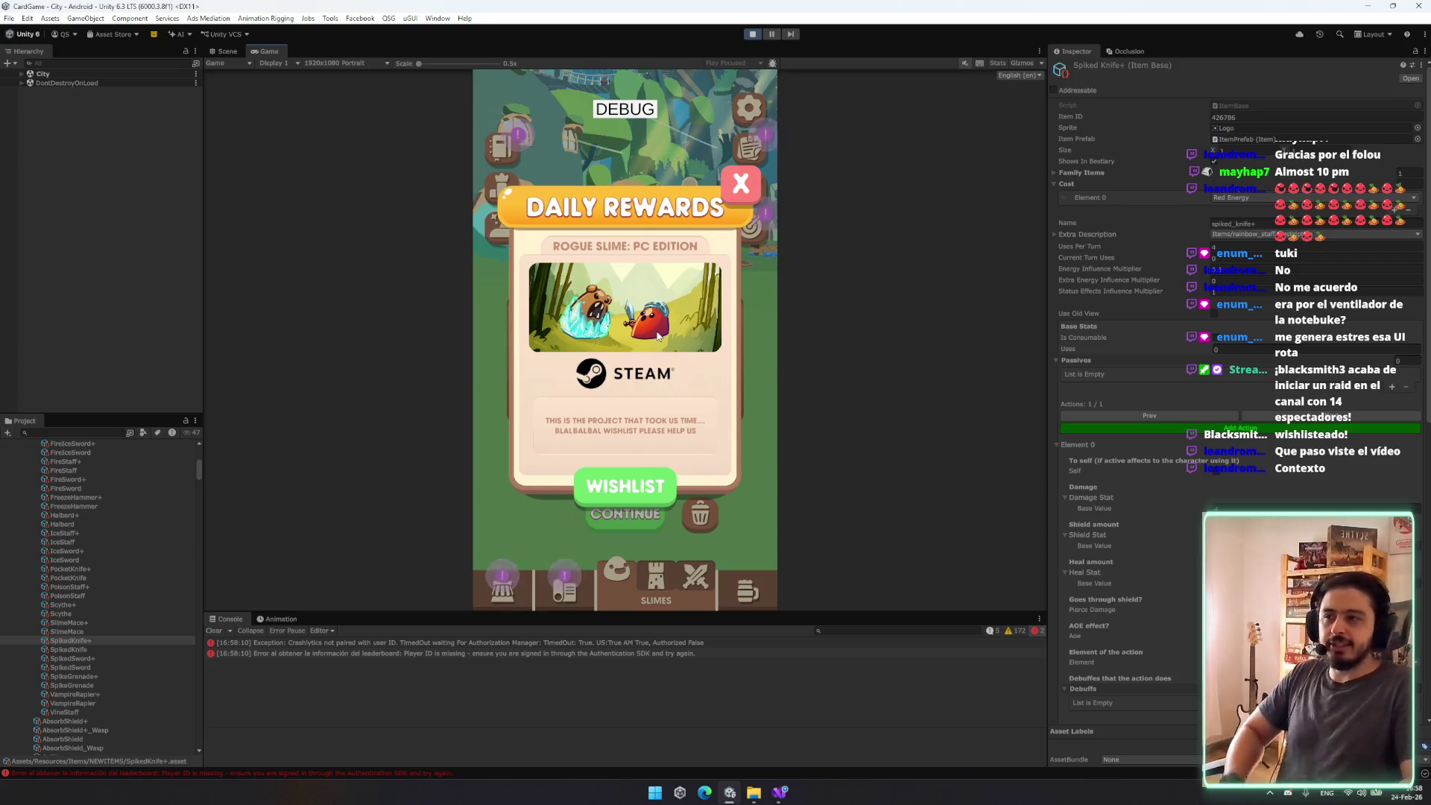
{"action": "left_click", "coordinate": [620, 488]}
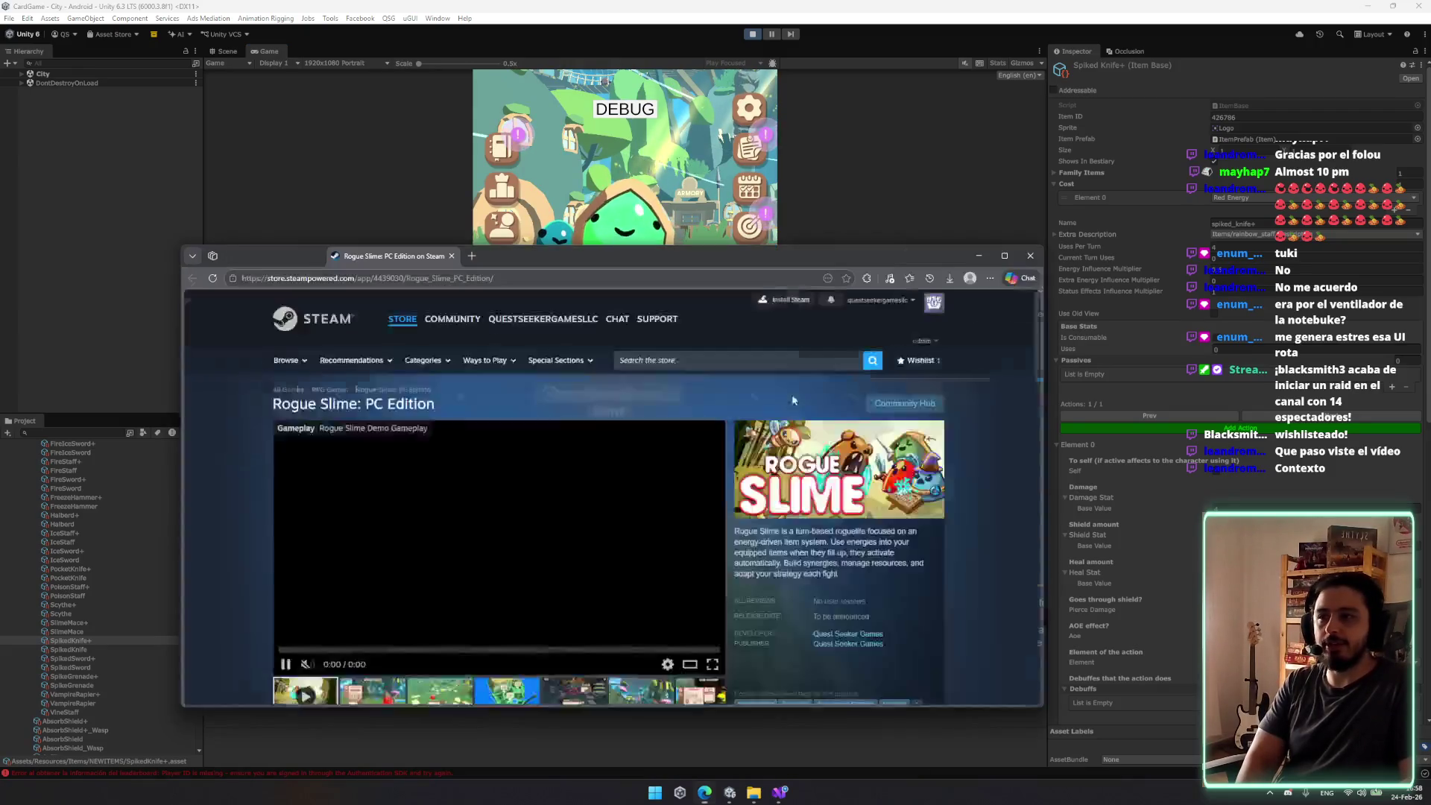
Step: Scroll the Rogue Slime: PC Edition Steam page, close it, and open the game's settings panel
{"action": "scroll", "coordinate": [597, 376], "scroll_direction": "down", "scroll_amount": 2}
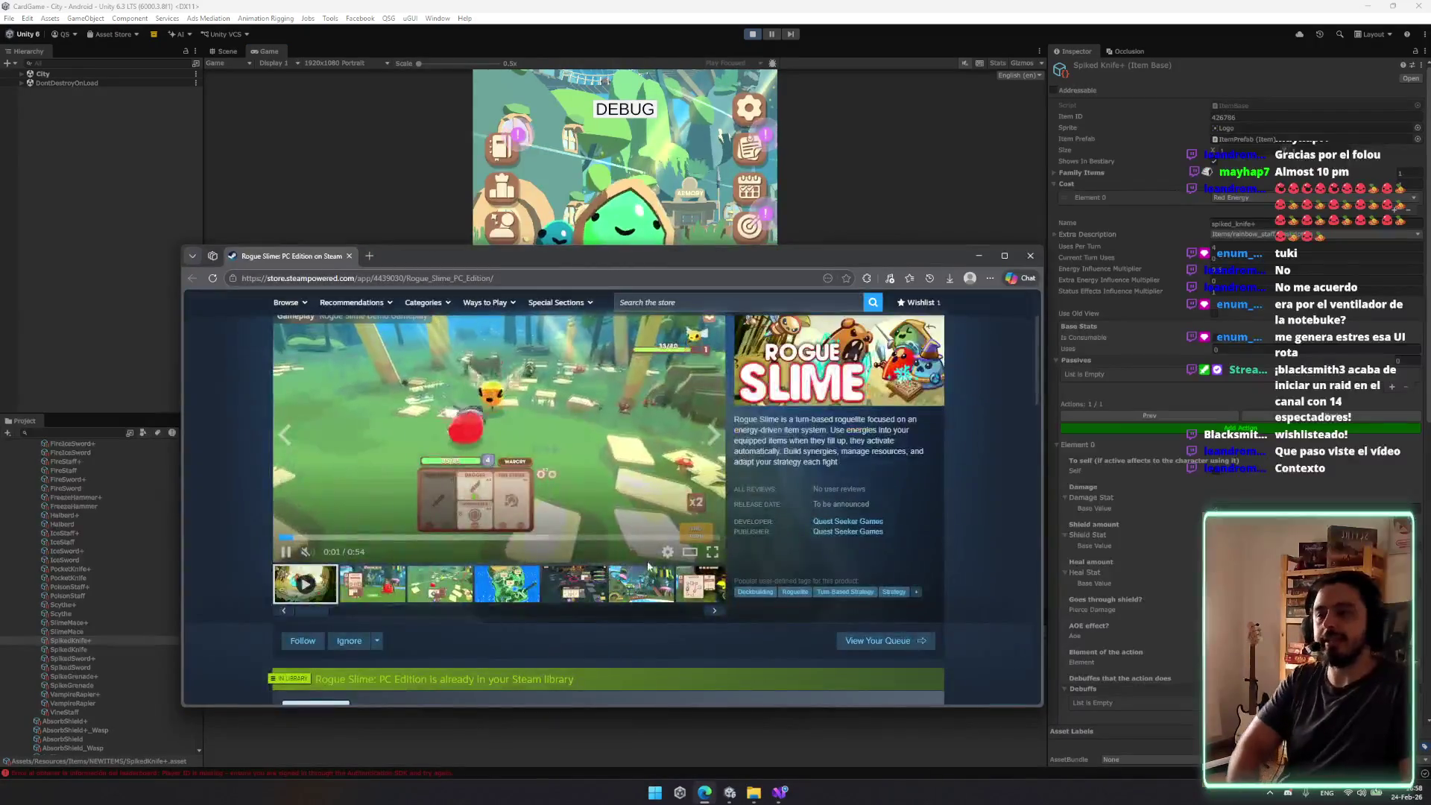
{"action": "key", "text": "ctrl+w"}
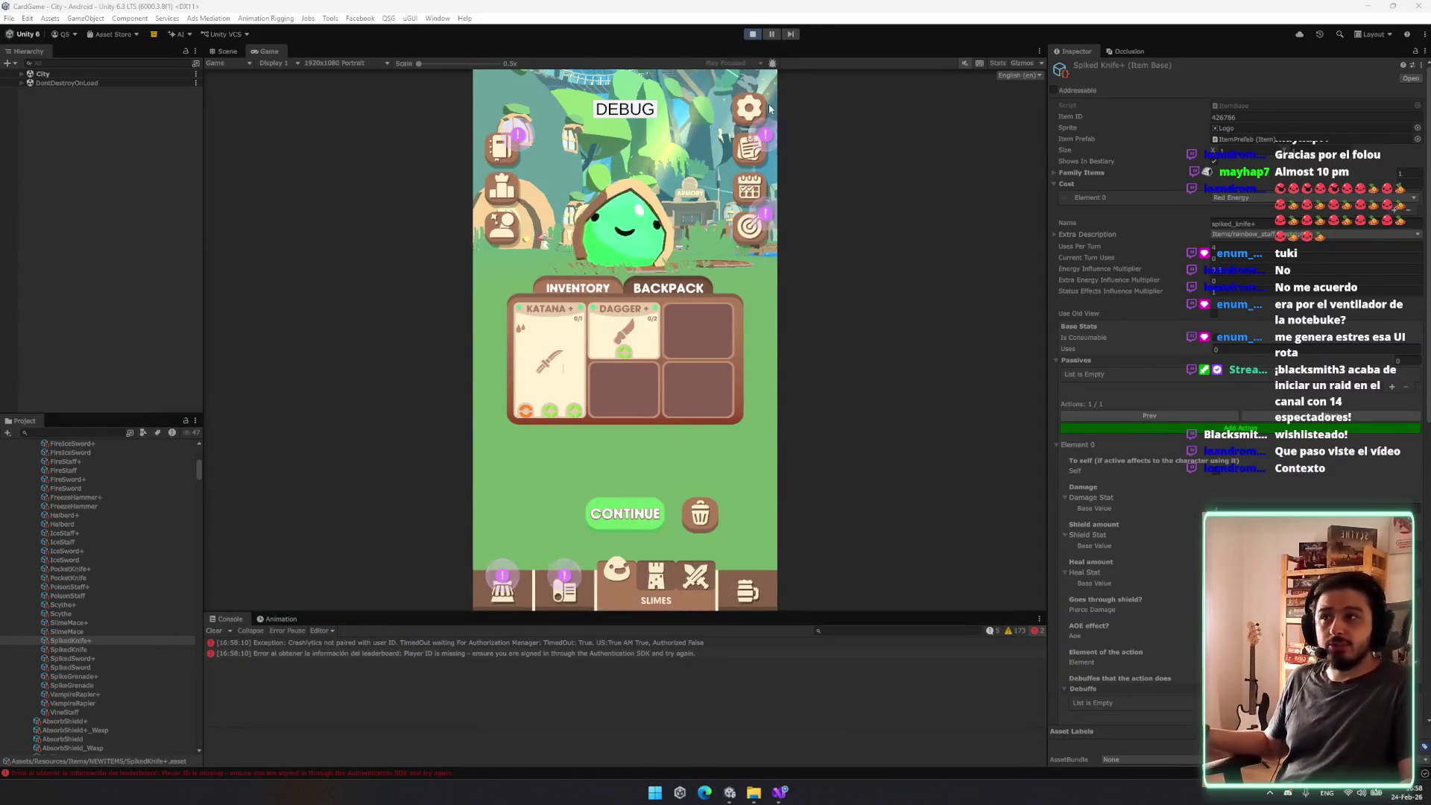
{"action": "left_click", "coordinate": [742, 113]}
Step: Exit the game to the main menu, tap to start again, then stop Play mode with Ctrl+P
{"action": "left_click", "coordinate": [642, 544]}
{"action": "left_click", "coordinate": [675, 419]}
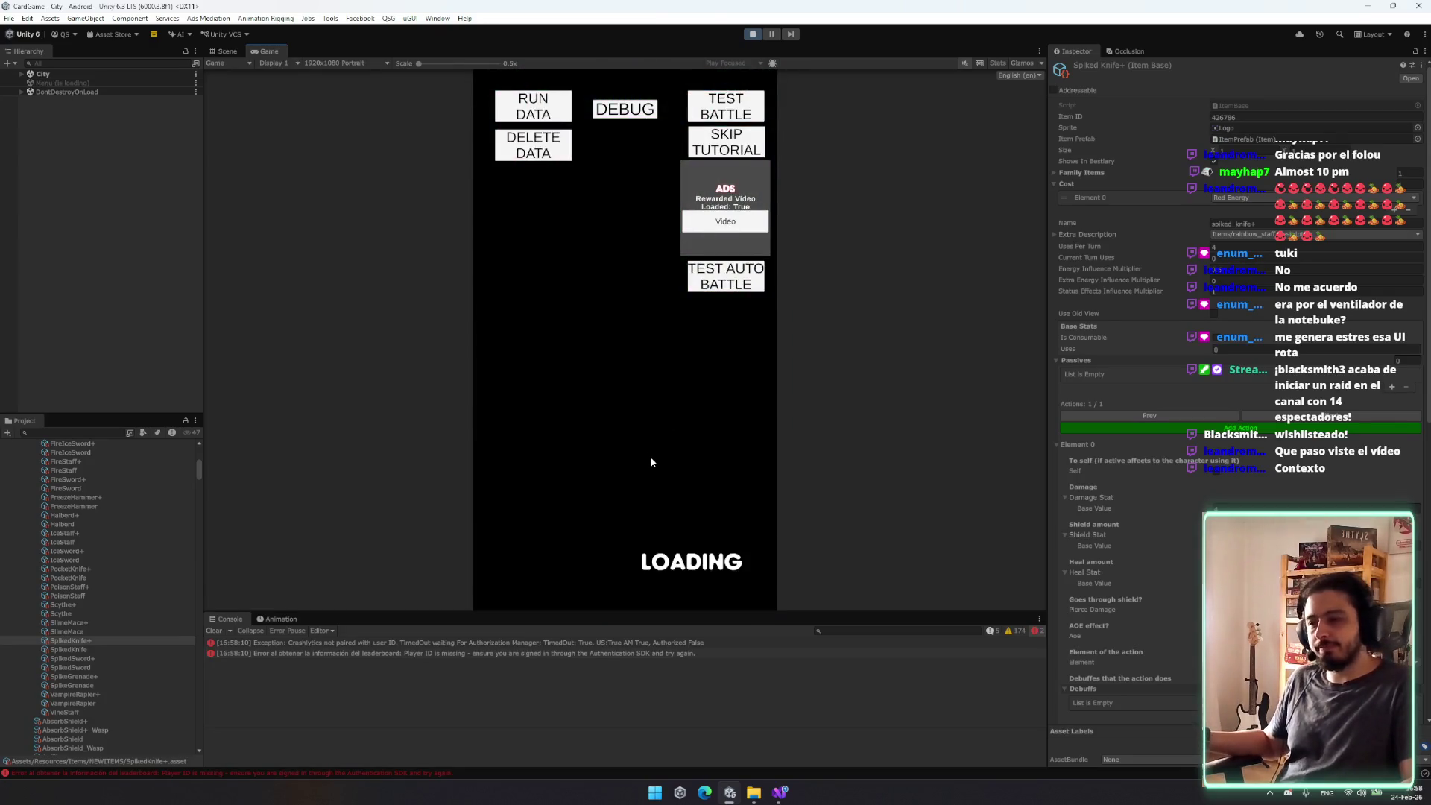
{"action": "left_click", "coordinate": [649, 455]}
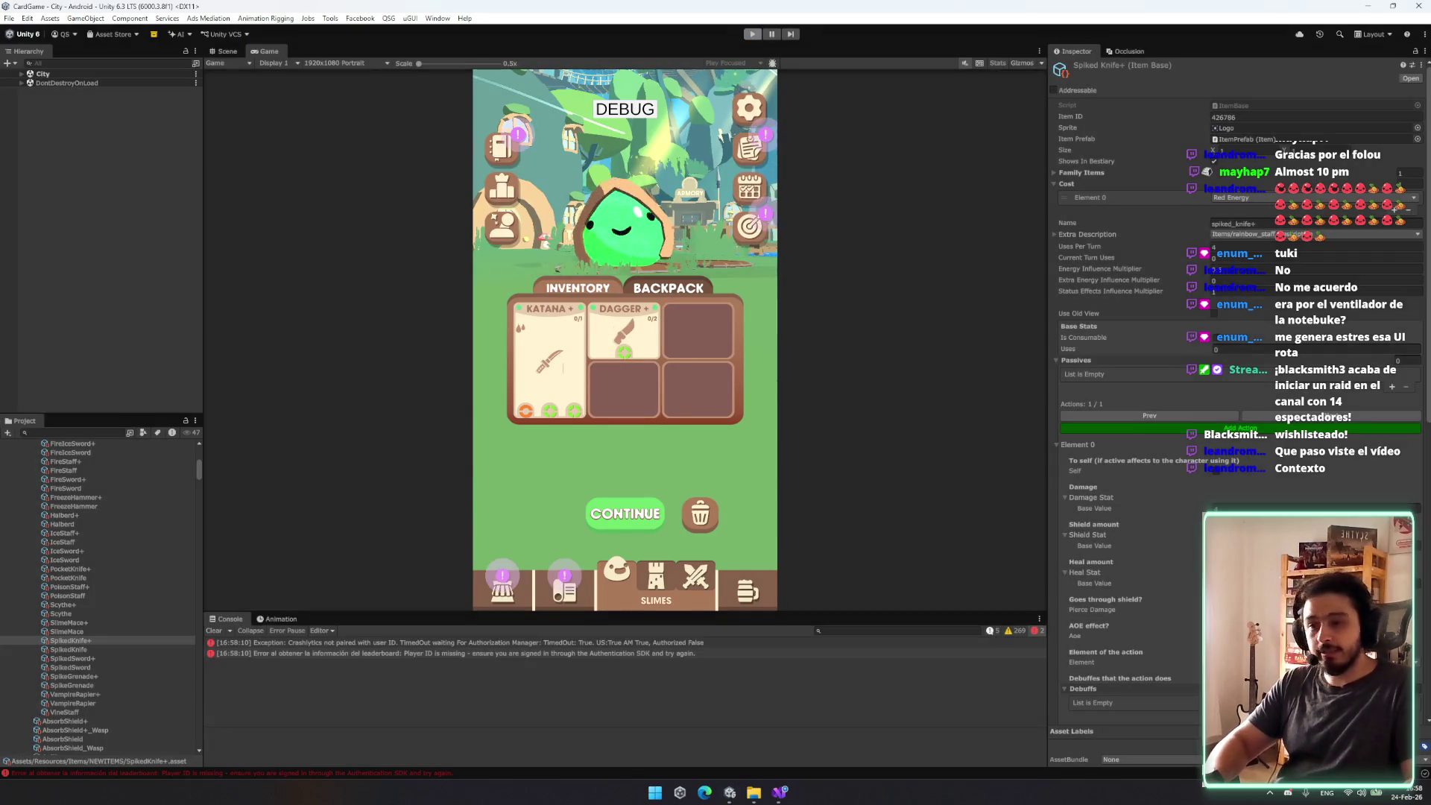
{"action": "key", "text": "ctrl+p"}
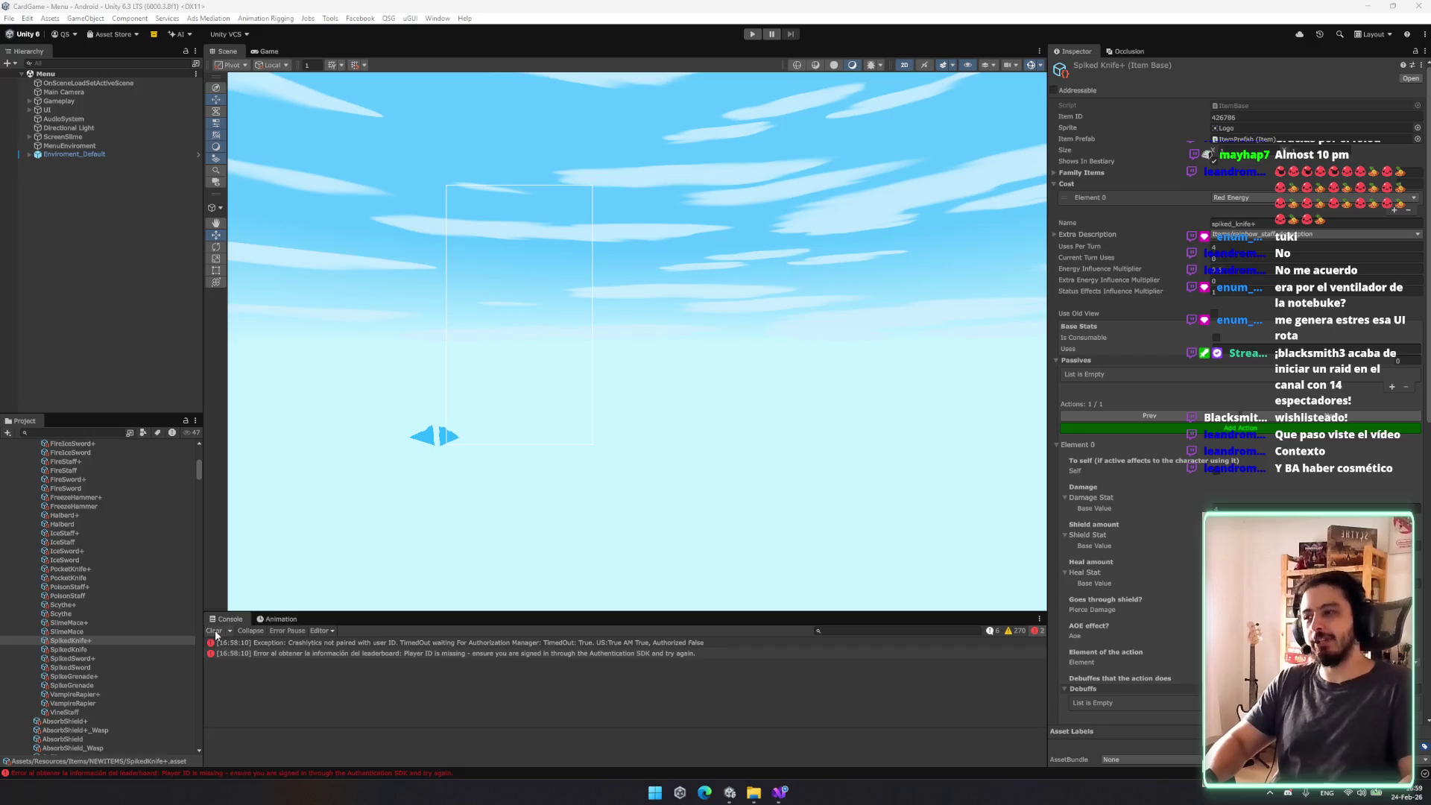
Step: Clear the console errors and browse the item folders up to BossItems
{"action": "left_click", "coordinate": [215, 631]}
{"action": "scroll", "coordinate": [670, 425], "scroll_direction": "up", "scroll_amount": 3}
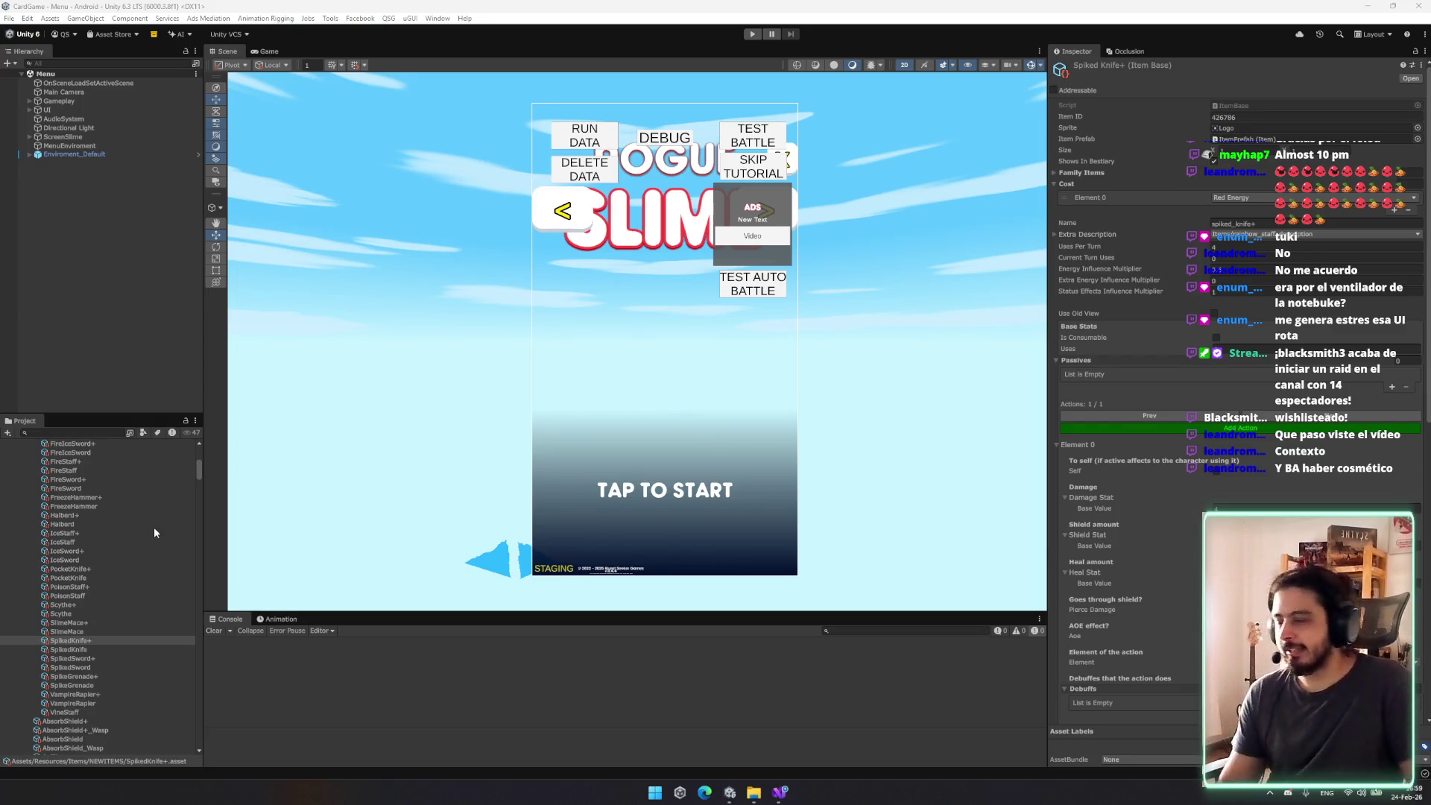
{"action": "left_click", "coordinate": [134, 522]}
{"action": "key", "text": "Home"}
{"action": "key", "text": "Up"}
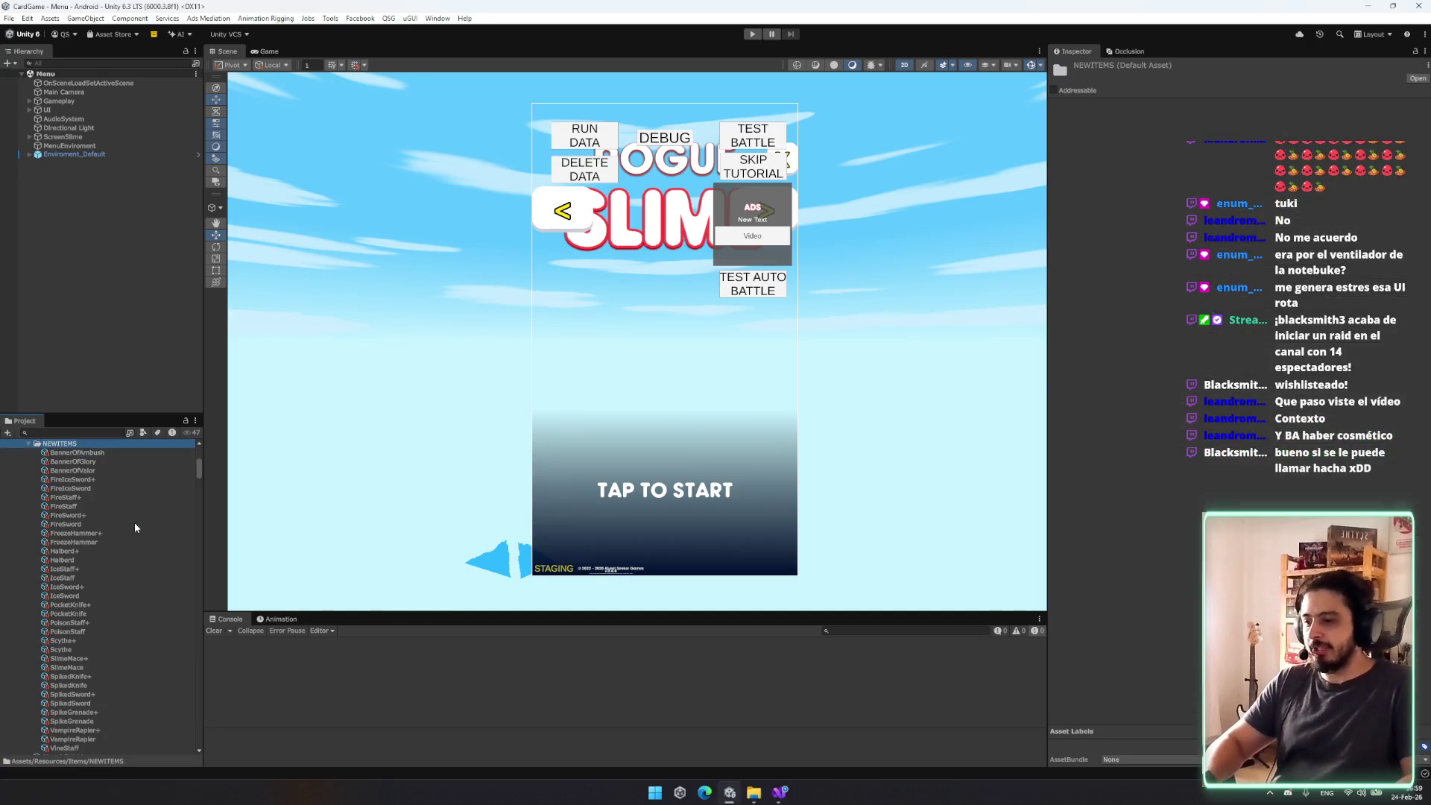
{"action": "key", "text": "Up"}
Step: Search the Project for 'axe' and select the BattleAxe model
{"action": "key", "text": "ctrl+f"}
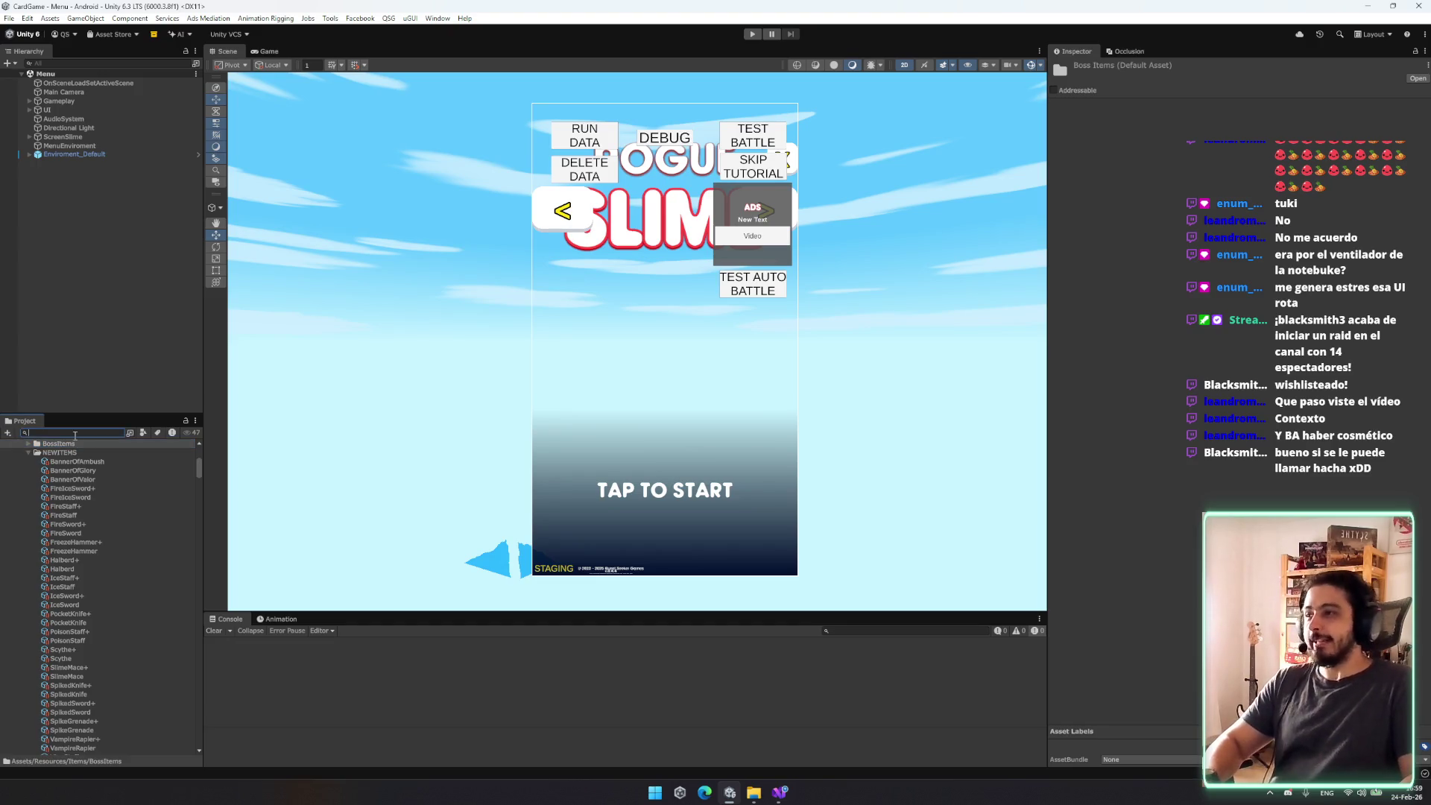
{"action": "type", "text": "axe"}
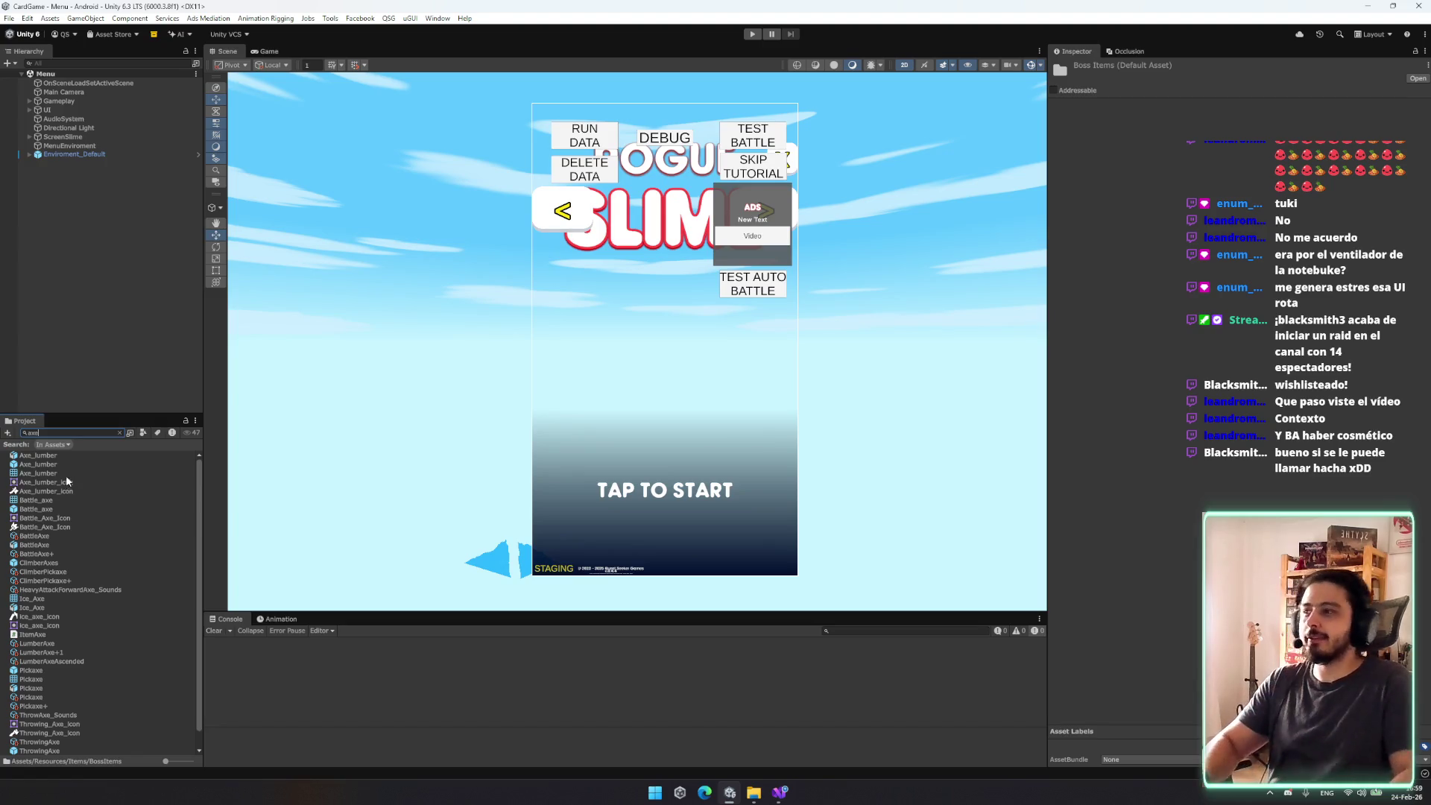
{"action": "left_click", "coordinate": [48, 546]}
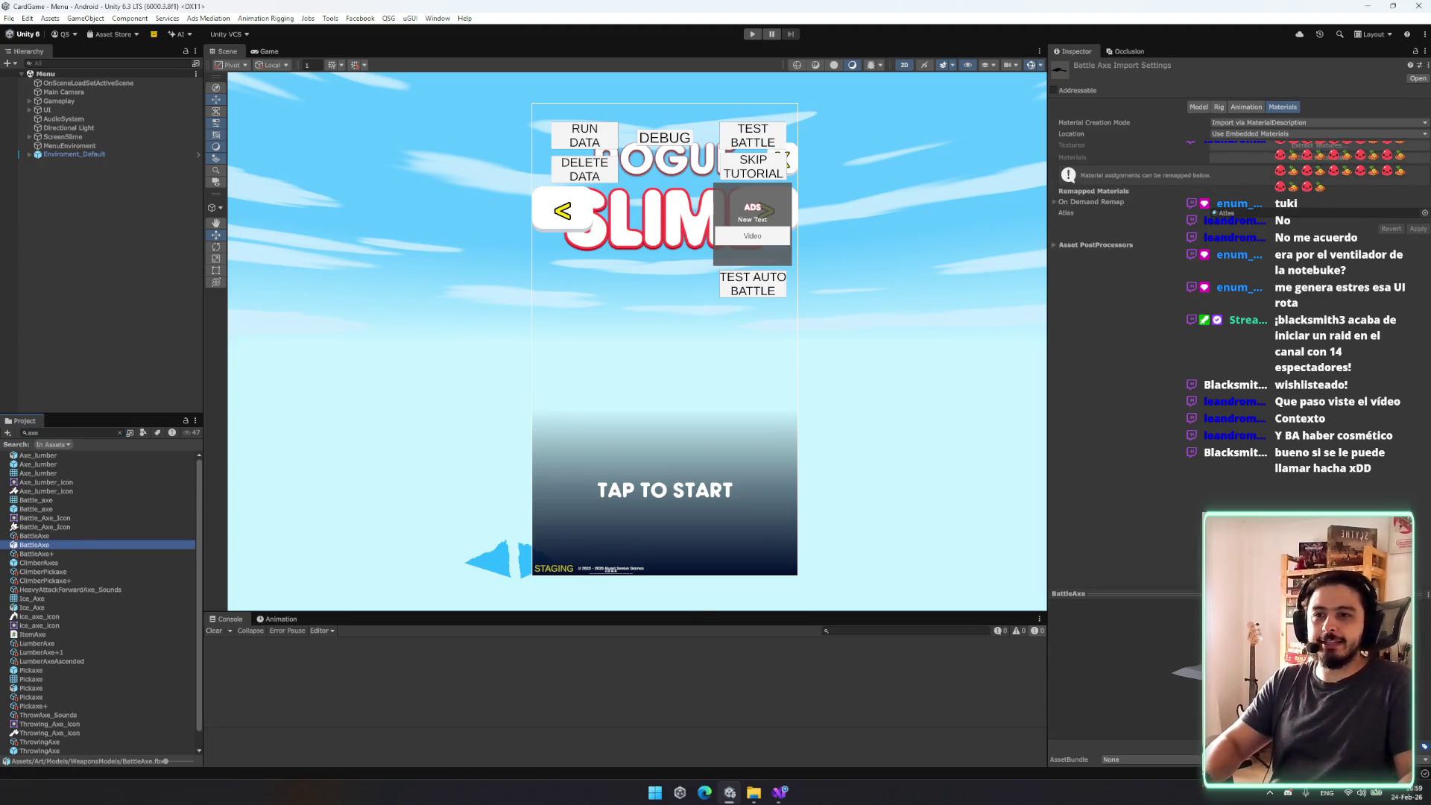
Step: Enlarge and rotate the BattleAxe preview, then clear the axe search
{"action": "left_click", "coordinate": [1148, 593]}
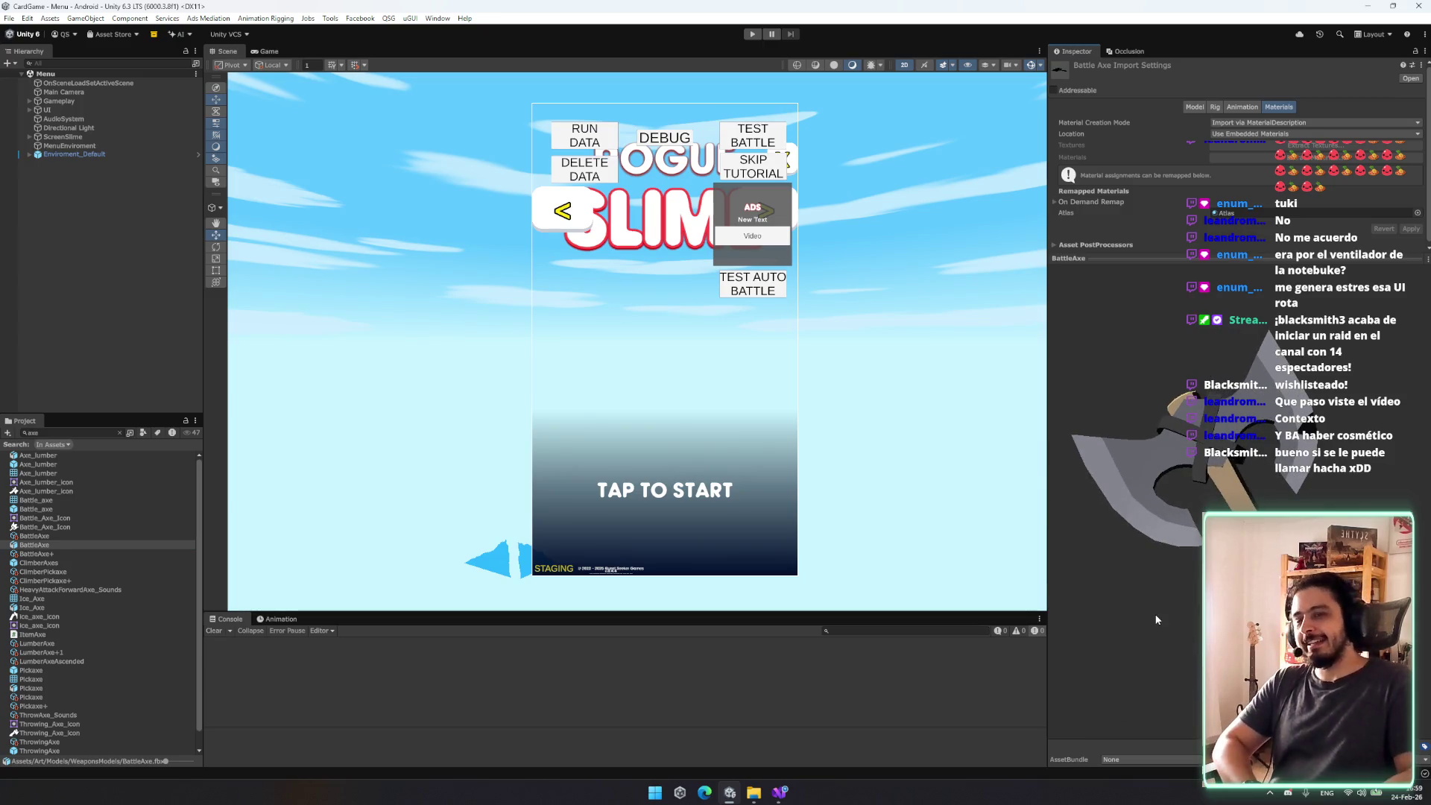
{"action": "mouse_move", "coordinate": [1155, 619]}
{"action": "left_mouse_down"}
{"action": "mouse_move", "coordinate": [1088, 495]}
{"action": "mouse_move", "coordinate": [1263, 422]}
{"action": "mouse_move", "coordinate": [1187, 516]}
{"action": "mouse_move", "coordinate": [1191, 340]}
{"action": "mouse_move", "coordinate": [1166, 564]}
{"action": "left_mouse_up"}
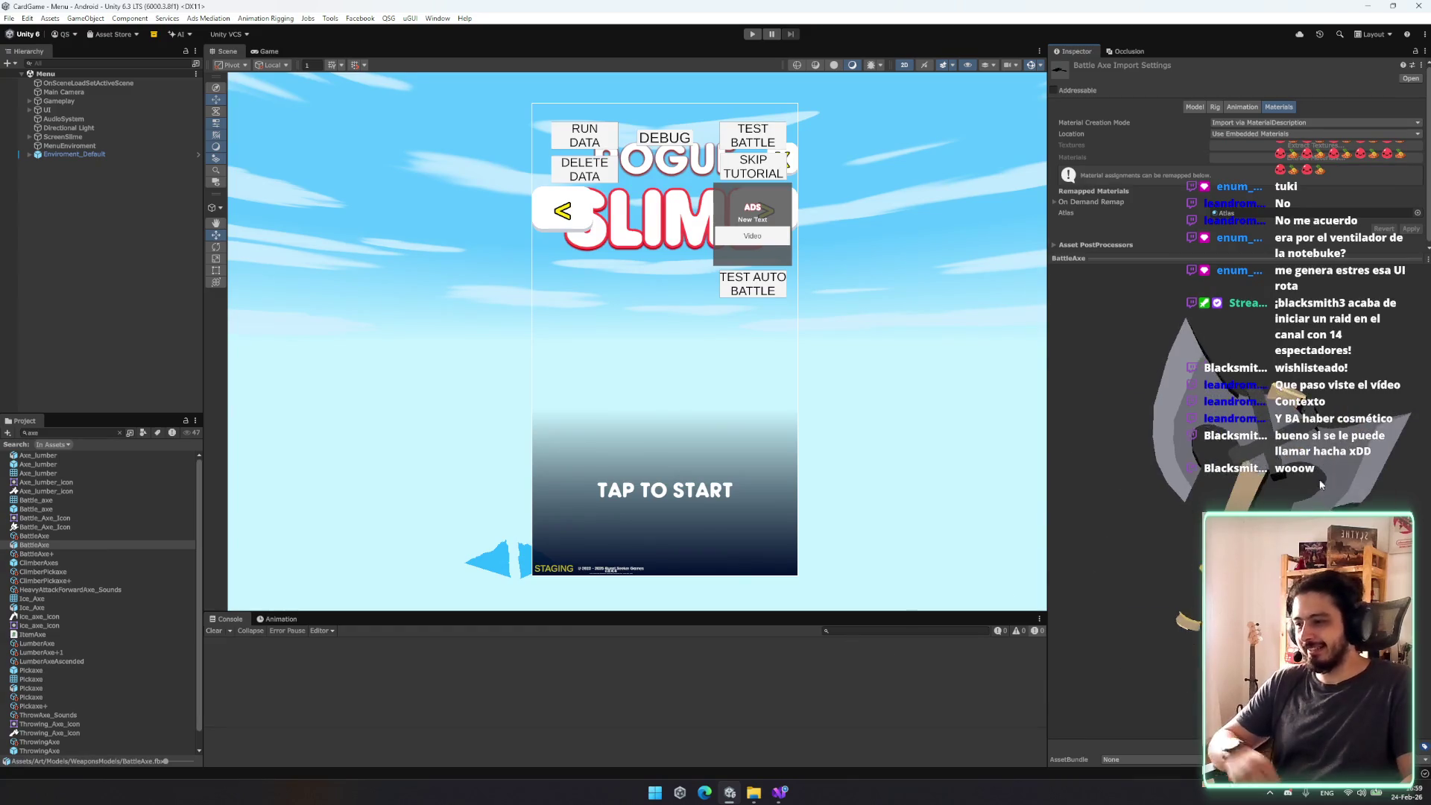
{"action": "left_click", "coordinate": [119, 432]}
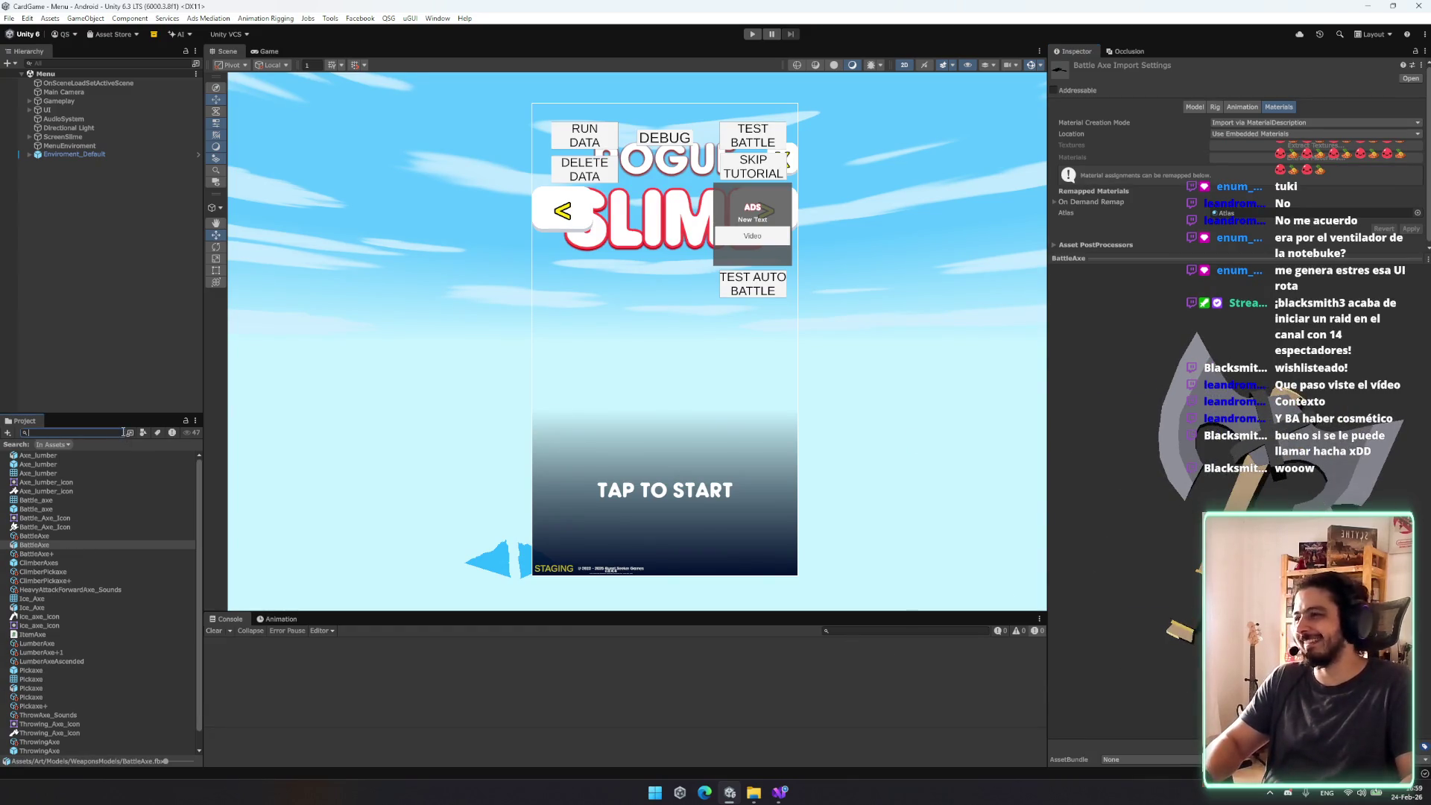
Step: Preview Banner_of_valor, Ballista, Big_club and BFSword models, rotating the Ballista and BFSword previews
{"action": "left_click", "coordinate": [82, 508]}
{"action": "key", "text": "Left"}
{"action": "key", "text": "Down"}
{"action": "key", "text": "Left"}
{"action": "key", "text": "Up"}
{"action": "key", "text": "Up"}
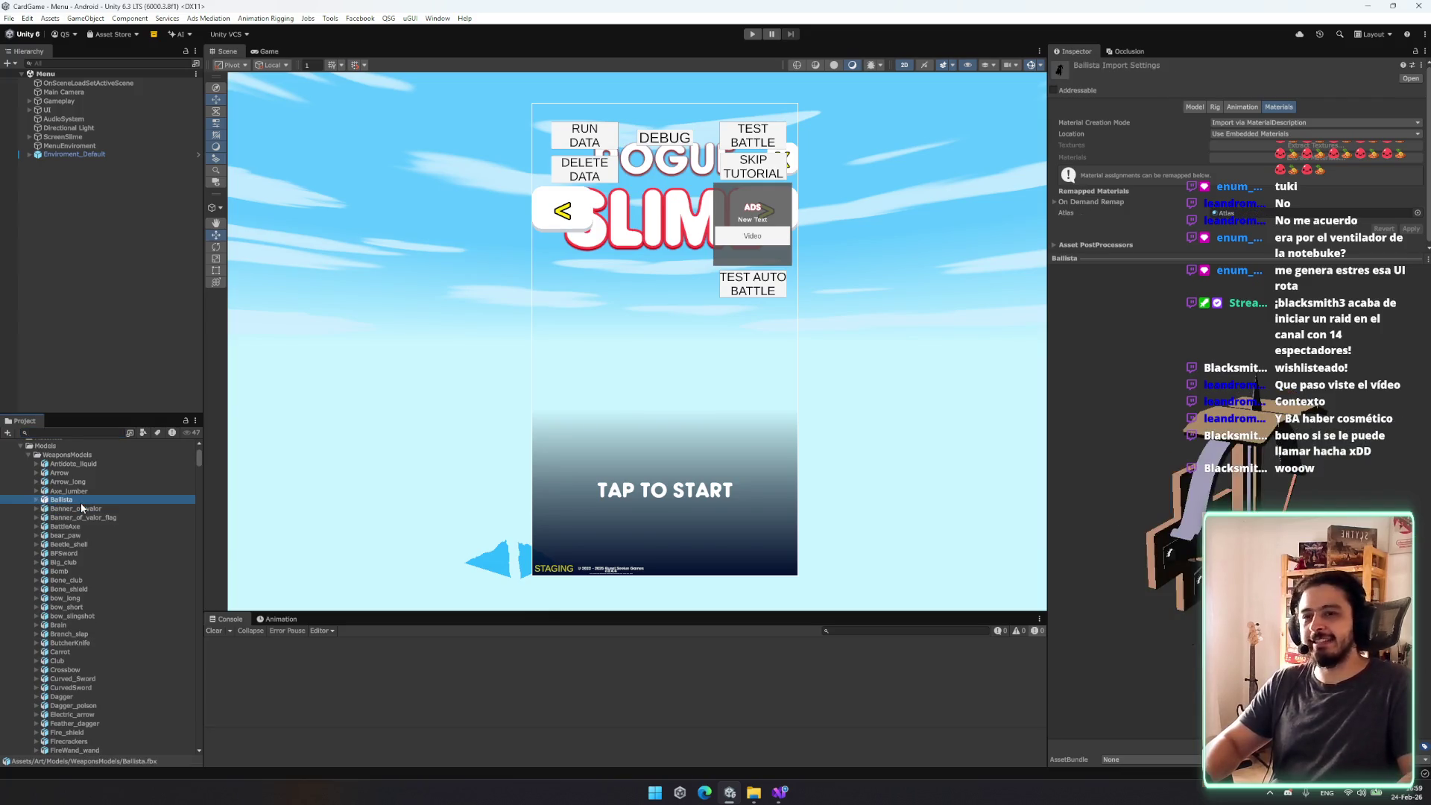
{"action": "mouse_move", "coordinate": [1155, 573]}
{"action": "left_mouse_down"}
{"action": "mouse_move", "coordinate": [1073, 431]}
{"action": "mouse_move", "coordinate": [26, 585]}
{"action": "left_mouse_up"}
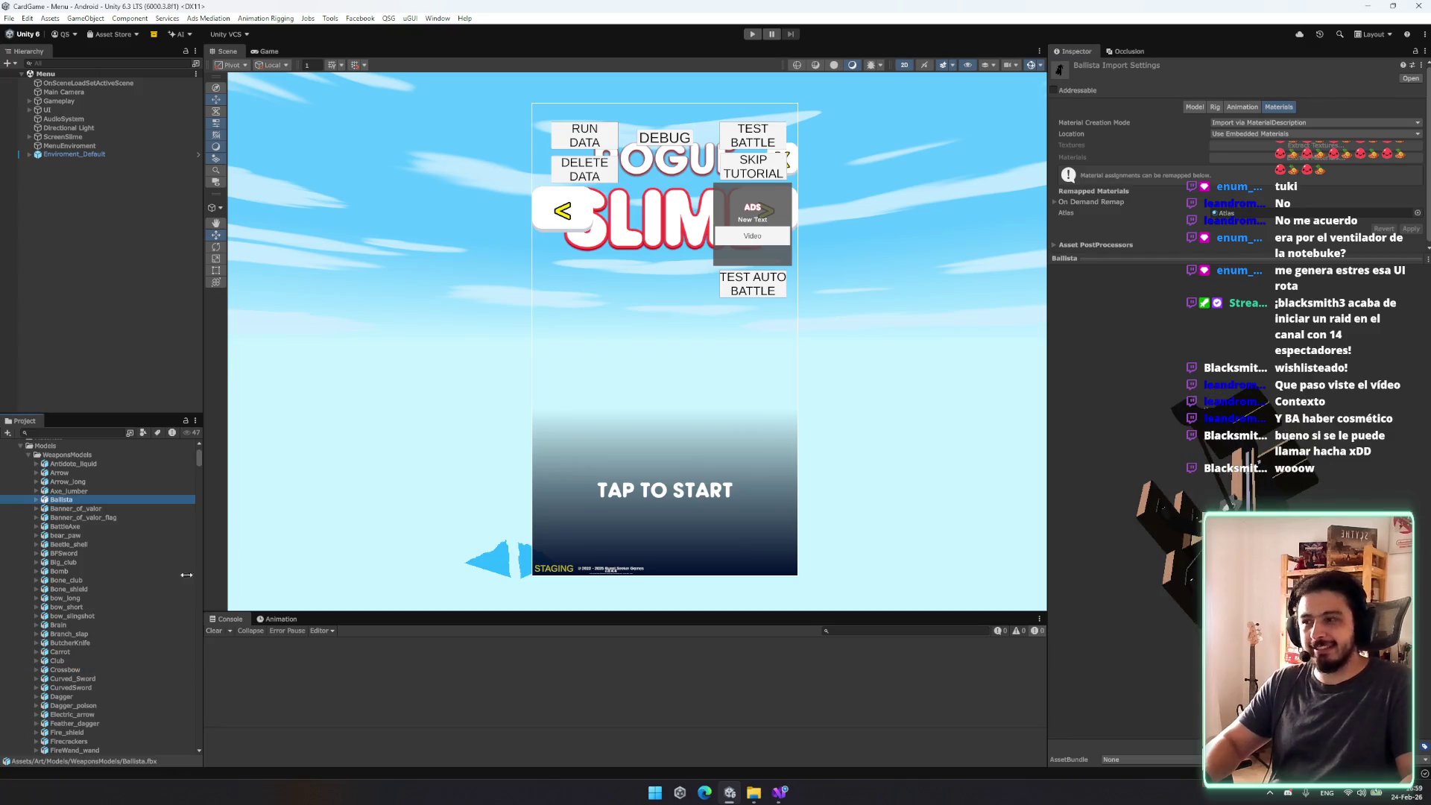
{"action": "left_click", "coordinate": [61, 562]}
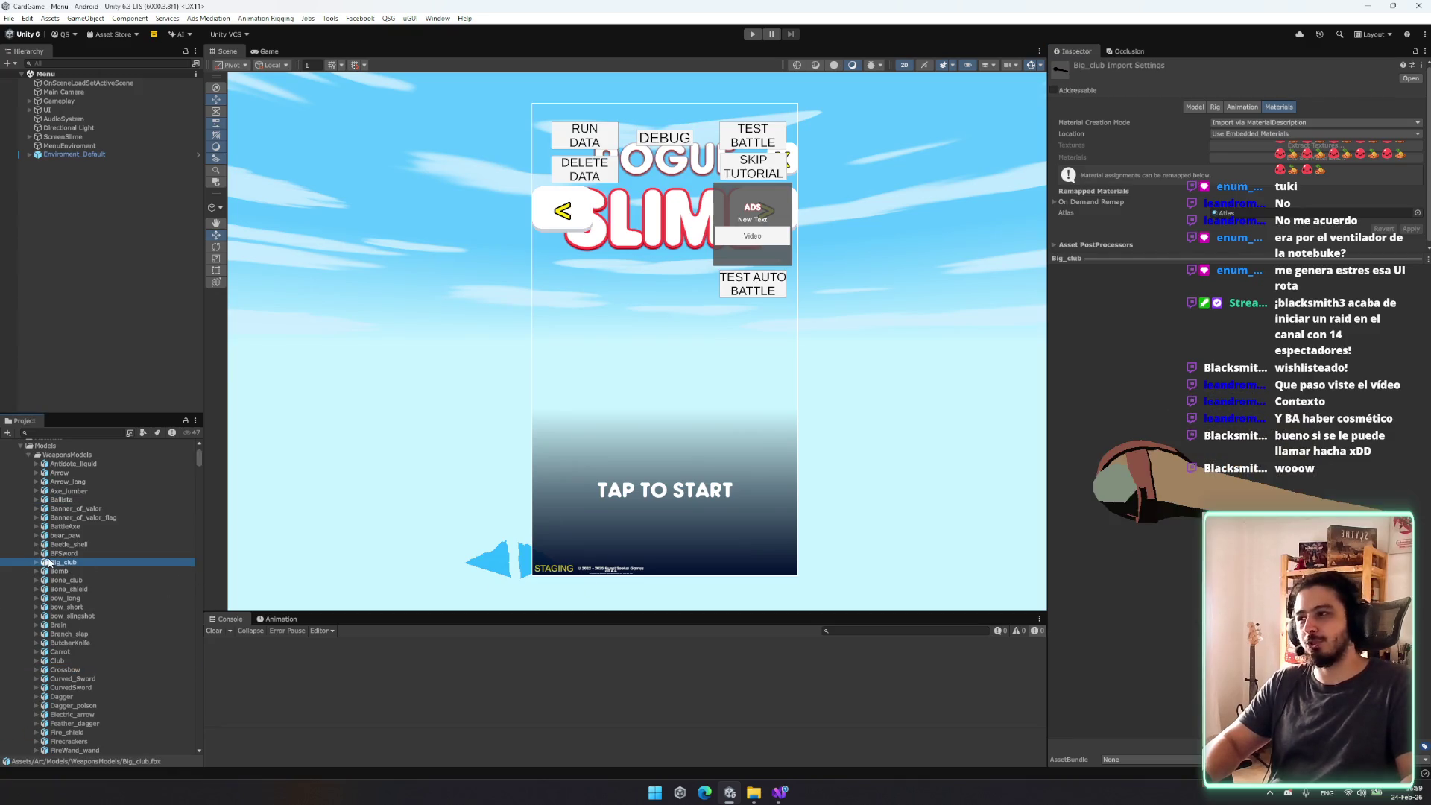
{"action": "key", "text": "Up"}
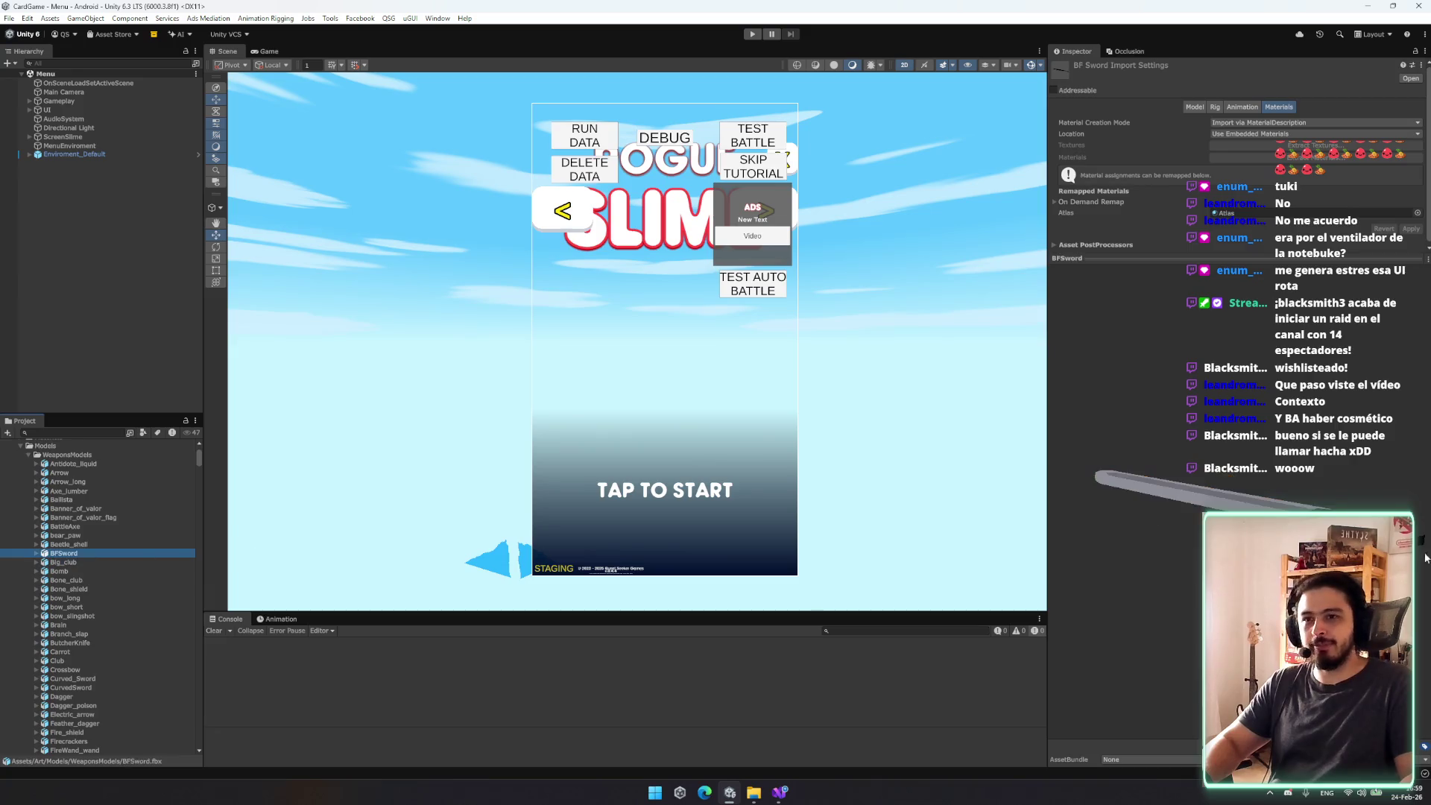
{"action": "mouse_move", "coordinate": [1192, 626]}
{"action": "left_mouse_down"}
{"action": "mouse_move", "coordinate": [1160, 629]}
{"action": "mouse_move", "coordinate": [1163, 671]}
{"action": "mouse_move", "coordinate": [1126, 680]}
{"action": "mouse_move", "coordinate": [1156, 686]}
{"action": "left_mouse_up"}
Step: Preview ButcherKnife, Branch_slap, Electric_arrow, Fire_shield, FireWand_wand, Firecrackers, Gem and Flamberge models
{"action": "left_click", "coordinate": [105, 642]}
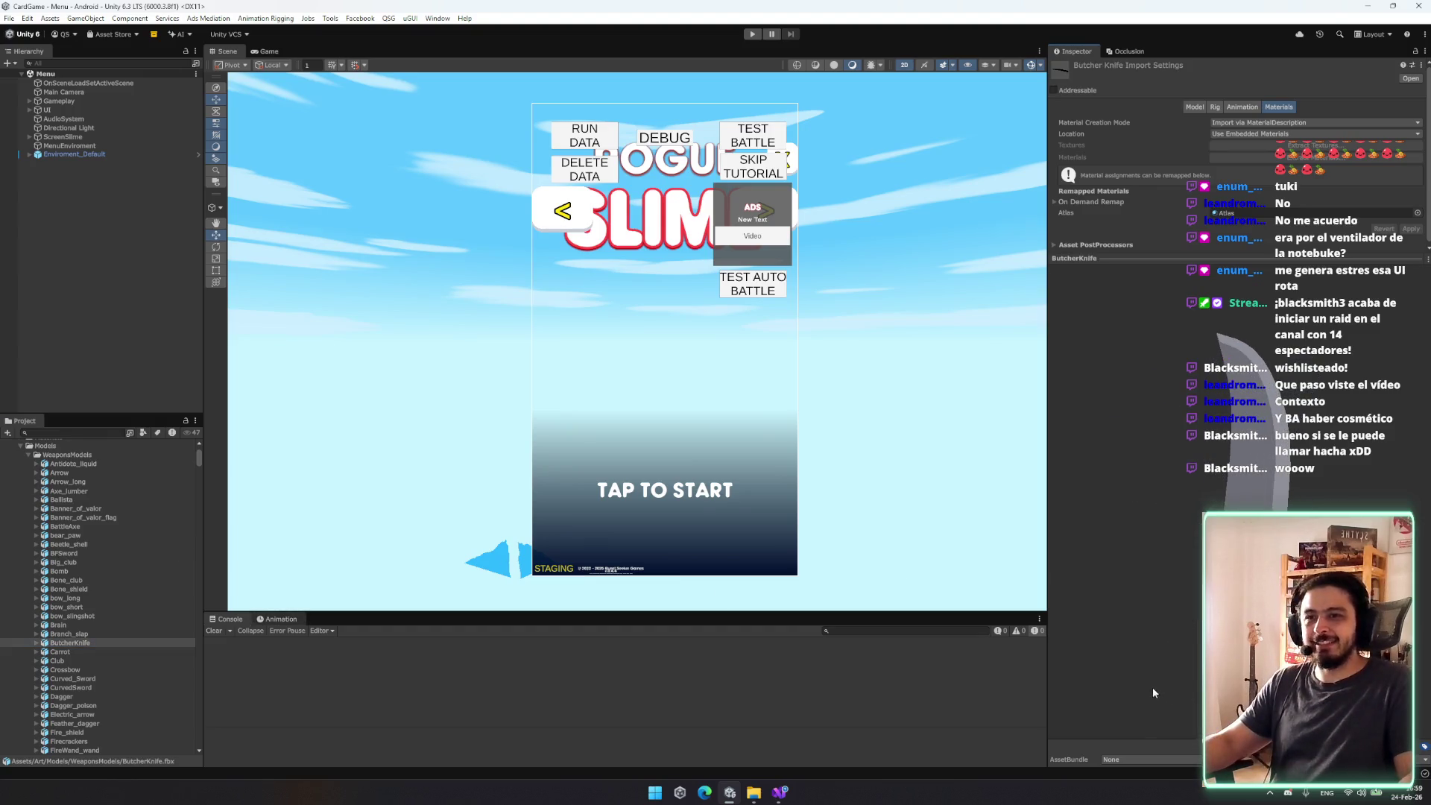
{"action": "left_click", "coordinate": [83, 633]}
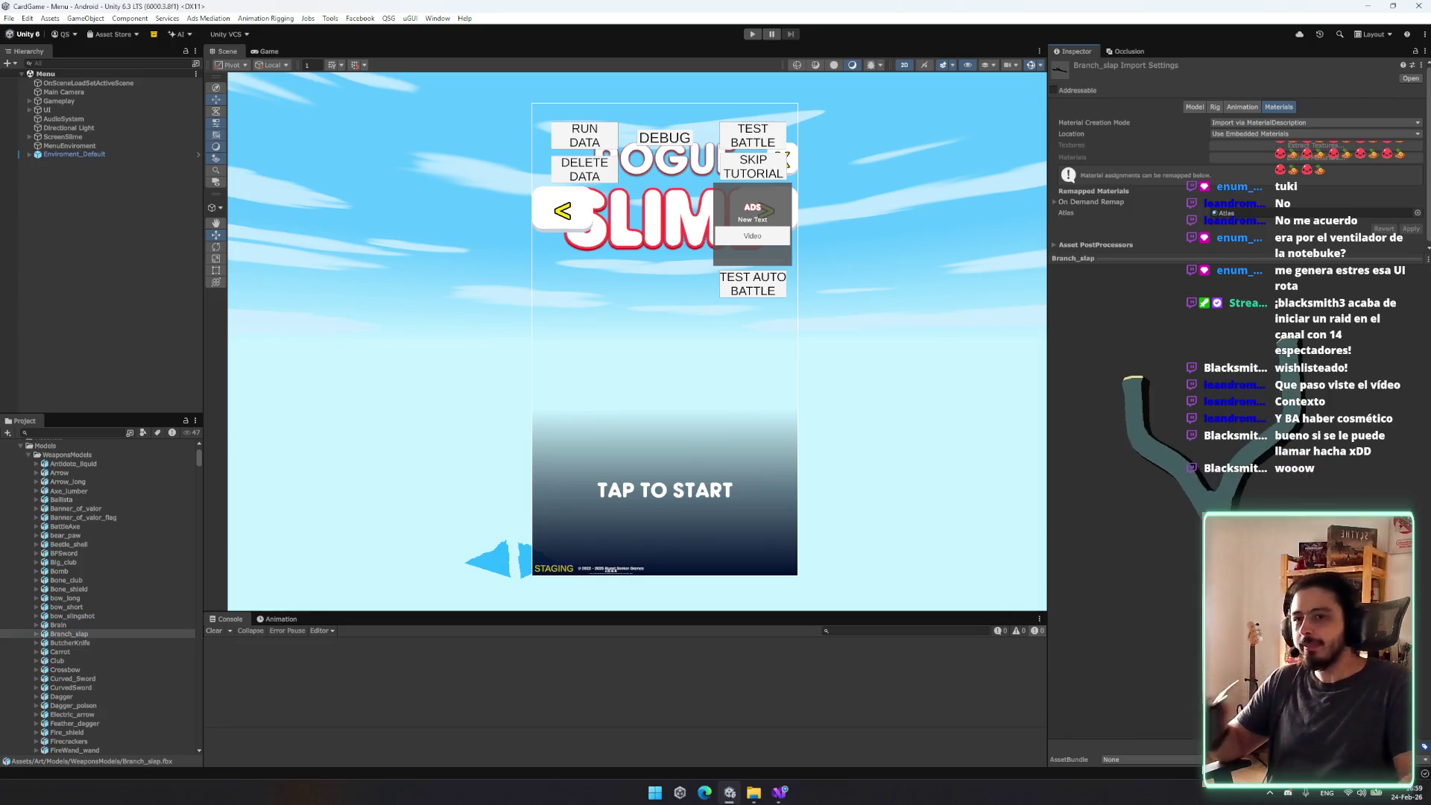
{"action": "scroll", "coordinate": [92, 633], "scroll_direction": "down", "scroll_amount": 3}
{"action": "left_click", "coordinate": [74, 647]}
{"action": "left_click", "coordinate": [92, 666]}
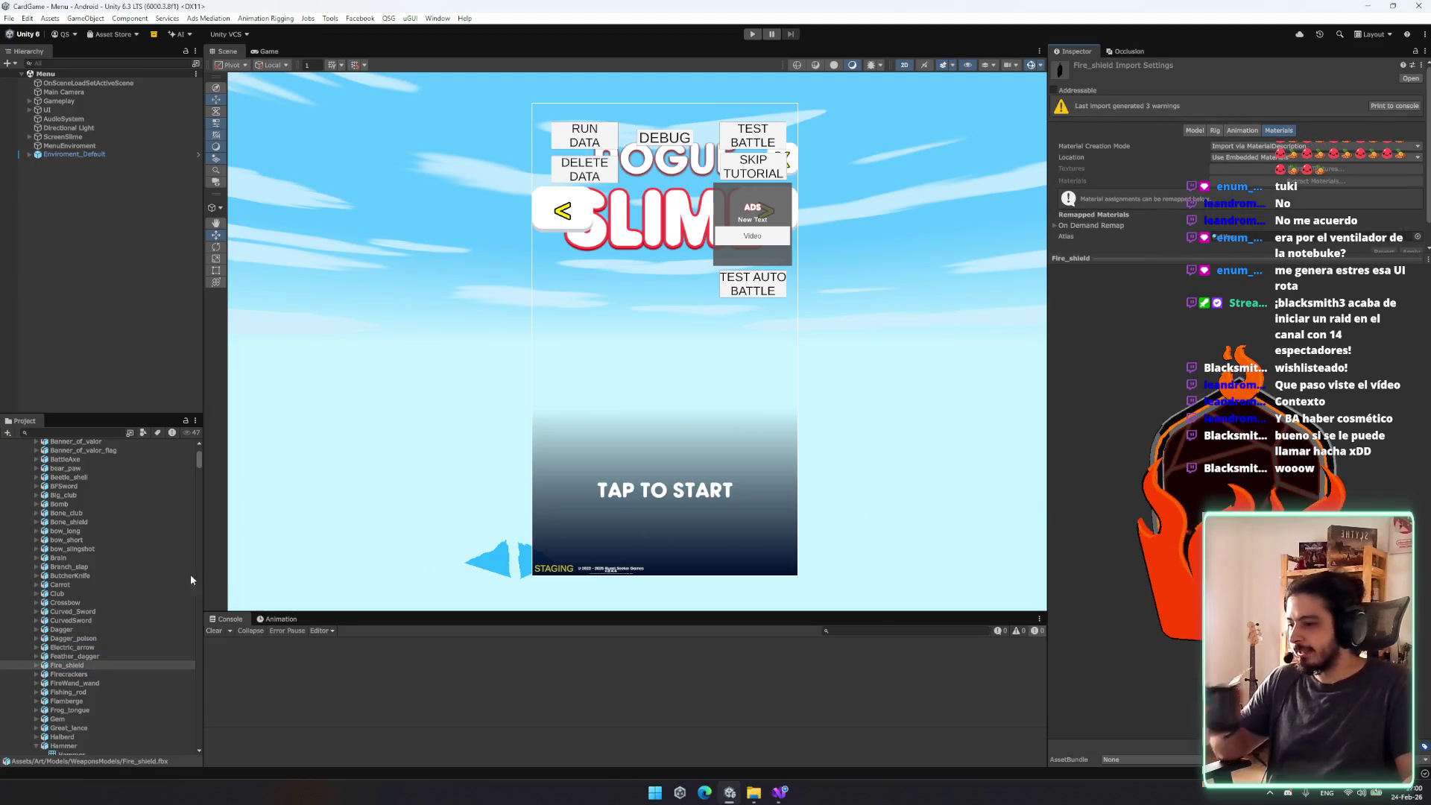
{"action": "left_click", "coordinate": [132, 683]}
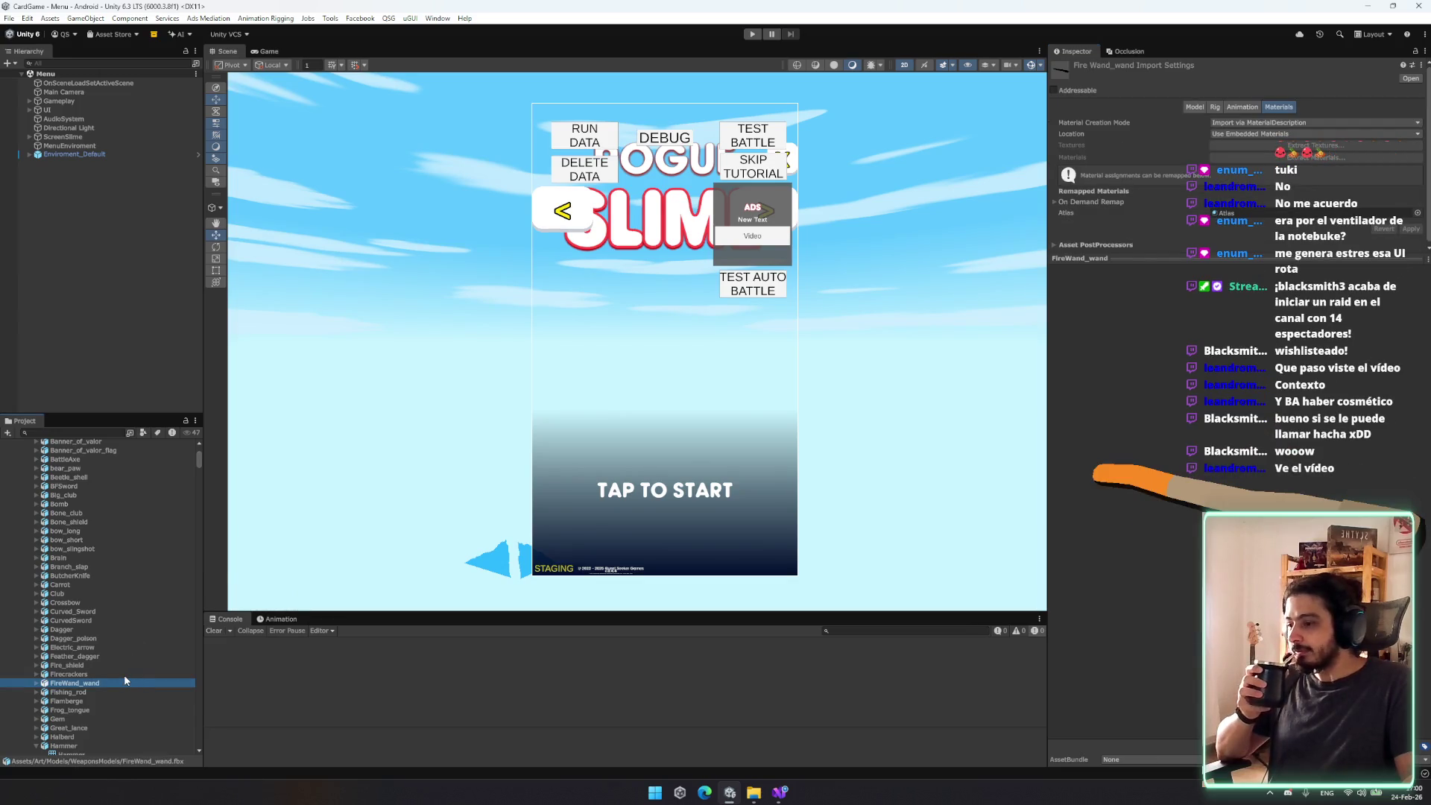
{"action": "left_click", "coordinate": [106, 677]}
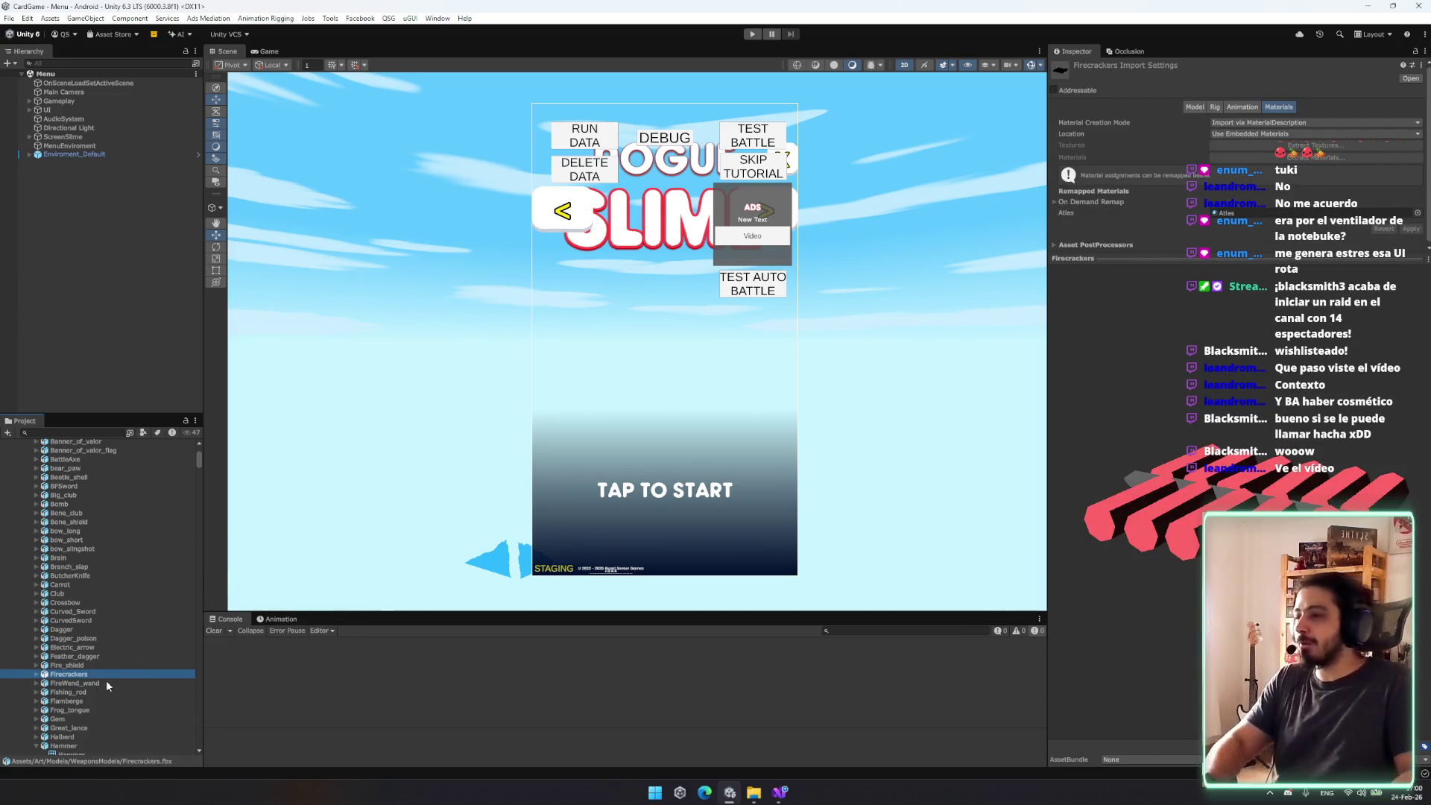
{"action": "key", "text": "Down"}
{"action": "key", "text": "Down"}
{"action": "key", "text": "Down"}
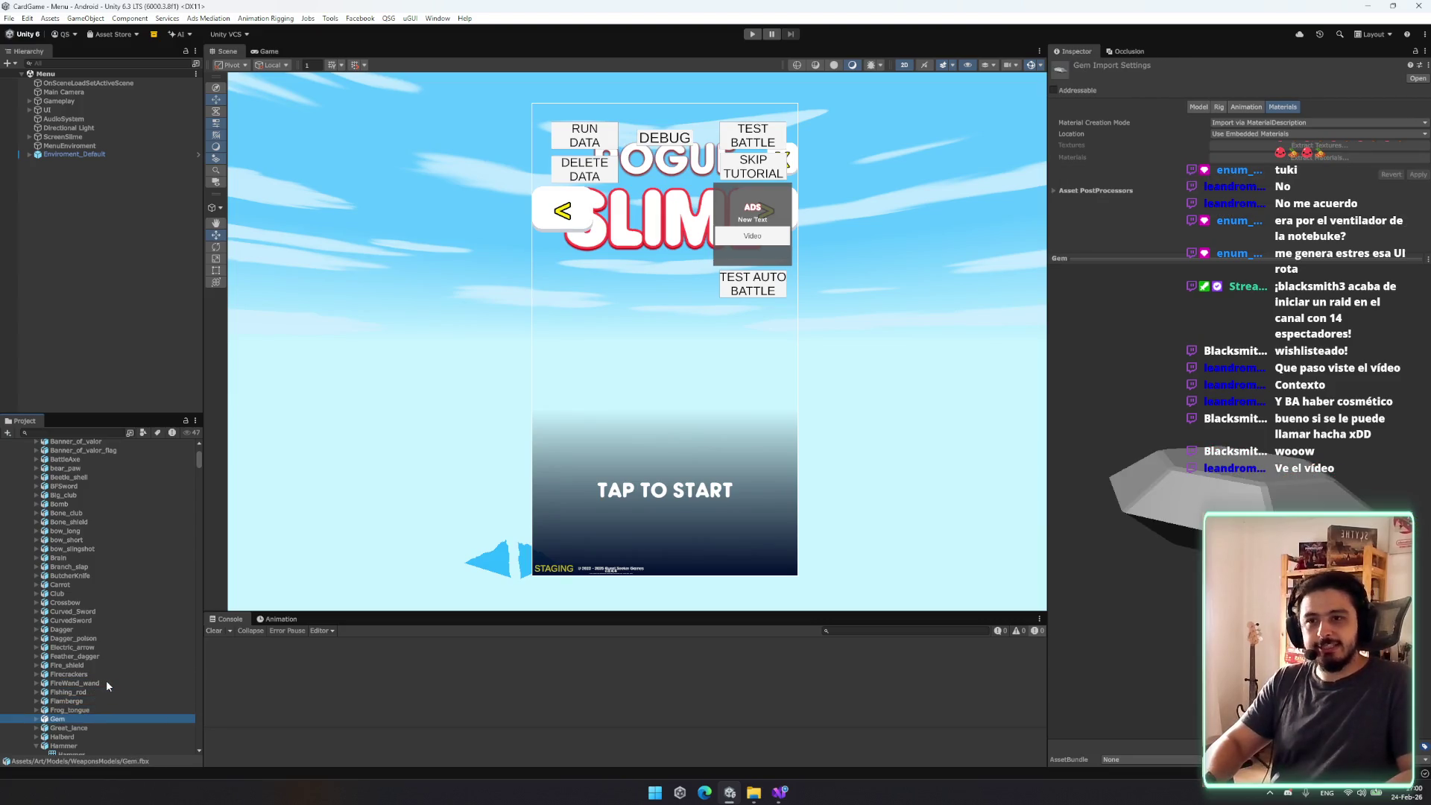
{"action": "key", "text": "Up"}
{"action": "key", "text": "Up"}
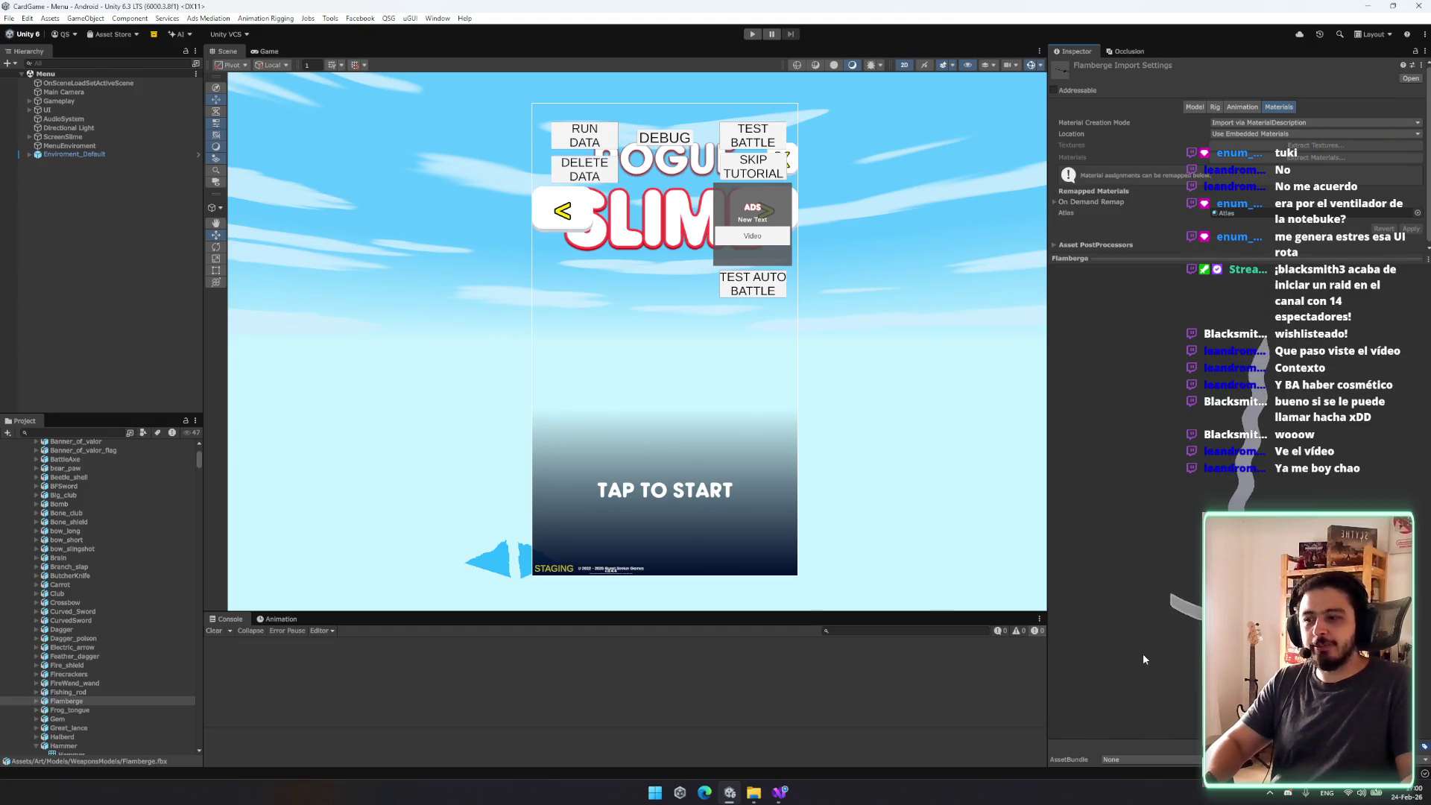
Step: Preview the Ice_shield, Hammer, Hook and Ice_Axe weapon models
{"action": "scroll", "coordinate": [130, 674], "scroll_direction": "down", "scroll_amount": 5}
{"action": "left_click", "coordinate": [105, 560]}
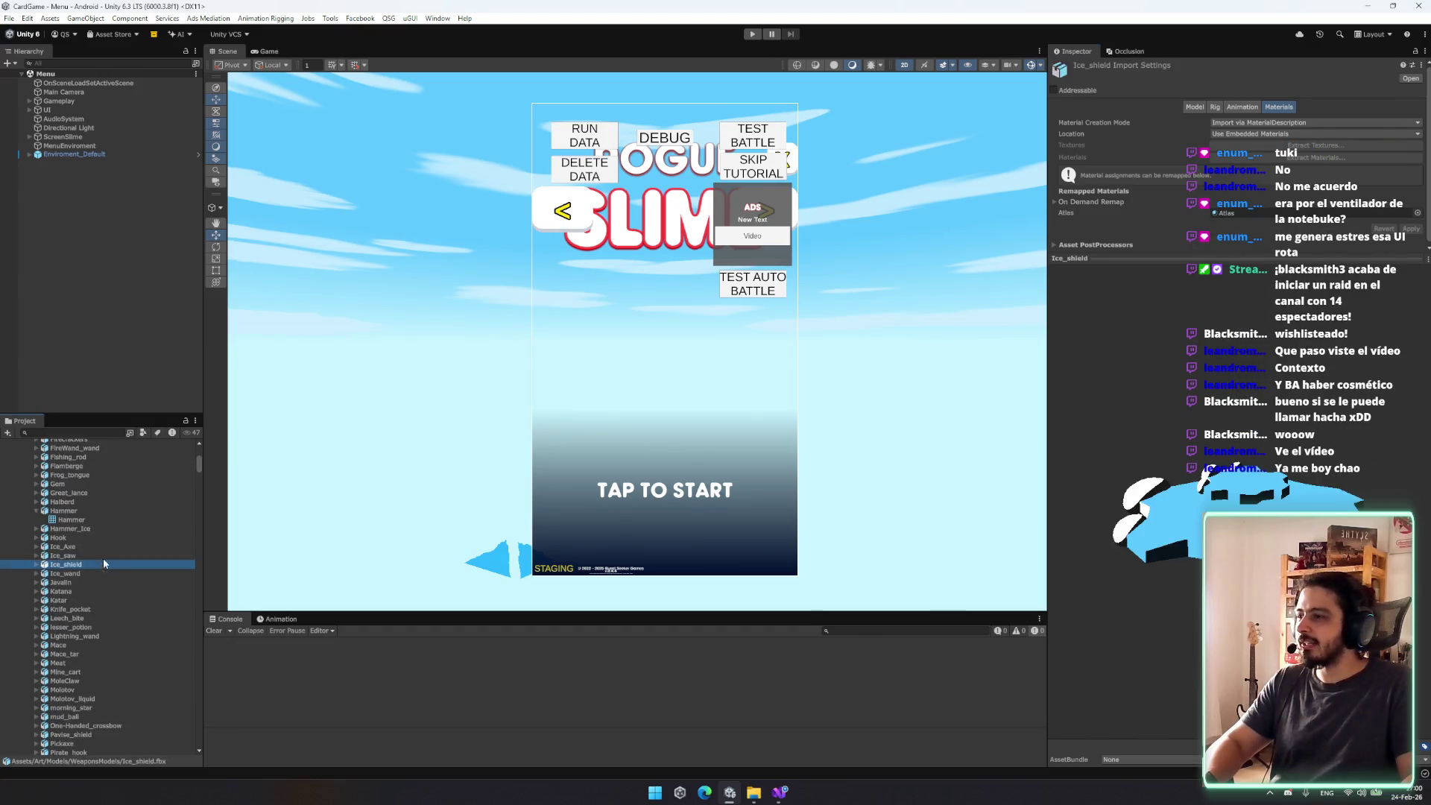
{"action": "left_click", "coordinate": [87, 511]}
{"action": "key", "text": "Left"}
{"action": "key", "text": "Down"}
{"action": "key", "text": "Down"}
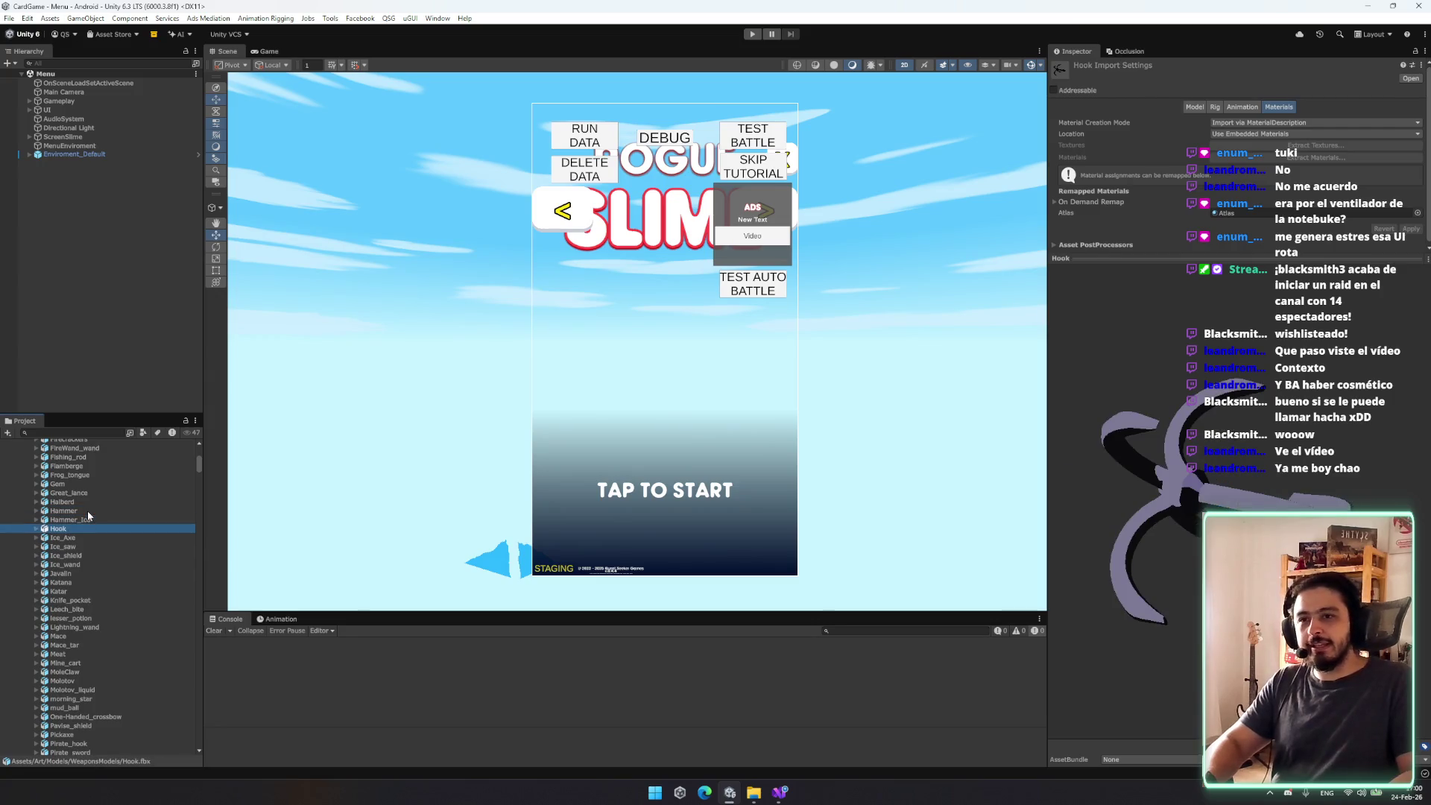
{"action": "key", "text": "Down"}
{"action": "key", "text": "Down"}
{"action": "key", "text": "Down"}
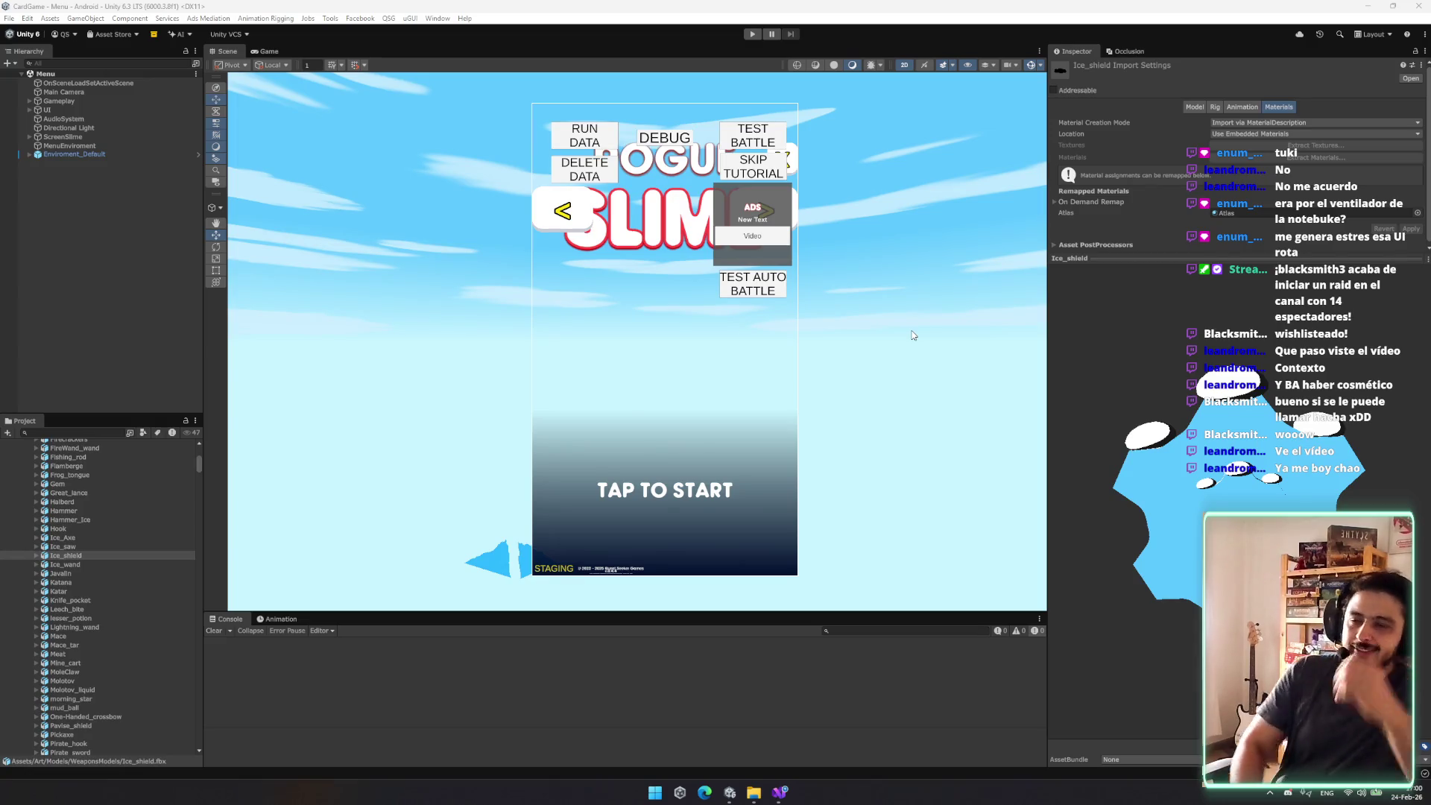
Step: Preview Ice_saw, then jump to Axe_lumber and rotate its preview upright
{"action": "left_click", "coordinate": [87, 547]}
{"action": "scroll", "coordinate": [82, 543], "scroll_direction": "up", "scroll_amount": 10}
{"action": "left_click", "coordinate": [109, 531]}
{"action": "key", "text": "Down"}
{"action": "key", "text": "Down"}
{"action": "key", "text": "Down"}
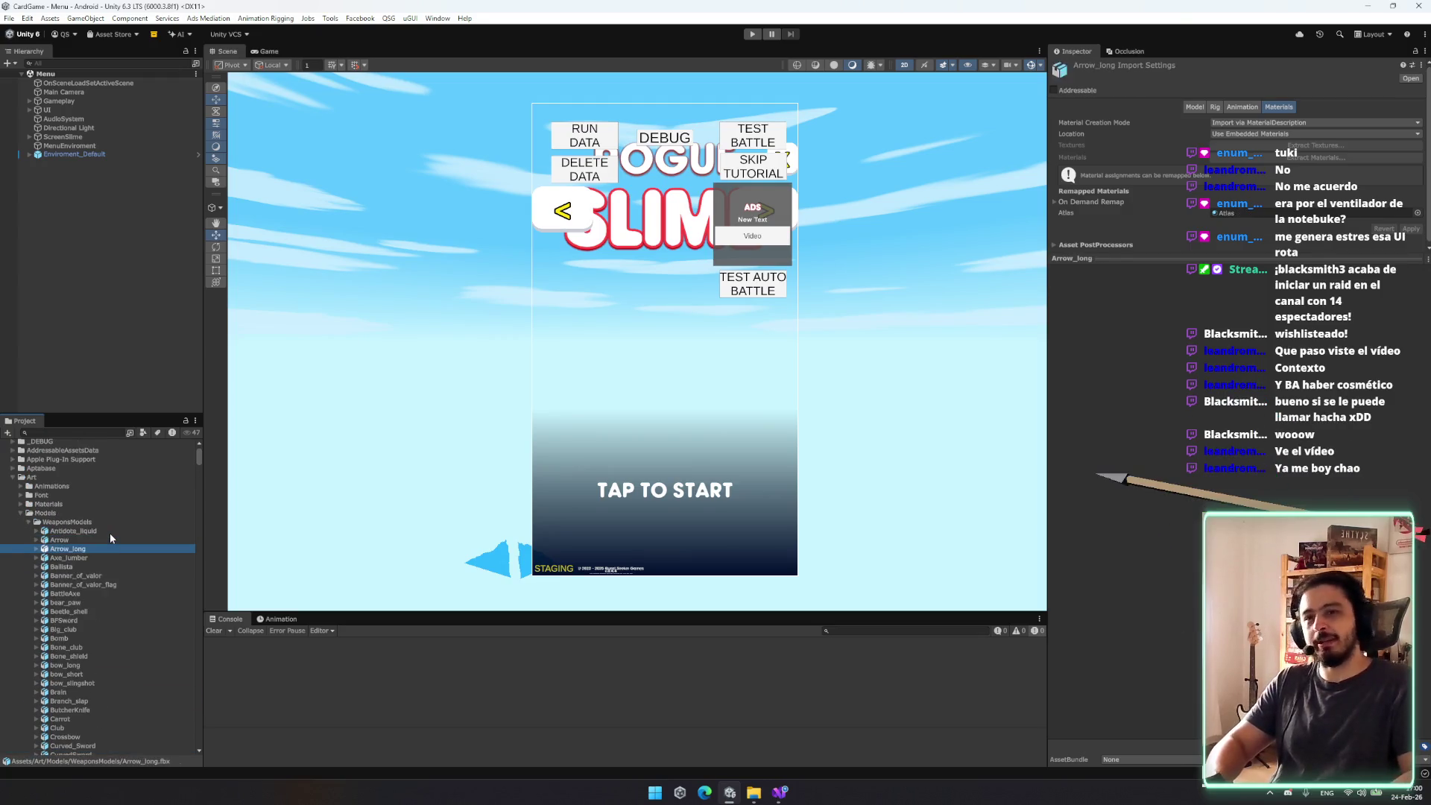
{"action": "left_click_drag", "start_coordinate": [1103, 566], "coordinate": [1095, 687]}
Step: Preview bear_paw, Beetle_shell and Ballista, collapse WeaponsModels, and view Alchemist_skin_1_prefab
{"action": "left_click", "coordinate": [70, 575]}
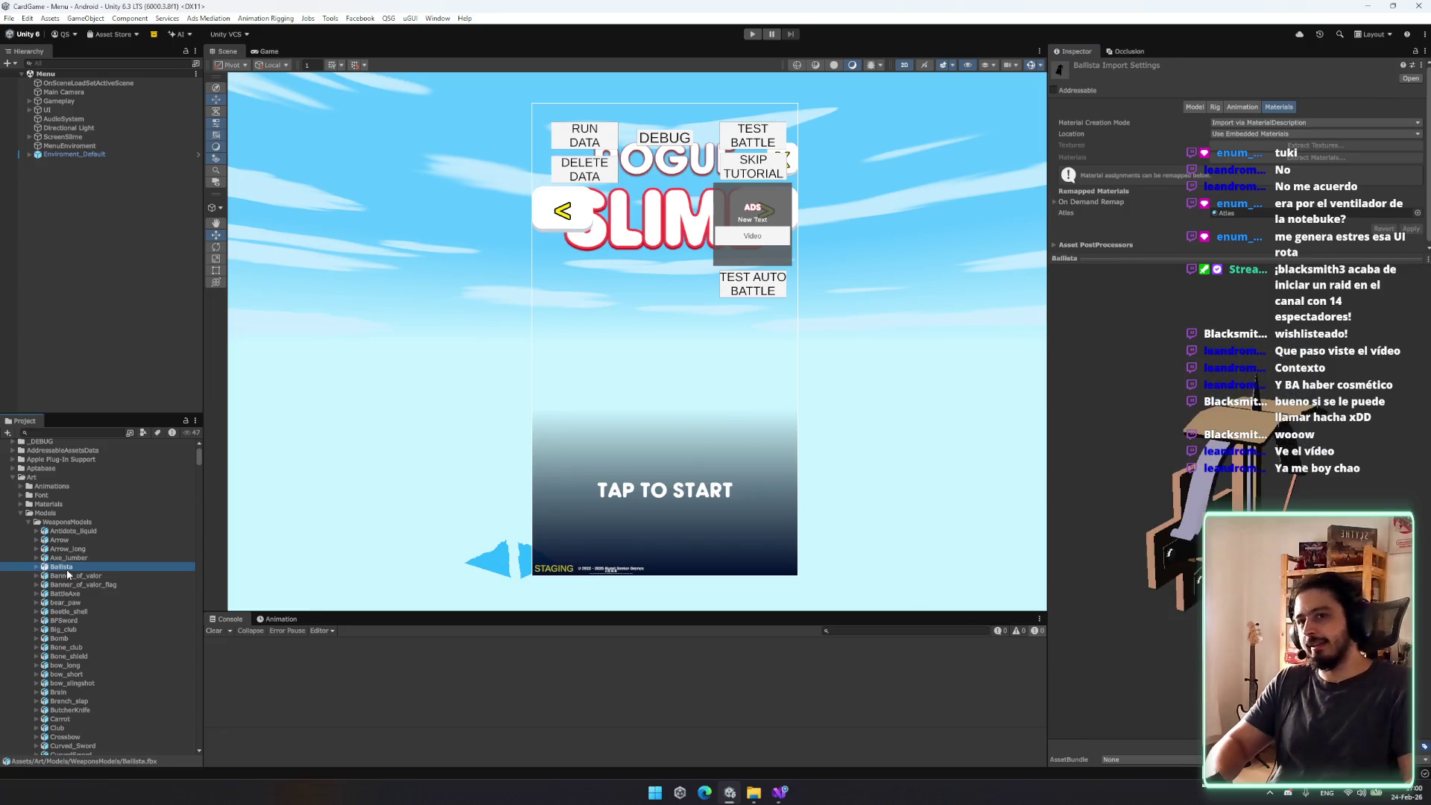
{"action": "left_click", "coordinate": [86, 593]}
{"action": "left_click", "coordinate": [88, 602]}
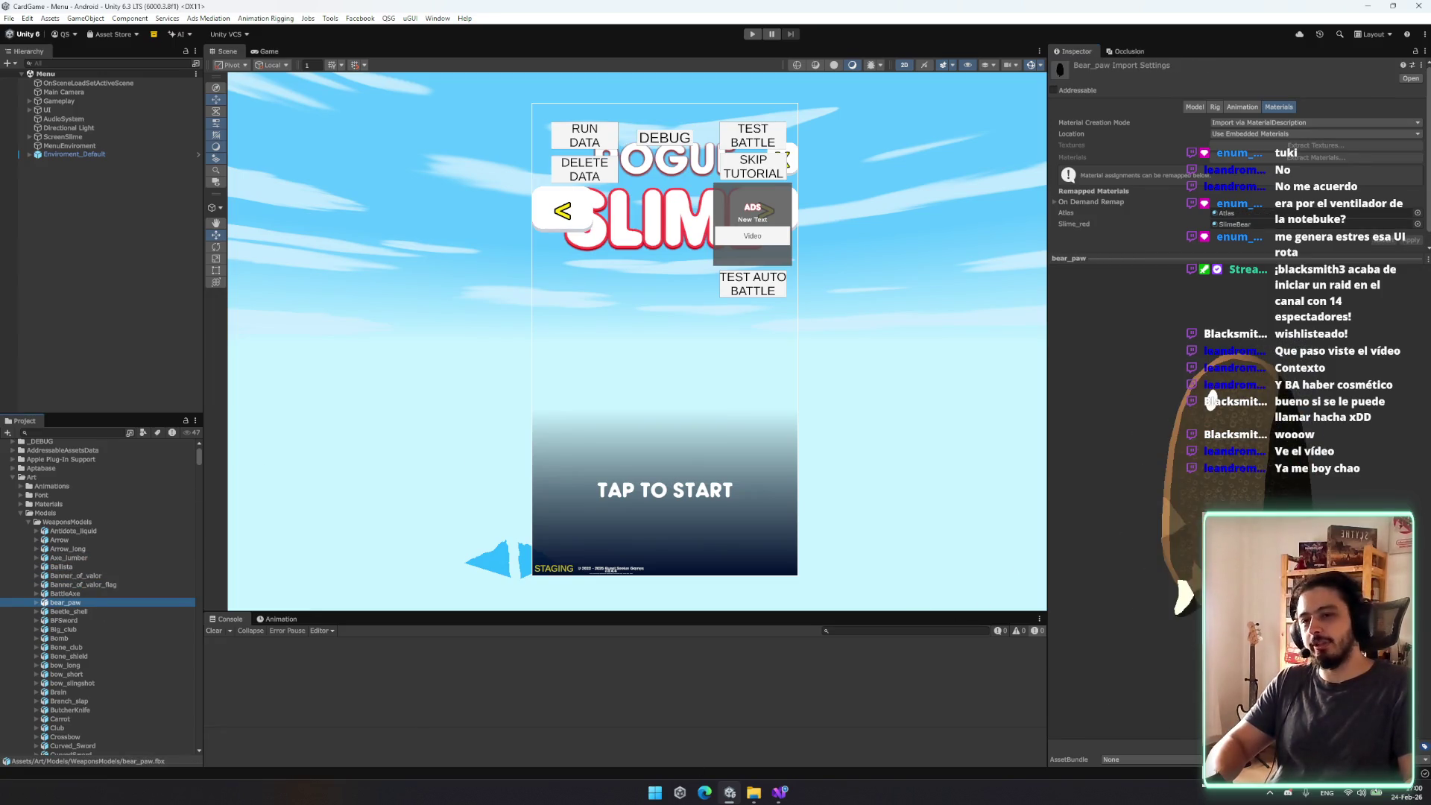
{"action": "left_click", "coordinate": [79, 611]}
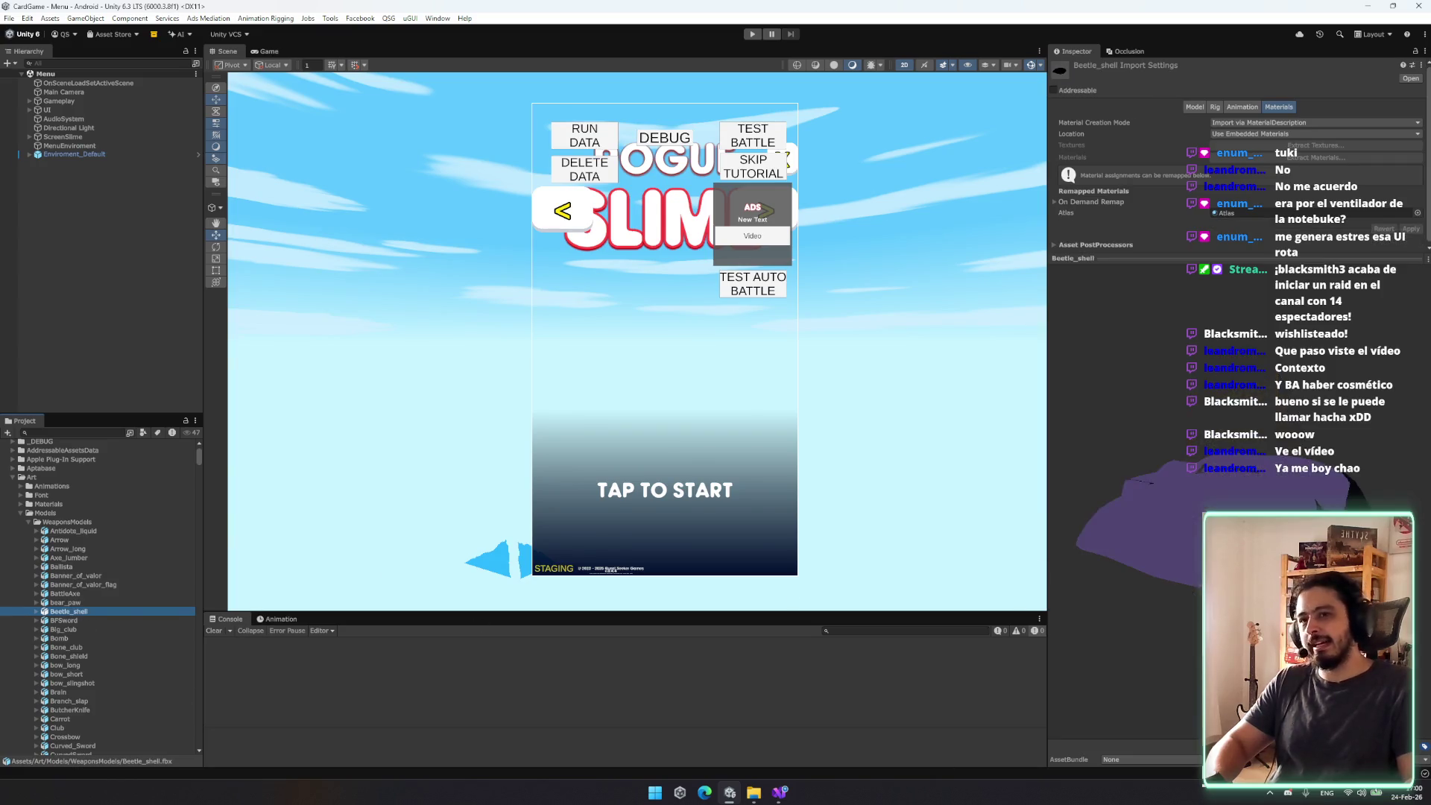
{"action": "left_click", "coordinate": [56, 567]}
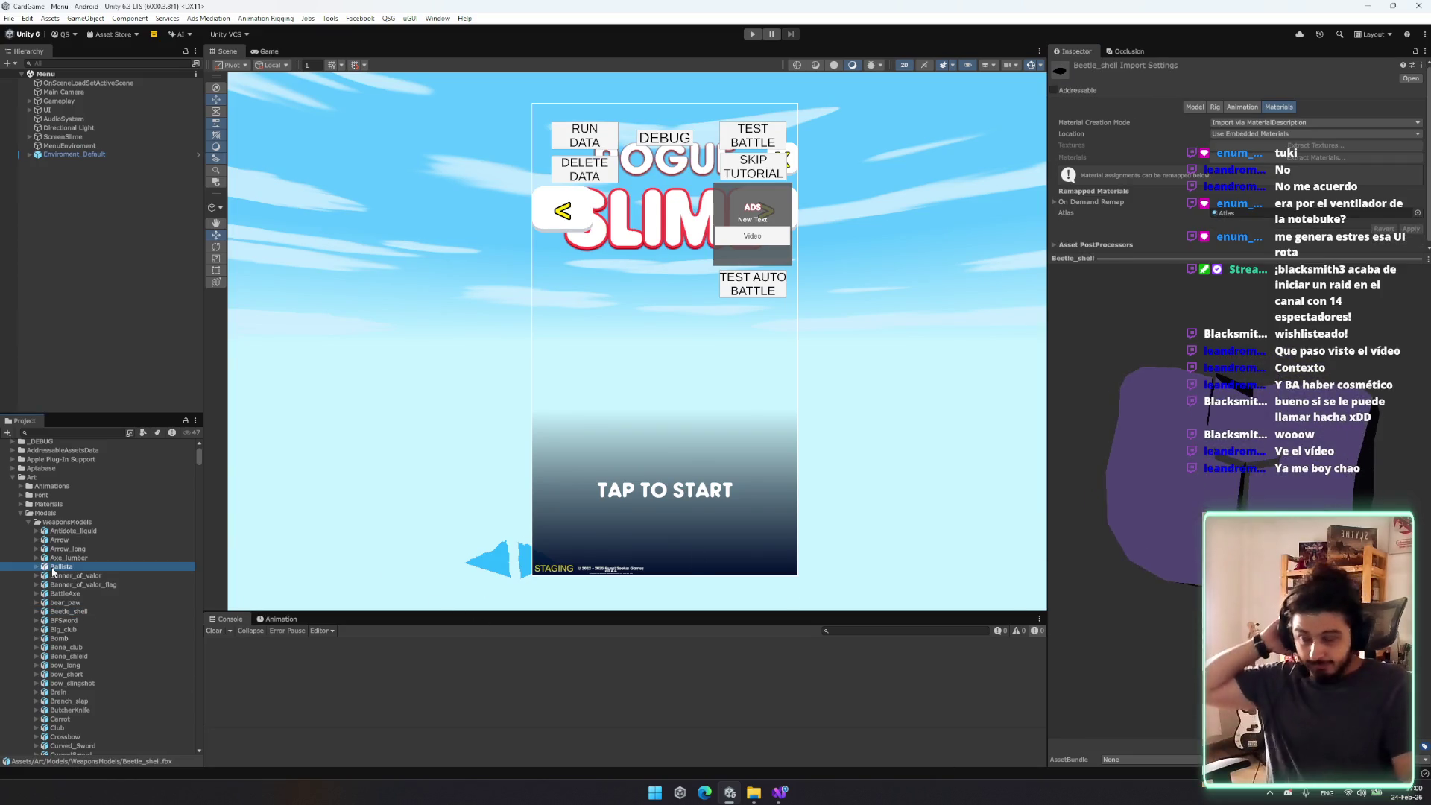
{"action": "left_click", "coordinate": [99, 532]}
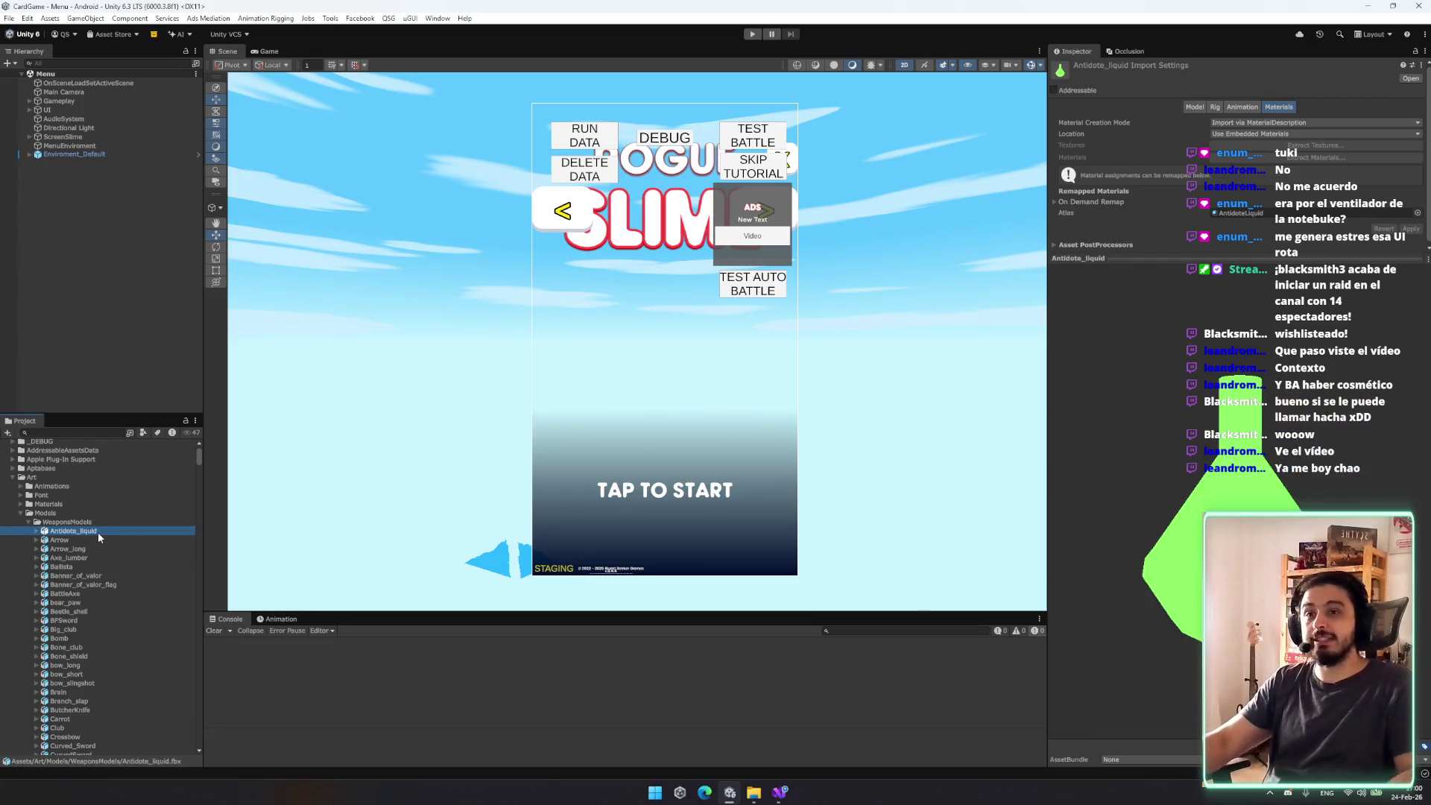
{"action": "key", "text": "Left"}
{"action": "key", "text": "Left"}
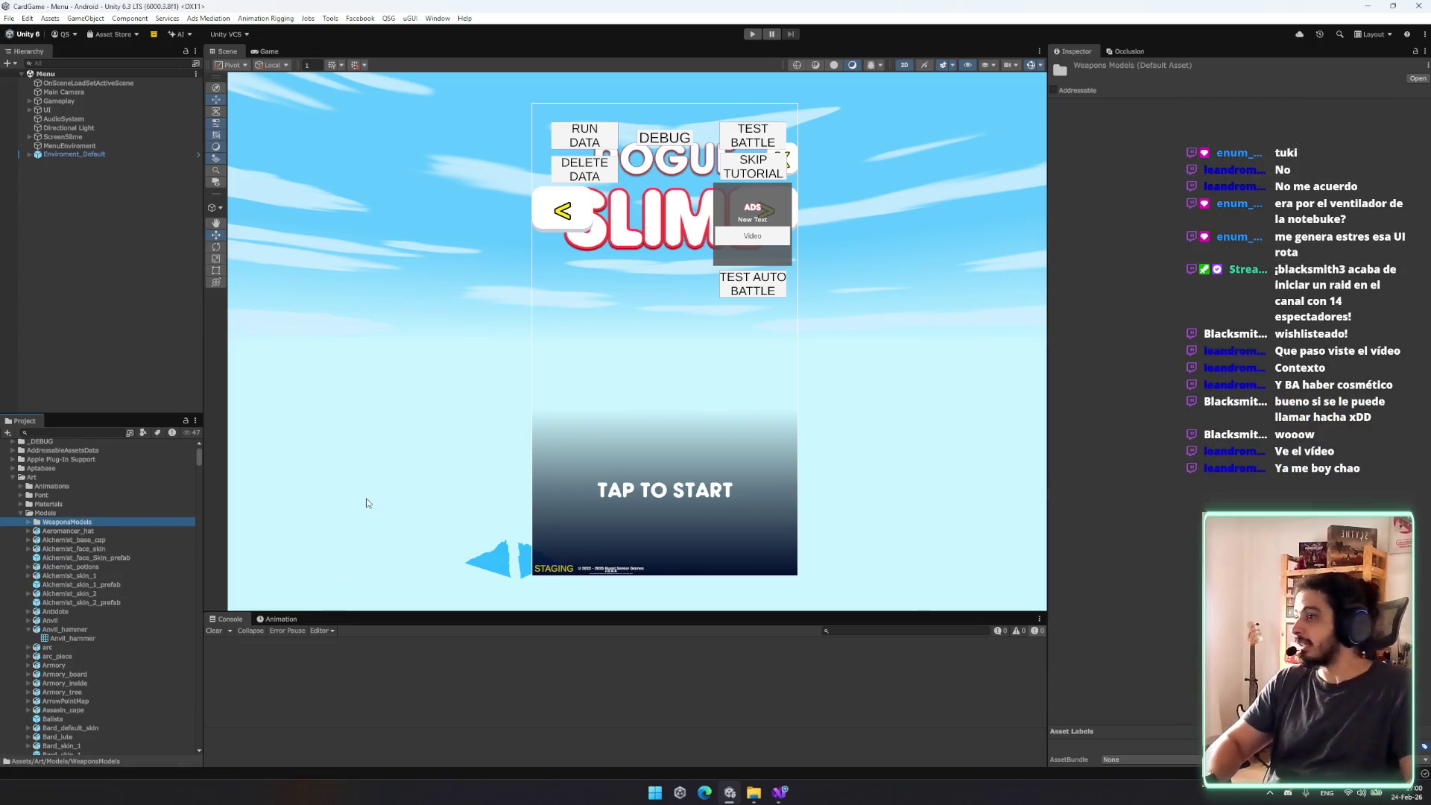
{"action": "left_click", "coordinate": [110, 585]}
Step: Browse Anvil and Aeromancer_hat, then select Anvil_hammer and rotate its model preview
{"action": "key", "text": "Down"}
{"action": "key", "text": "Down"}
{"action": "key", "text": "Down"}
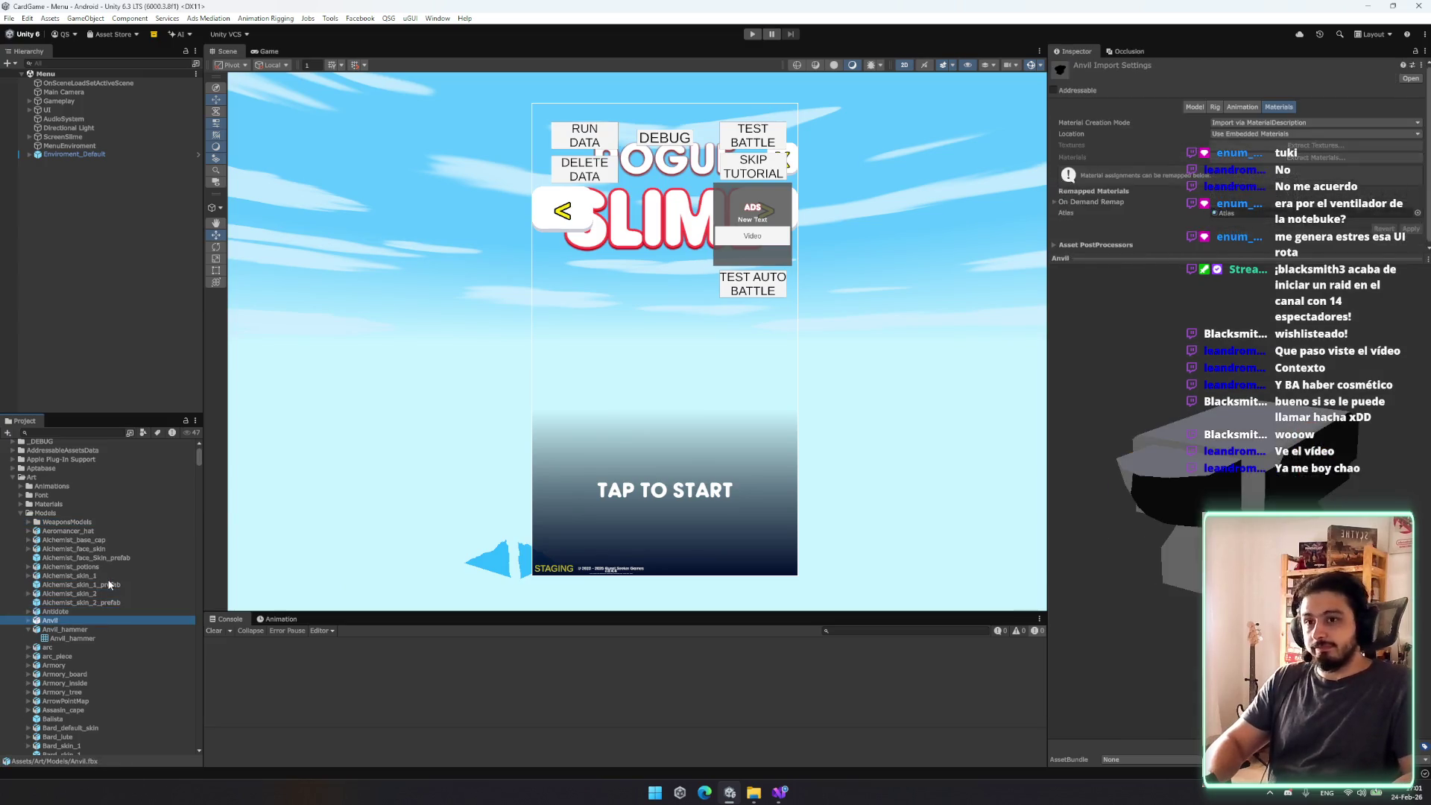
{"action": "key", "text": "Up"}
{"action": "key", "text": "Up"}
{"action": "key", "text": "Up"}
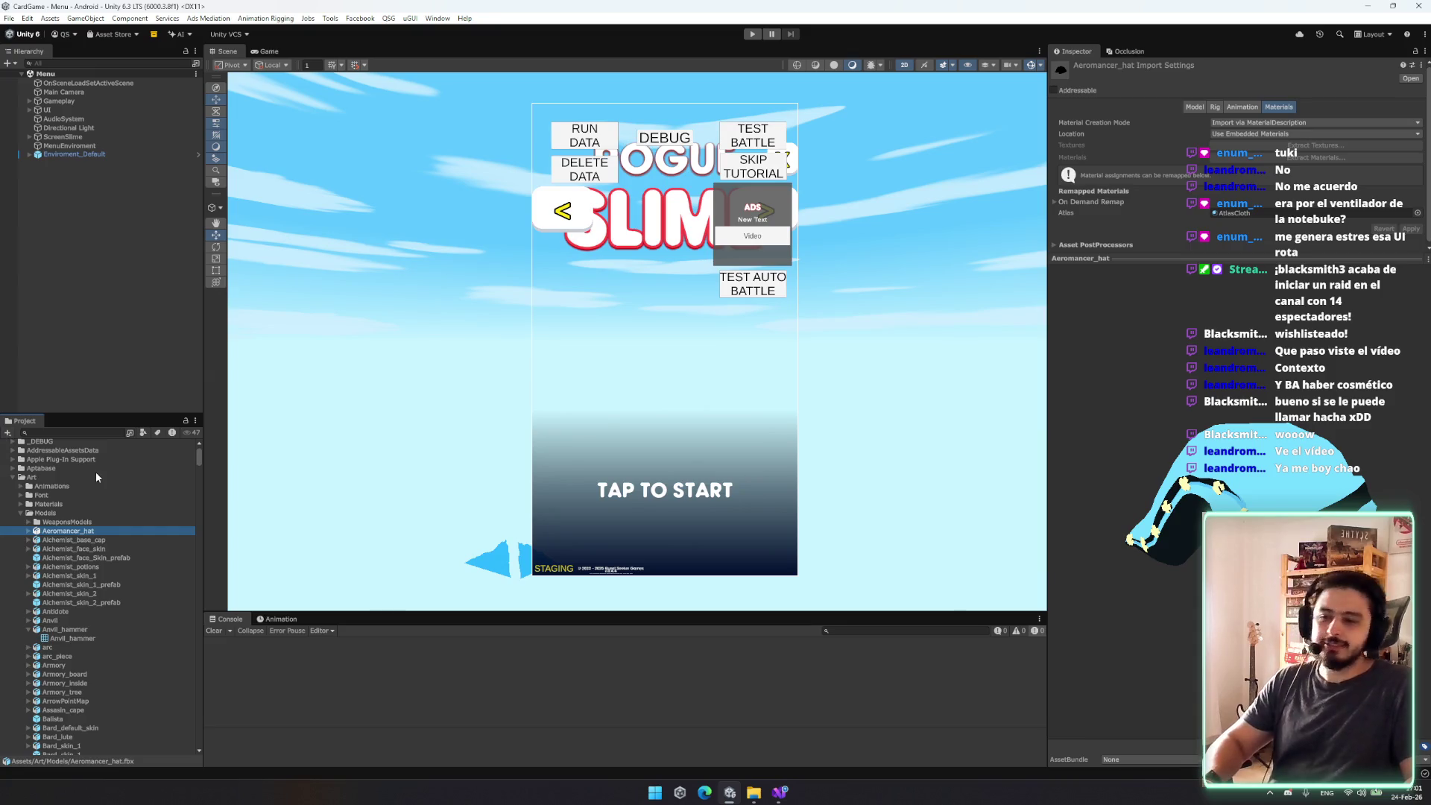
{"action": "left_click", "coordinate": [46, 631]}
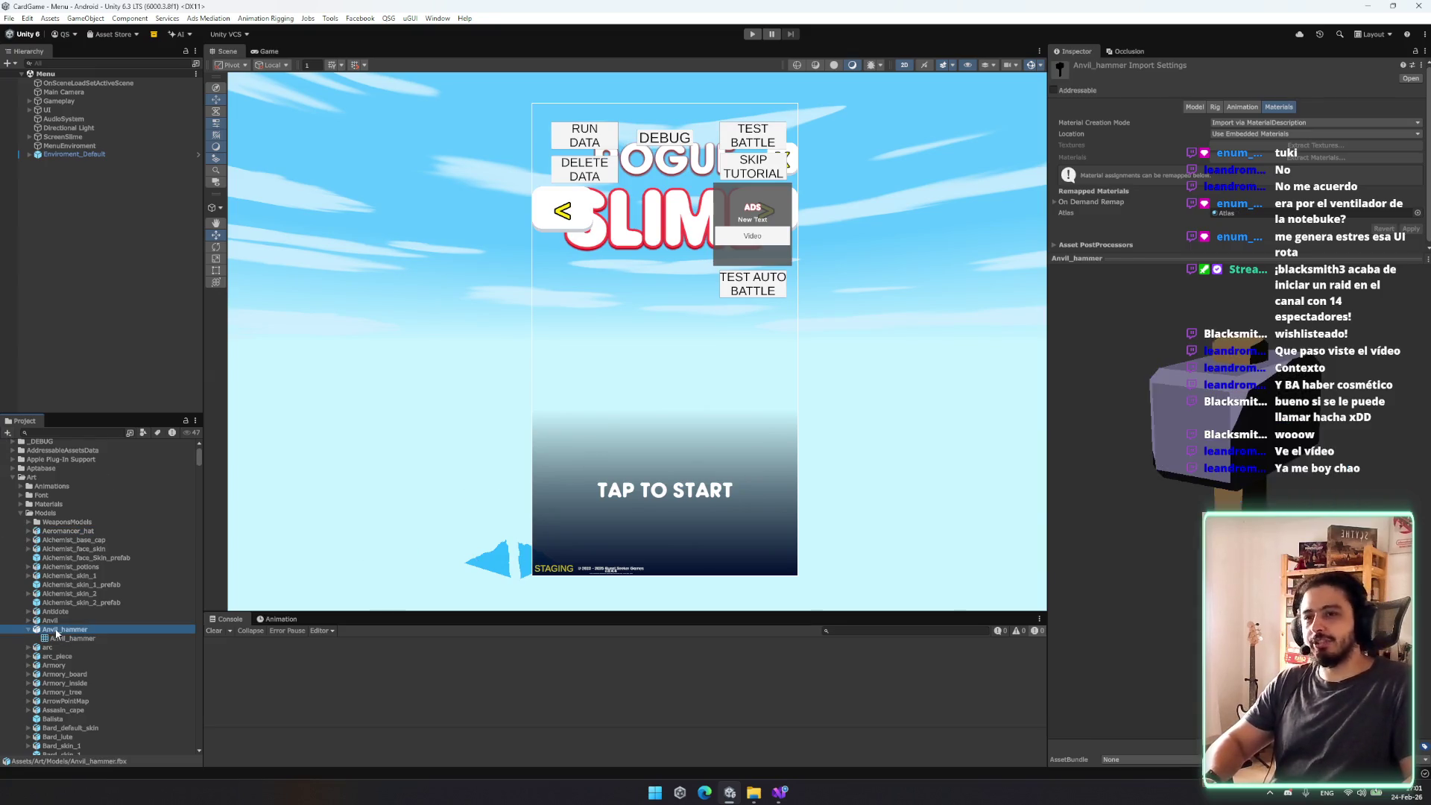
{"action": "key", "text": "Left"}
{"action": "left_click_drag", "start_coordinate": [1267, 462], "coordinate": [1228, 470]}
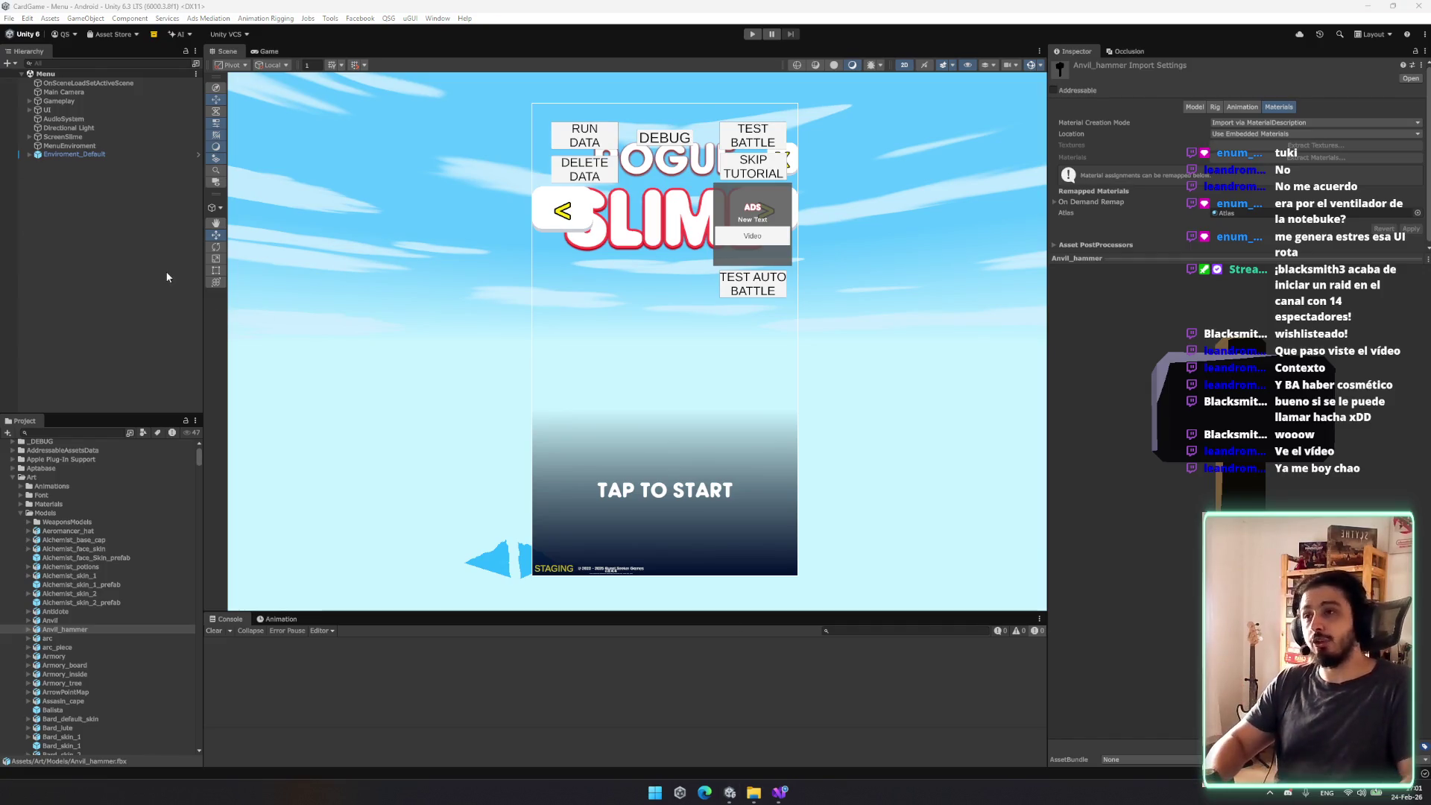
{"action": "left_click", "coordinate": [143, 252]}
Step: Expand the UI hierarchy and select the Rogue title under TopView
{"action": "right_click", "coordinate": [77, 210]}
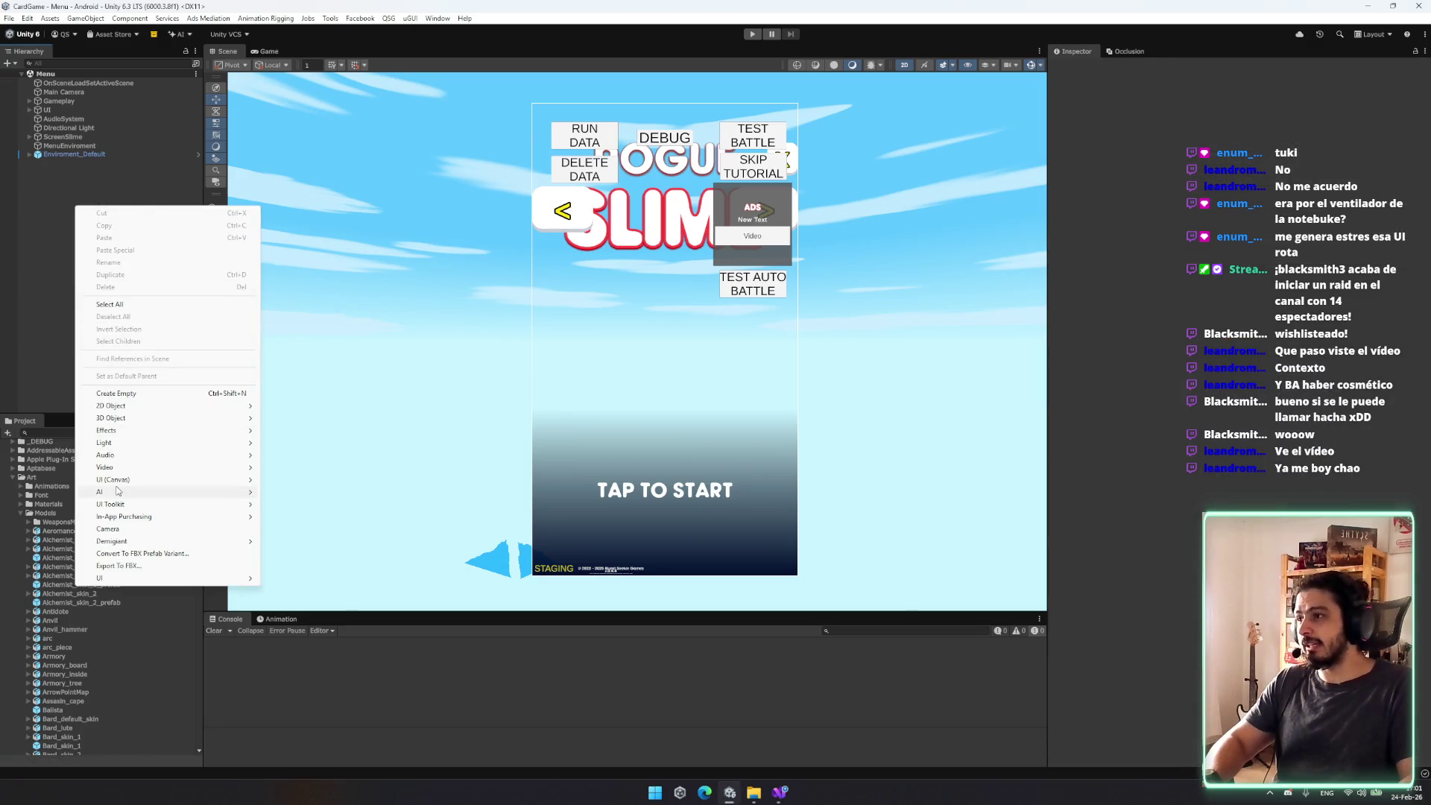
{"action": "left_click", "coordinate": [47, 110]}
{"action": "left_click", "coordinate": [67, 136]}
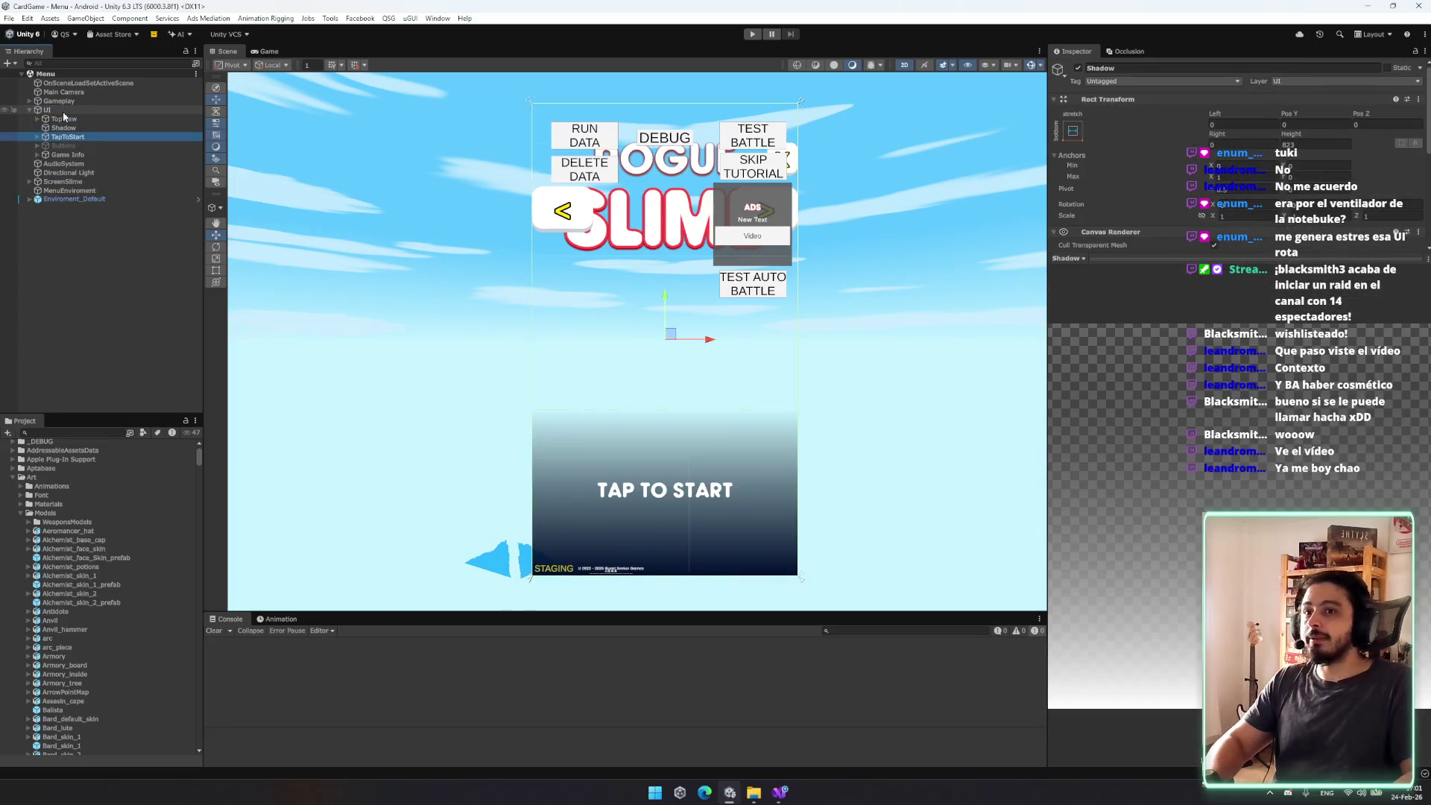
{"action": "left_click", "coordinate": [96, 118]}
{"action": "left_click", "coordinate": [37, 119]}
{"action": "left_click", "coordinate": [101, 127]}
Step: Duplicate Rogue and remove the text component from the copy Rogue (1)
{"action": "key", "text": "ctrl+d"}
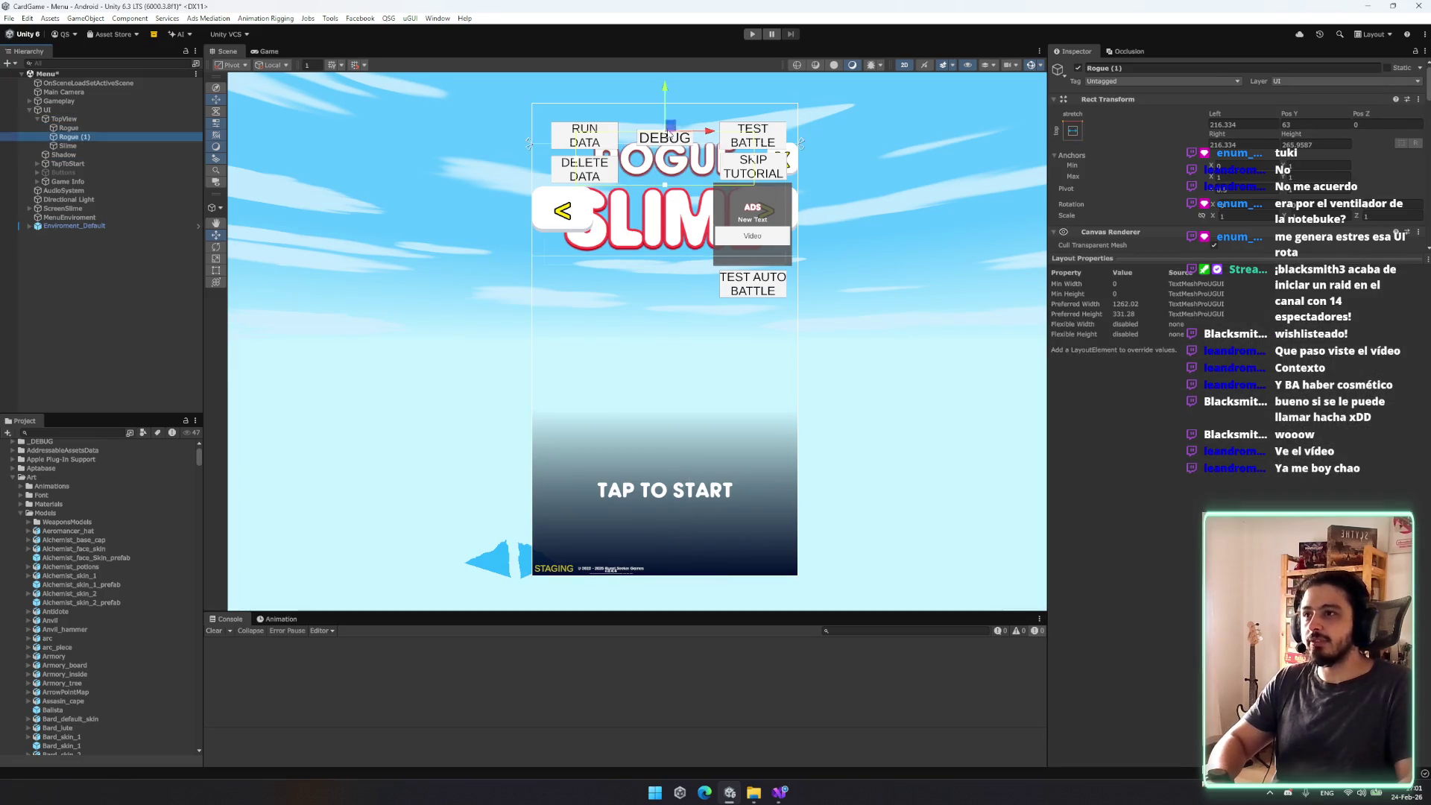
{"action": "right_click", "coordinate": [1176, 261]}
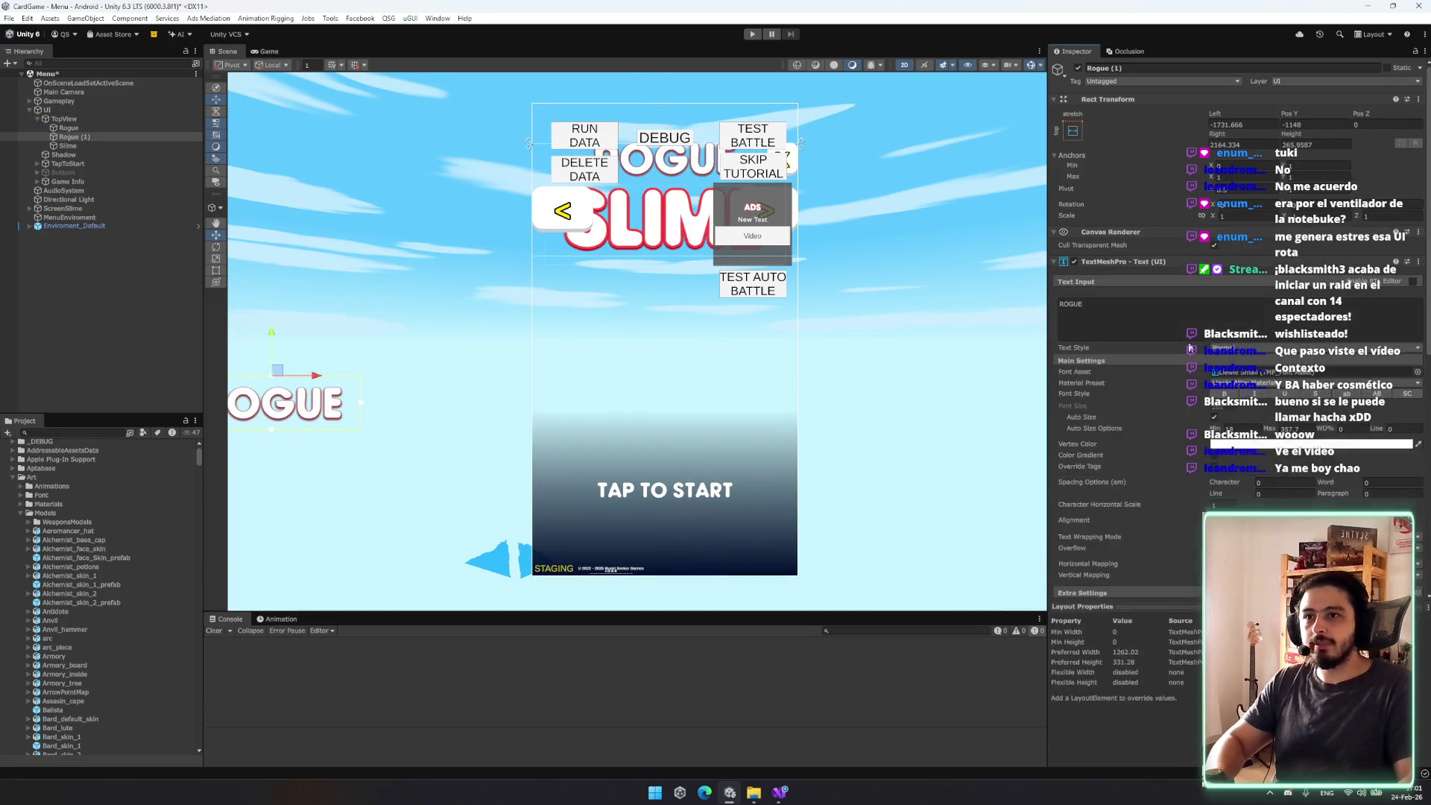
{"action": "left_click", "coordinate": [1226, 311]}
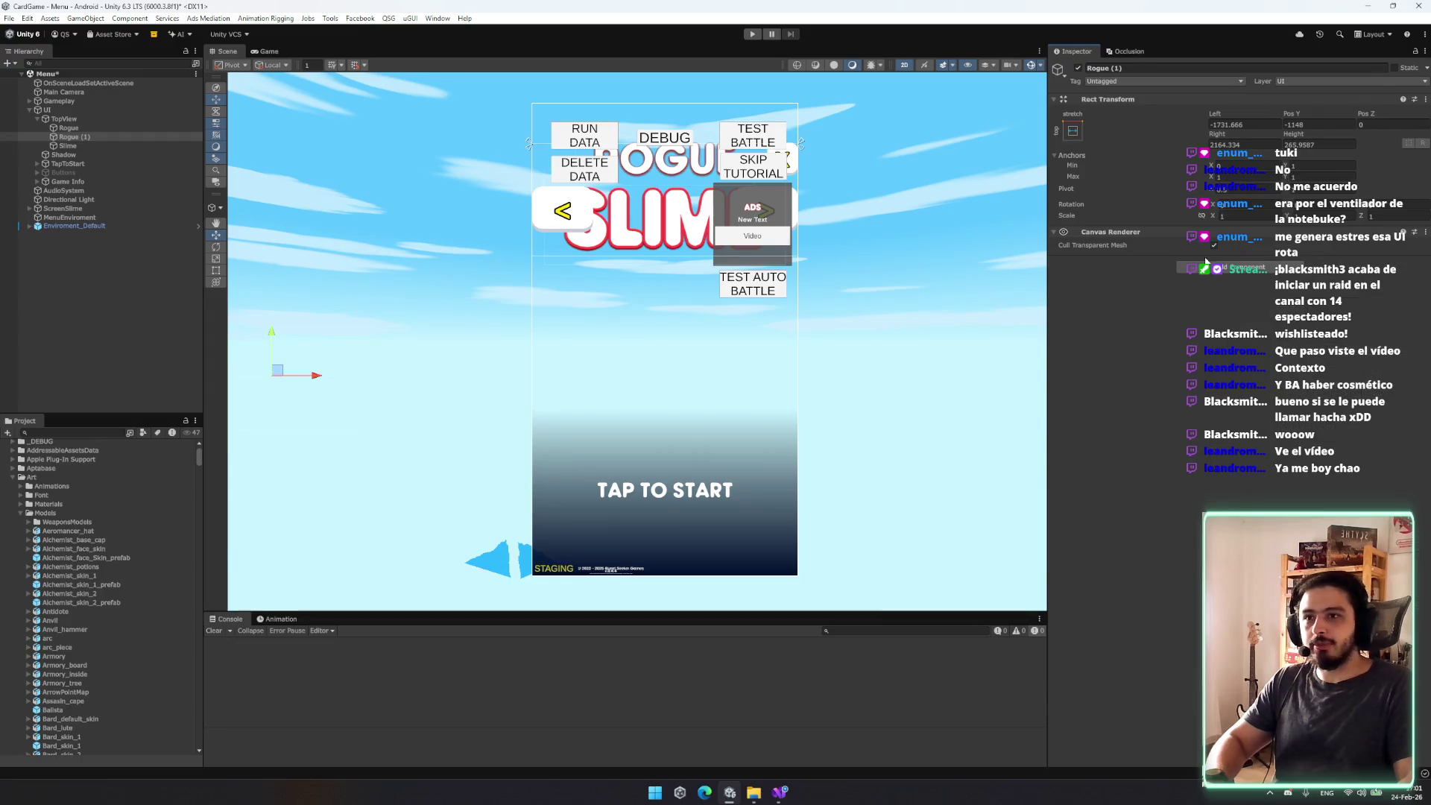
Step: Add an Image component to Rogue (1) showing the white axe-shaped sprite
{"action": "left_click", "coordinate": [1226, 266]}
{"action": "type", "text": "o"}
{"action": "key", "text": "BackSpace"}
{"action": "type", "text": "mage"}
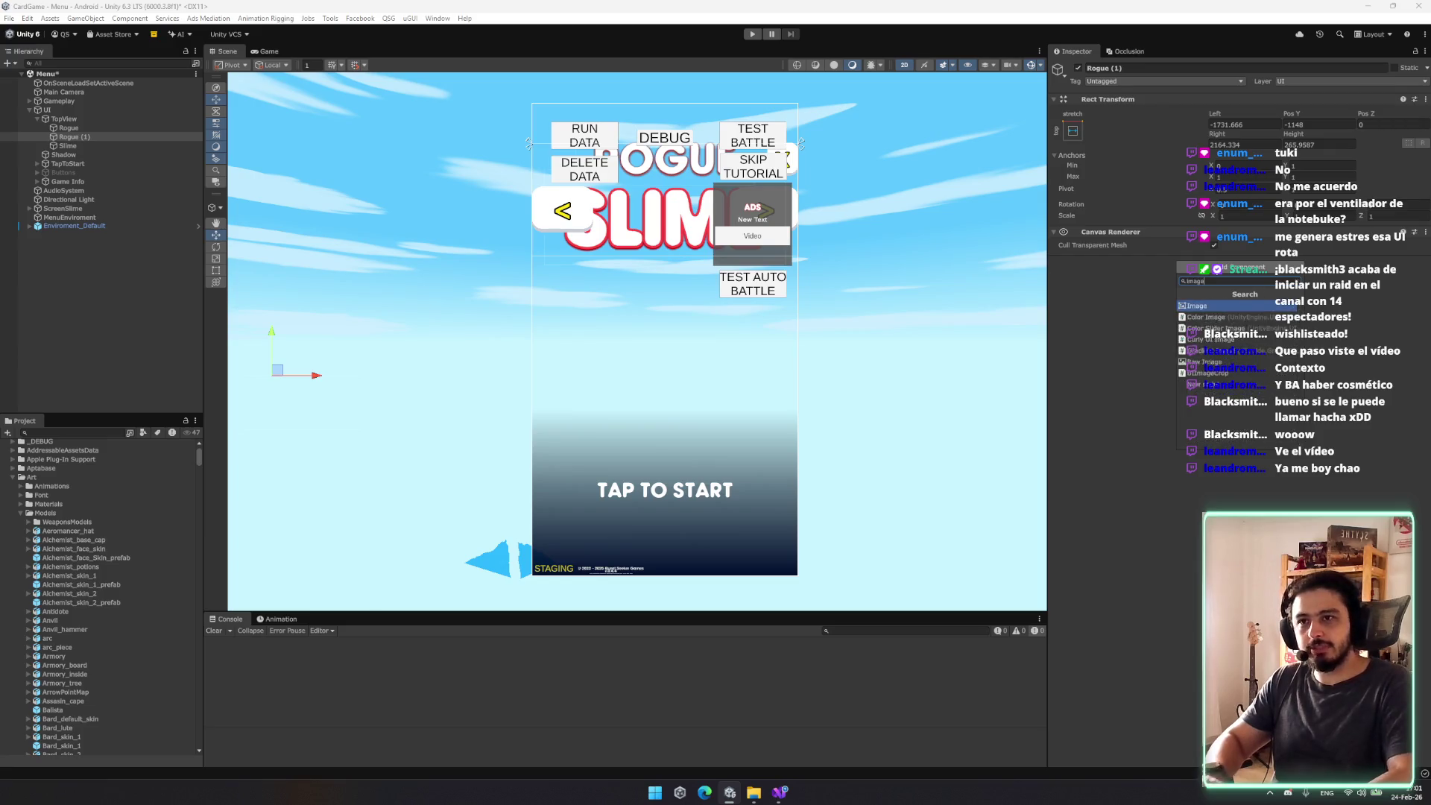
{"action": "key", "text": "Return"}
{"action": "left_click", "coordinate": [1424, 275]}
{"action": "scroll", "coordinate": [1243, 488], "scroll_direction": "down", "scroll_amount": 5}
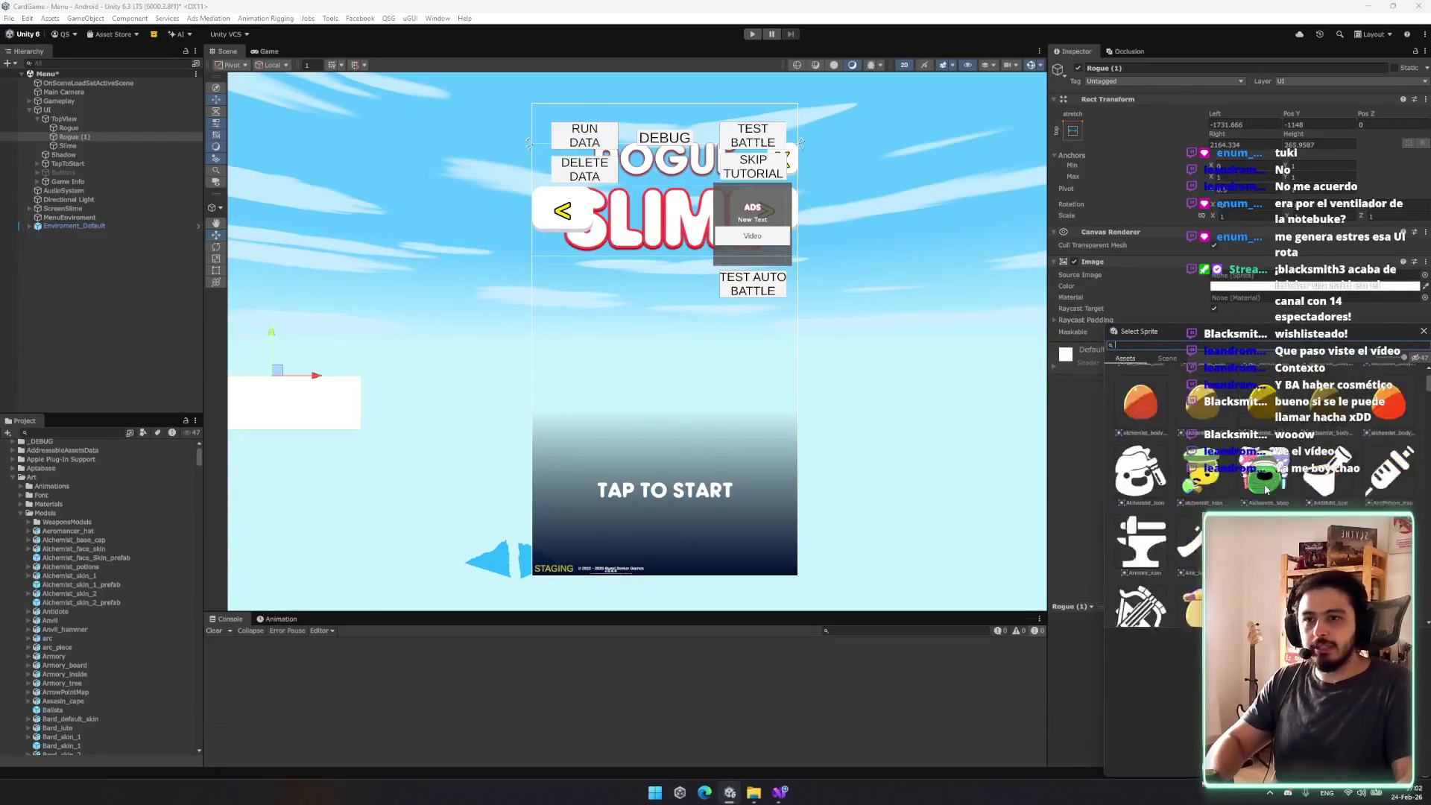
{"action": "double_click", "coordinate": [1192, 593]}
{"action": "scroll", "coordinate": [327, 427], "scroll_direction": "up", "scroll_amount": 1}
{"action": "scroll", "coordinate": [328, 427], "scroll_direction": "up", "scroll_amount": 3}
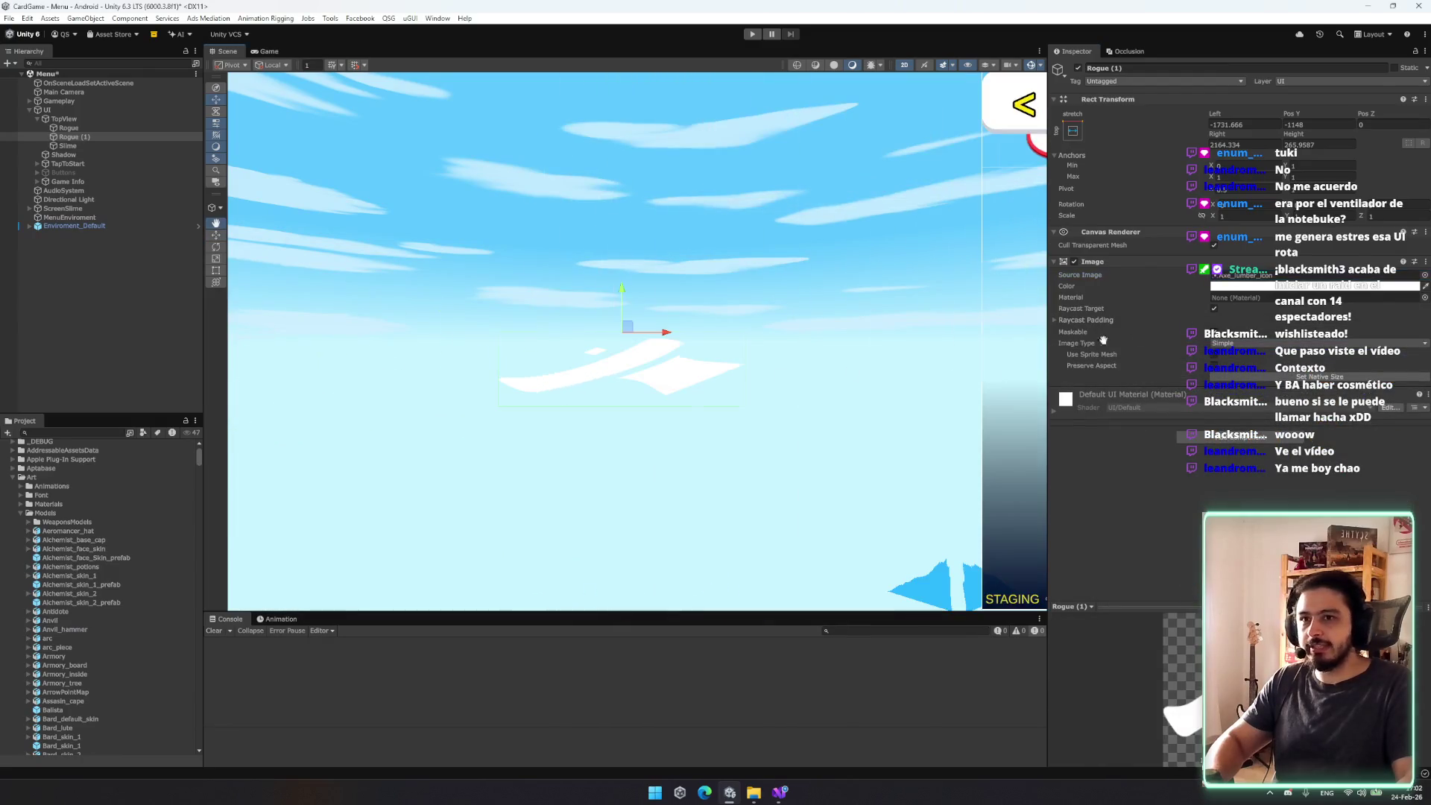
Step: Stretch Rogue (1)'s rectangle downward to about 723 units tall
{"action": "key", "text": "t"}
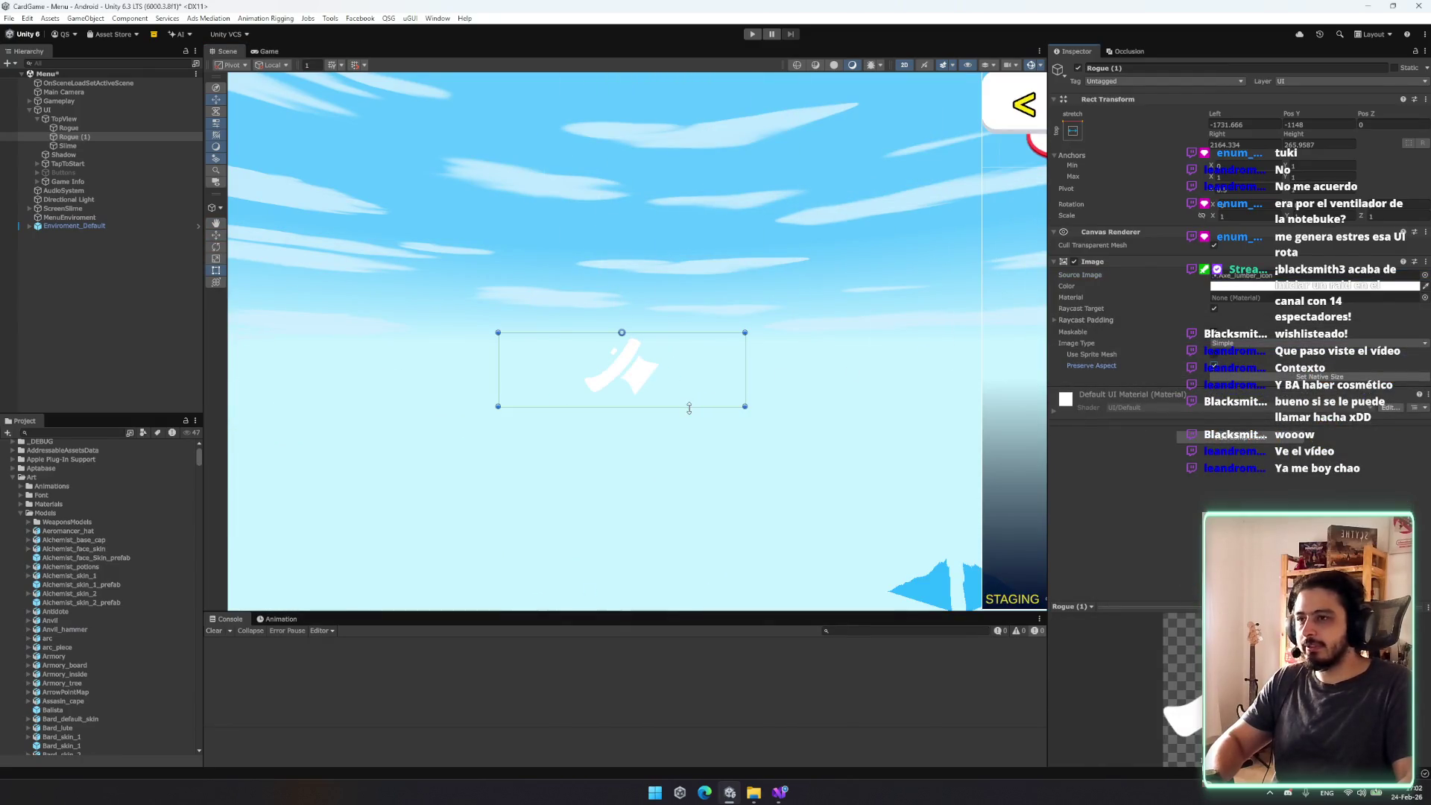
{"action": "left_click_drag", "start_coordinate": [690, 406], "coordinate": [690, 534]}
{"action": "left_click", "coordinate": [80, 138]}
{"action": "right_click", "coordinate": [79, 138]}
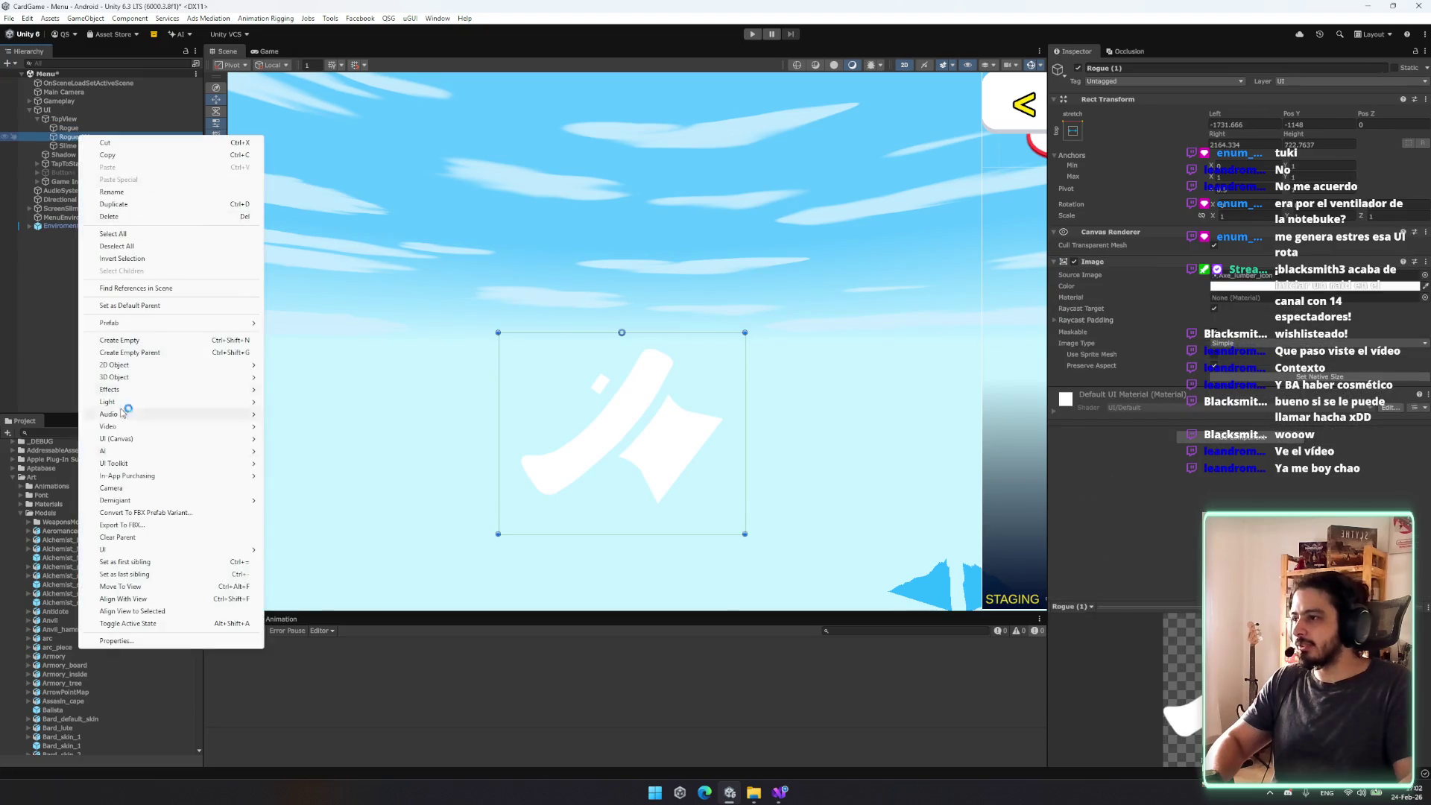
Step: Duplicate Rogue (1) into Rogue (2) with a grey-tinted white rounded square sprite
{"action": "left_click", "coordinate": [65, 125]}
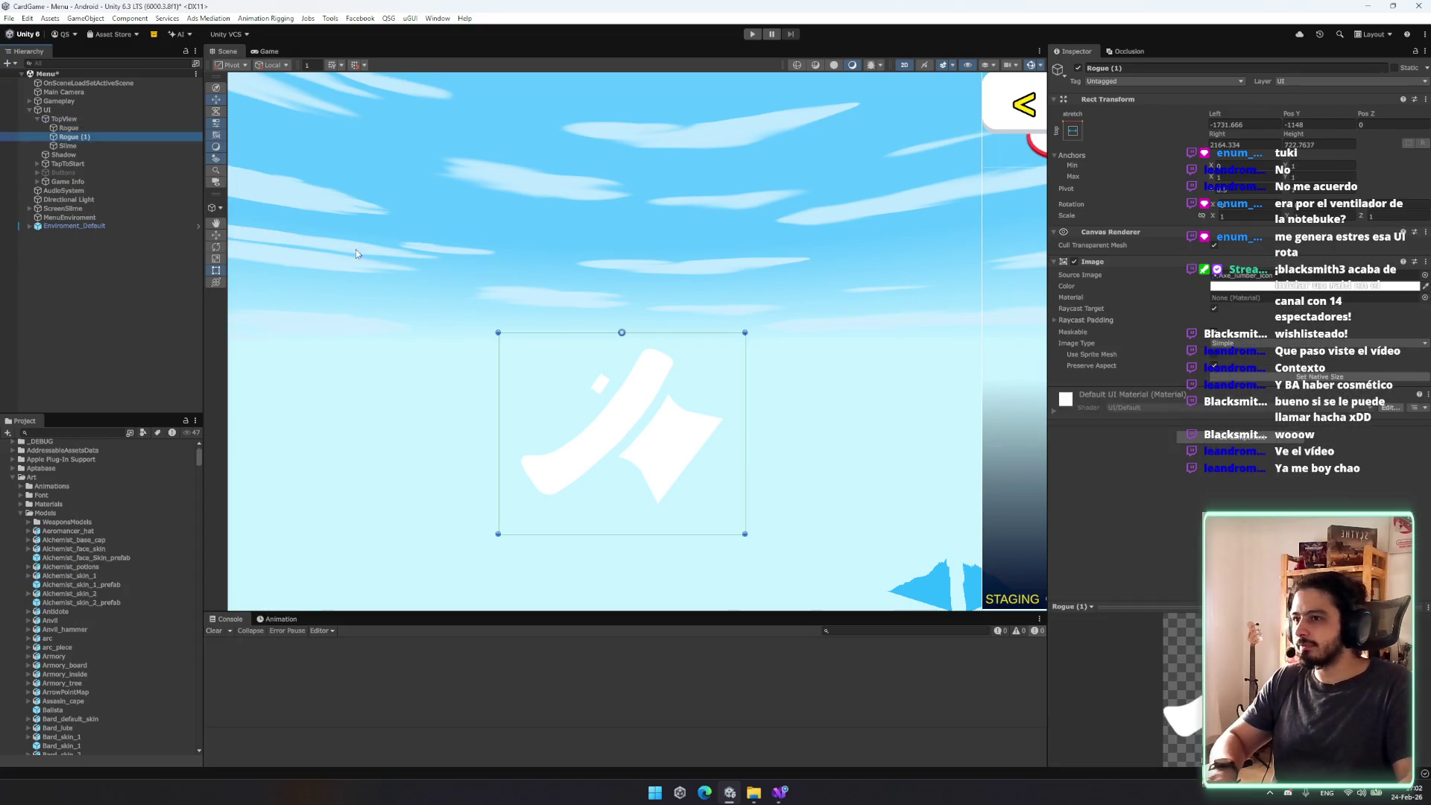
{"action": "left_click", "coordinate": [1424, 275]}
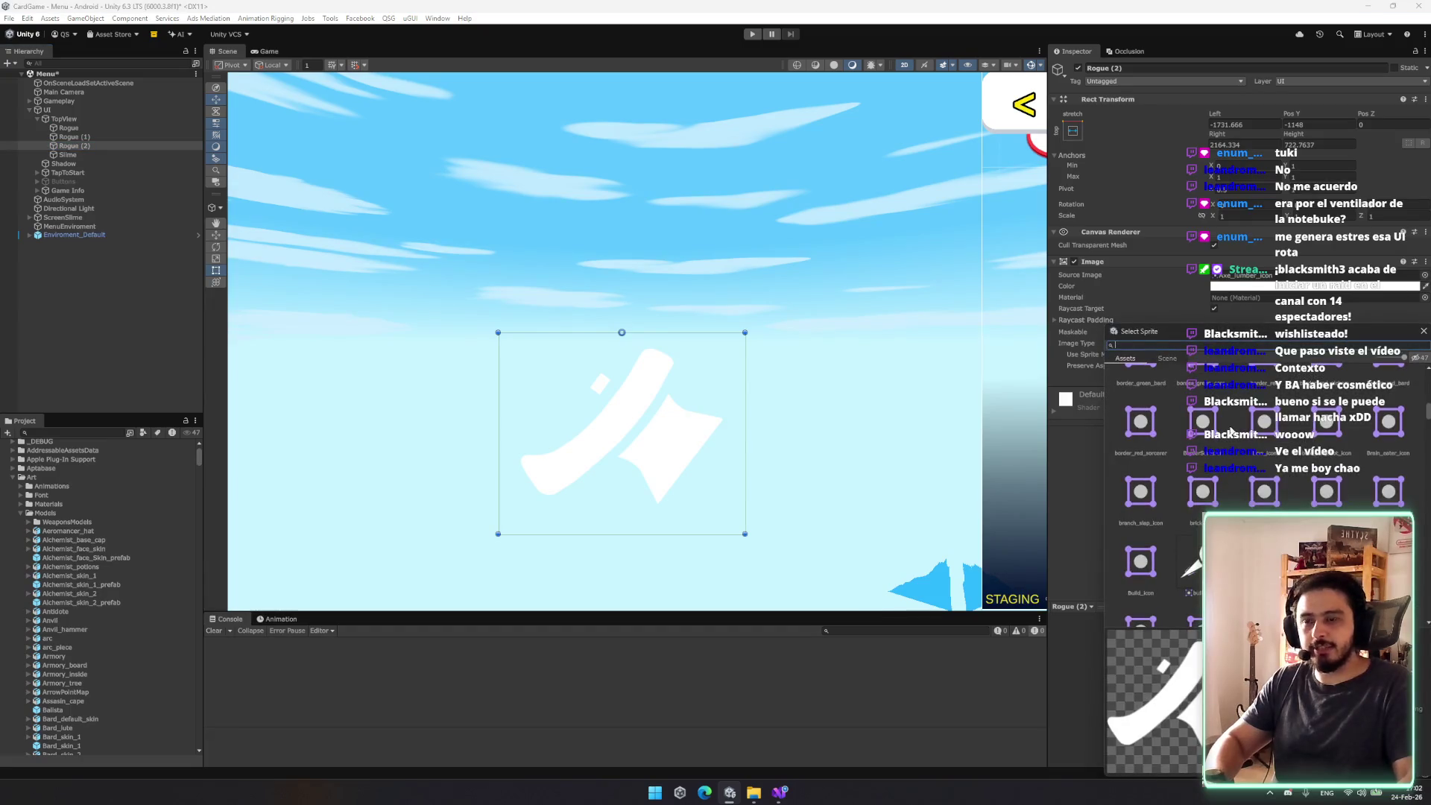
{"action": "left_click_drag", "start_coordinate": [1427, 410], "coordinate": [1427, 607]}
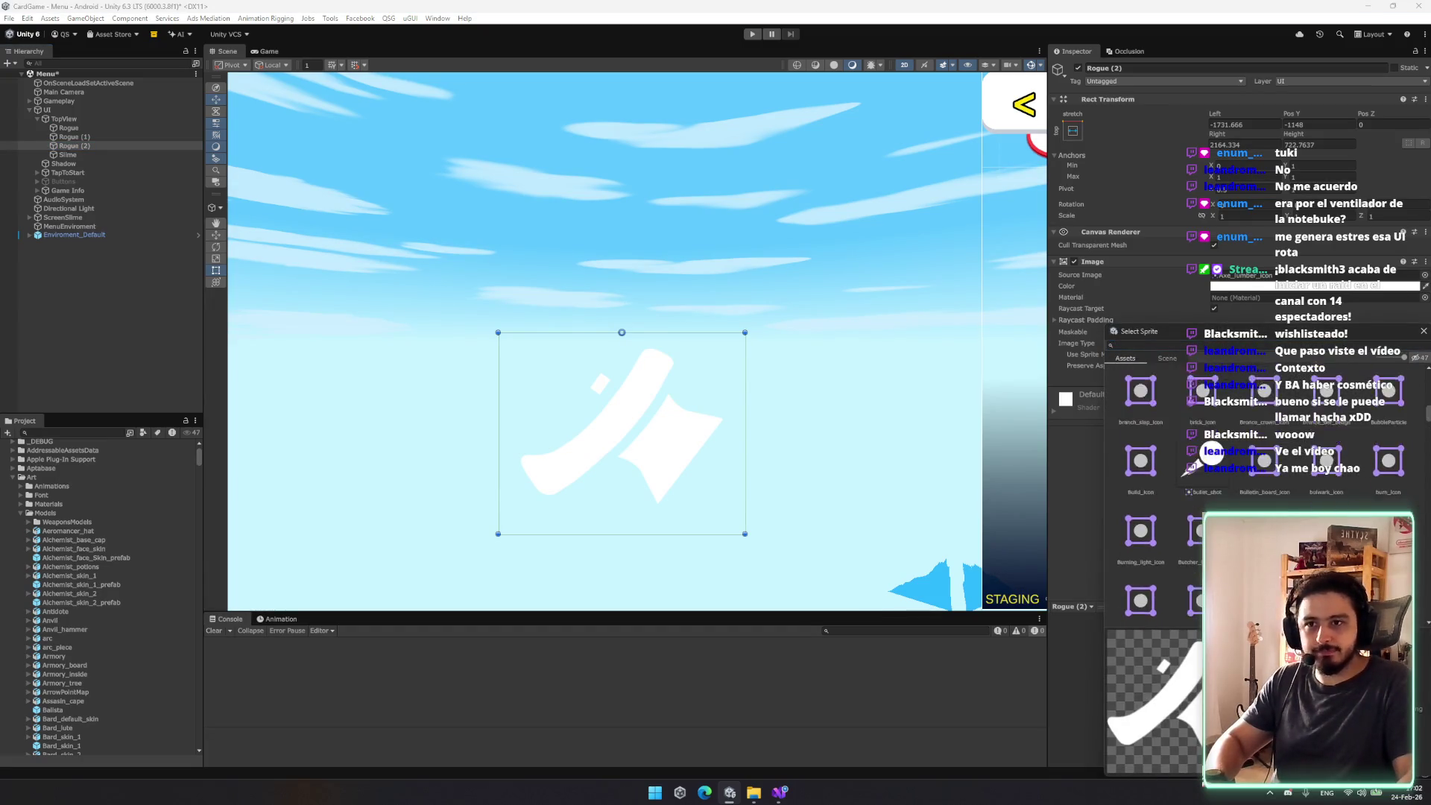
{"action": "scroll", "coordinate": [1267, 447], "scroll_direction": "up", "scroll_amount": 5}
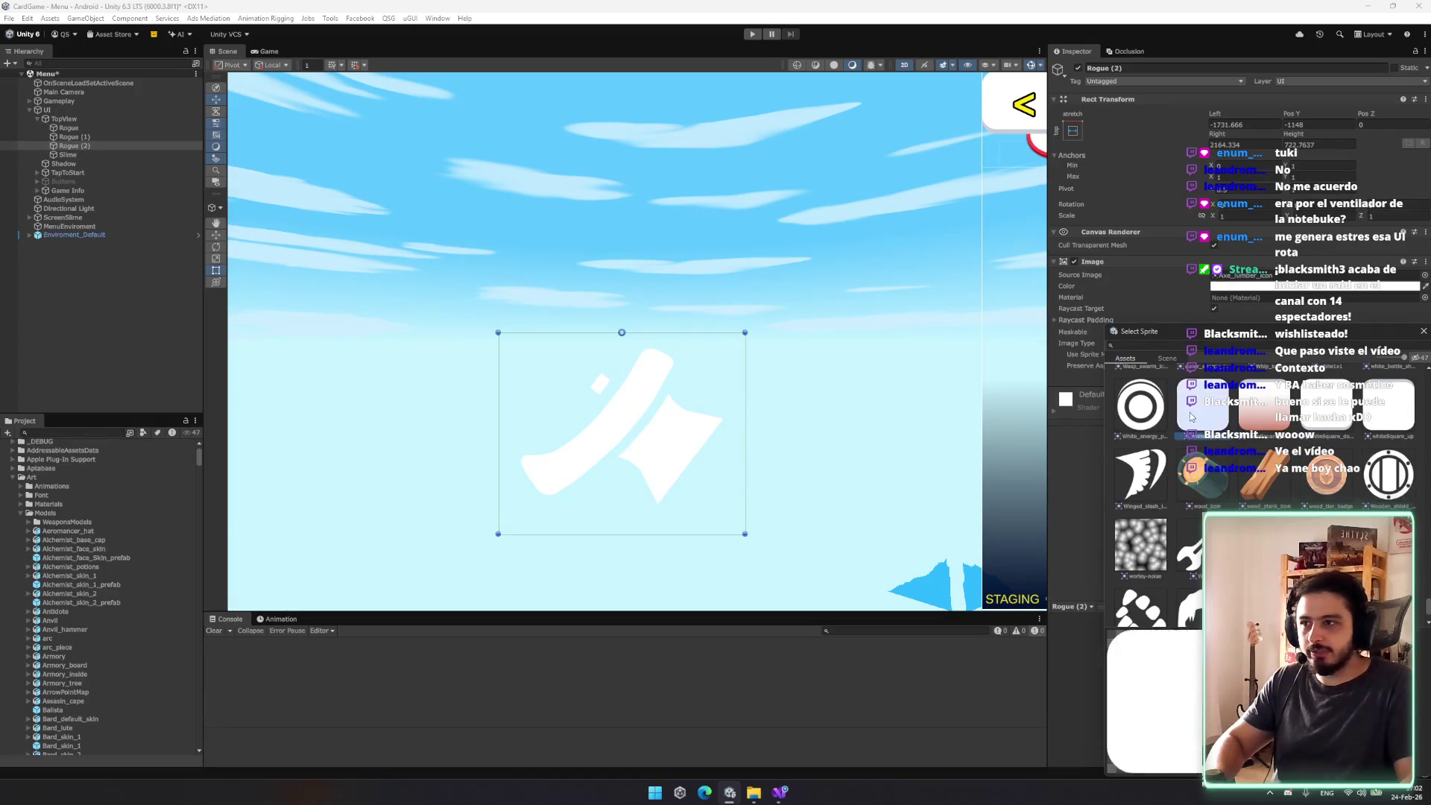
{"action": "double_click", "coordinate": [1207, 398]}
{"action": "left_click", "coordinate": [1315, 286]}
{"action": "mouse_move", "coordinate": [1342, 347]}
{"action": "left_mouse_down"}
{"action": "mouse_move", "coordinate": [968, 403]}
{"action": "mouse_move", "coordinate": [779, 363]}
{"action": "left_mouse_up"}
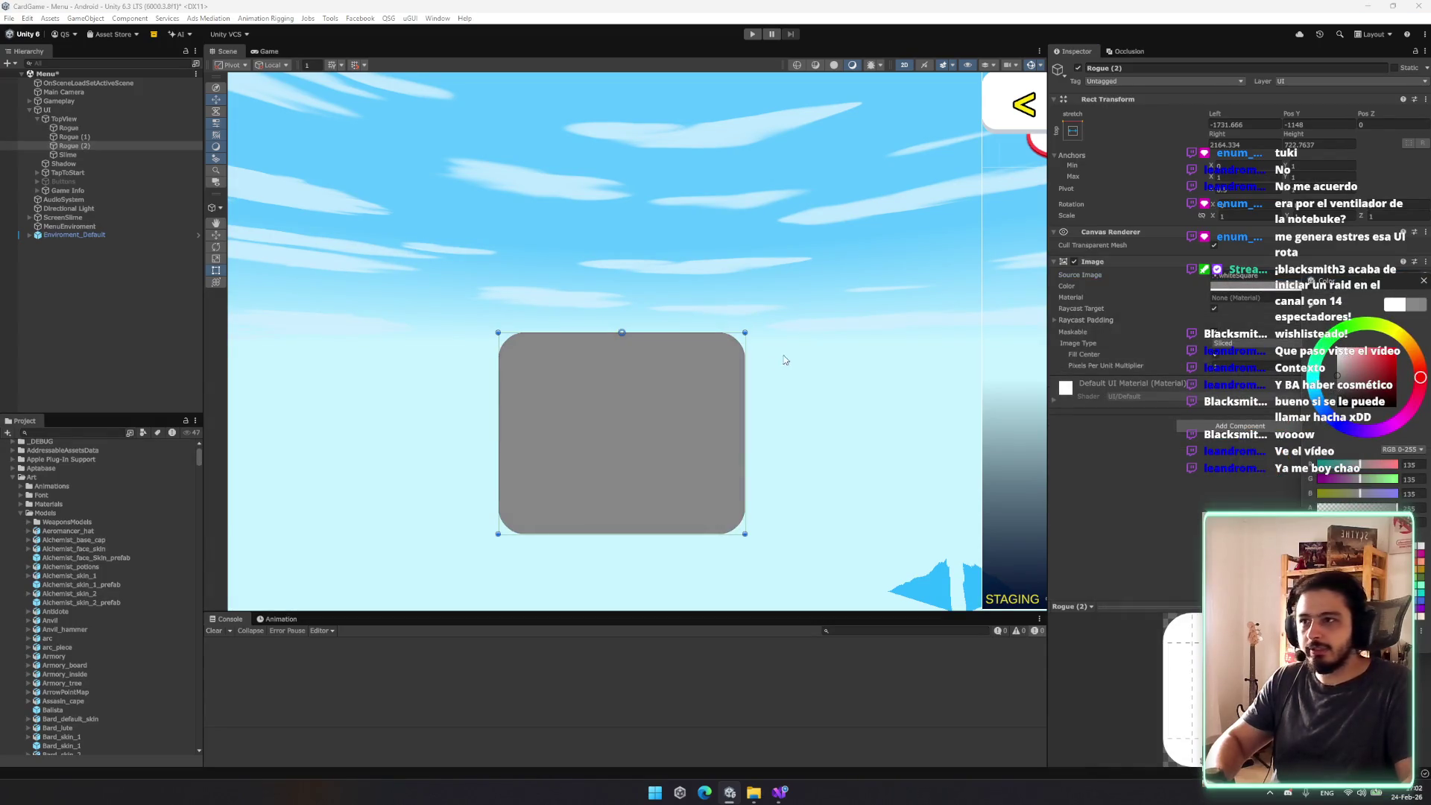
{"action": "left_click", "coordinate": [633, 358]}
Step: Shrink, rotate and narrow the grey shape into a slim diagonal axe handle
{"action": "left_click_drag", "start_coordinate": [622, 333], "coordinate": [622, 435]}
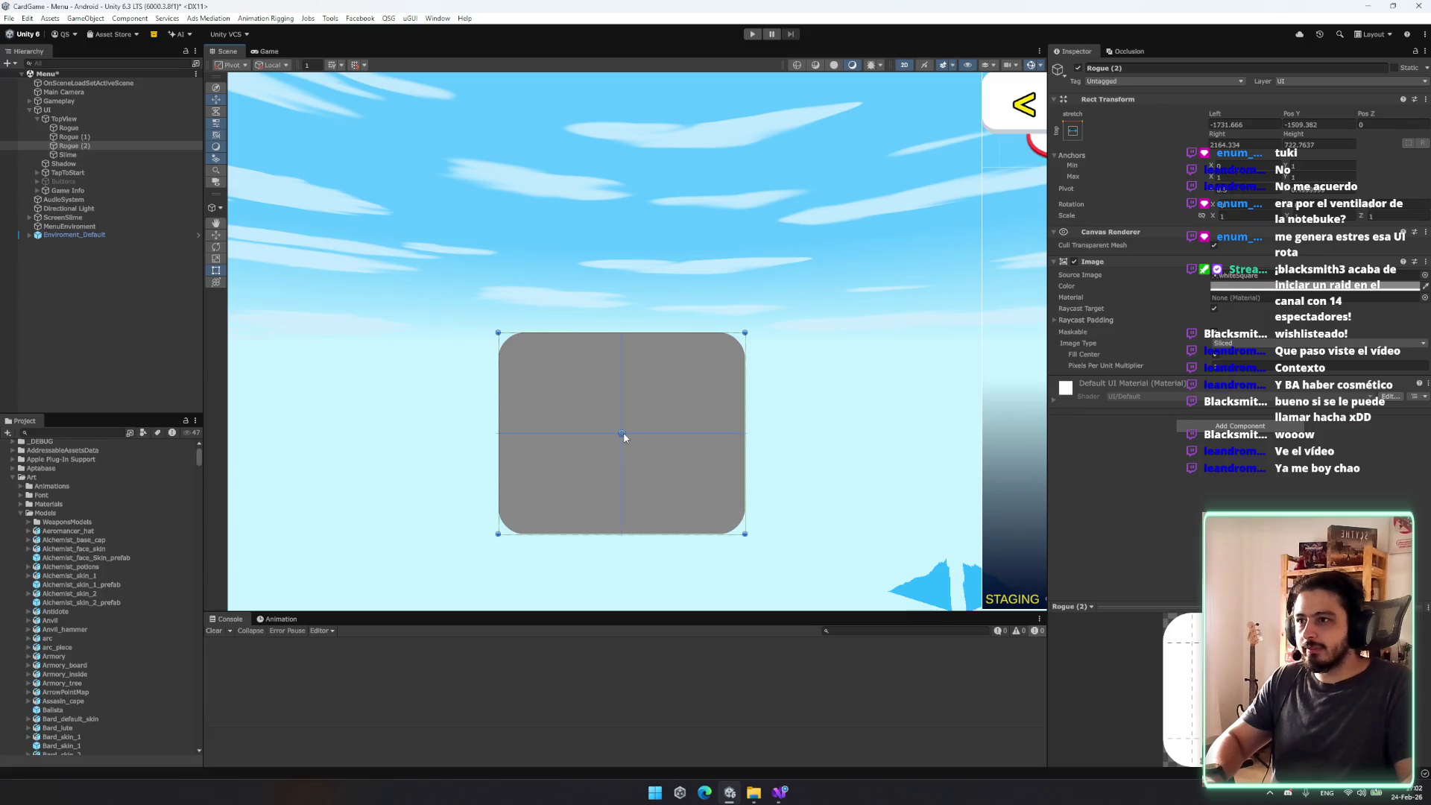
{"action": "mouse_move", "coordinate": [745, 332]}
{"action": "left_mouse_down"}
{"action": "mouse_move", "coordinate": [630, 421]}
{"action": "mouse_move", "coordinate": [632, 407]}
{"action": "mouse_move", "coordinate": [617, 409]}
{"action": "mouse_move", "coordinate": [463, 533]}
{"action": "mouse_move", "coordinate": [479, 504]}
{"action": "mouse_move", "coordinate": [549, 502]}
{"action": "mouse_move", "coordinate": [517, 479]}
{"action": "mouse_move", "coordinate": [524, 452]}
{"action": "mouse_move", "coordinate": [629, 403]}
{"action": "mouse_move", "coordinate": [550, 424]}
{"action": "mouse_move", "coordinate": [606, 400]}
{"action": "left_mouse_up"}
{"action": "key", "text": "w"}
{"action": "key", "text": "r"}
{"action": "key", "text": "ctrl+z"}
{"action": "key", "text": "t"}
{"action": "key", "text": "e"}
{"action": "key", "text": "t"}
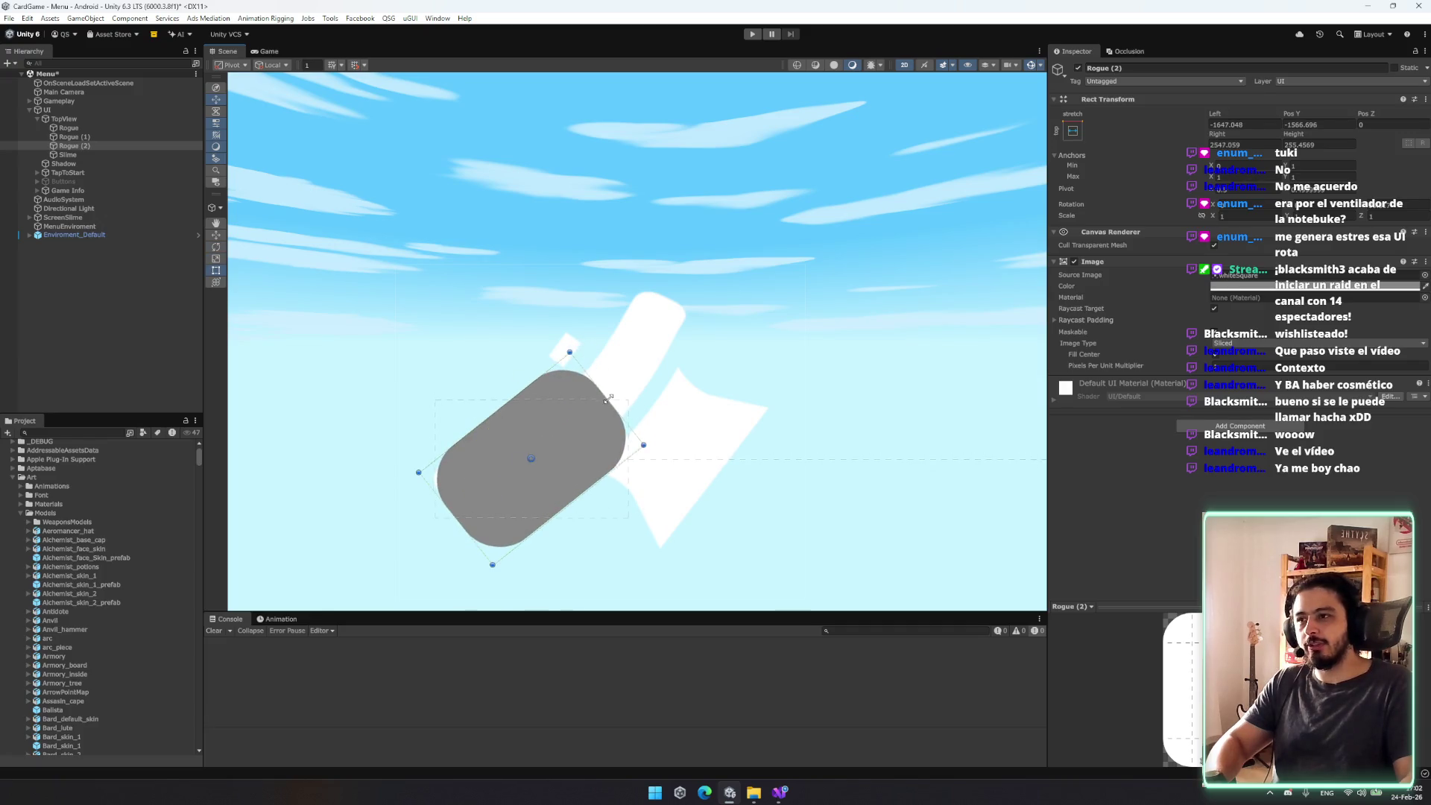
{"action": "left_click_drag", "start_coordinate": [495, 414], "coordinate": [507, 428]}
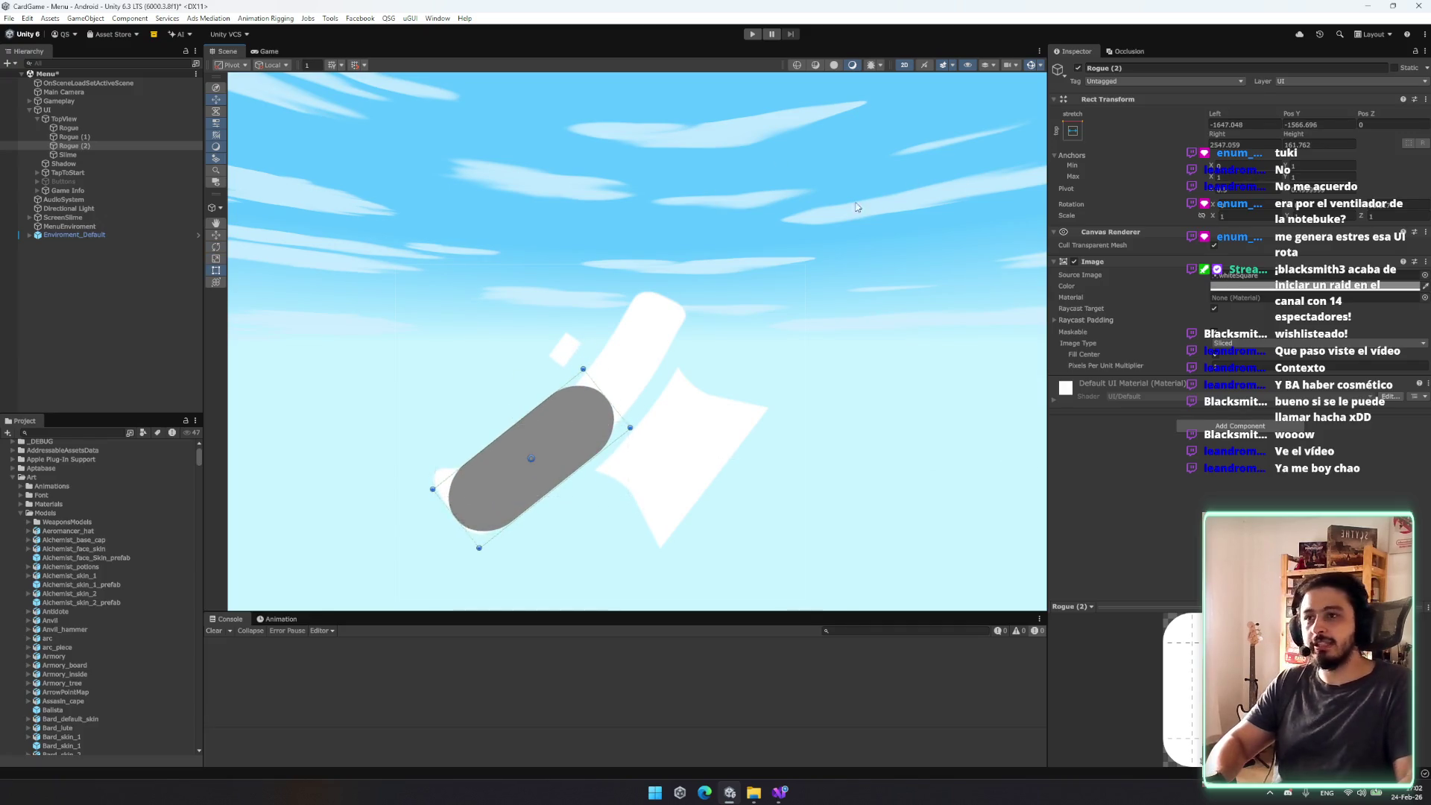
Step: Frame Rogue (2) in a top-down 2D view and move the axe mockup up-right
{"action": "key", "text": "2"}
{"action": "left_click_drag", "start_coordinate": [626, 283], "coordinate": [661, 339]}
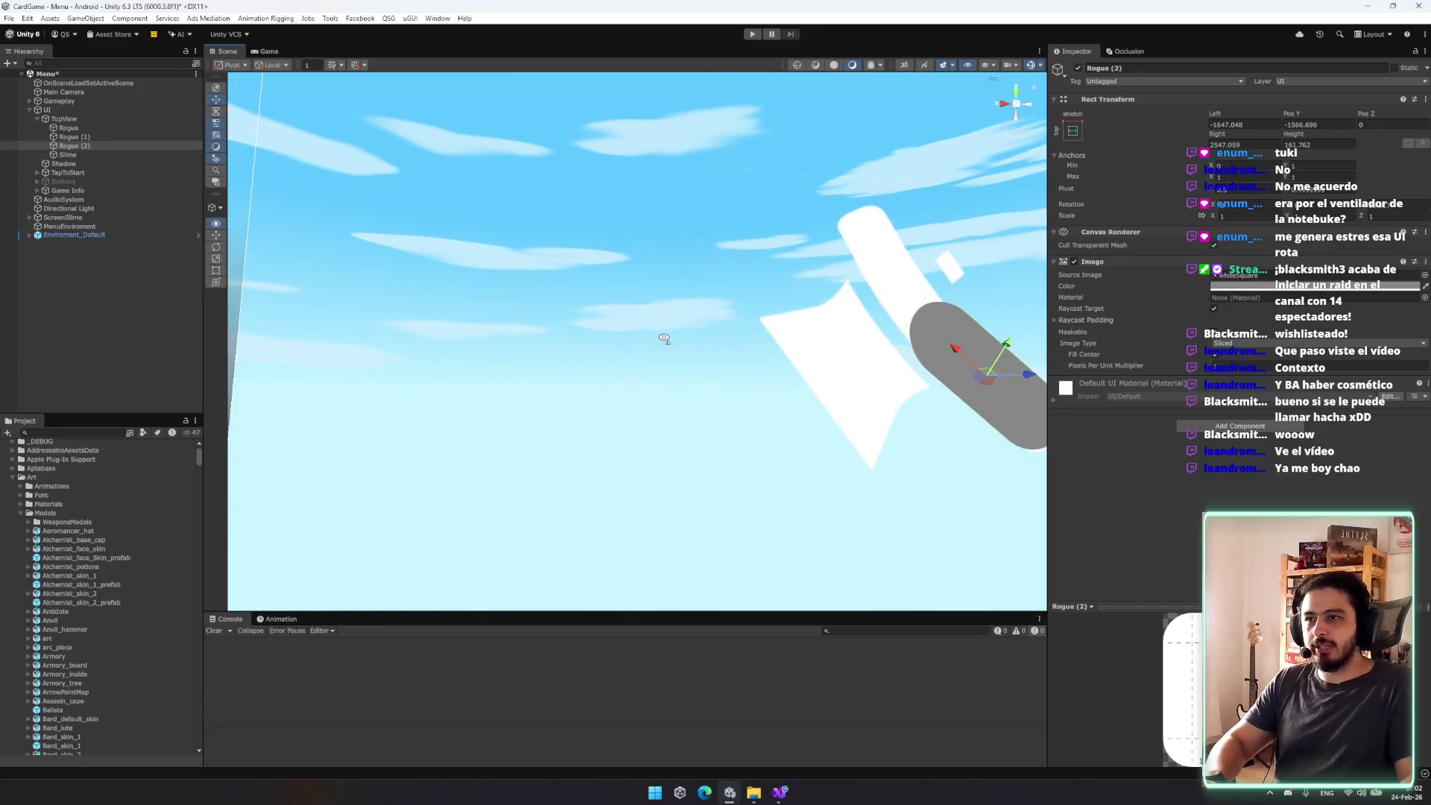
{"action": "left_click", "coordinate": [1015, 109]}
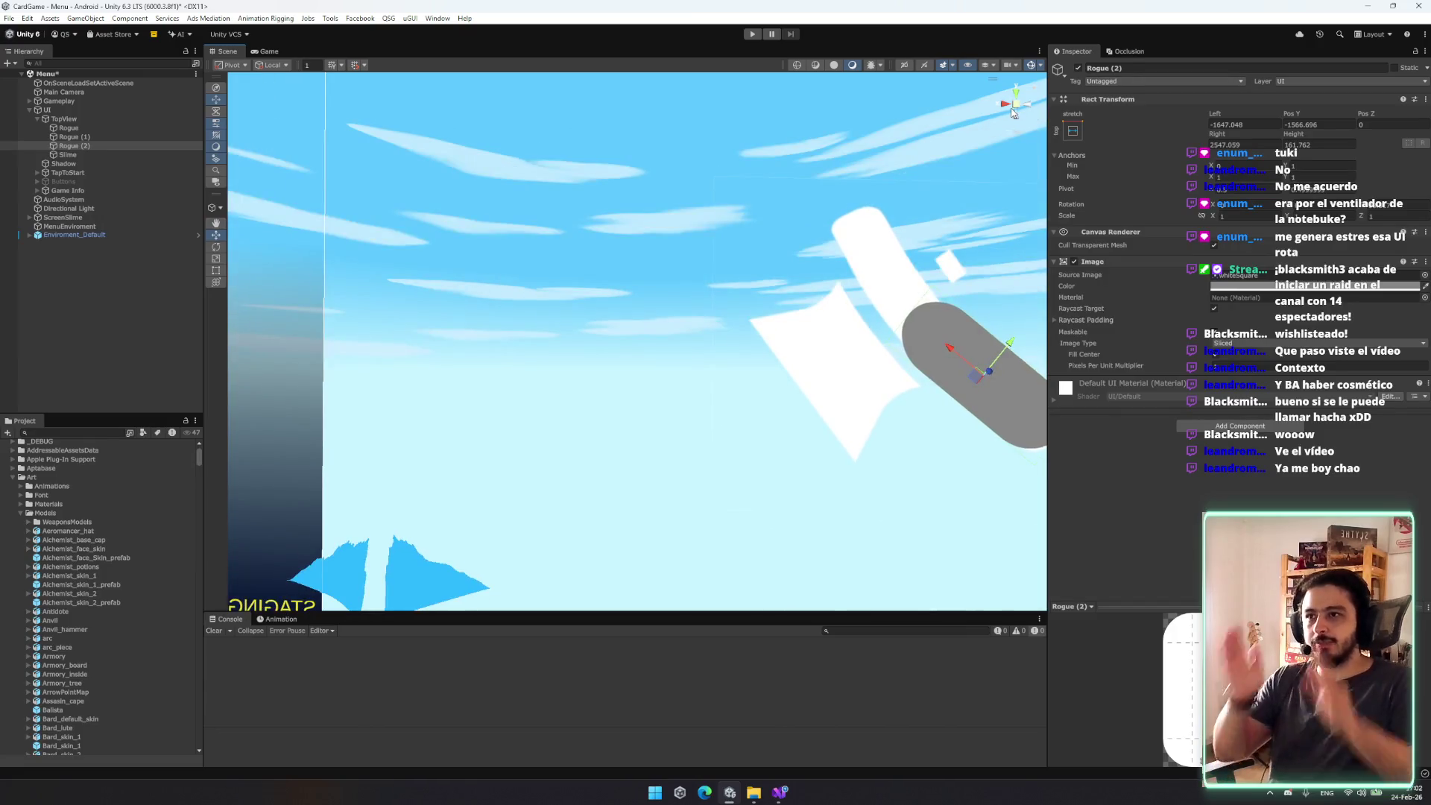
{"action": "left_click", "coordinate": [1018, 92]}
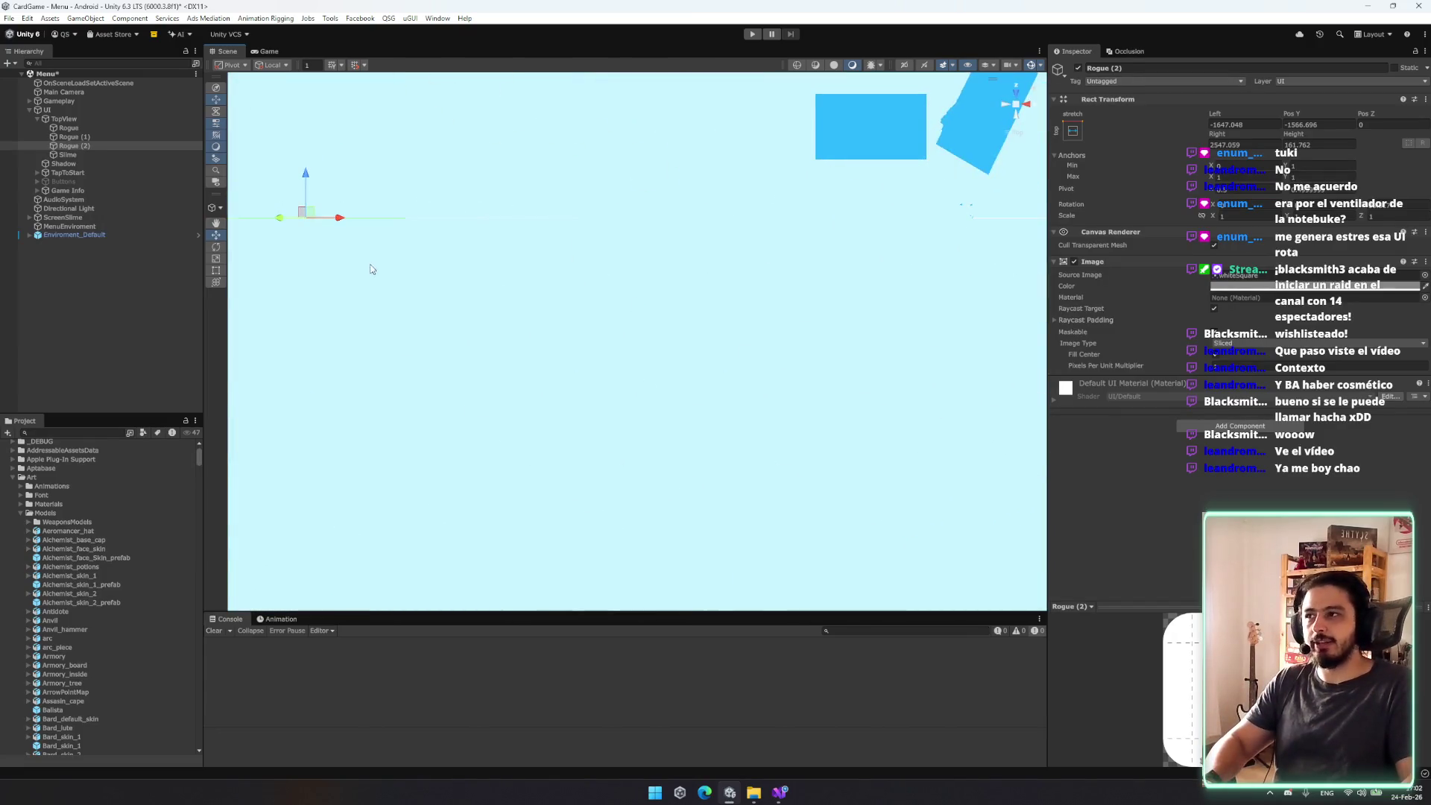
{"action": "key", "text": "f"}
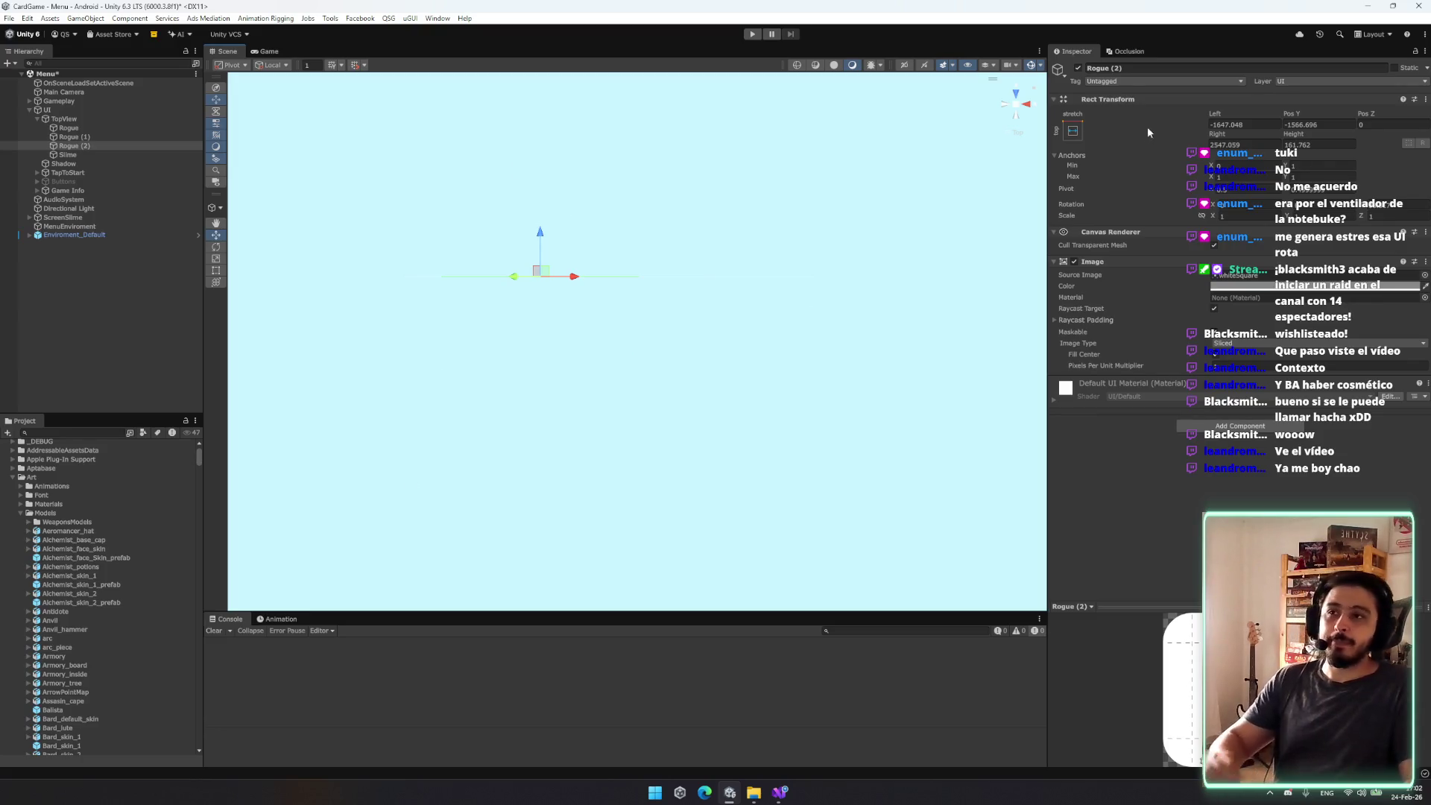
{"action": "key", "text": "2"}
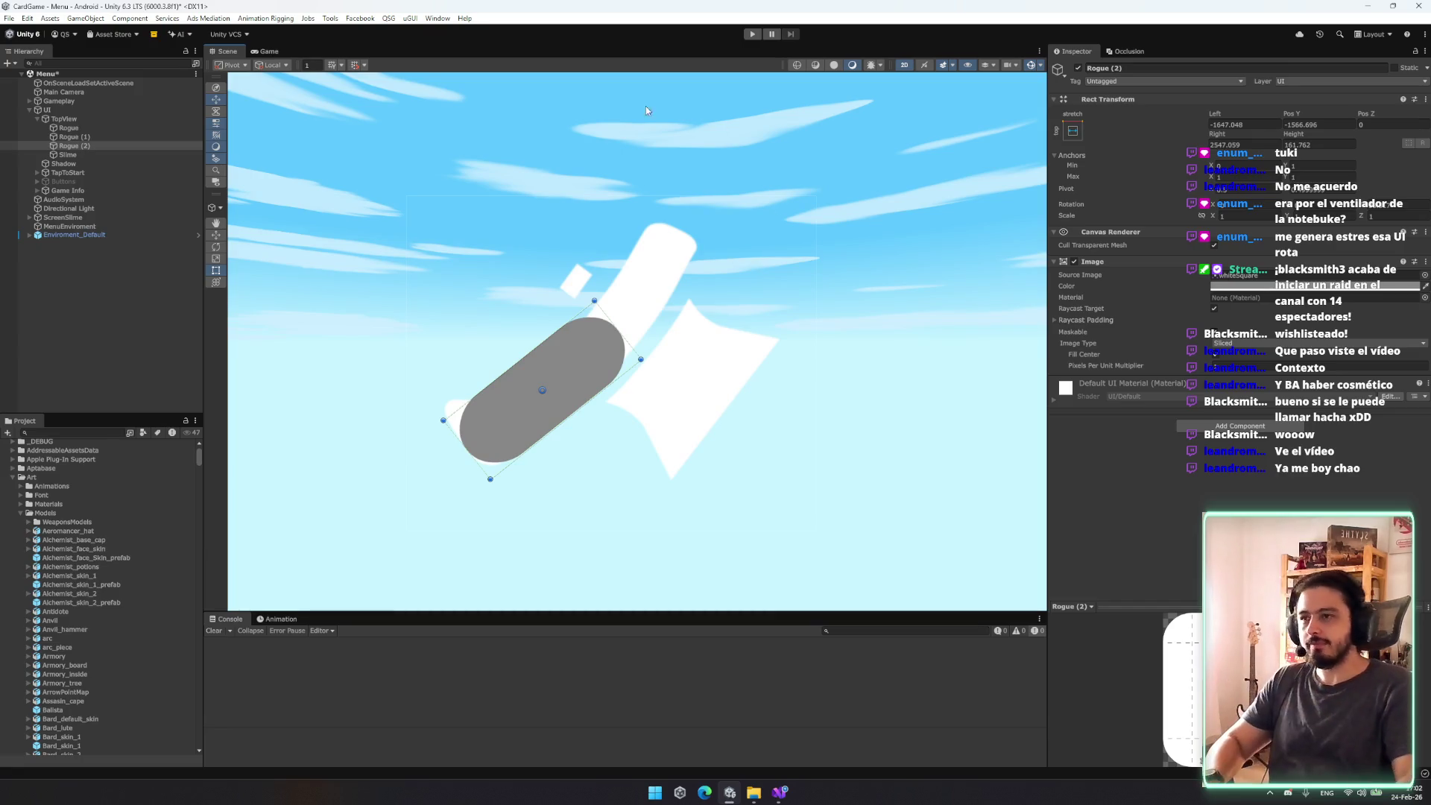
{"action": "left_click_drag", "start_coordinate": [531, 373], "coordinate": [636, 366]}
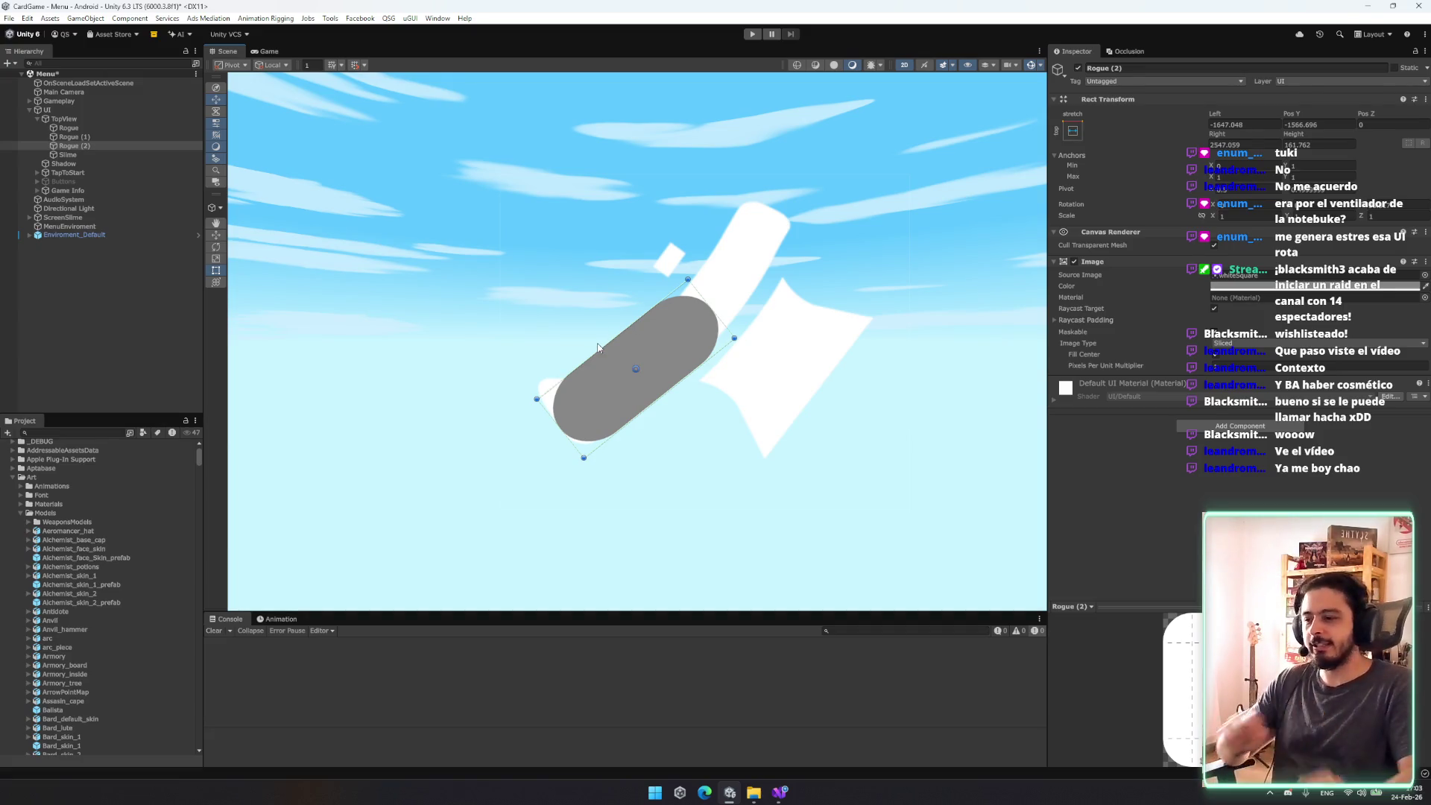
{"action": "left_click", "coordinate": [82, 146]}
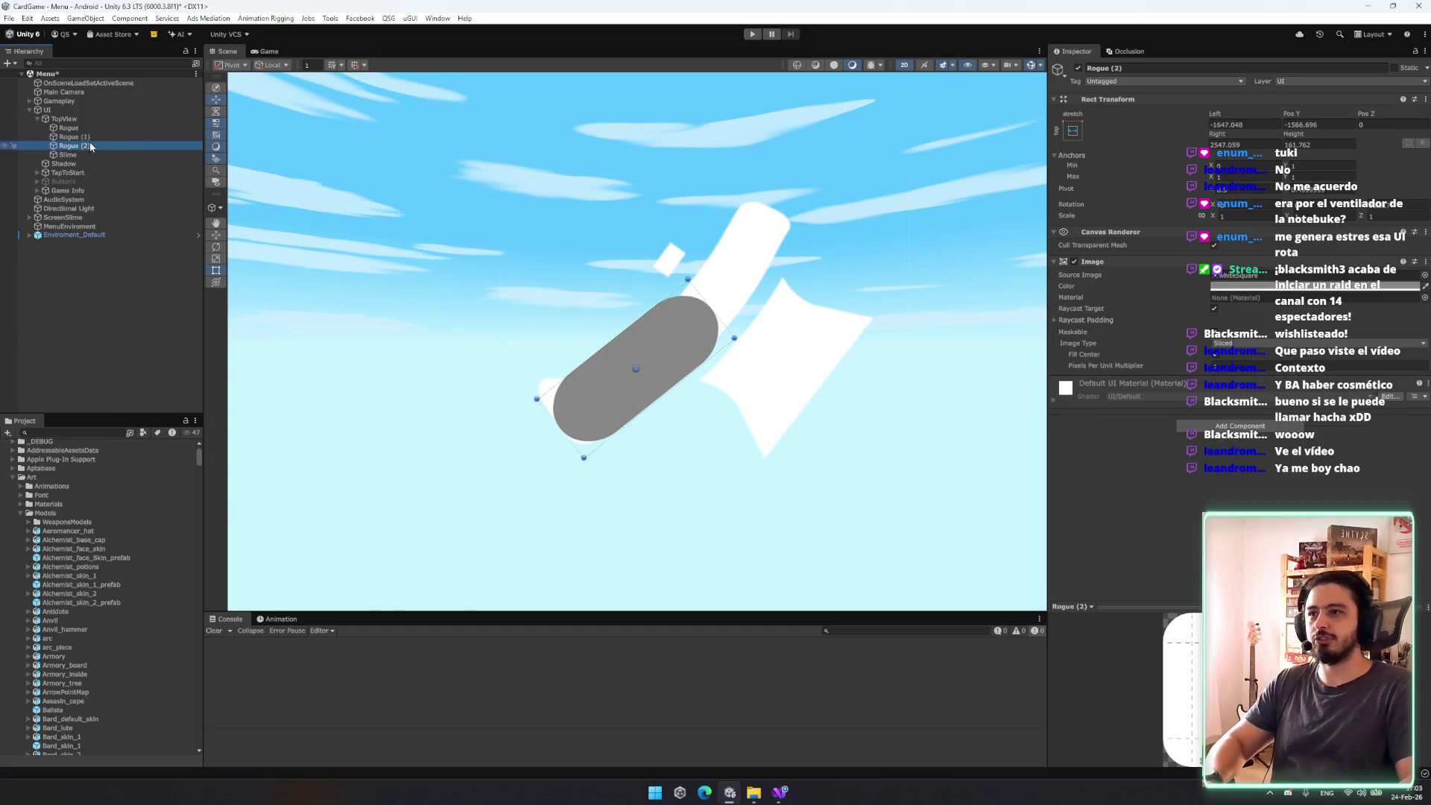
Step: Remove the Rogue (2) and Rogue (1) axe mockups and collapse TopView
{"action": "key", "text": "ctrl+z"}
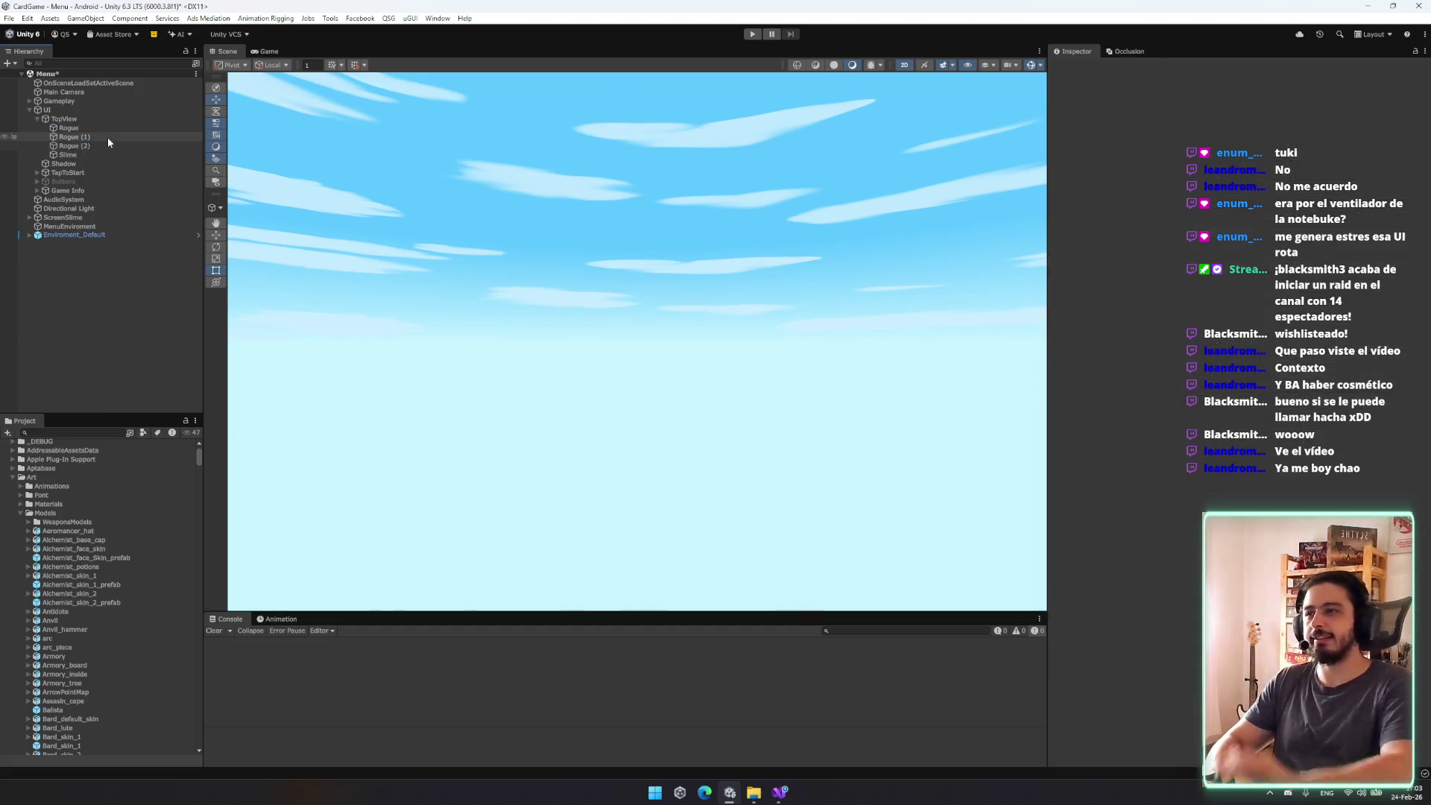
{"action": "key", "text": "ctrl+z"}
{"action": "key", "text": "ctrl+z"}
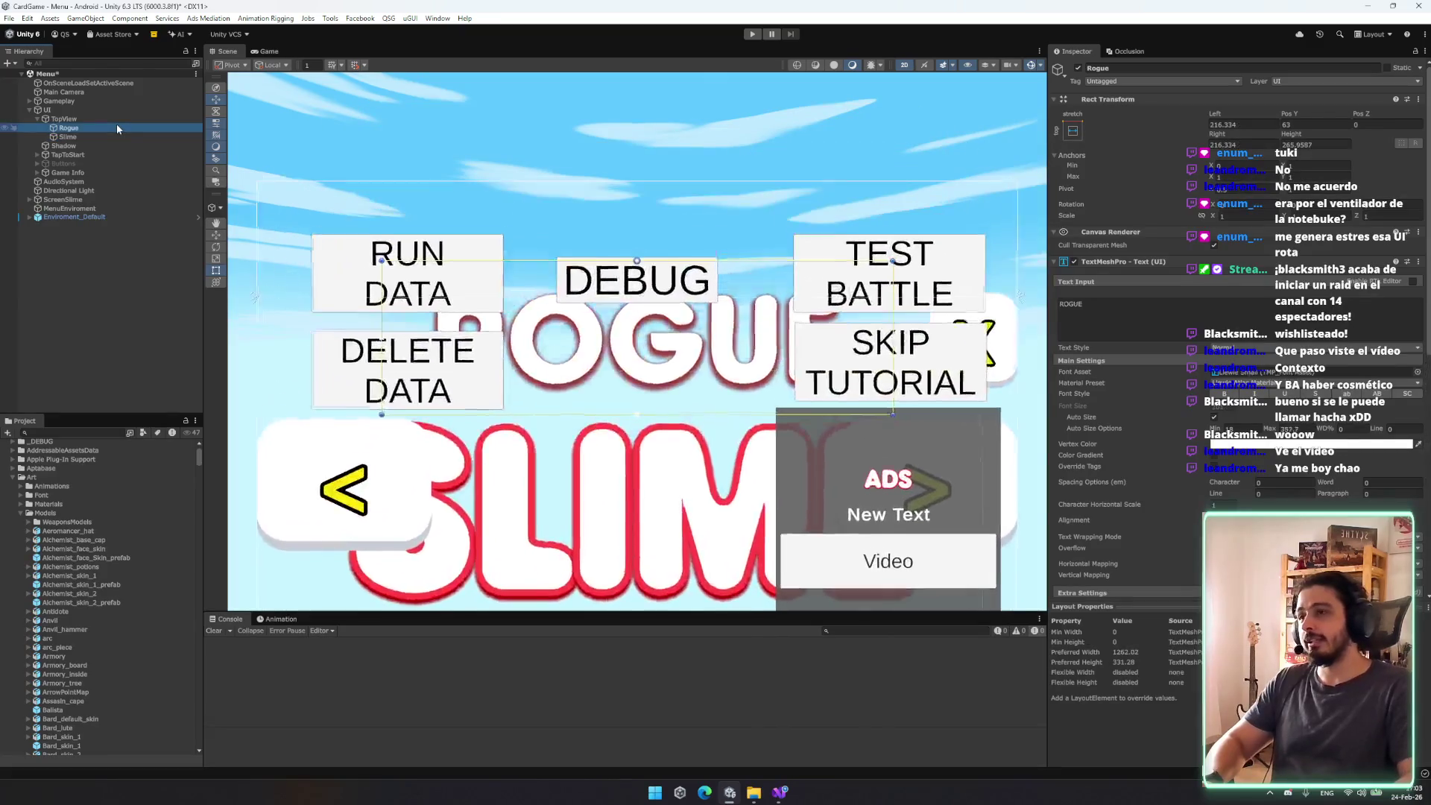
{"action": "key", "text": "ctrl+z"}
{"action": "key", "text": "ctrl+z"}
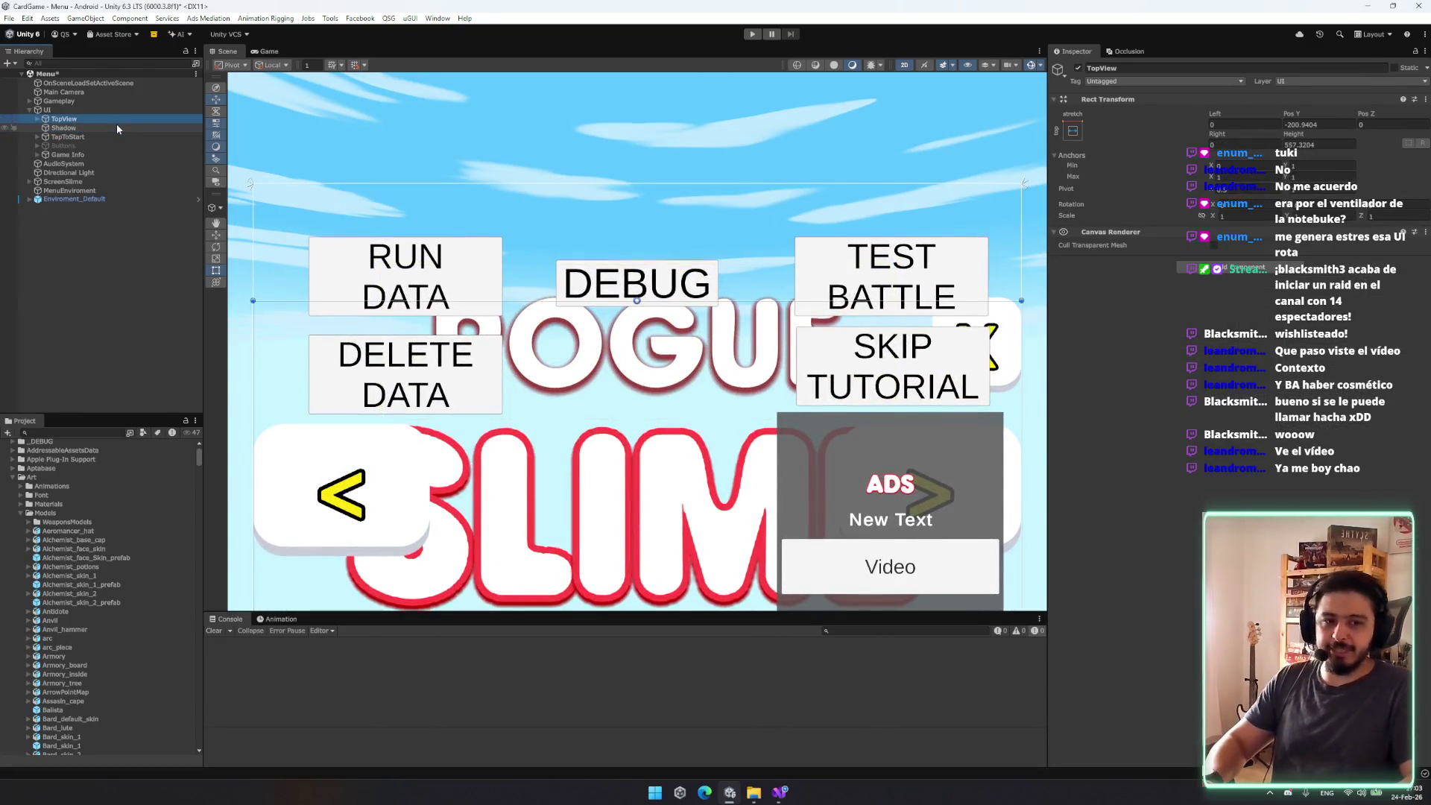
{"action": "scroll", "coordinate": [748, 340], "scroll_direction": "down", "scroll_amount": 5}
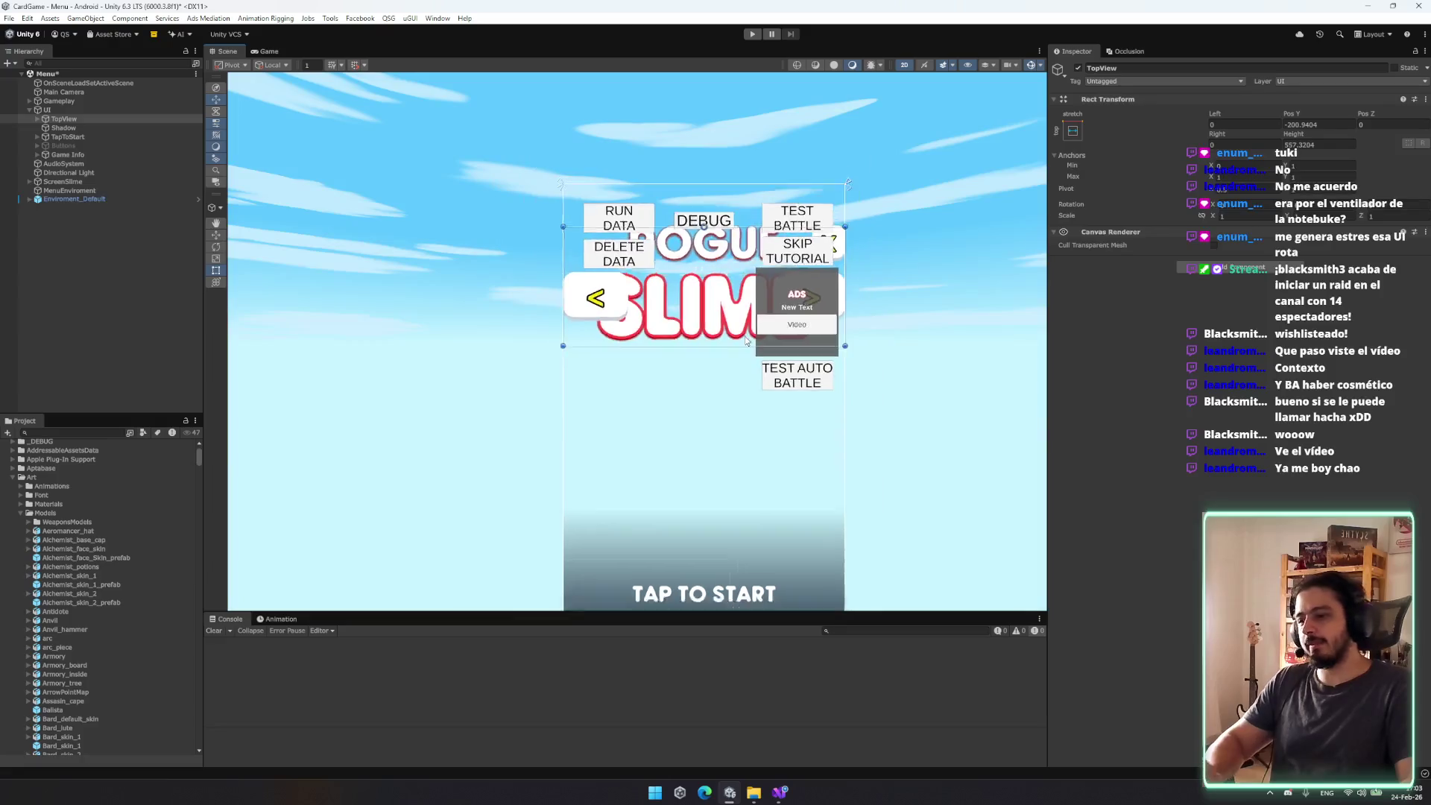
{"action": "scroll", "coordinate": [747, 339], "scroll_direction": "down", "scroll_amount": 3}
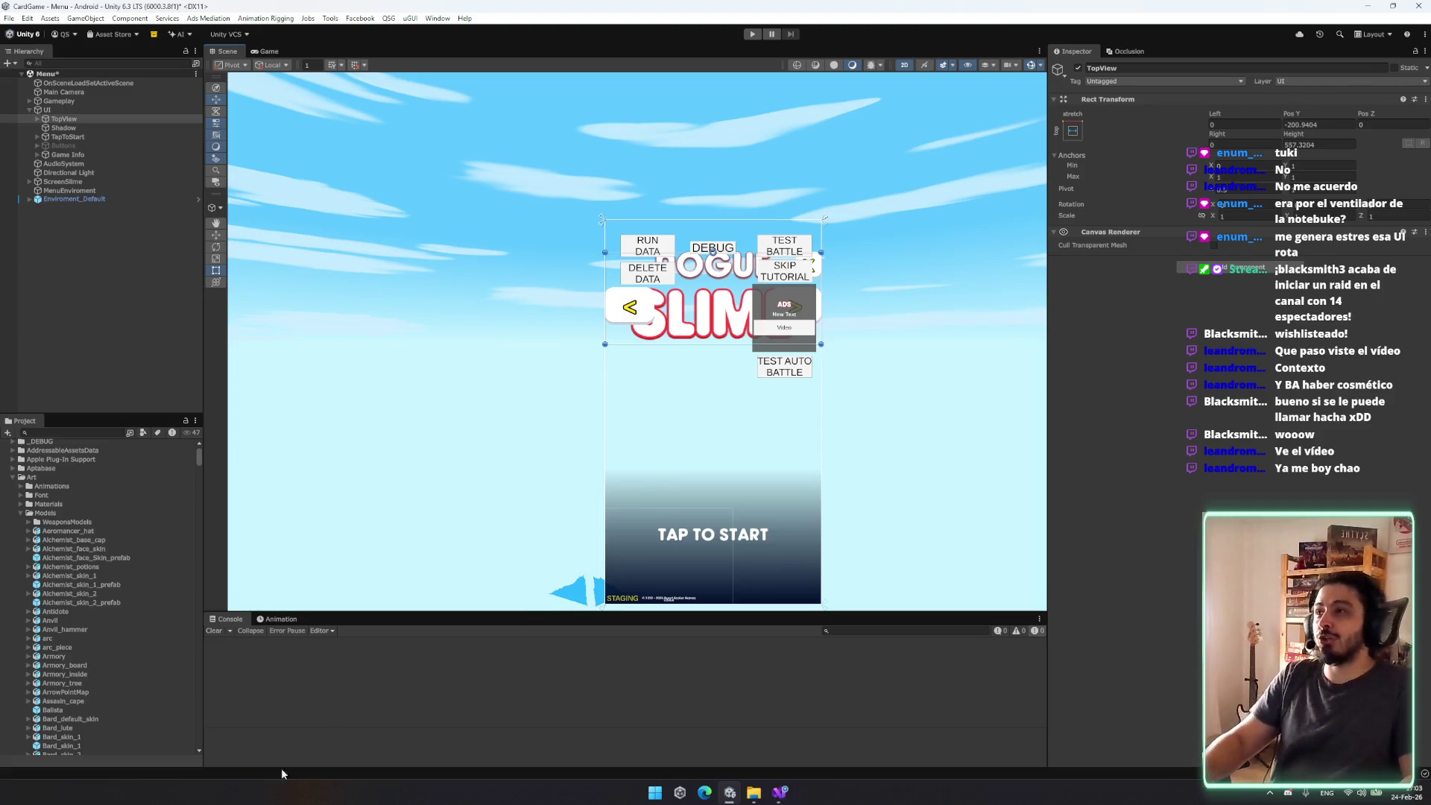
Step: Resize the Hierarchy and Project panels and clear the selection
{"action": "left_click_drag", "start_coordinate": [206, 414], "coordinate": [222, 409]}
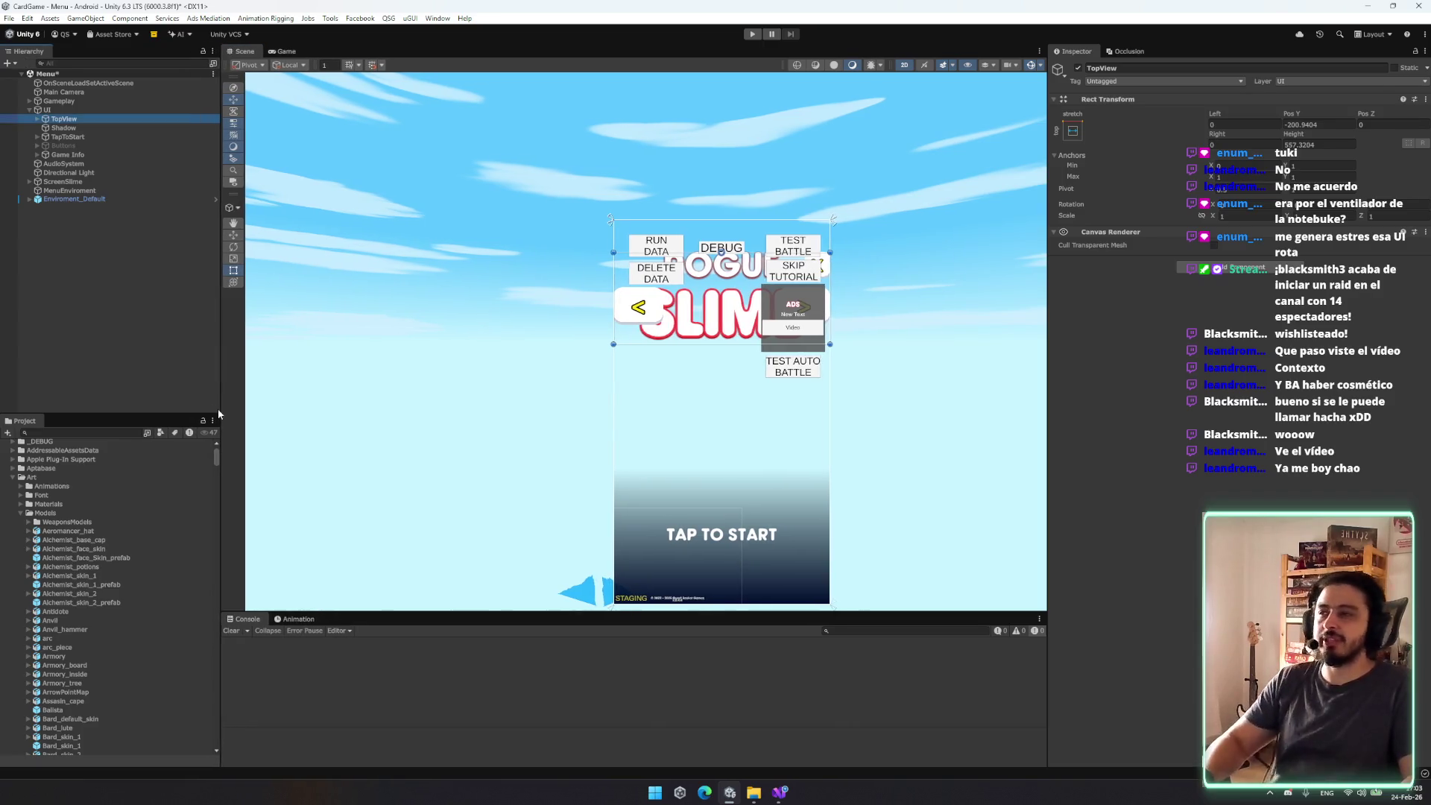
{"action": "left_click_drag", "start_coordinate": [221, 197], "coordinate": [158, 208]}
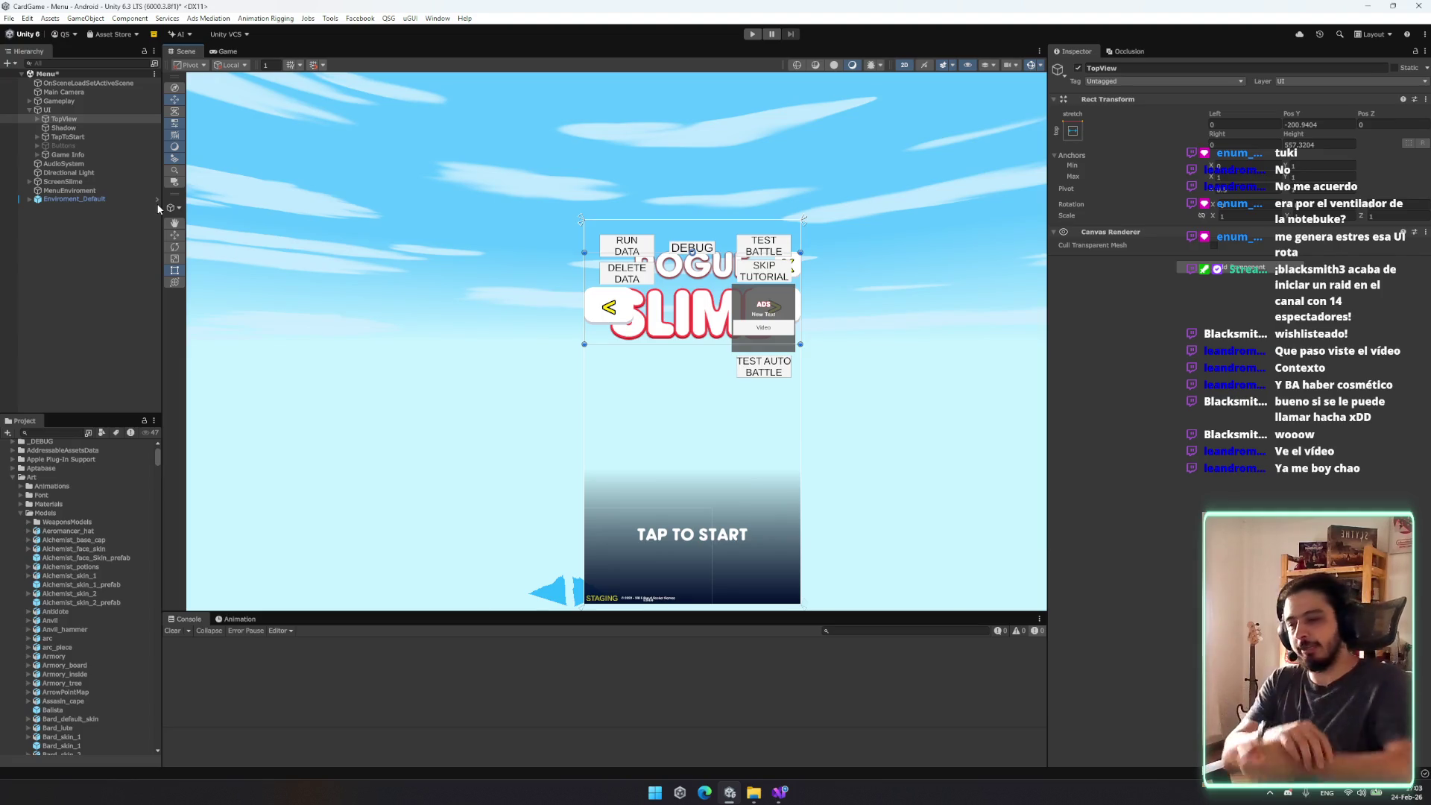
{"action": "left_click", "coordinate": [71, 134]}
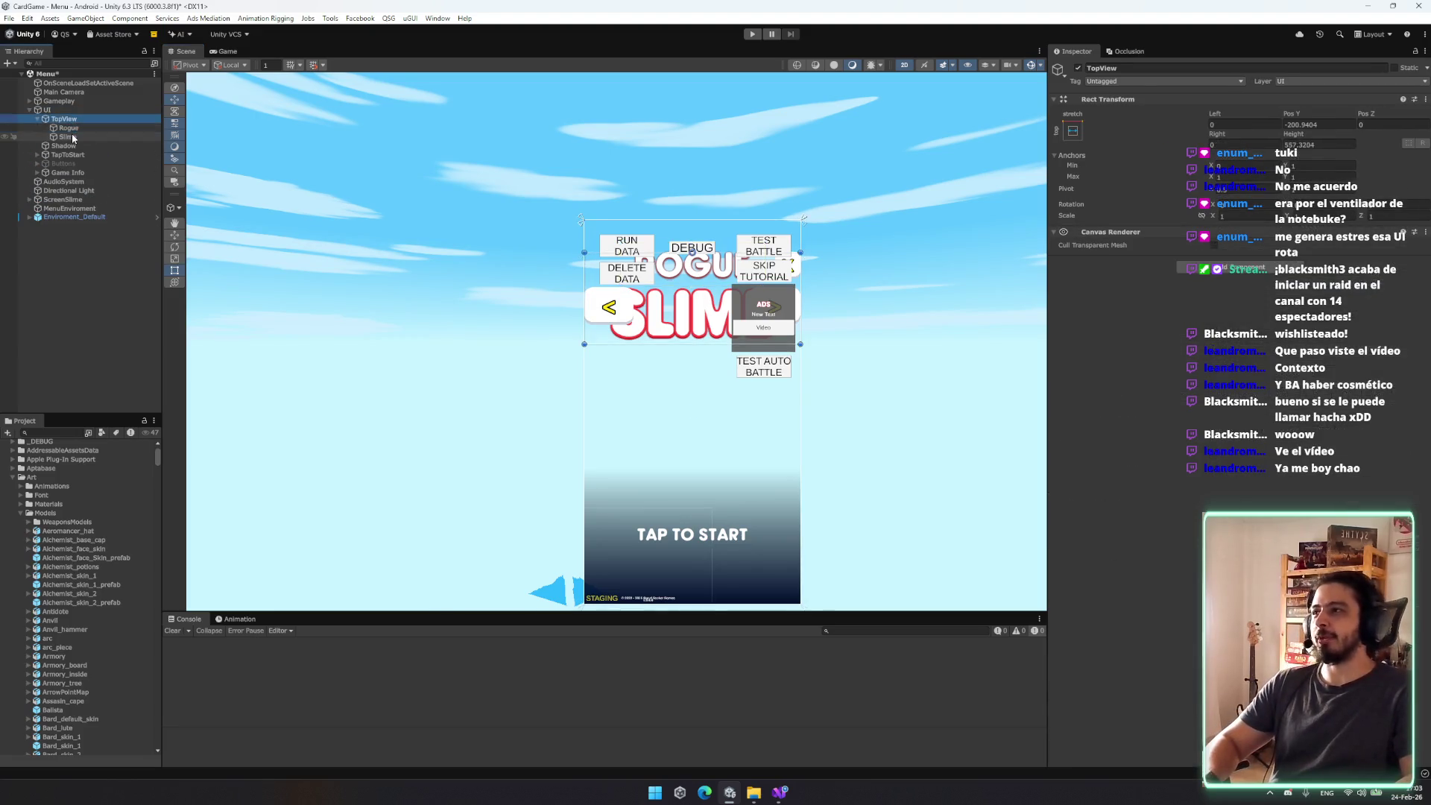
{"action": "left_click", "coordinate": [1000, 401]}
{"action": "scroll", "coordinate": [1000, 401], "scroll_direction": "up", "scroll_amount": 2}
{"action": "scroll", "coordinate": [792, 395], "scroll_direction": "down", "scroll_amount": 3}
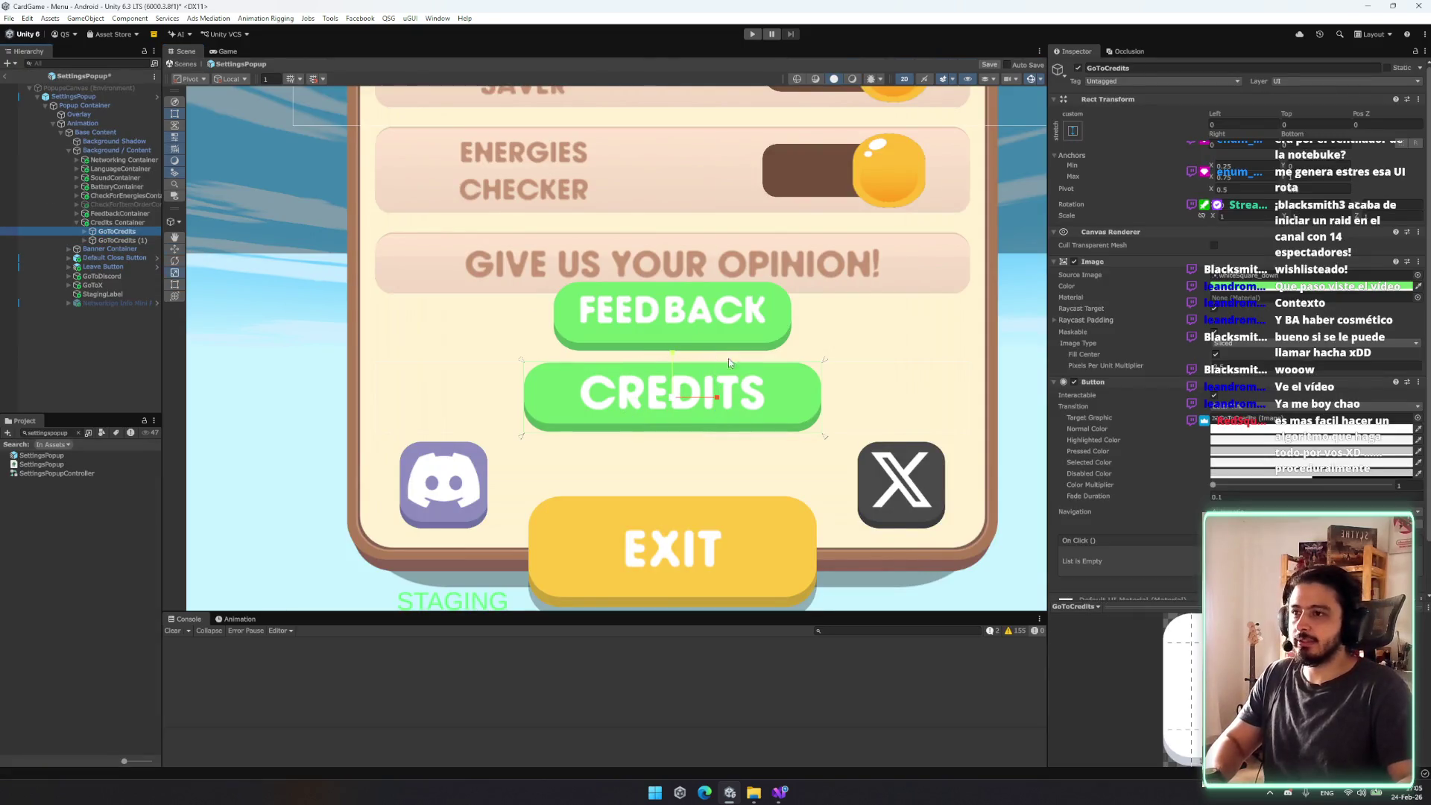
Step: Delete GoToCredits (1), restore it, and reselect the Credits Container
{"action": "left_click", "coordinate": [119, 223]}
{"action": "left_click", "coordinate": [1210, 251]}
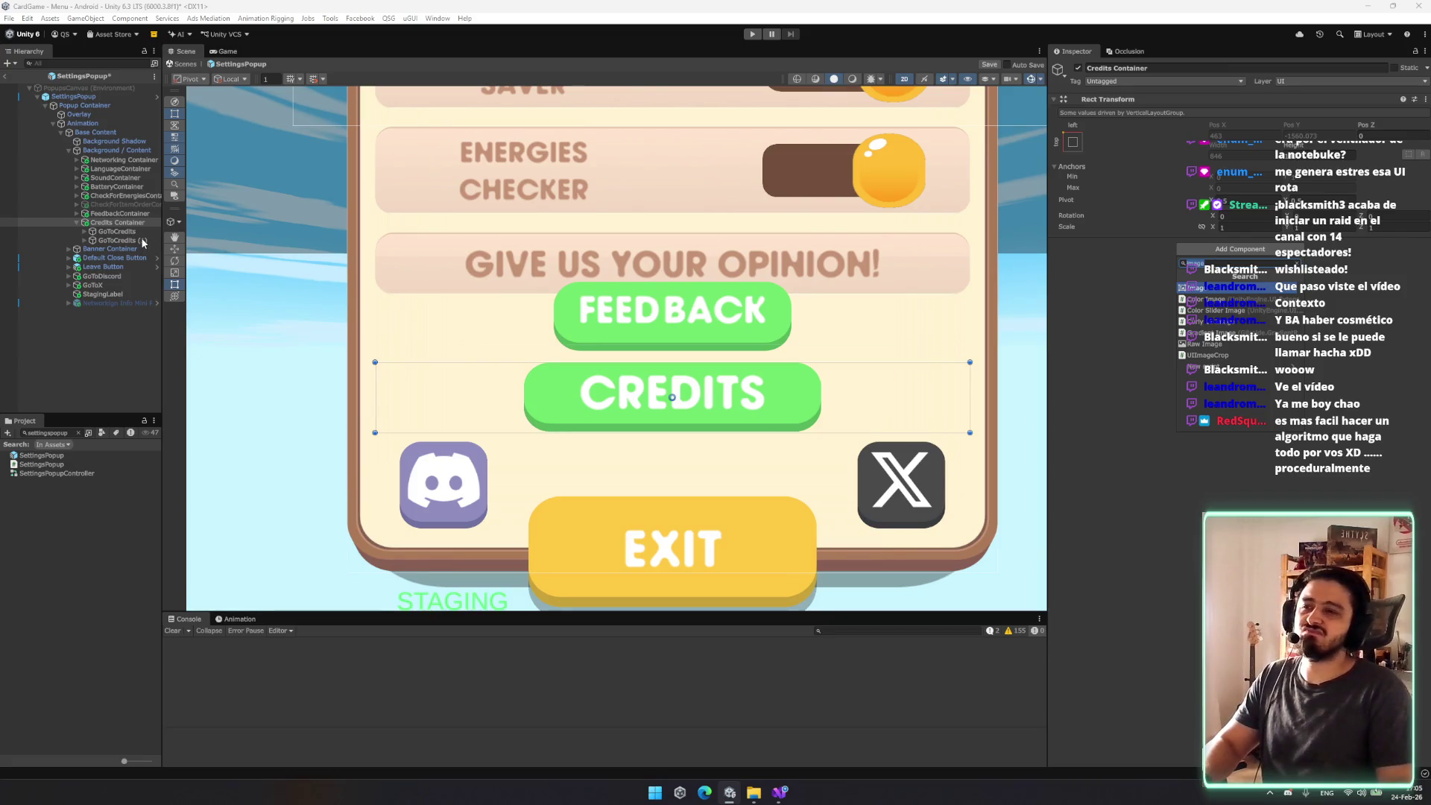
{"action": "left_click", "coordinate": [120, 241]}
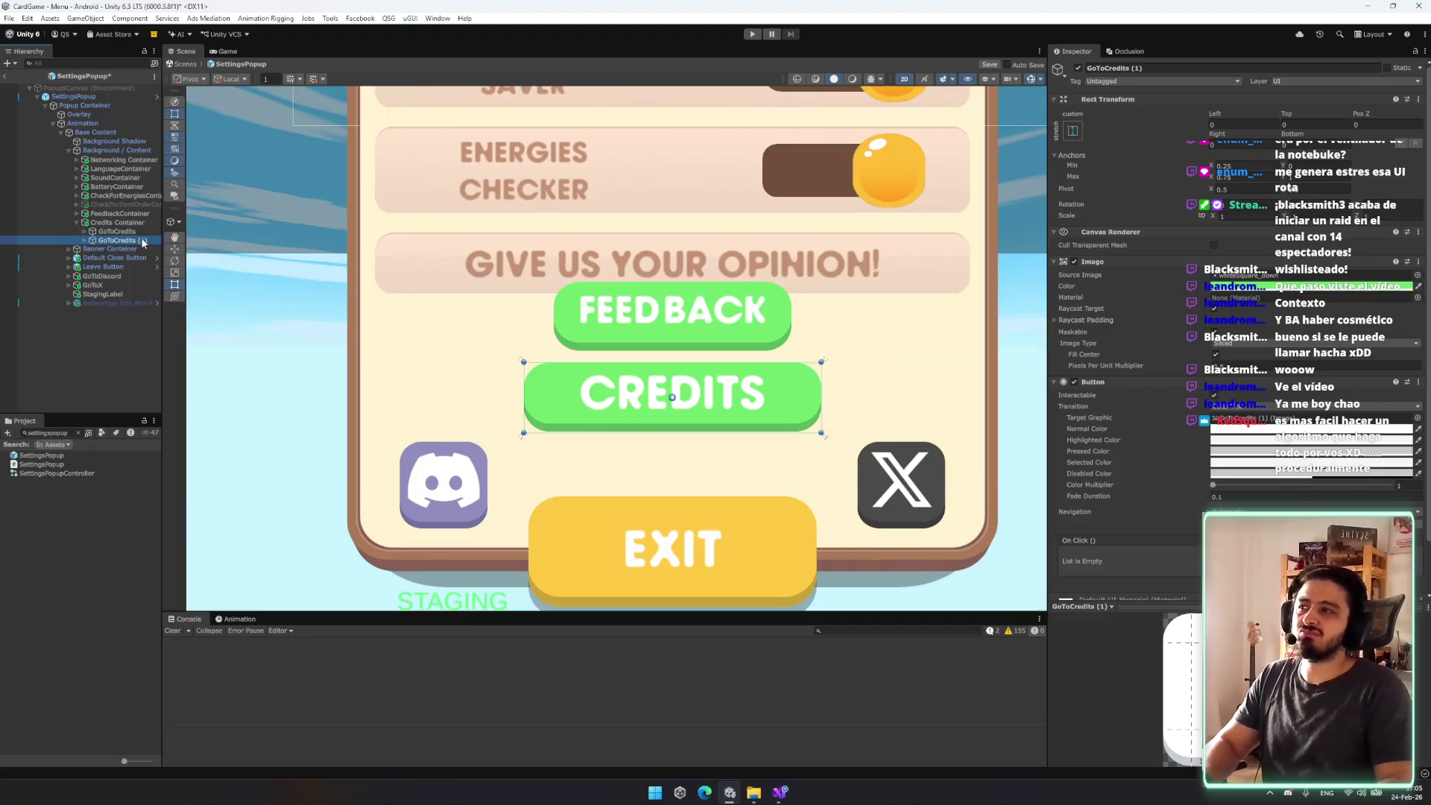
{"action": "key", "text": "Delete"}
{"action": "left_click", "coordinate": [120, 222]}
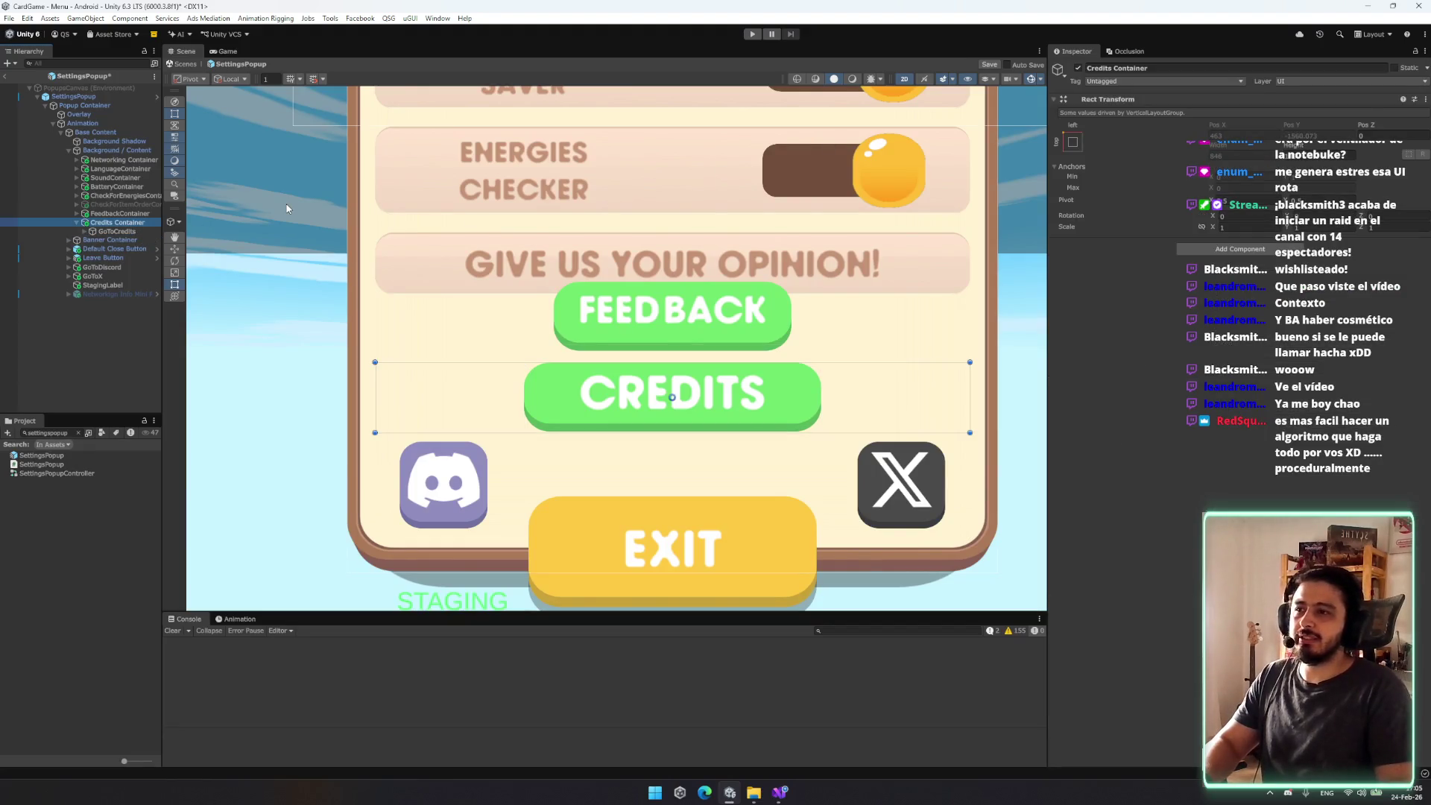
{"action": "key", "text": "ctrl+z"}
{"action": "key", "text": "ctrl+z"}
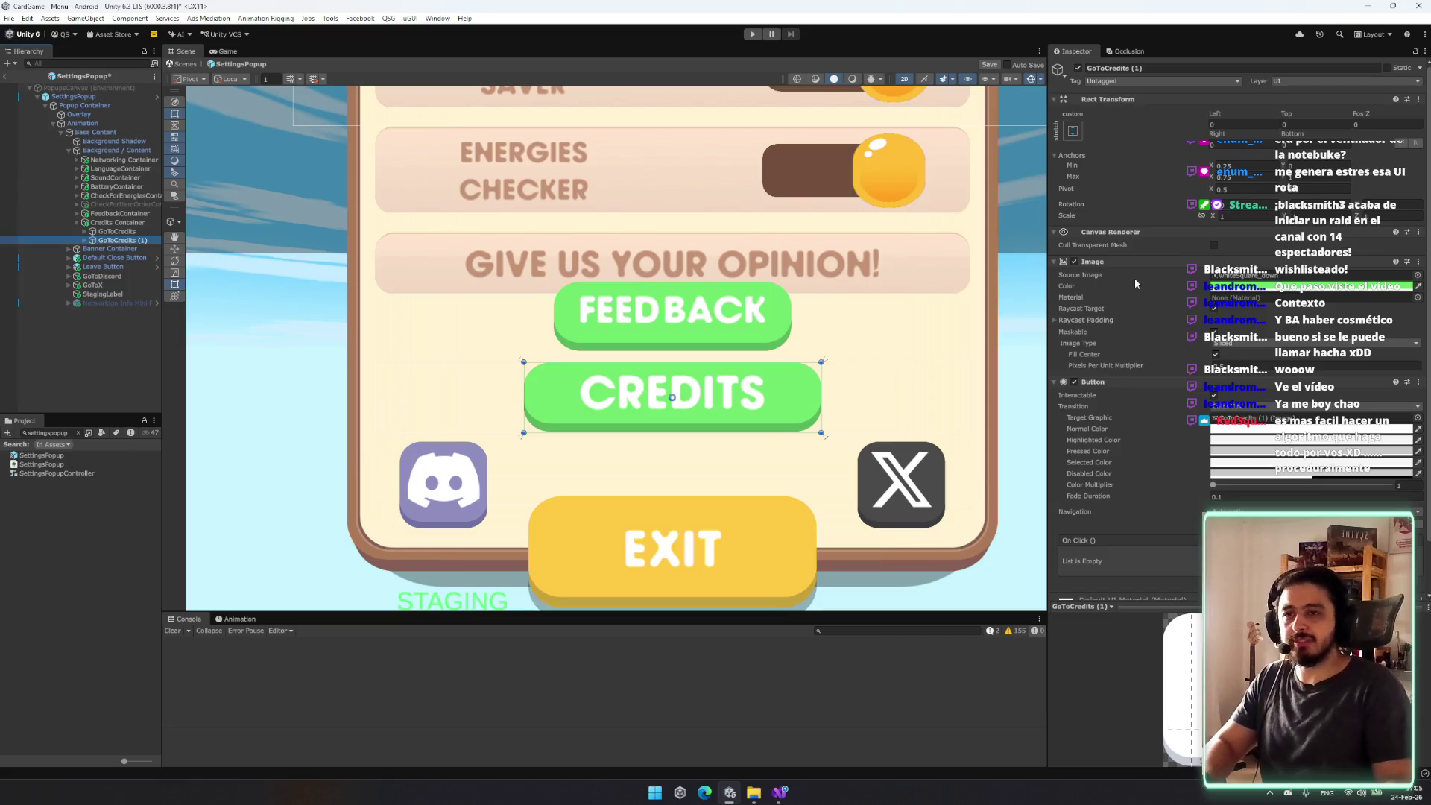
{"action": "left_click", "coordinate": [132, 222]}
{"action": "left_click", "coordinate": [1185, 233]}
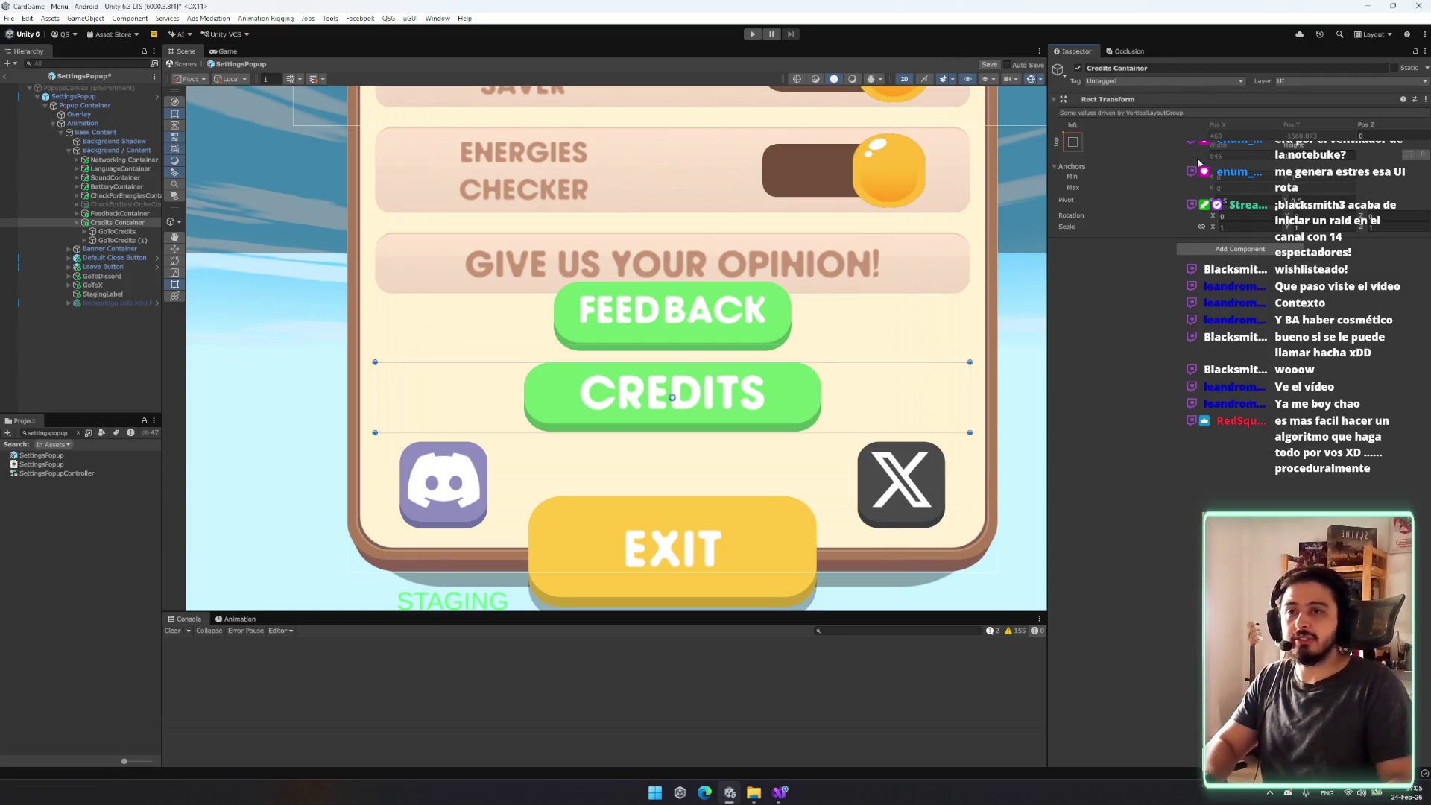
{"action": "left_click", "coordinate": [1253, 249]}
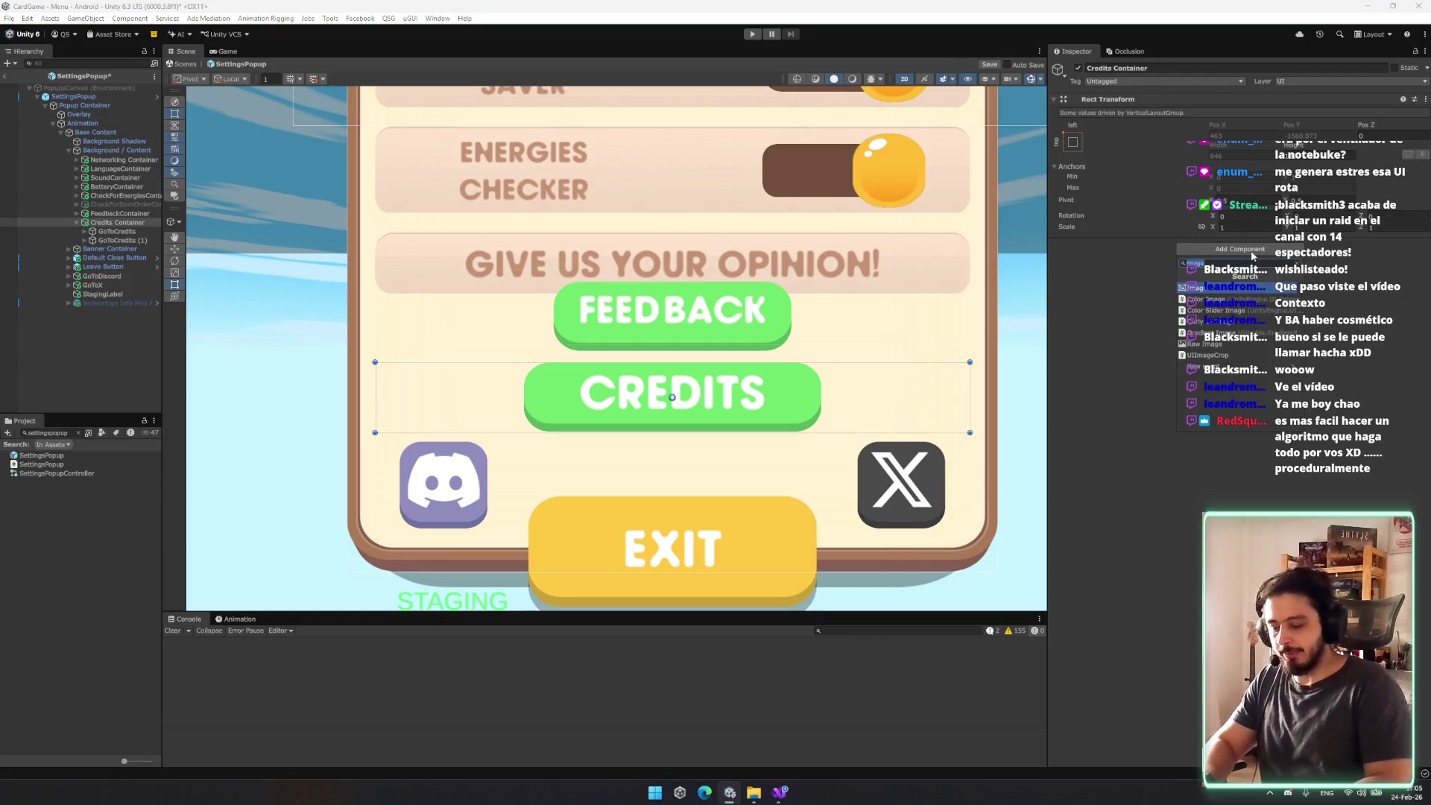
Step: Give Credits Container a Horizontal Layout Group controlling child width and height
{"action": "type", "text": "horizontal"}
{"action": "key", "text": "Return"}
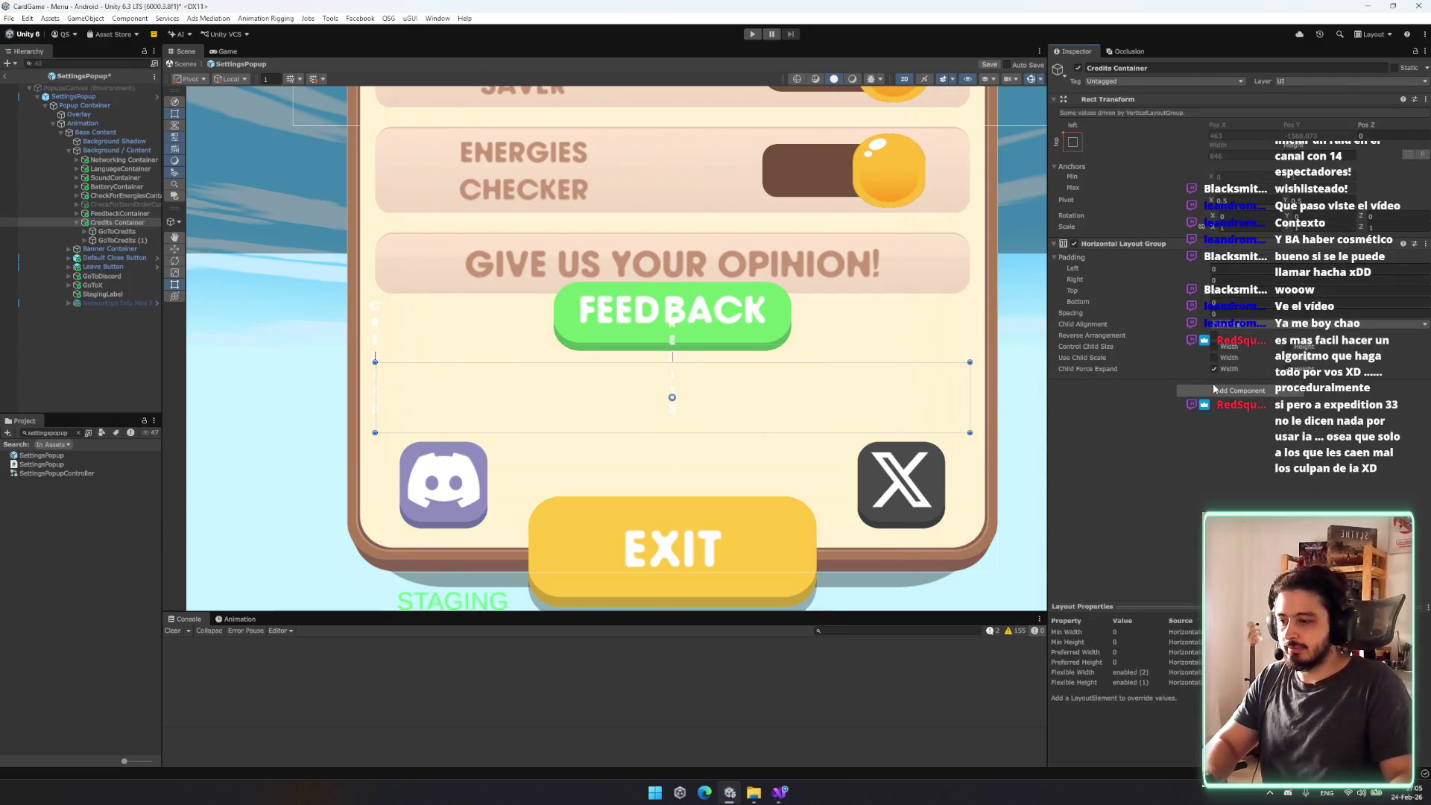
{"action": "left_click", "coordinate": [1214, 346]}
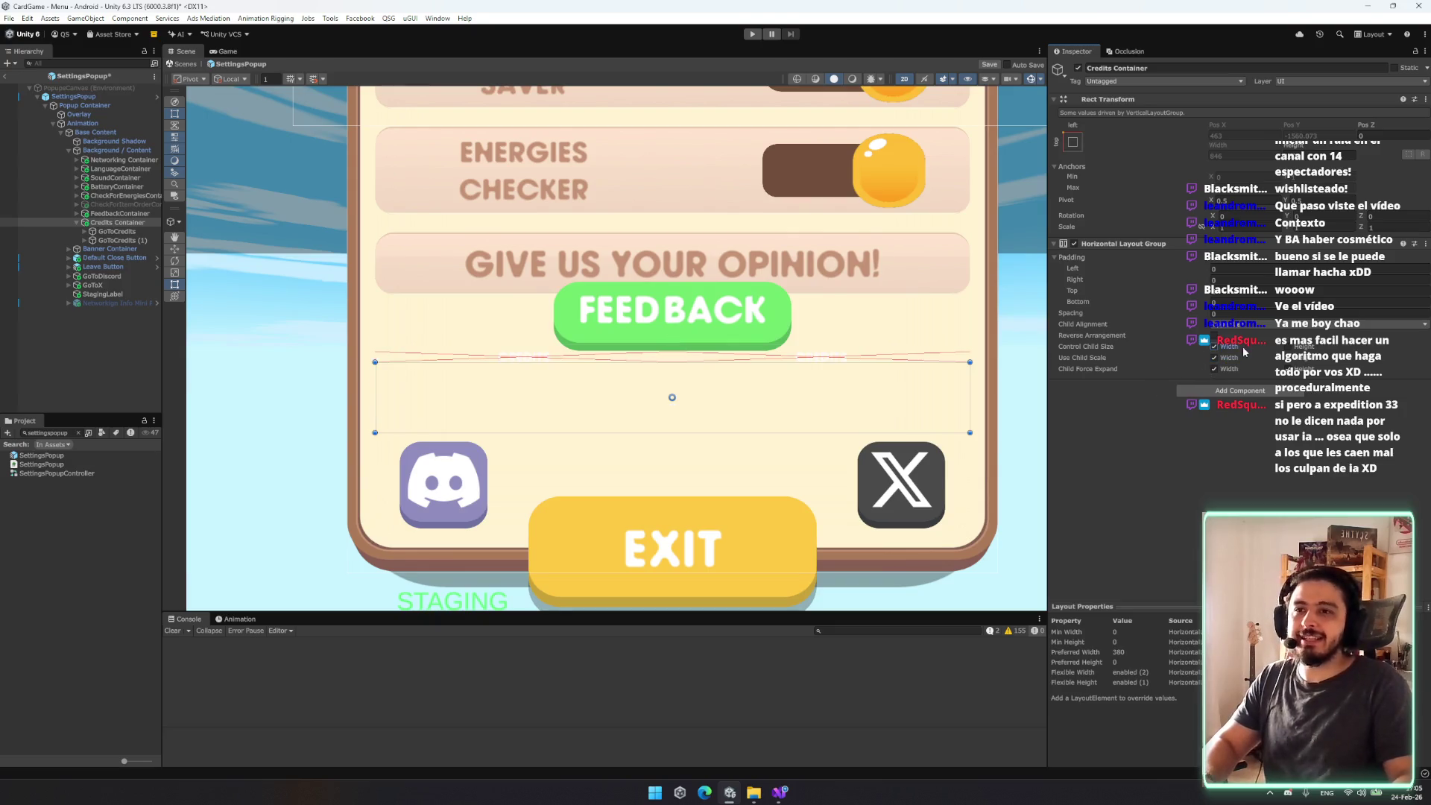
{"action": "left_click", "coordinate": [1288, 347]}
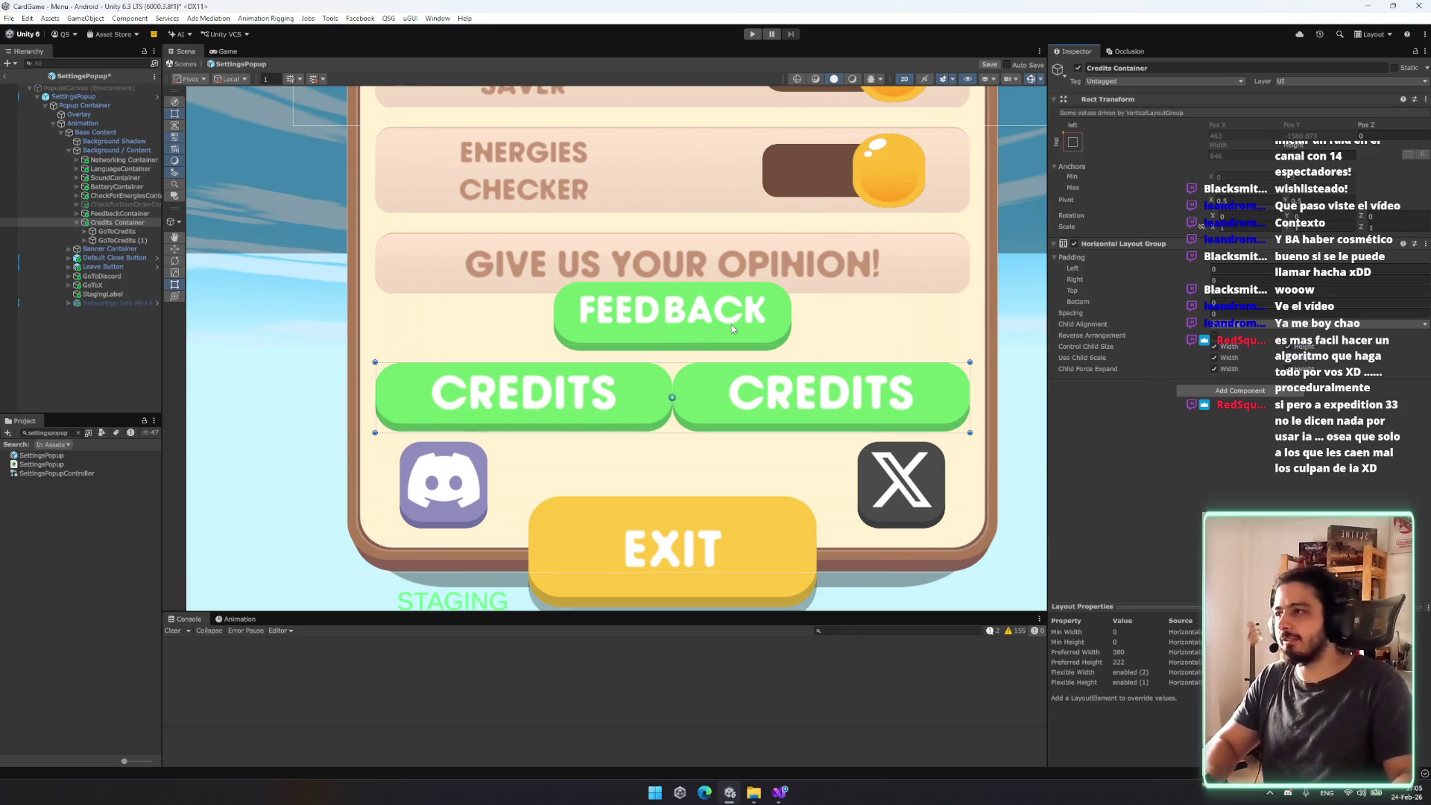
{"action": "left_click", "coordinate": [121, 240]}
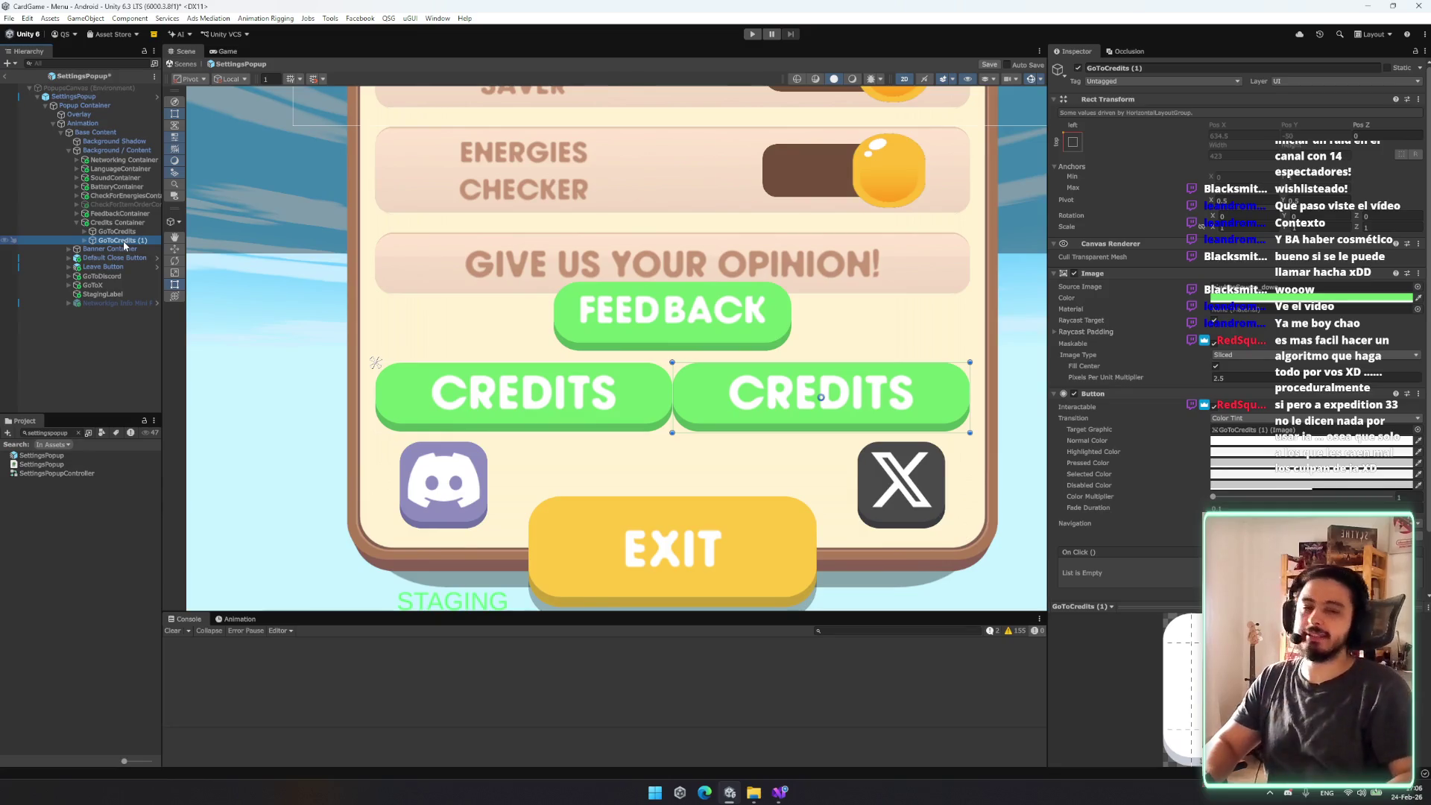
{"action": "left_click", "coordinate": [124, 242]}
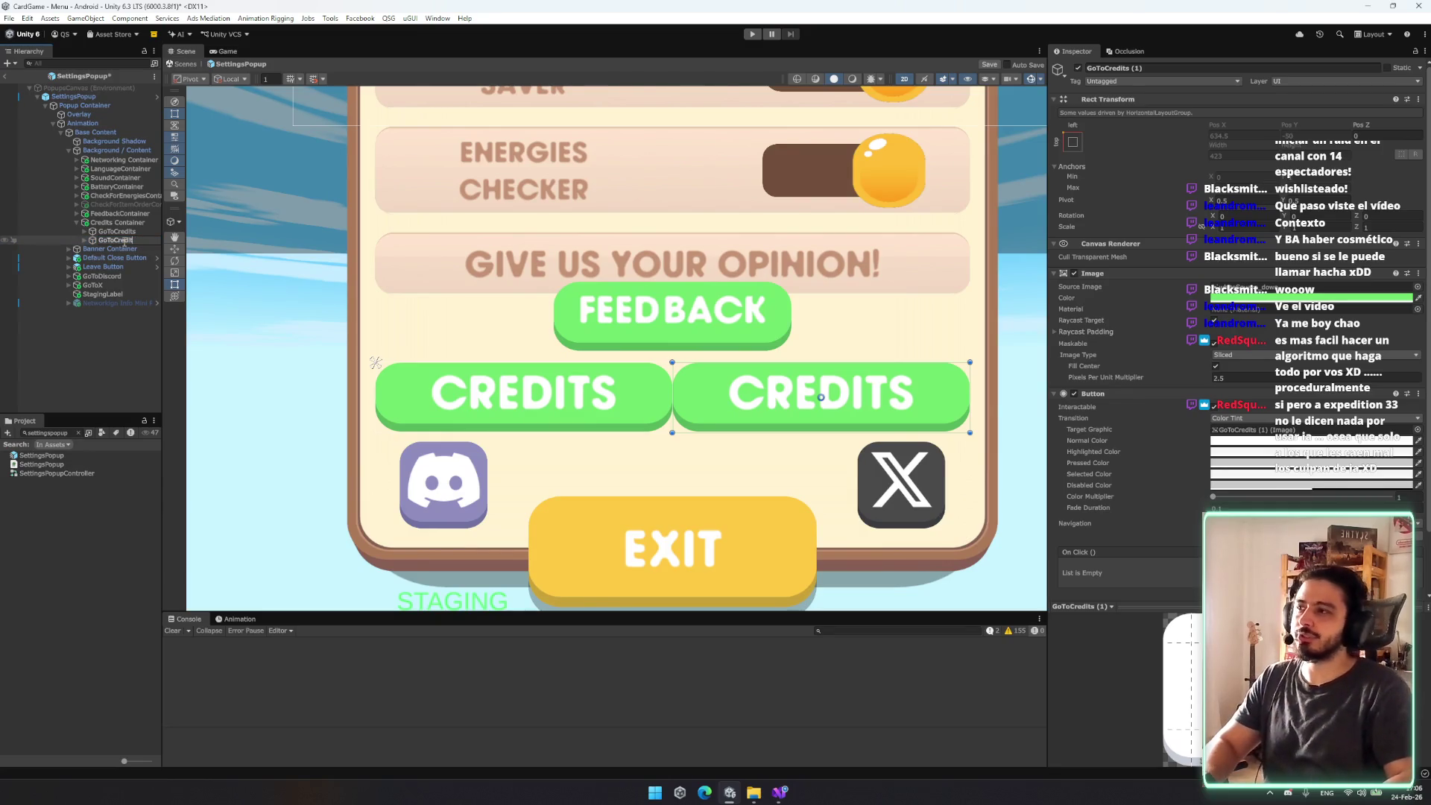
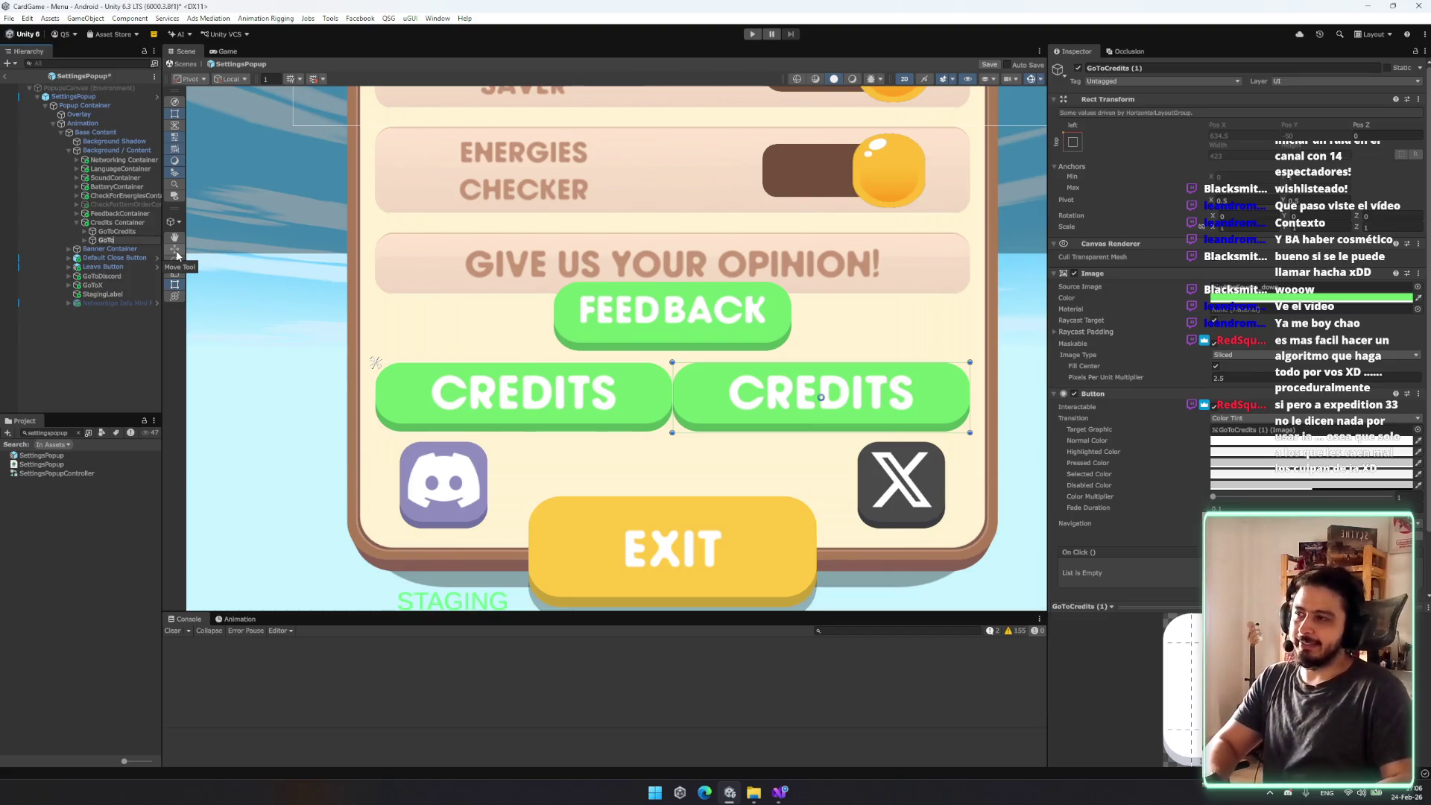
Step: Rename the duplicated button to GoToWishlist
{"action": "type", "text": "WISHLIST"}
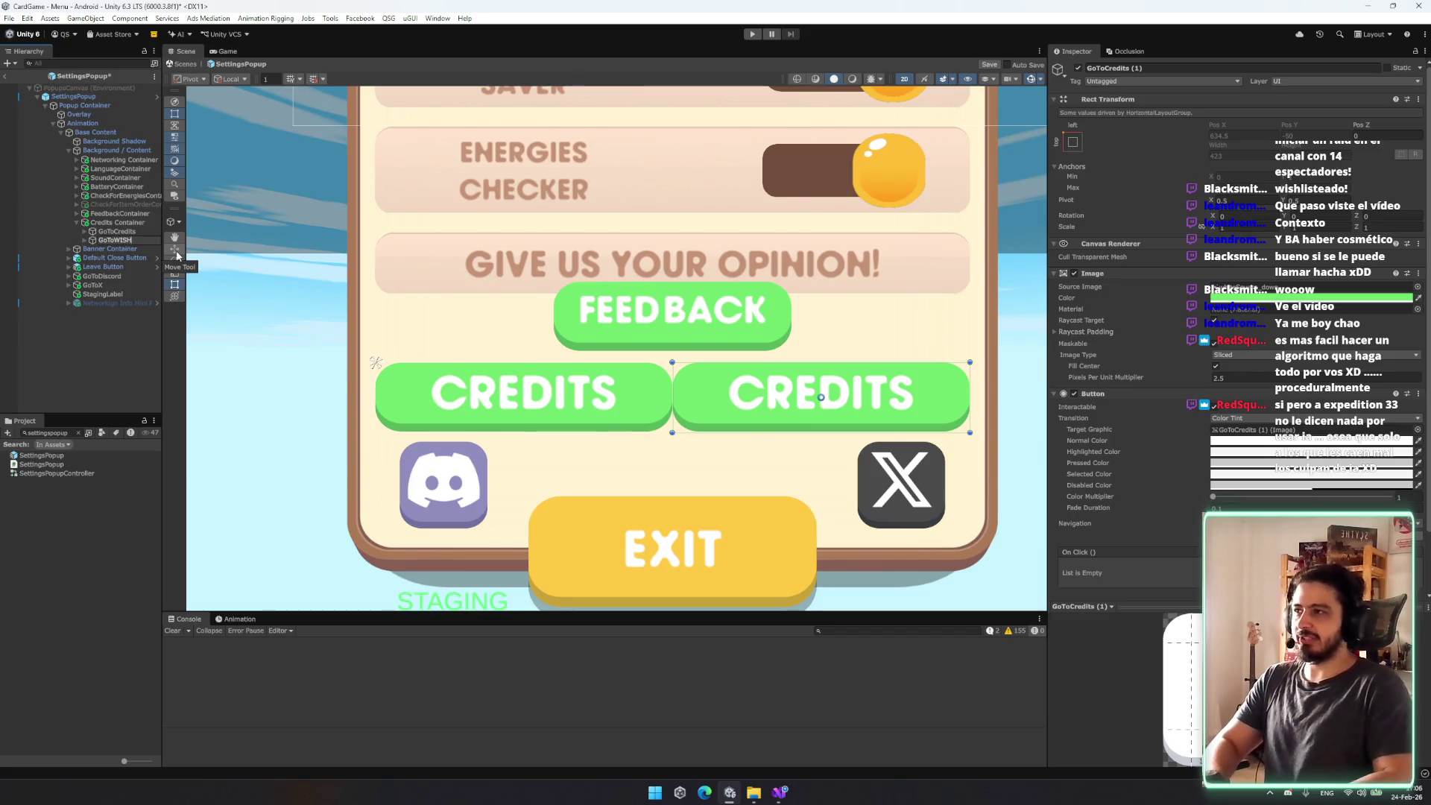
{"action": "key", "text": "BackSpace"}
{"action": "key", "text": "BackSpace"}
{"action": "key", "text": "BackSpace"}
{"action": "type", "text": "list"}
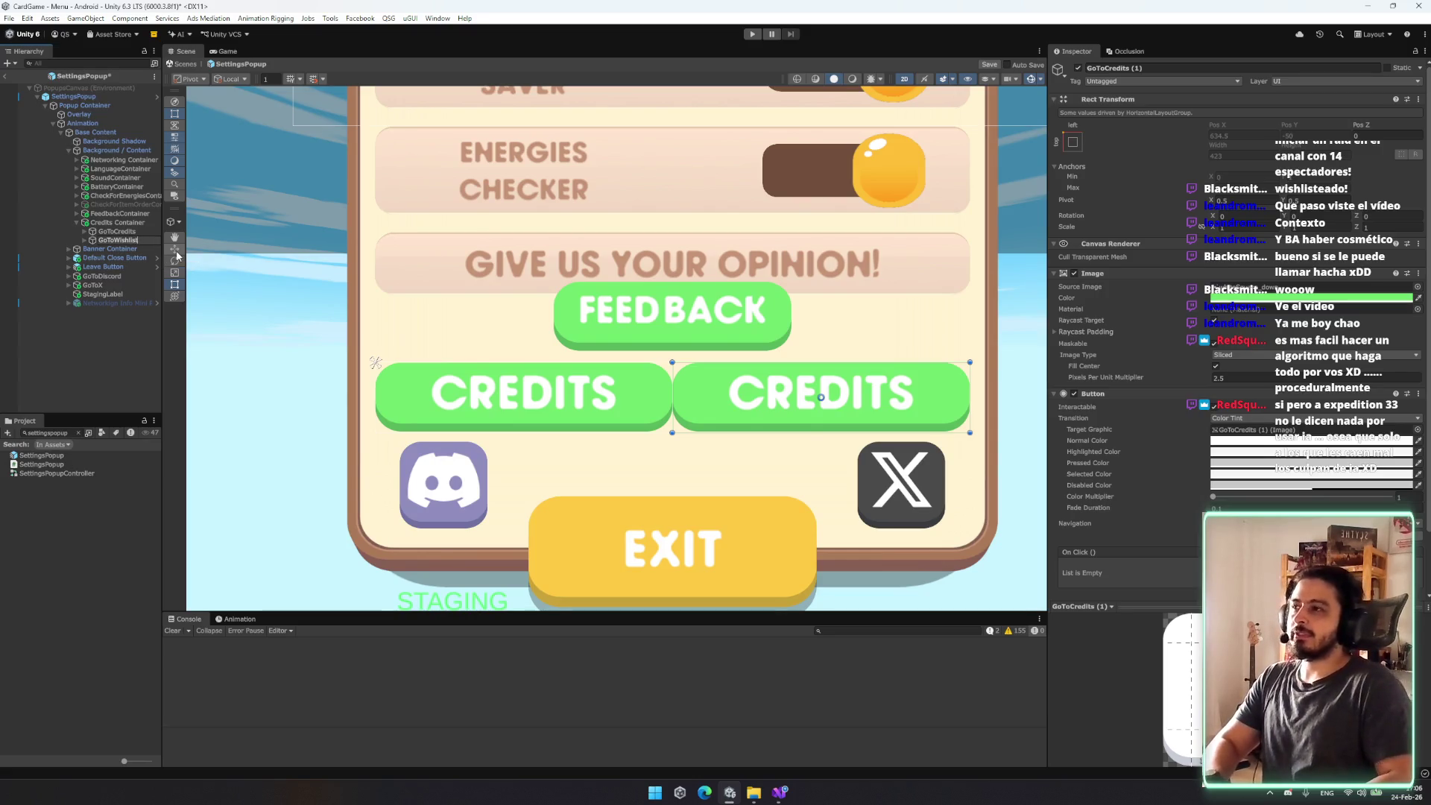
{"action": "key", "text": "Return"}
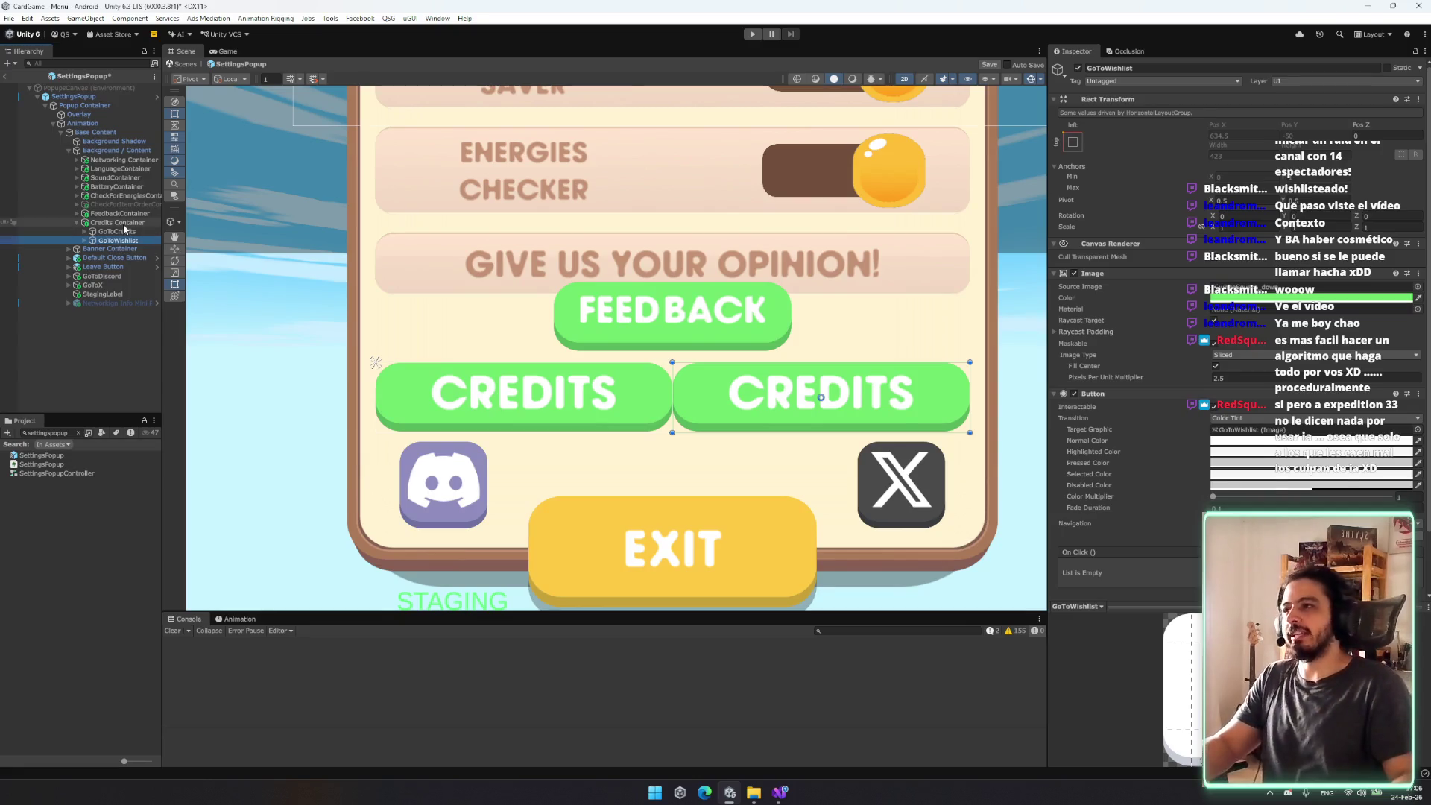
Step: Give Credits Container's Horizontal Layout Group spacing 50 and left and right padding 25
{"action": "left_click", "coordinate": [117, 222]}
{"action": "left_click", "coordinate": [1220, 309]}
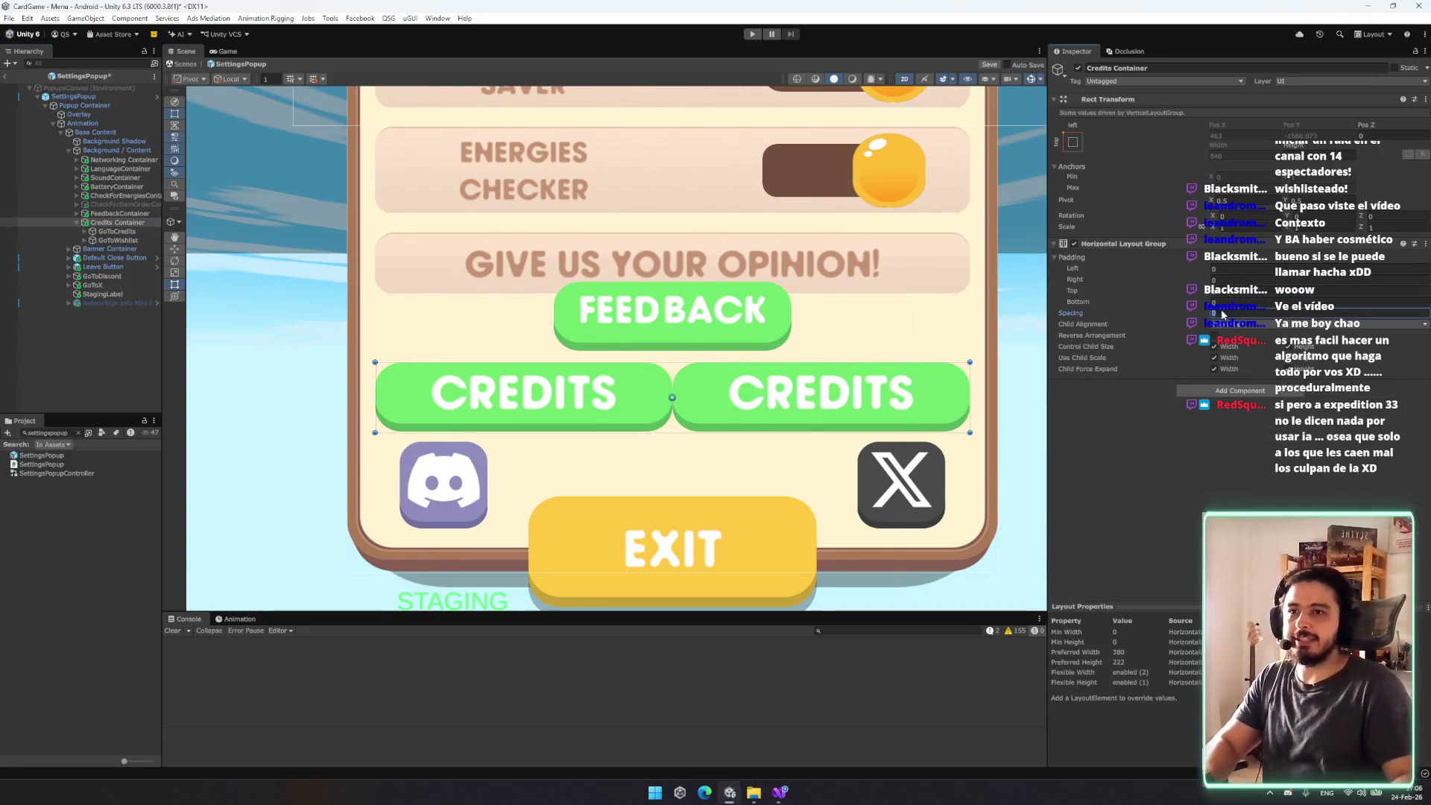
{"action": "type", "text": "5"}
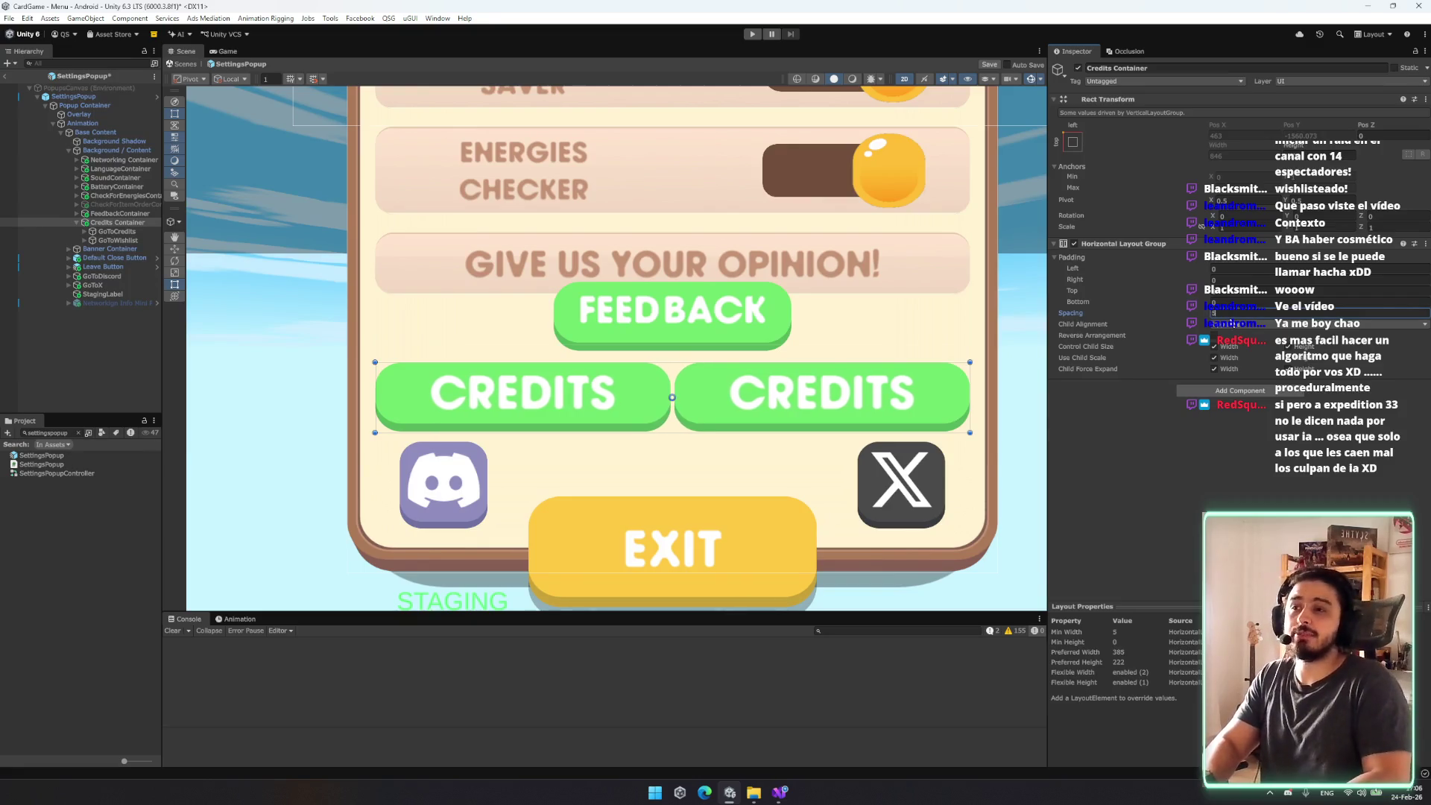
{"action": "type", "text": "0"}
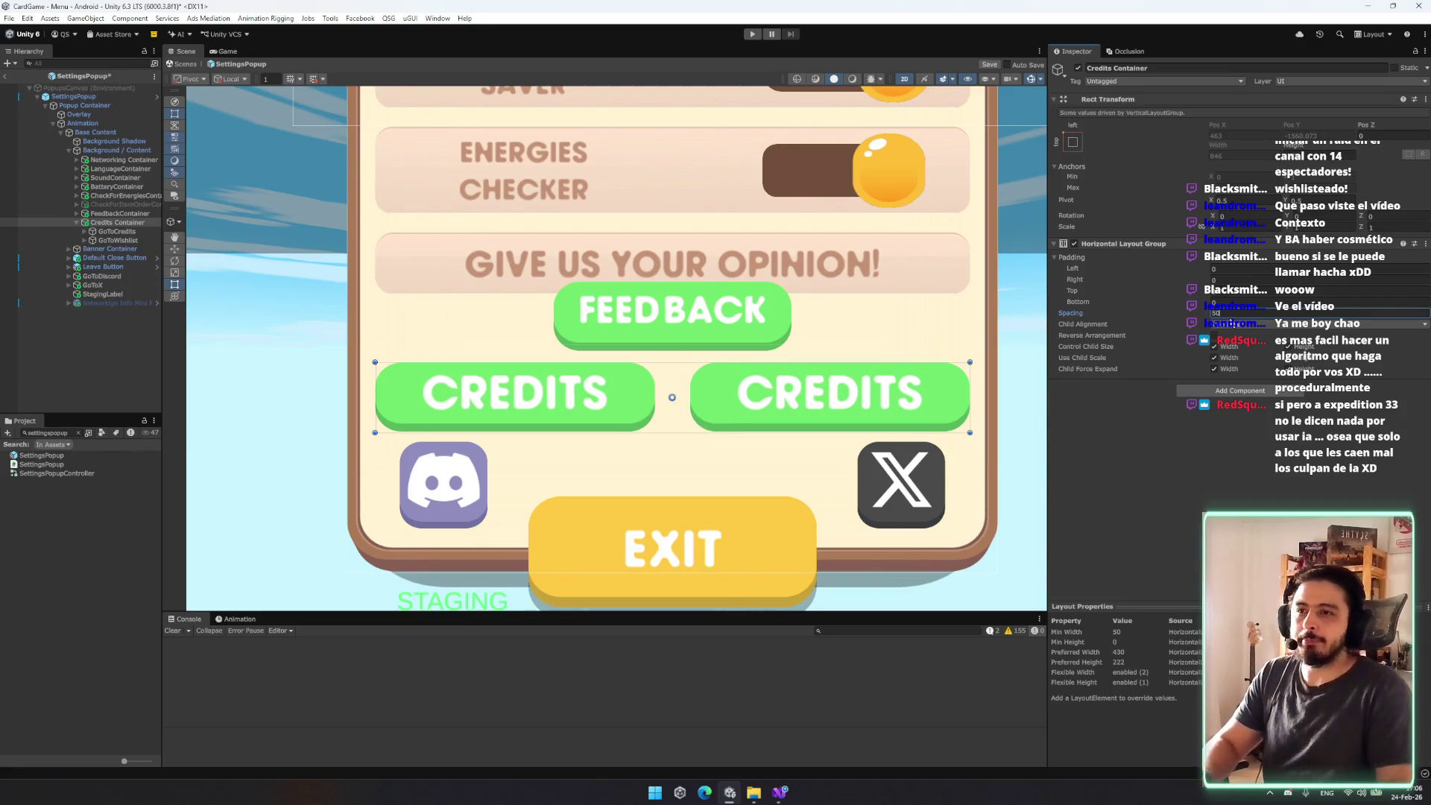
{"action": "left_click", "coordinate": [1237, 269]}
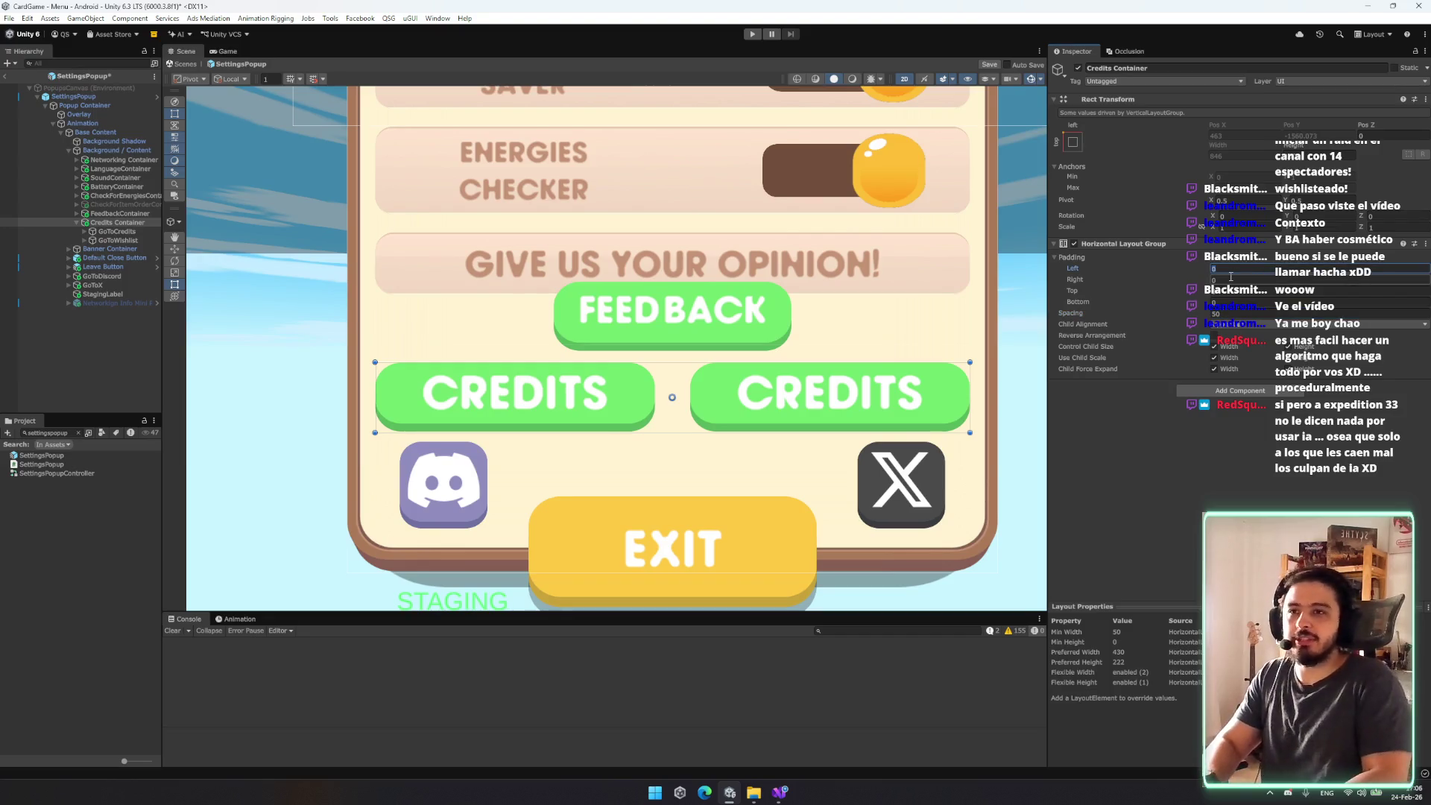
{"action": "type", "text": "25"}
{"action": "key", "text": "Tab"}
{"action": "type", "text": "25"}
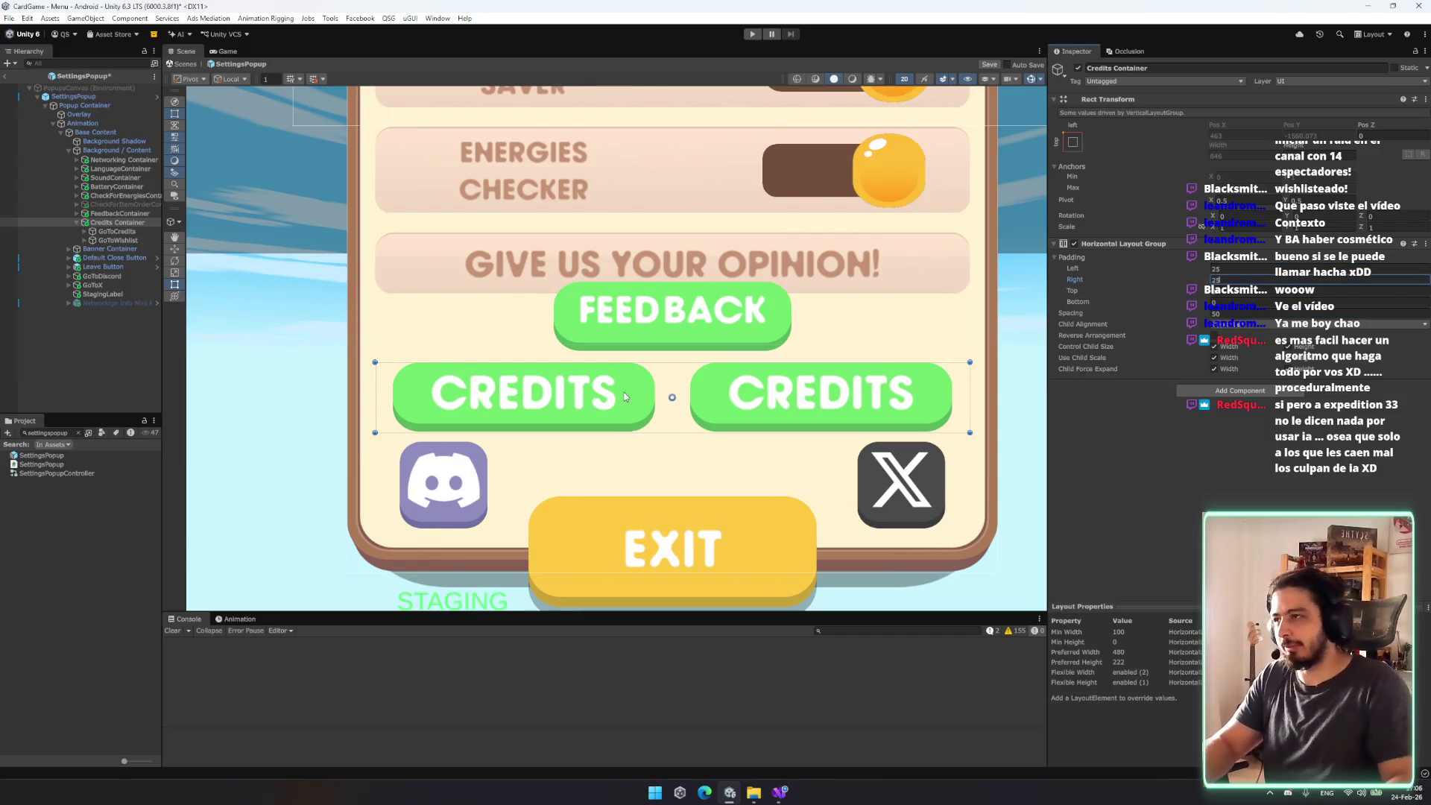
Step: Select GoToWishlist's Text child and its Credits label text for replacing
{"action": "left_click", "coordinate": [95, 240]}
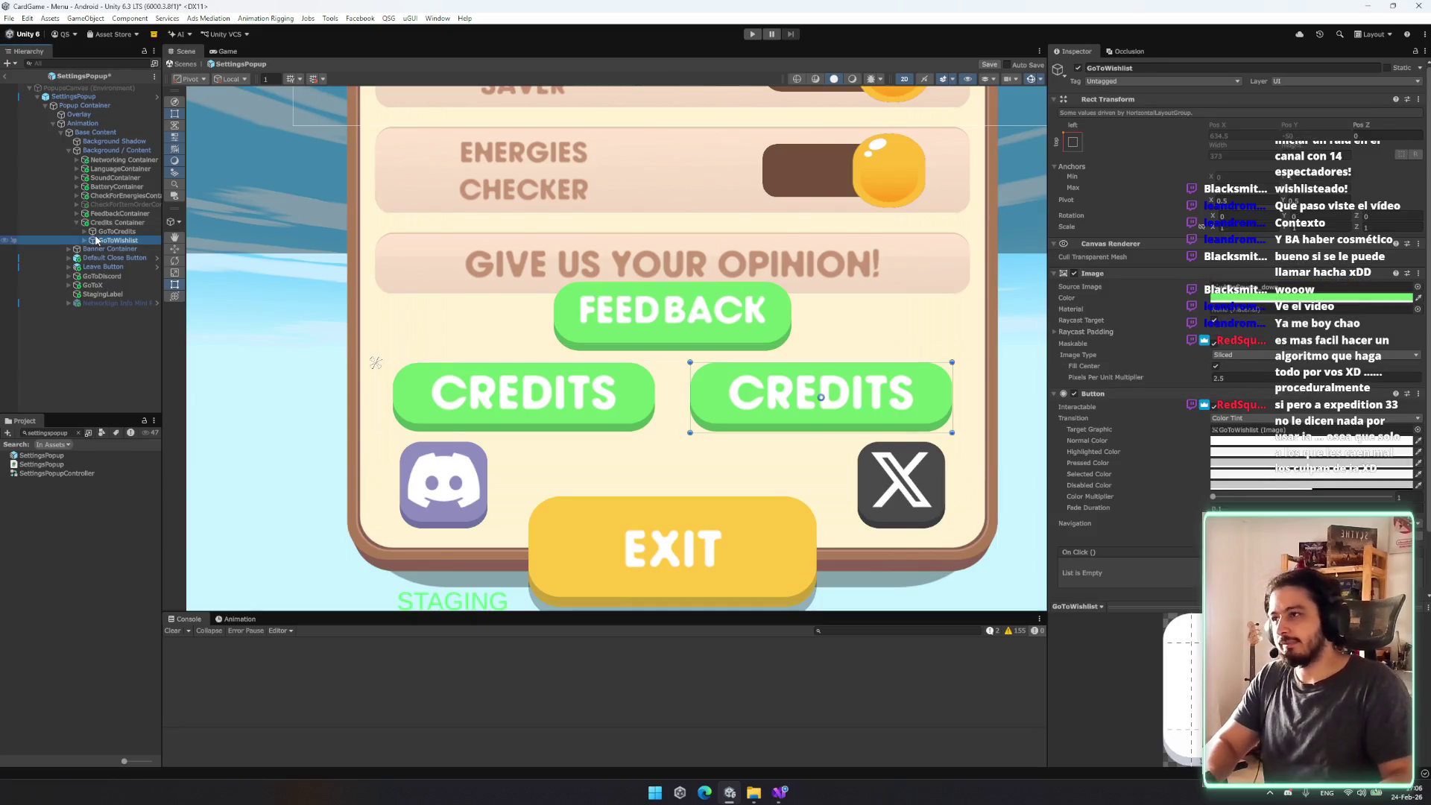
{"action": "left_click", "coordinate": [85, 239]}
{"action": "left_click", "coordinate": [112, 249]}
{"action": "left_click", "coordinate": [1167, 317]}
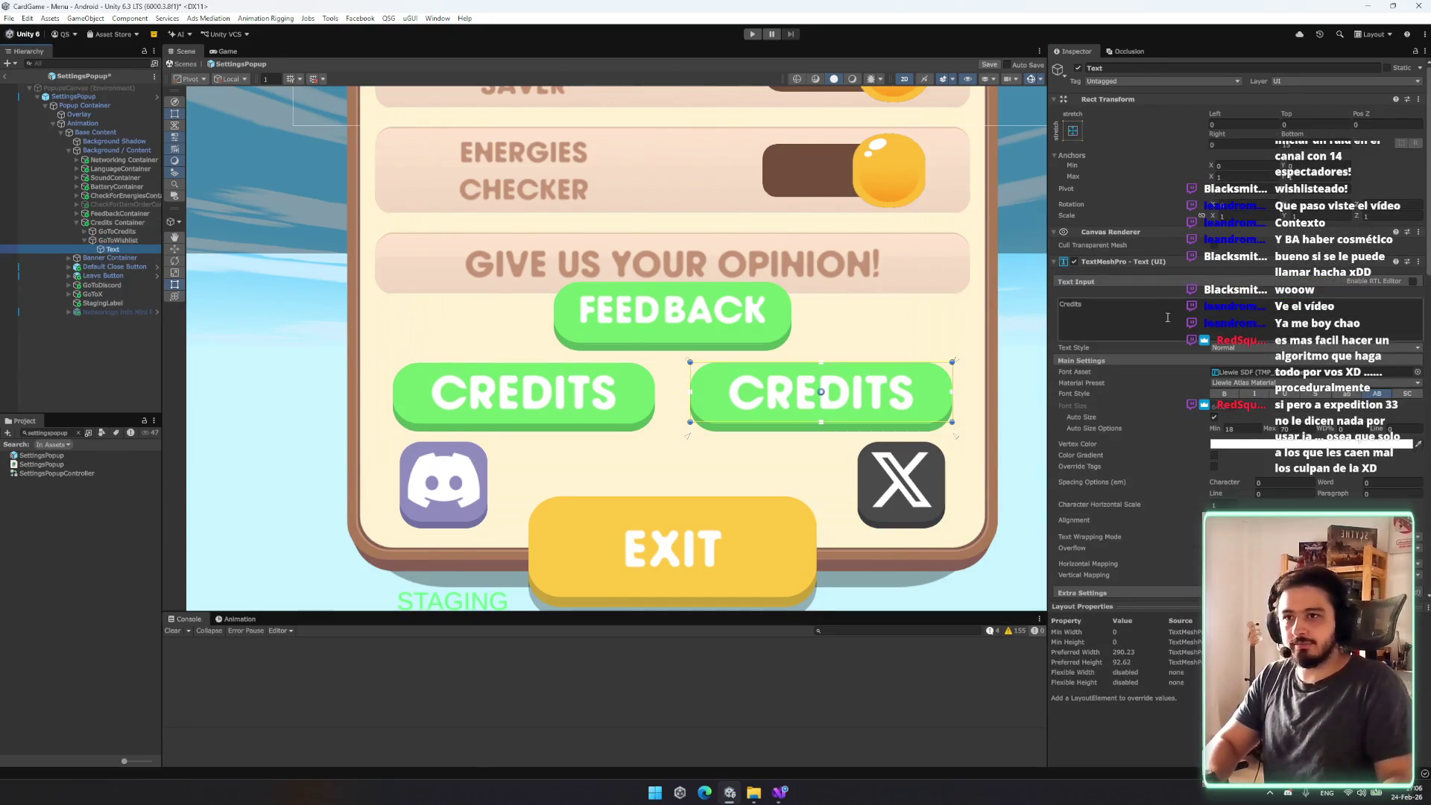
Step: Change the label to WISHLIST and add a Vertical Layout Group to GoToWishlist
{"action": "type", "text": "WISHLIST"}
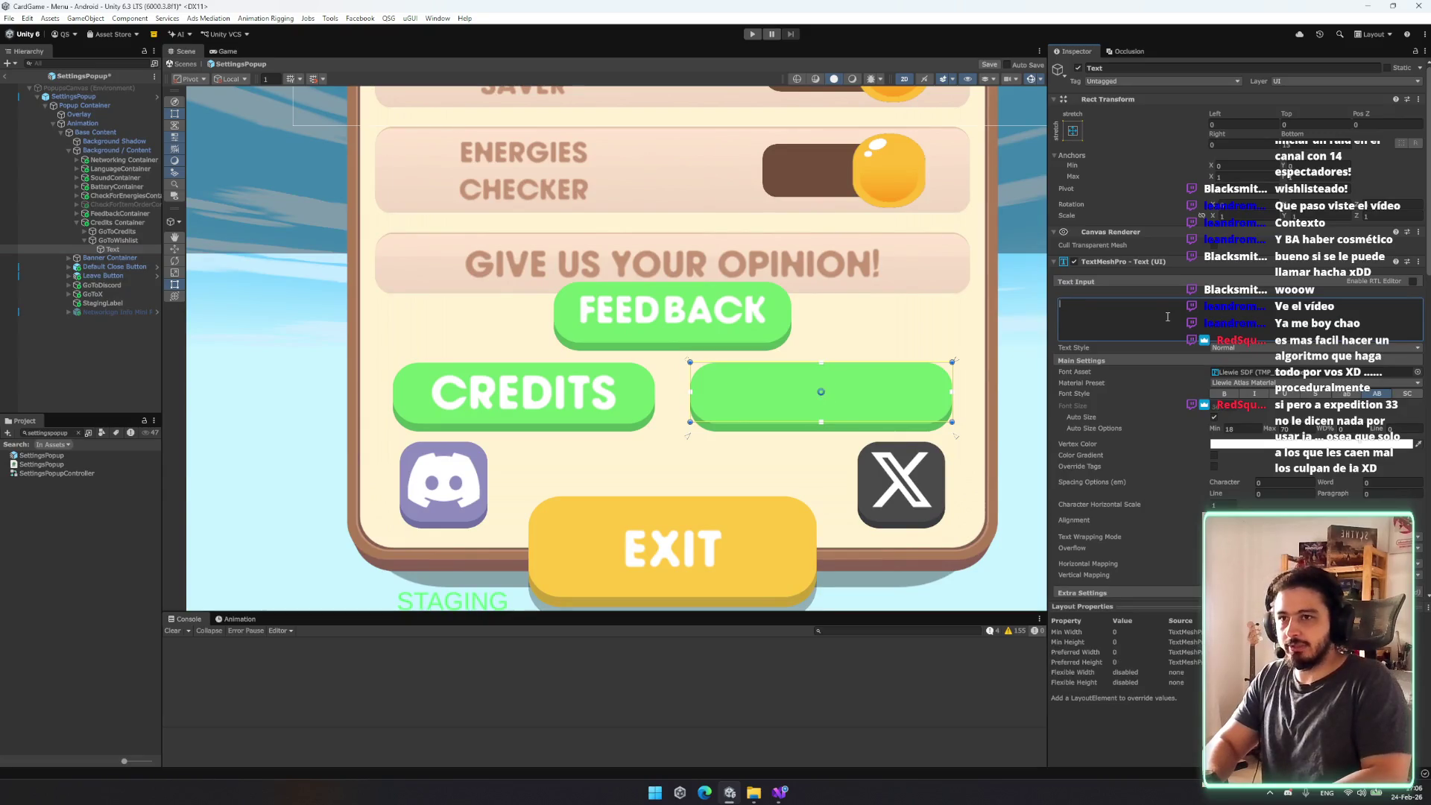
{"action": "type", "text": " STEAM"}
{"action": "key", "text": "BackSpace"}
{"action": "key", "text": "BackSpace"}
{"action": "key", "text": "BackSpace"}
{"action": "left_click", "coordinate": [118, 240]}
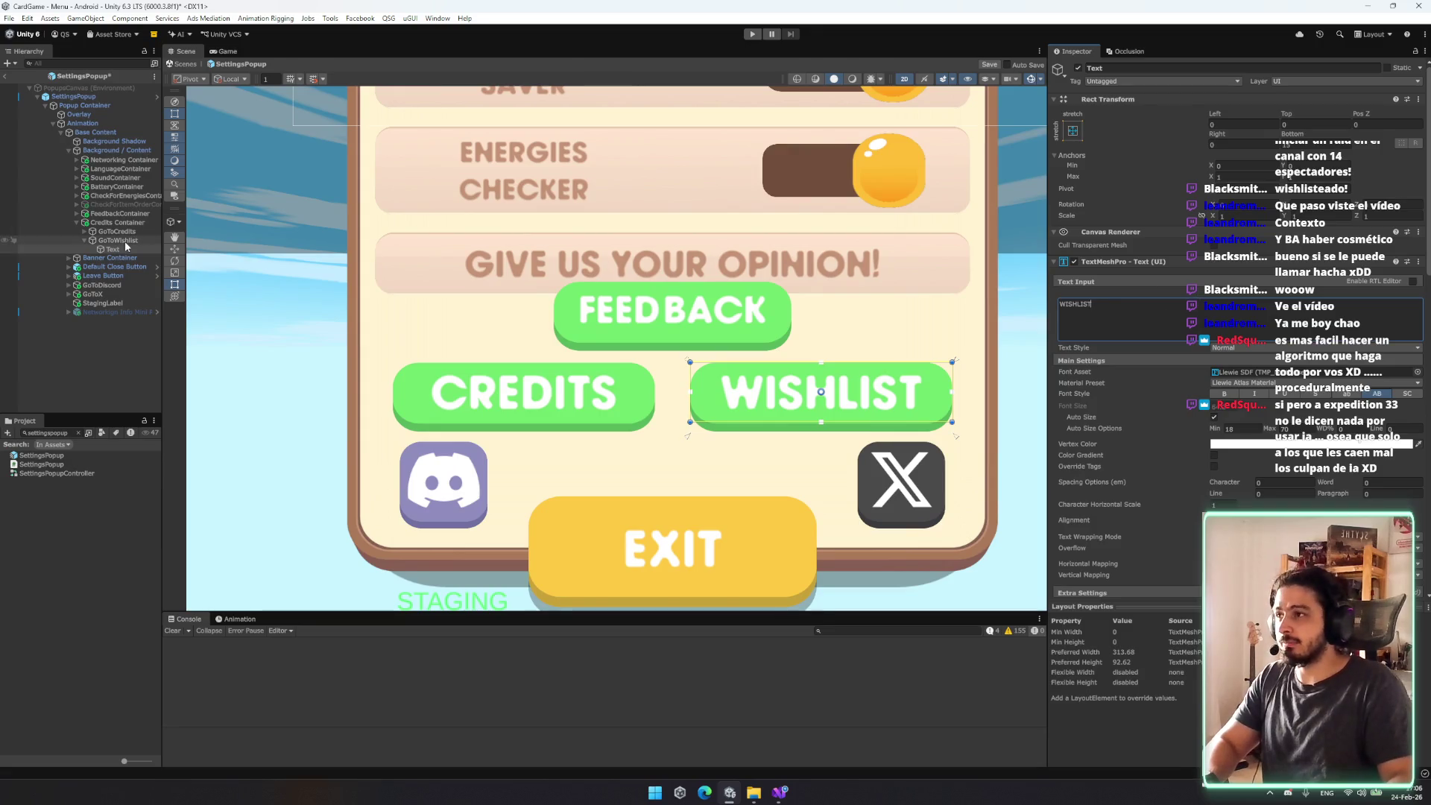
{"action": "scroll", "coordinate": [1081, 416], "scroll_direction": "down", "scroll_amount": 2}
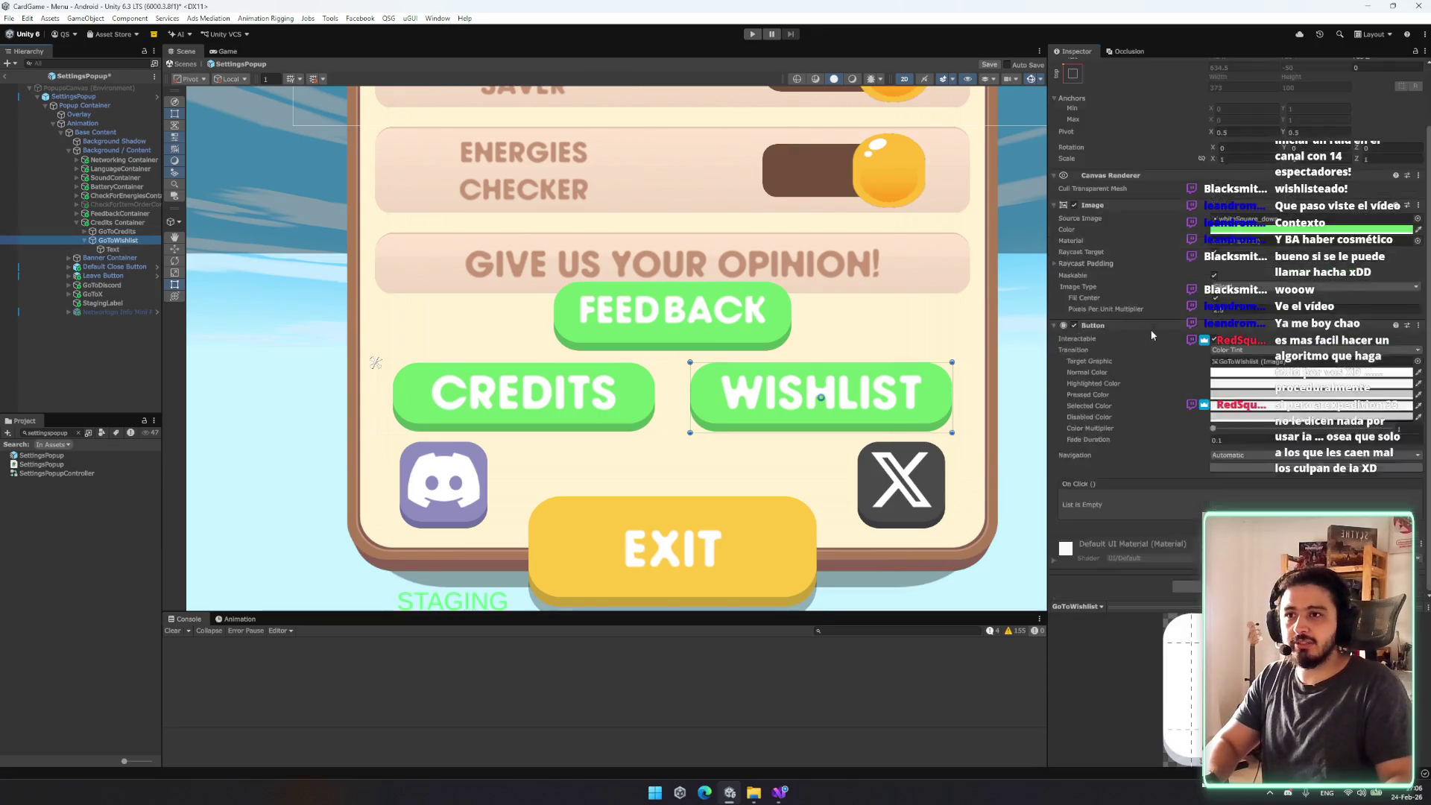
{"action": "left_click", "coordinate": [1187, 587]}
{"action": "type", "text": "horizo"}
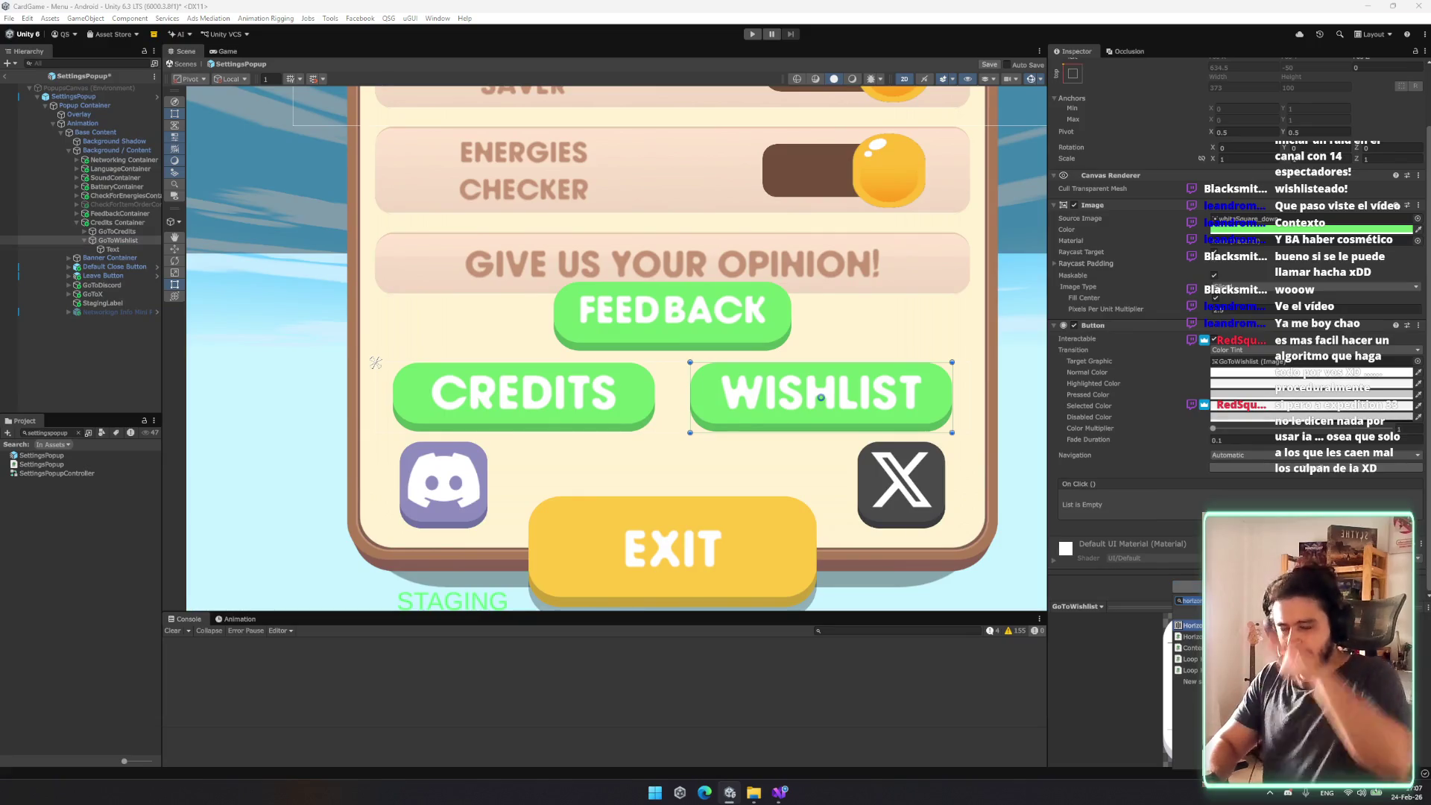
{"action": "type", "text": "vertical"}
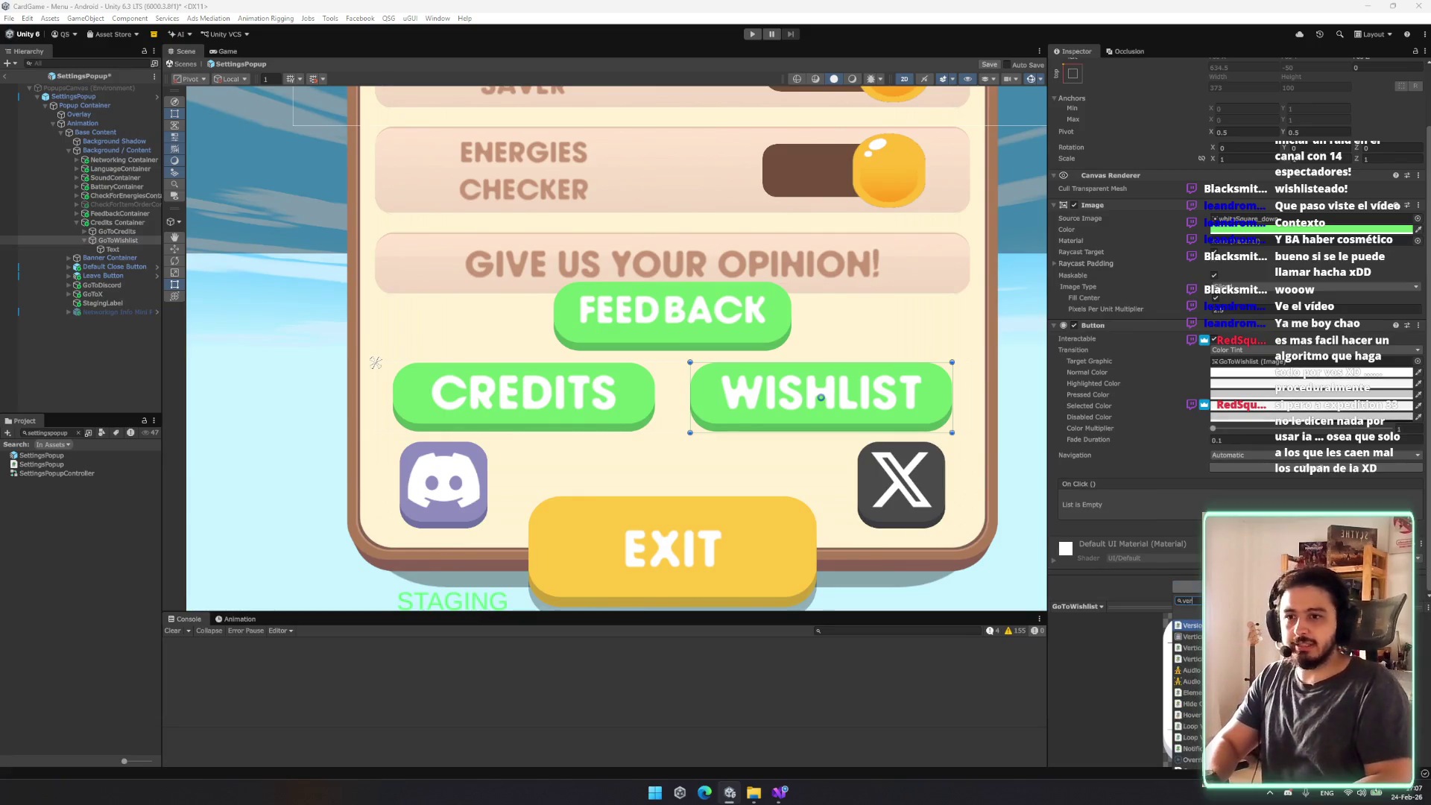
{"action": "key", "text": "Return"}
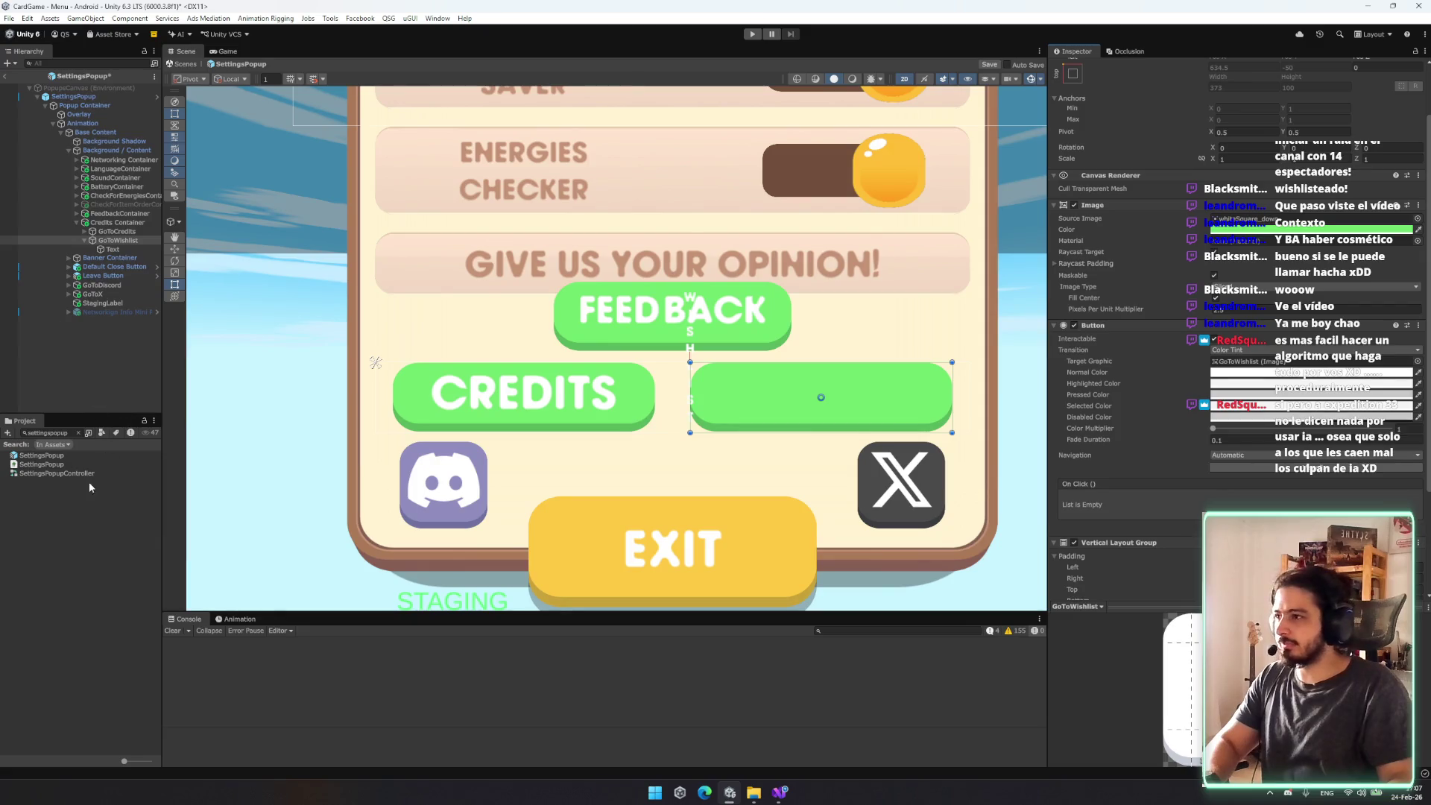
Step: Open the Anchor Presets for the Wishlist button's text label
{"action": "right_click", "coordinate": [122, 240]}
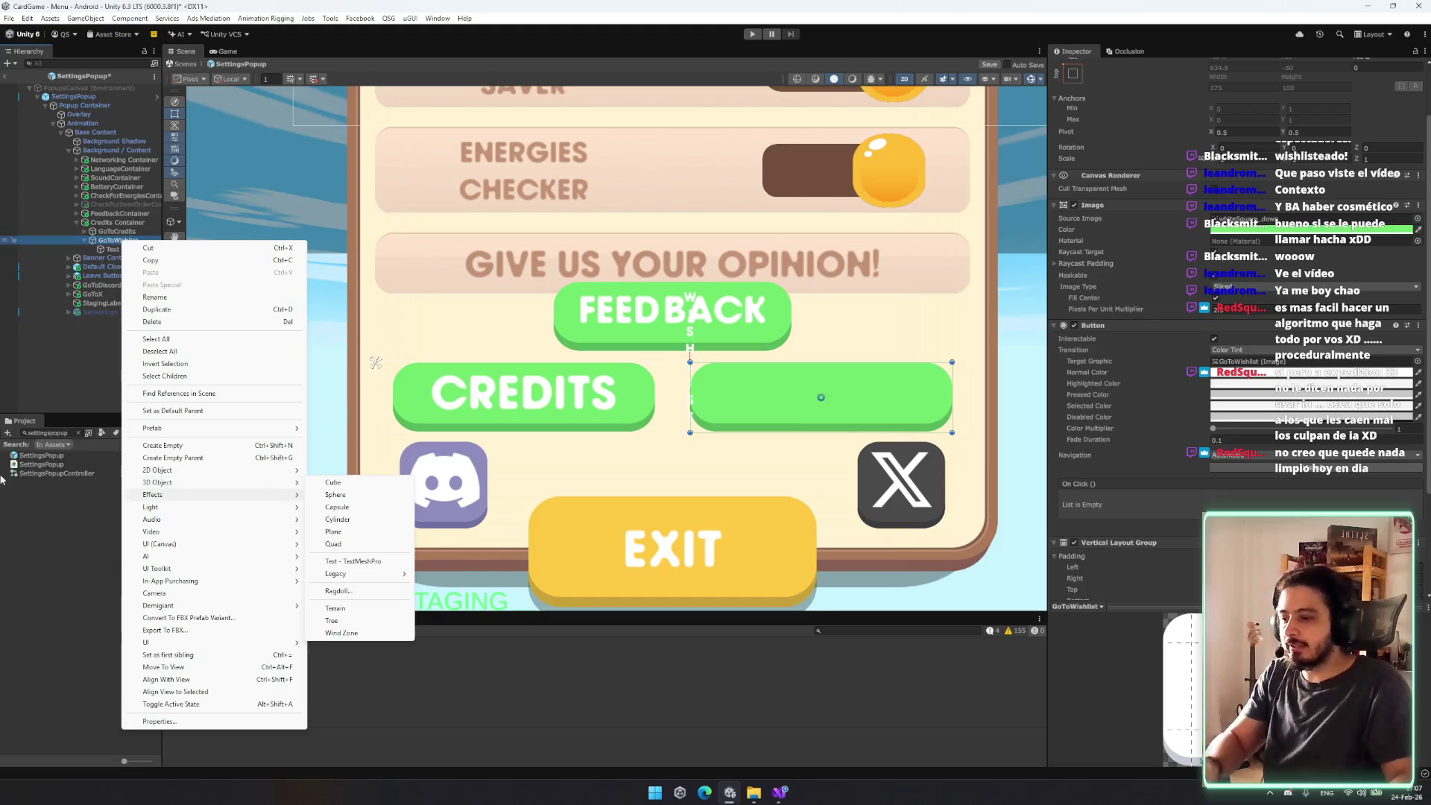
{"action": "mouse_move", "coordinate": [157, 494]}
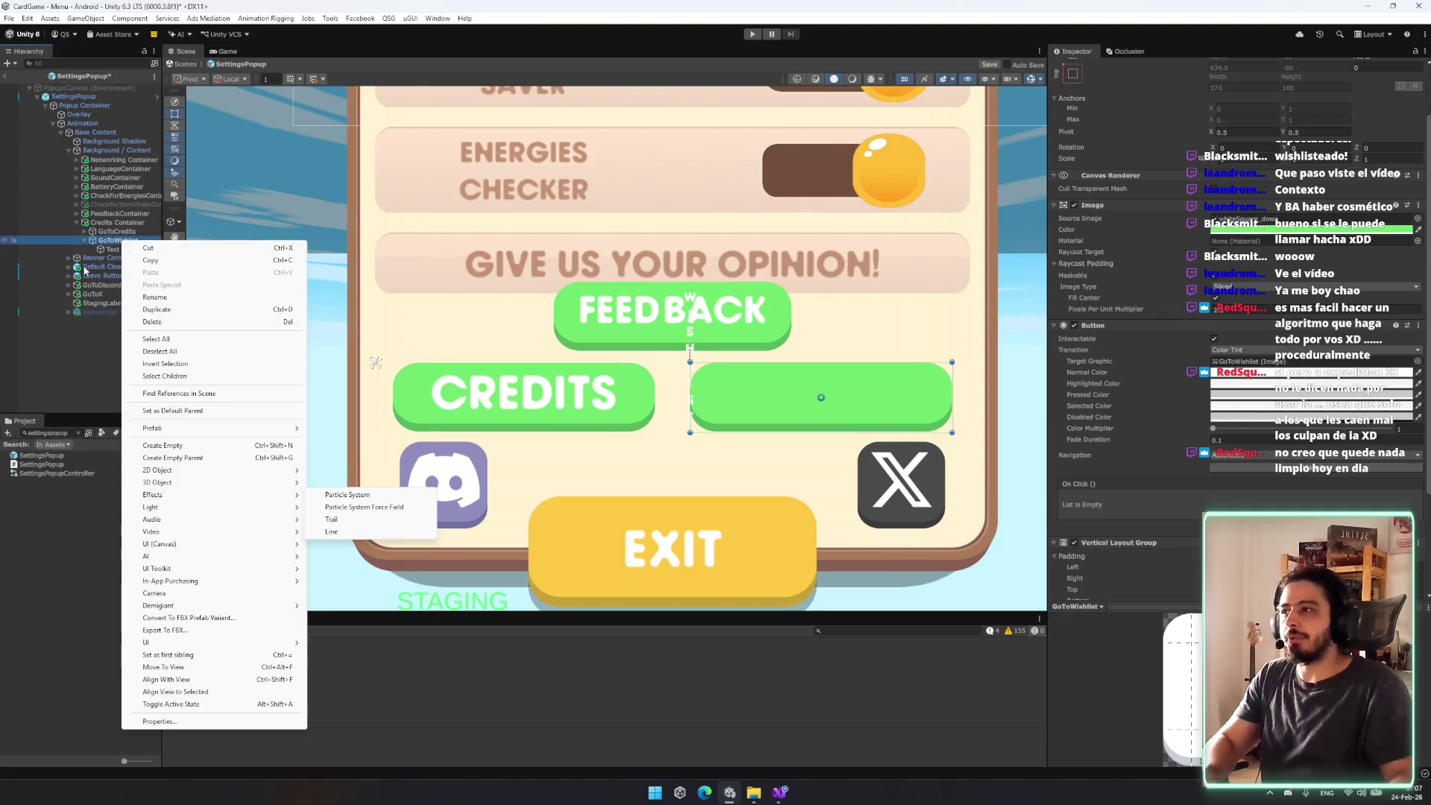
{"action": "key", "text": "Escape"}
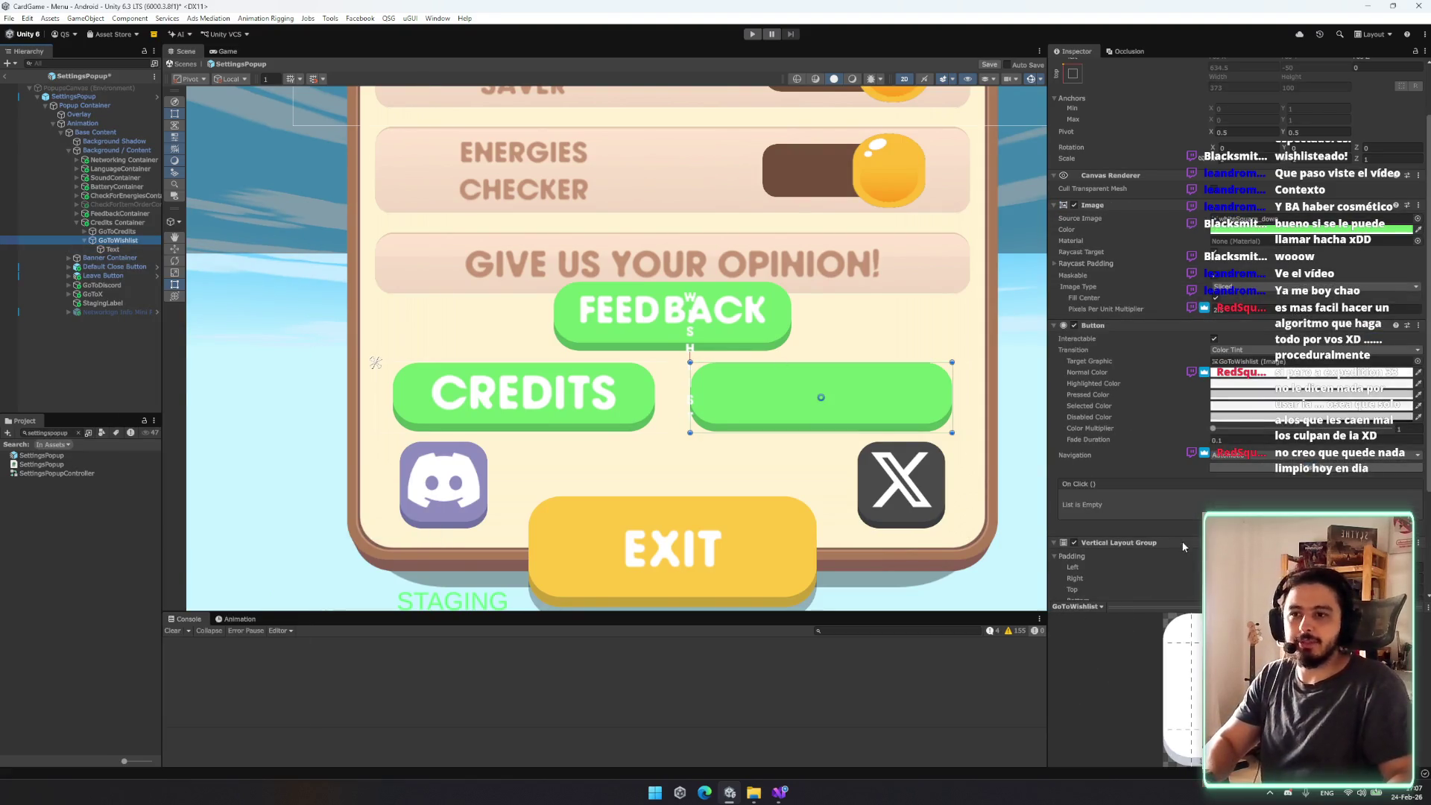
{"action": "left_click", "coordinate": [123, 251]}
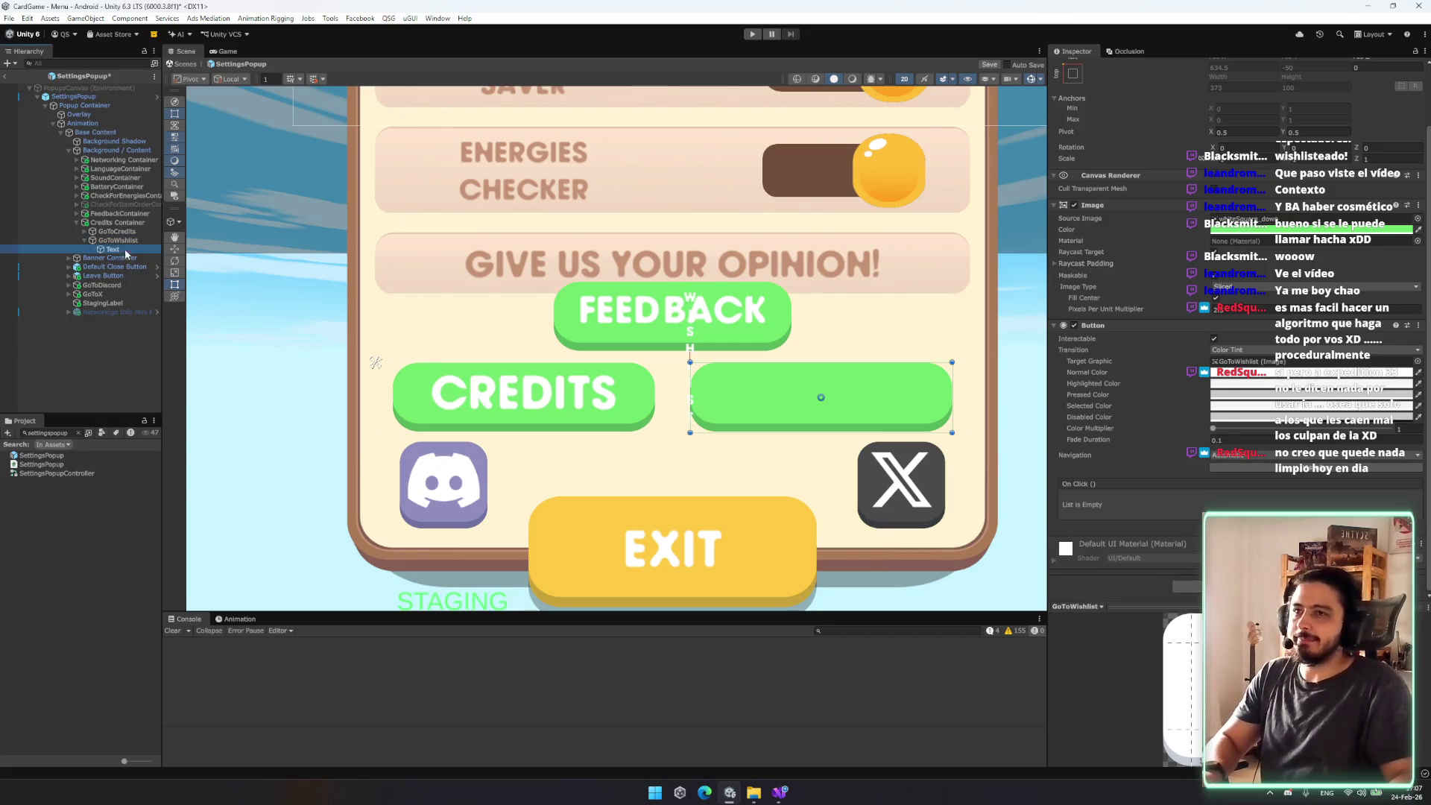
{"action": "left_click", "coordinate": [1072, 122]}
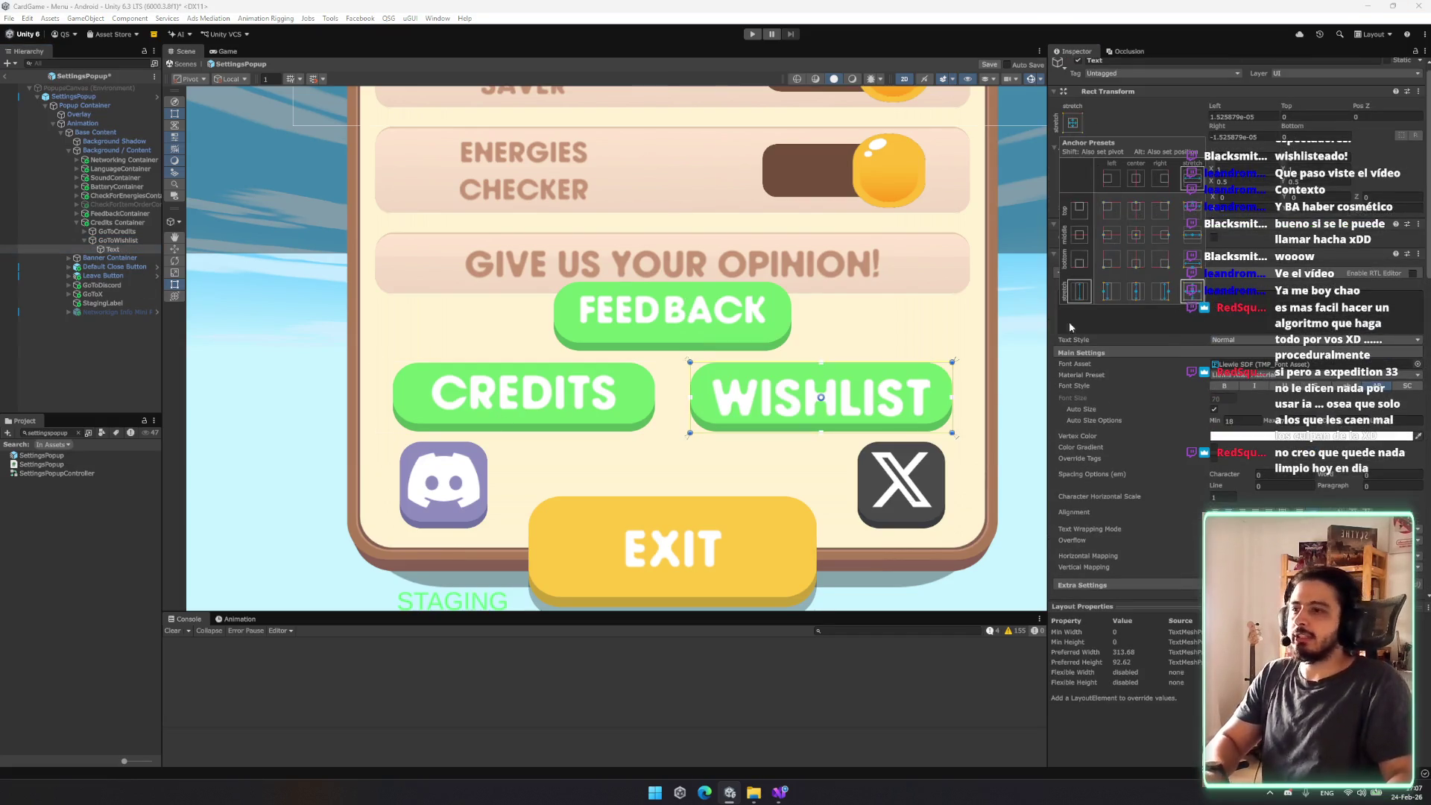
Step: Compare the Credits and Wishlist objects and pan the Scene view over the popup
{"action": "left_click", "coordinate": [117, 231]}
{"action": "key", "text": "Right"}
{"action": "key", "text": "Down"}
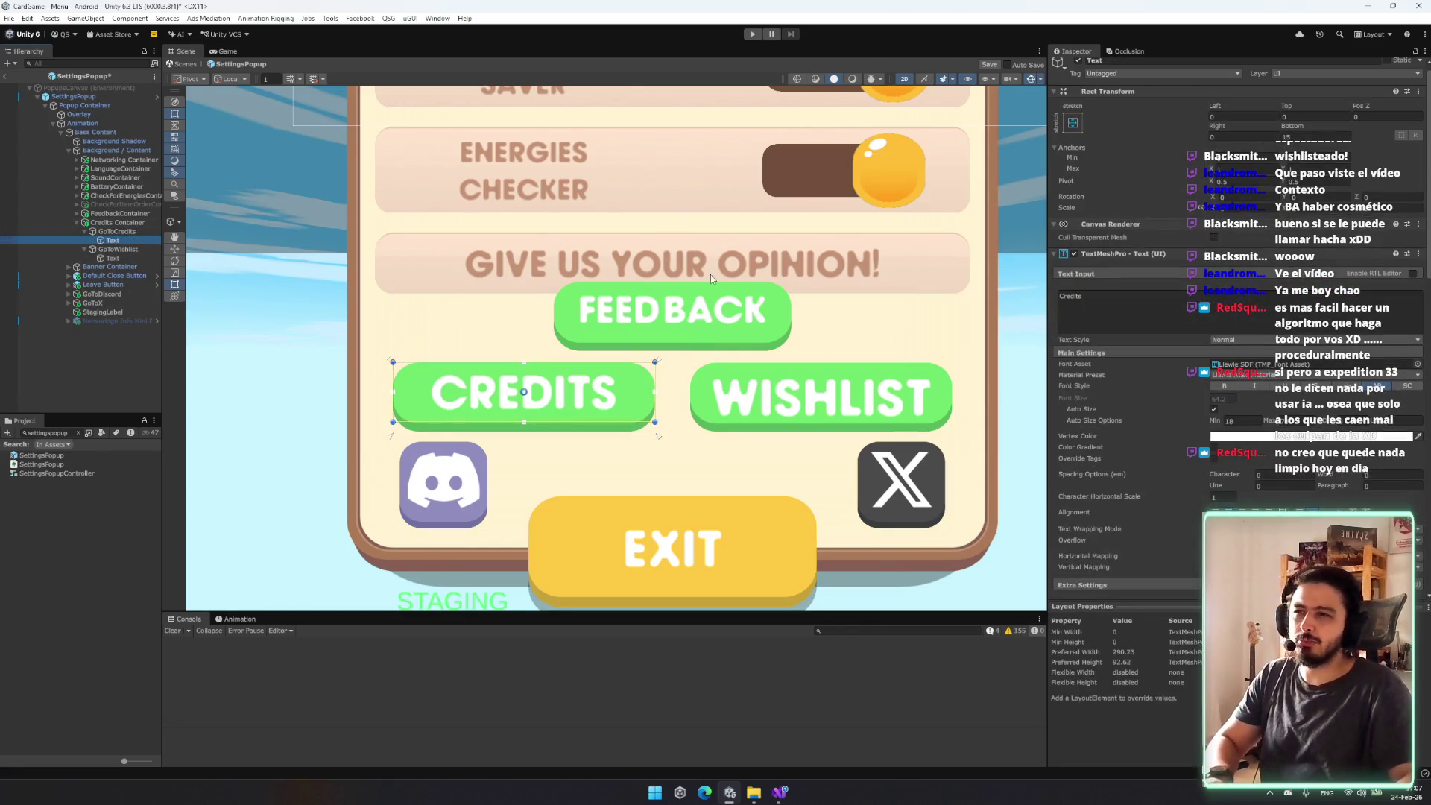
{"action": "left_click_drag", "start_coordinate": [811, 387], "coordinate": [776, 420]}
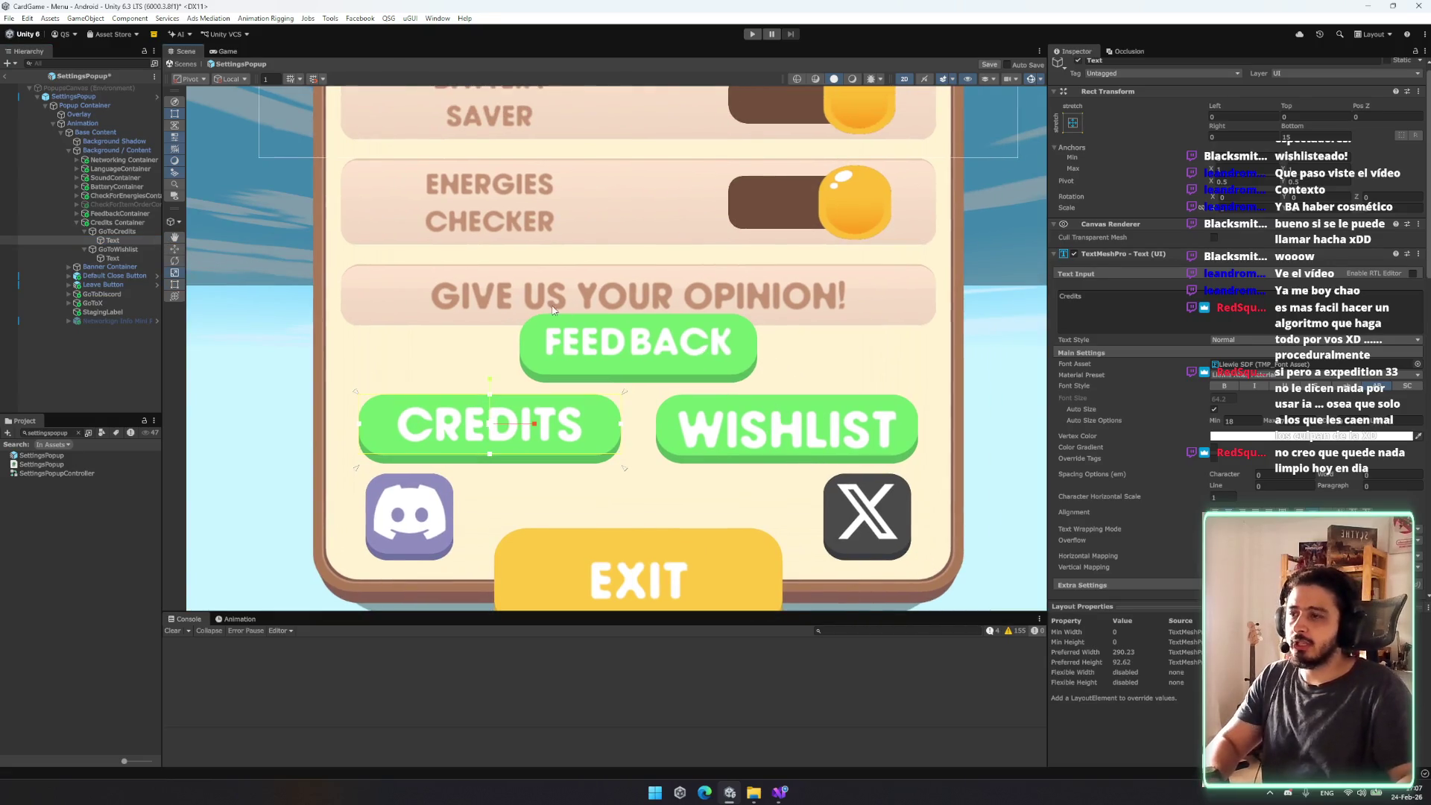
{"action": "left_click", "coordinate": [138, 249]}
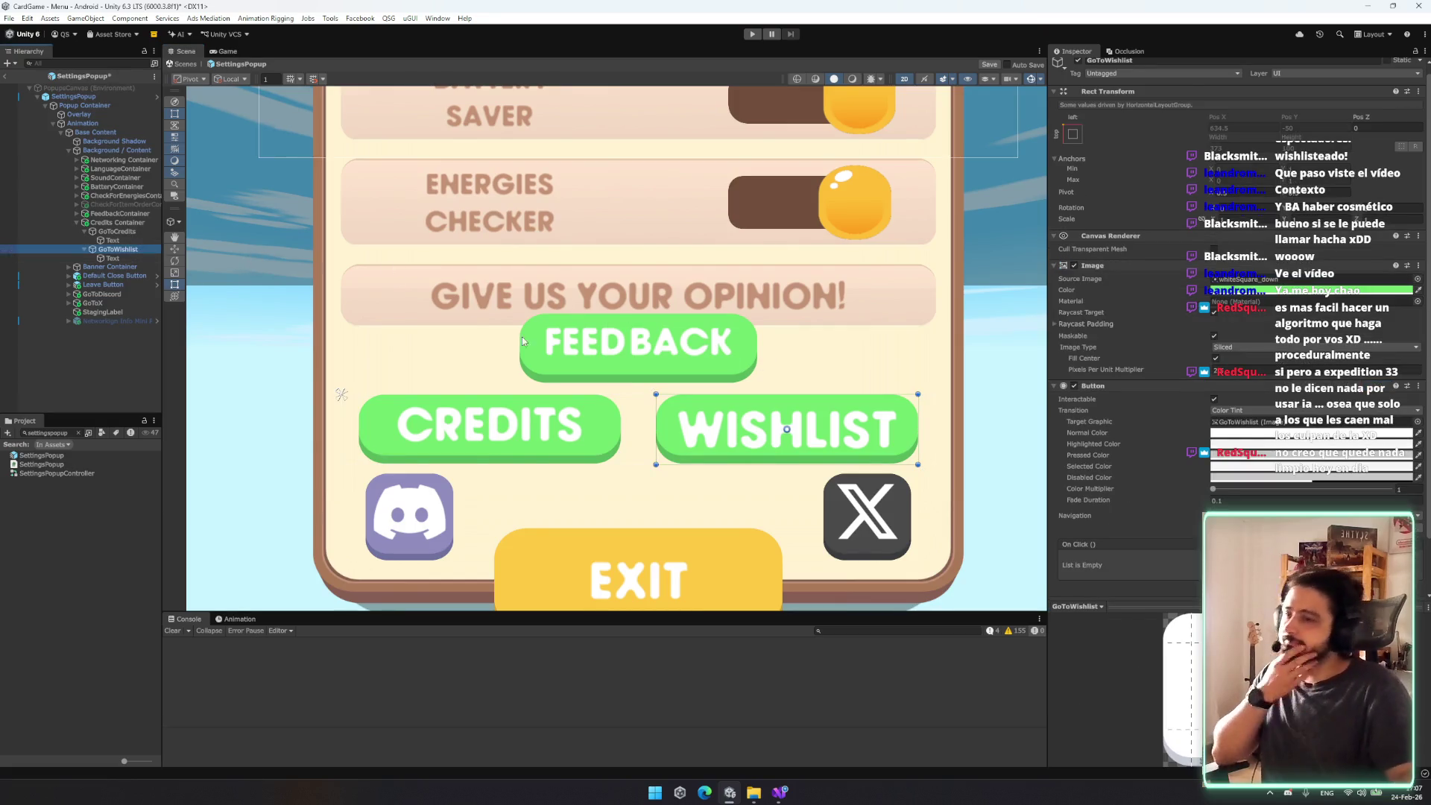
{"action": "scroll", "coordinate": [600, 418], "scroll_direction": "down", "scroll_amount": 3}
{"action": "mouse_move", "coordinate": [601, 217]}
{"action": "left_mouse_down"}
{"action": "mouse_move", "coordinate": [601, 419]}
{"action": "mouse_move", "coordinate": [692, 291]}
{"action": "mouse_move", "coordinate": [674, 167]}
{"action": "left_mouse_up"}
{"action": "scroll", "coordinate": [692, 291], "scroll_direction": "down", "scroll_amount": 3}
{"action": "scroll", "coordinate": [678, 313], "scroll_direction": "down", "scroll_amount": 2}
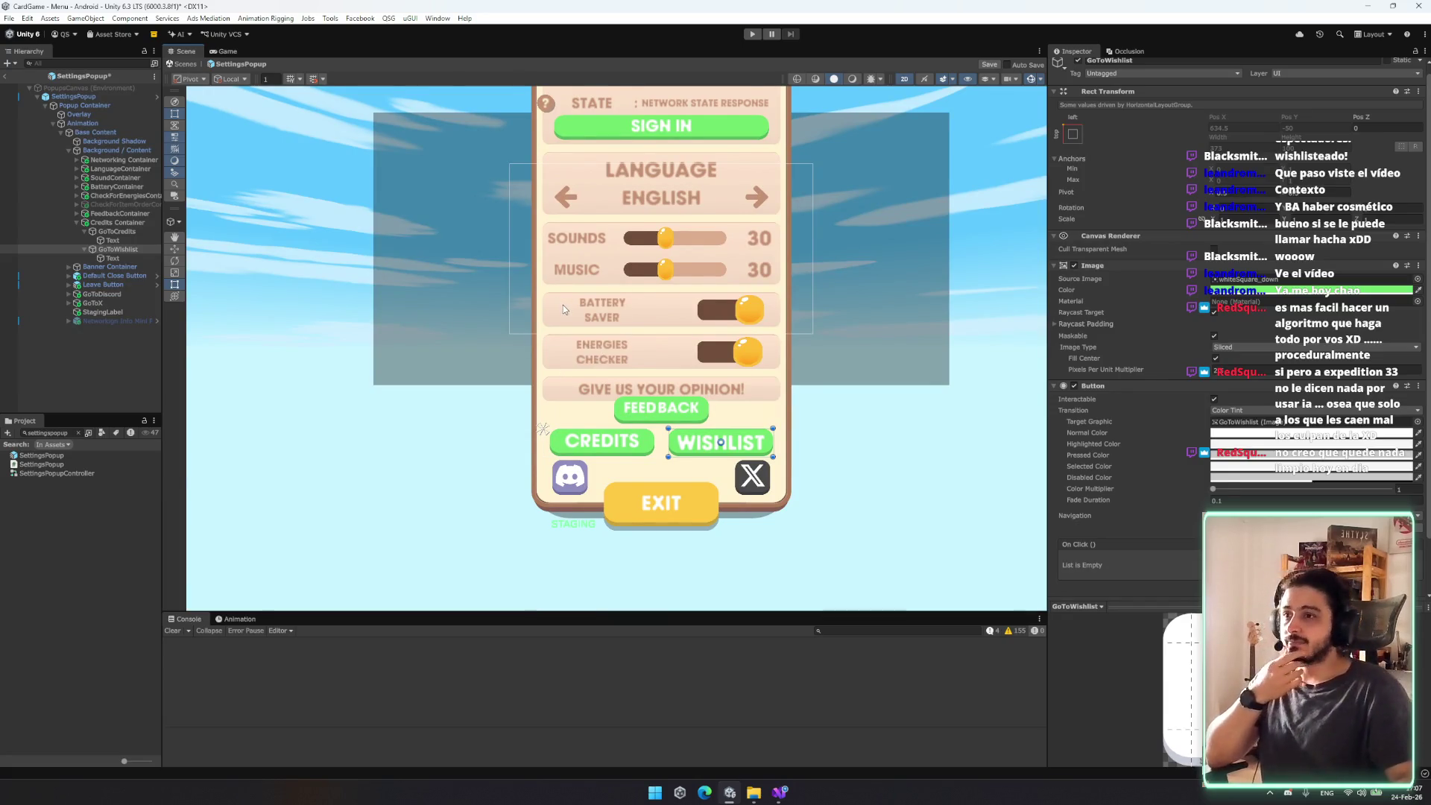
Step: Collapse the Credits and Wishlist buttons in the Hierarchy, restoring GoToWishlist after an accidental delete
{"action": "scroll", "coordinate": [564, 305], "scroll_direction": "down", "scroll_amount": 3}
{"action": "left_click", "coordinate": [119, 232]}
{"action": "key", "text": "Left"}
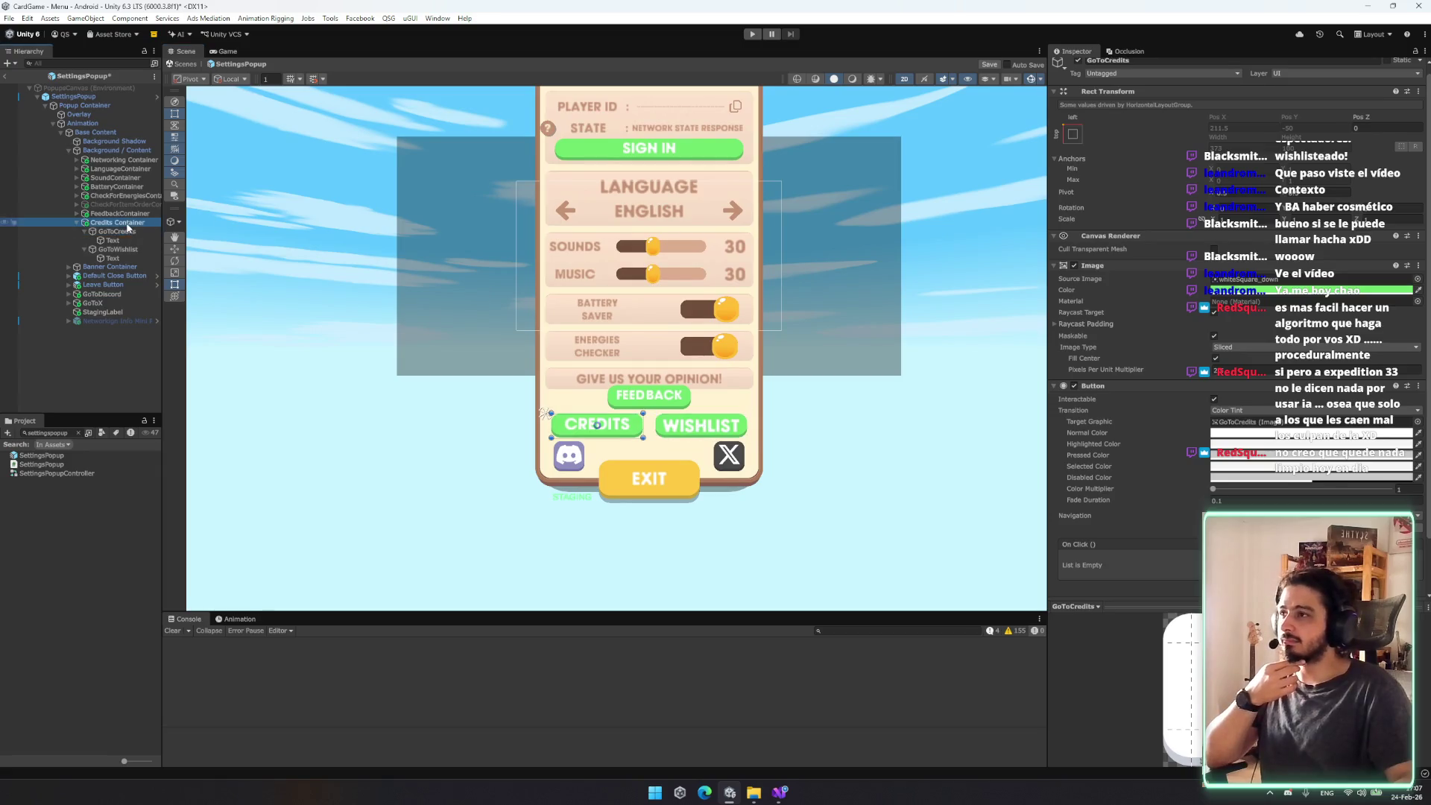
{"action": "key", "text": "Down"}
{"action": "key", "text": "Left"}
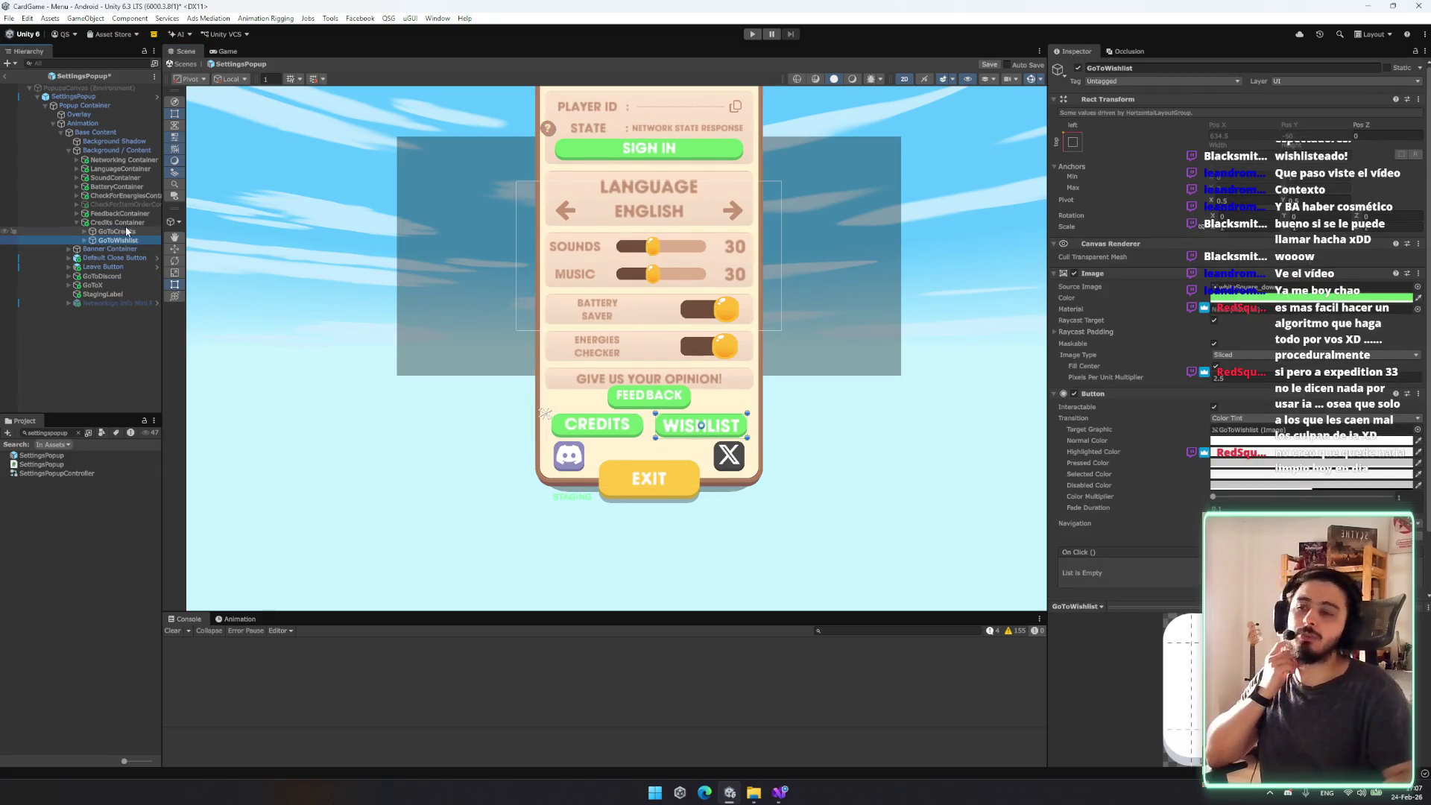
{"action": "key", "text": "Delete"}
{"action": "left_click", "coordinate": [130, 224]}
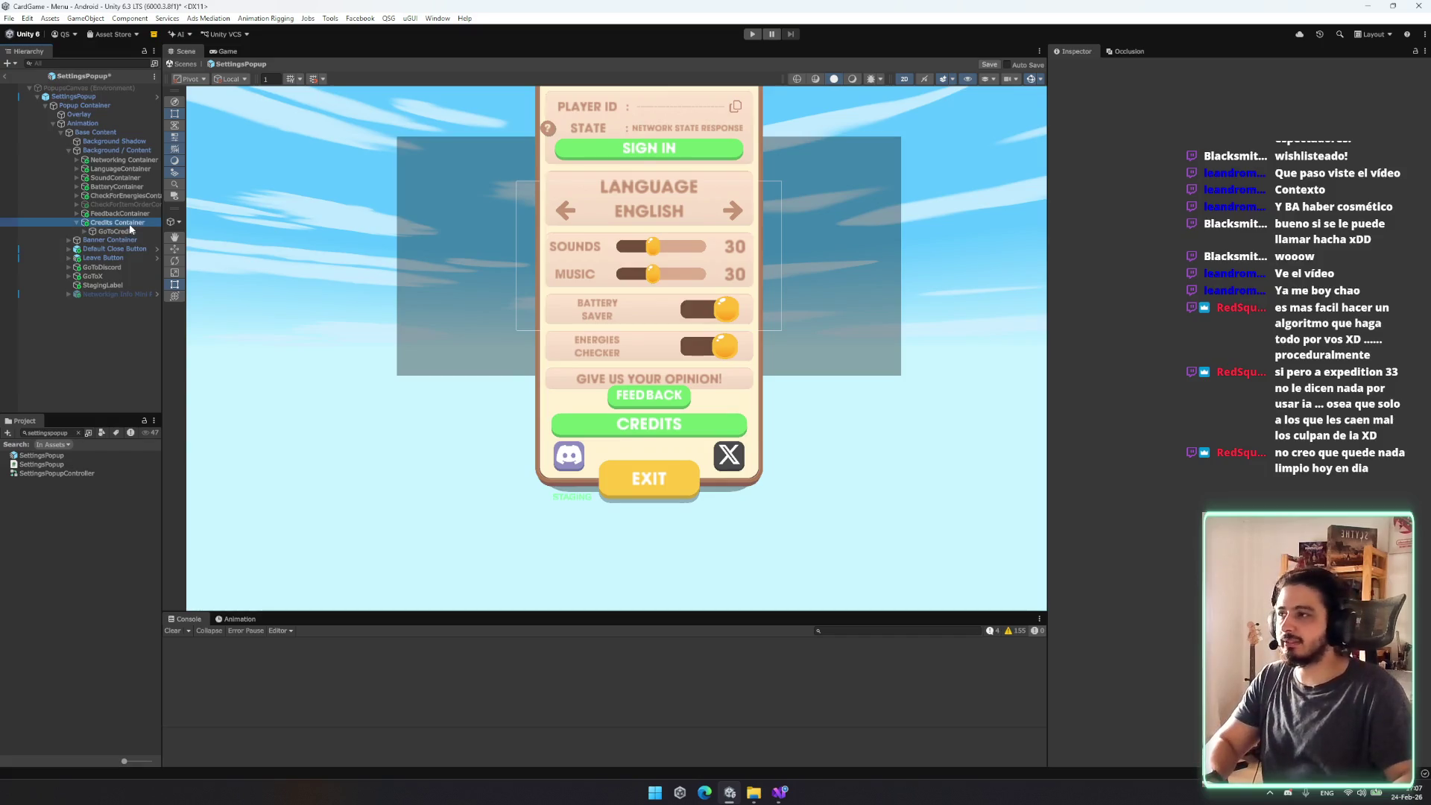
{"action": "key", "text": "ctrl+z"}
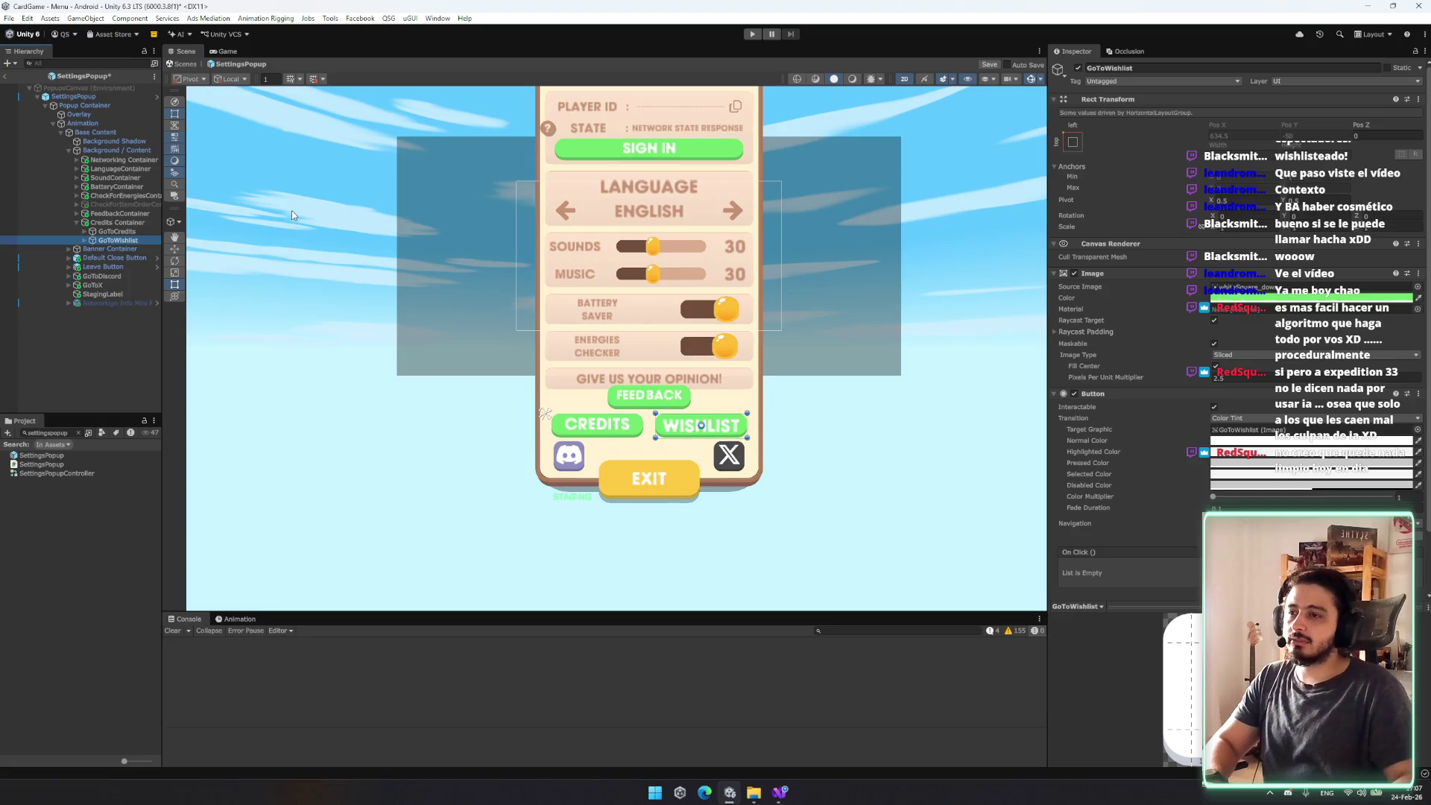
Step: Select the Wishlist label and search project assets for the Steam sprite
{"action": "key", "text": "Right"}
{"action": "left_click", "coordinate": [131, 250]}
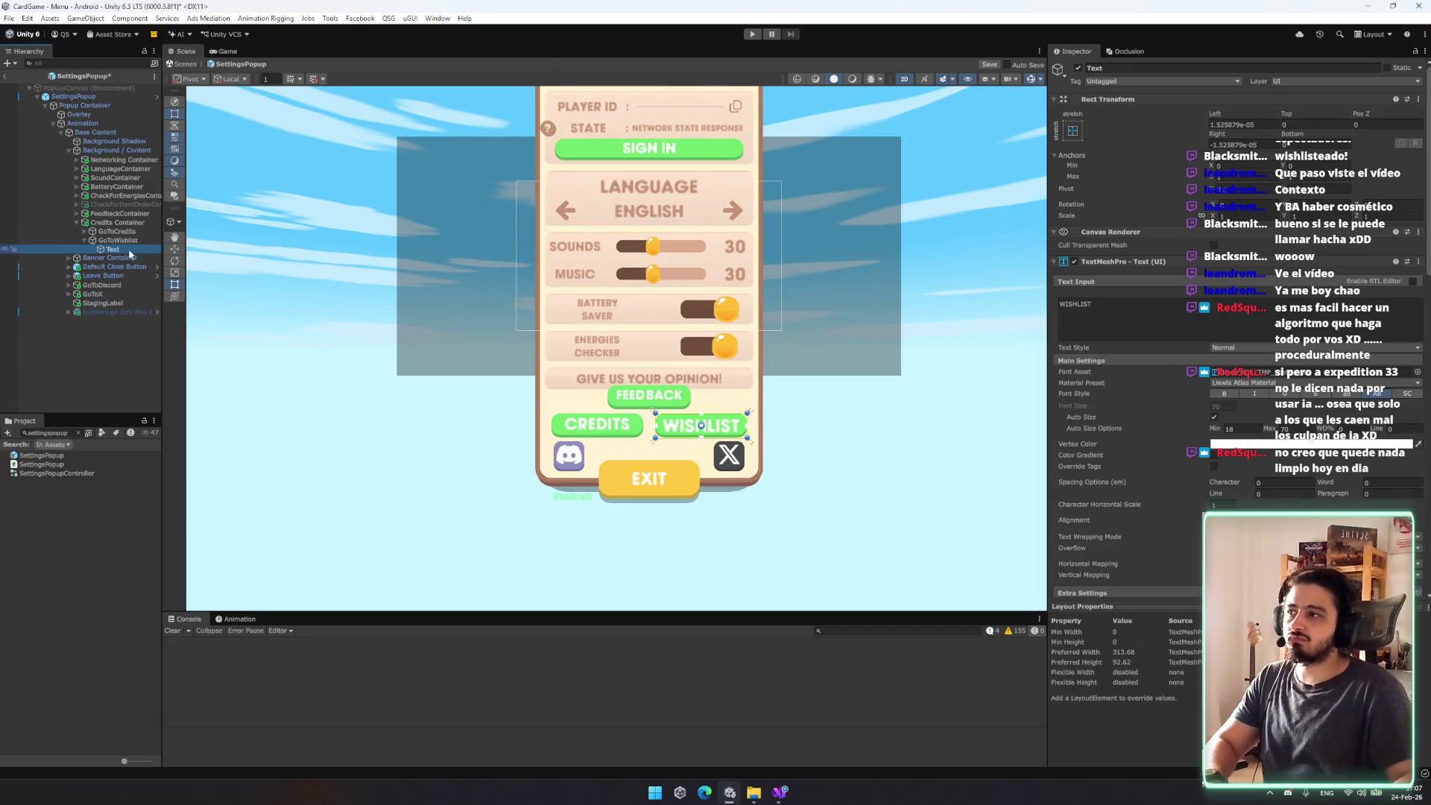
{"action": "left_click", "coordinate": [67, 433]}
{"action": "type", "text": "steam"}
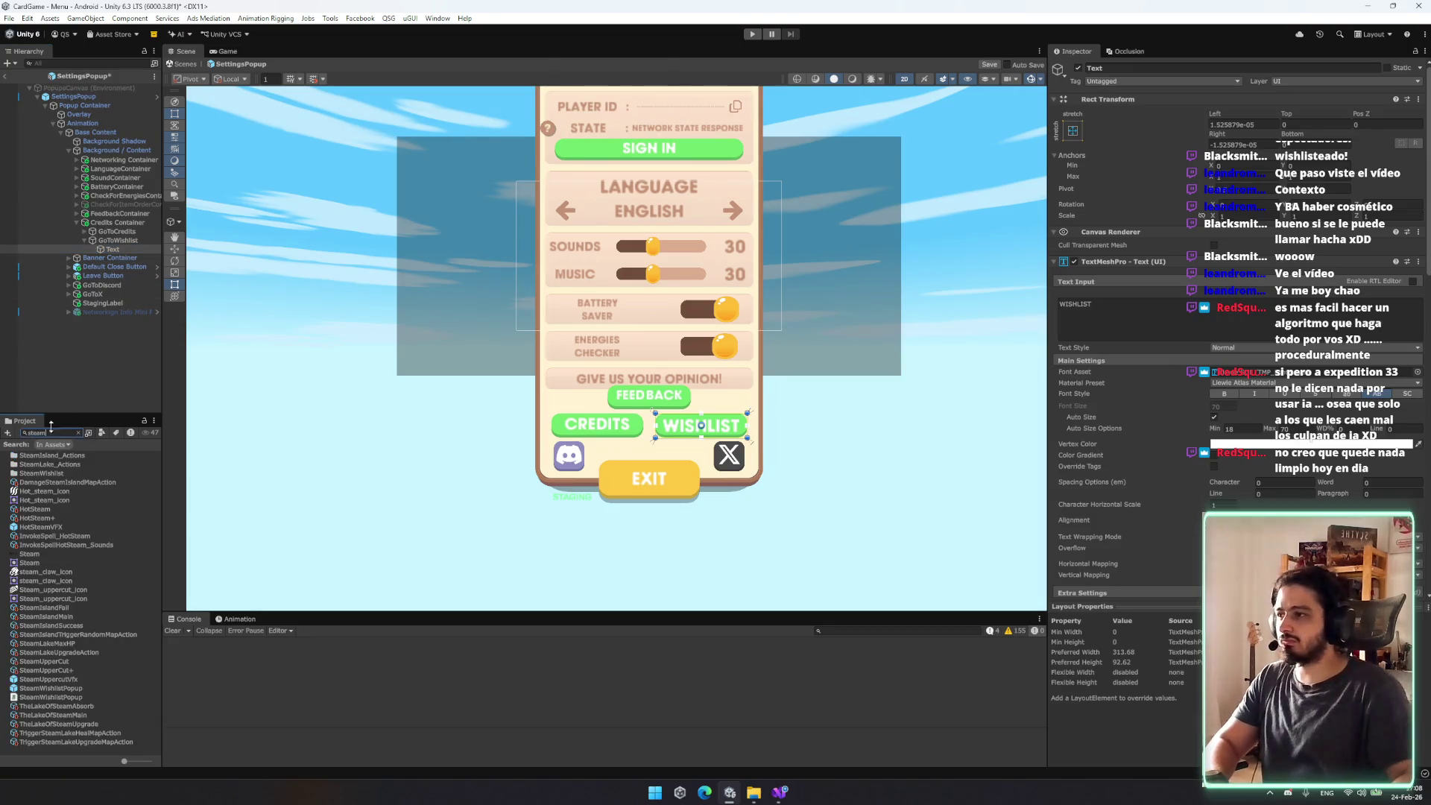
{"action": "left_click", "coordinate": [117, 249]}
{"action": "right_click", "coordinate": [117, 240]}
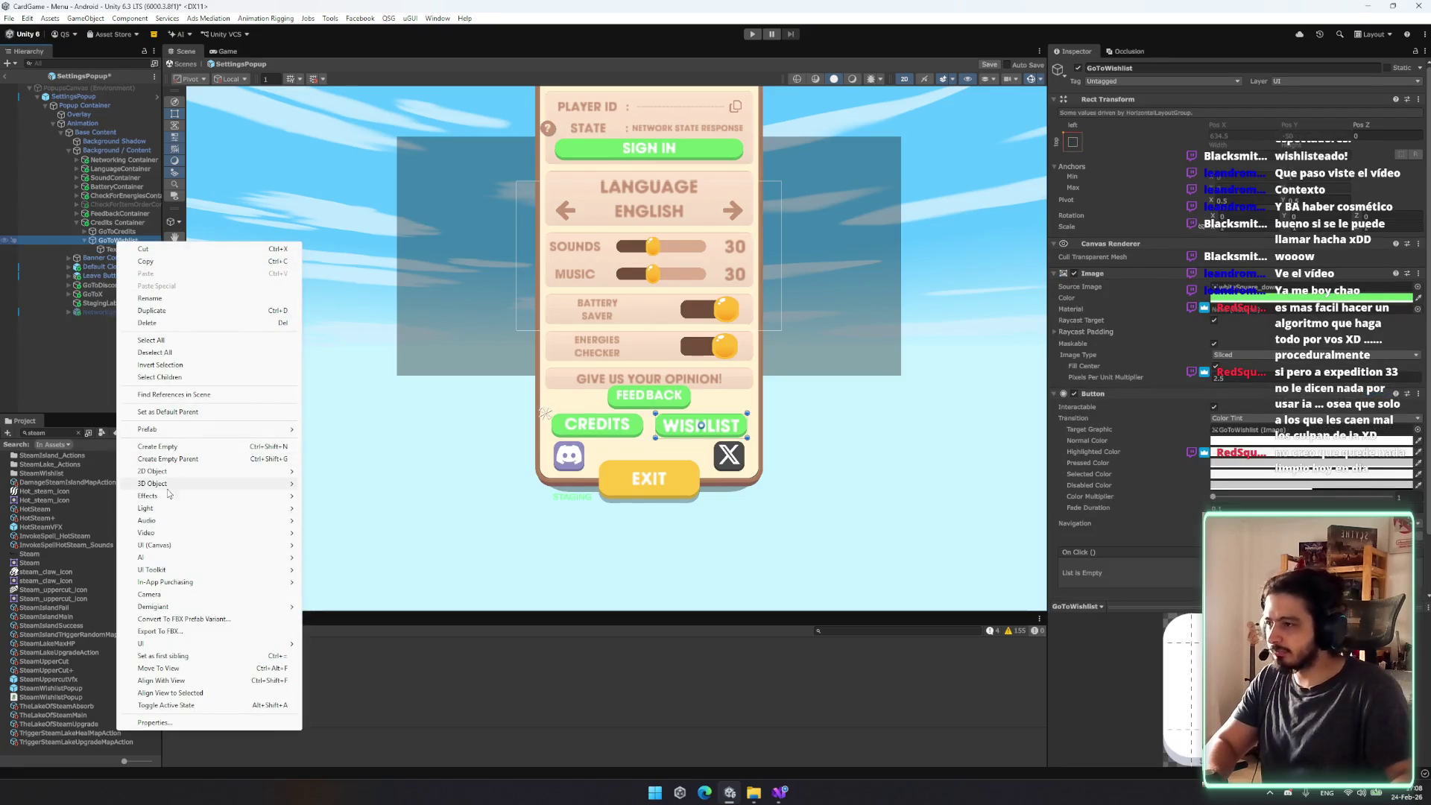
{"action": "left_click", "coordinate": [169, 656]}
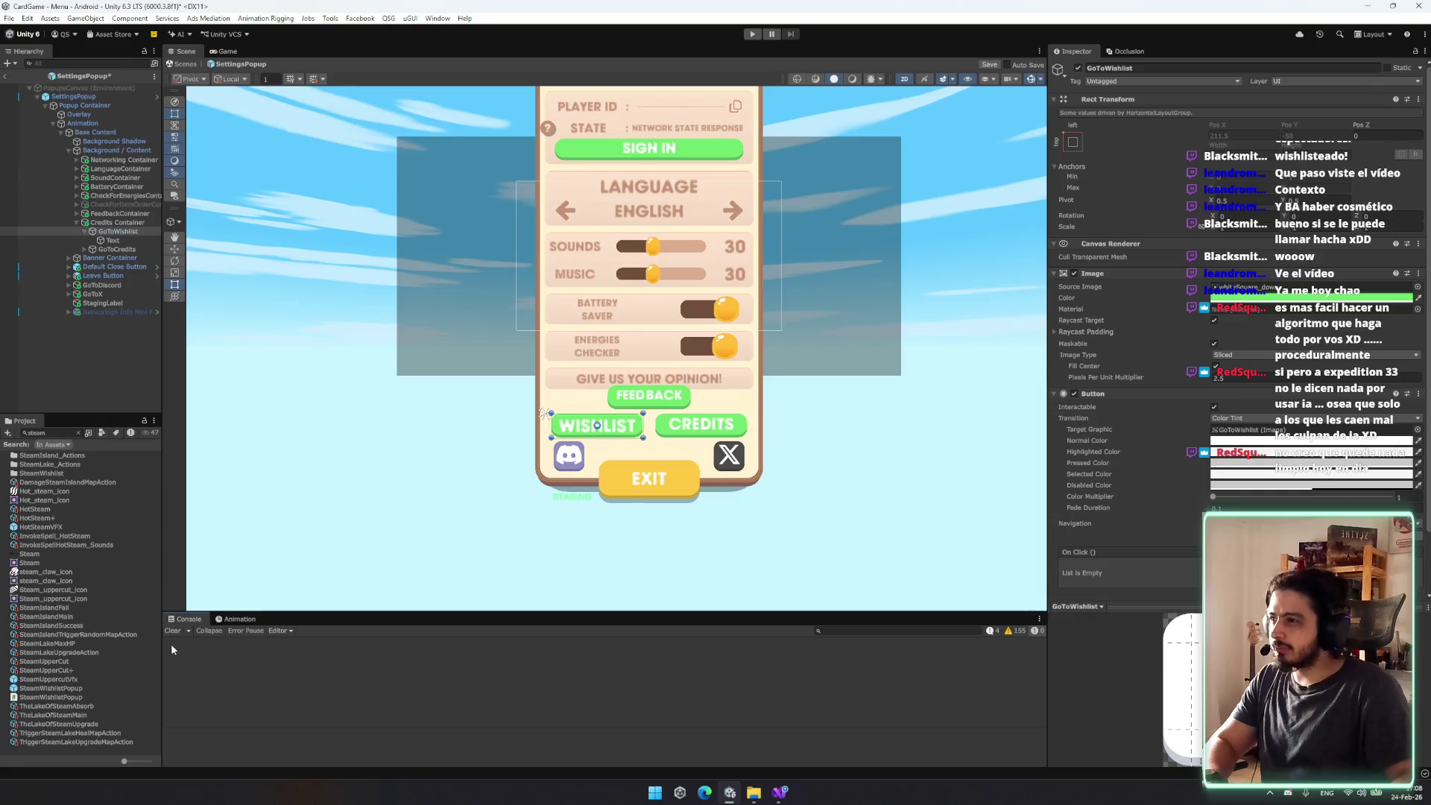
{"action": "key", "text": "ctrl+z"}
{"action": "key", "text": "ctrl+z"}
{"action": "key", "text": "ctrl+z"}
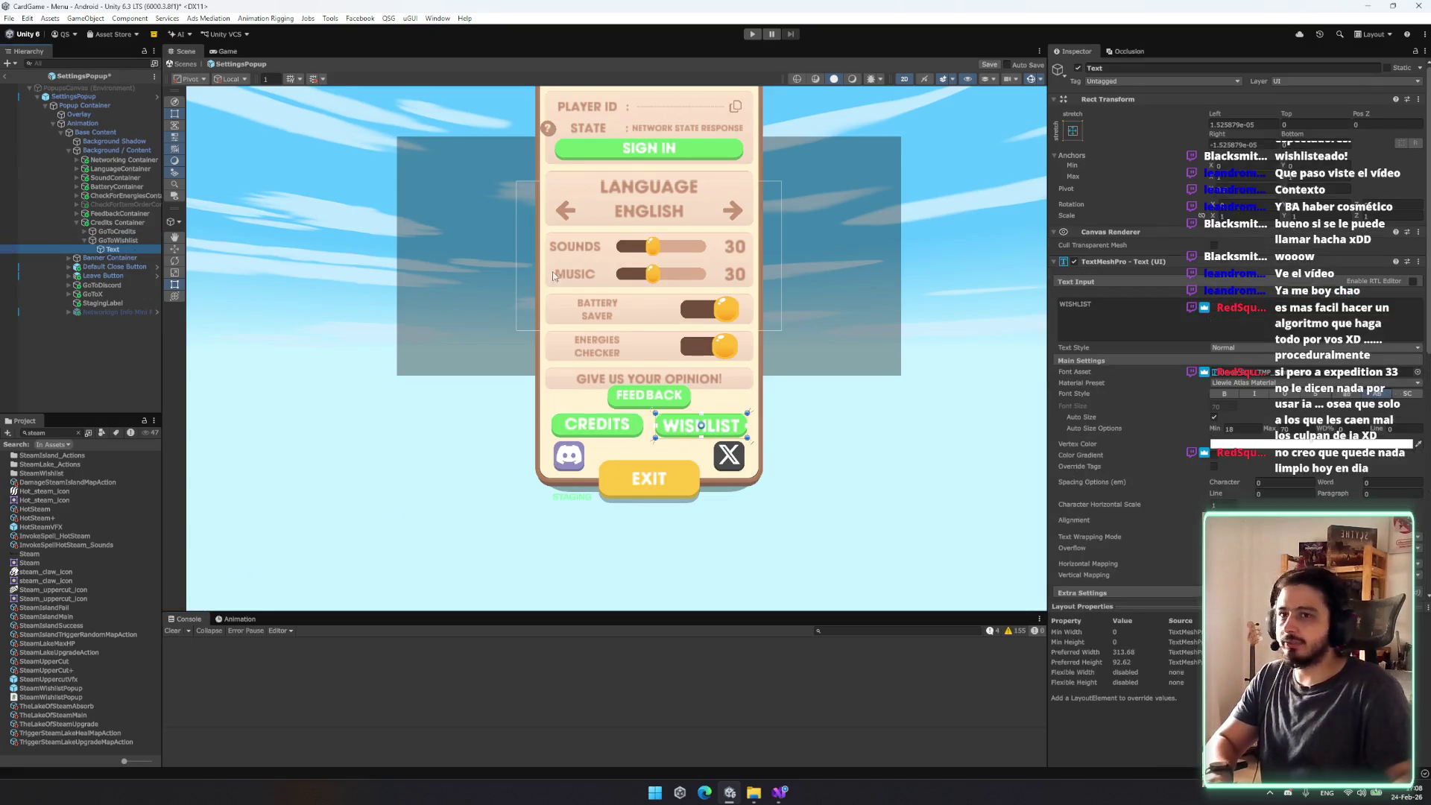
Step: Remove the text component and Localize String Event from Text (1)
{"action": "right_click", "coordinate": [1220, 261]}
{"action": "left_click", "coordinate": [1267, 331]}
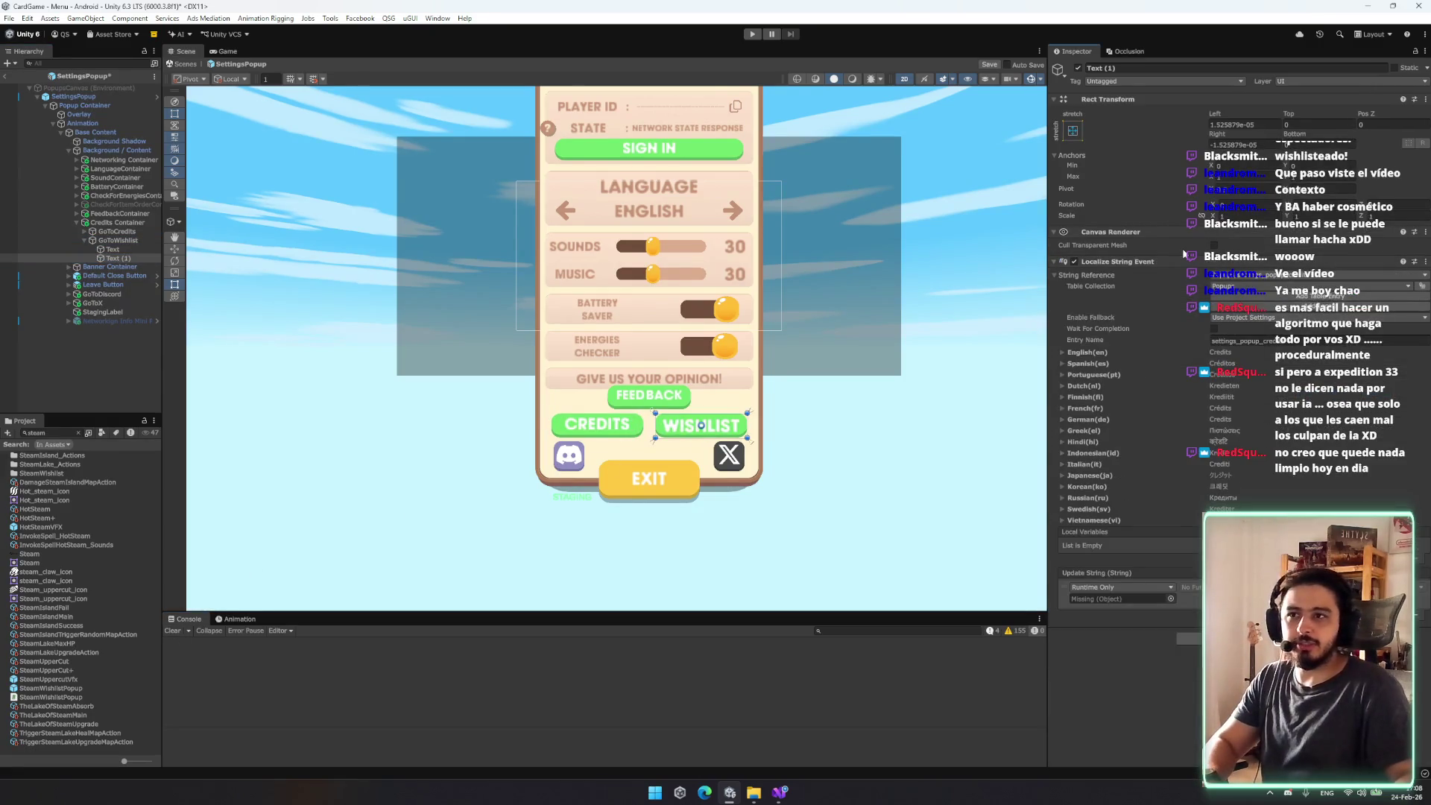
{"action": "right_click", "coordinate": [1193, 262]}
{"action": "left_click", "coordinate": [1237, 307]}
Step: Add an Image to Text (1) with the Steam sprite as source and Preserve Aspect on
{"action": "left_click", "coordinate": [1241, 268]}
{"action": "type", "text": "image"}
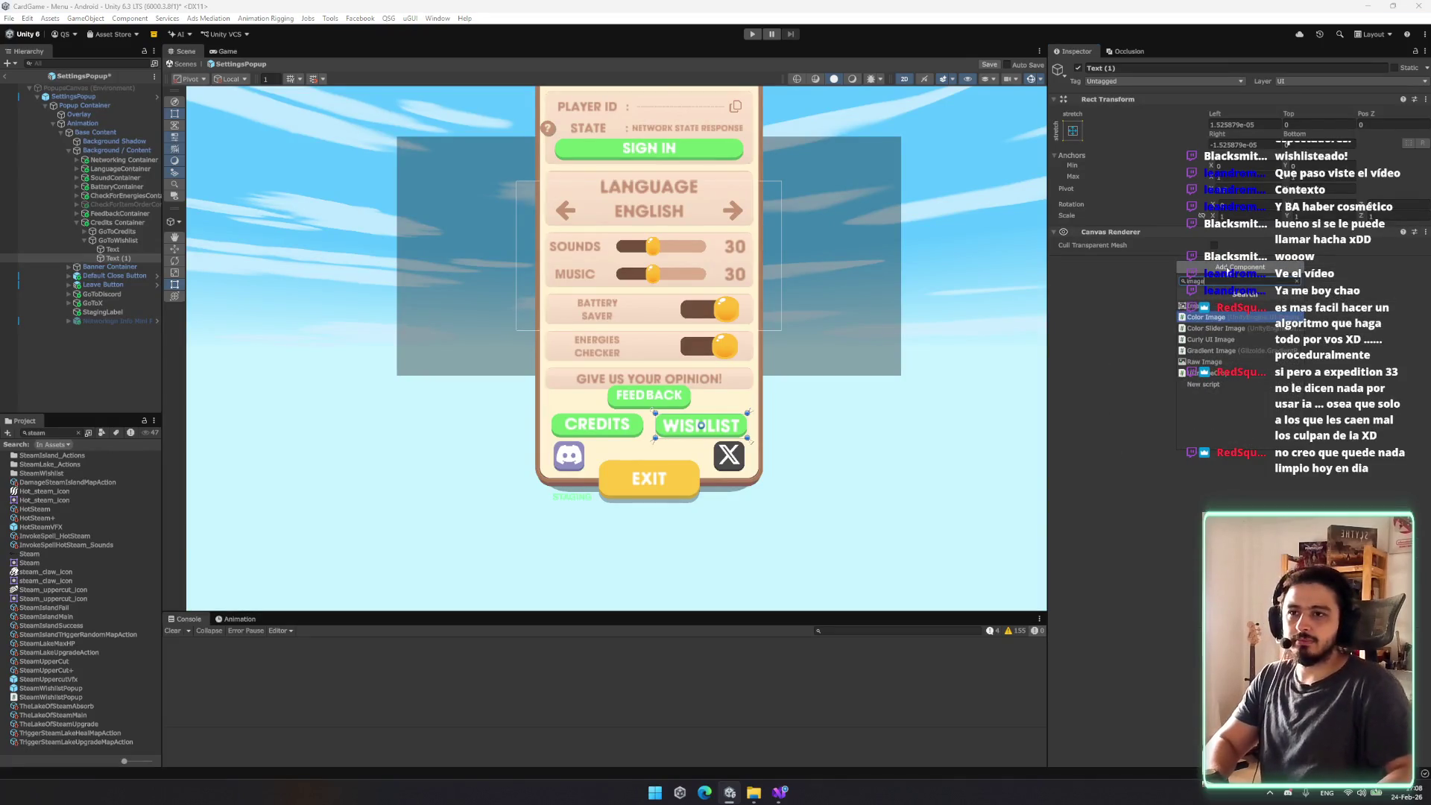
{"action": "key", "text": "Return"}
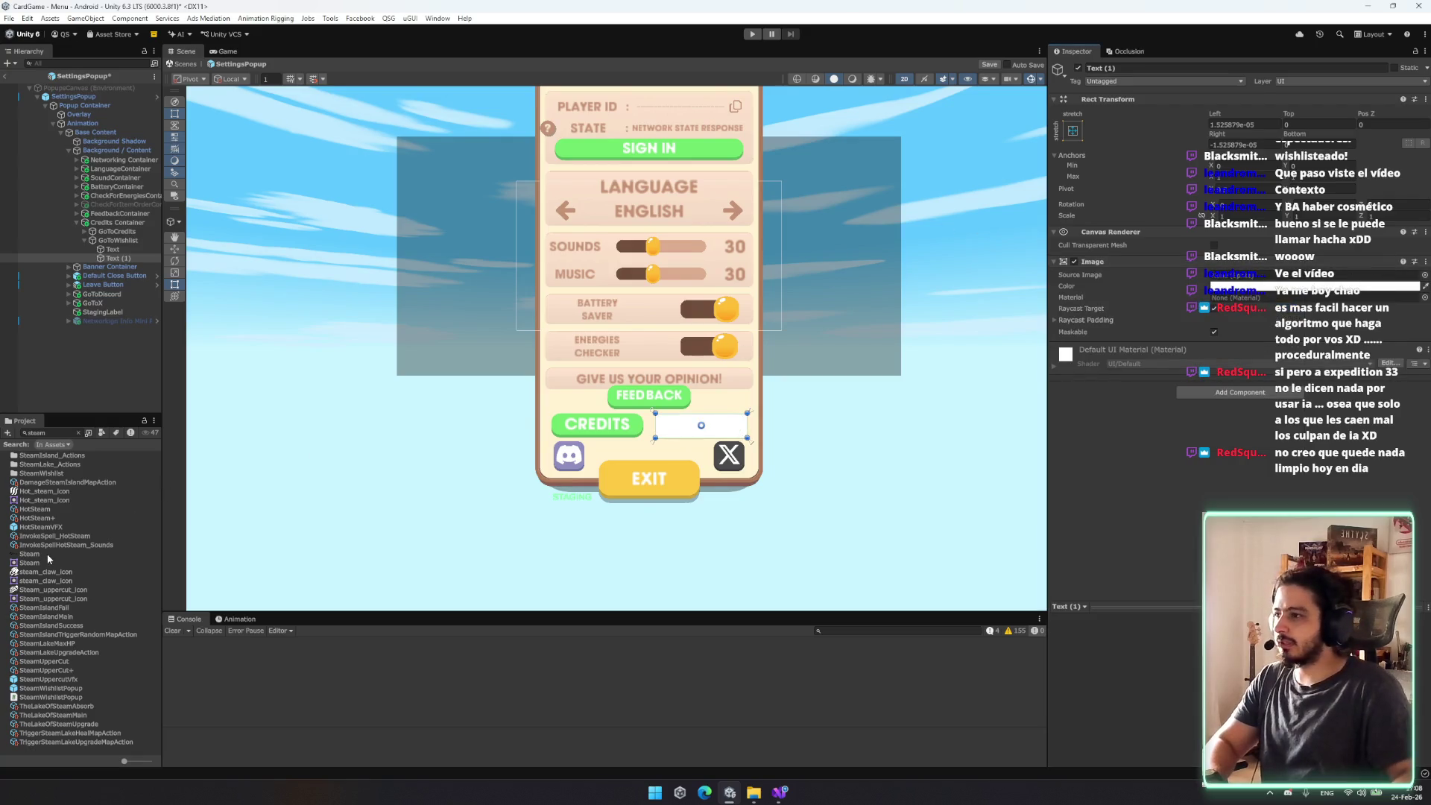
{"action": "left_click_drag", "start_coordinate": [49, 559], "coordinate": [1230, 275]}
{"action": "key", "text": "f"}
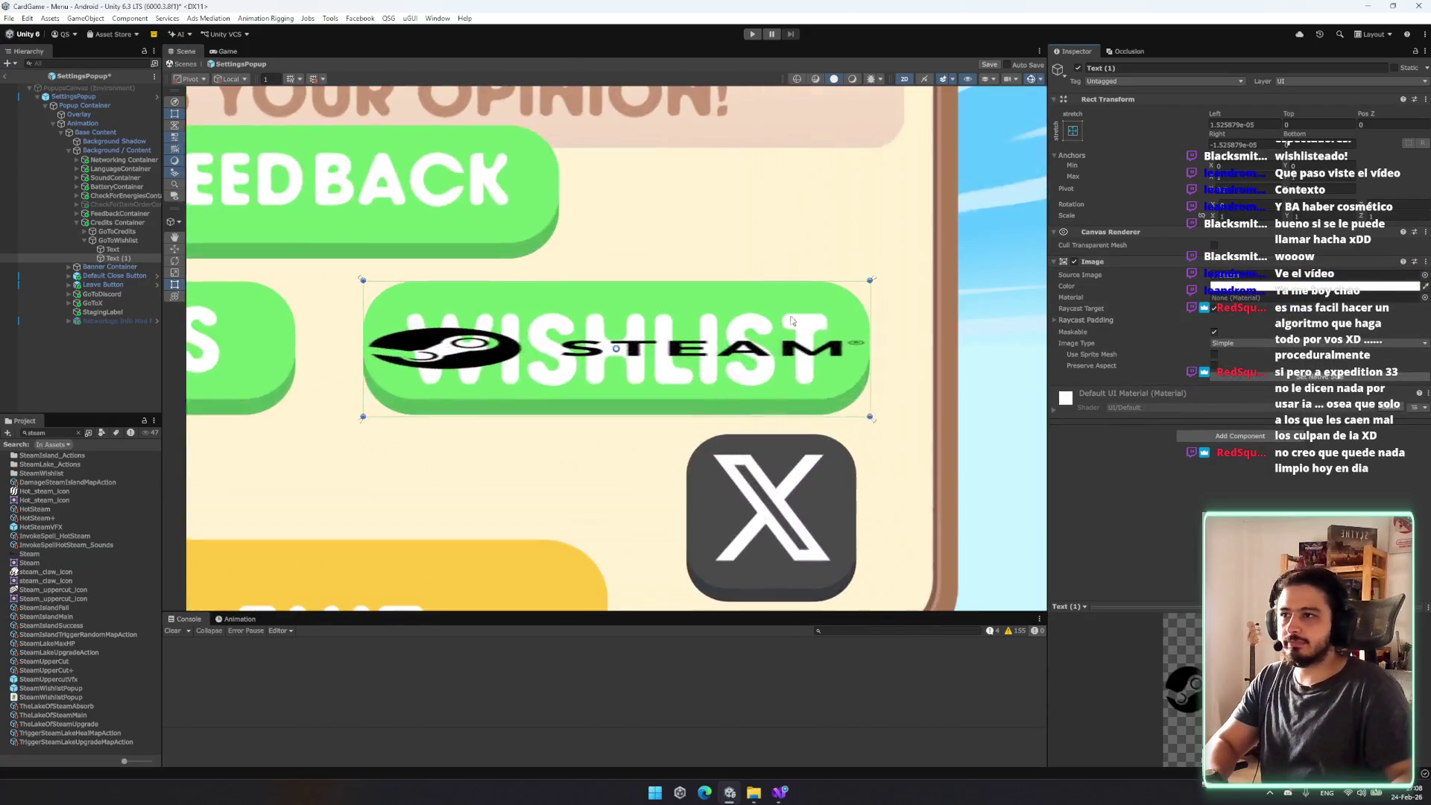
{"action": "left_click", "coordinate": [1214, 365]}
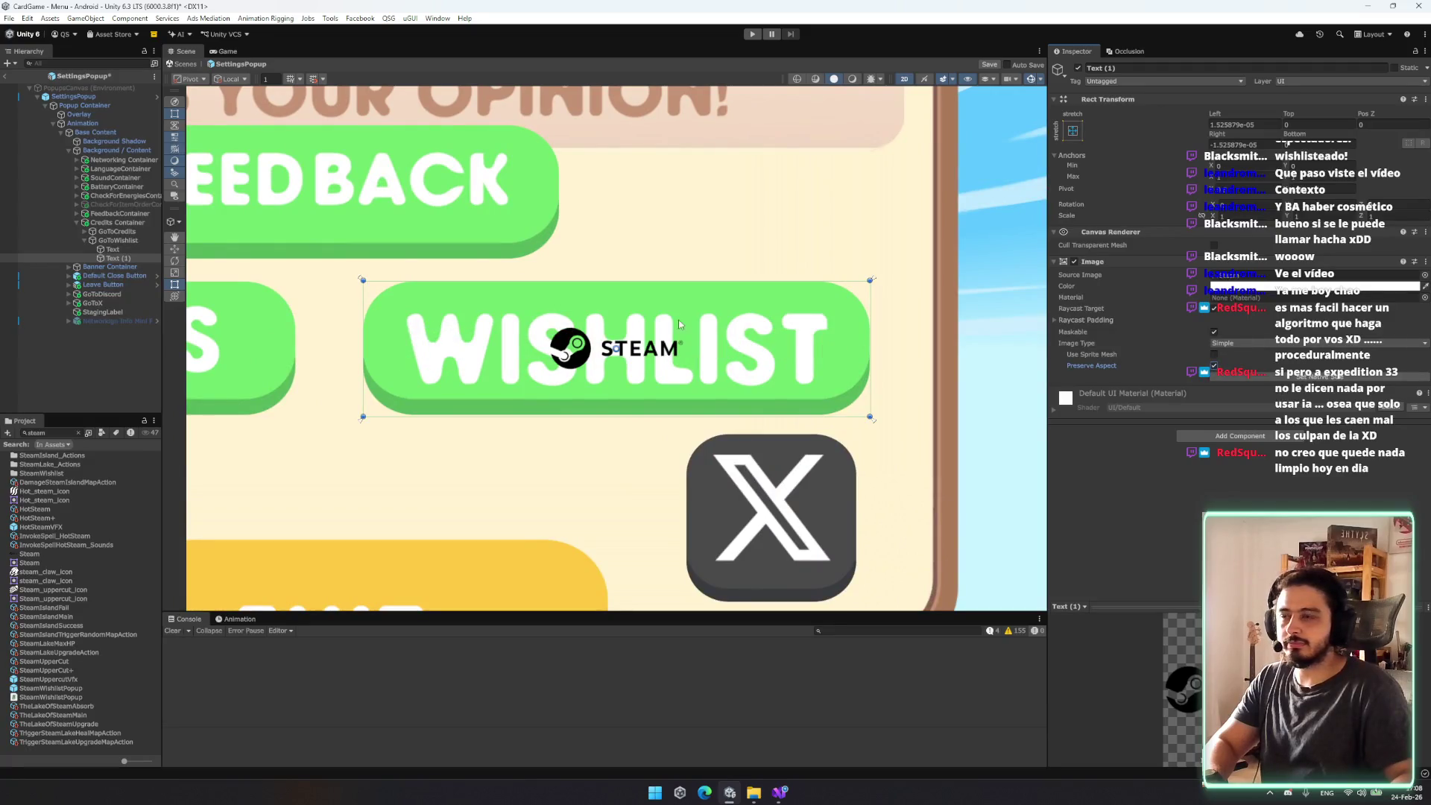